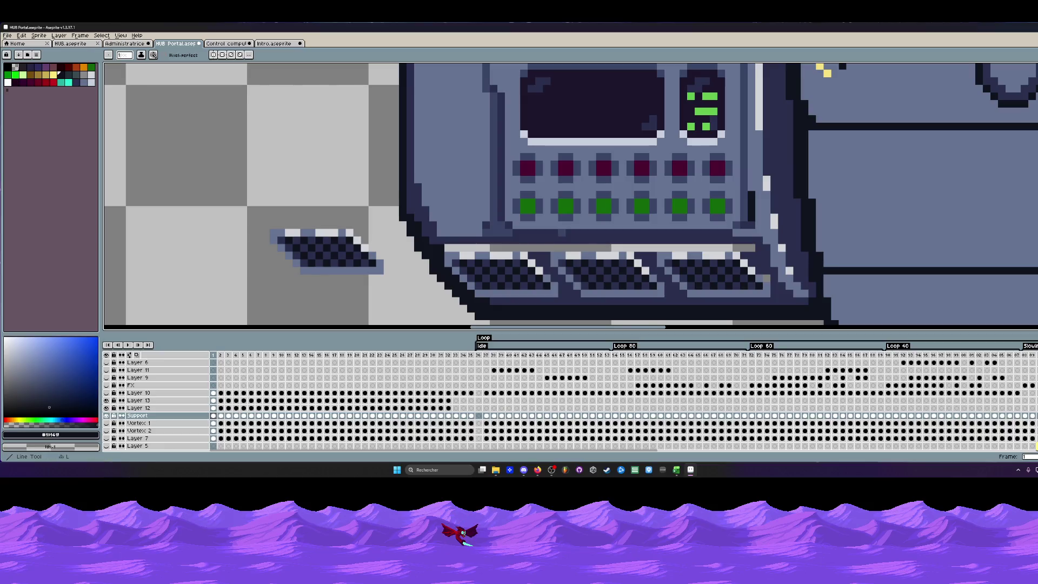
Draw a dark blue #2a2f4e line along the console's bottom edge and darken one diagonal outline pixel.
key(l)
drag(775, 245, 436, 246)
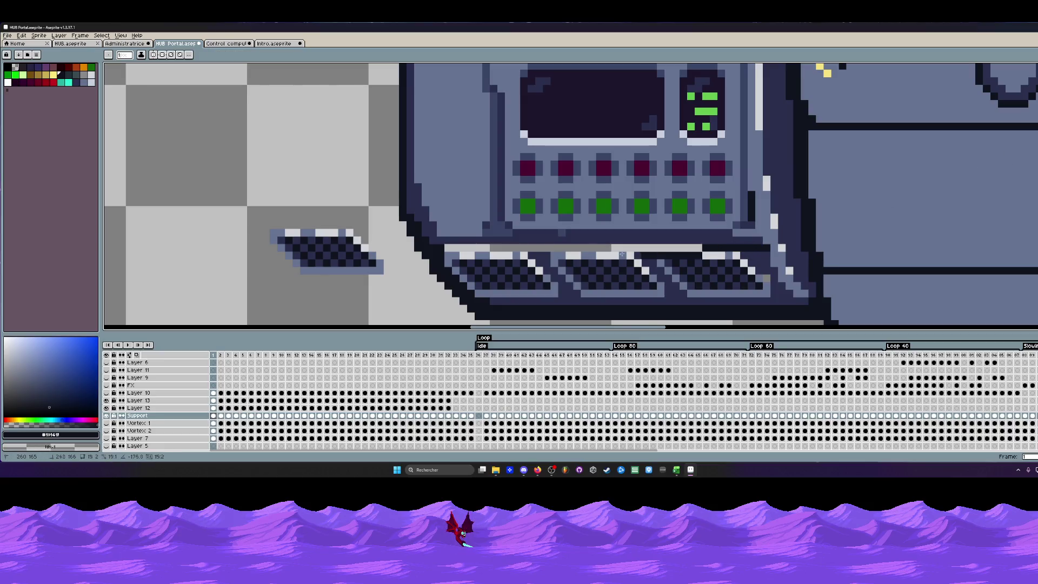
scroll(436, 247, down, 2)
scroll(436, 247, up, 4)
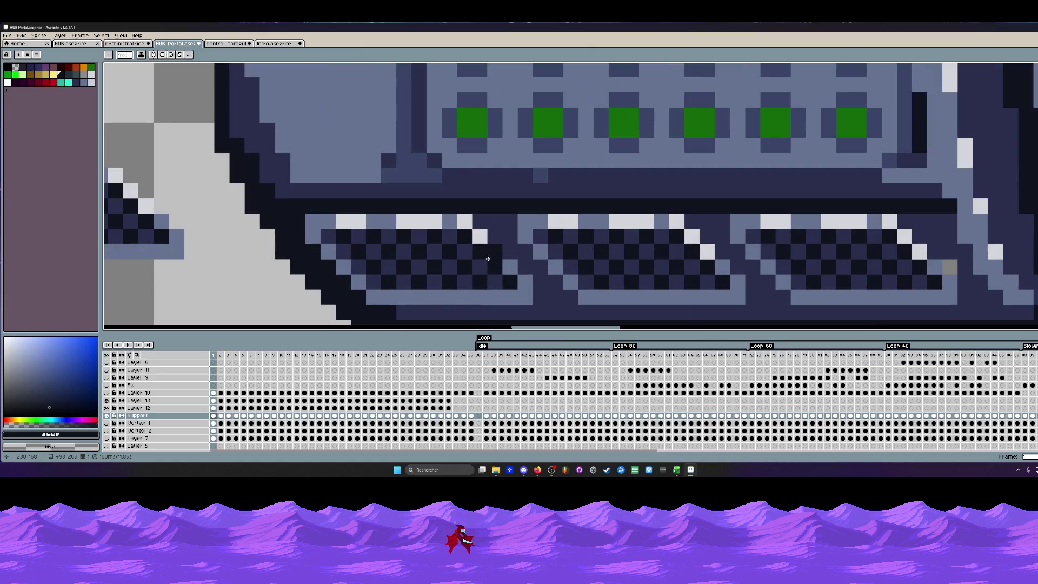
scroll(596, 324, down, 1)
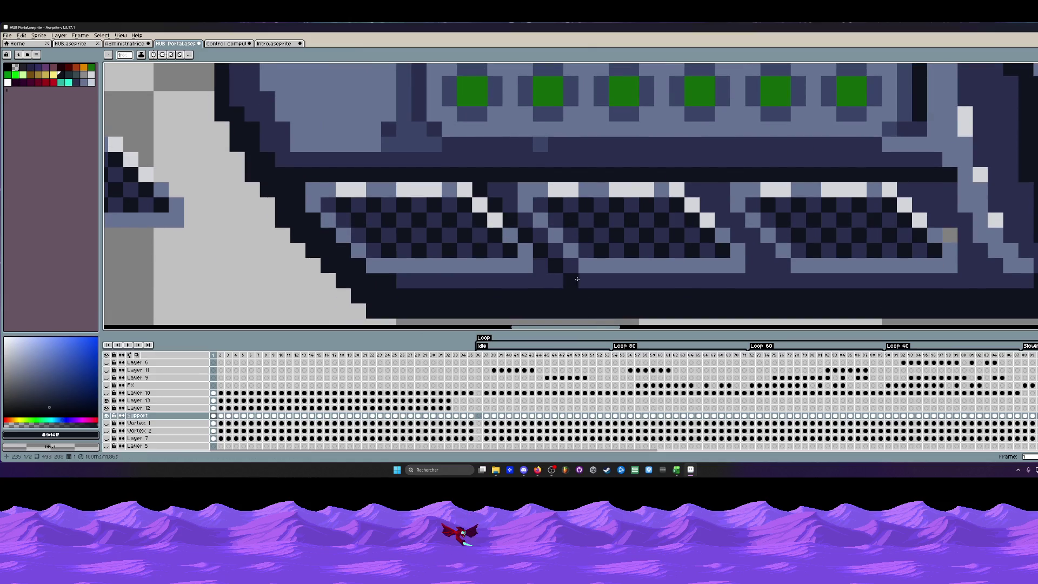
scroll(734, 274, down, 2)
scroll(734, 276, down, 2)
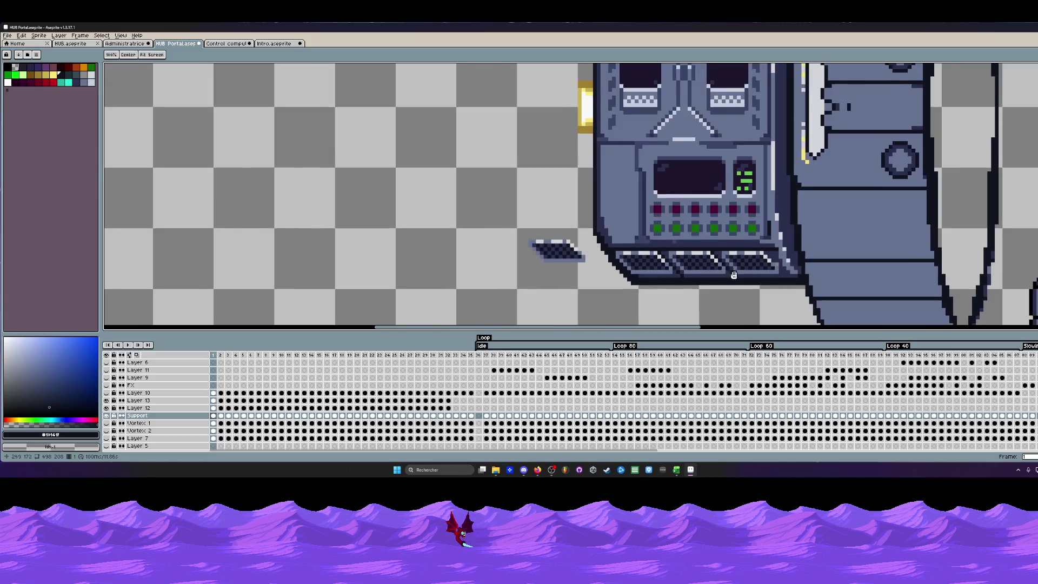
scroll(732, 275, down, 1)
scroll(754, 285, up, 2)
scroll(771, 288, up, 1)
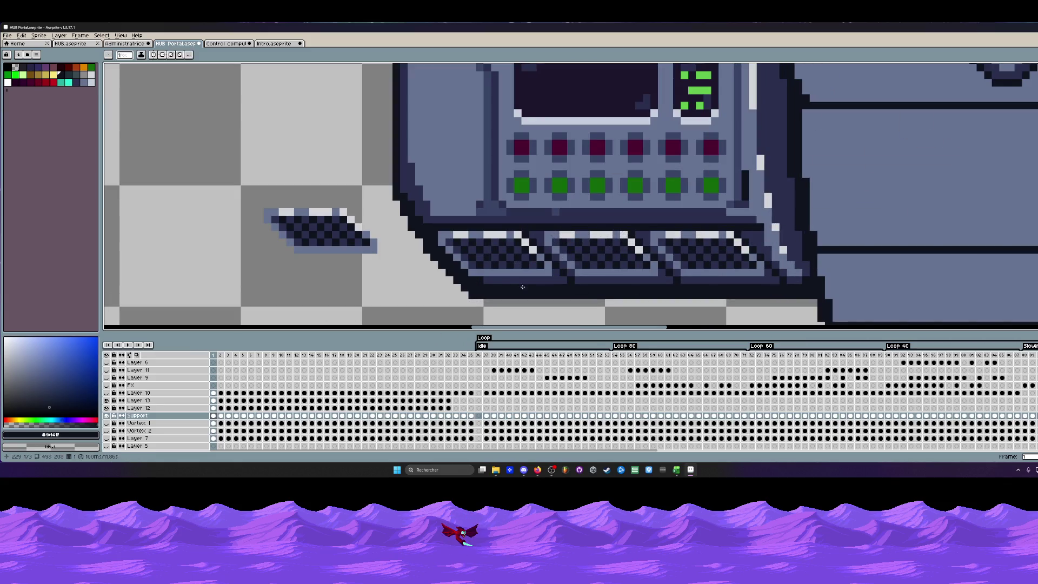
scroll(706, 284, down, 1)
scroll(706, 285, down, 1)
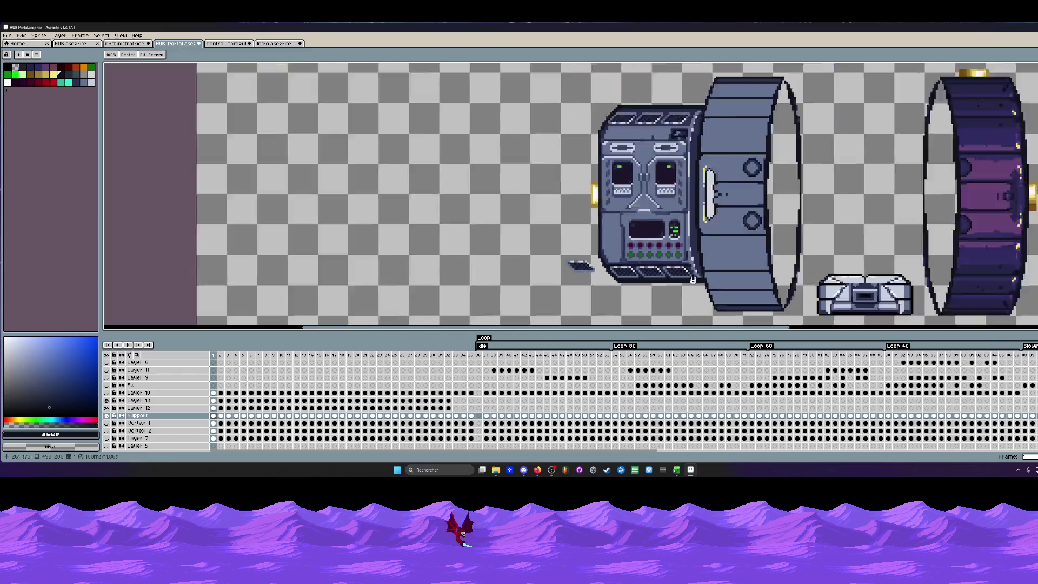
scroll(706, 286, down, 1)
scroll(698, 276, up, 2)
scroll(625, 236, up, 2)
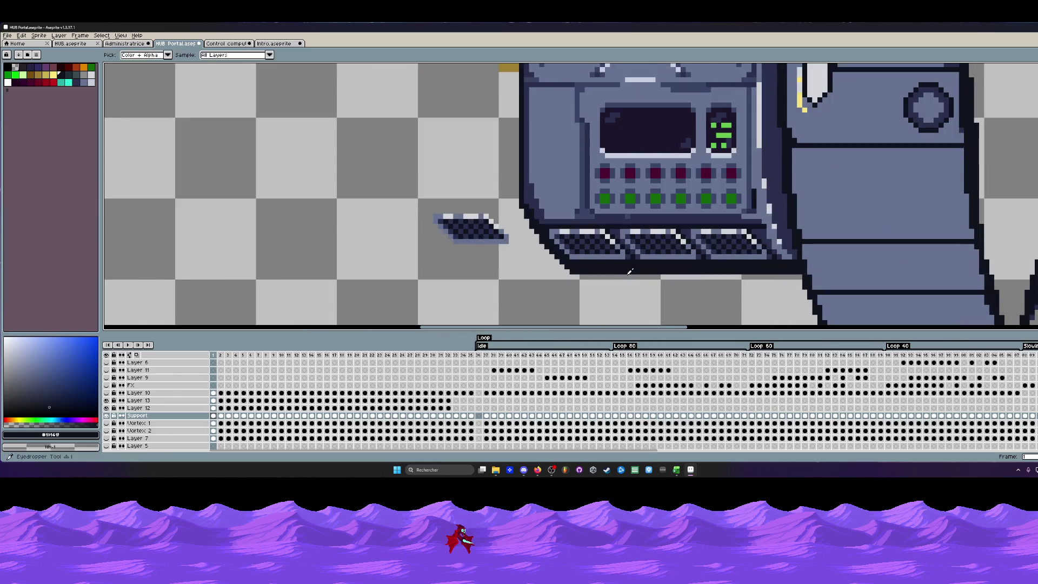
click(618, 230)
key(l)
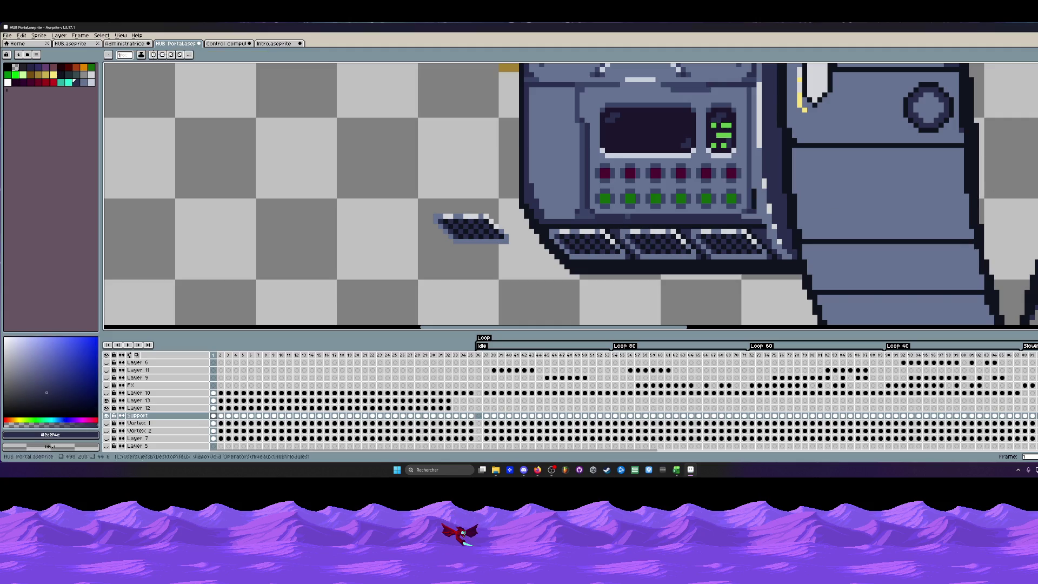
drag(574, 267, 758, 266)
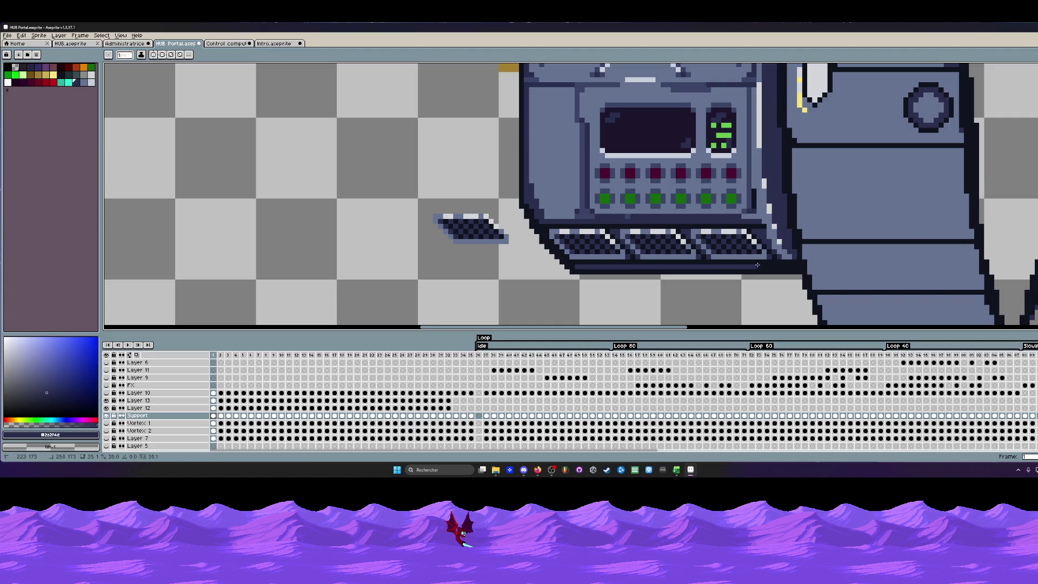
scroll(786, 266, down, 2)
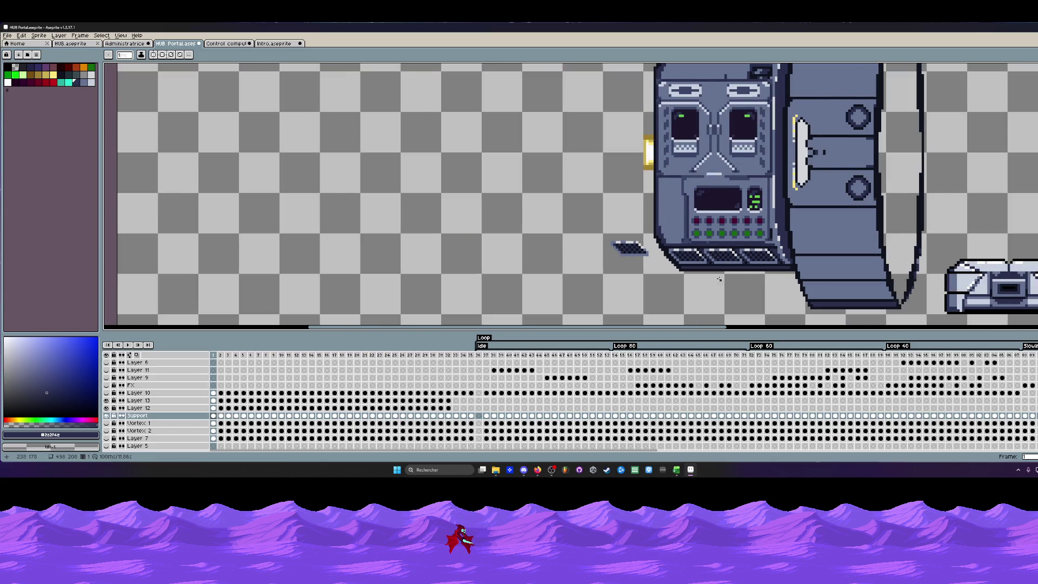
scroll(719, 278, up, 1)
scroll(714, 284, up, 1)
scroll(706, 291, up, 1)
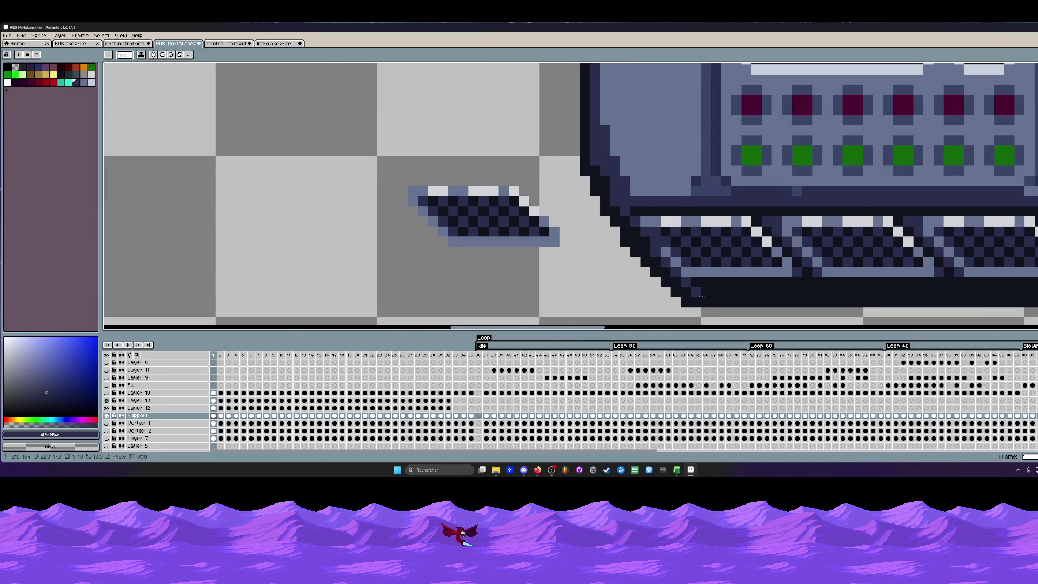
click(648, 223)
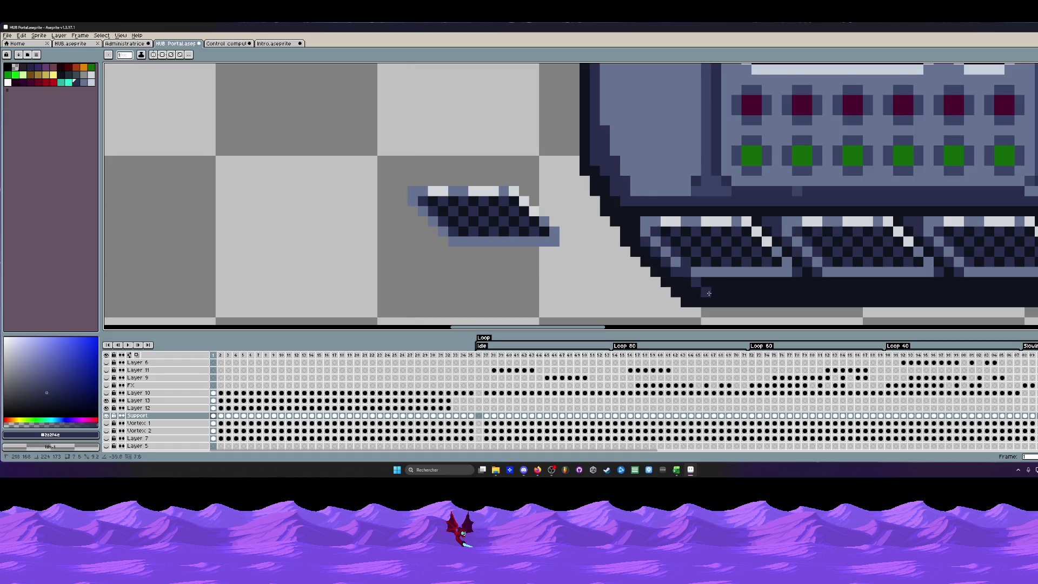
scroll(827, 281, down, 2)
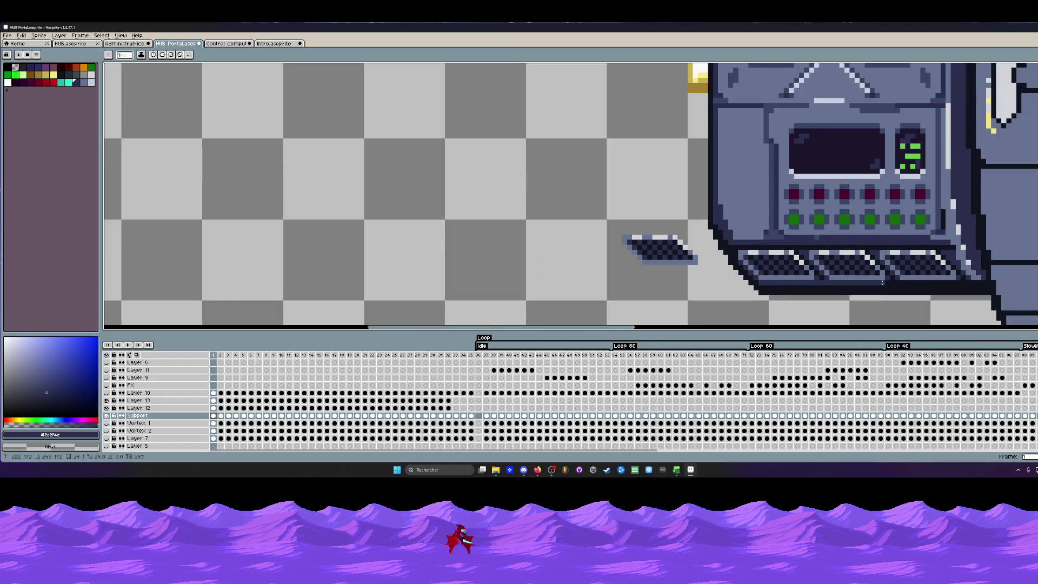
scroll(810, 284, down, 1)
scroll(763, 286, down, 1)
scroll(742, 294, down, 1)
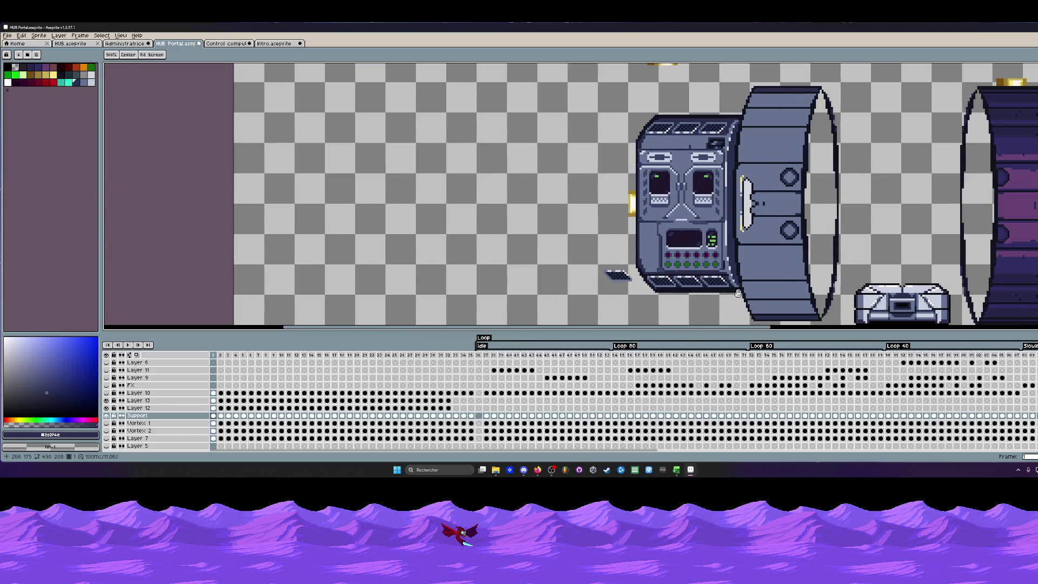
scroll(684, 298, up, 2)
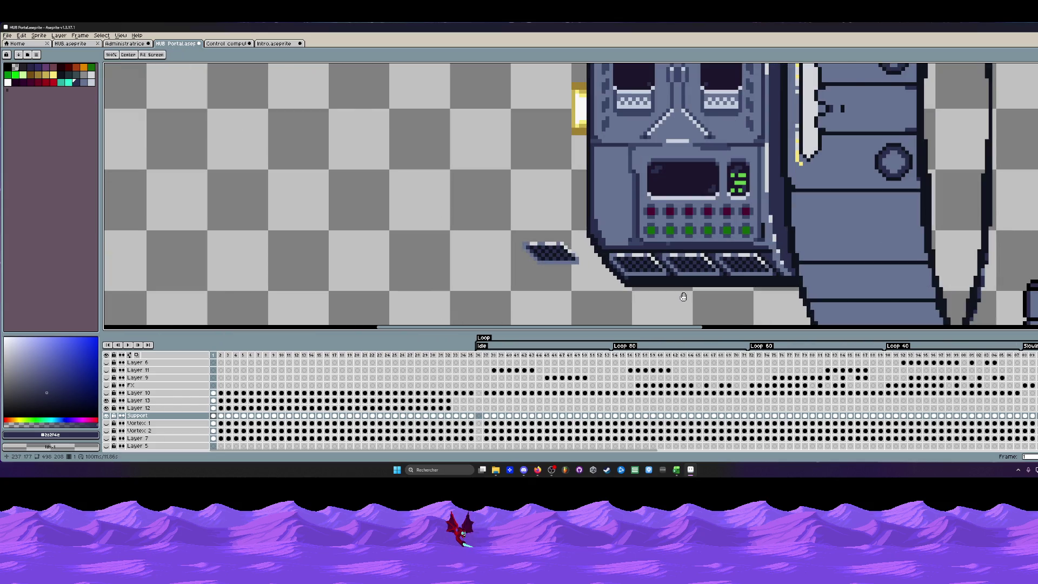
scroll(620, 278, up, 2)
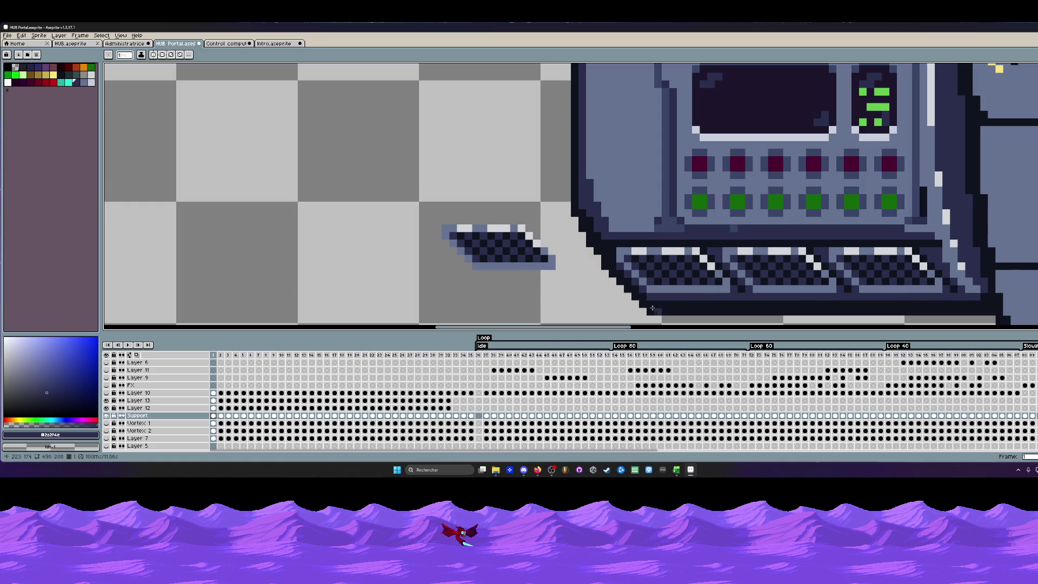
scroll(965, 303, down, 1)
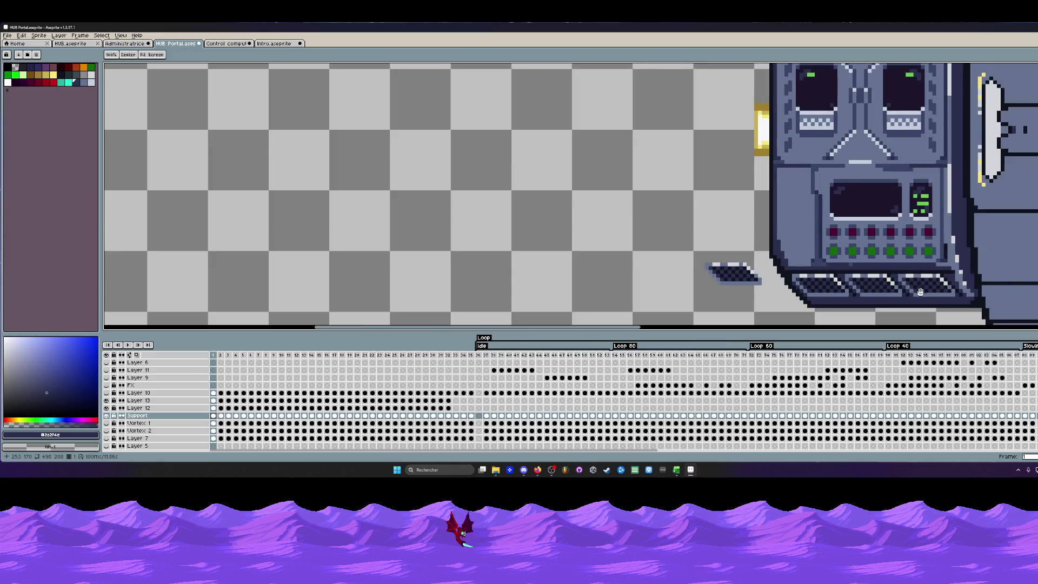
scroll(860, 286, down, 1)
scroll(861, 286, up, 1)
scroll(860, 286, up, 1)
scroll(718, 273, down, 1)
scroll(718, 273, up, 1)
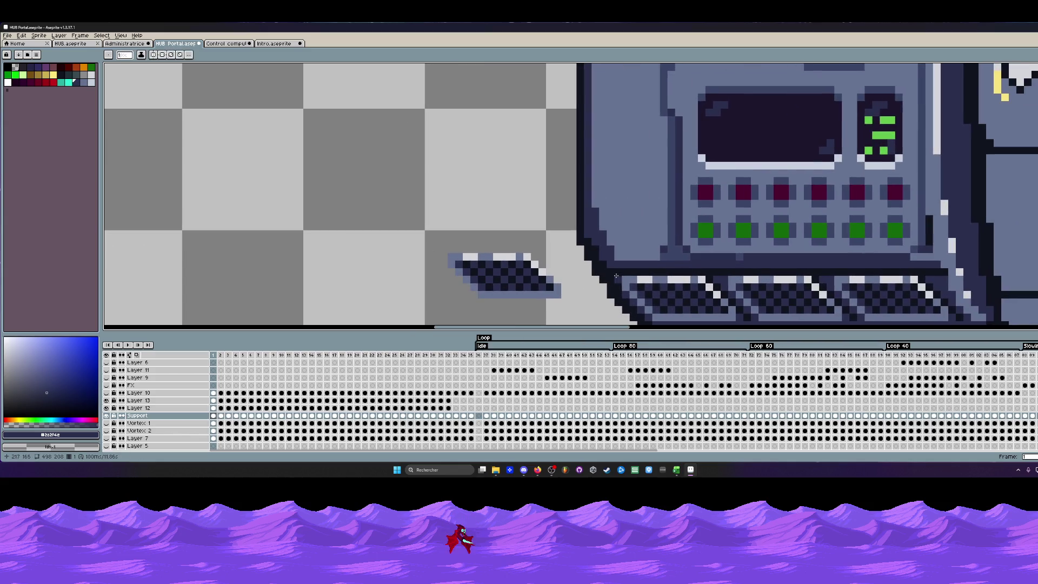
scroll(719, 273, down, 1)
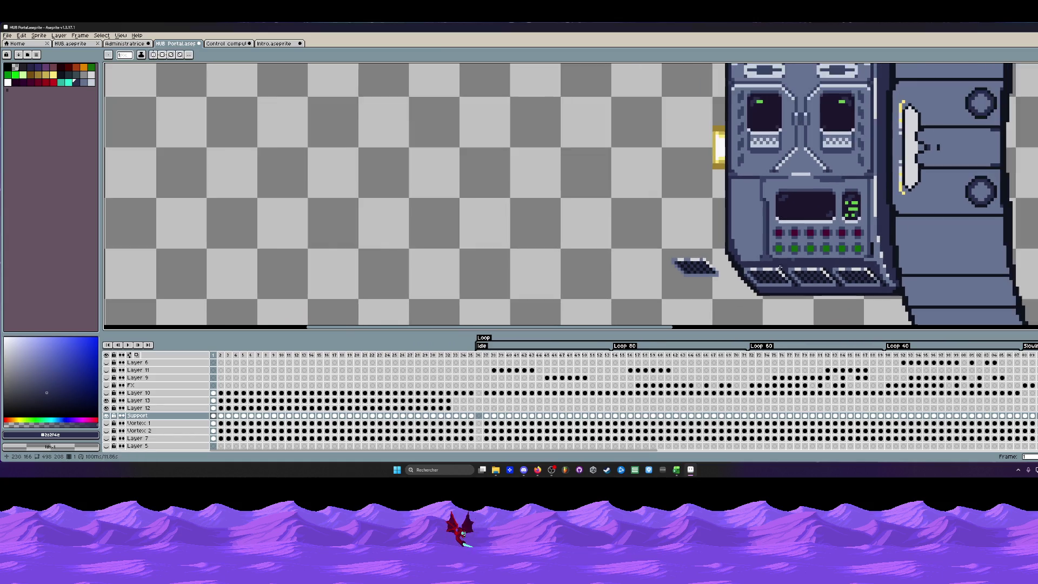
scroll(767, 262, up, 2)
Pick a dark palette swatch as drawing colour, undoing a stray Paint Bucket fill on the console body.
alt+click(767, 240)
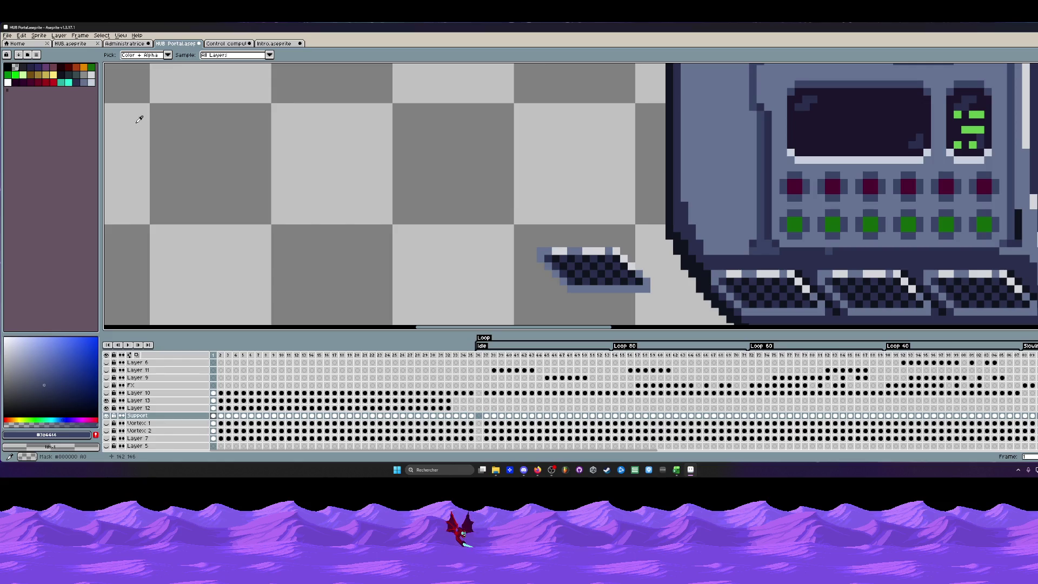
click(77, 82)
key(g)
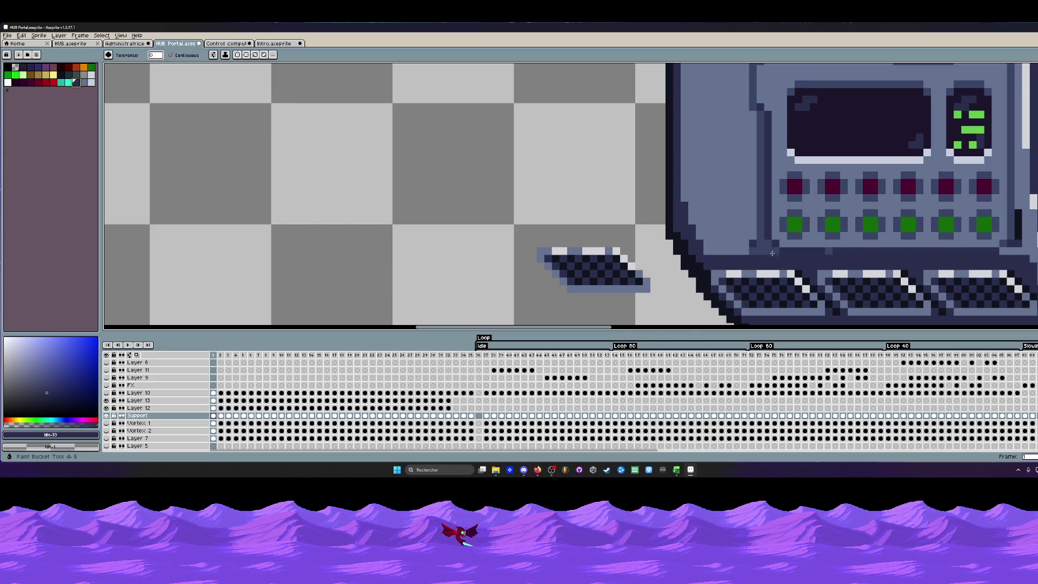
click(718, 236)
key(ctrl+z)
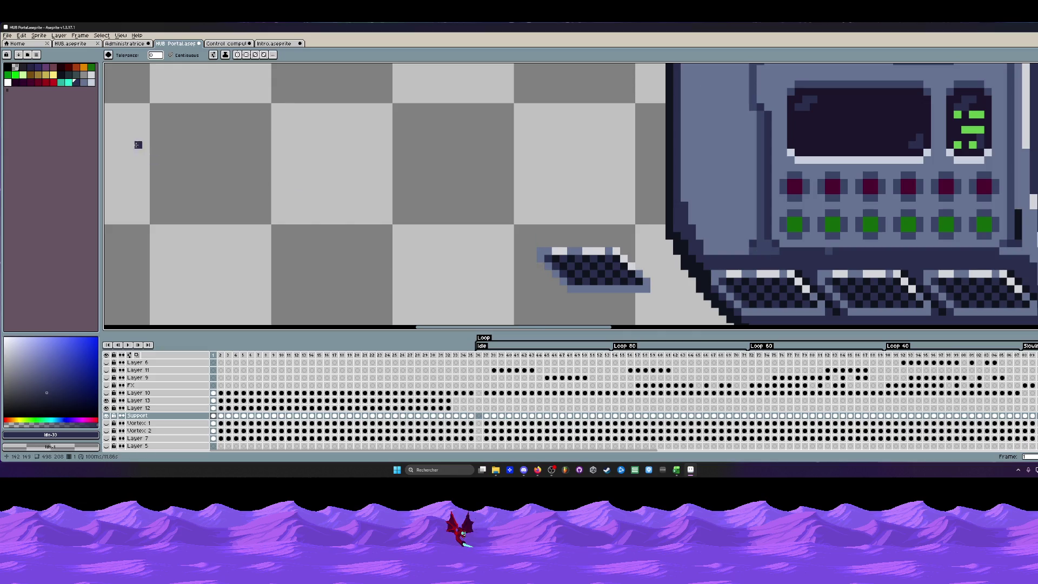
key(0)
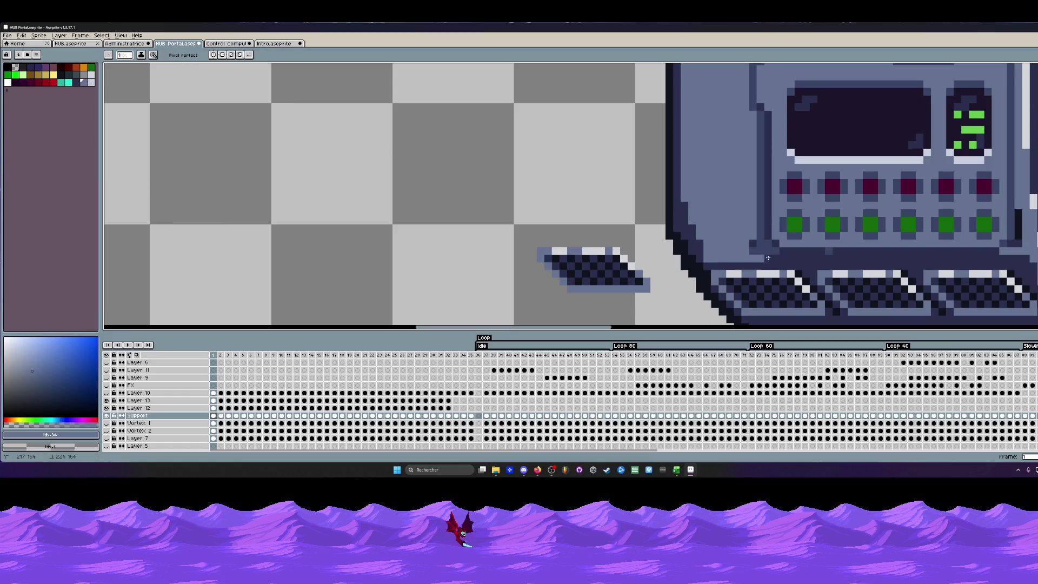
drag(794, 259, 574, 240)
scroll(574, 238, down, 2)
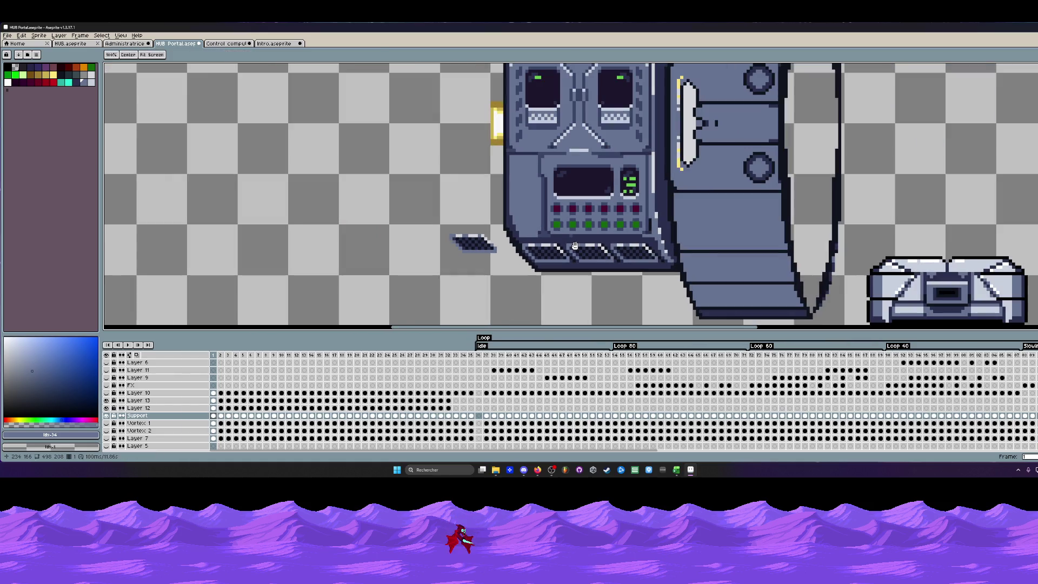
scroll(575, 245, up, 1)
scroll(505, 197, up, 1)
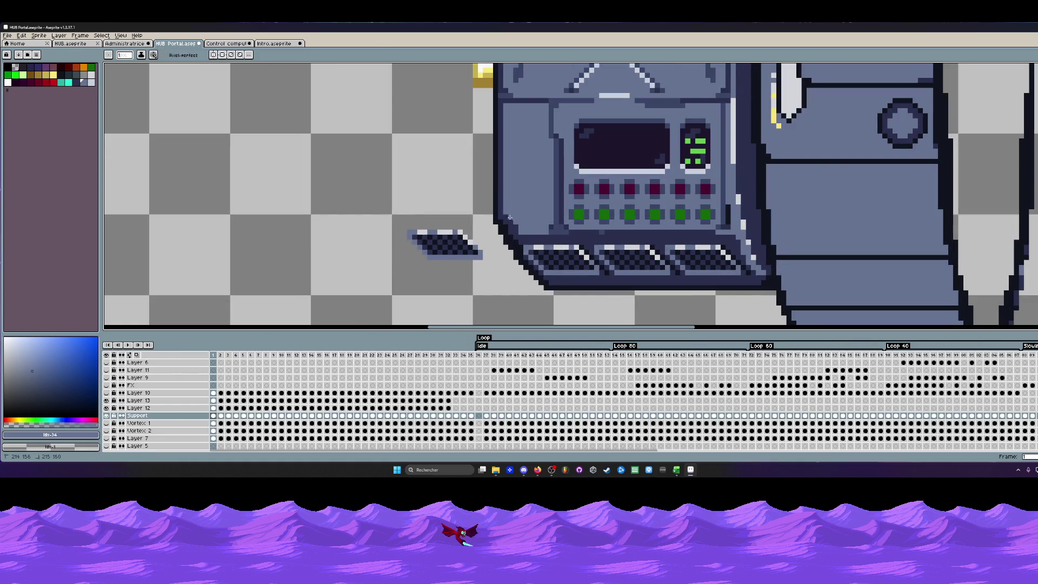
scroll(516, 232, down, 1)
scroll(532, 203, down, 1)
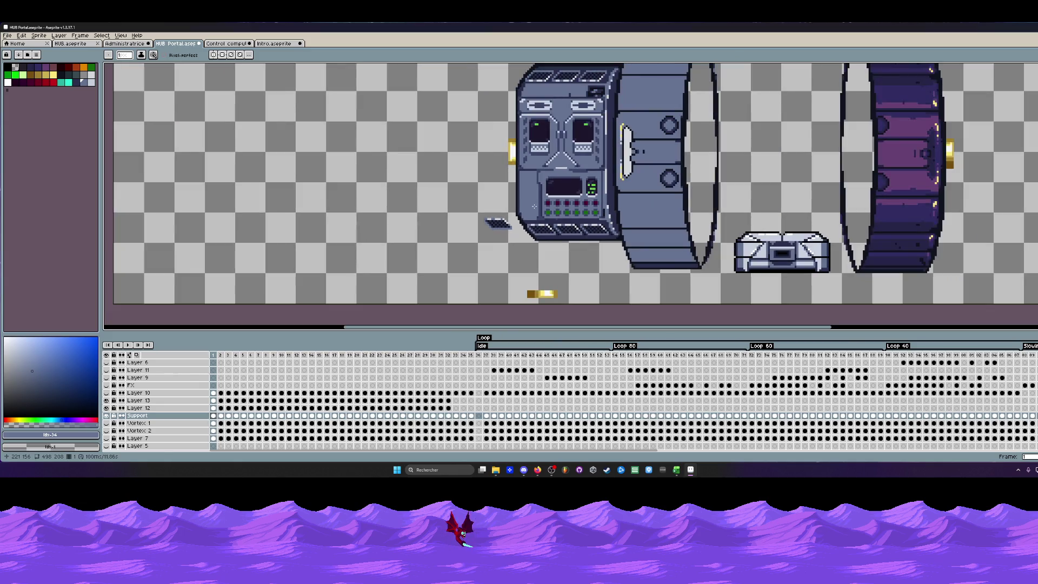
scroll(528, 204, up, 1)
scroll(568, 209, up, 1)
scroll(599, 214, up, 1)
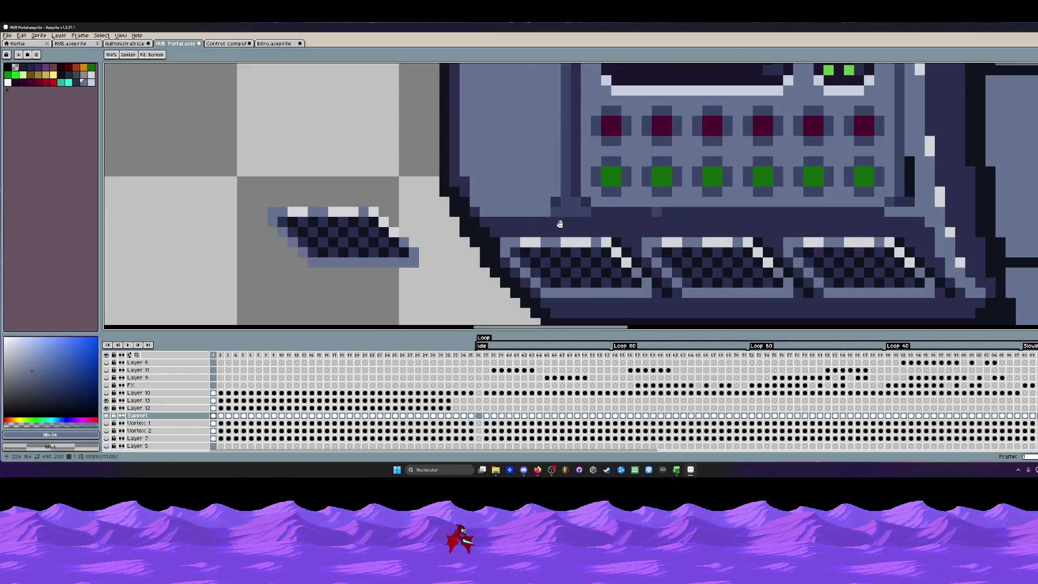
scroll(598, 211, down, 1)
scroll(504, 214, down, 1)
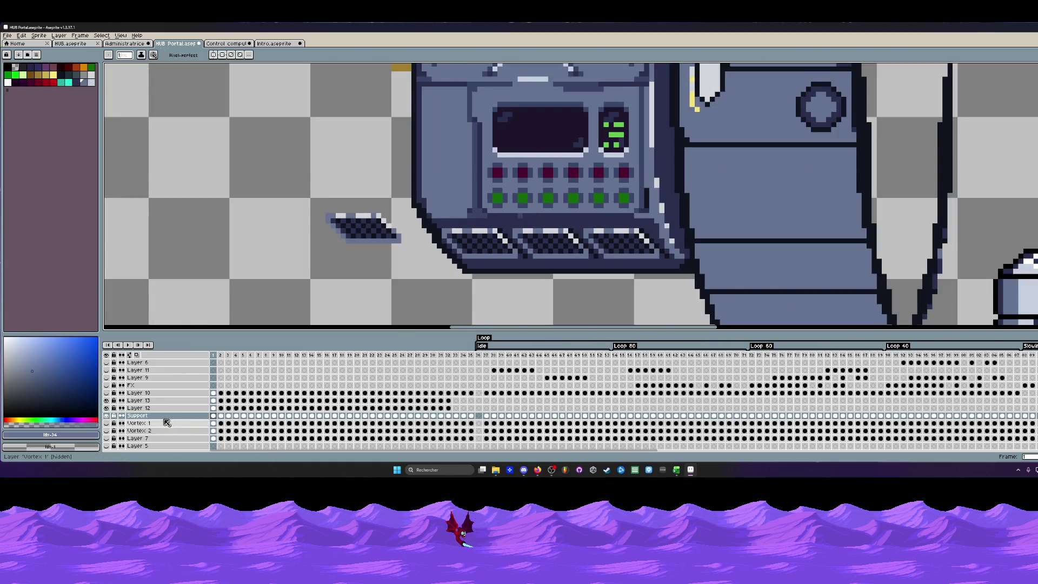
On Layer 12, paint dark outline pixels along the control panel's upper-left edge and top.
click(107, 407)
click(107, 408)
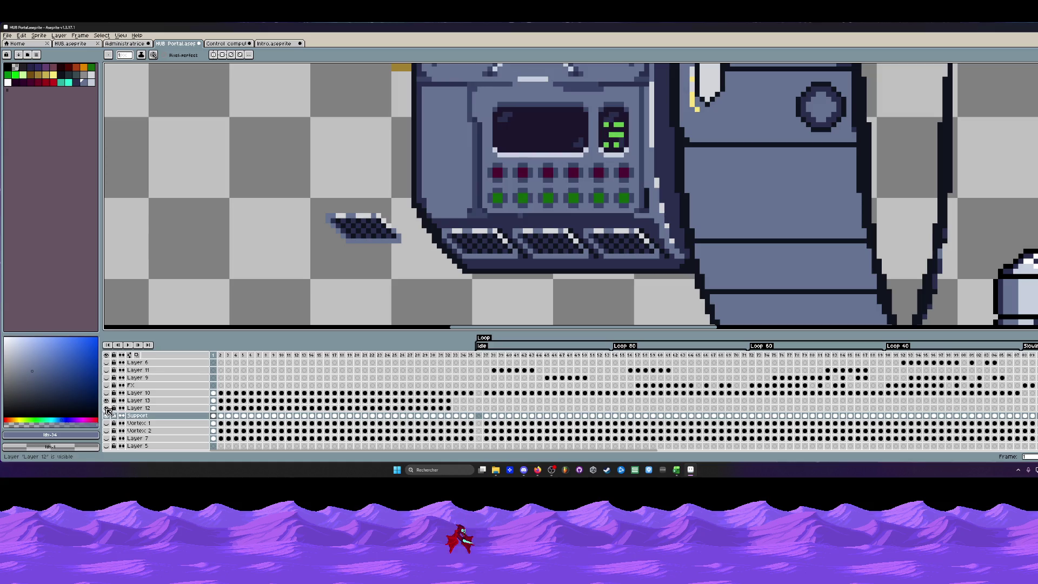
click(213, 409)
scroll(505, 212, up, 2)
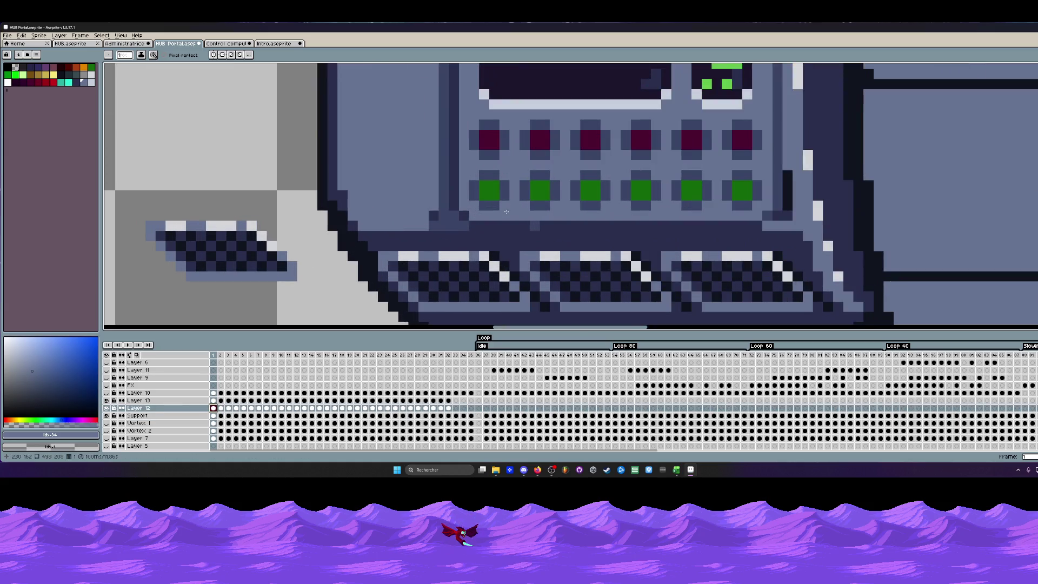
scroll(505, 212, down, 3)
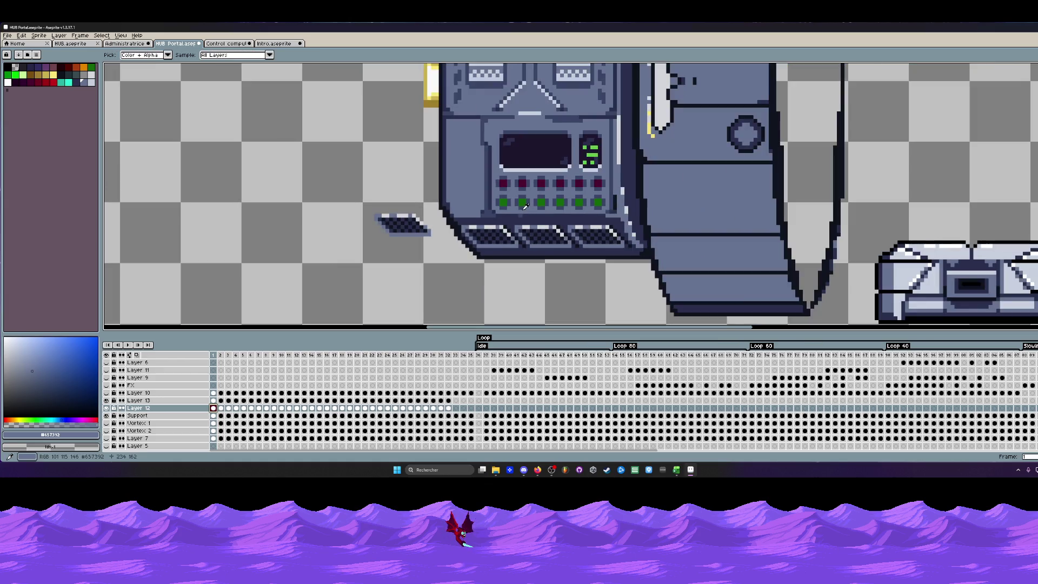
scroll(495, 124, up, 2)
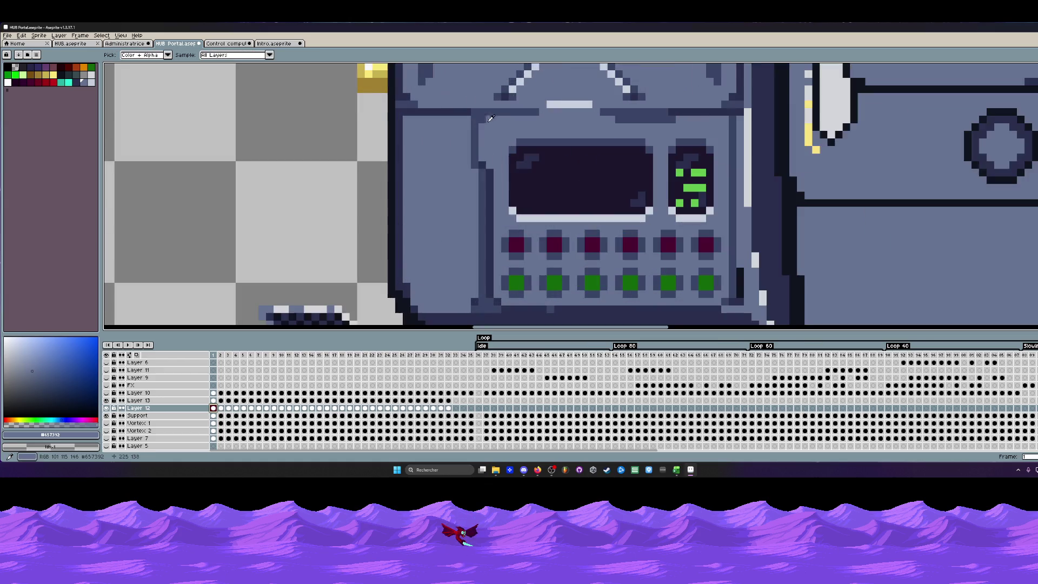
alt+click(489, 176)
scroll(490, 175, up, 1)
drag(489, 162, 479, 151)
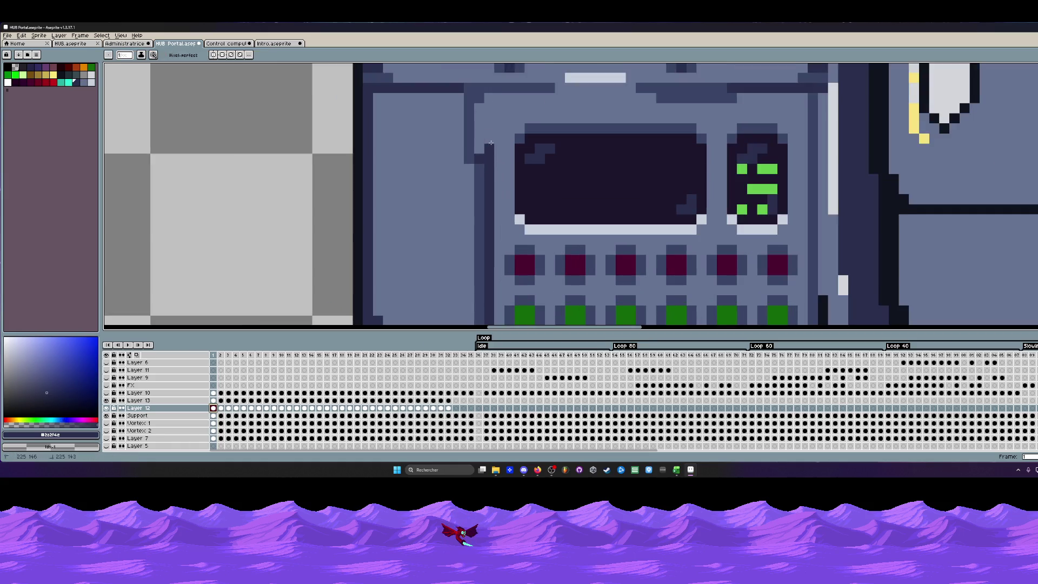
scroll(480, 150, down, 4)
scroll(470, 130, up, 3)
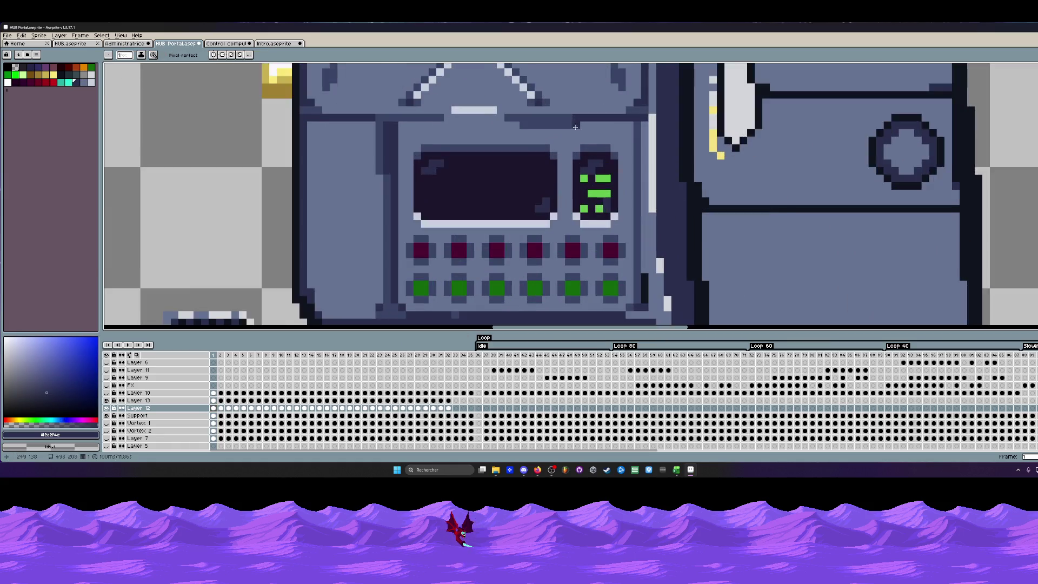
scroll(463, 115, up, 1)
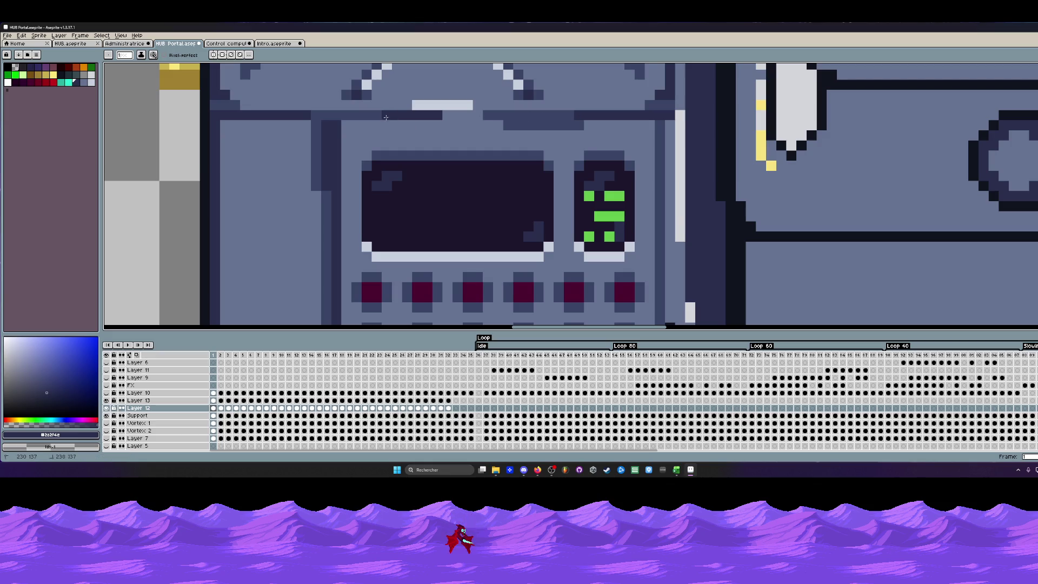
drag(385, 117, 317, 130)
scroll(324, 137, down, 1)
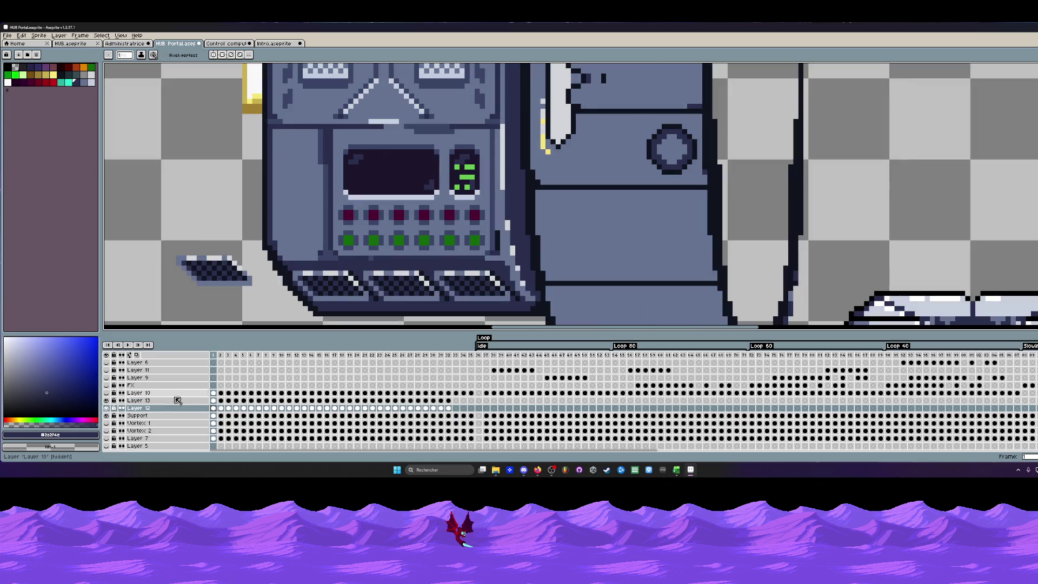
Merge Layer 13 and Layer 12 down into the Support layer and check the result.
click(108, 401)
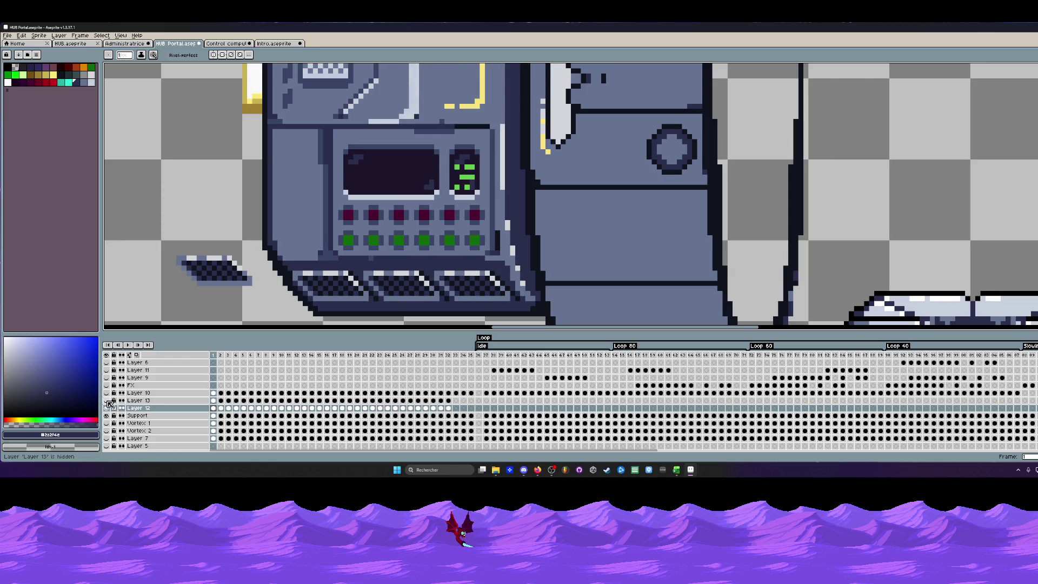
right_click(156, 401)
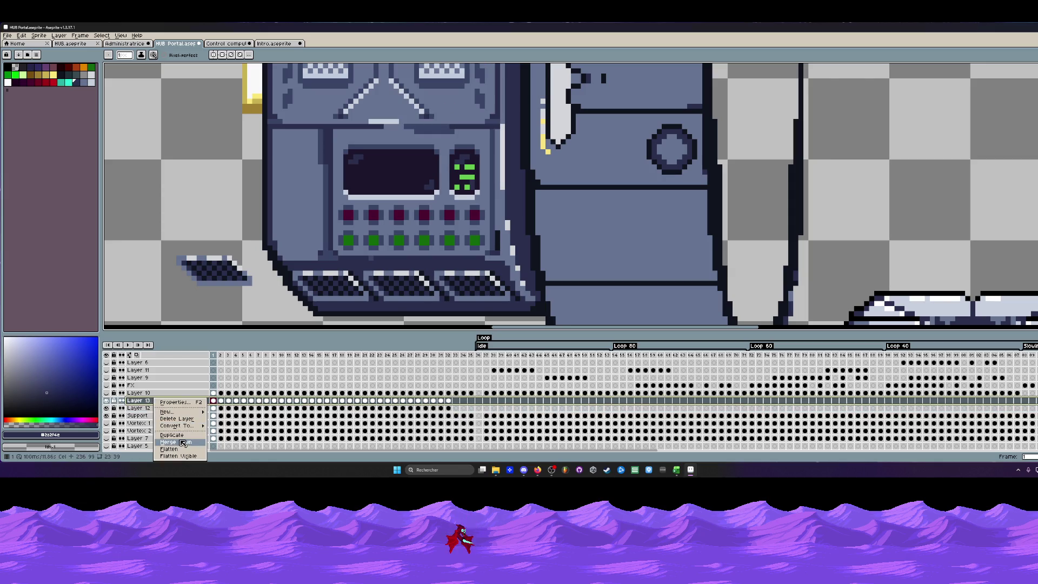
click(183, 442)
right_click(156, 400)
click(179, 442)
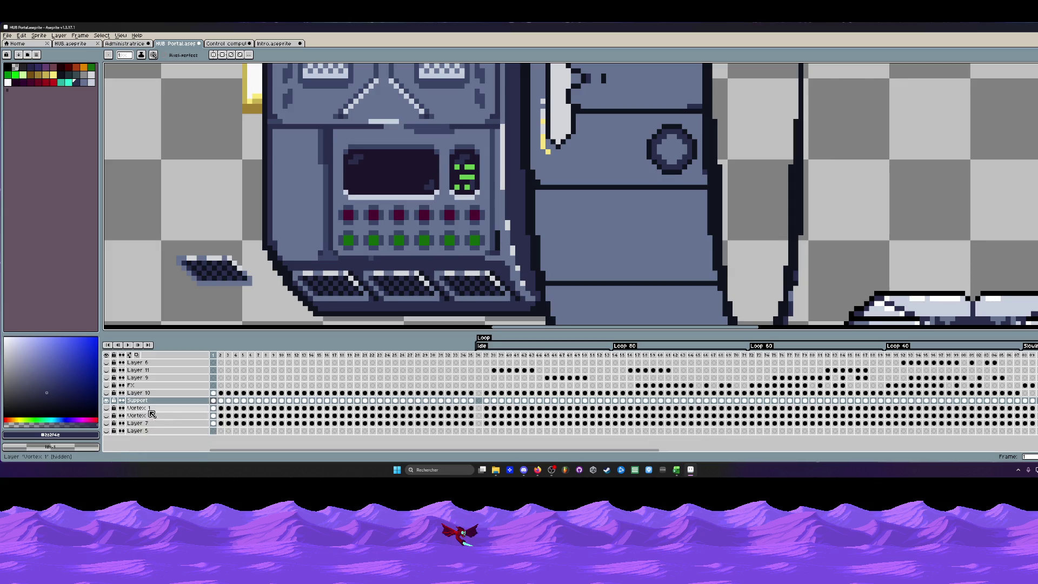
click(109, 401)
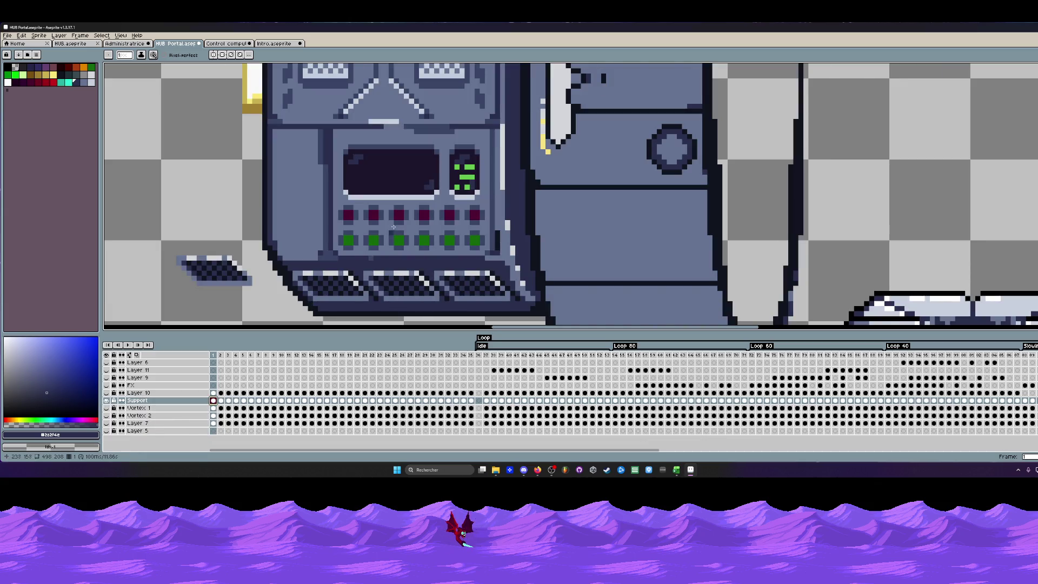
scroll(395, 230, down, 3)
click(220, 363)
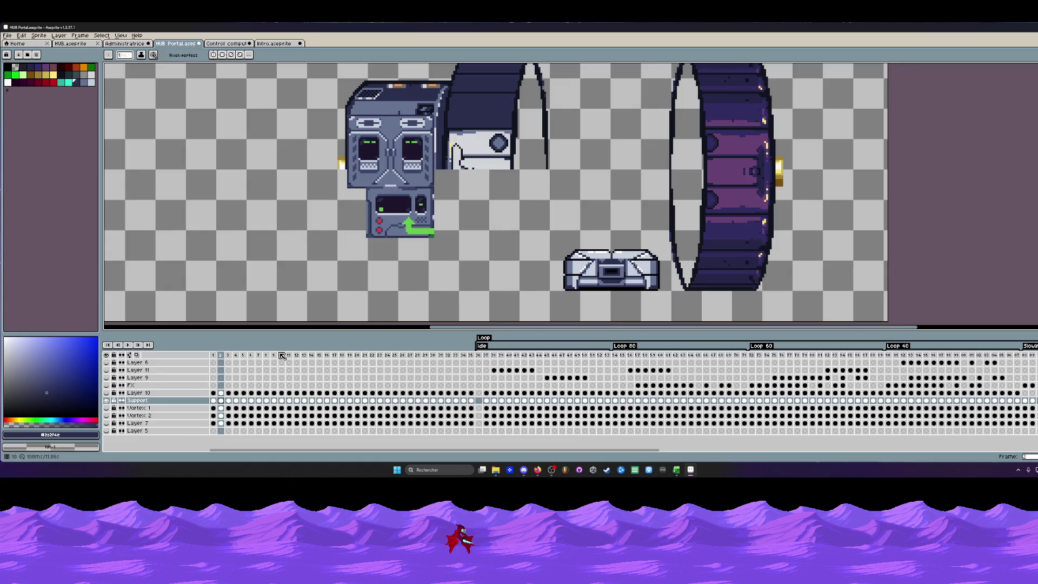
Step through the animation frames back to frame 1 and start tracing around the top vent grilles.
key(Return)
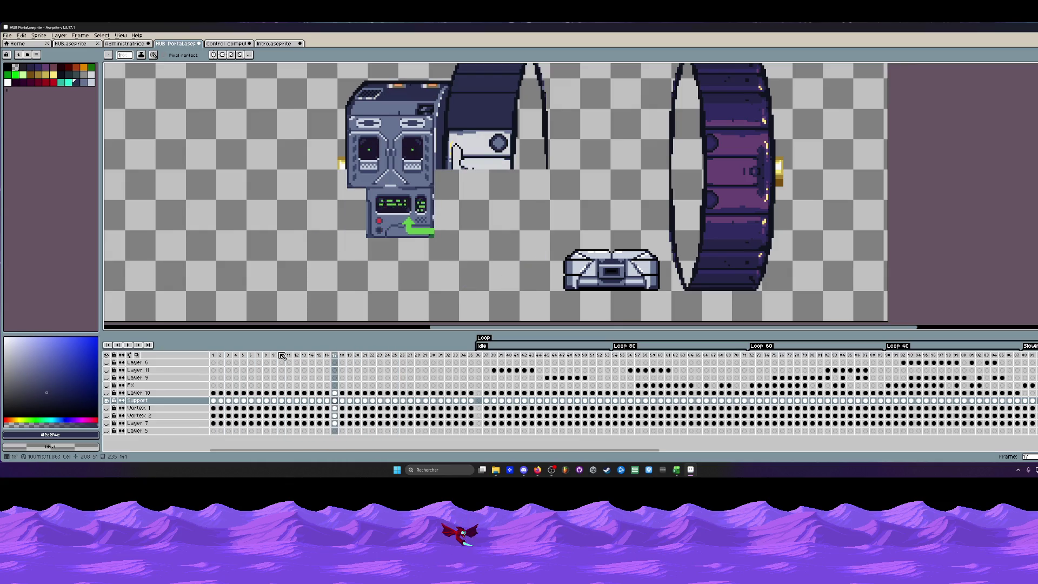
key(Left)
key(Left)
key(Left)
key(Left)
key(Left)
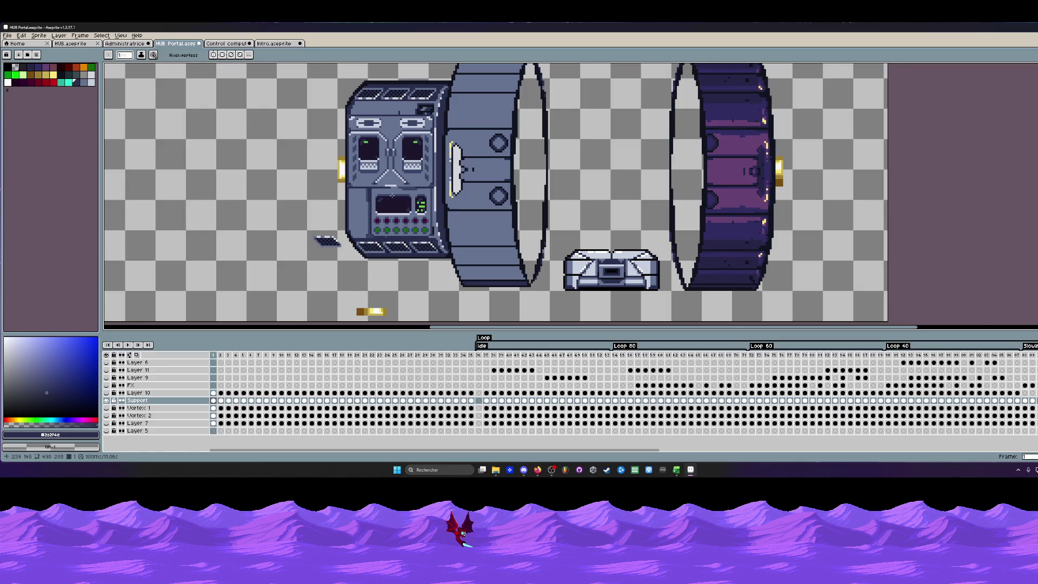
scroll(391, 196, down, 1)
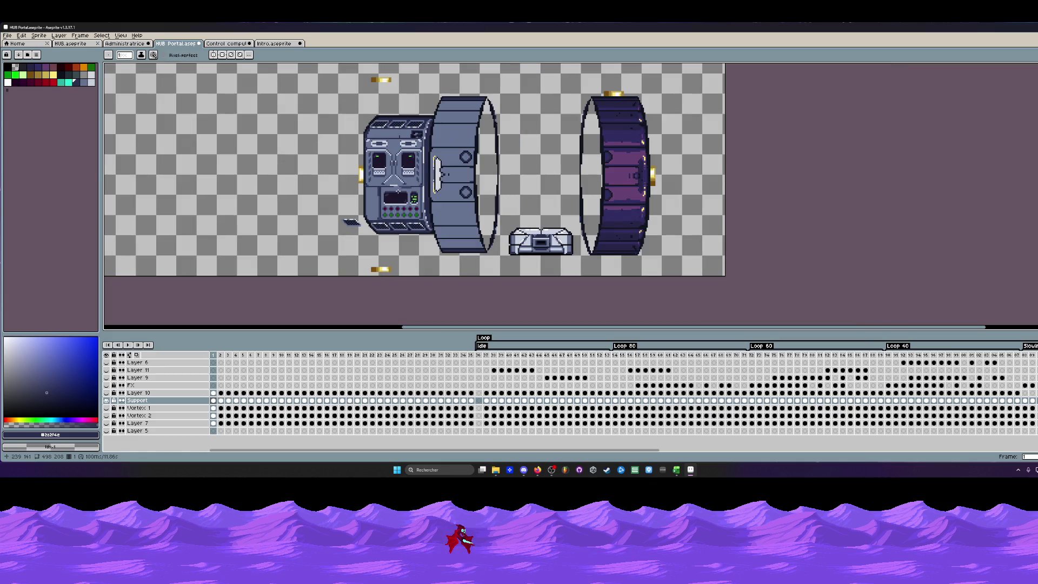
scroll(381, 130, up, 5)
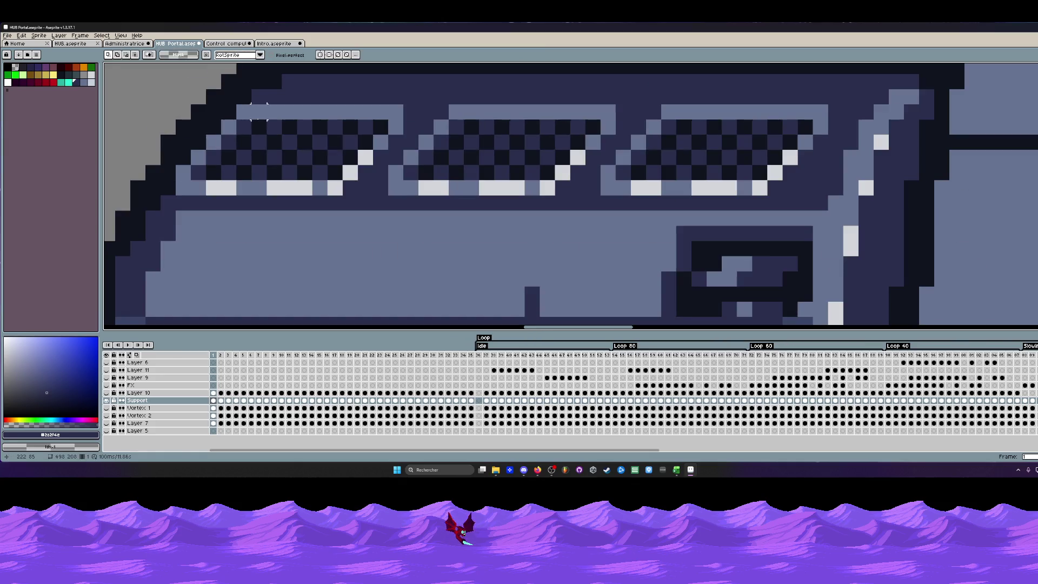
mouse_move(258, 112)
mouse_down()
mouse_move(494, 191)
mouse_move(329, 111)
mouse_move(253, 111)
mouse_up()
scroll(340, 131, down, 3)
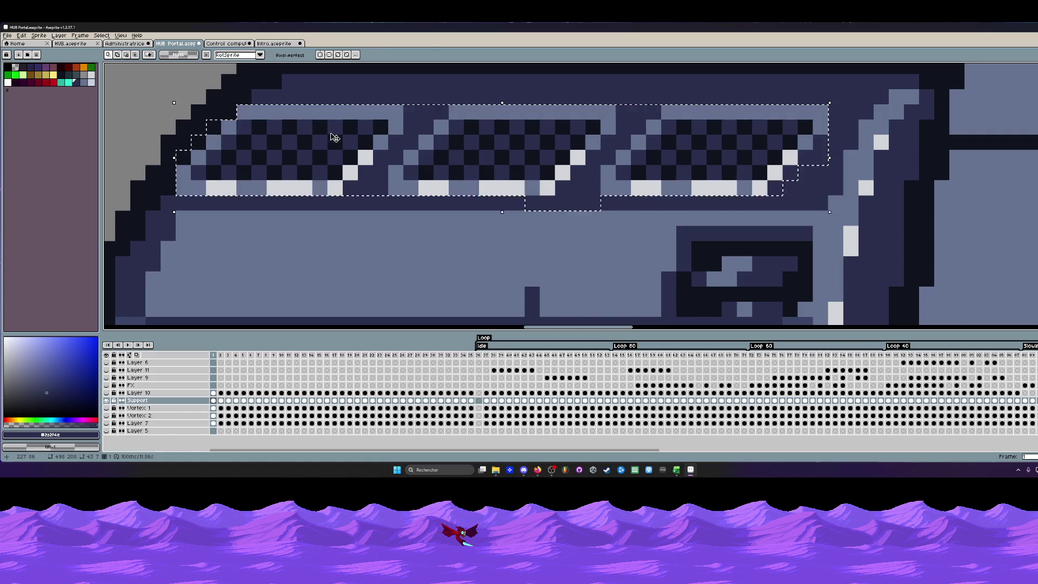
scroll(351, 123, down, 2)
scroll(350, 123, down, 2)
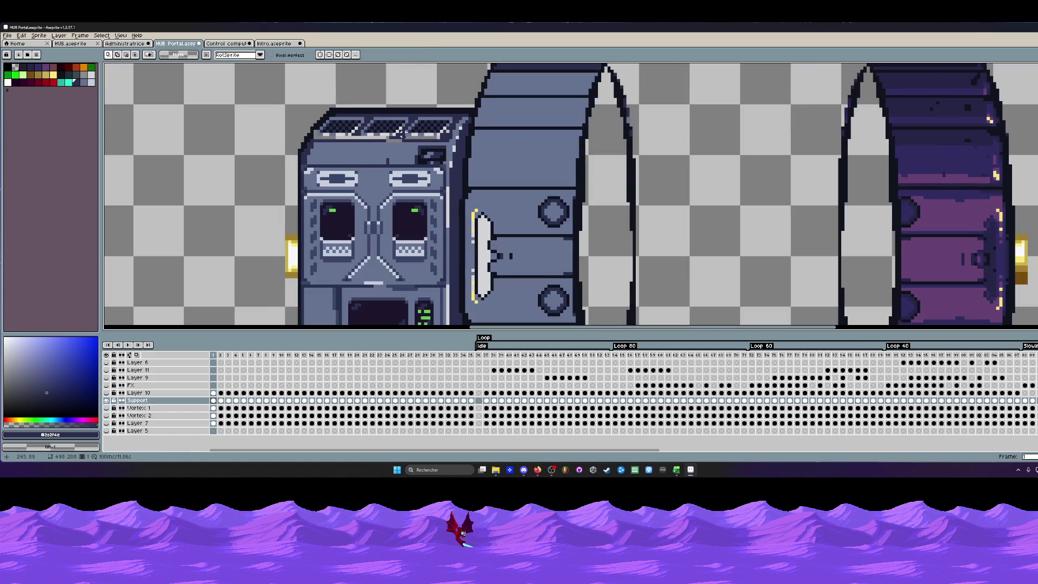
scroll(401, 149, up, 2)
scroll(401, 149, up, 1)
Paint dark pixels beside the top vents and darken the grey strip beneath them.
key(i)
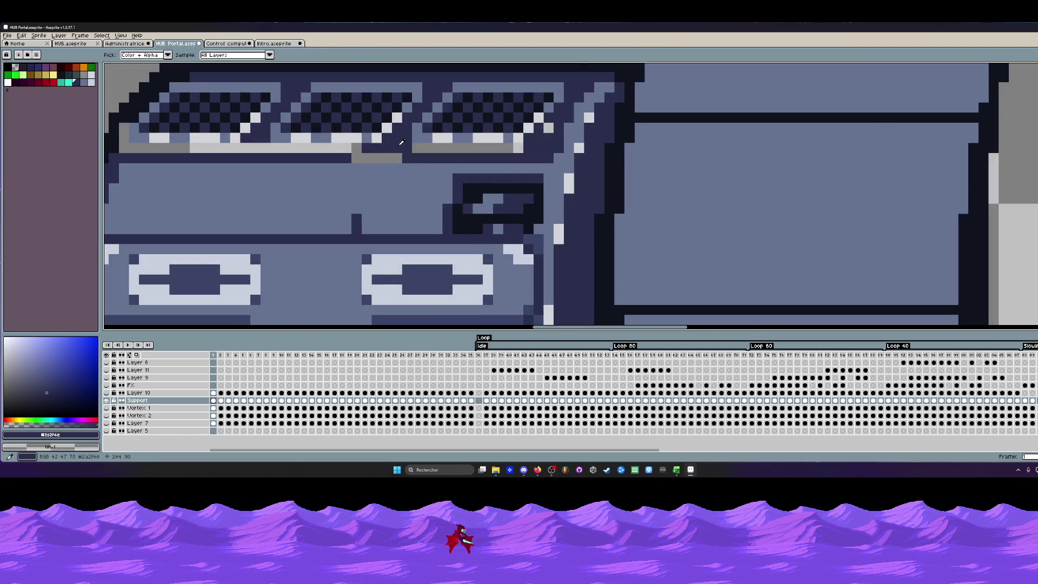
key(b)
click(428, 149)
click(398, 158)
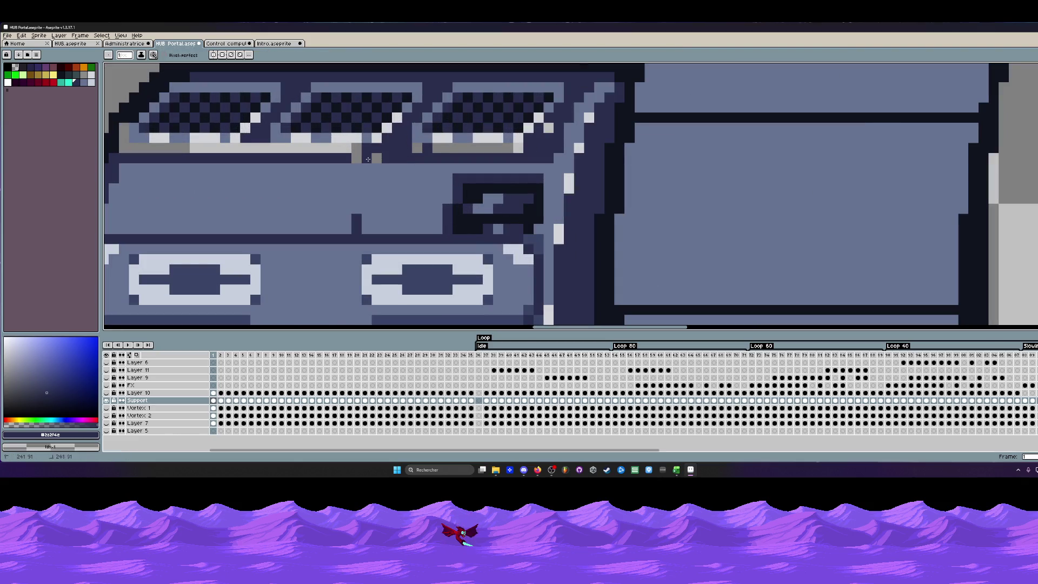
key(g)
drag(468, 149, 356, 151)
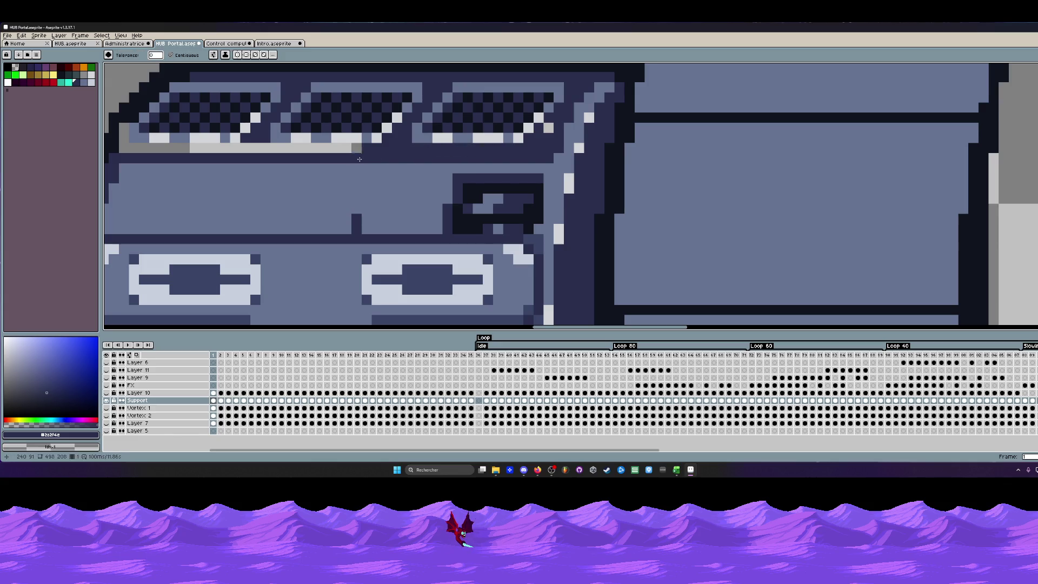
scroll(356, 151, down, 3)
scroll(356, 150, down, 3)
drag(423, 149, 427, 132)
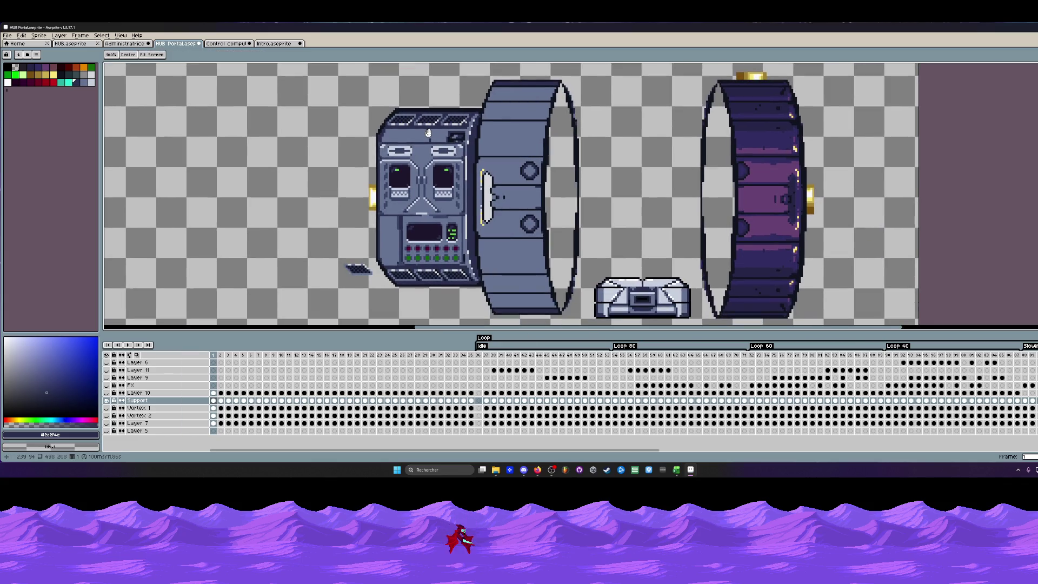
scroll(400, 118, up, 2)
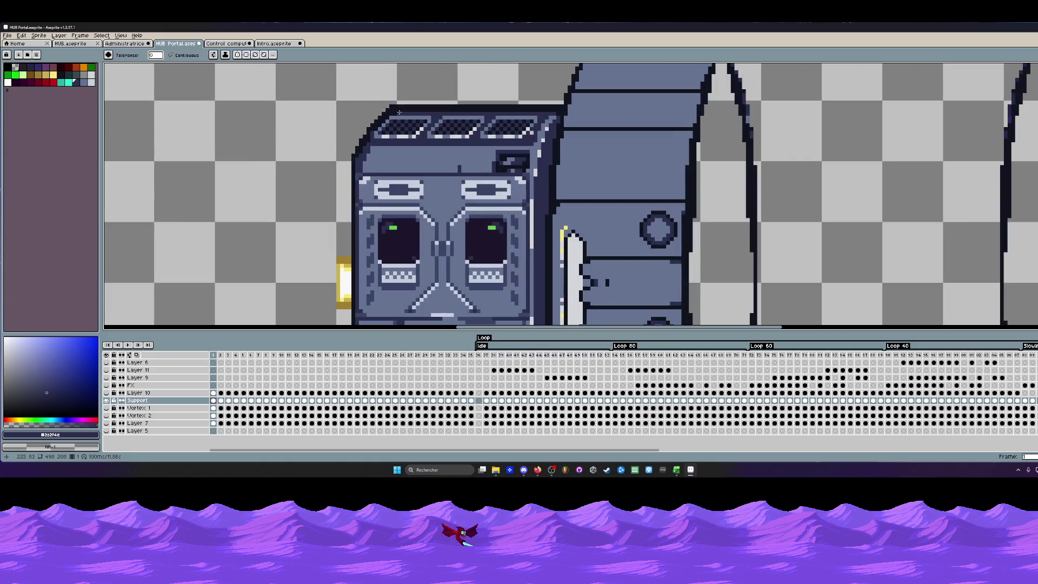
scroll(388, 109, up, 2)
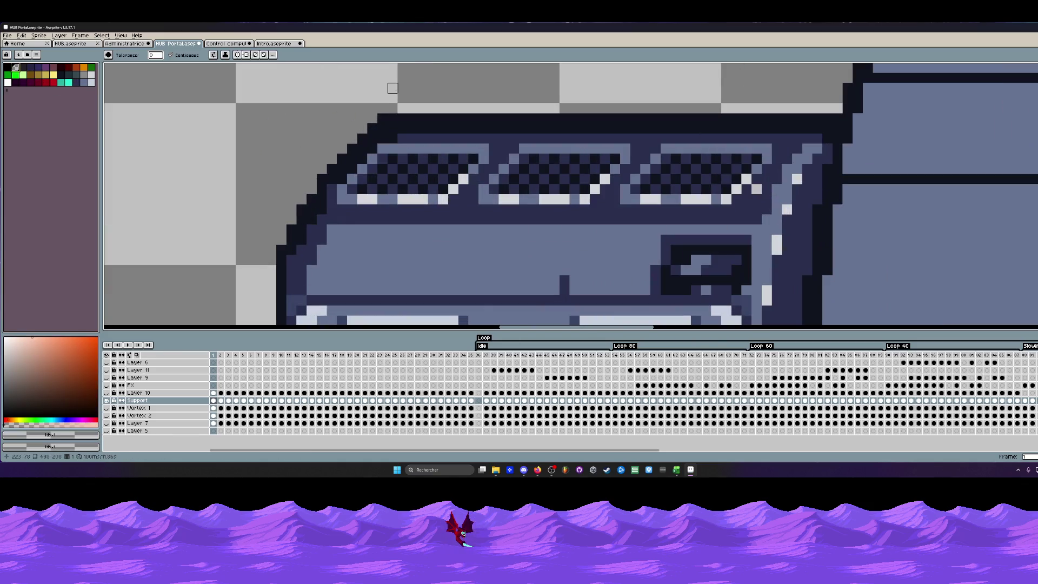
scroll(362, 169, up, 1)
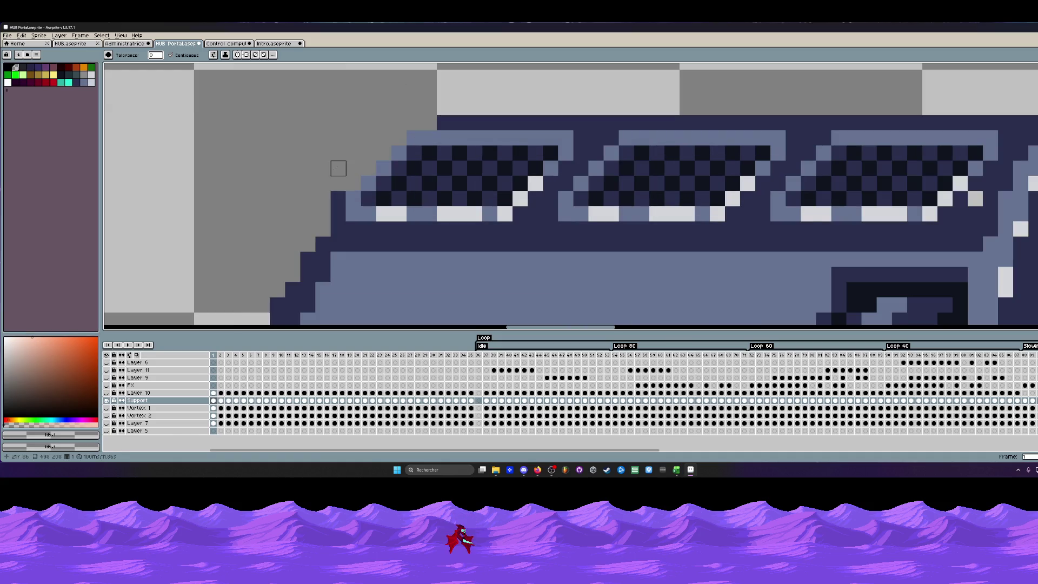
key(b)
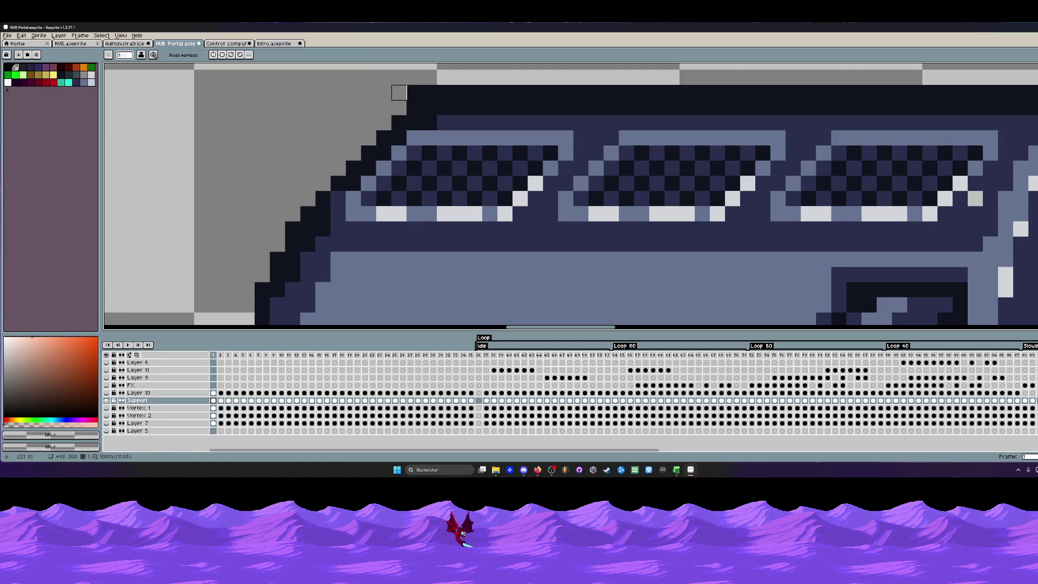
scroll(421, 91, down, 3)
scroll(422, 92, down, 1)
scroll(422, 92, down, 1)
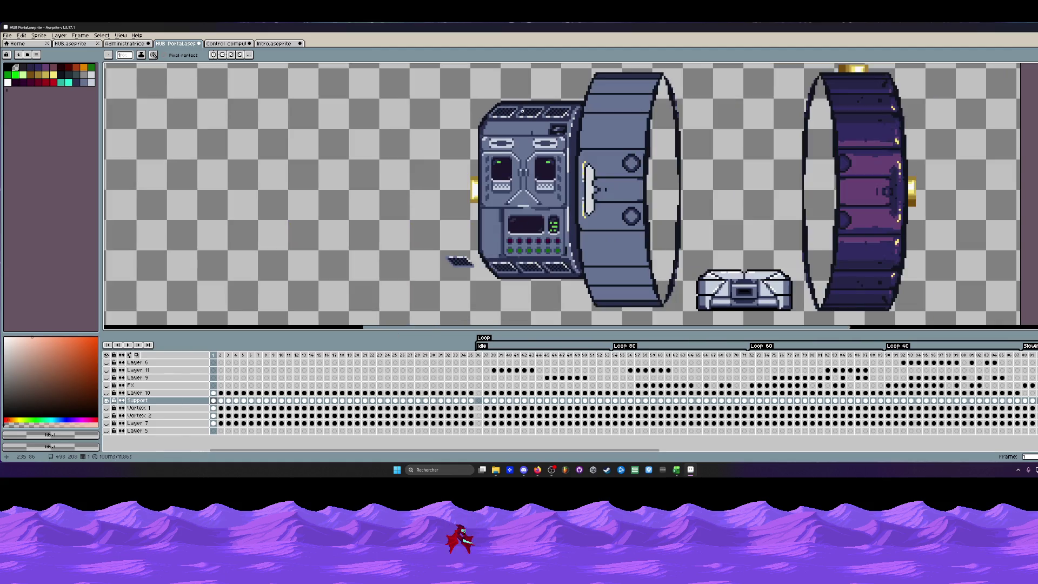
scroll(487, 114, up, 2)
scroll(522, 125, up, 1)
scroll(625, 139, up, 1)
Sample the dark navy body colour and pan to view the machine's panels and lower vent.
key(i)
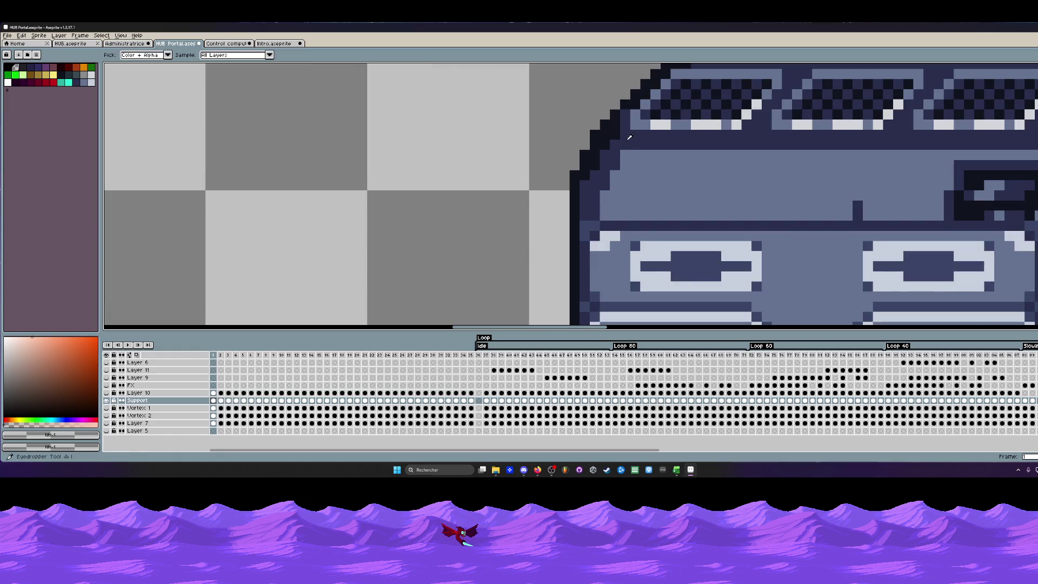
click(629, 138)
key(b)
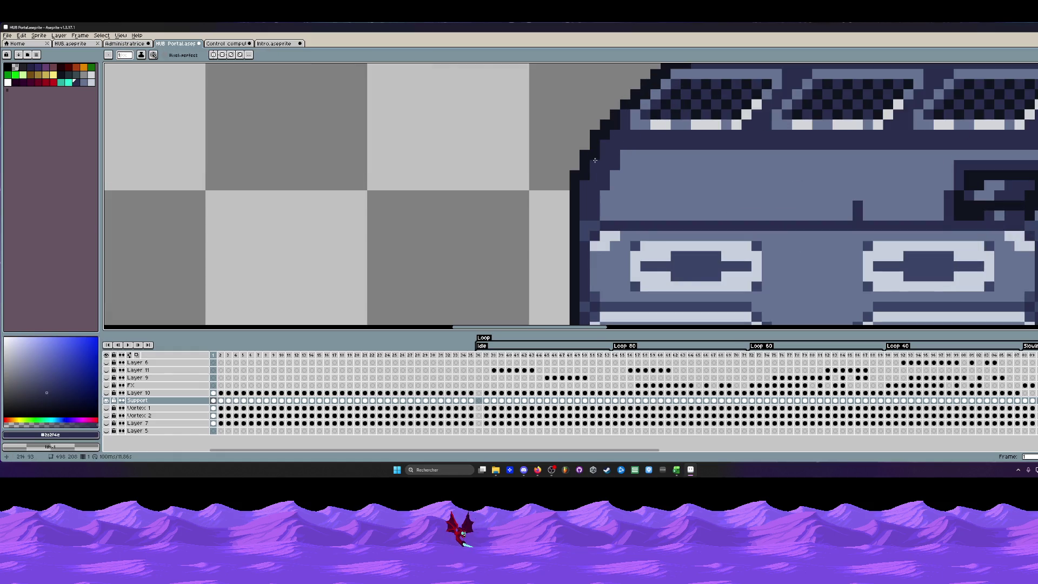
scroll(595, 156, down, 3)
key(h)
scroll(567, 138, down, 1)
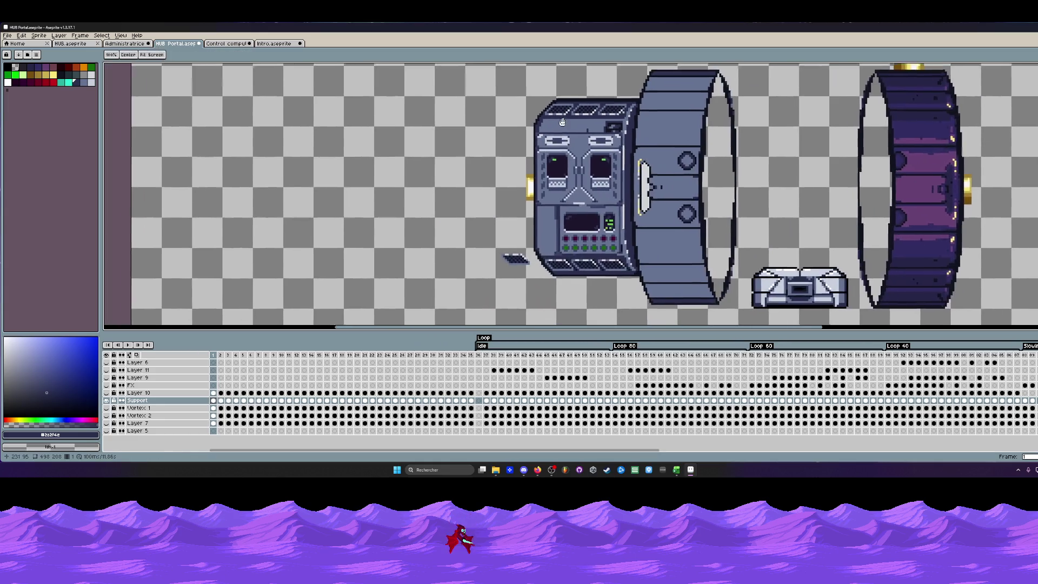
drag(568, 134, 547, 115)
drag(528, 271, 525, 256)
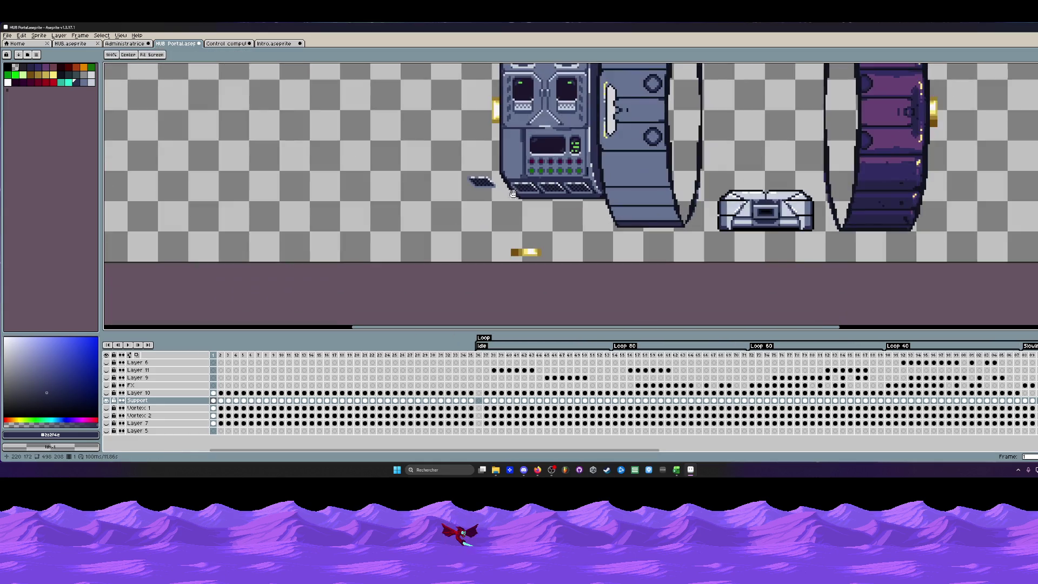
scroll(511, 186, up, 3)
key(m)
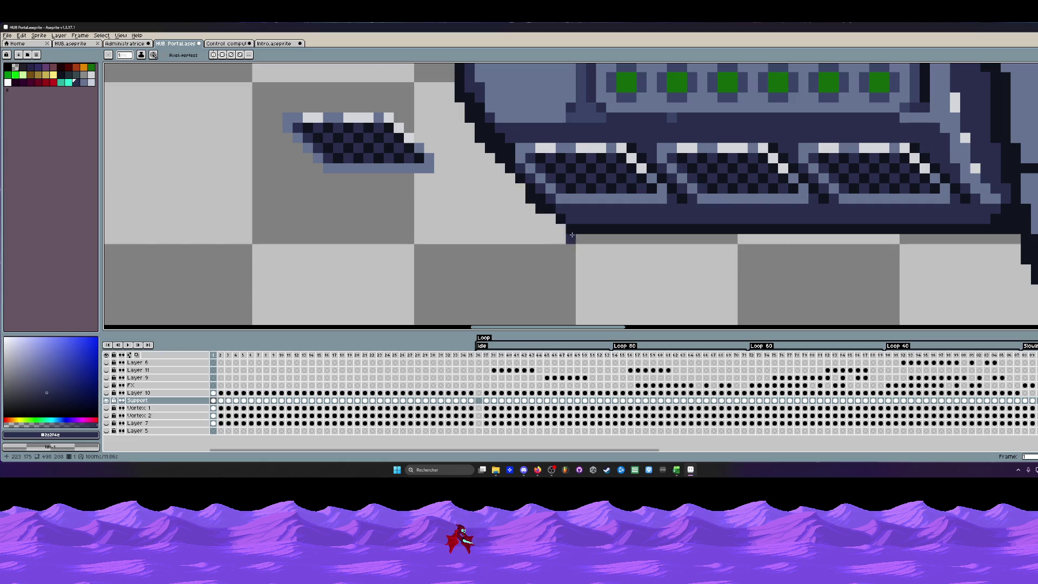
scroll(568, 240, down, 3)
scroll(615, 230, down, 2)
scroll(617, 197, up, 1)
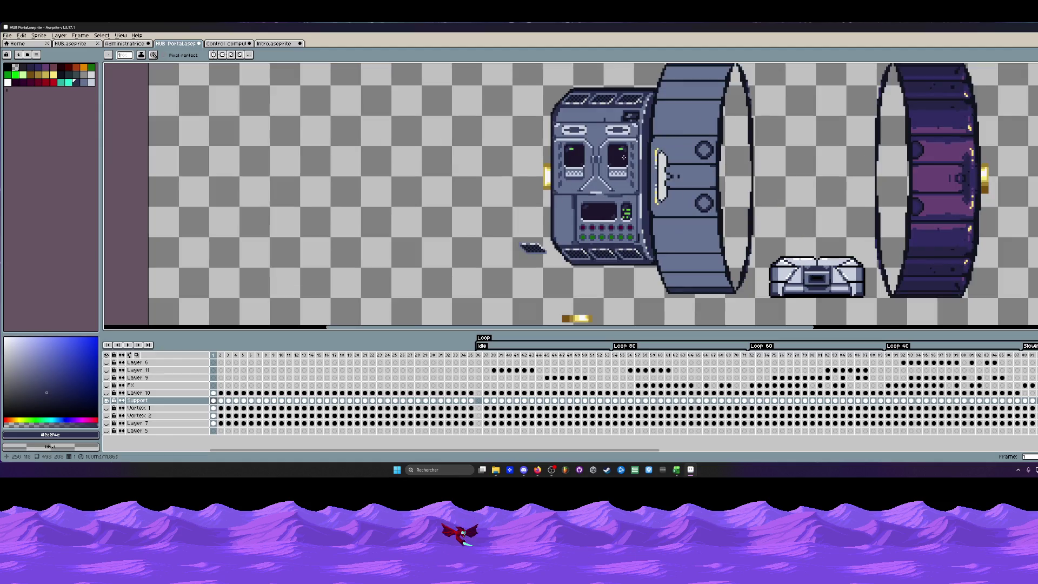
scroll(610, 117, up, 1)
scroll(635, 112, up, 1)
Cover the dark box on the upper panel with the computer's panel colour.
key(i)
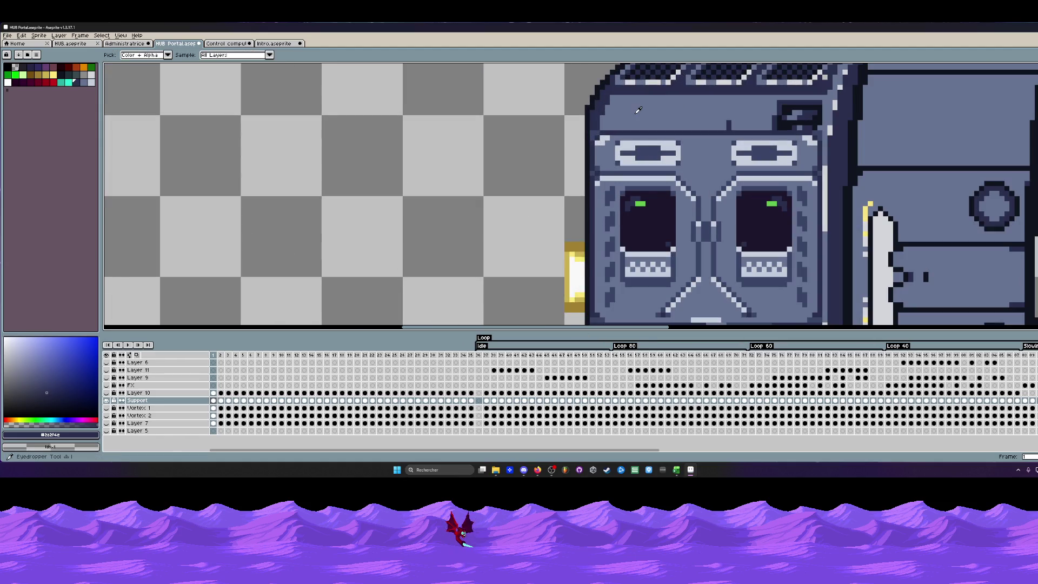
click(638, 110)
scroll(637, 109, up, 1)
key(b)
scroll(730, 138, up, 1)
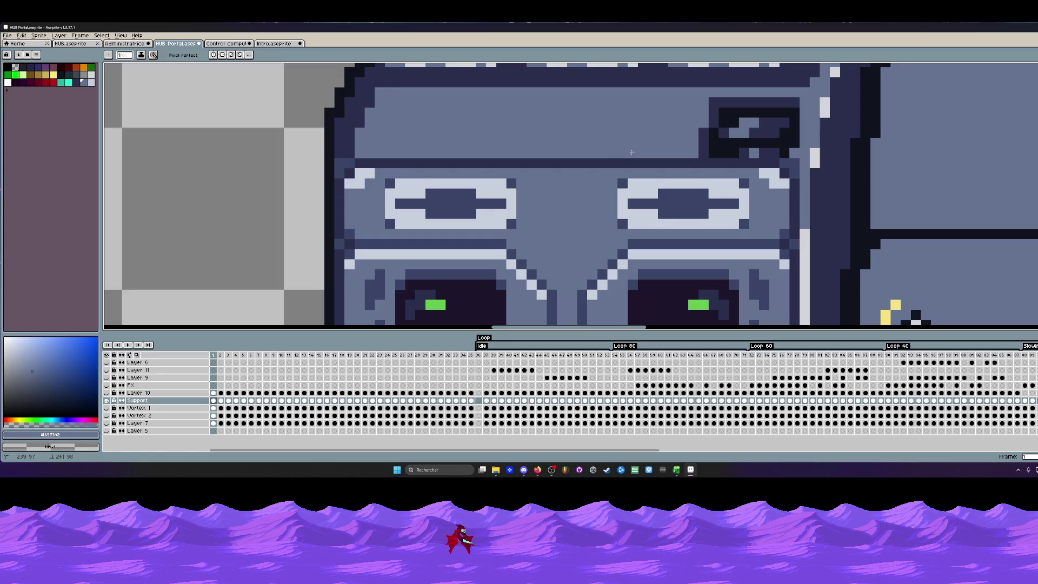
mouse_move(784, 151)
mouse_down()
mouse_move(793, 101)
mouse_move(717, 132)
mouse_move(759, 122)
mouse_move(766, 145)
mouse_move(786, 145)
mouse_up()
click(775, 114)
click(744, 143)
scroll(729, 134, down, 2)
scroll(711, 131, up, 1)
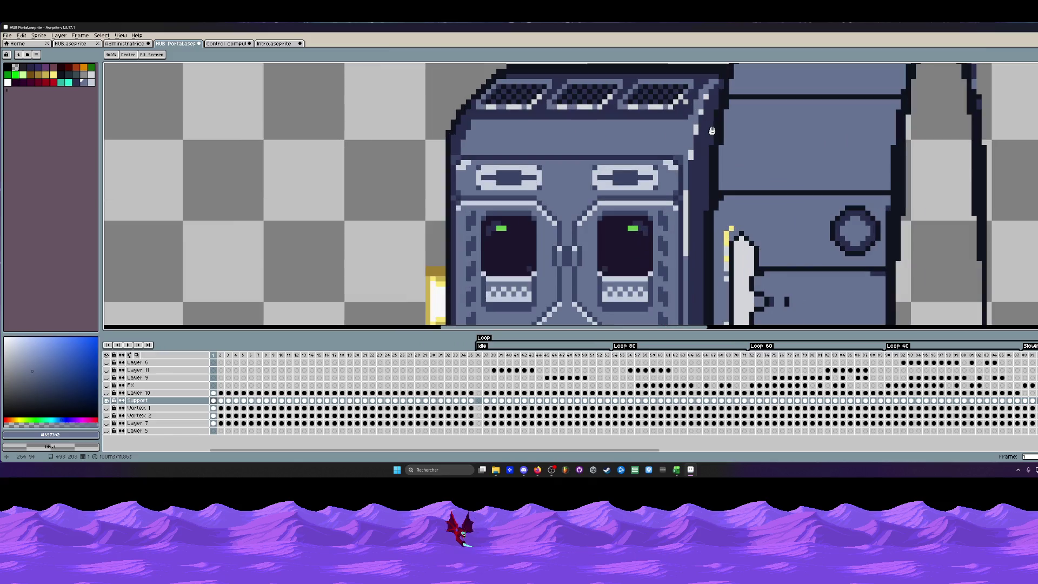
scroll(706, 130, down, 3)
scroll(704, 130, up, 1)
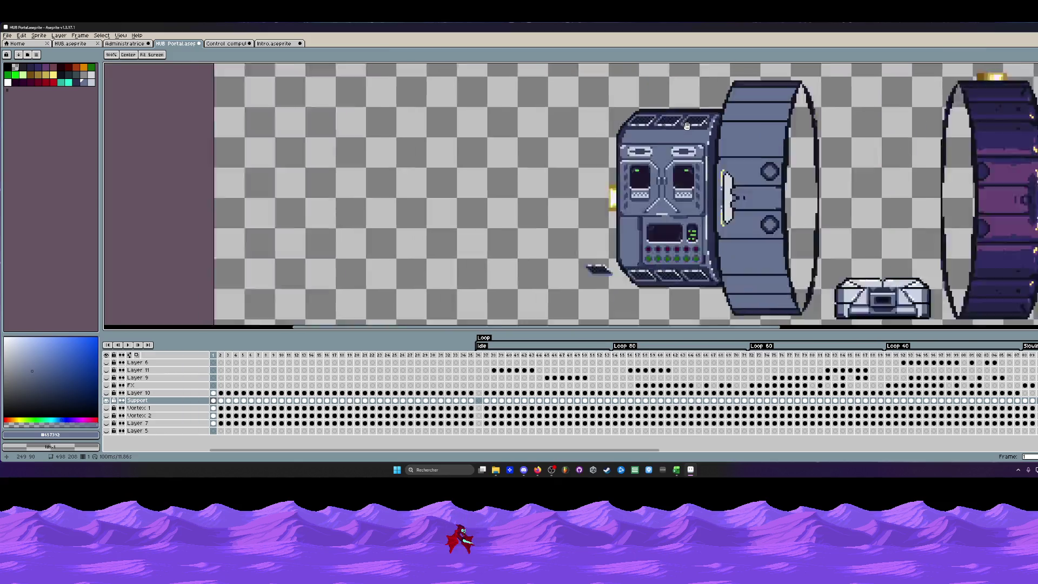
scroll(704, 131, up, 1)
scroll(725, 126, up, 1)
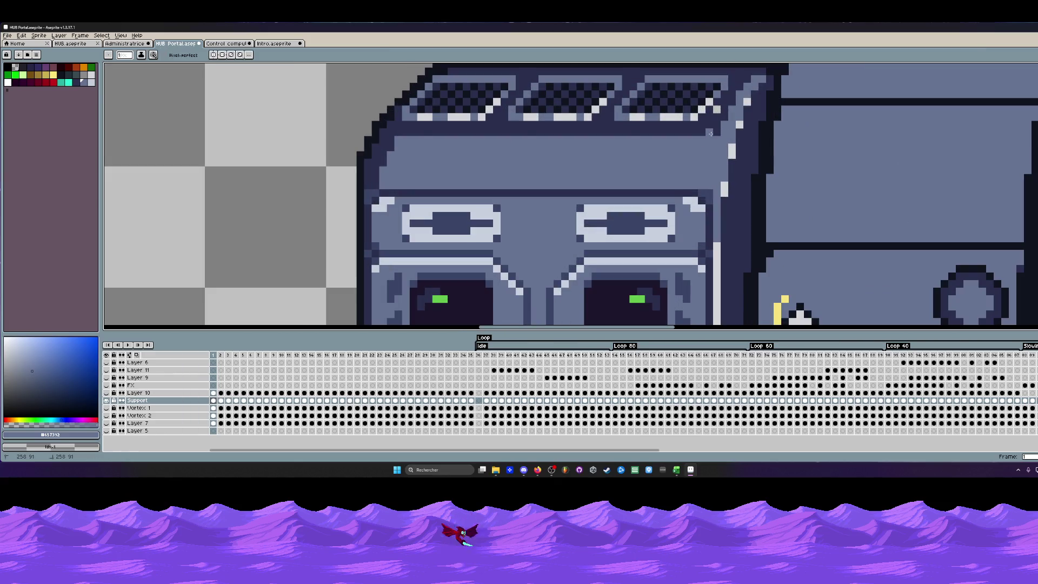
Extend the dark band under the top vents leftward and paint a lighter highlight strip below it.
mouse_move(713, 132)
mouse_down()
mouse_move(624, 136)
mouse_move(662, 134)
mouse_up()
drag(591, 131, 404, 131)
scroll(399, 132, down, 4)
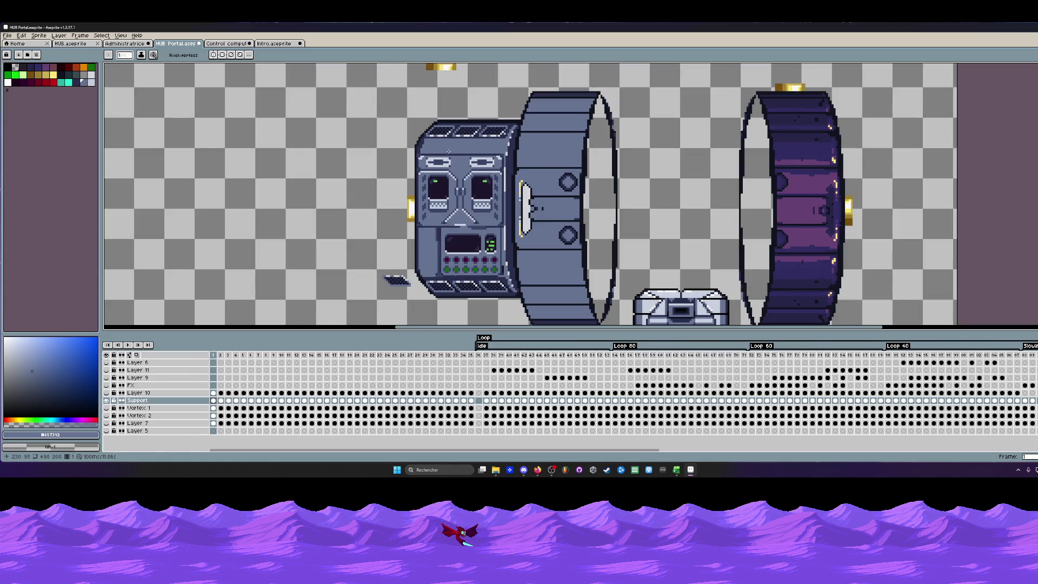
scroll(500, 147, down, 2)
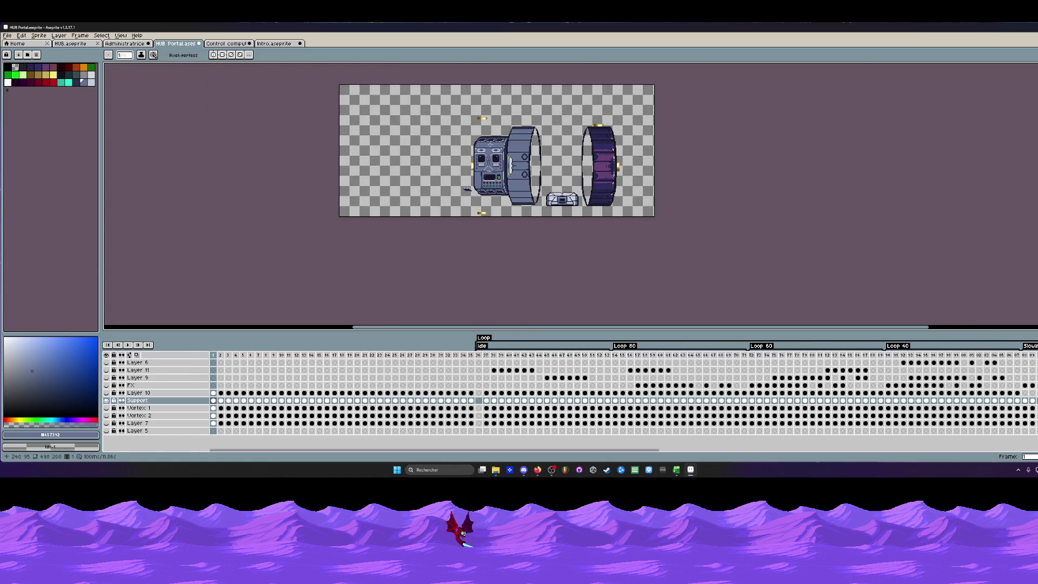
scroll(490, 143, up, 2)
scroll(440, 152, up, 3)
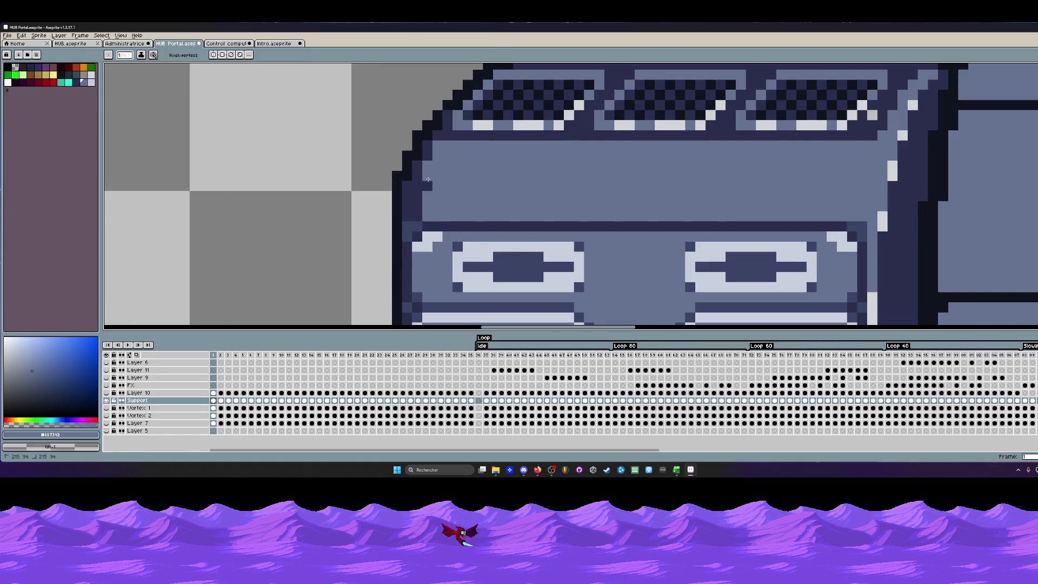
scroll(435, 220, down, 2)
scroll(435, 220, down, 1)
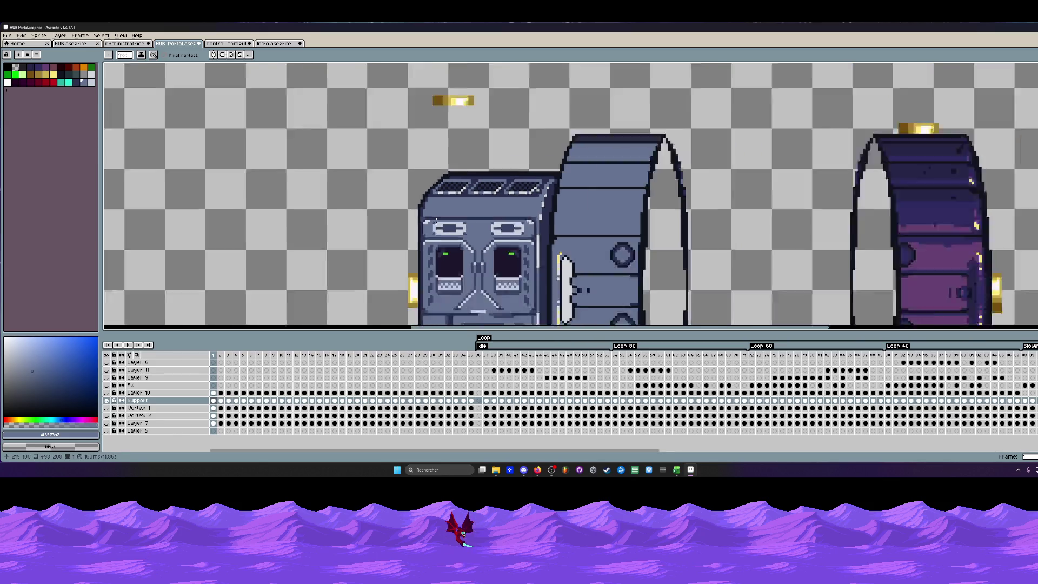
scroll(420, 191, up, 3)
Fill the face panel's corner pixels with the orange rivet colour.
key(i)
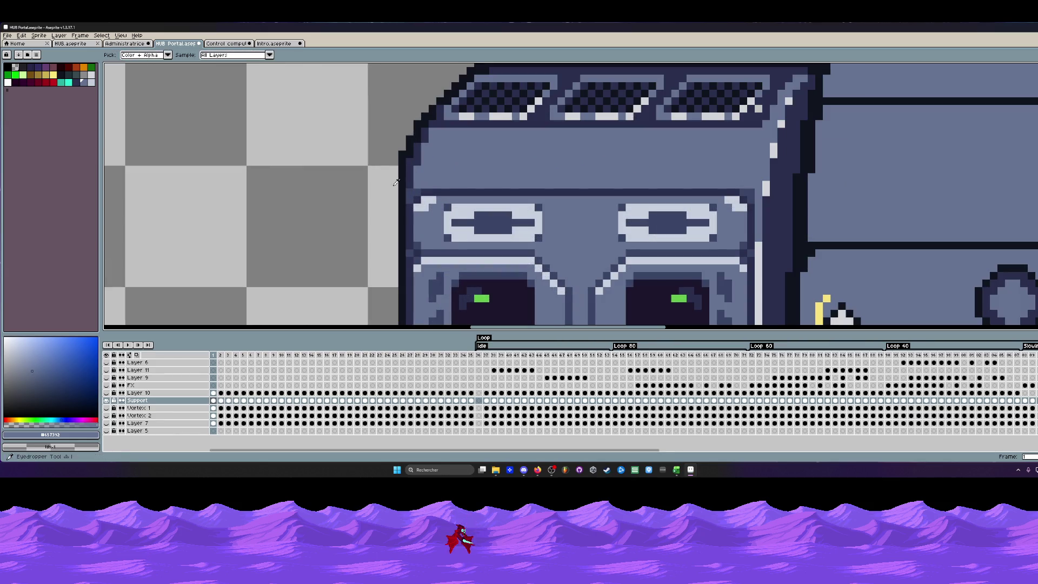
click(29, 75)
key(w)
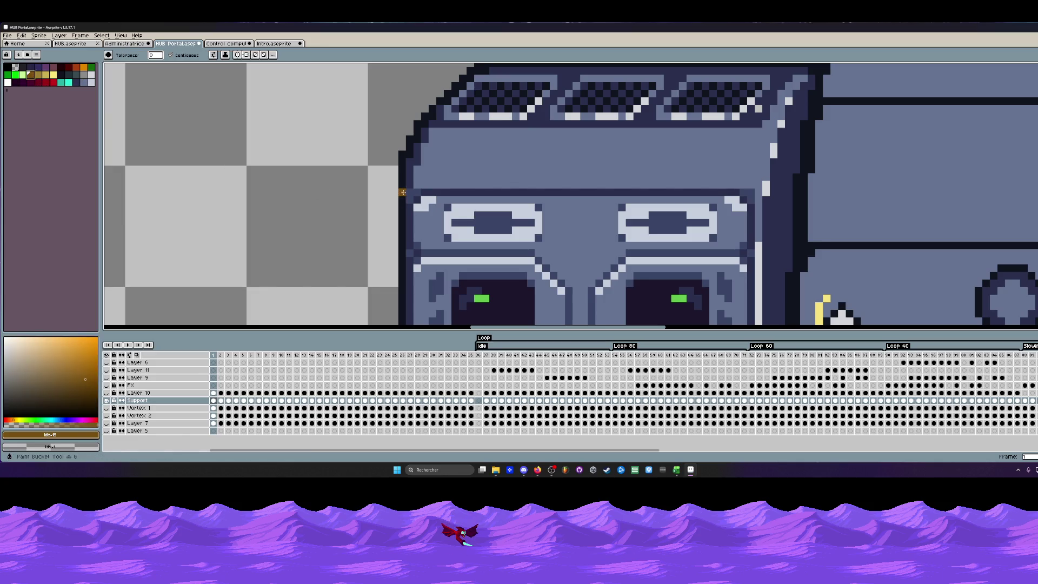
scroll(747, 195, down, 2)
scroll(744, 188, up, 1)
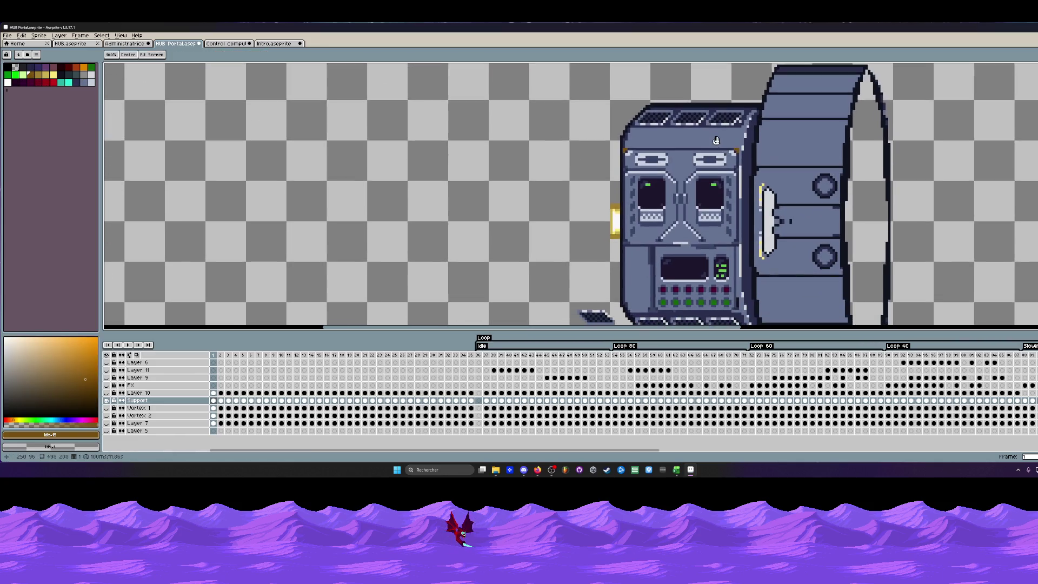
scroll(739, 179, up, 1)
scroll(735, 169, up, 1)
scroll(736, 169, up, 1)
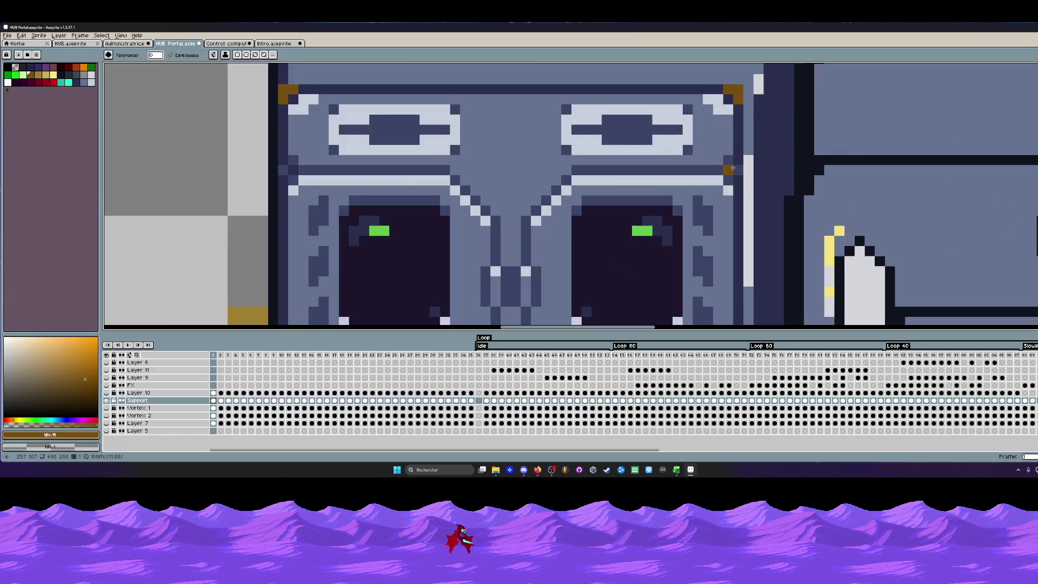
scroll(731, 168, down, 1)
scroll(732, 168, down, 1)
scroll(733, 167, down, 1)
scroll(733, 169, down, 1)
key(z)
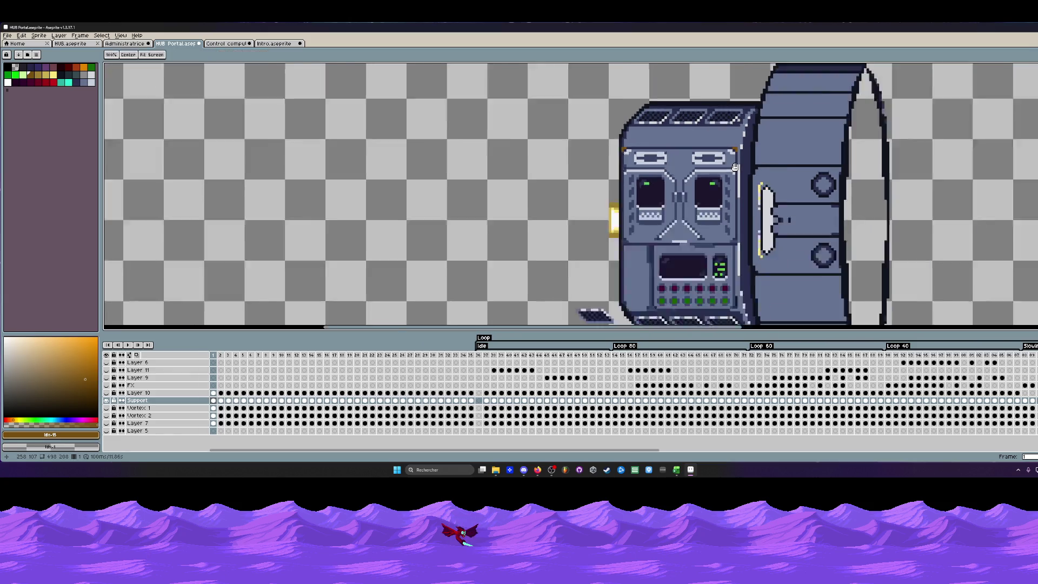
scroll(734, 167, down, 1)
scroll(735, 166, down, 1)
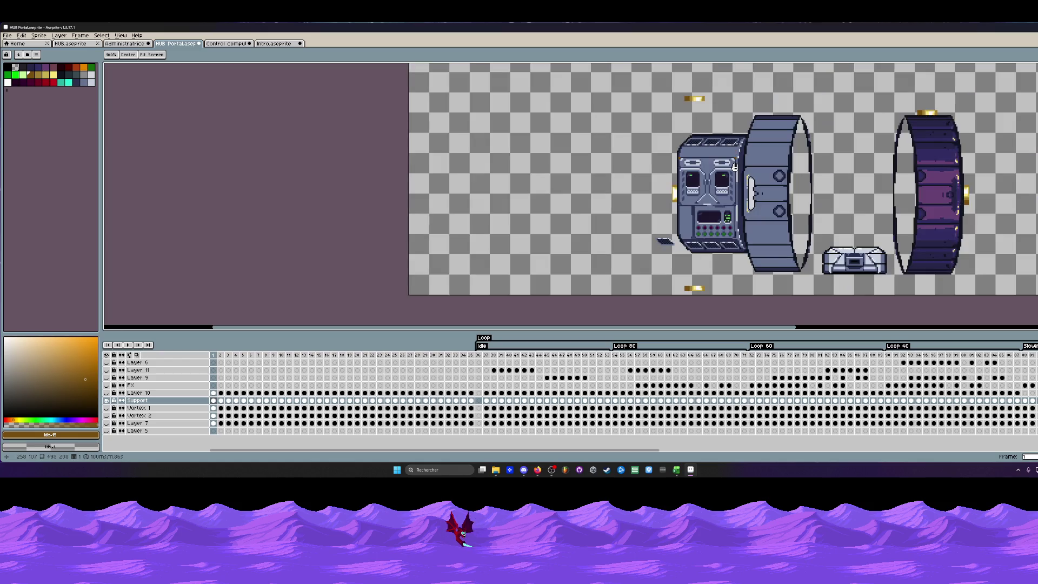
scroll(602, 217, up, 1)
scroll(602, 216, up, 2)
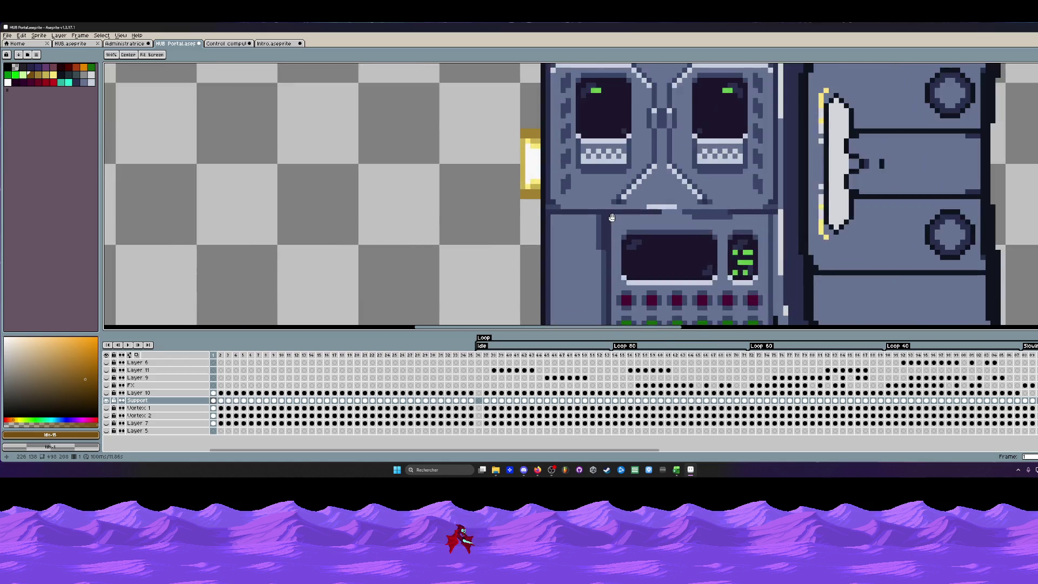
scroll(601, 217, up, 1)
Draw a dark outline-colour divider line across the computer above the lower control panel.
key(g)
key(i)
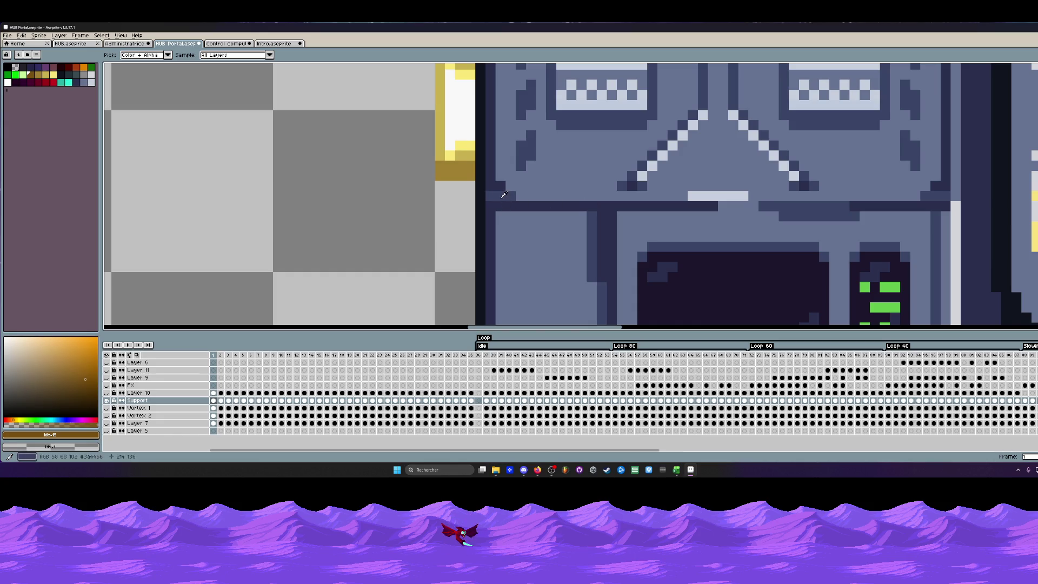
click(610, 213)
key(shift+l)
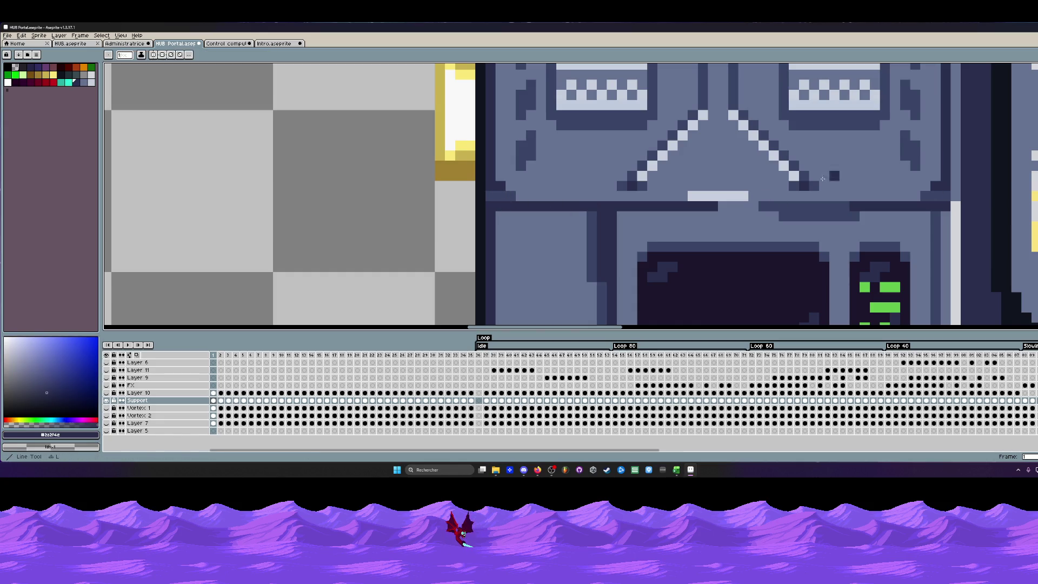
drag(494, 208, 942, 205)
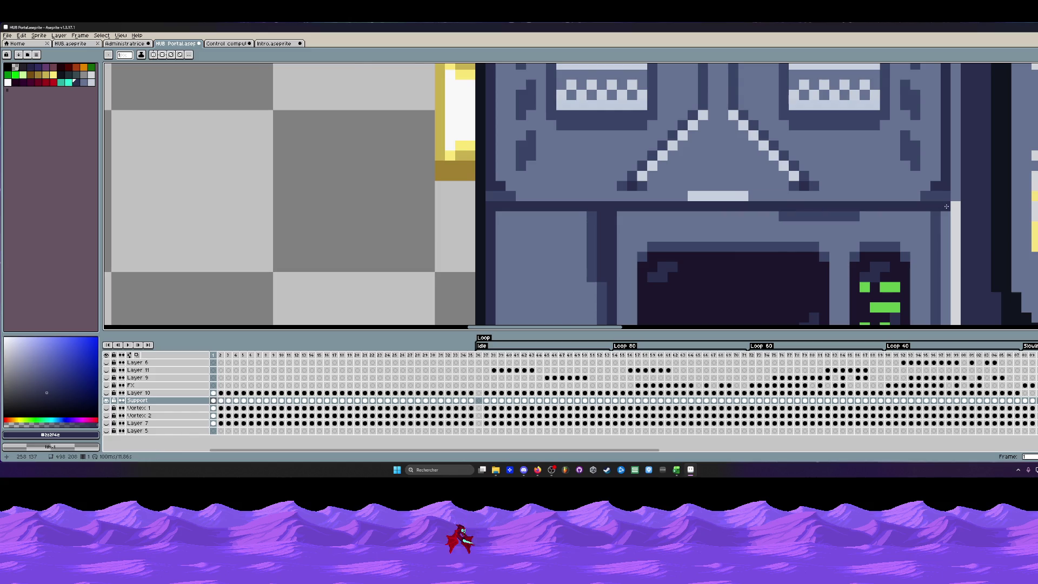
scroll(945, 206, down, 3)
scroll(798, 203, up, 2)
scroll(769, 206, down, 1)
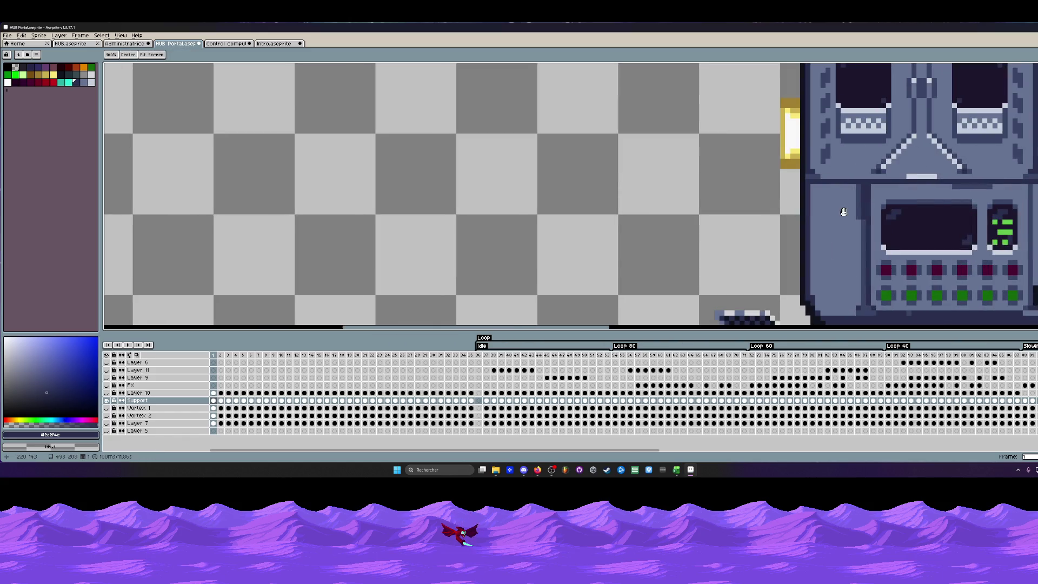
scroll(843, 212, up, 1)
scroll(783, 190, up, 1)
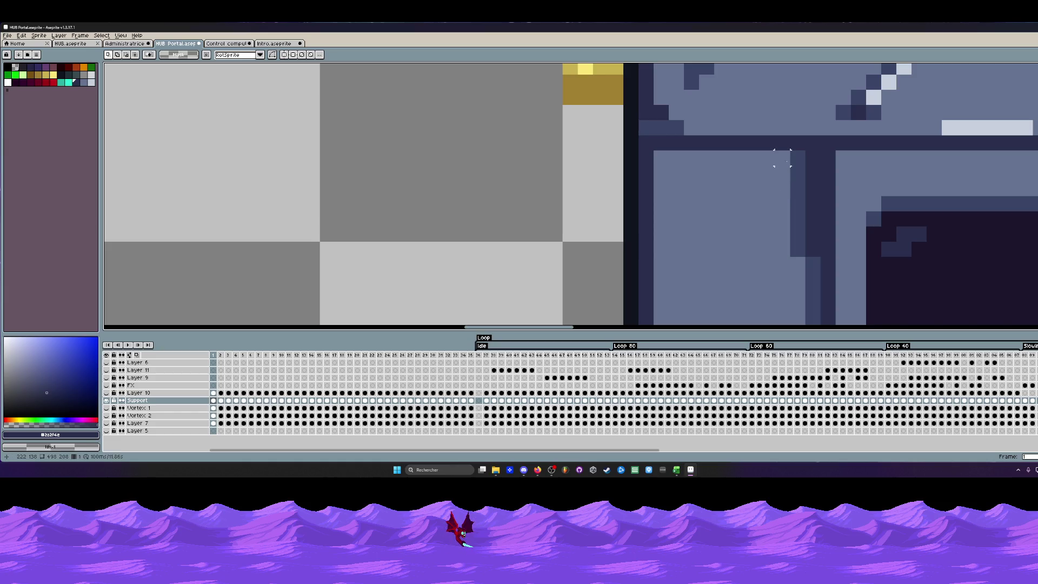
Shift the panel's lower left pillar slightly right and drop it in place.
mouse_move(772, 150)
mouse_down()
mouse_move(821, 258)
mouse_move(811, 227)
mouse_move(778, 201)
mouse_up()
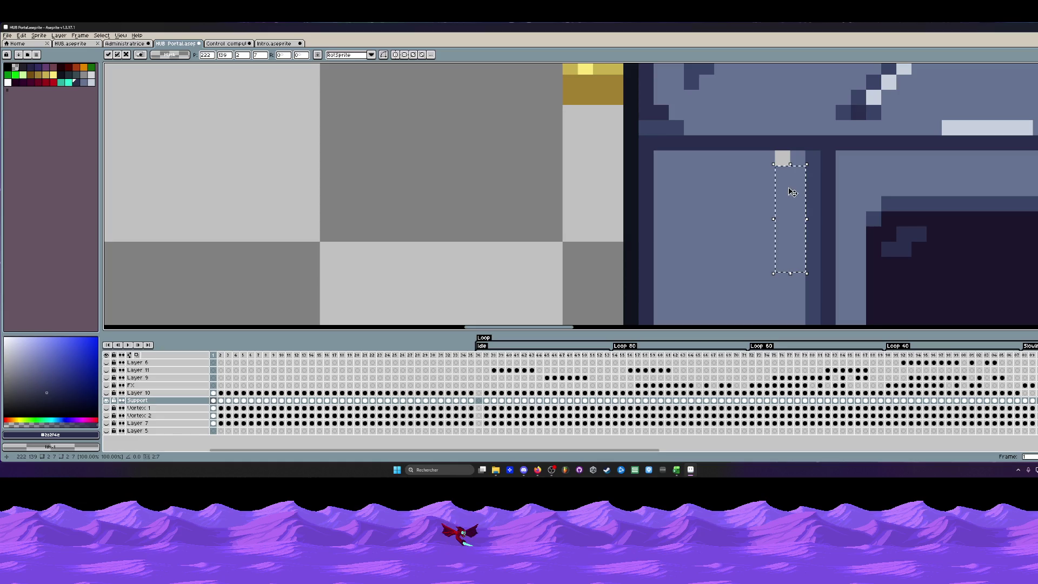
key(ctrl+d)
scroll(778, 200, down, 4)
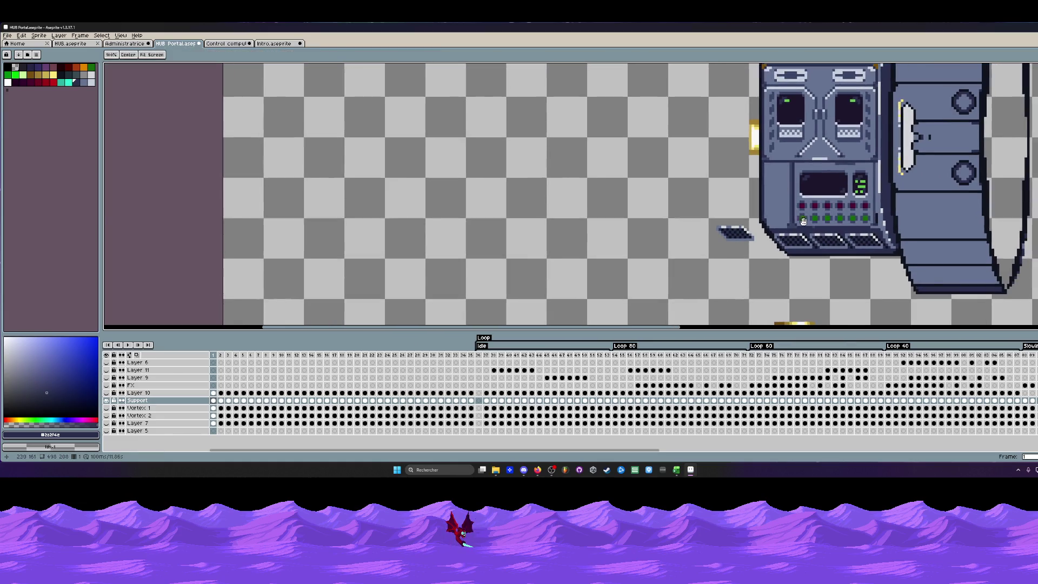
scroll(795, 219, up, 2)
scroll(794, 223, up, 2)
scroll(793, 227, down, 2)
scroll(794, 227, down, 1)
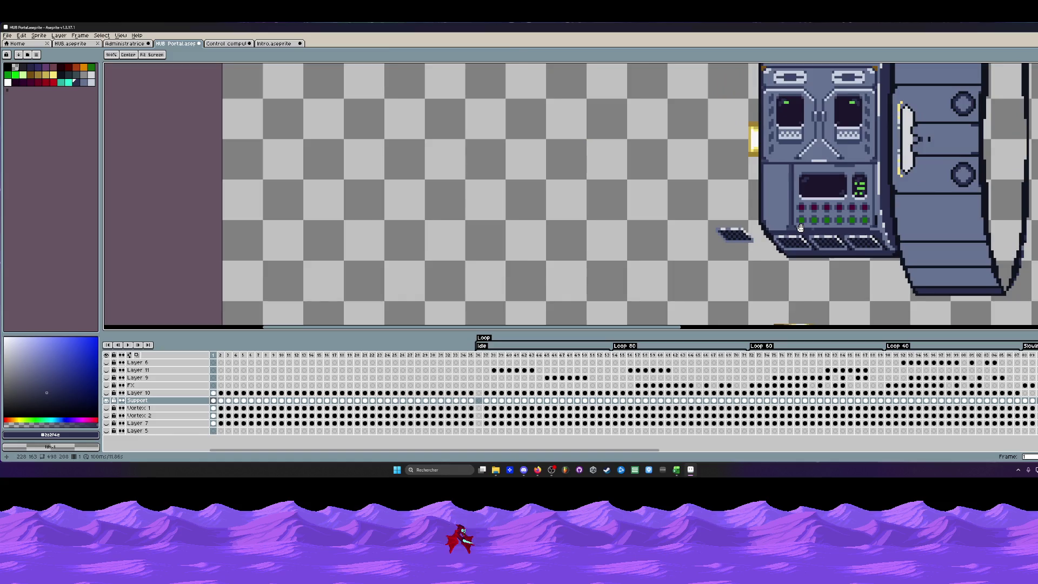
scroll(746, 239, down, 1)
scroll(698, 253, down, 2)
scroll(693, 254, down, 1)
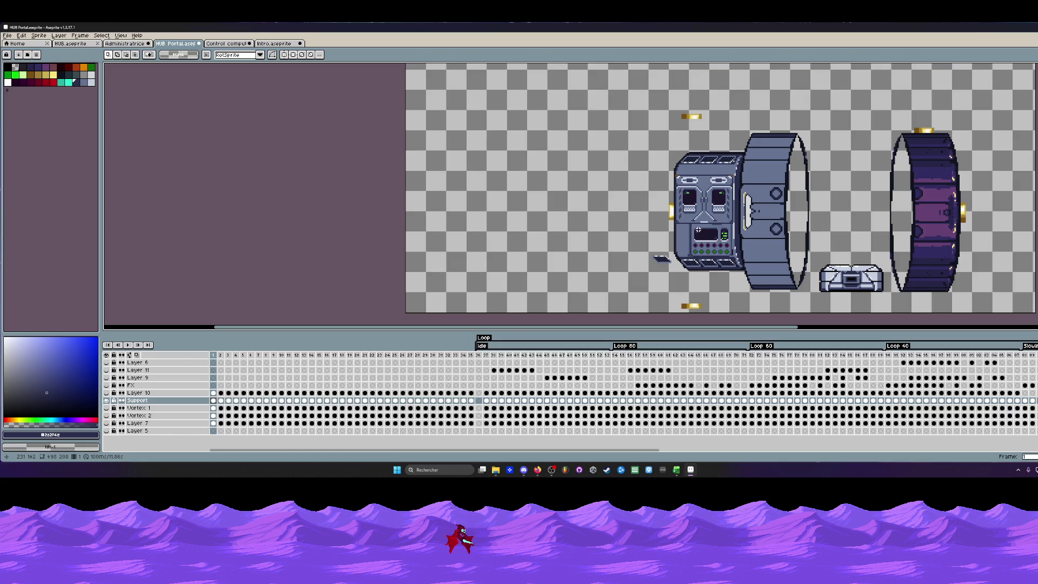
scroll(698, 229, up, 1)
scroll(728, 193, up, 1)
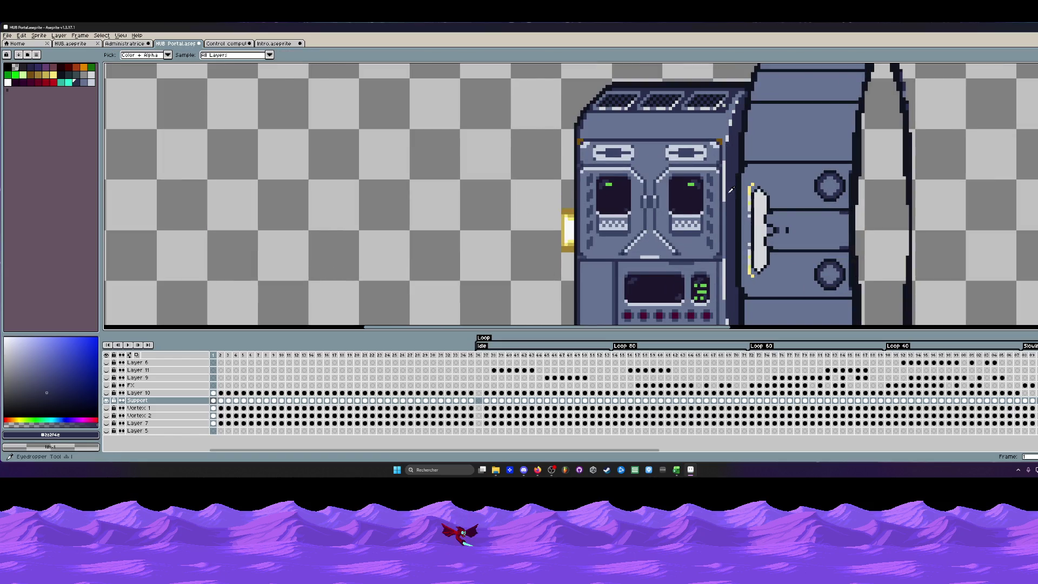
scroll(729, 163, up, 1)
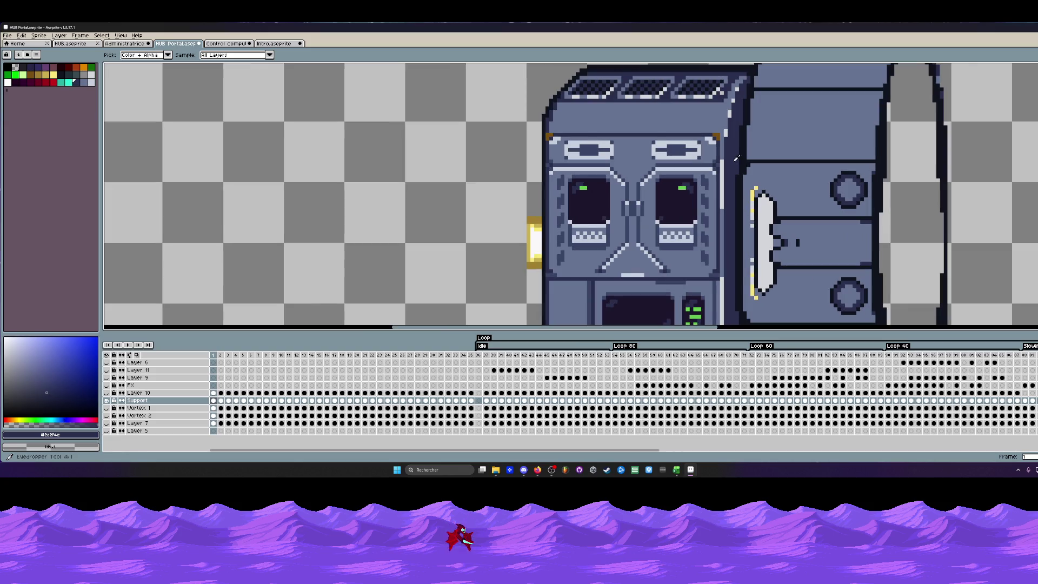
Select Layer 11's cels in the timeline and return to frame 1 showing the console.
click(743, 128)
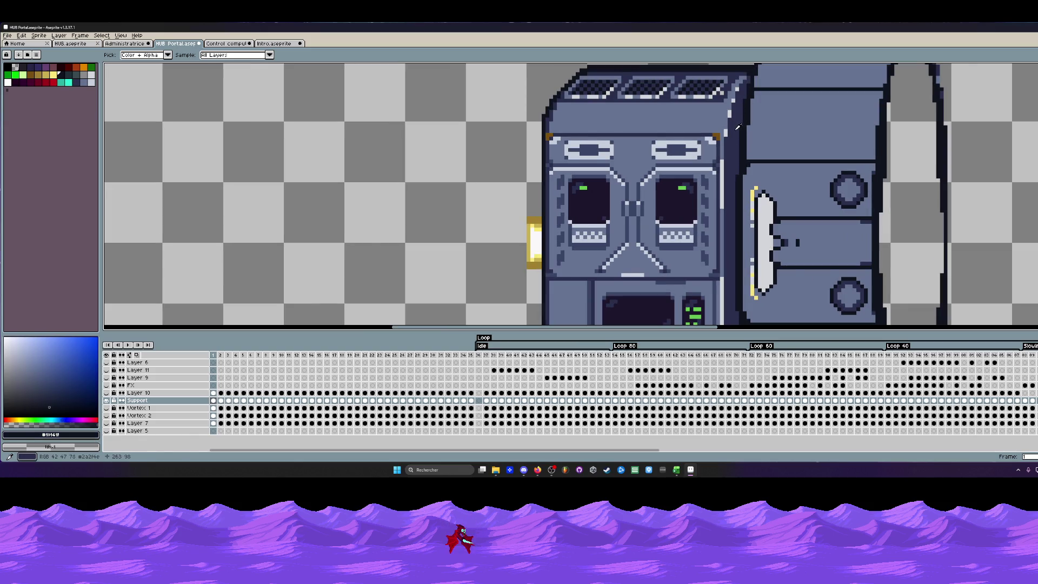
click(740, 130)
scroll(740, 129, down, 1)
scroll(738, 127, down, 2)
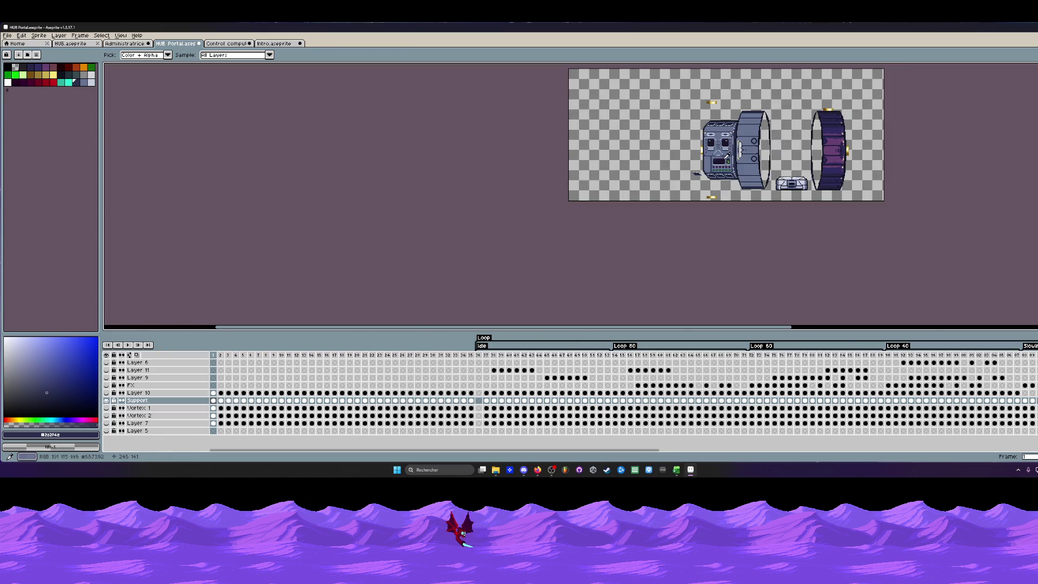
scroll(724, 159, up, 2)
drag(217, 361, 464, 370)
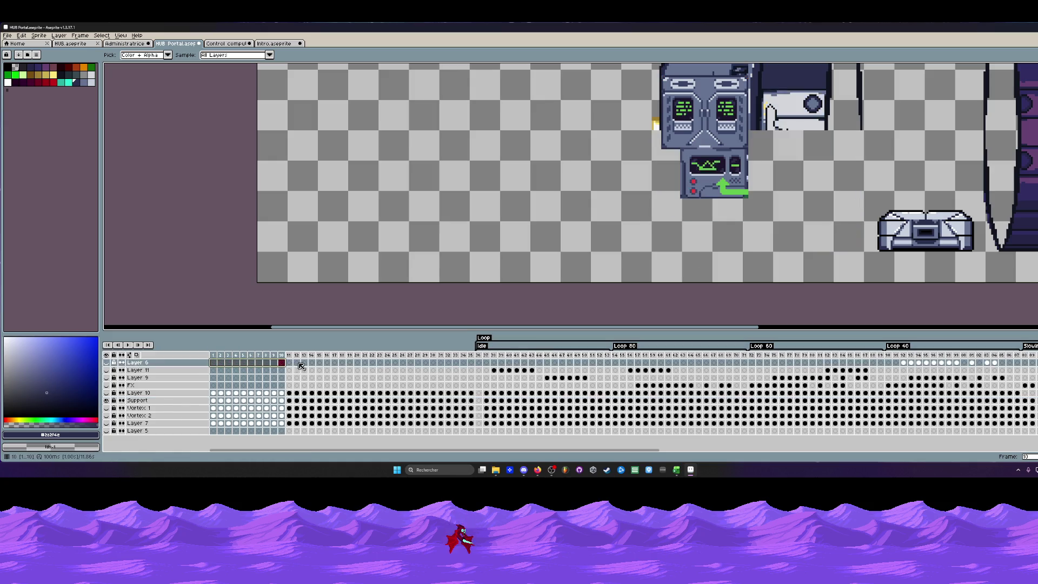
click(483, 357)
click(216, 357)
scroll(644, 185, down, 1)
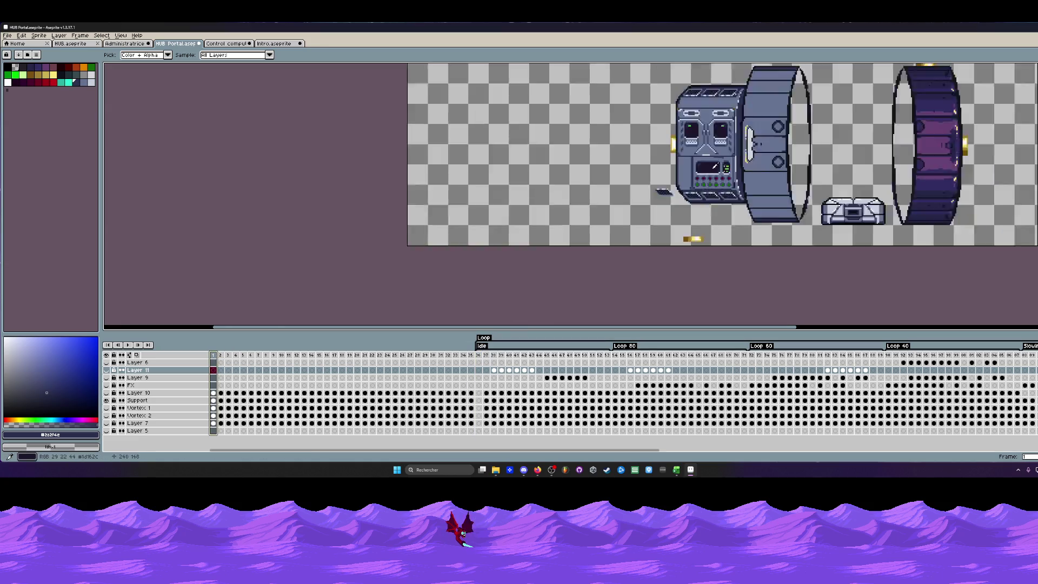
scroll(644, 184, down, 1)
scroll(644, 184, up, 1)
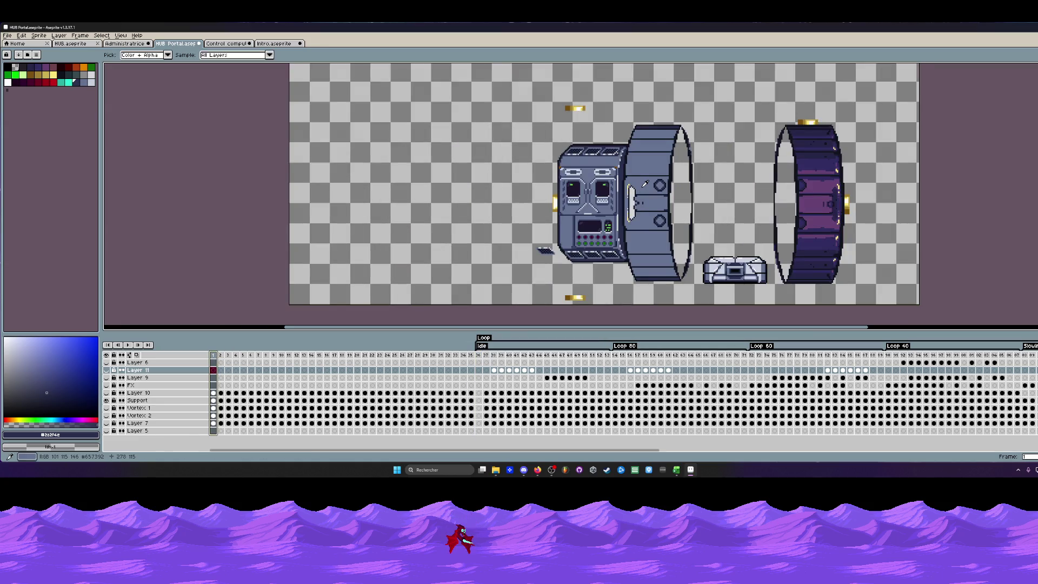
scroll(594, 163, up, 2)
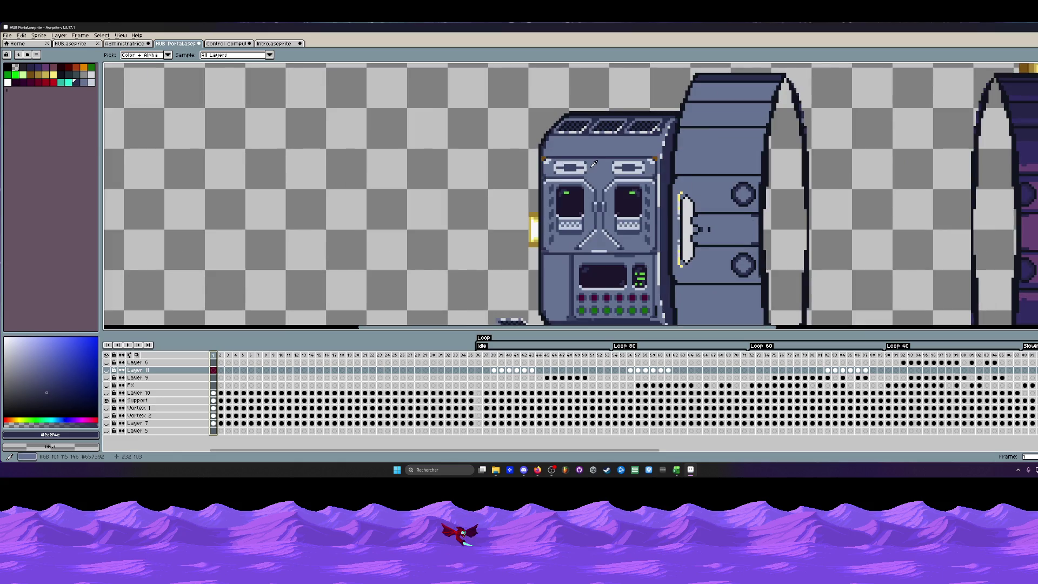
Take the console's face blue #657392 as the drawing colour.
click(594, 164)
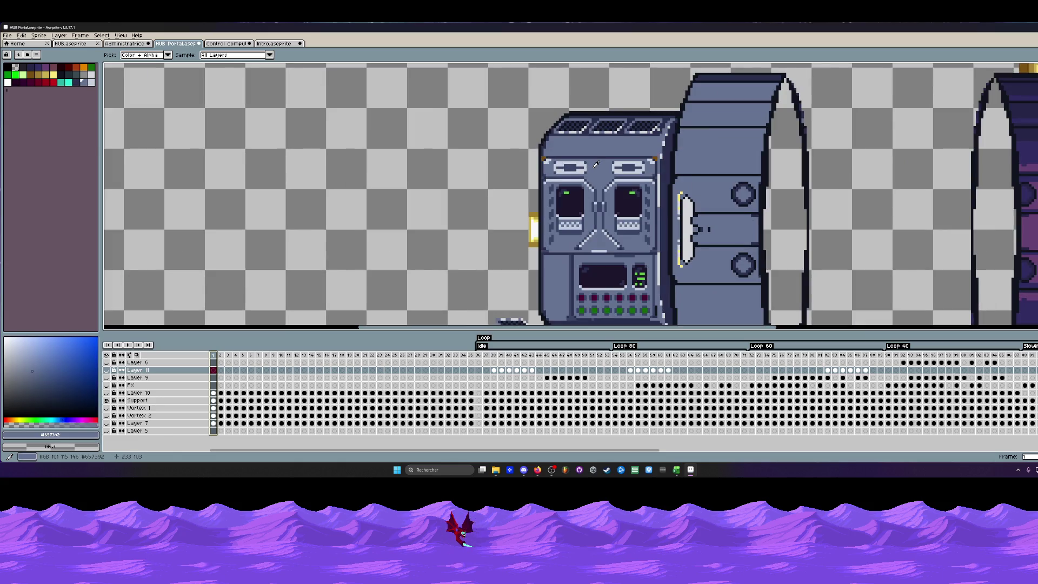
scroll(601, 164, up, 1)
scroll(589, 167, up, 1)
key(v)
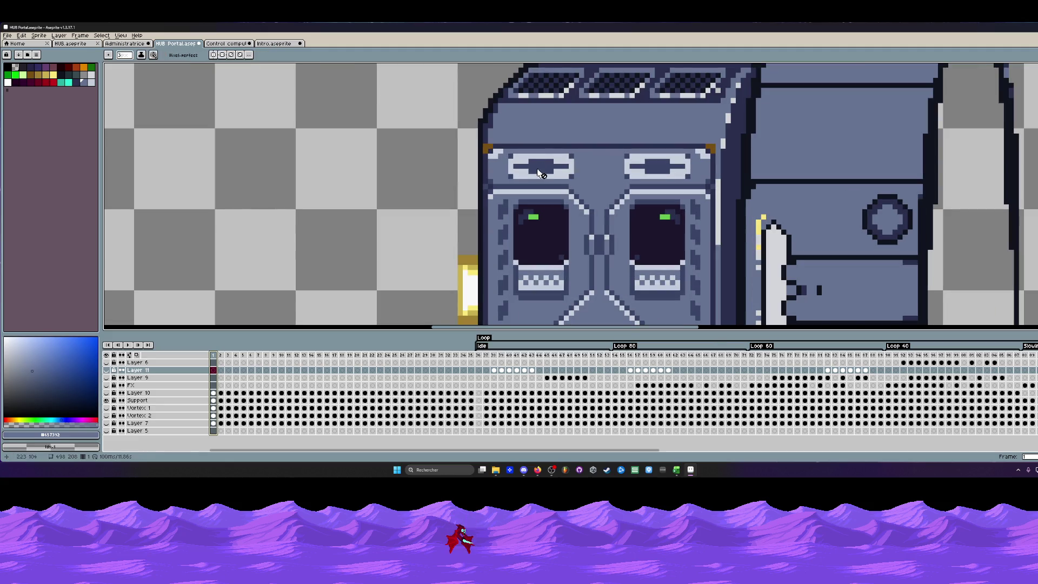
key(i)
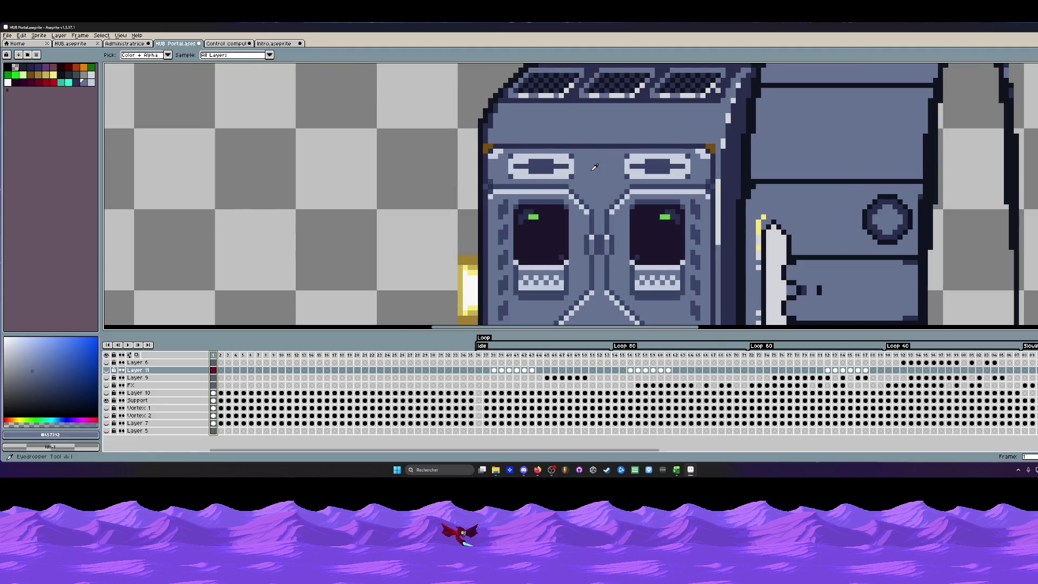
On the Support layer, paint over the two oval slots above the eye screens.
click(207, 401)
key(b)
scroll(594, 167, up, 2)
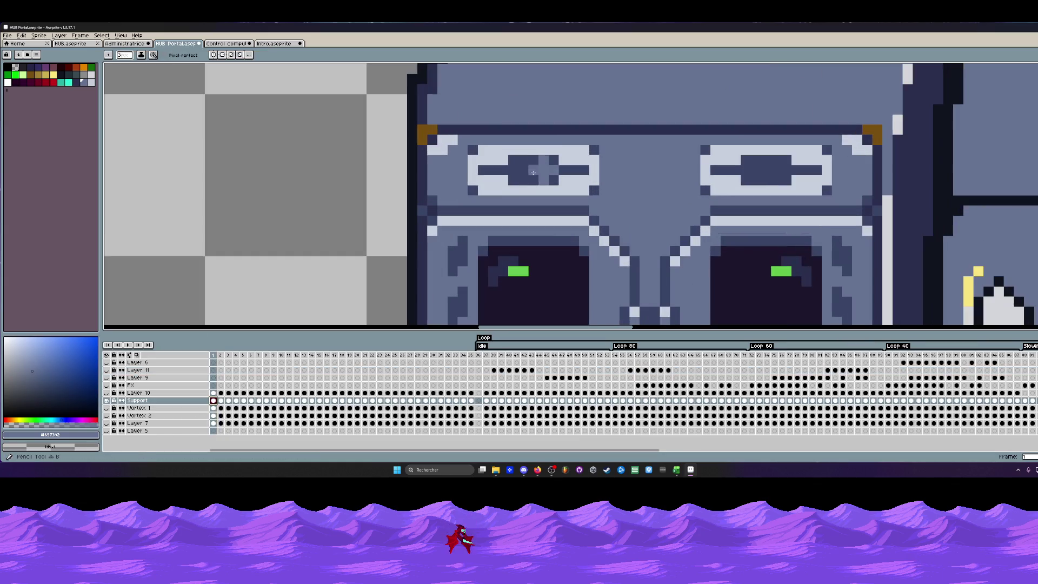
mouse_move(478, 162)
mouse_down()
mouse_move(674, 167)
mouse_move(827, 192)
mouse_up()
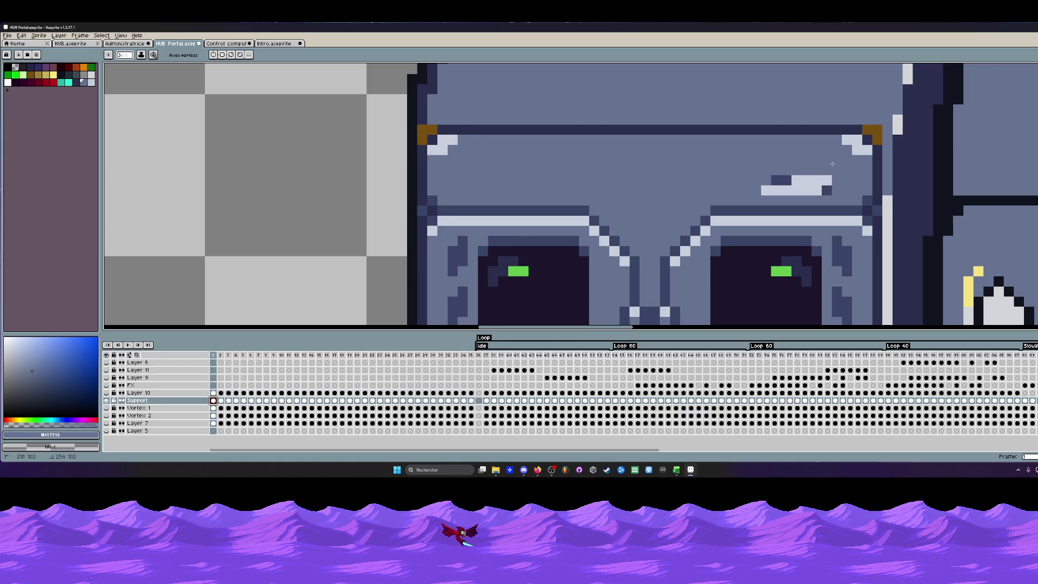
scroll(708, 162, down, 3)
scroll(708, 163, up, 1)
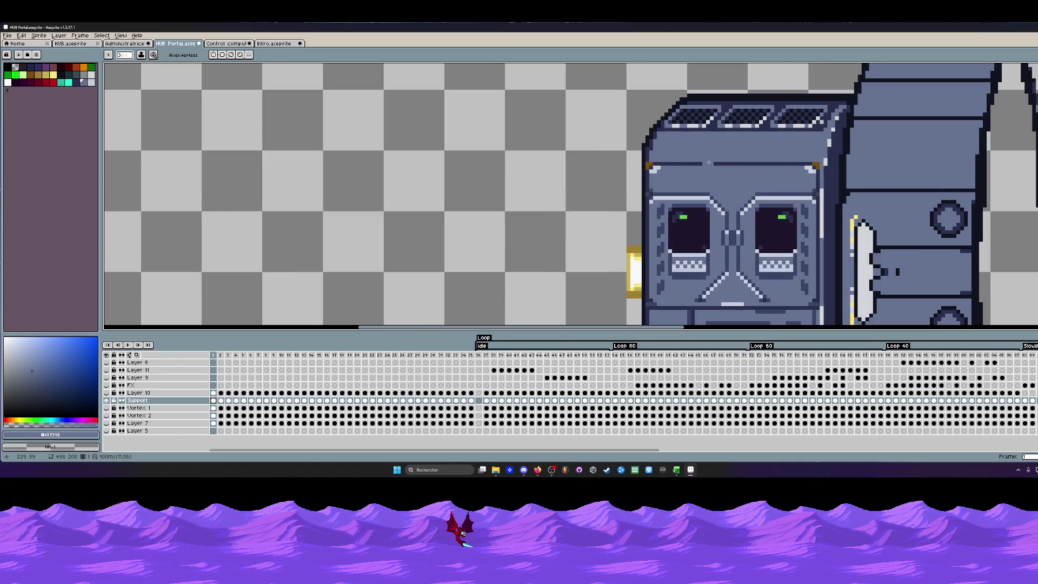
key(m)
Paint out the stray light pixel by the top-left corner bracket in face blue #657392.
key(i)
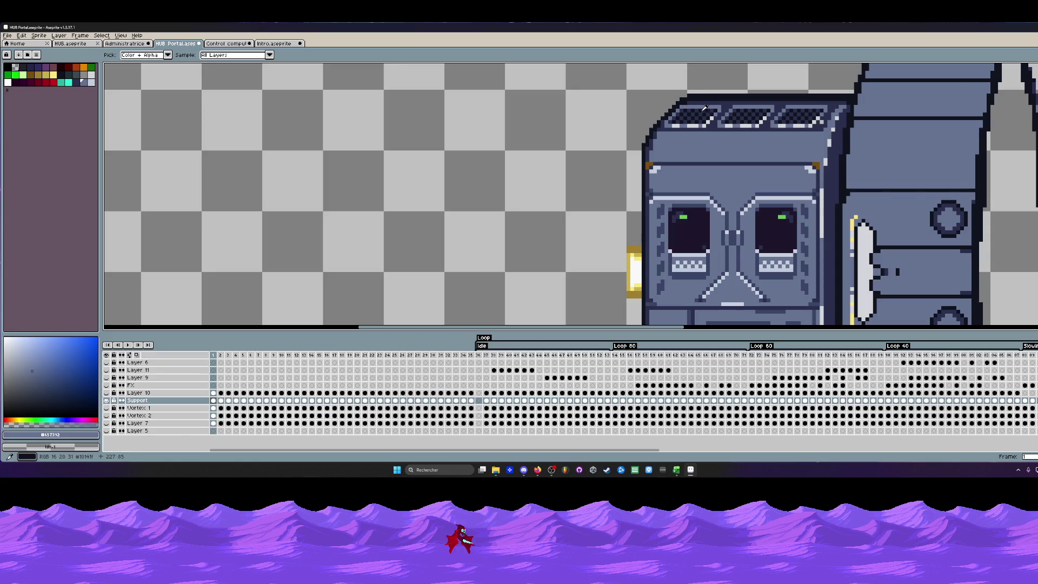
click(707, 108)
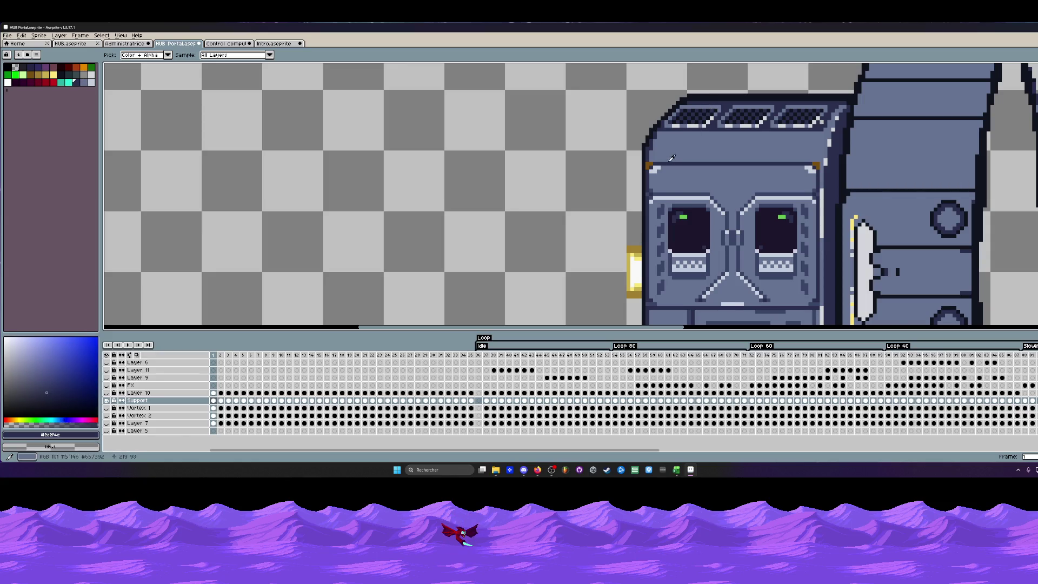
scroll(676, 186, up, 1)
key(v)
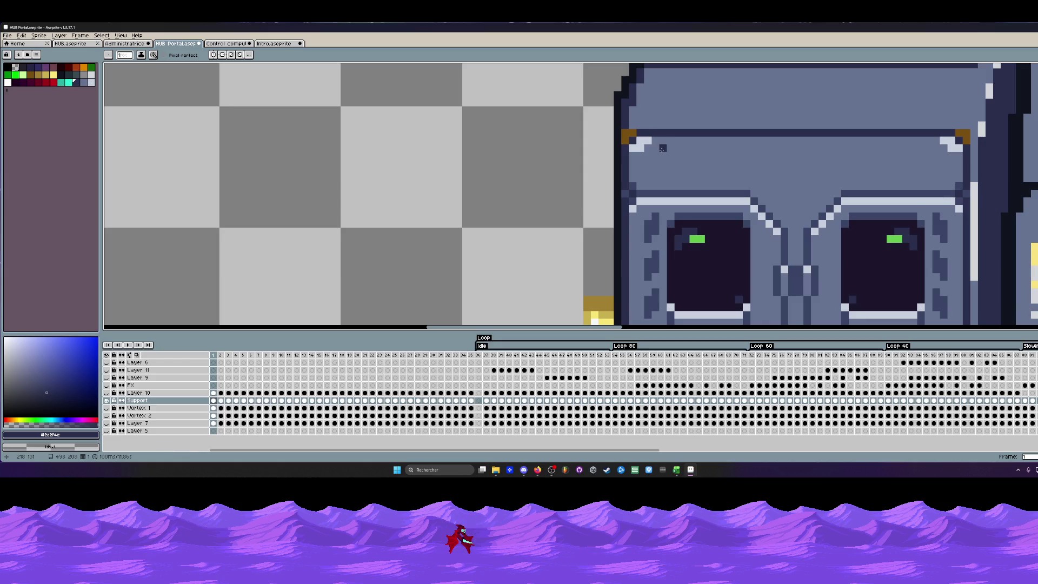
alt+click(657, 153)
click(639, 146)
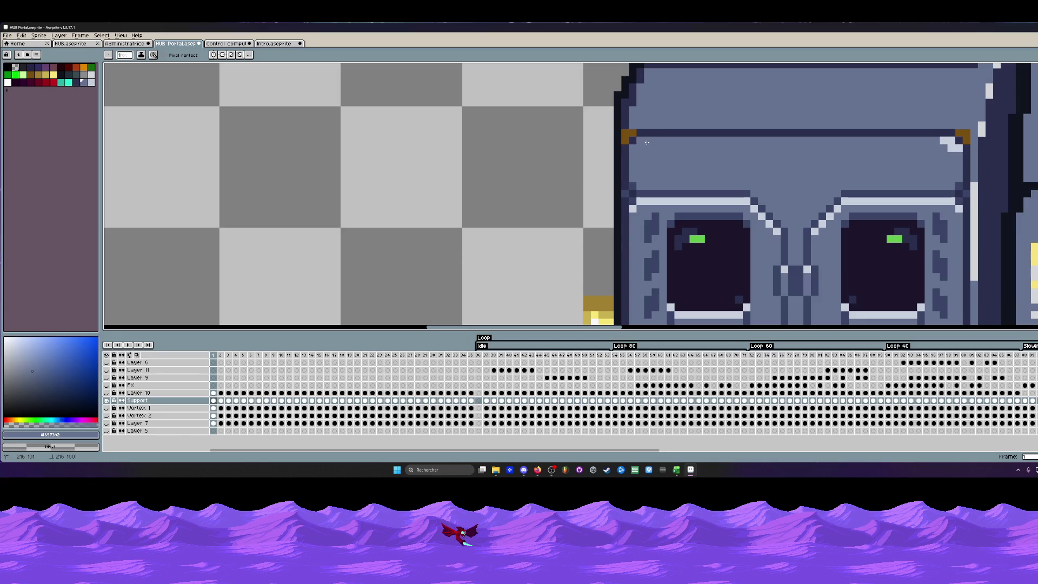
scroll(940, 144, down, 3)
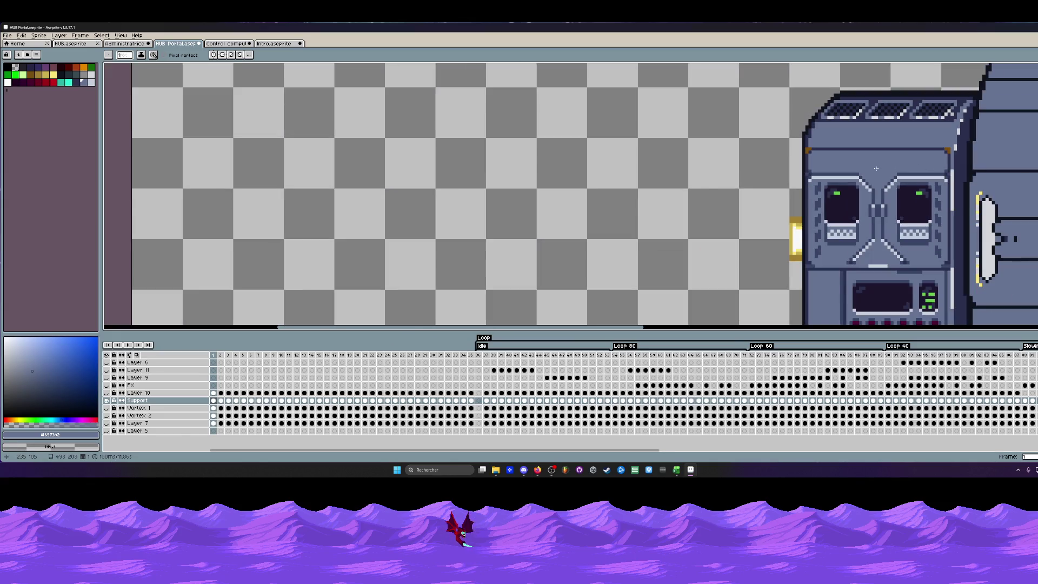
scroll(873, 162, down, 1)
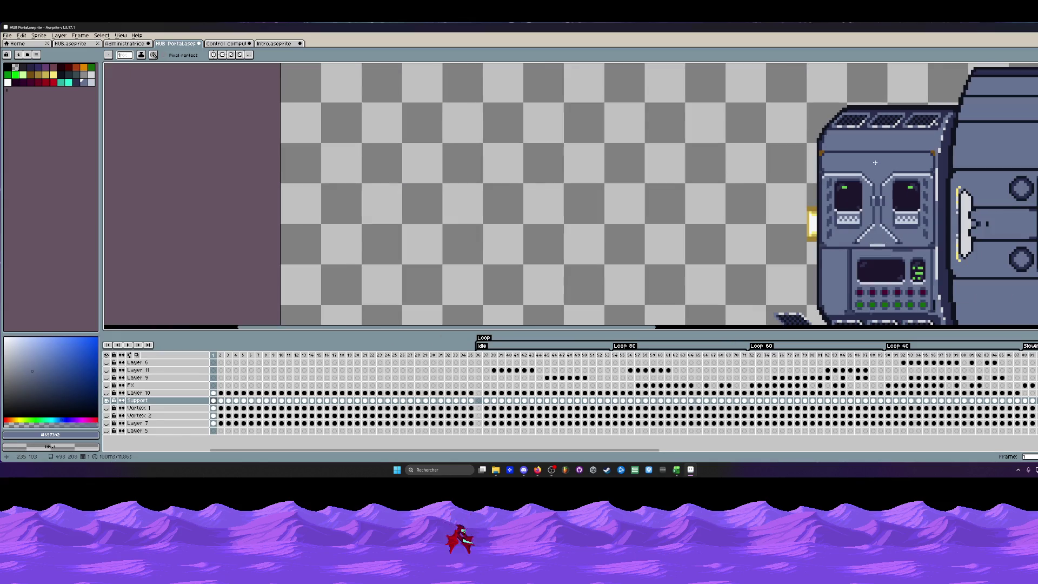
scroll(828, 258, up, 2)
scroll(828, 258, up, 1)
scroll(829, 256, up, 1)
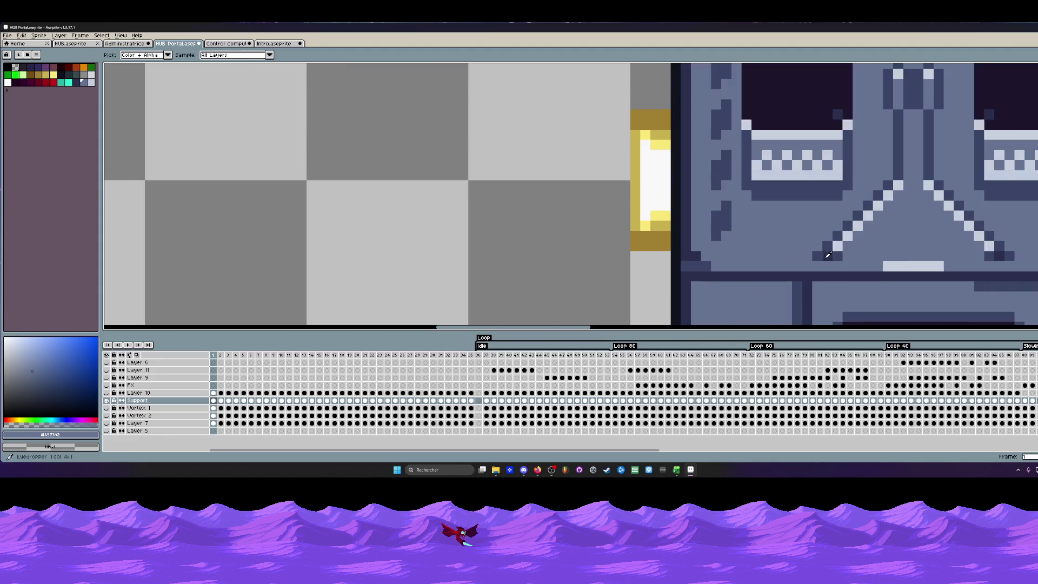
alt+click(829, 255)
click(900, 184)
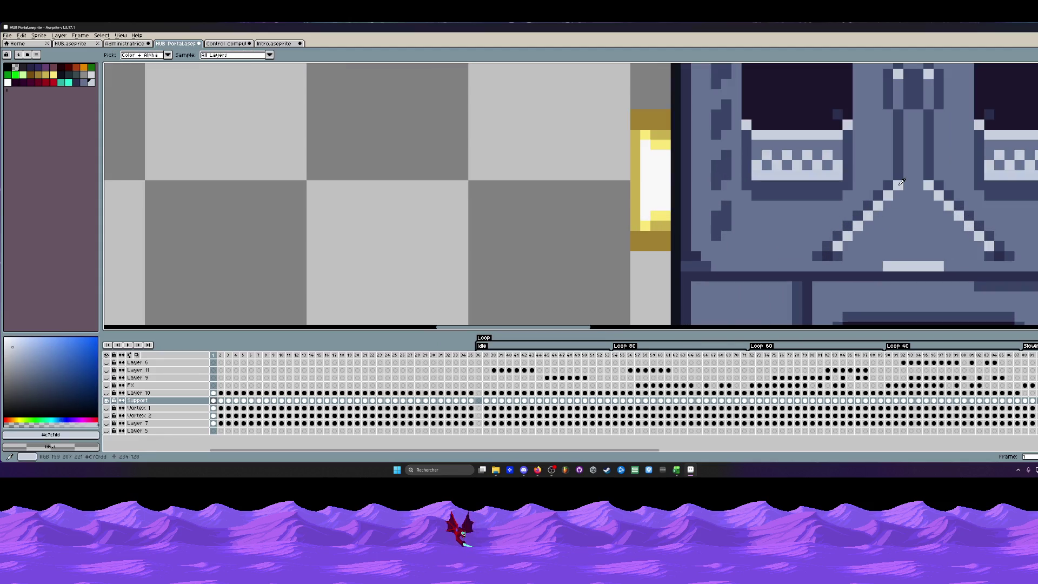
key(b)
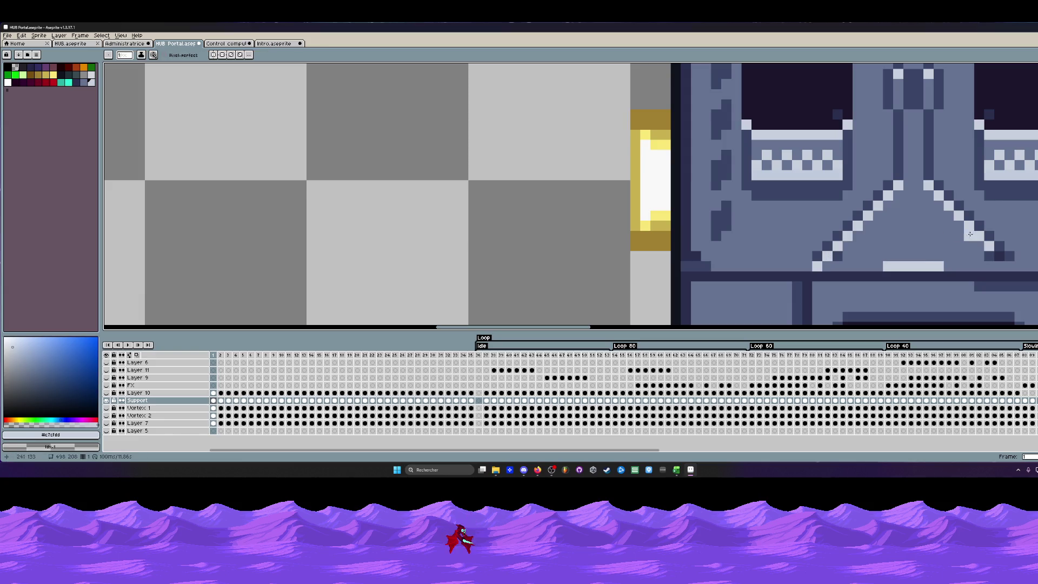
scroll(900, 240, down, 2)
scroll(900, 240, down, 1)
scroll(900, 239, up, 1)
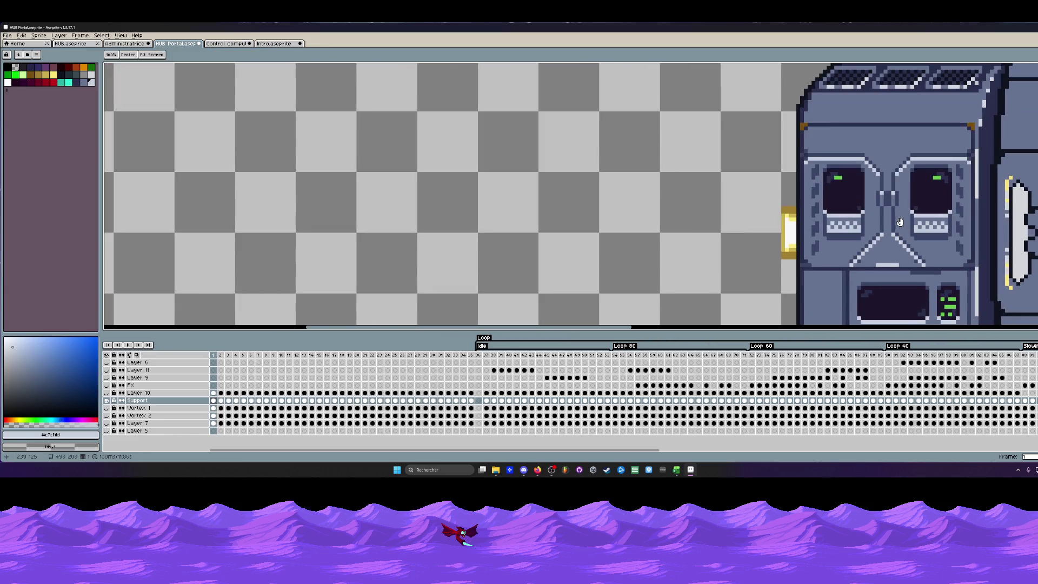
scroll(881, 241, up, 2)
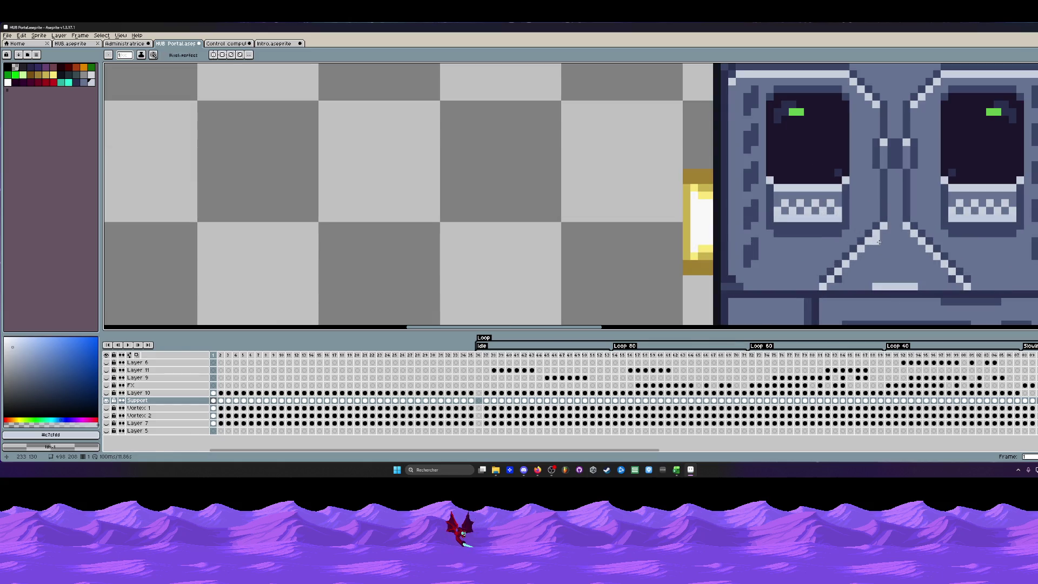
alt+click(878, 223)
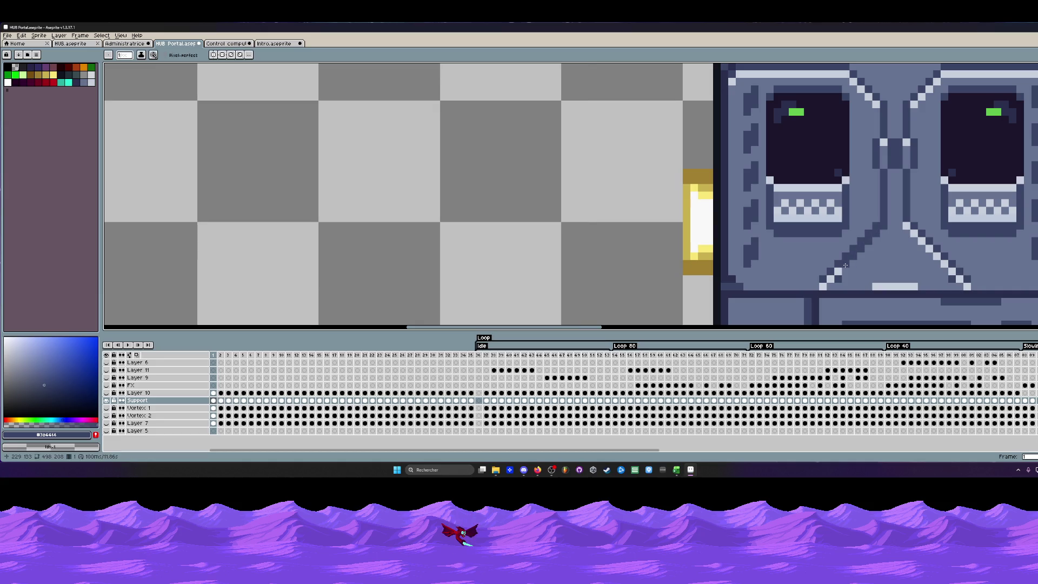
drag(910, 231, 965, 285)
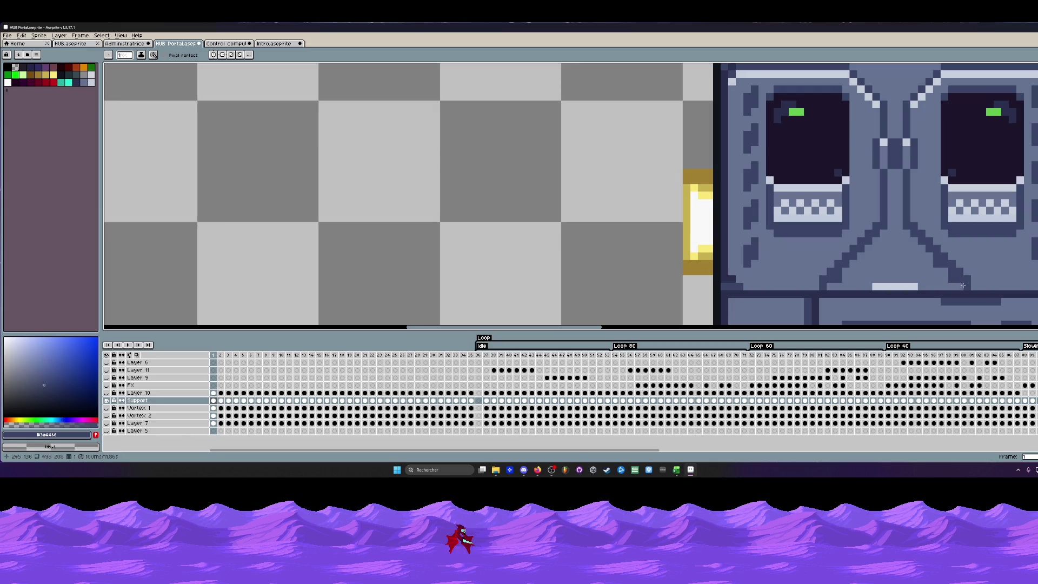
alt+click(926, 264)
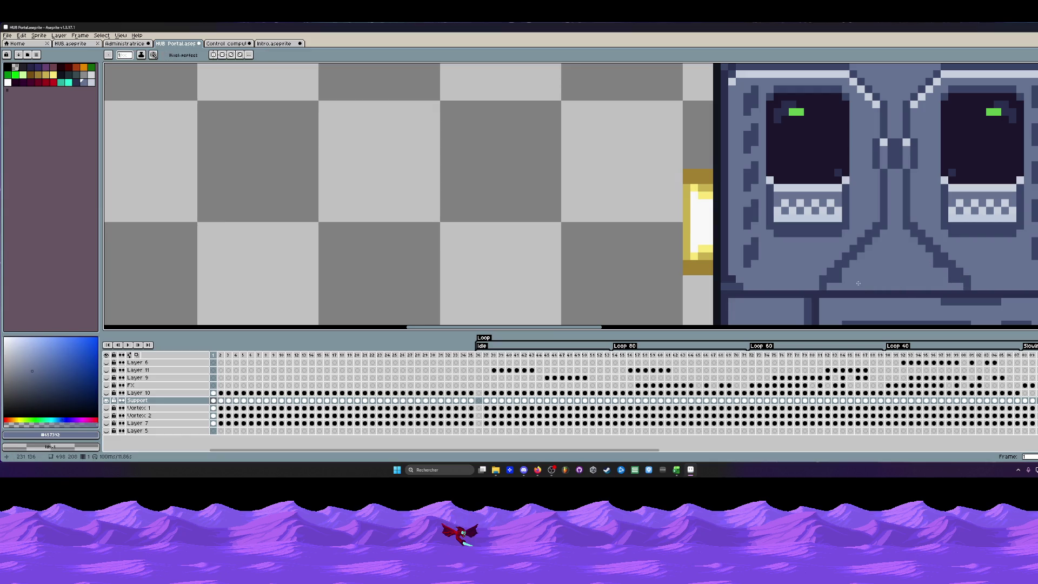
scroll(925, 263, down, 2)
scroll(876, 258, up, 1)
scroll(876, 258, up, 1)
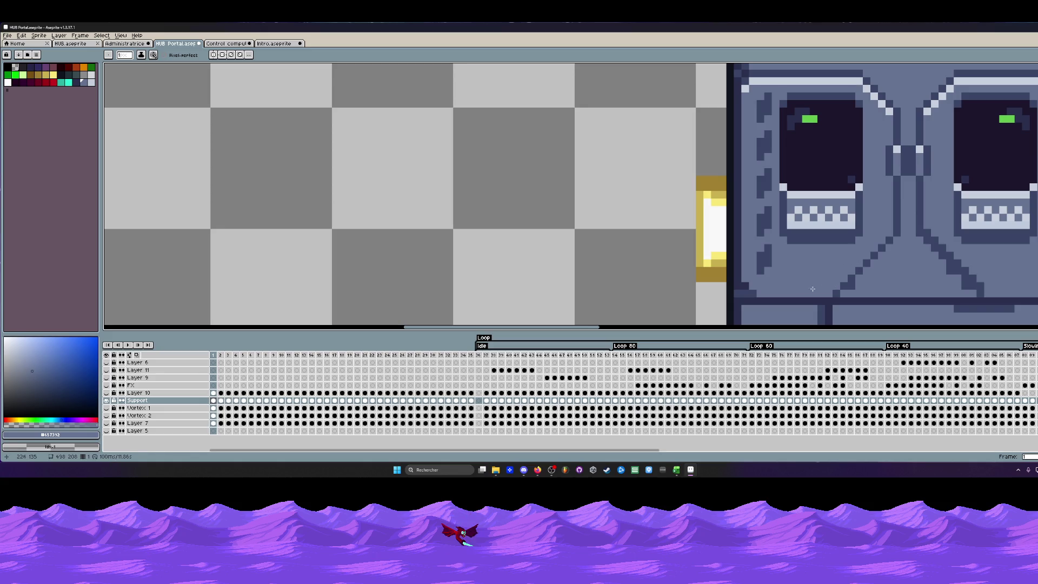
scroll(852, 287, down, 1)
scroll(918, 240, up, 1)
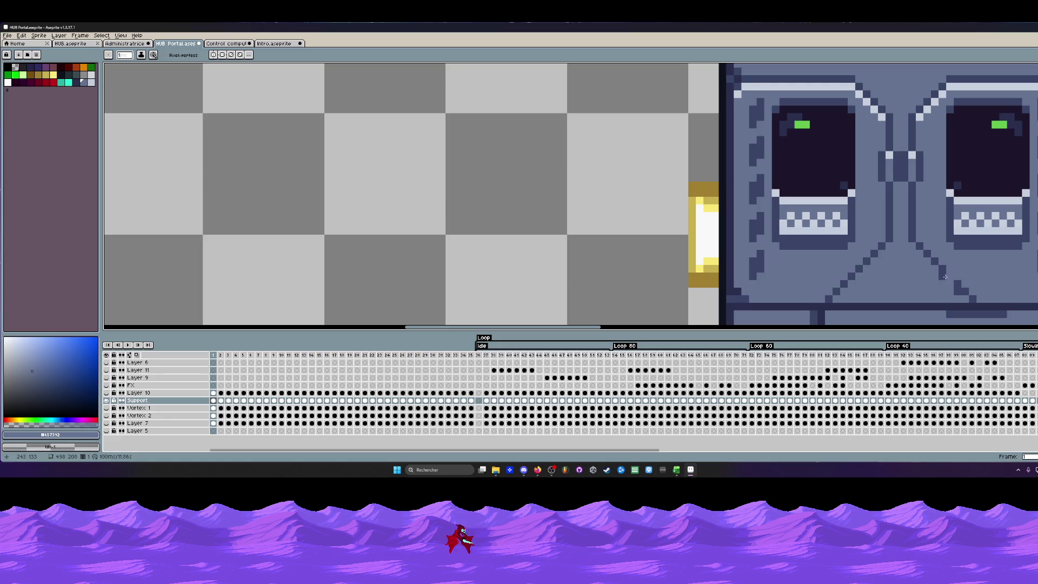
scroll(955, 291, down, 1)
scroll(877, 268, down, 1)
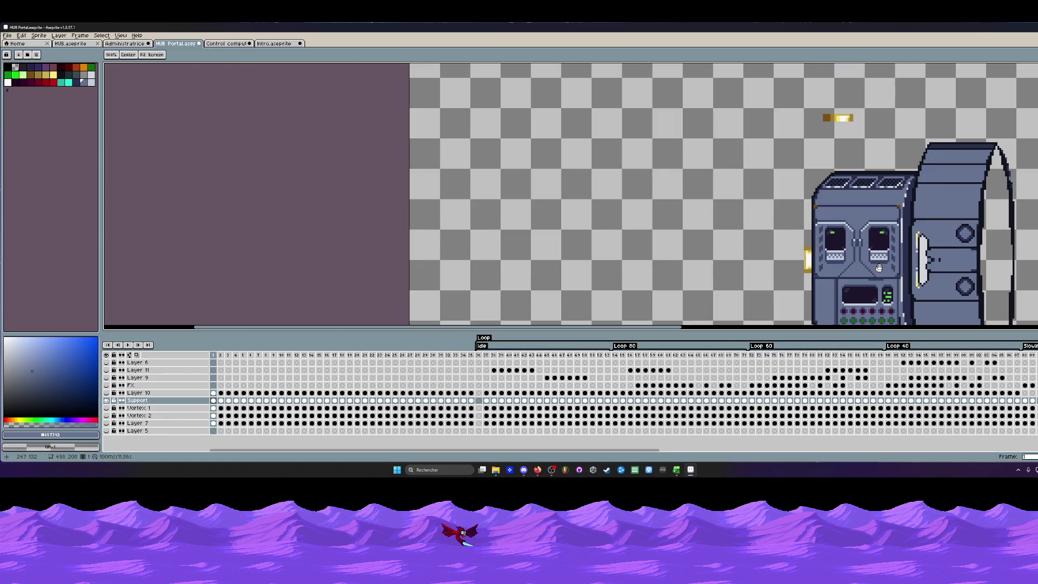
scroll(878, 267, down, 1)
scroll(878, 268, down, 1)
scroll(851, 227, up, 2)
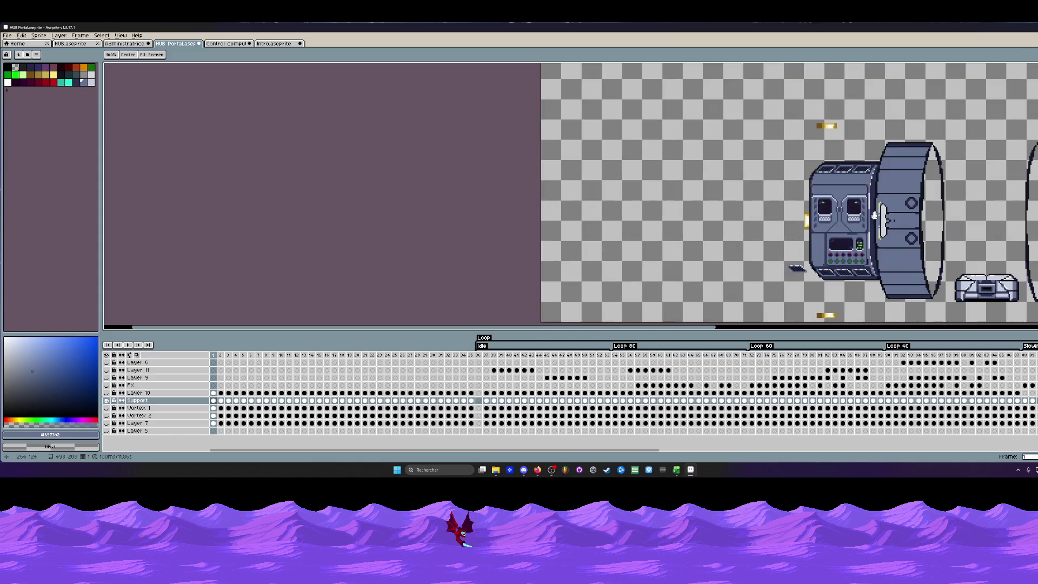
scroll(838, 197, up, 1)
scroll(835, 220, up, 1)
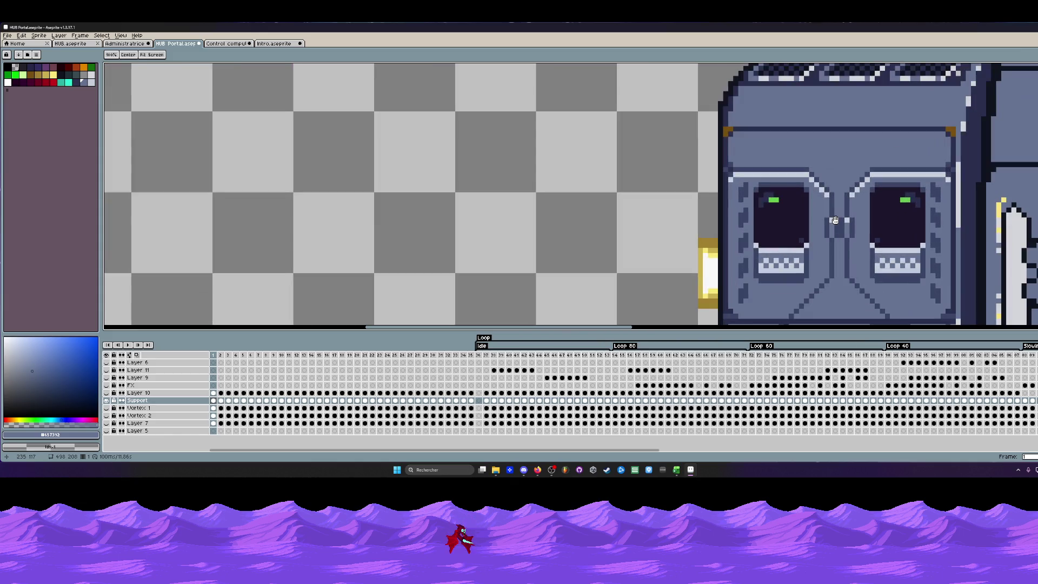
scroll(834, 220, down, 1)
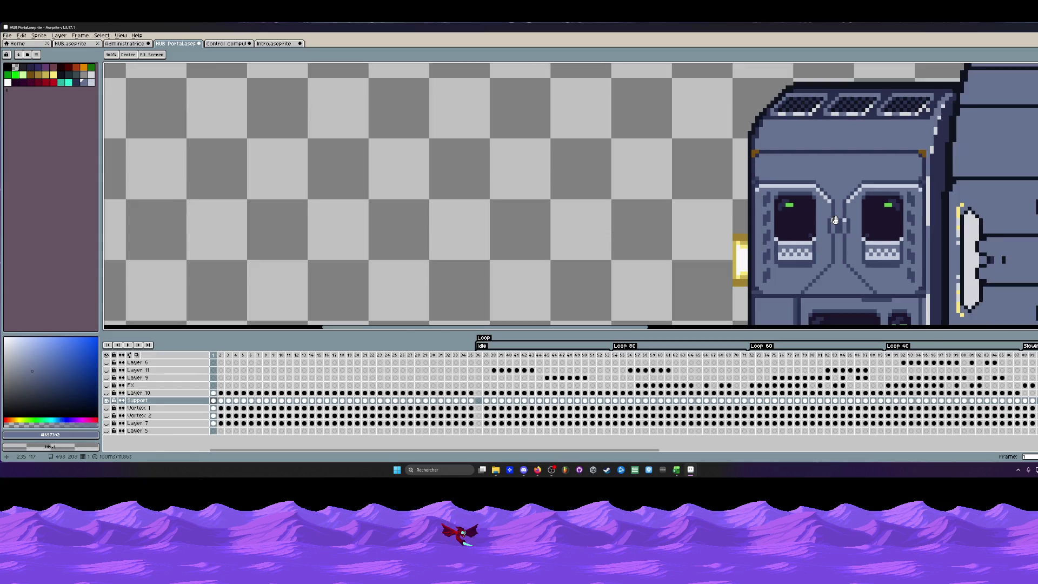
Sample the dark blue-grey from the machine's top as the foreground colour with the eyedropper.
key(Return)
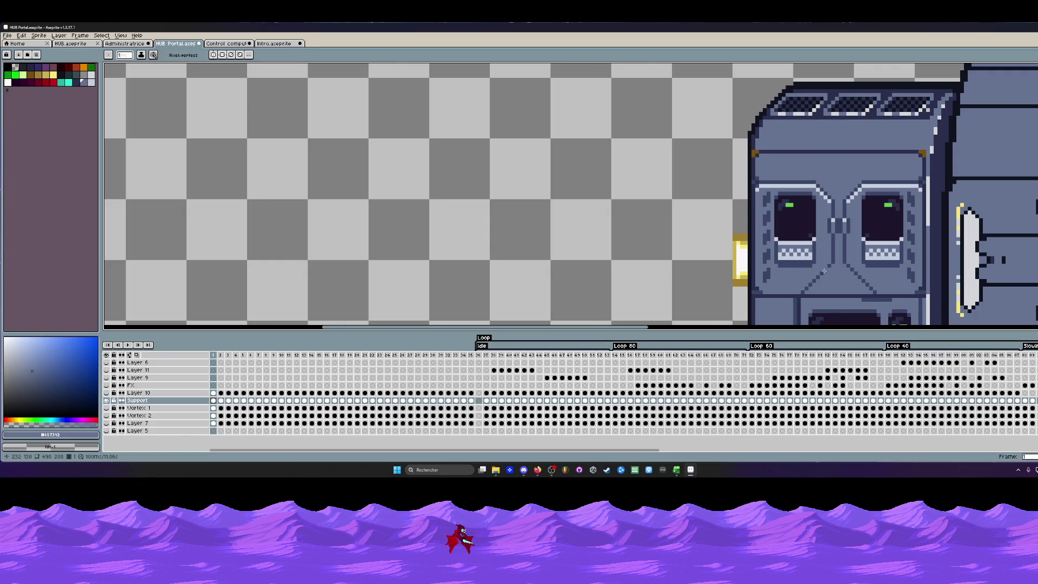
scroll(825, 270, down, 1)
key(i)
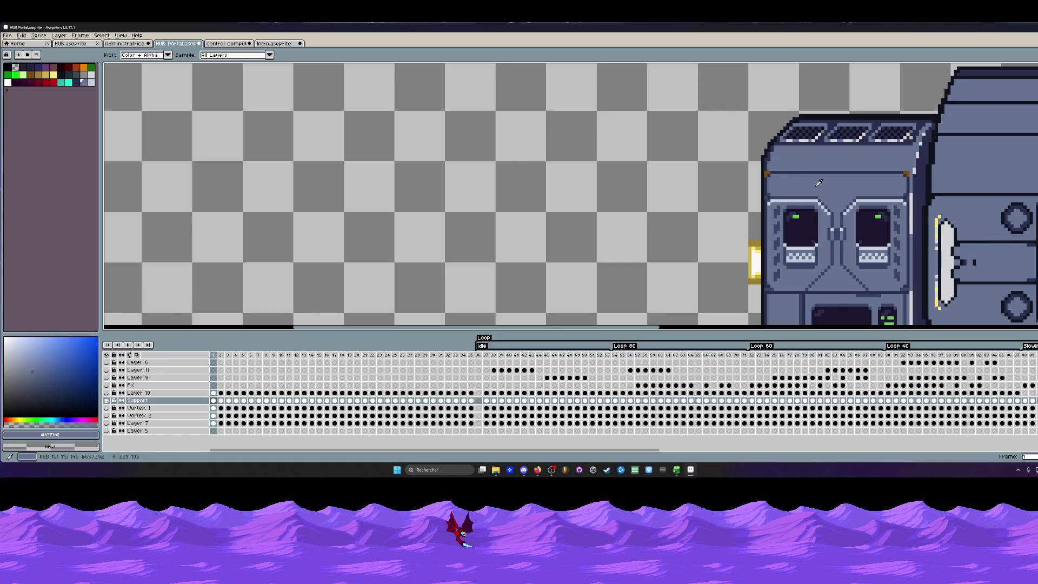
scroll(821, 184, up, 1)
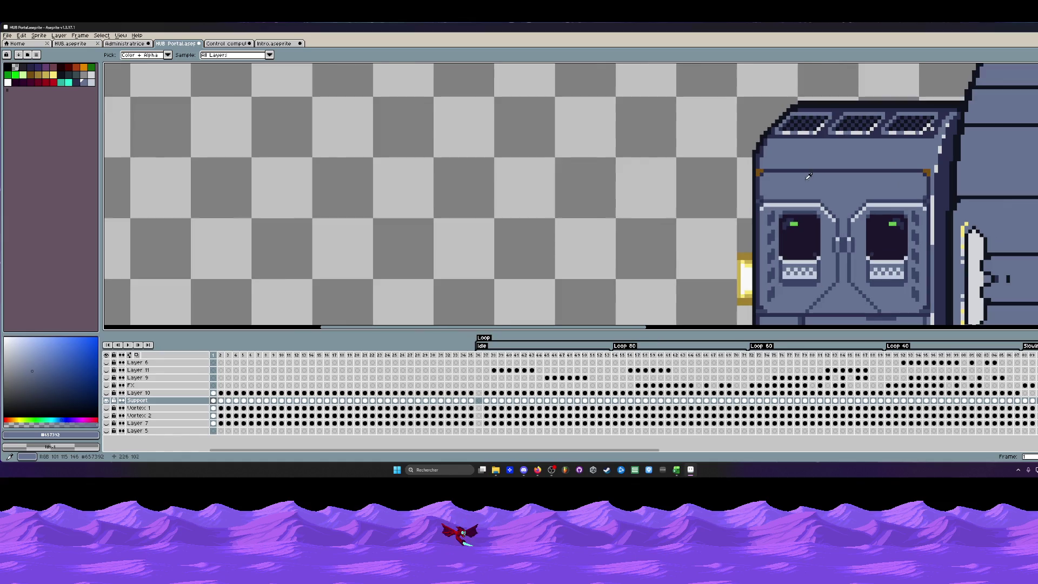
click(801, 116)
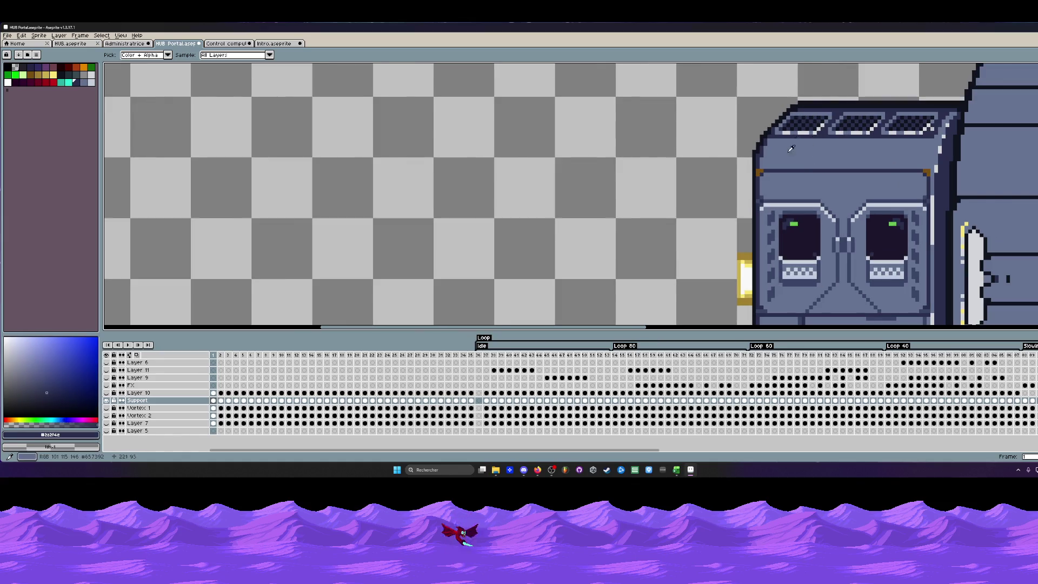
scroll(791, 149, up, 1)
Draw dark diagonal lines across the machine face and edge the dithered vent area in near-black.
key(l)
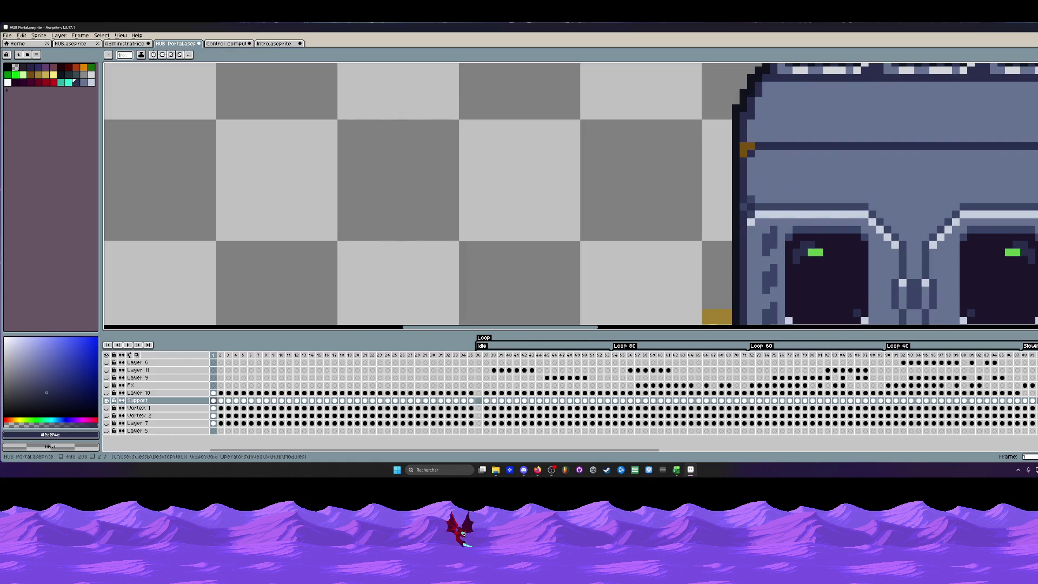
drag(758, 159, 817, 196)
scroll(835, 195, down, 2)
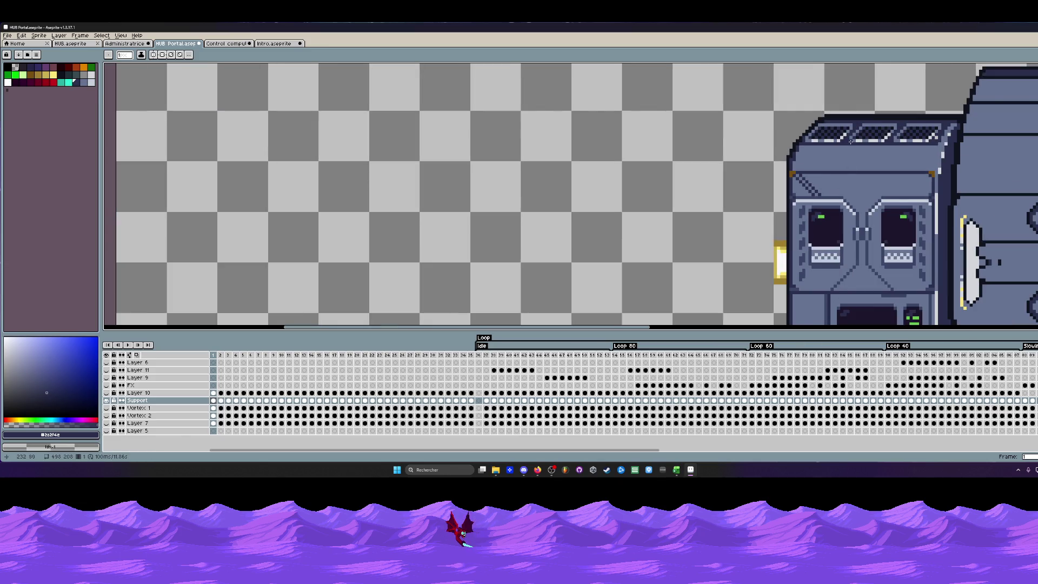
scroll(811, 182, up, 2)
drag(794, 162, 835, 197)
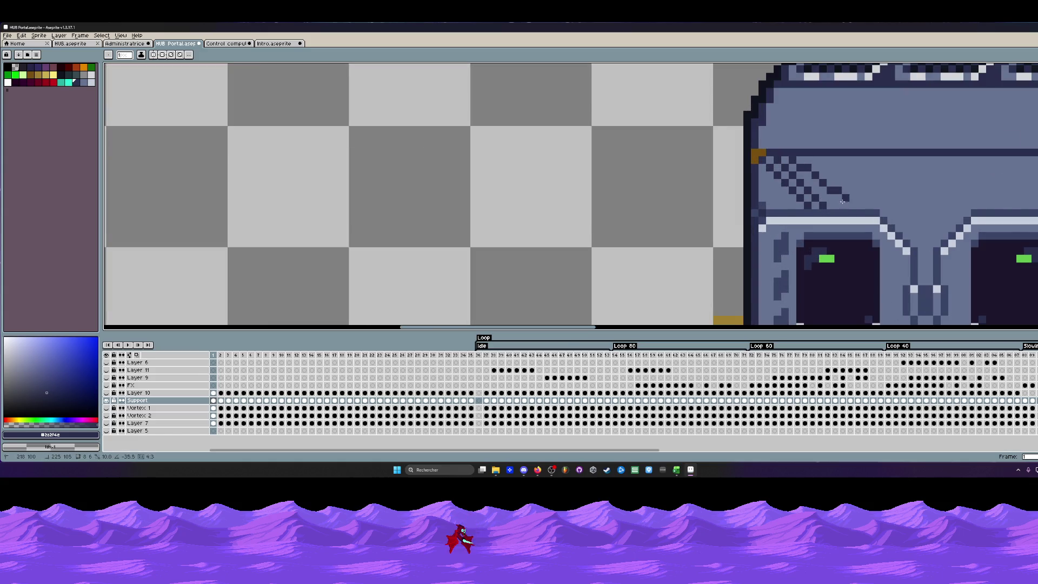
drag(813, 160, 851, 204)
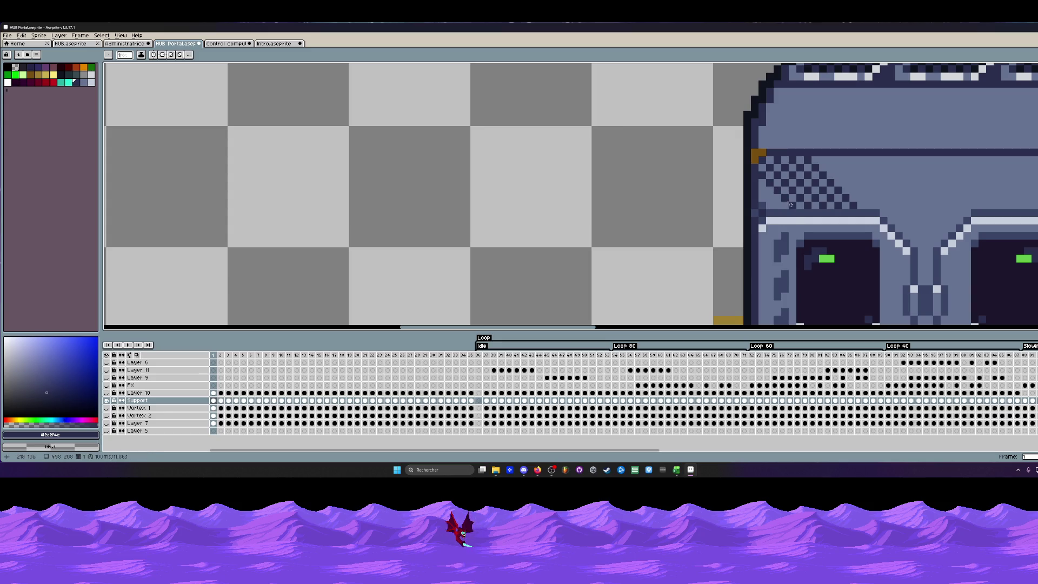
scroll(760, 192, down, 2)
scroll(823, 154, up, 1)
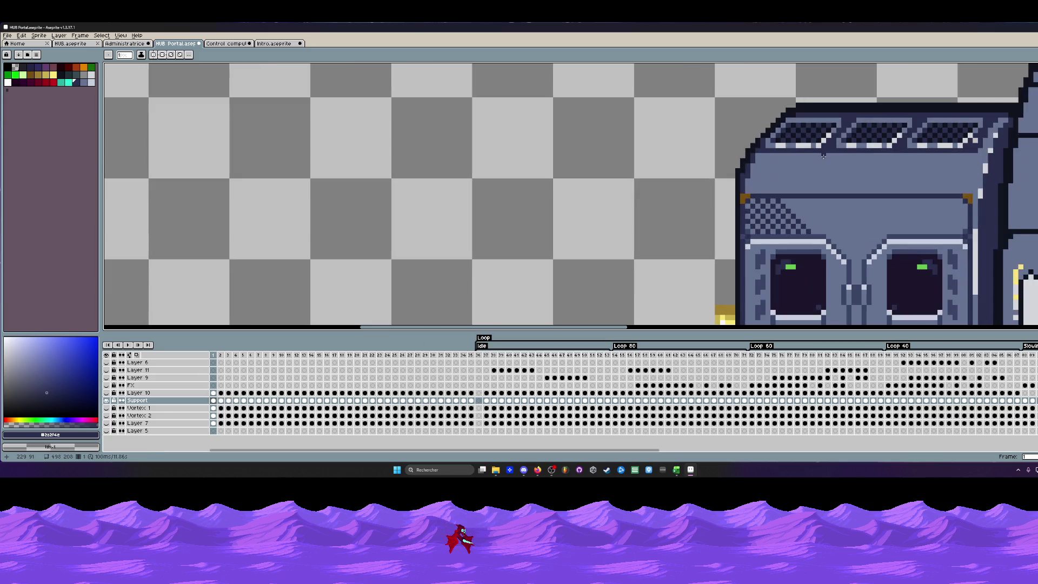
click(59, 73)
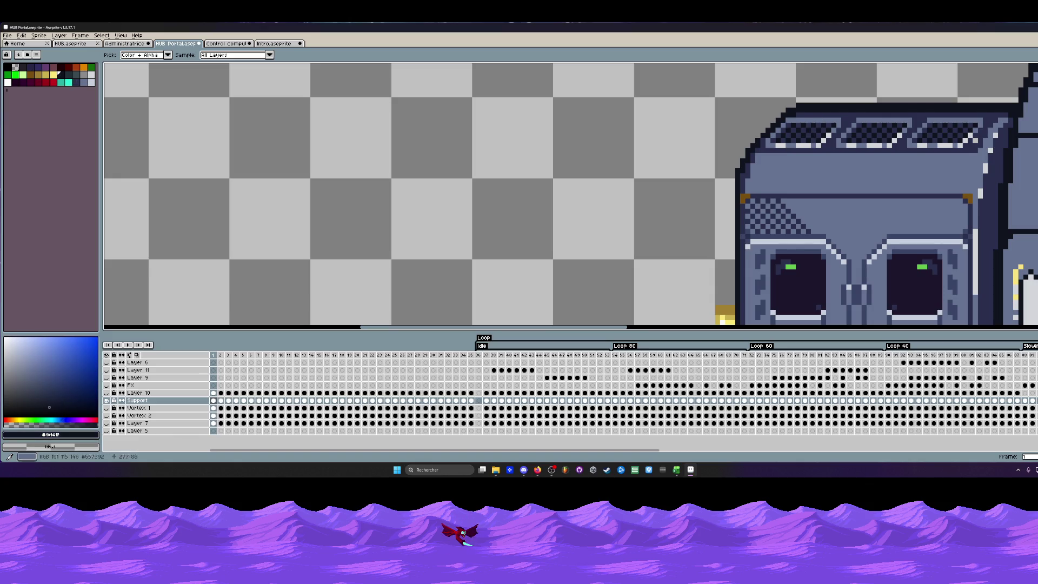
scroll(794, 246, up, 1)
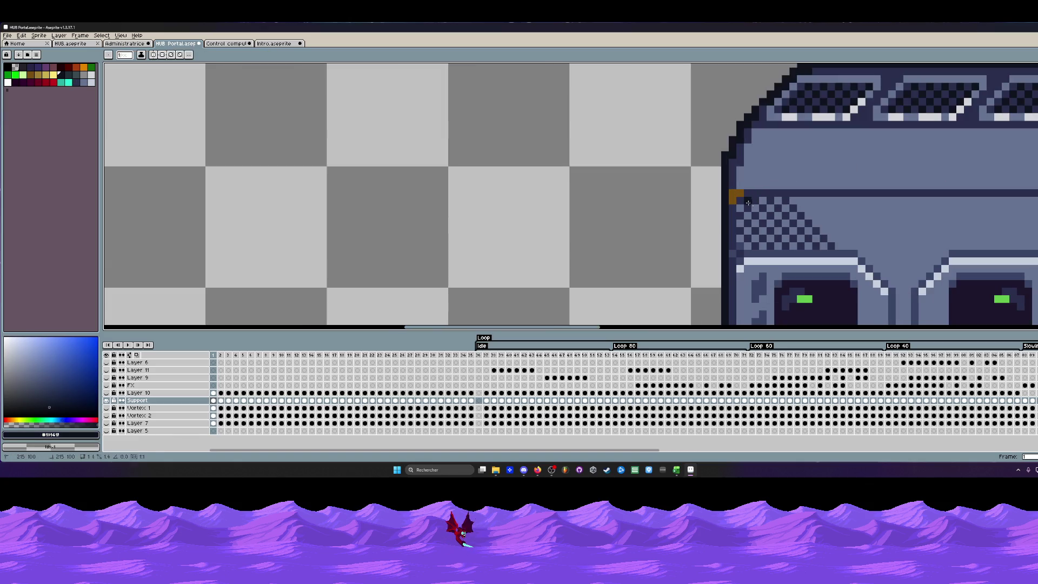
mouse_move(794, 246)
mouse_down()
mouse_move(740, 209)
mouse_move(773, 241)
mouse_move(741, 225)
mouse_move(763, 245)
mouse_move(745, 243)
mouse_move(762, 207)
mouse_move(799, 241)
mouse_up()
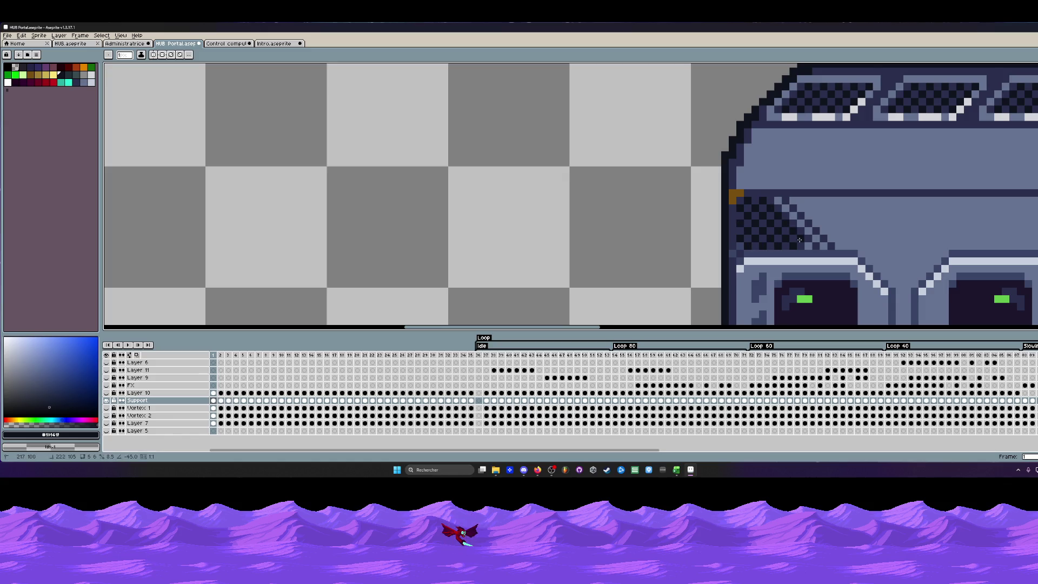
scroll(808, 203, down, 4)
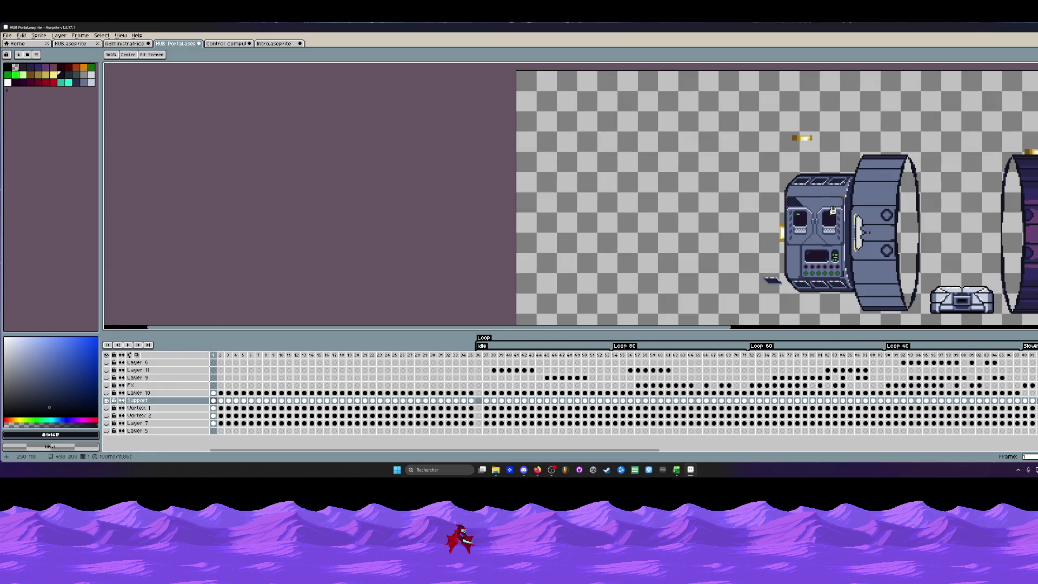
scroll(809, 204, up, 1)
scroll(809, 202, up, 1)
scroll(776, 194, up, 2)
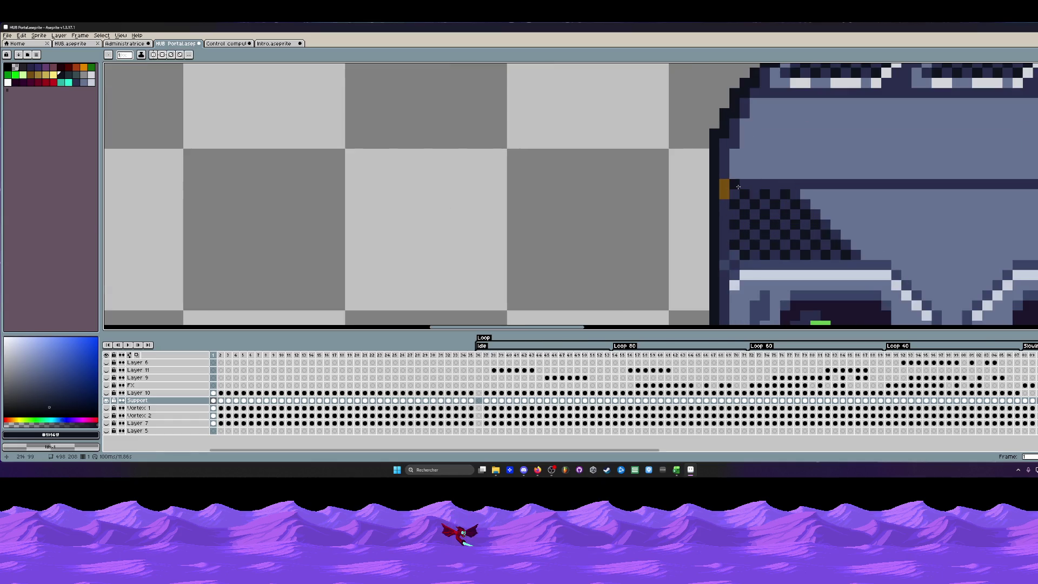
scroll(738, 187, down, 1)
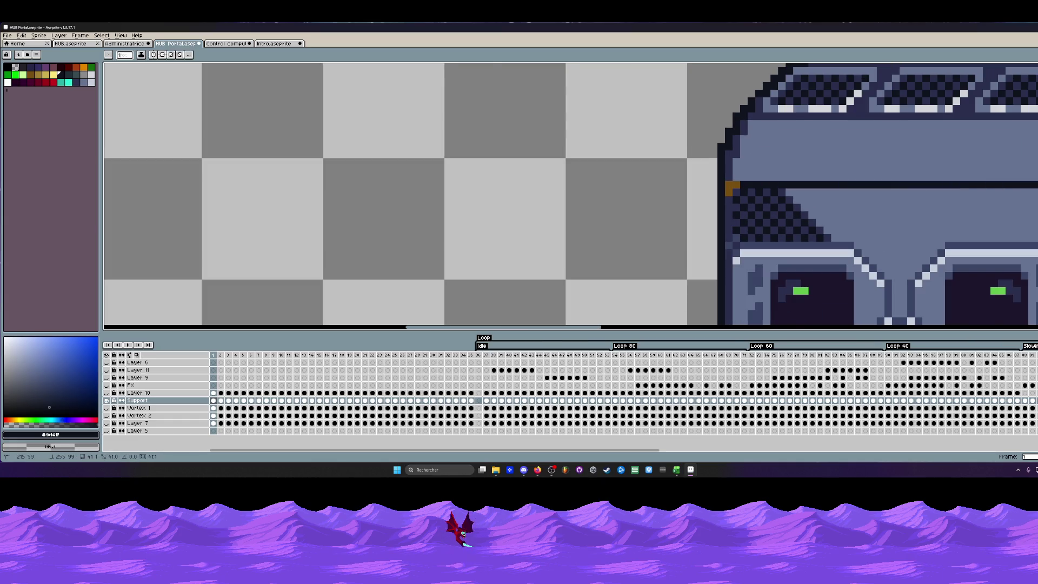
scroll(811, 184, down, 1)
scroll(814, 192, up, 1)
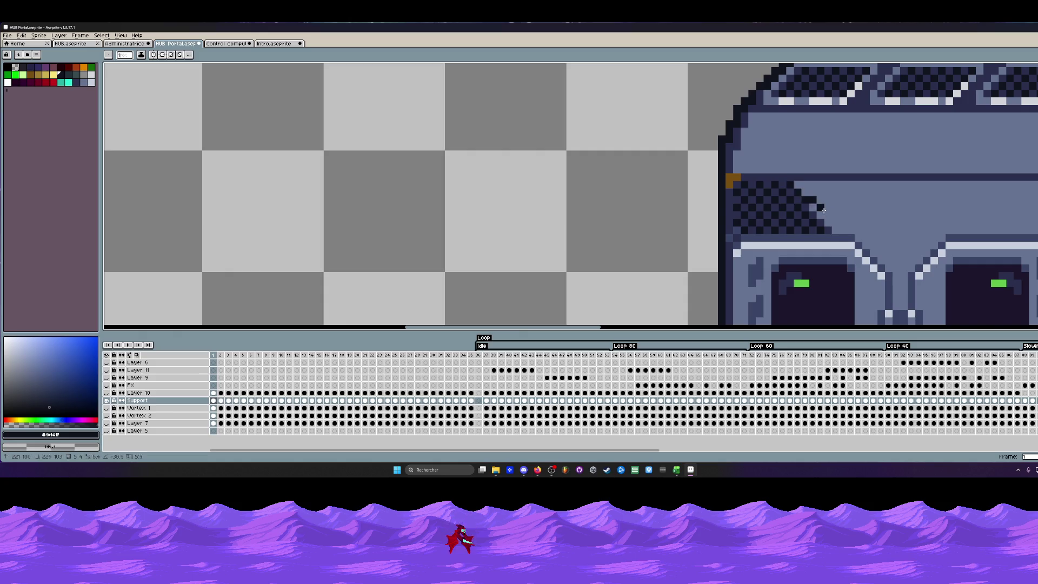
drag(805, 185, 904, 289)
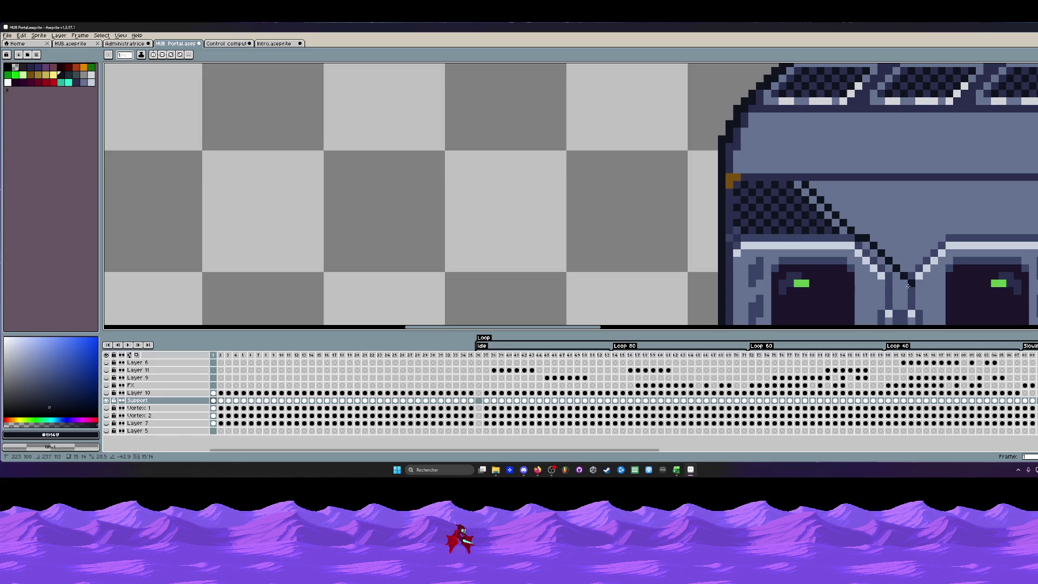
scroll(836, 192, down, 2)
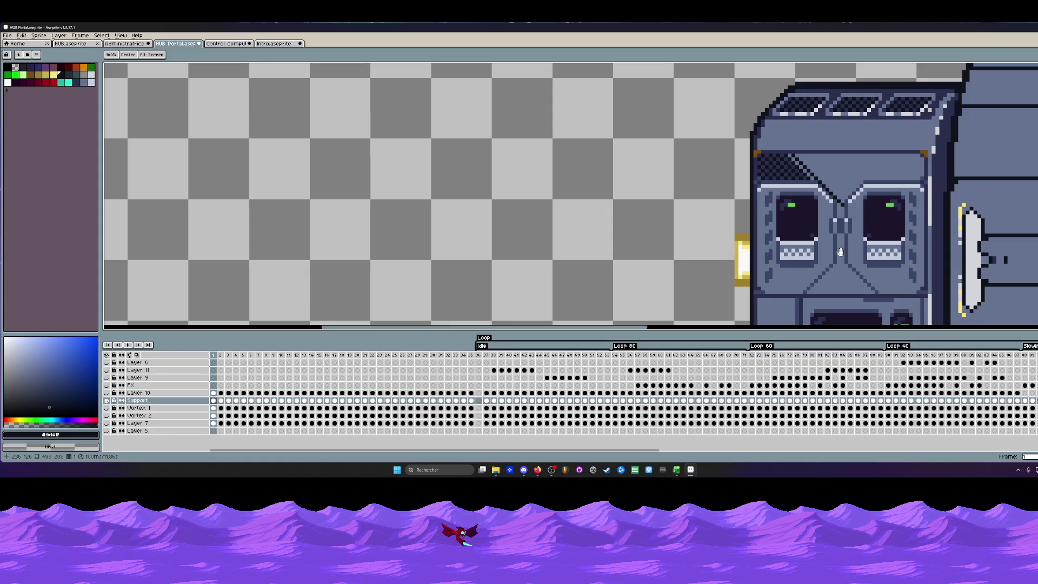
scroll(840, 251, up, 2)
Fill the diagonal band above the eyes with dark checker dither along its length.
drag(781, 147, 866, 226)
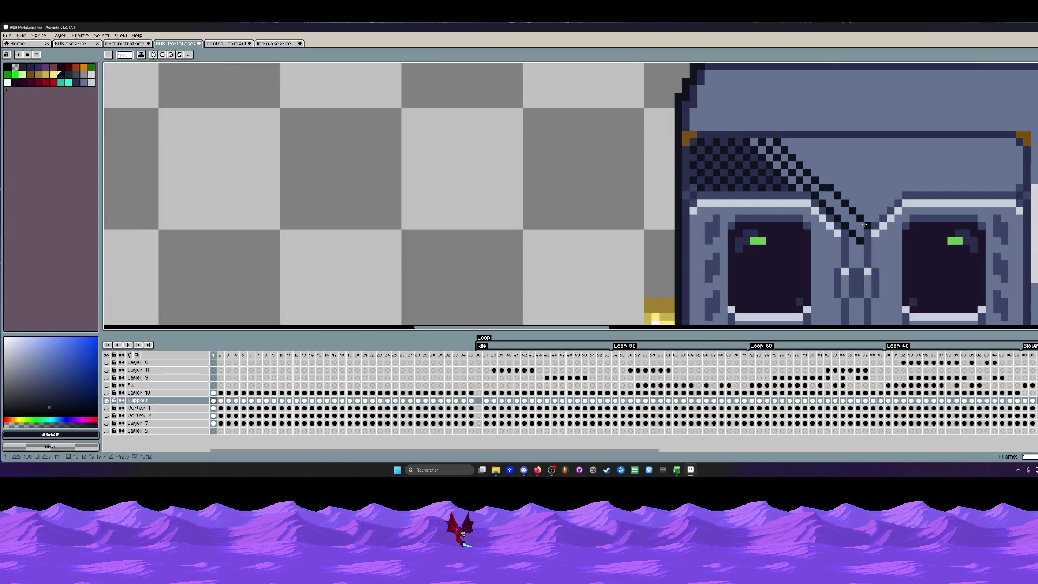
drag(791, 147, 868, 219)
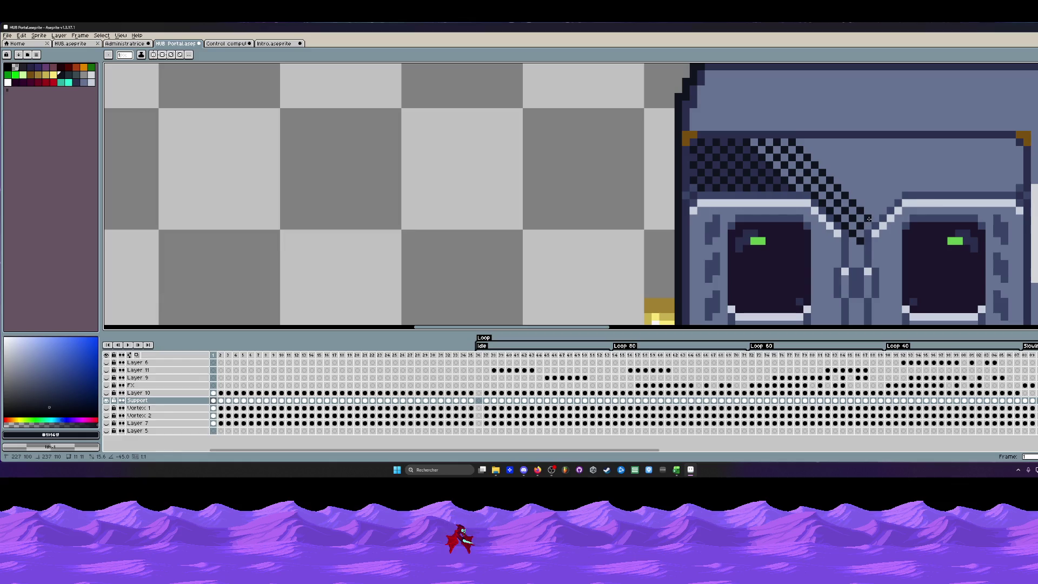
drag(815, 147, 883, 212)
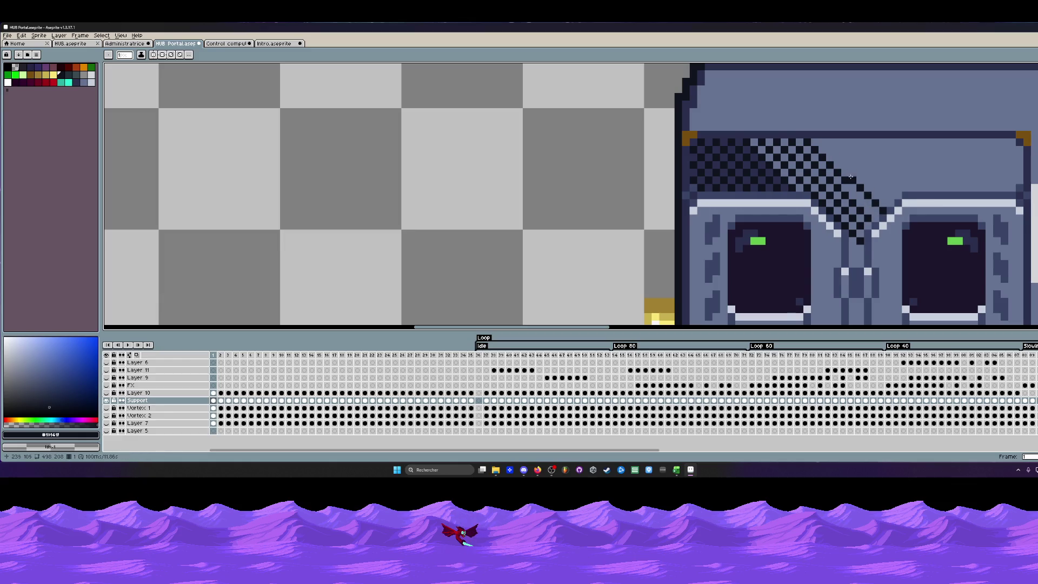
key(ctrl+z)
mouse_move(810, 147)
mouse_down()
mouse_move(823, 141)
mouse_move(879, 199)
mouse_up()
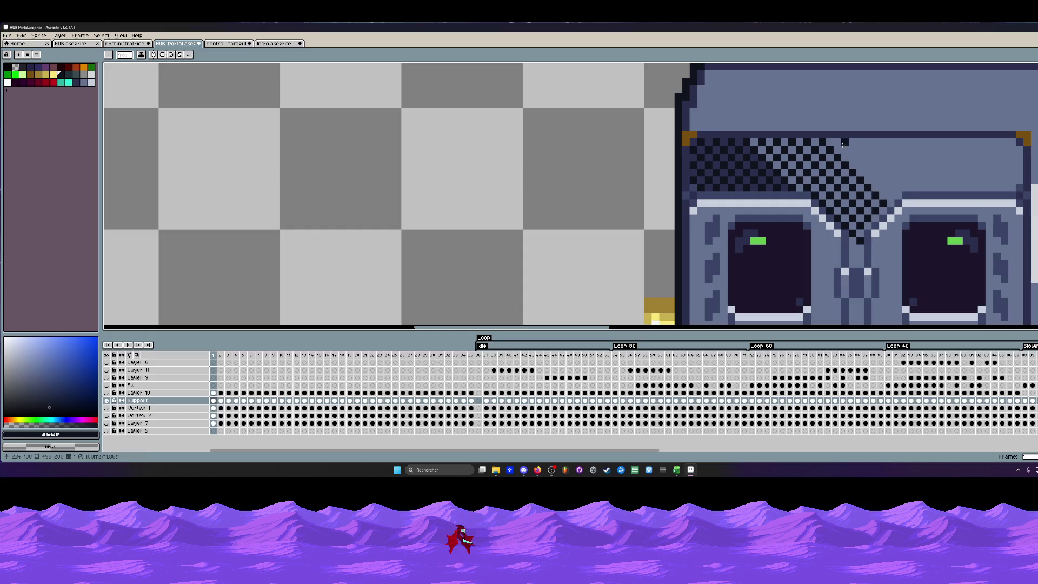
drag(839, 142, 888, 195)
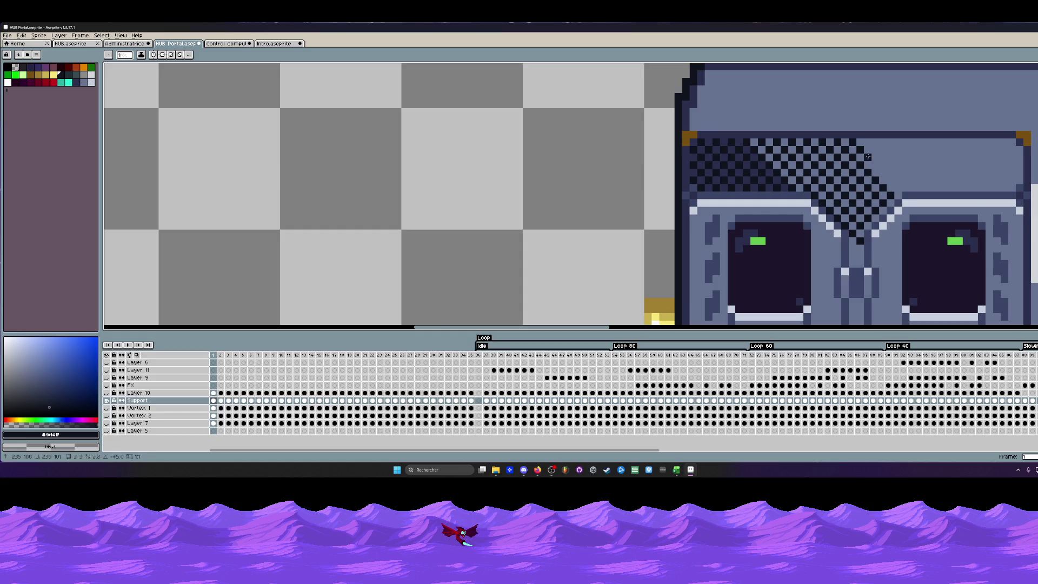
drag(868, 157, 897, 189)
mouse_move(868, 143)
mouse_down()
mouse_move(912, 185)
mouse_move(816, 165)
mouse_move(852, 201)
mouse_up()
scroll(815, 165, up, 1)
Extend the dithered band down-right until it fills the top band's right corner.
drag(805, 142, 857, 198)
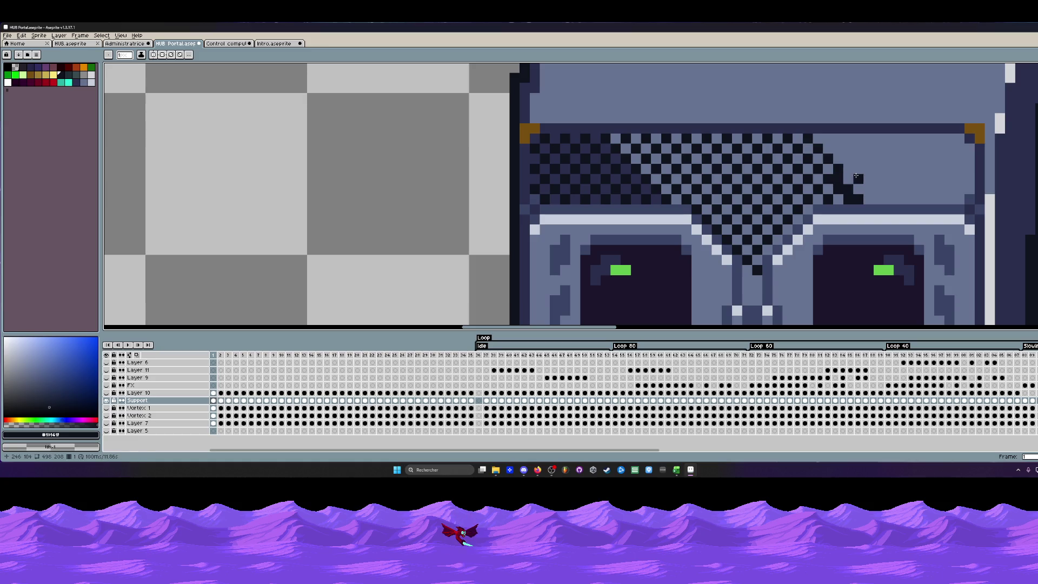
key(ctrl+z)
drag(807, 140, 864, 201)
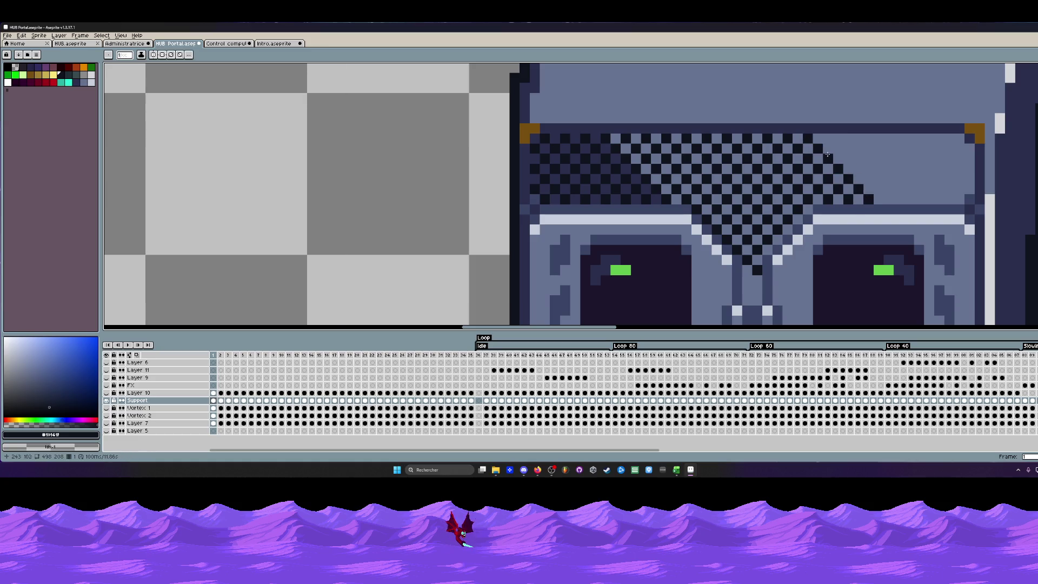
drag(823, 135, 884, 195)
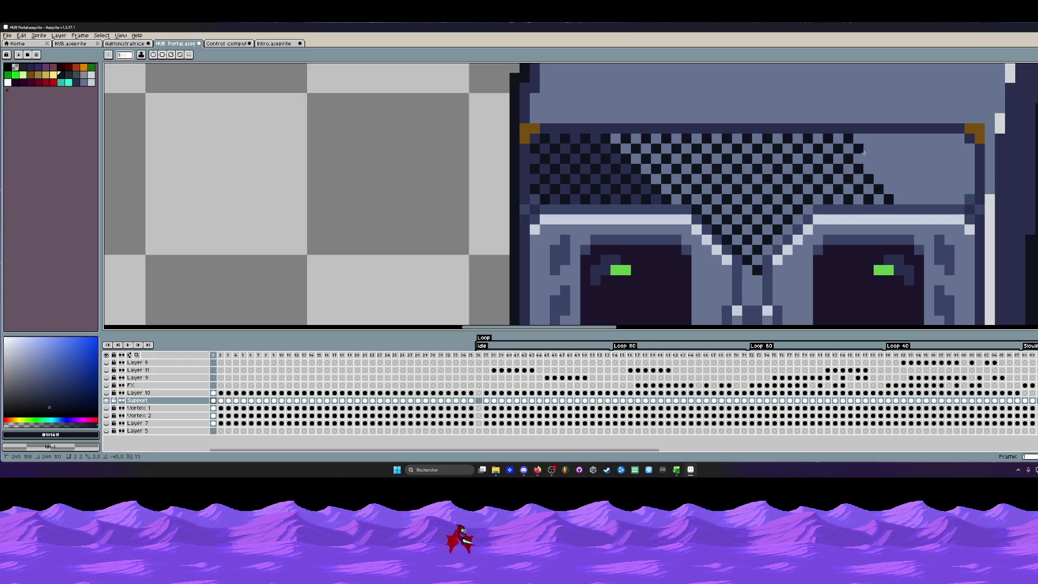
drag(862, 153, 906, 196)
drag(878, 152, 931, 201)
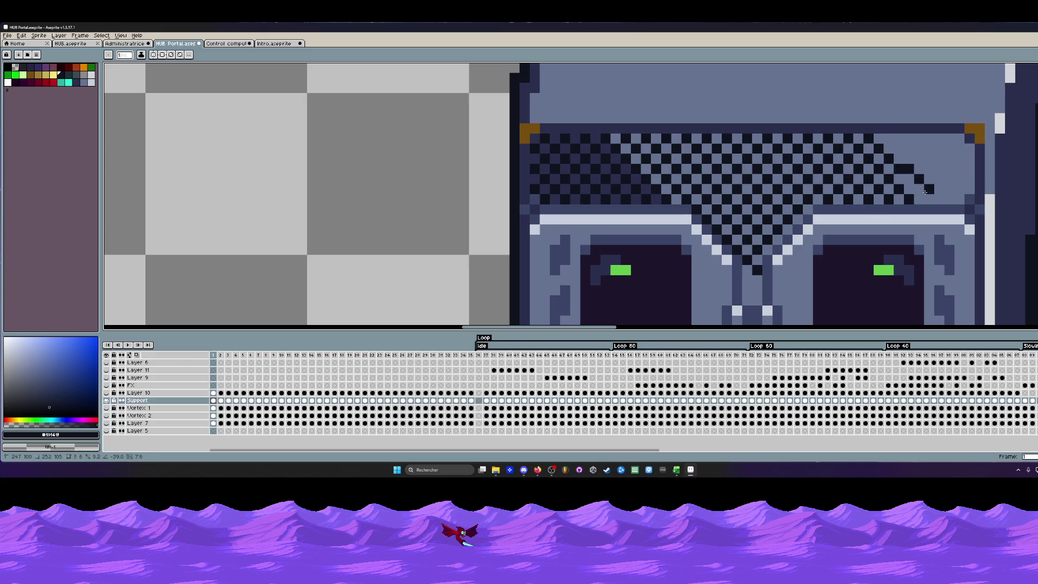
drag(891, 138, 940, 184)
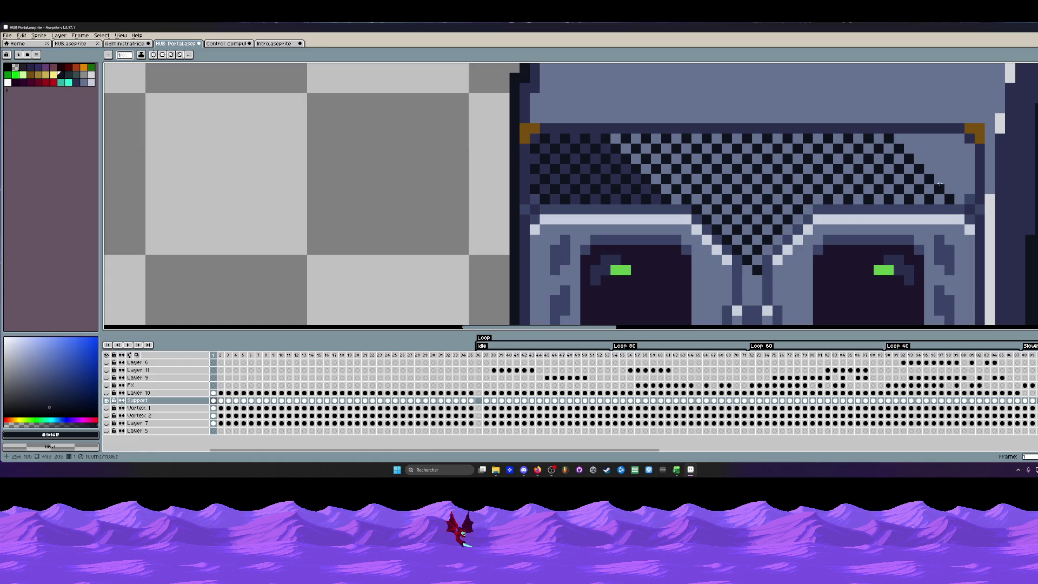
drag(916, 145, 964, 183)
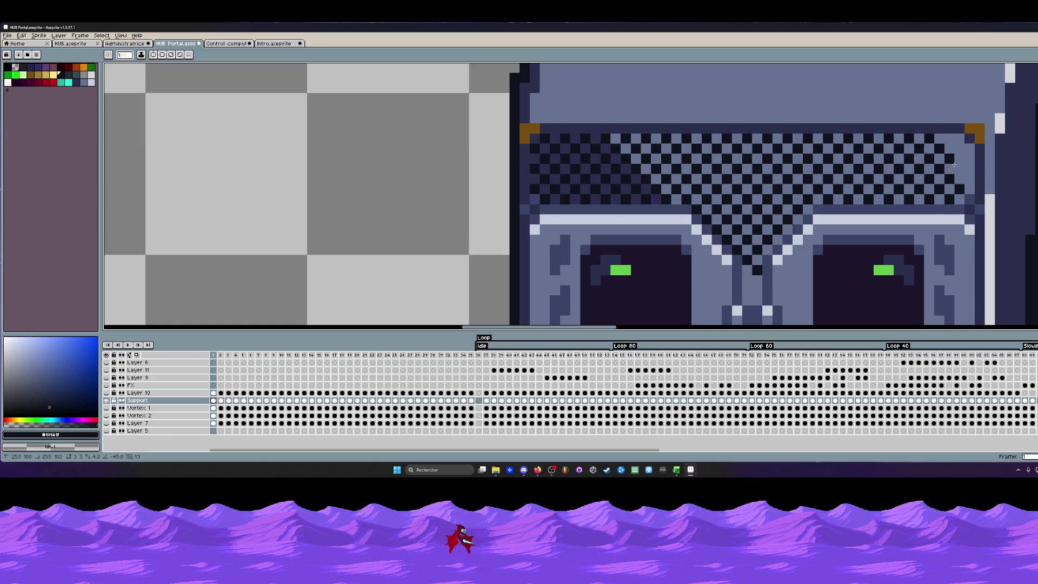
mouse_move(947, 147)
mouse_down()
mouse_move(965, 162)
mouse_move(946, 139)
mouse_up()
scroll(967, 160, down, 1)
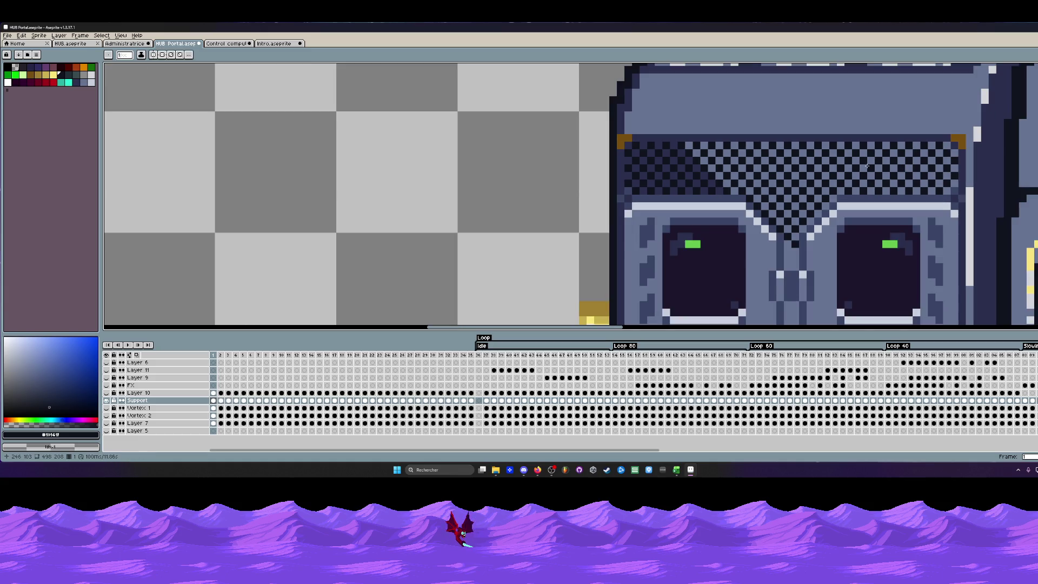
Marquee the band, deselect, and sample the deeper blue from the sprite.
key(m)
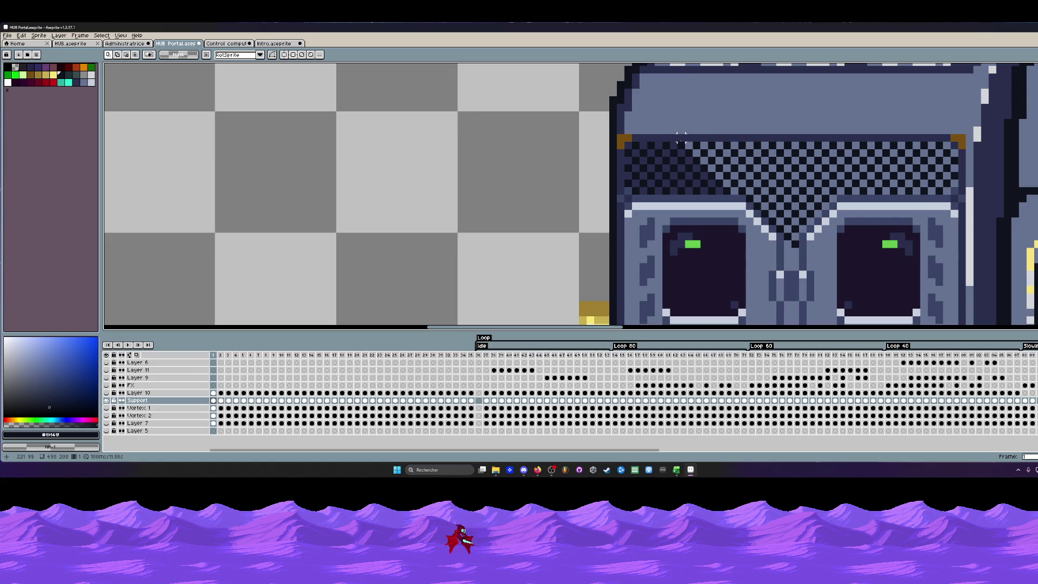
drag(677, 135, 959, 196)
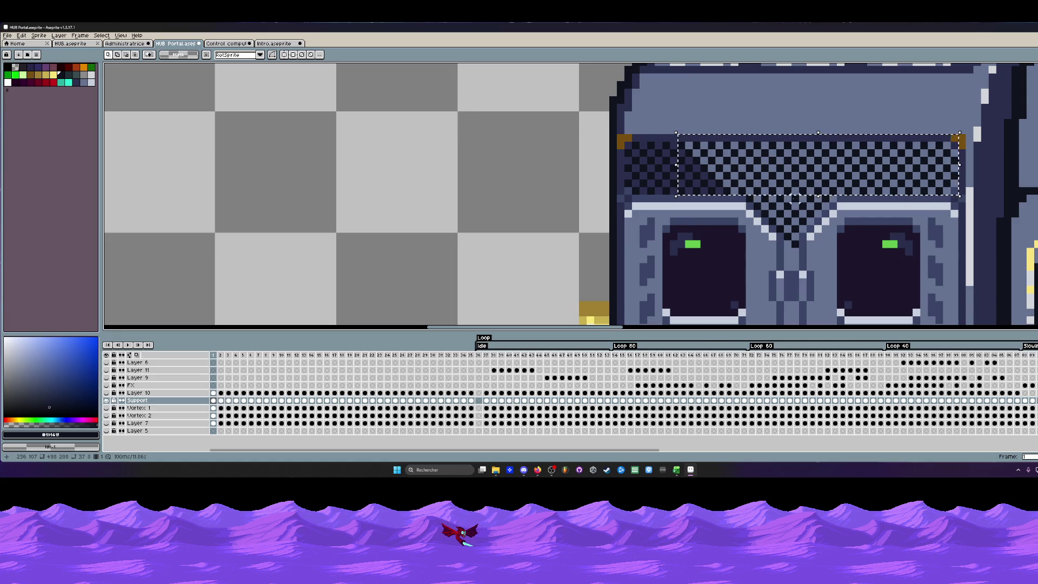
key(ctrl+d)
key(i)
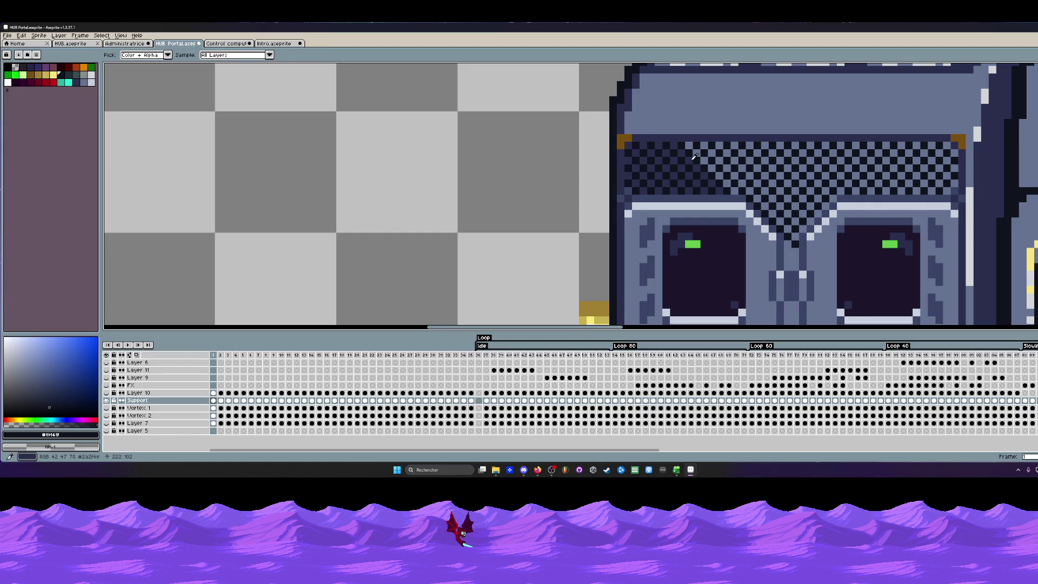
click(694, 157)
Darken the band's left part with deeper-blue diagonal lines ending in a diagonal edge.
key(l)
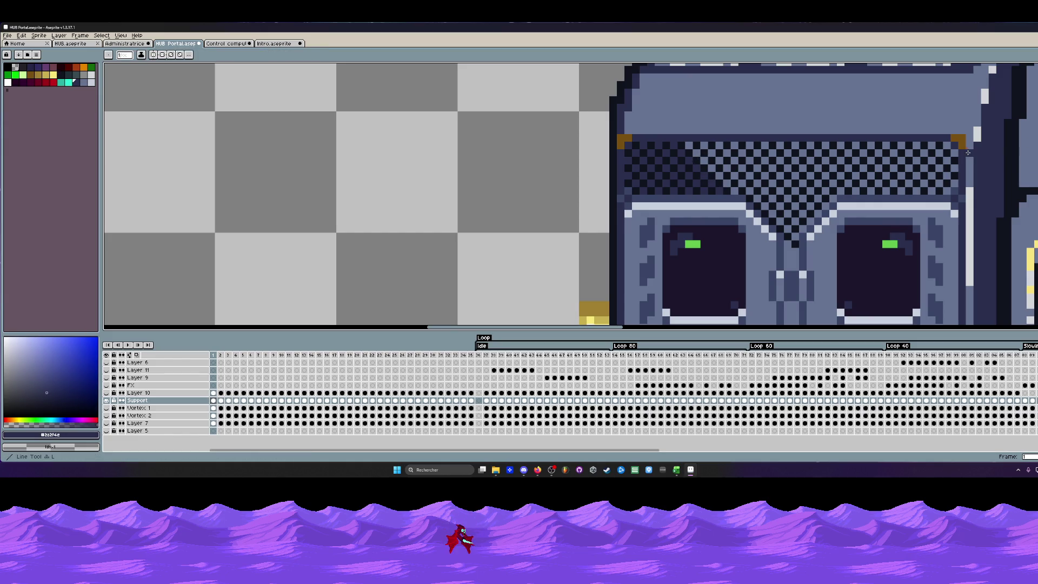
mouse_move(690, 146)
mouse_down()
mouse_move(797, 238)
mouse_move(733, 191)
mouse_move(784, 220)
mouse_up()
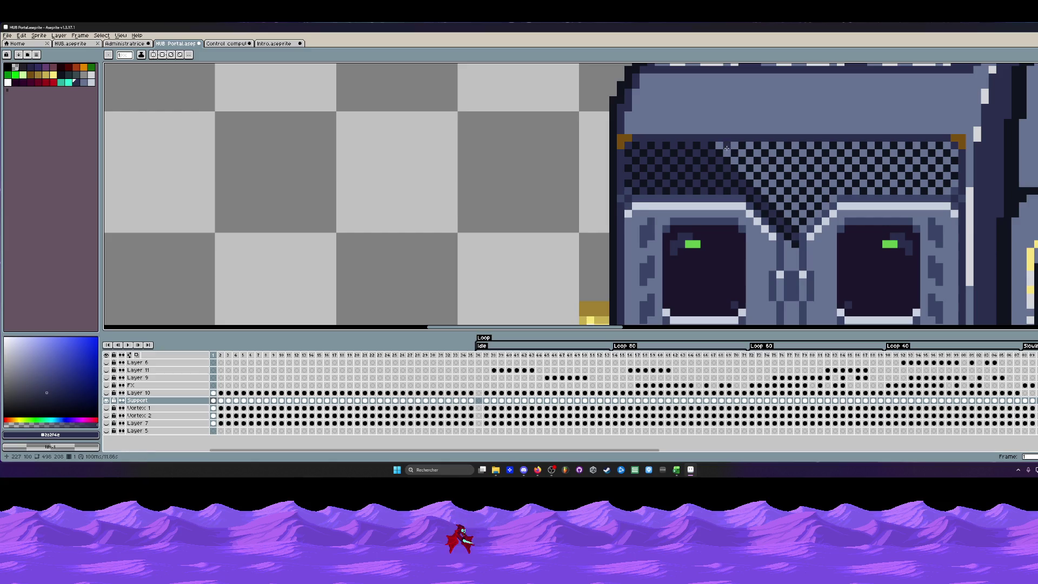
drag(727, 152, 793, 221)
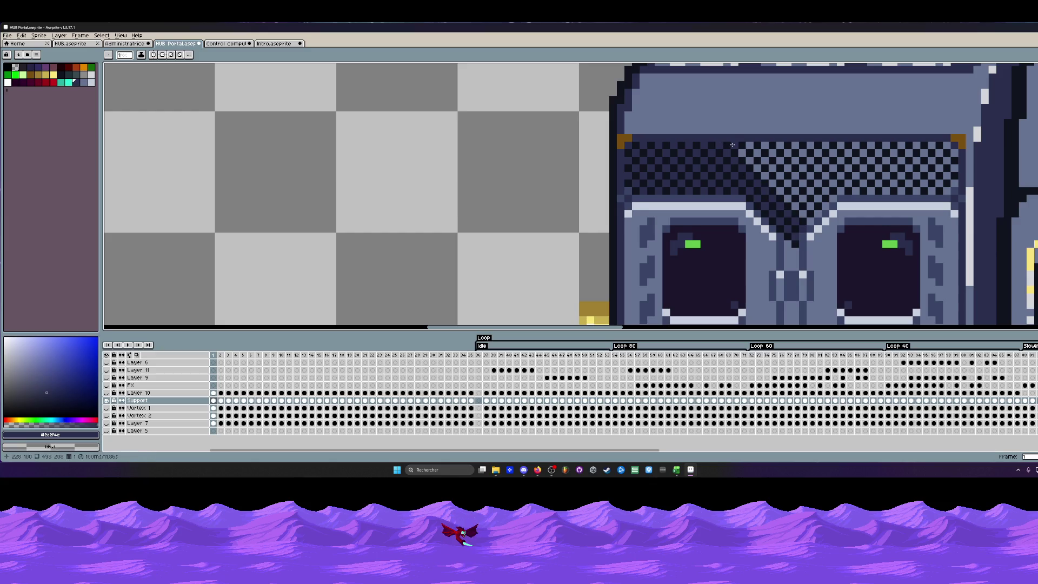
drag(733, 145, 802, 217)
scroll(809, 220, down, 2)
scroll(808, 220, down, 1)
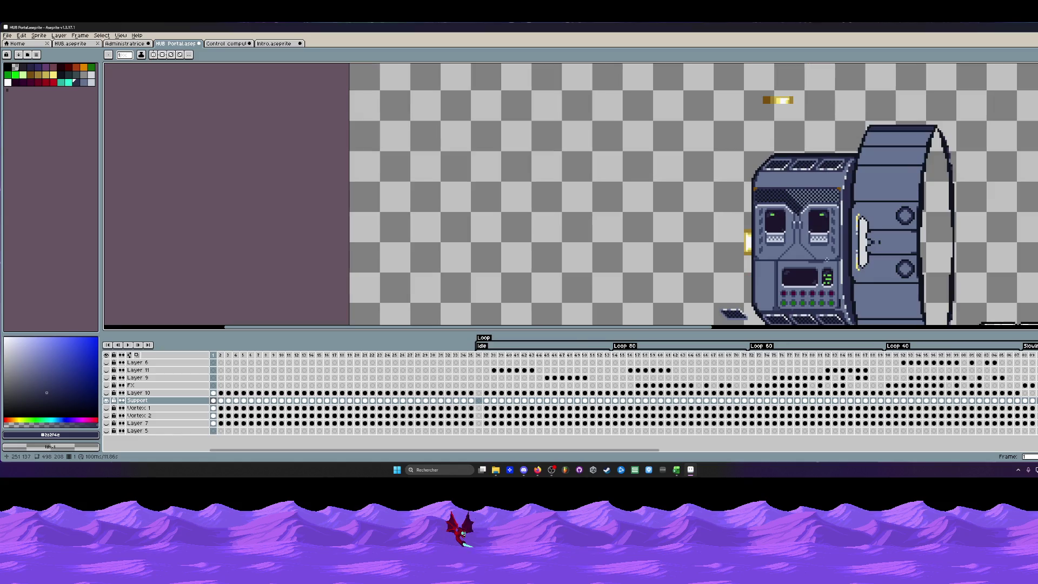
scroll(811, 203, down, 1)
scroll(810, 203, up, 1)
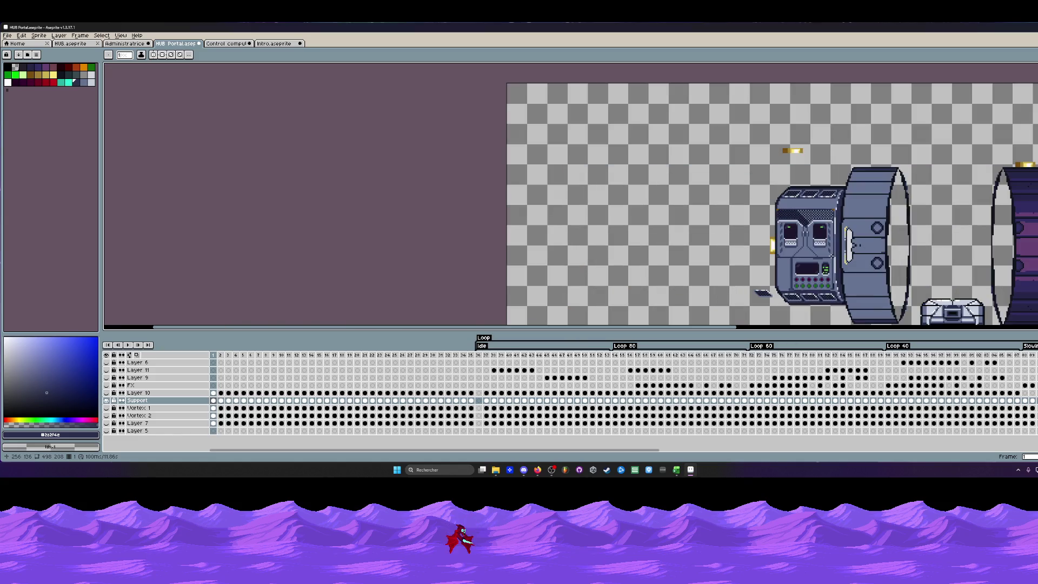
scroll(810, 203, up, 1)
scroll(803, 187, up, 1)
scroll(706, 138, up, 1)
Paint the remaining light checker pixels in the top band dark blue, including one leftover pixel.
mouse_move(706, 137)
mouse_down()
mouse_move(879, 244)
mouse_move(739, 264)
mouse_up()
mouse_move(664, 126)
mouse_down()
mouse_move(708, 130)
mouse_move(859, 250)
mouse_move(717, 242)
mouse_move(735, 170)
mouse_move(809, 188)
mouse_move(918, 236)
mouse_move(944, 180)
mouse_up()
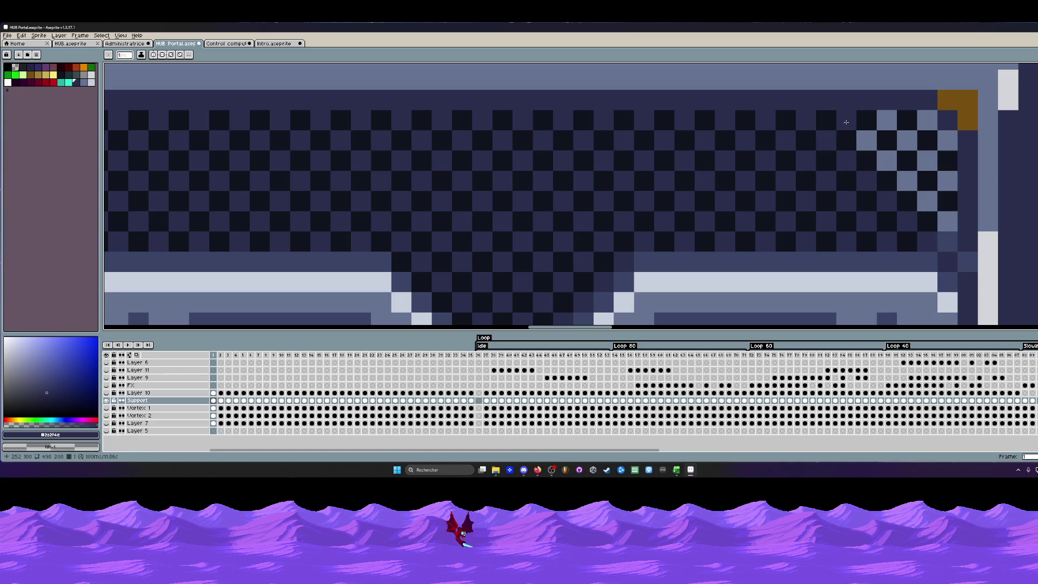
click(927, 119)
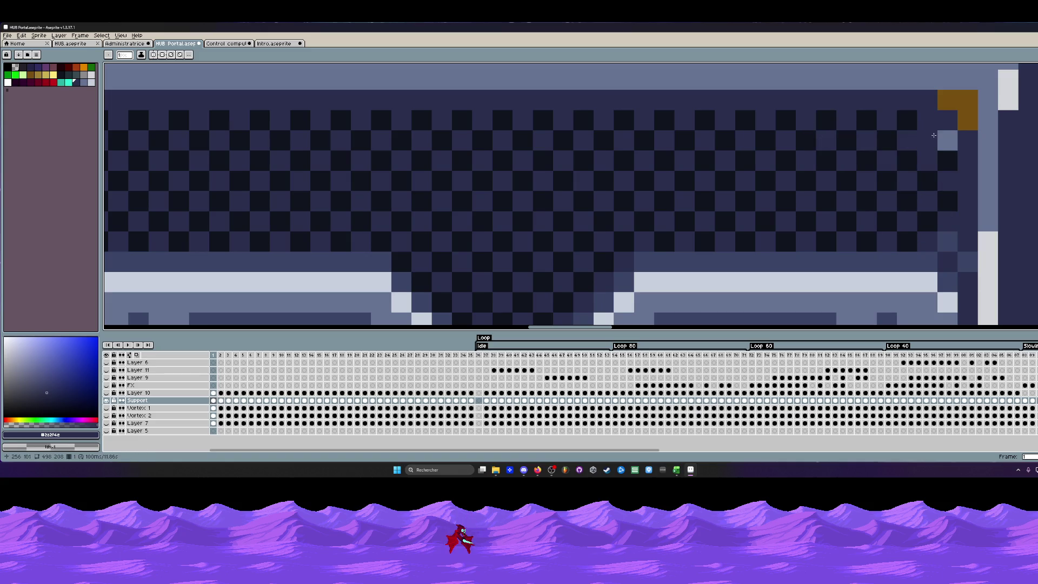
scroll(945, 162, down, 5)
scroll(947, 150, down, 2)
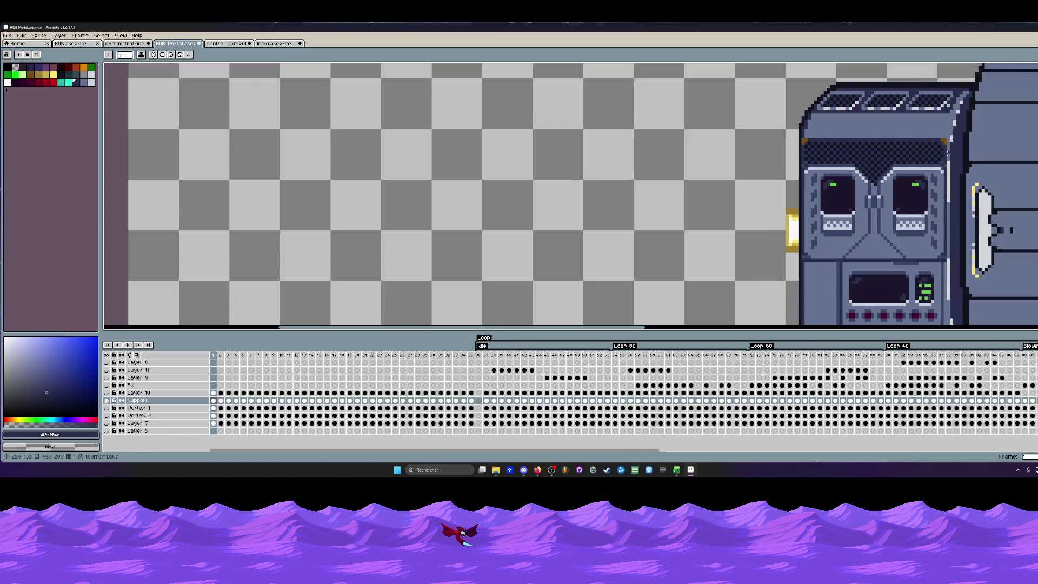
scroll(914, 189, down, 2)
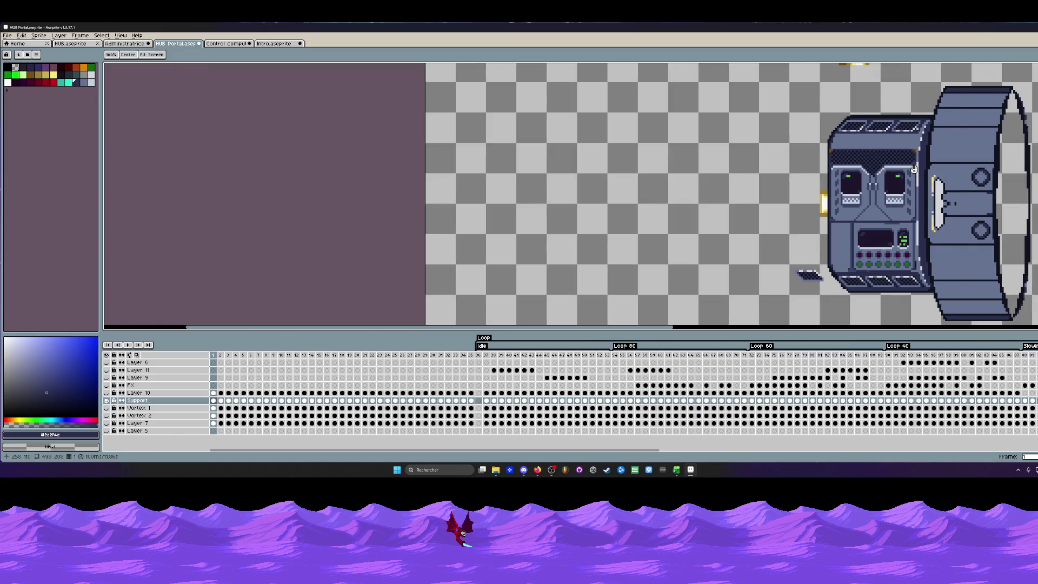
drag(896, 212, 878, 197)
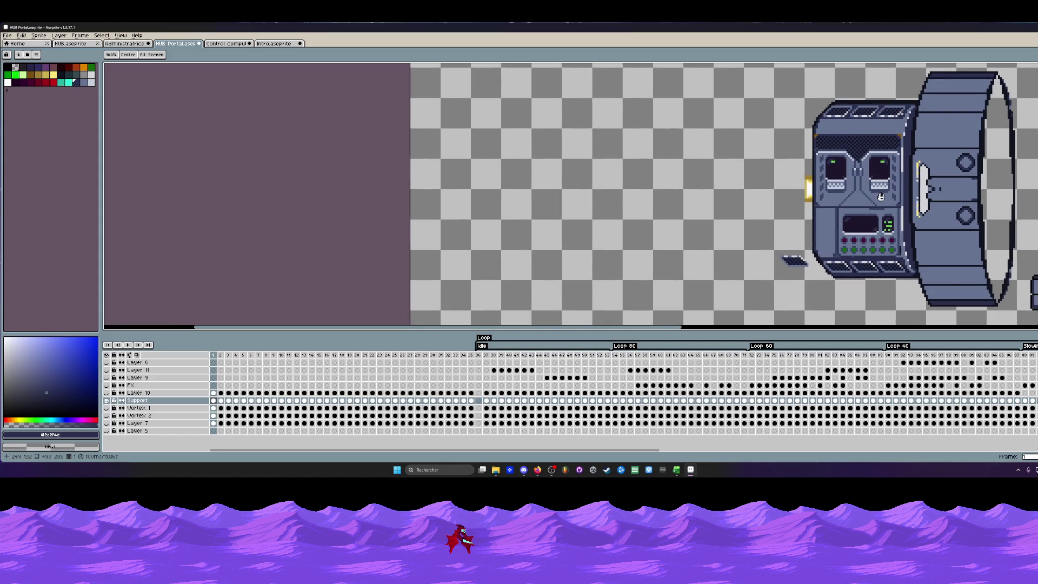
scroll(876, 194, up, 2)
scroll(843, 167, up, 1)
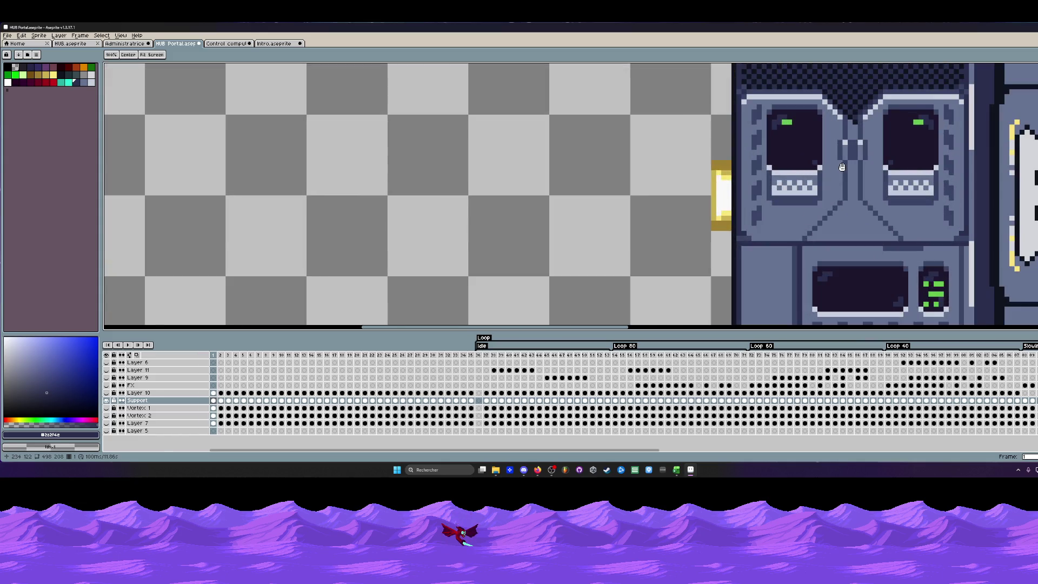
Sample the near-black, draw a long diagonal across the face and undo it.
key(i)
click(752, 82)
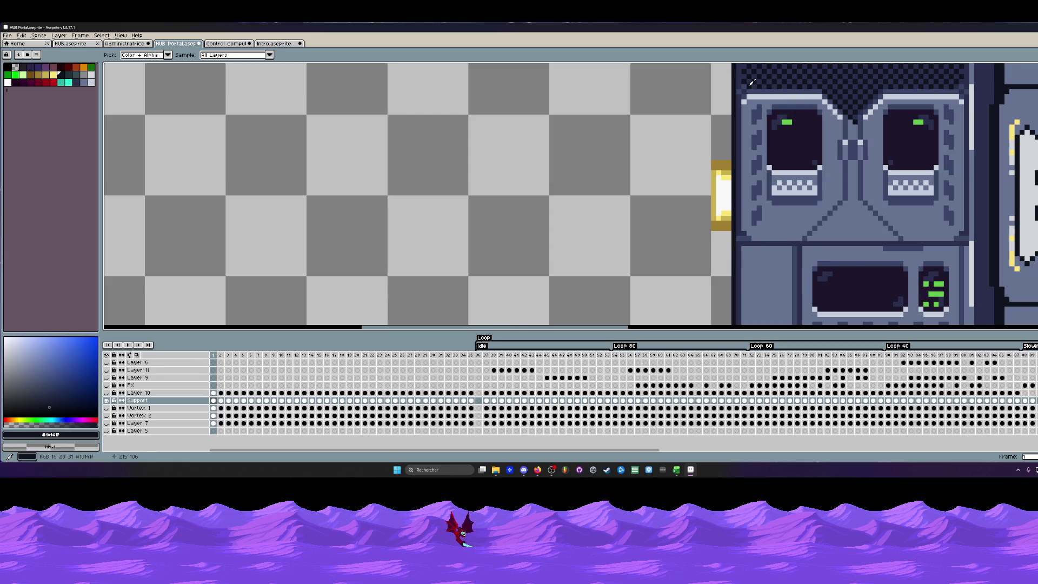
key(m)
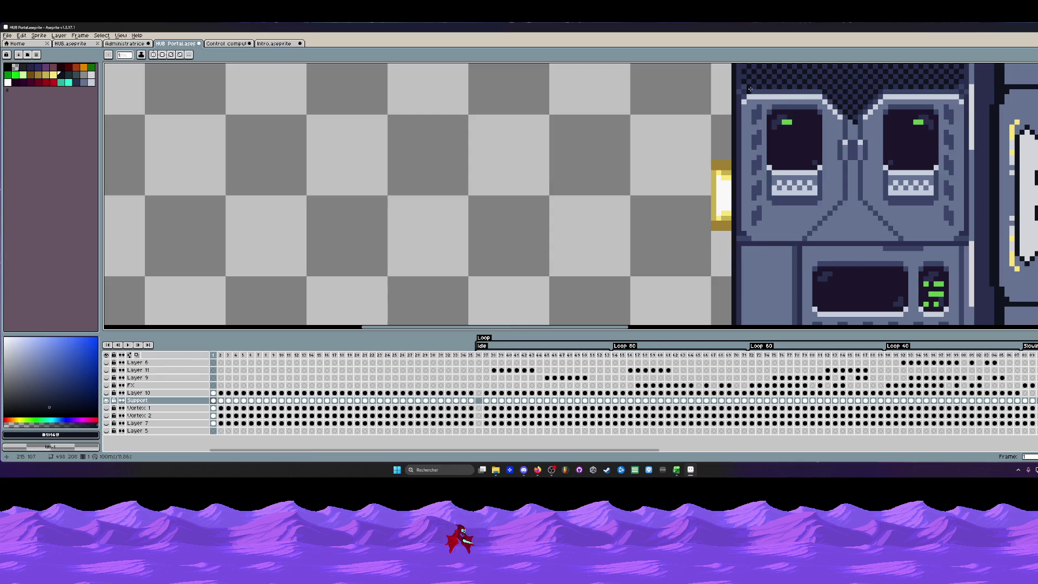
mouse_move(750, 93)
mouse_down()
mouse_move(884, 237)
mouse_move(895, 234)
mouse_up()
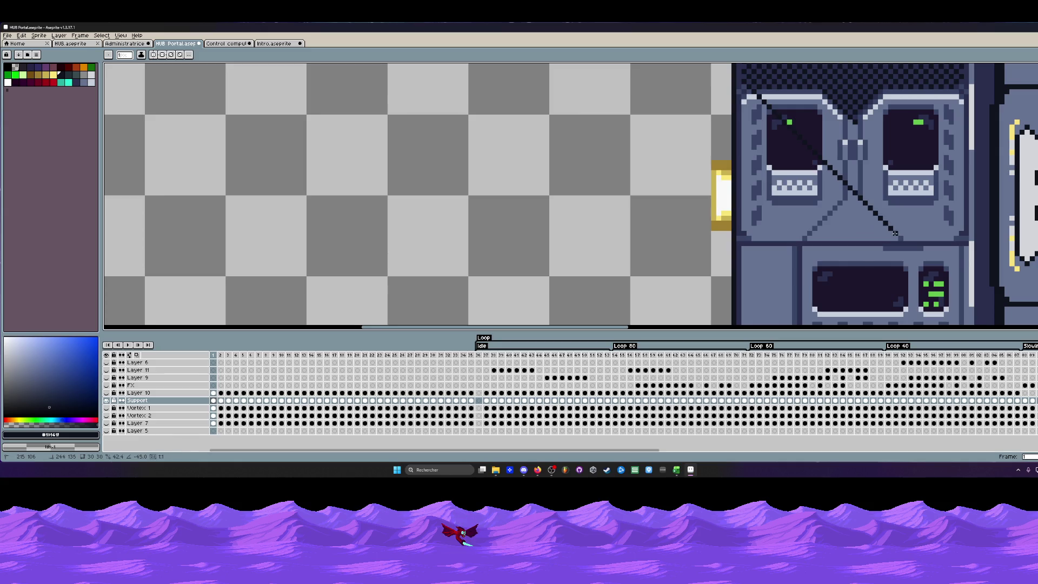
key(v)
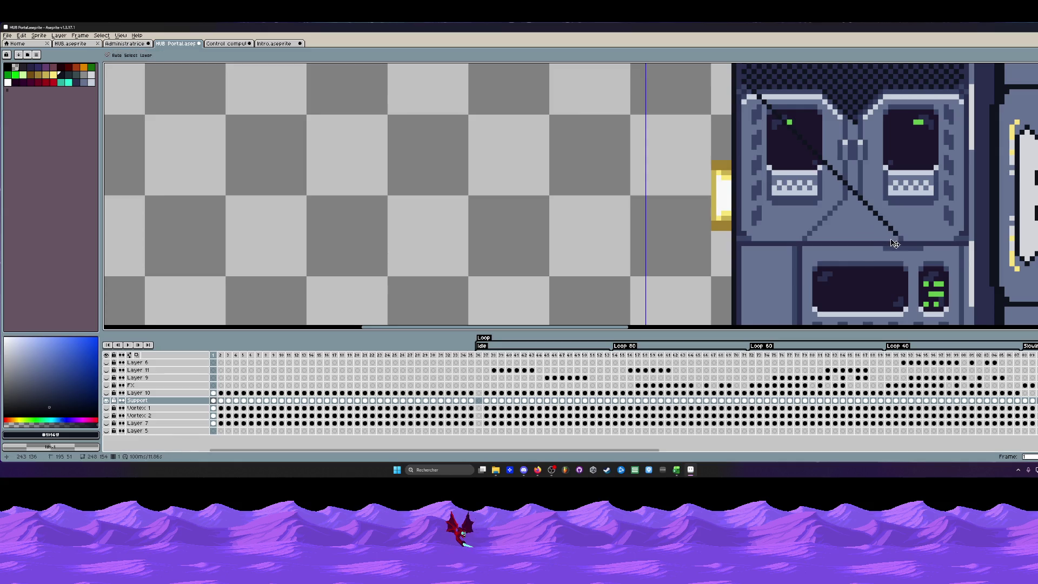
key(ctrl+z)
Draw two short dark diagonals forming the recess between the screens.
key(l)
drag(892, 238, 848, 203)
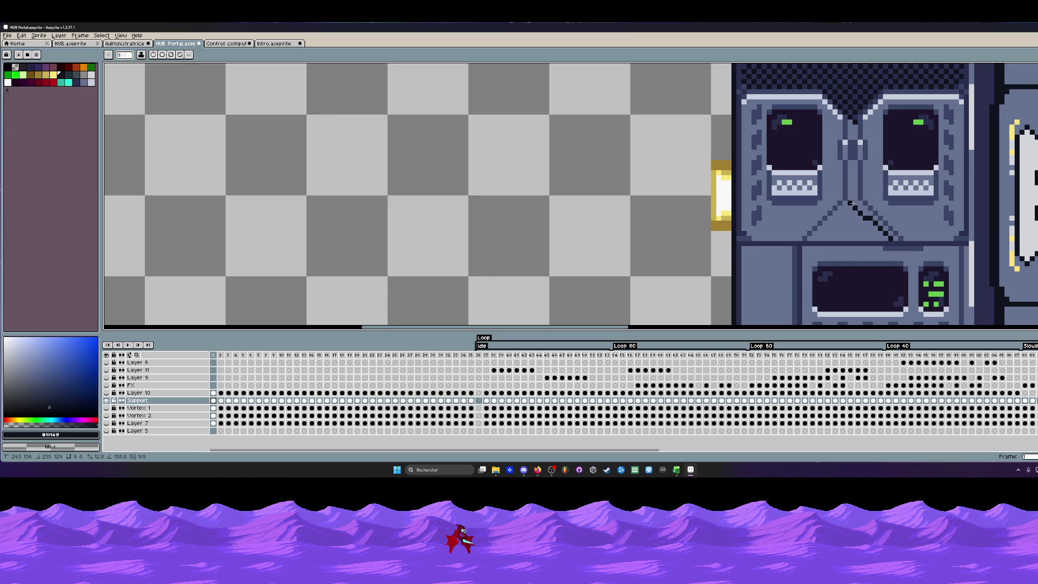
scroll(885, 239, up, 1)
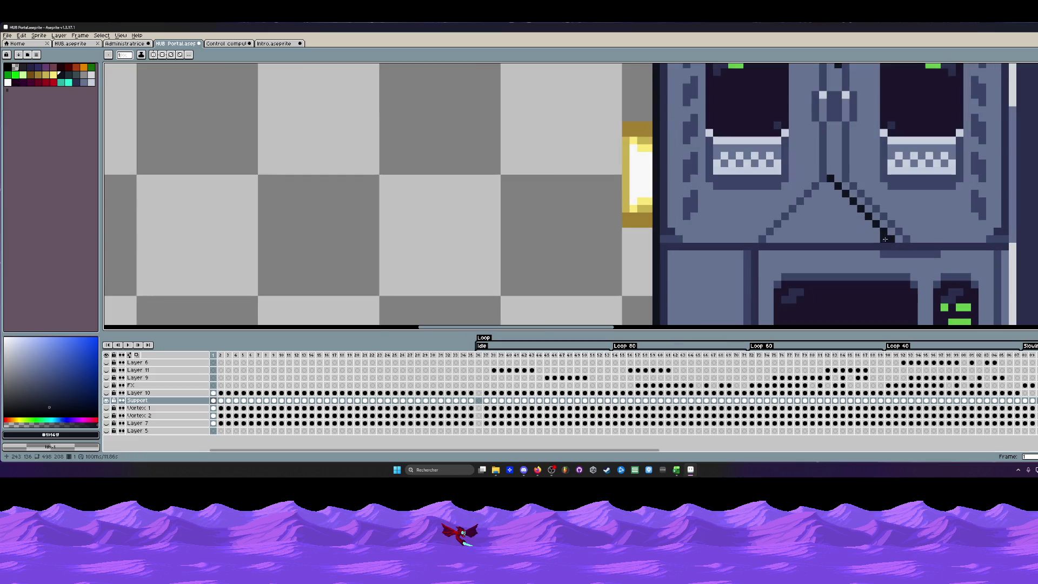
mouse_move(870, 240)
mouse_down()
mouse_move(822, 187)
mouse_move(846, 238)
mouse_move(777, 233)
mouse_up()
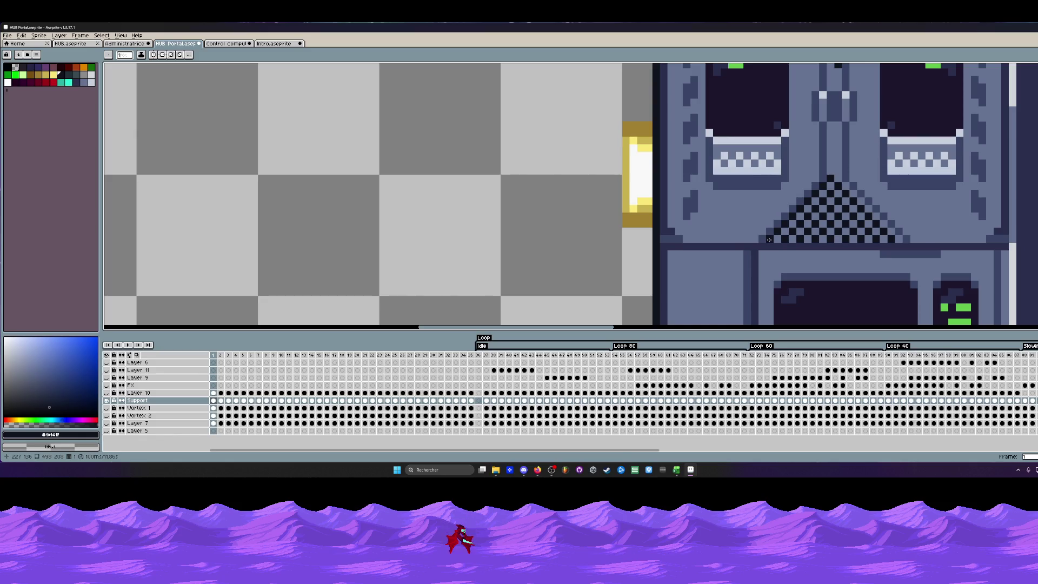
scroll(779, 235, down, 2)
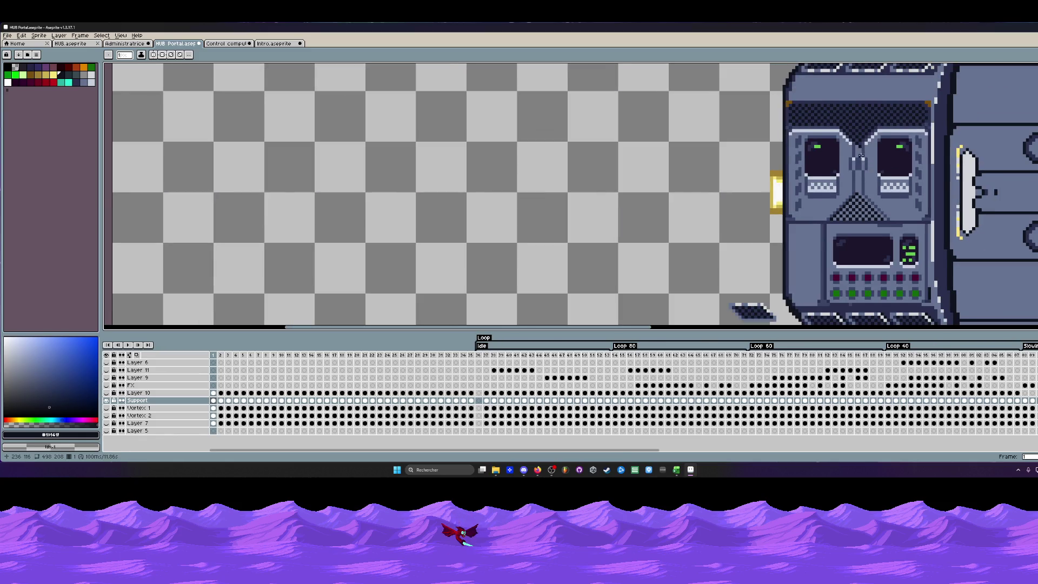
scroll(853, 205, up, 2)
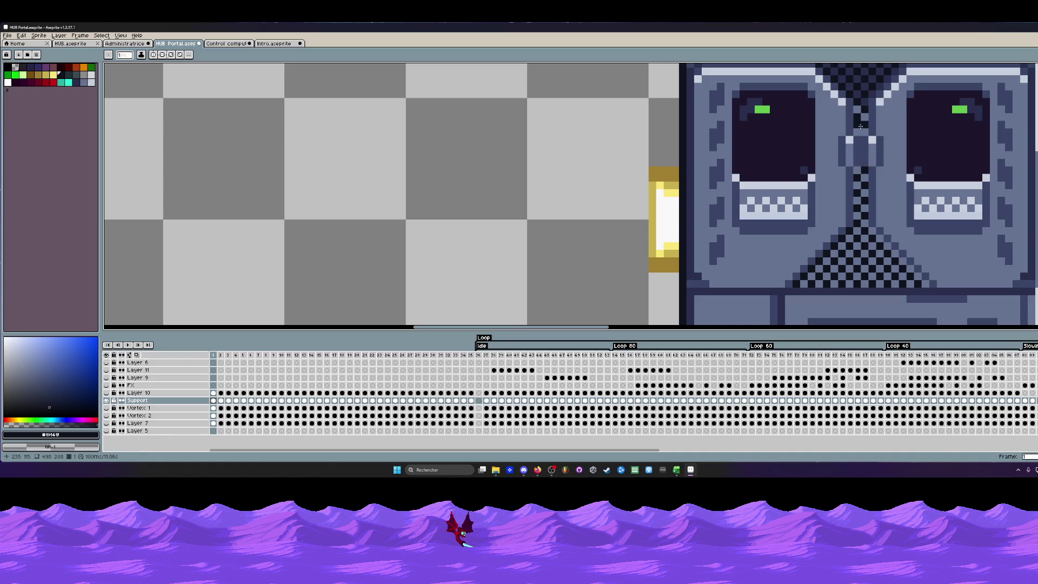
scroll(859, 130, down, 3)
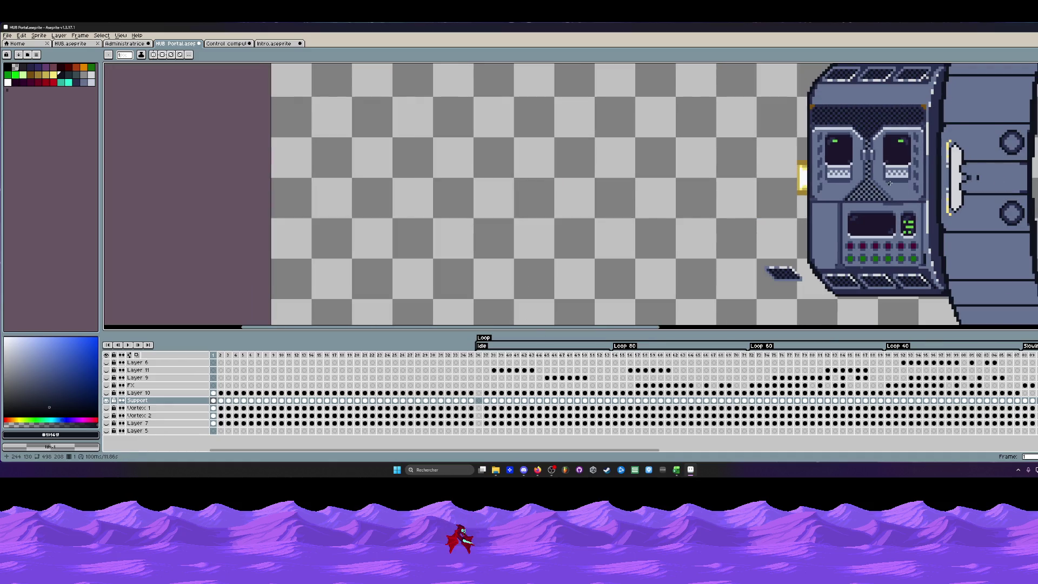
scroll(903, 113, up, 1)
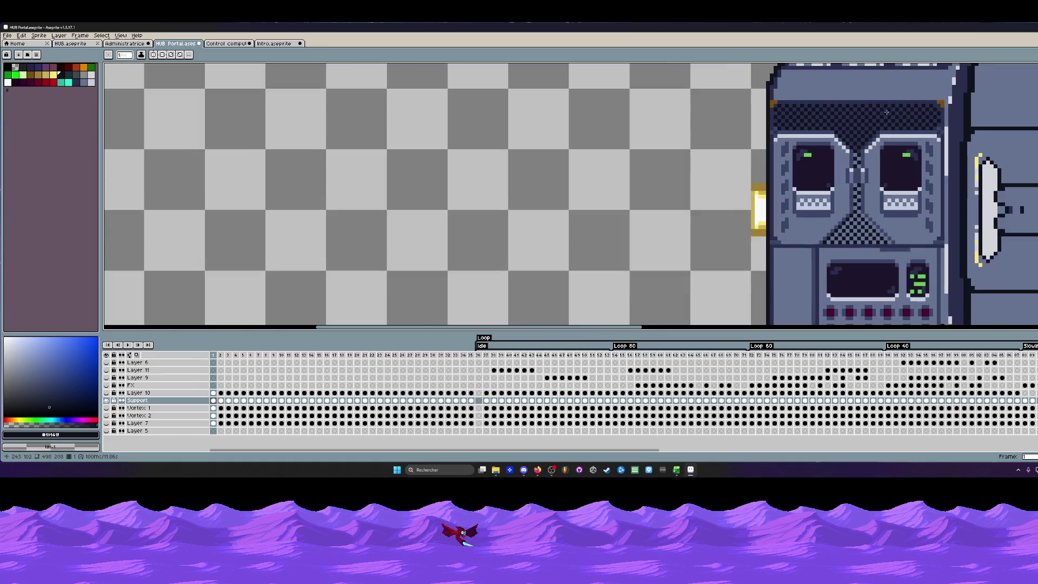
Switch to the eyedropper to sample a colour from the console's face.
key(i)
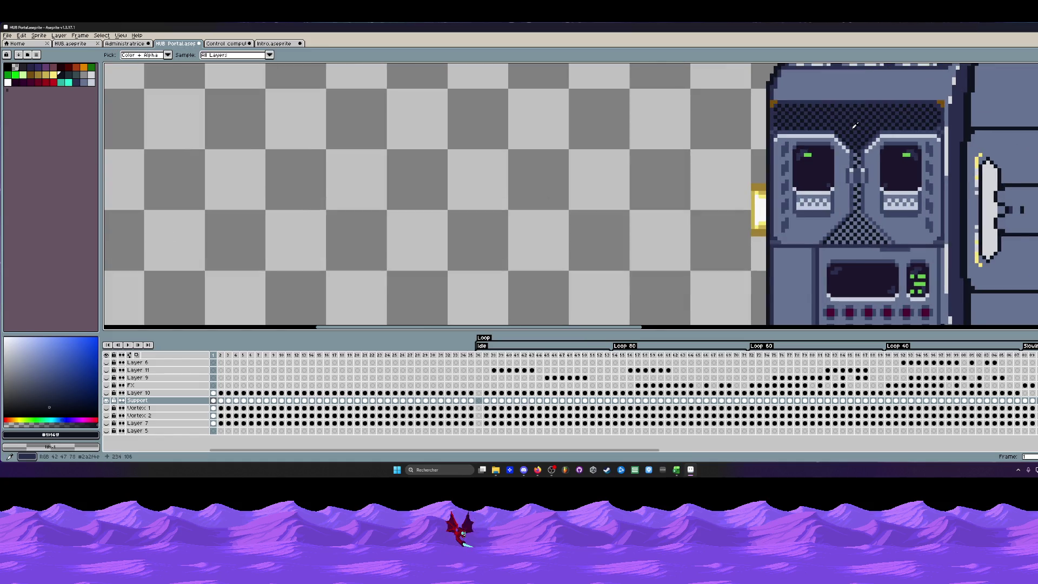
Sample the dark blue-grey and darken the triangle's light checker pixels with diagonal lines.
click(854, 126)
key(l)
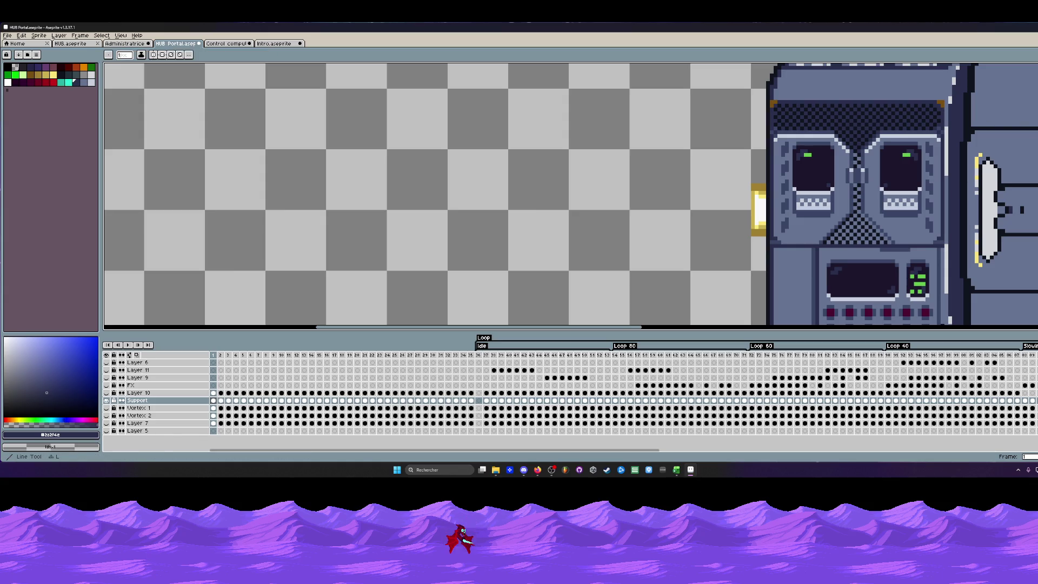
scroll(760, 195, up, 1)
scroll(761, 194, up, 1)
scroll(761, 194, up, 1)
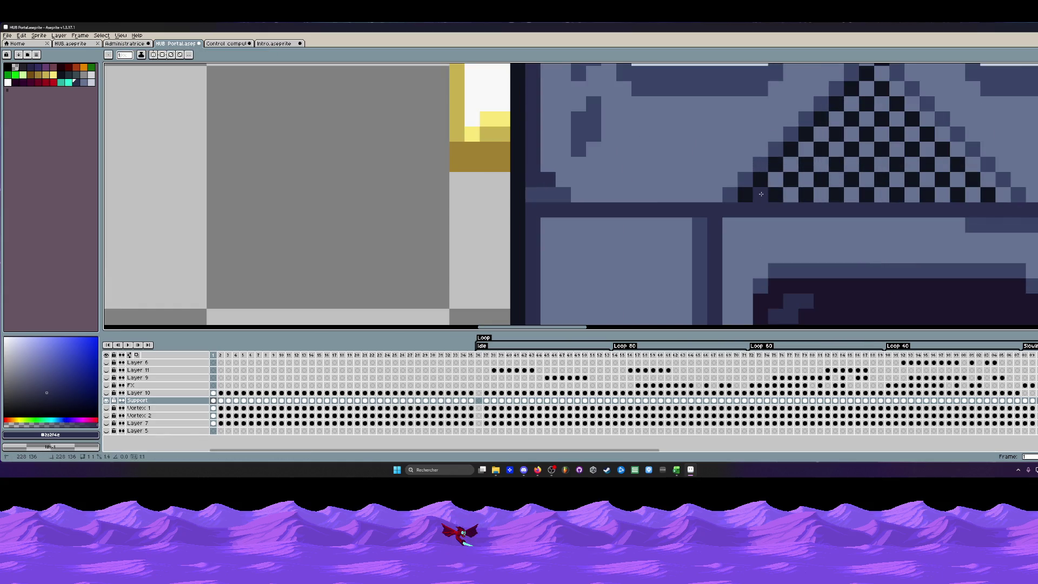
drag(761, 194, 881, 73)
drag(790, 194, 903, 85)
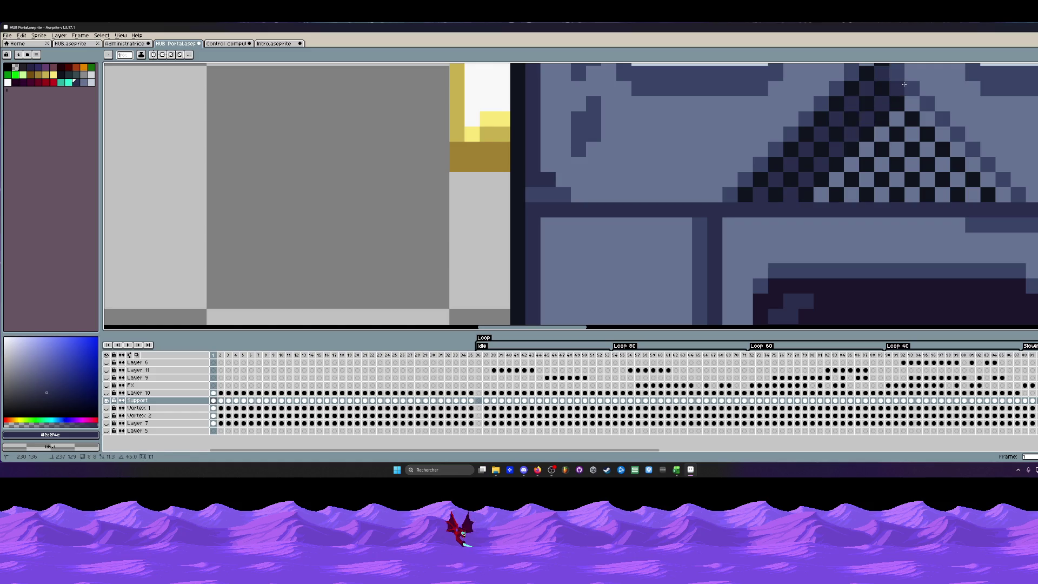
drag(821, 194, 913, 102)
drag(852, 194, 924, 120)
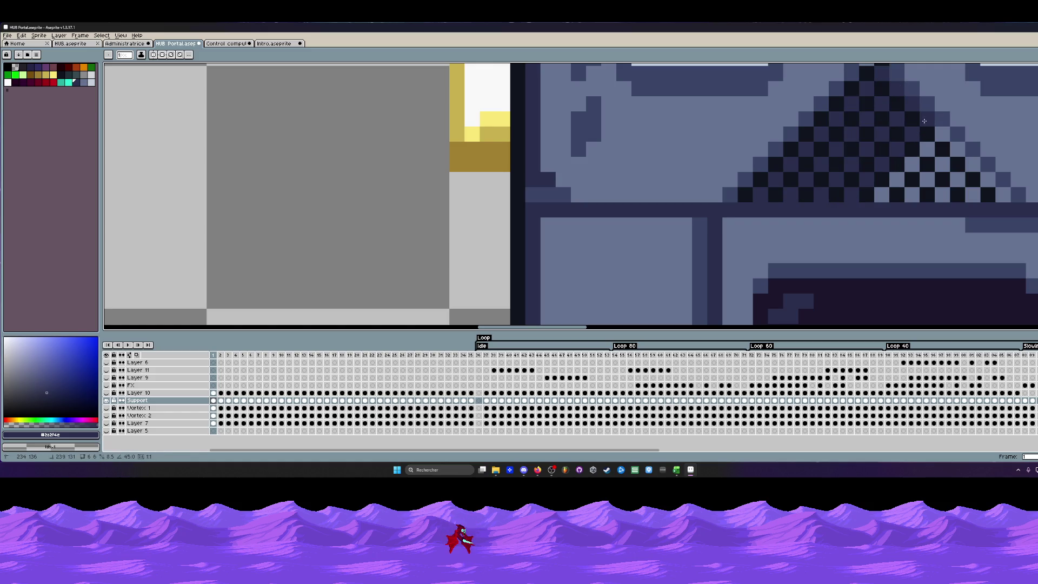
drag(883, 194, 942, 135)
drag(912, 195, 957, 149)
drag(942, 194, 972, 164)
scroll(933, 186, down, 3)
drag(910, 164, 877, 177)
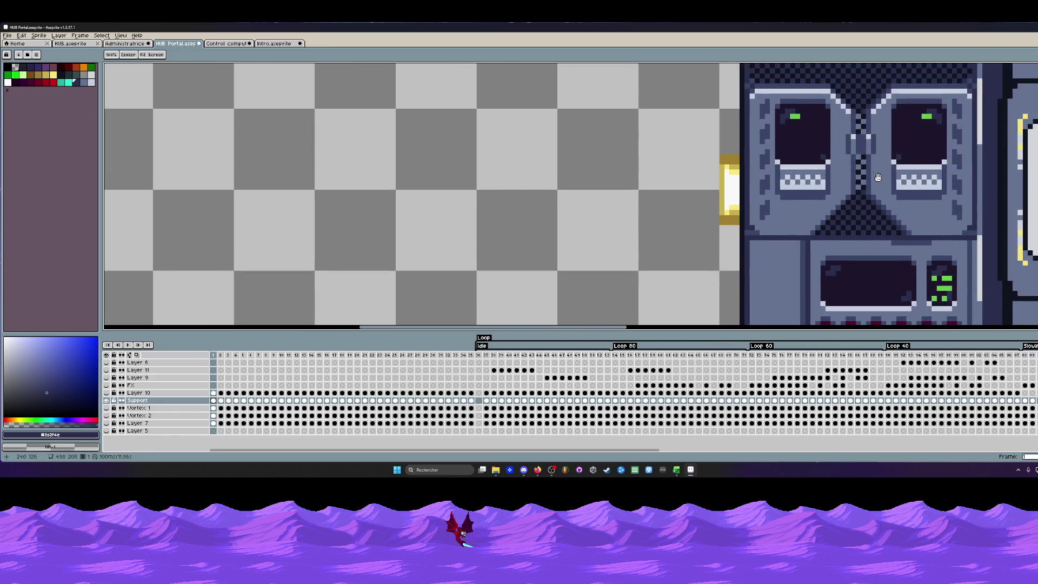
scroll(878, 177, up, 3)
Darken the checker pixels down the central column between the eyes.
click(924, 130)
click(924, 159)
click(939, 175)
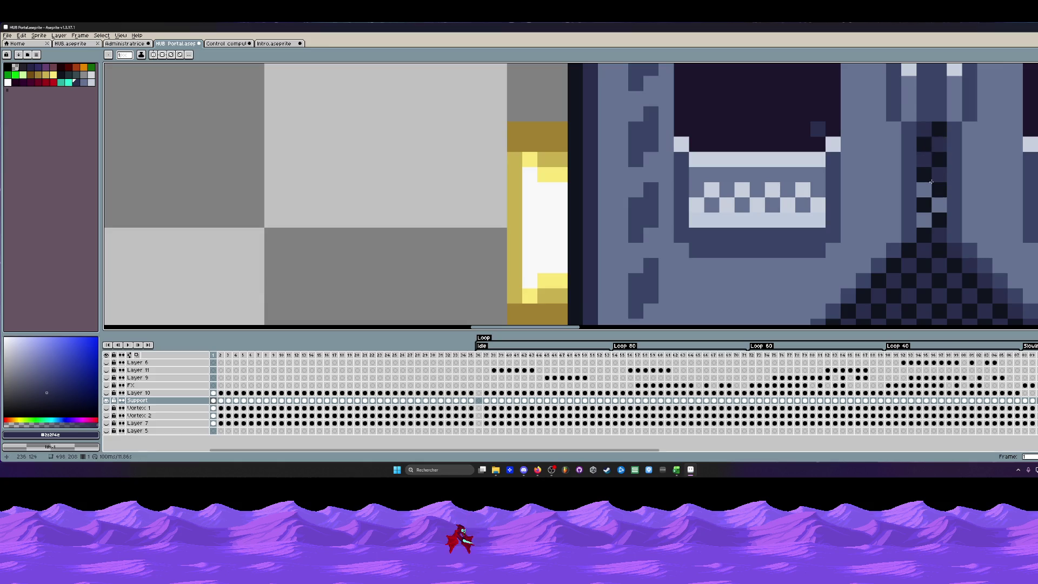
click(939, 204)
scroll(923, 213, down, 1)
click(925, 98)
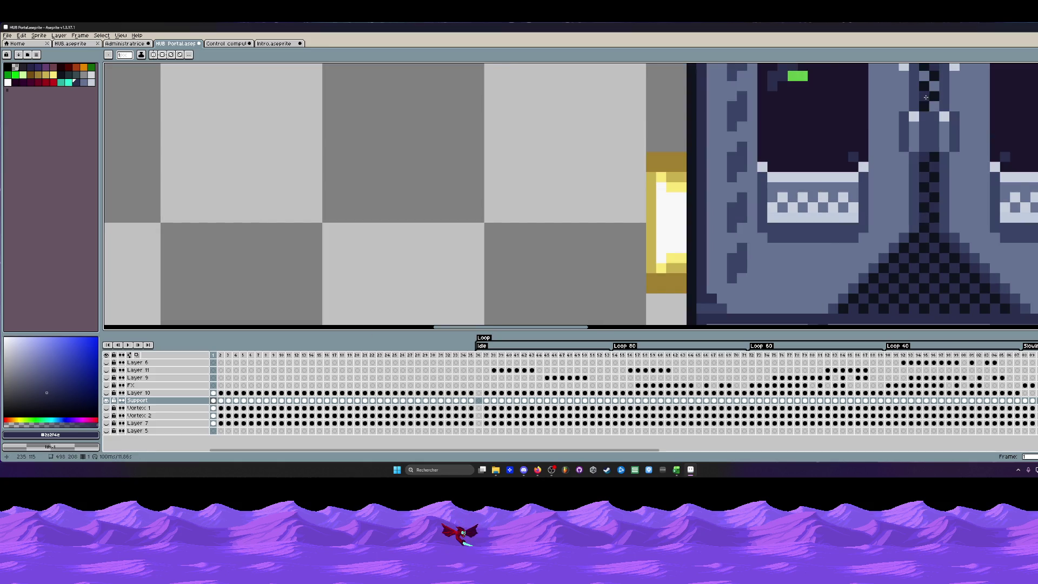
scroll(927, 76, down, 3)
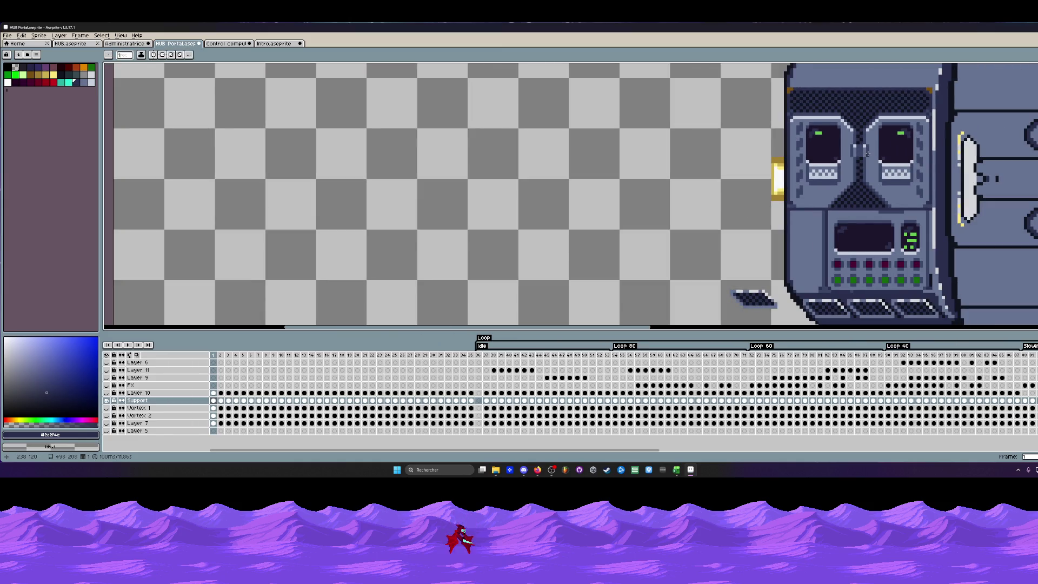
scroll(867, 153, down, 2)
scroll(819, 178, down, 1)
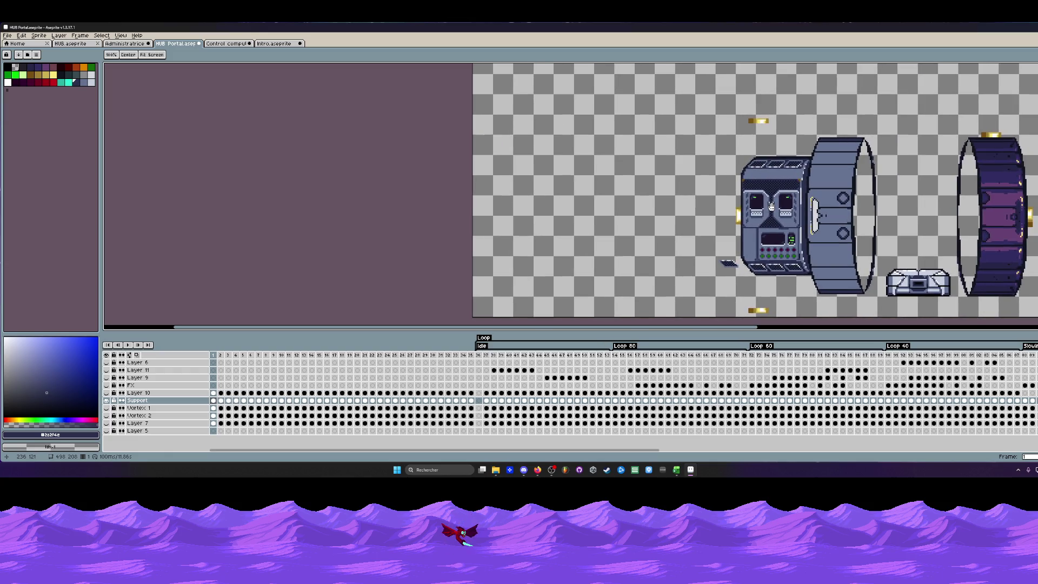
scroll(788, 186, up, 2)
scroll(672, 168, up, 1)
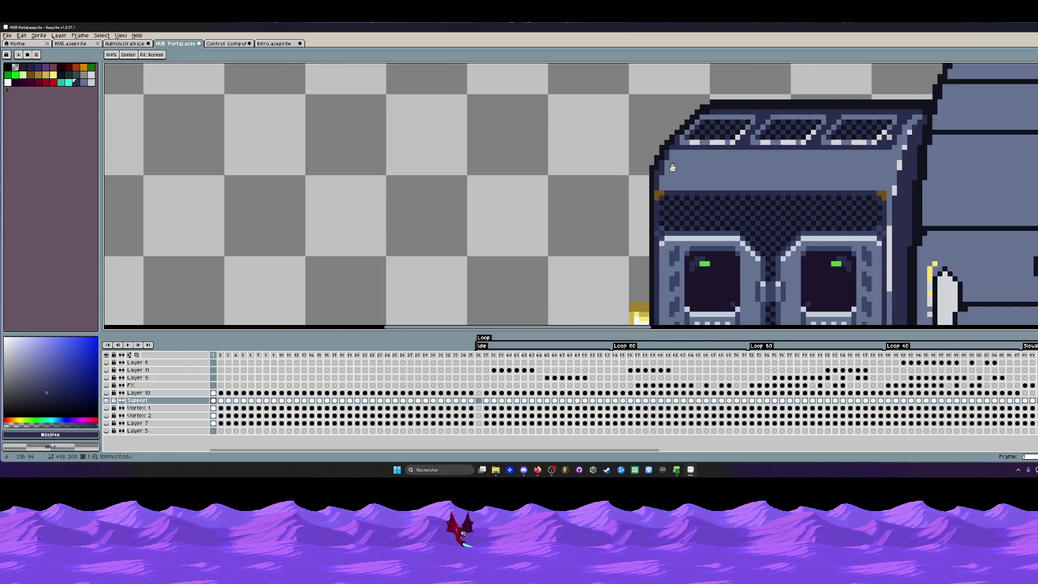
With the pixel-perfect pencil active, sample a new dark shade from the computer's housing.
key(space)
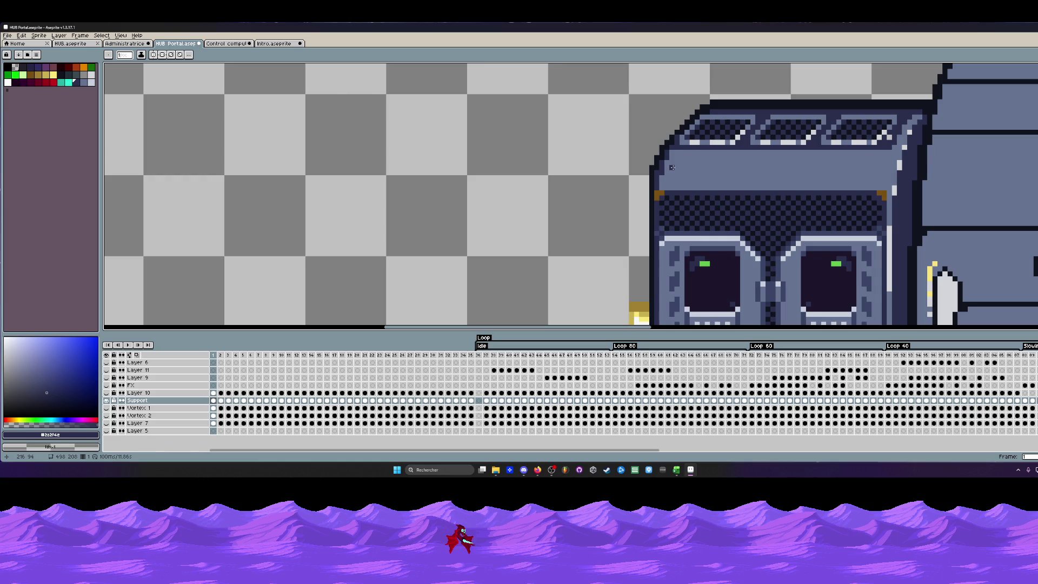
scroll(868, 137, up, 1)
key(b)
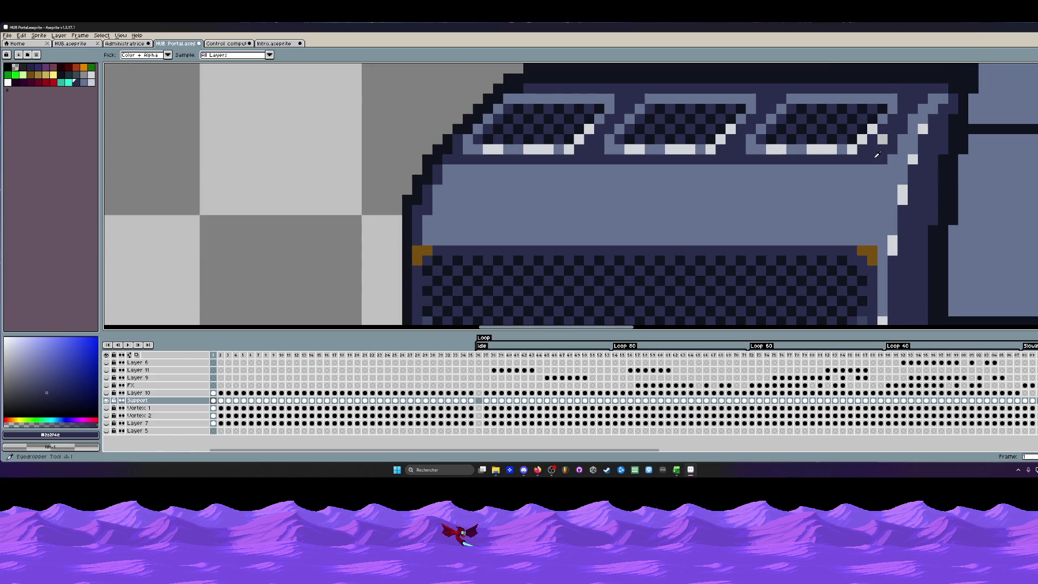
scroll(880, 150, down, 2)
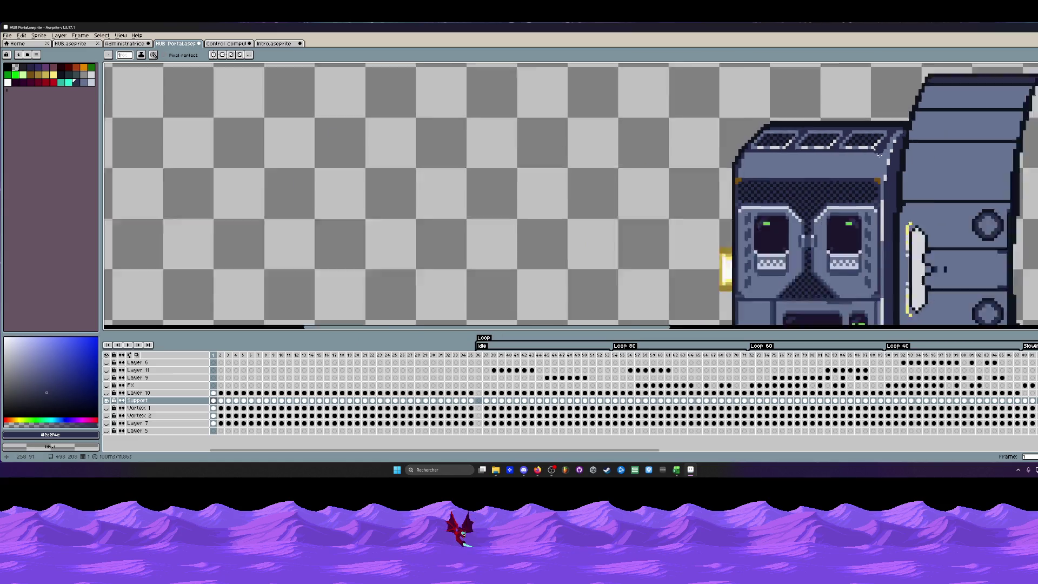
scroll(876, 158, up, 1)
scroll(874, 163, up, 1)
alt+click(873, 163)
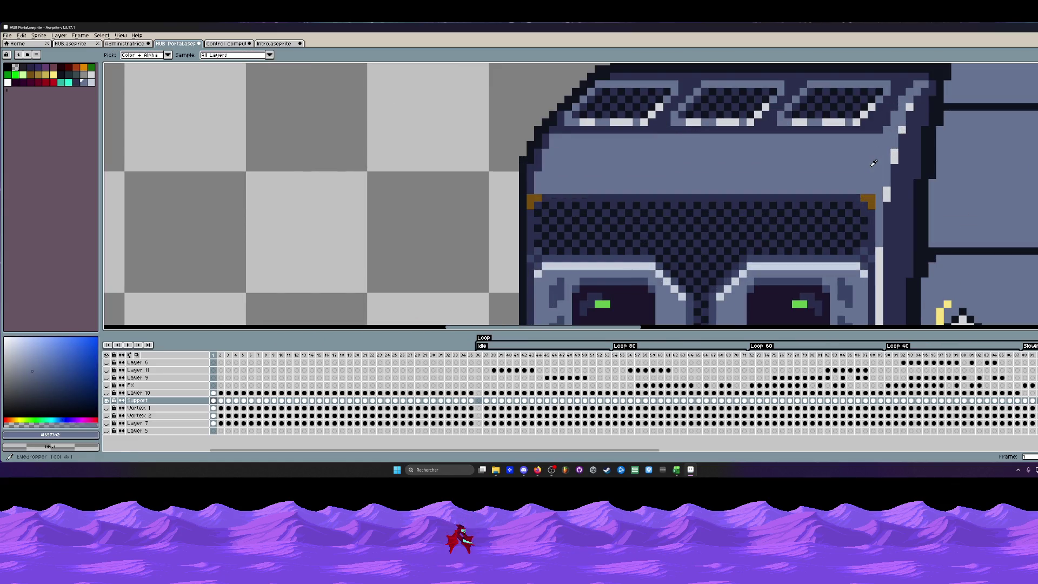
key(v)
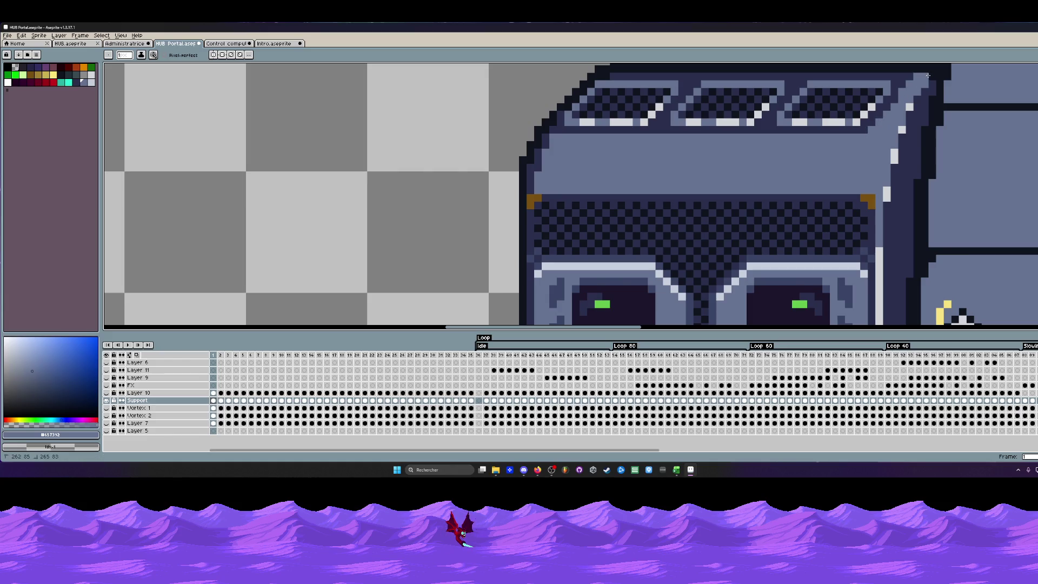
scroll(900, 101, down, 2)
scroll(924, 96, down, 1)
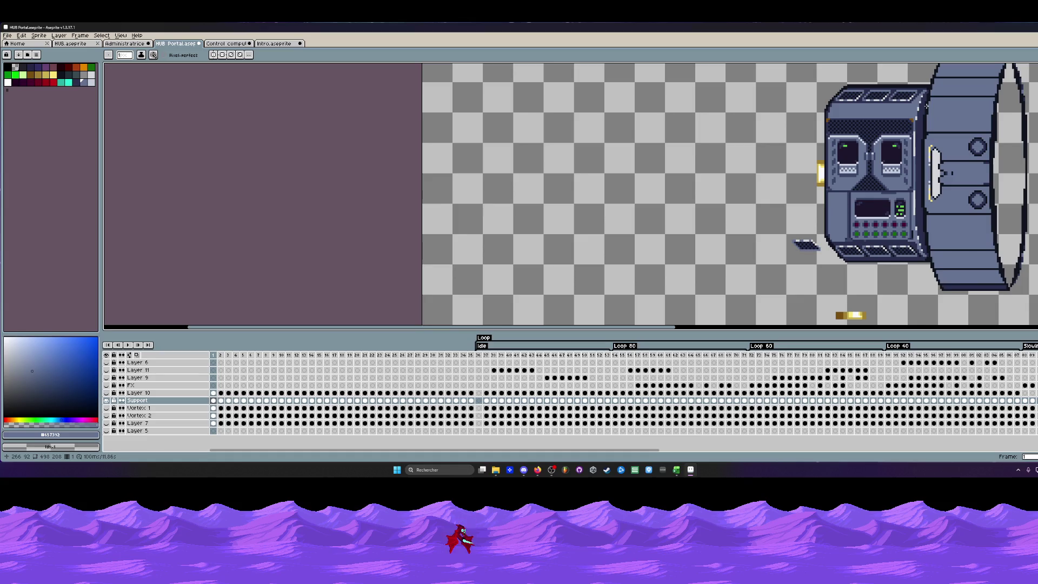
scroll(858, 107, down, 2)
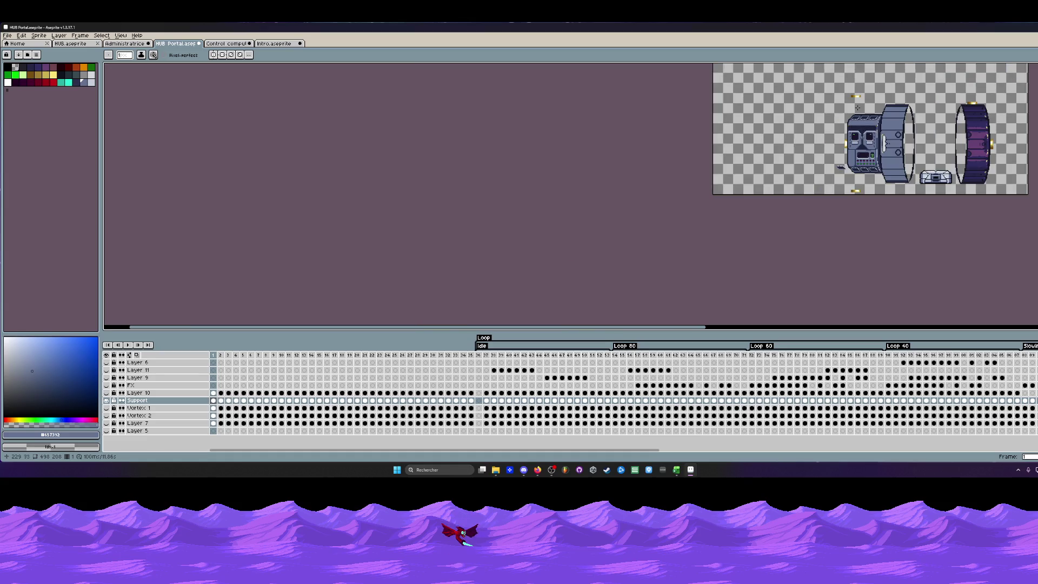
scroll(860, 114, up, 3)
scroll(862, 115, up, 2)
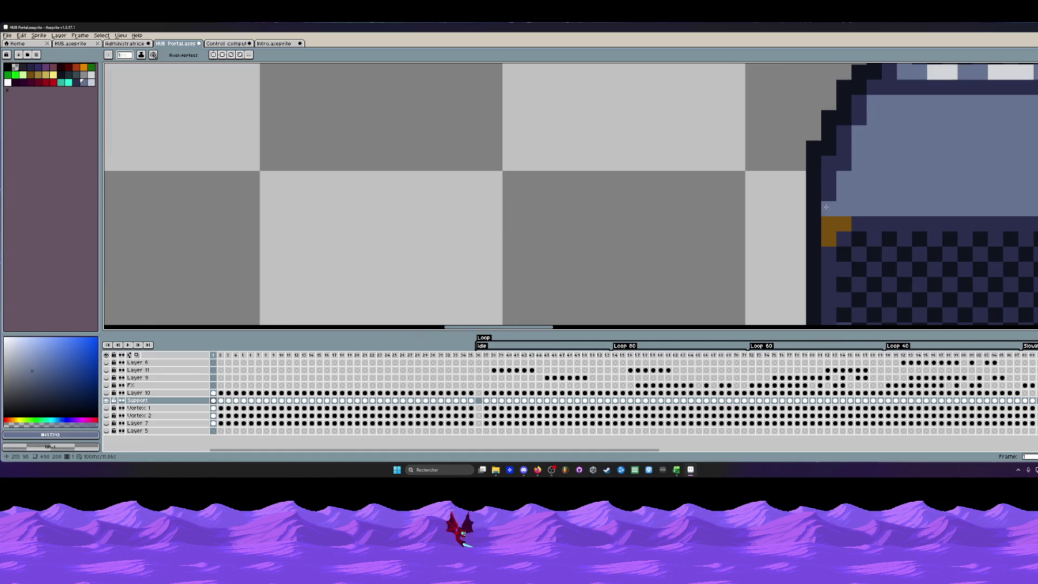
scroll(868, 90, down, 2)
scroll(900, 181, down, 1)
scroll(921, 318, up, 1)
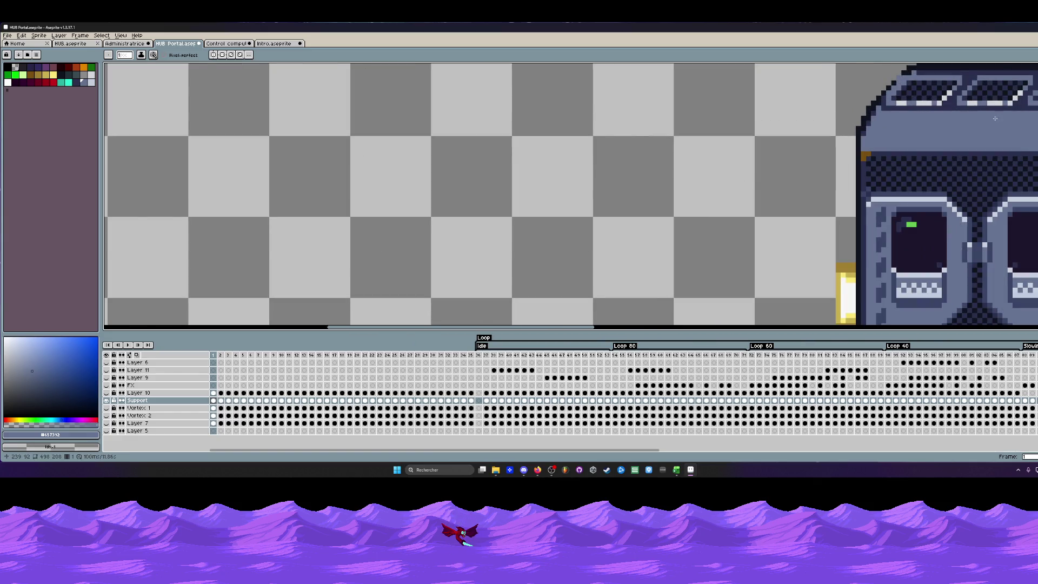
scroll(995, 119, down, 1)
scroll(997, 134, down, 1)
scroll(997, 134, down, 1)
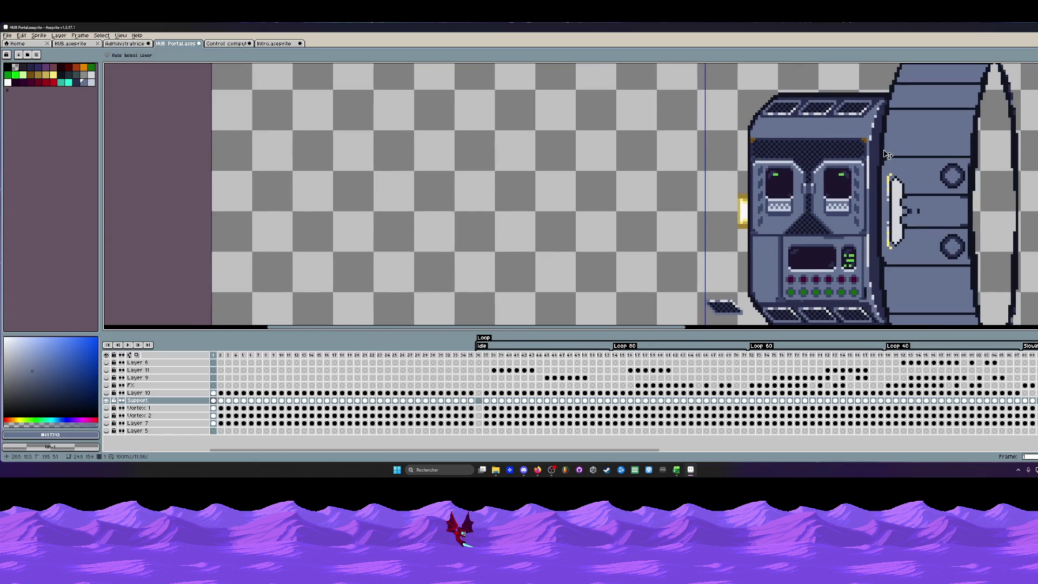
scroll(997, 134, down, 1)
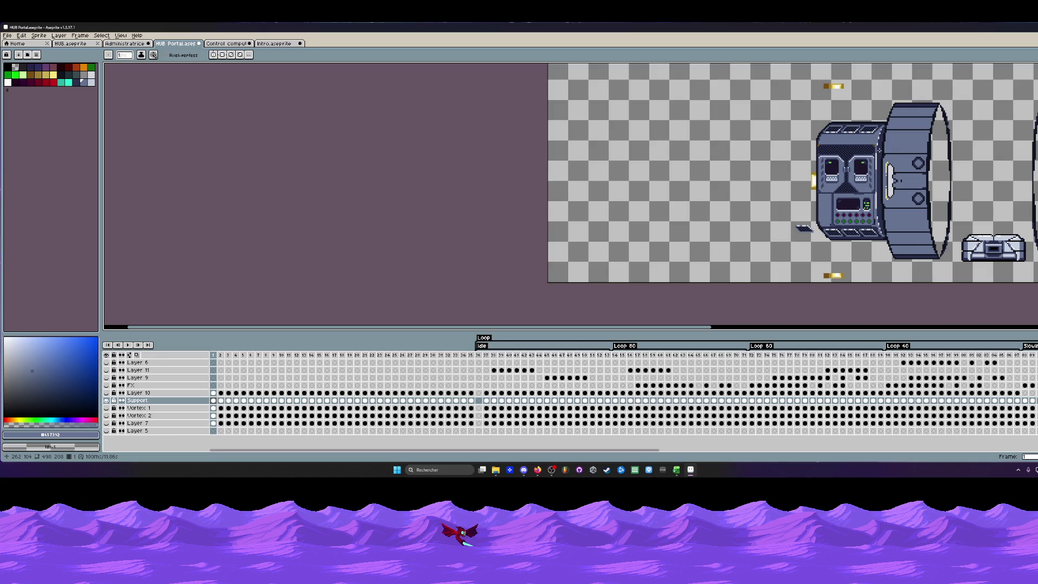
scroll(853, 182, up, 1)
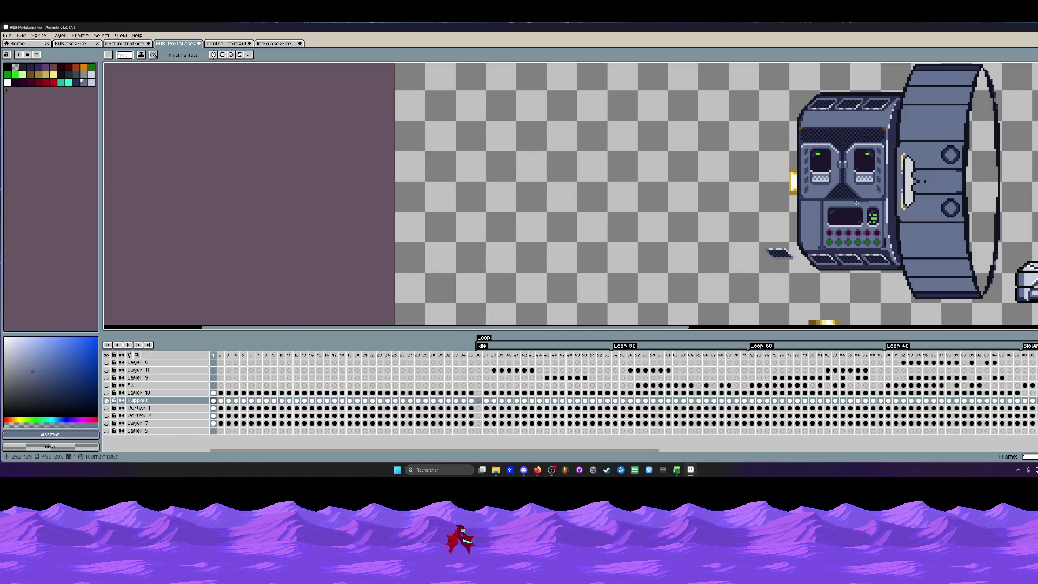
scroll(853, 198, up, 2)
scroll(846, 208, up, 2)
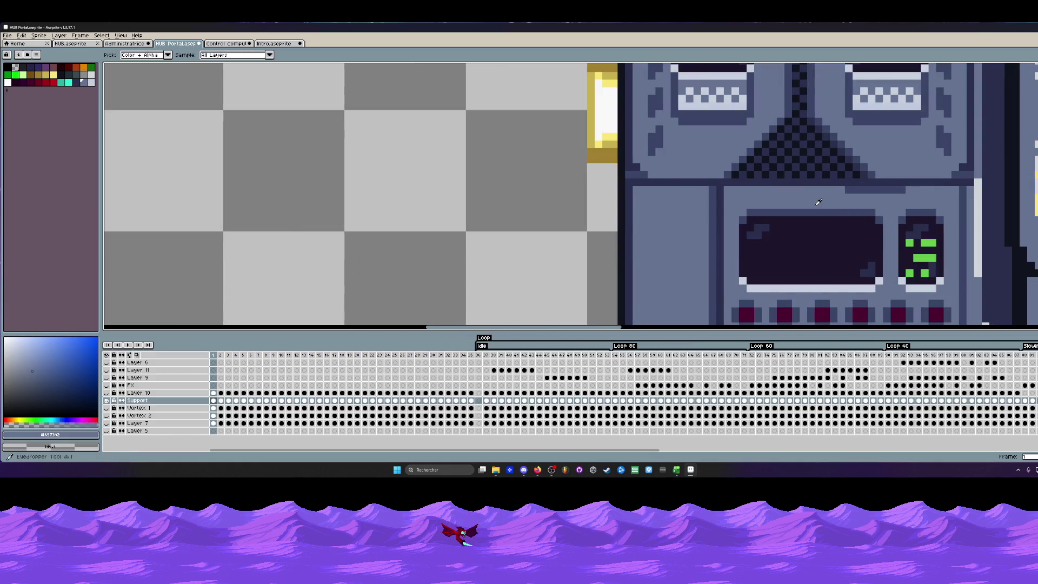
scroll(905, 189, down, 2)
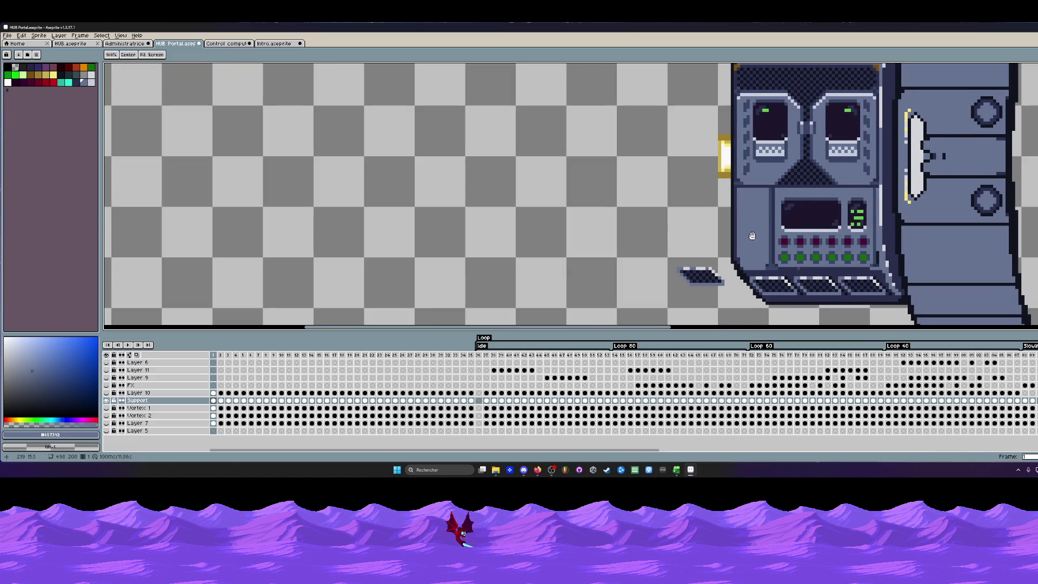
scroll(734, 251, up, 2)
scroll(734, 250, up, 2)
scroll(830, 244, down, 1)
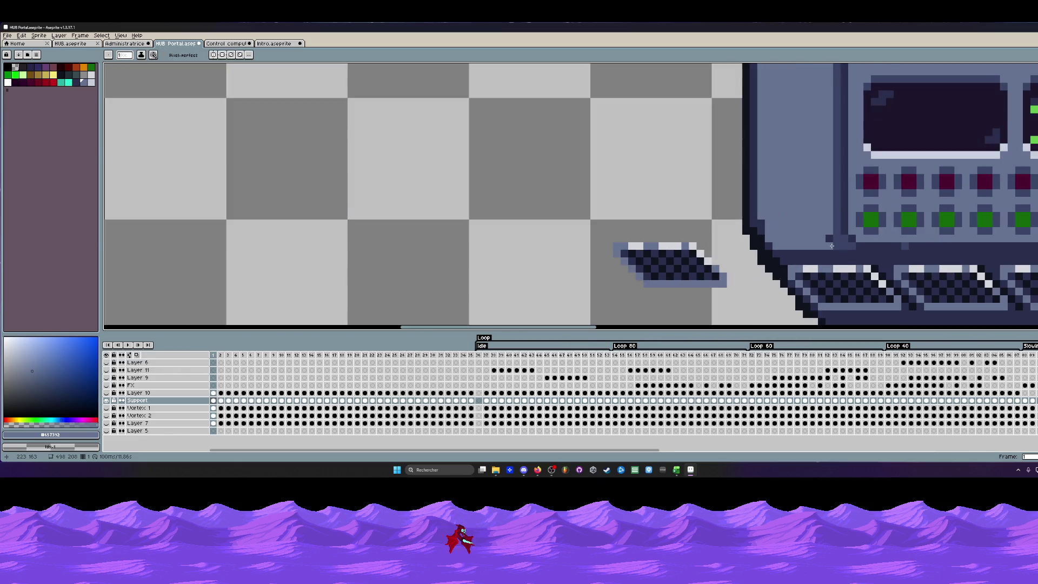
Sample the dark navy from the robot's housing as the drawing colour and return to drawing.
alt+click(831, 244)
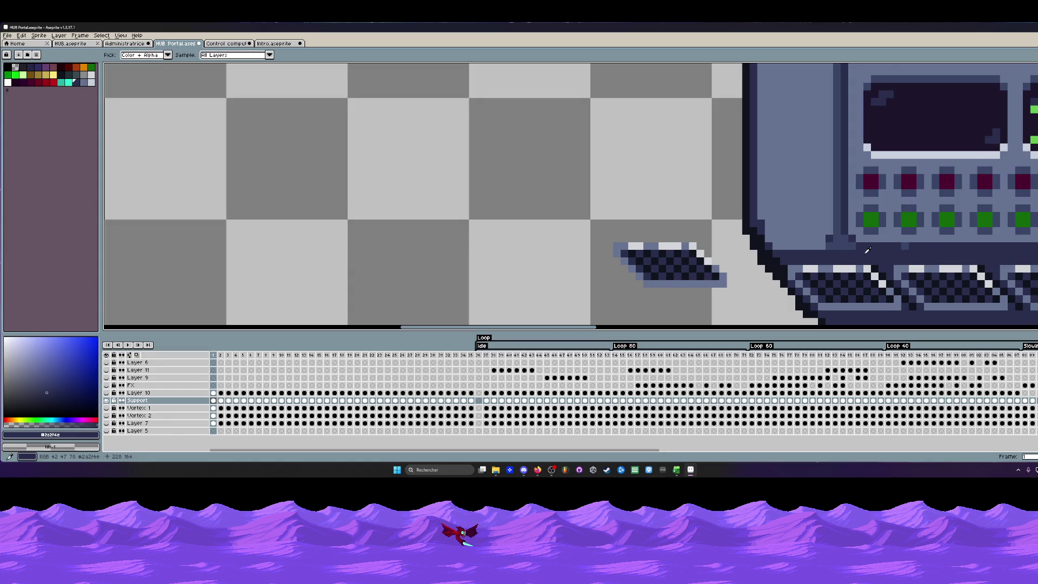
scroll(831, 249, down, 2)
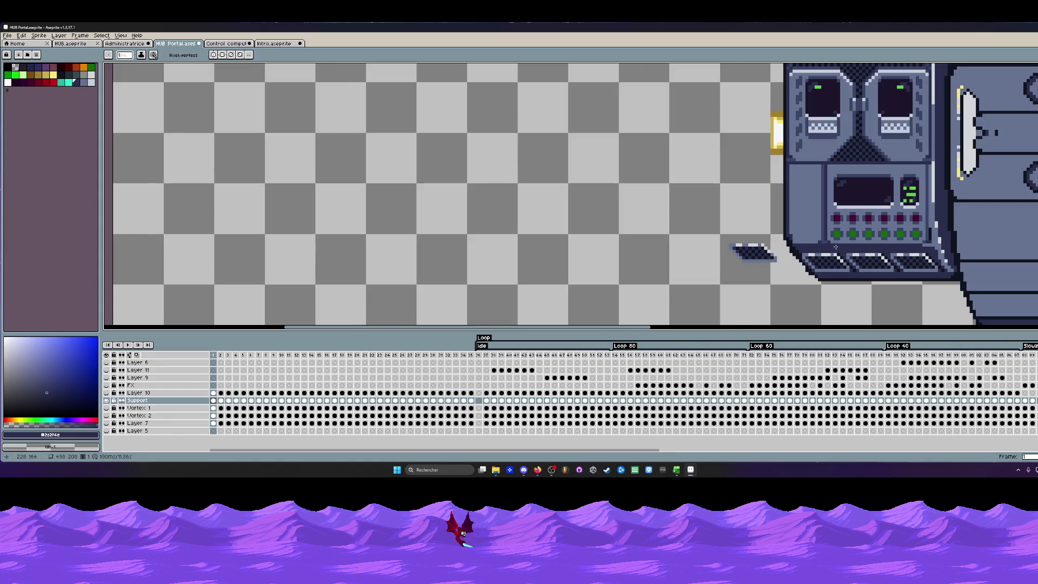
scroll(835, 244, up, 1)
scroll(835, 246, up, 1)
scroll(830, 249, down, 2)
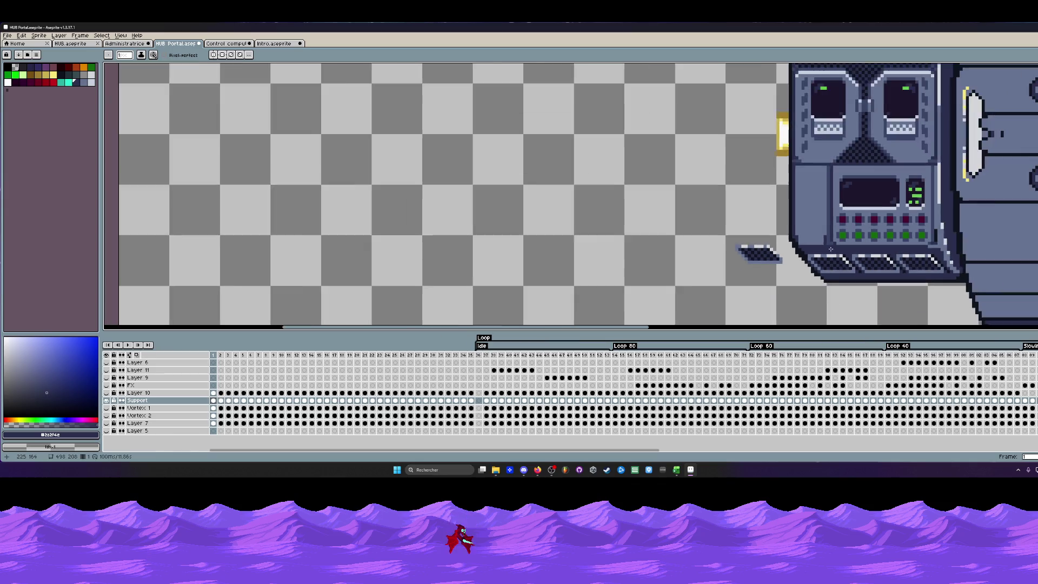
scroll(830, 249, down, 1)
scroll(814, 208, up, 1)
key(i)
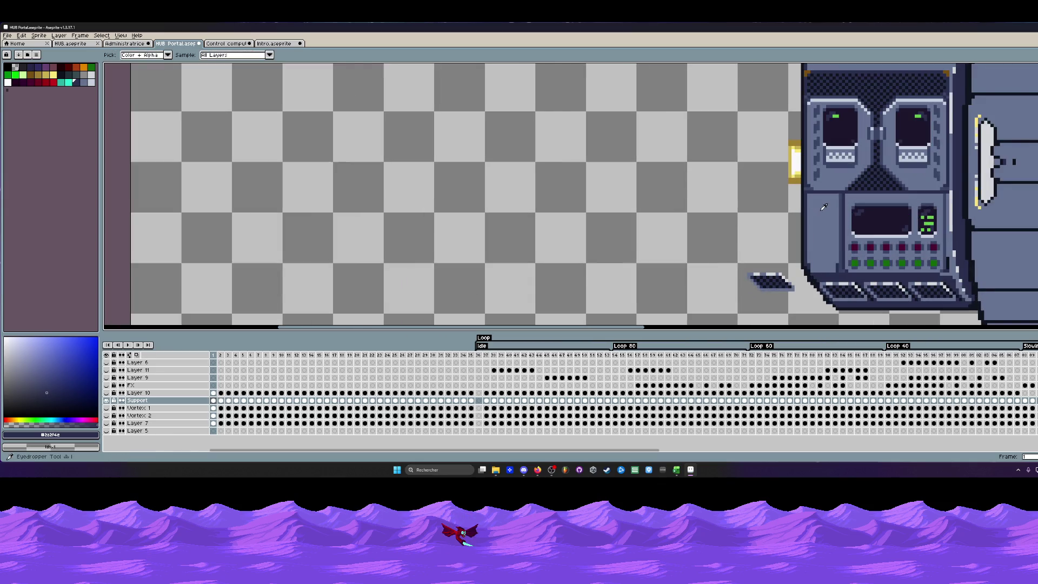
click(957, 234)
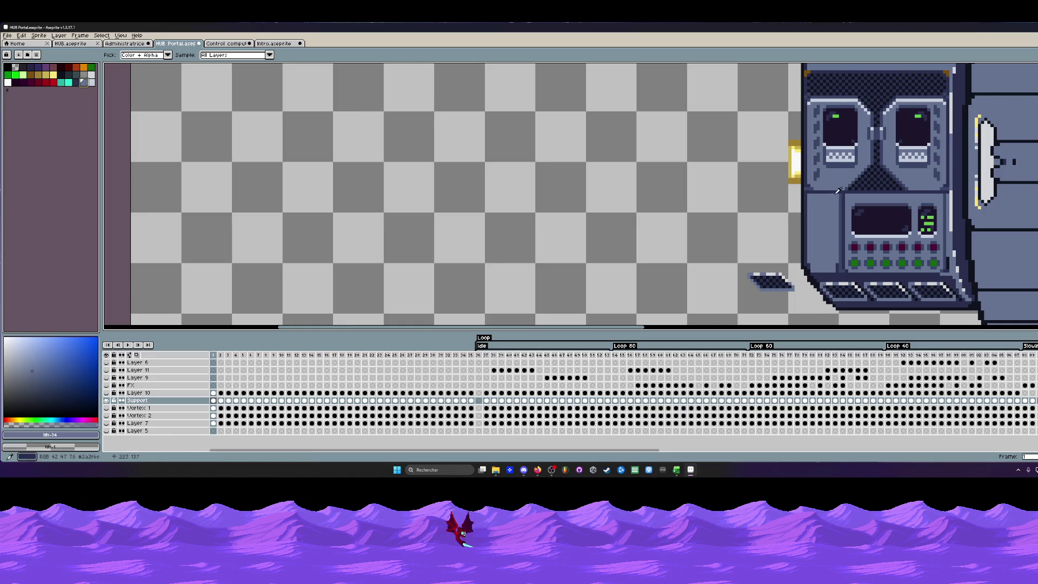
scroll(838, 191, up, 1)
key(m)
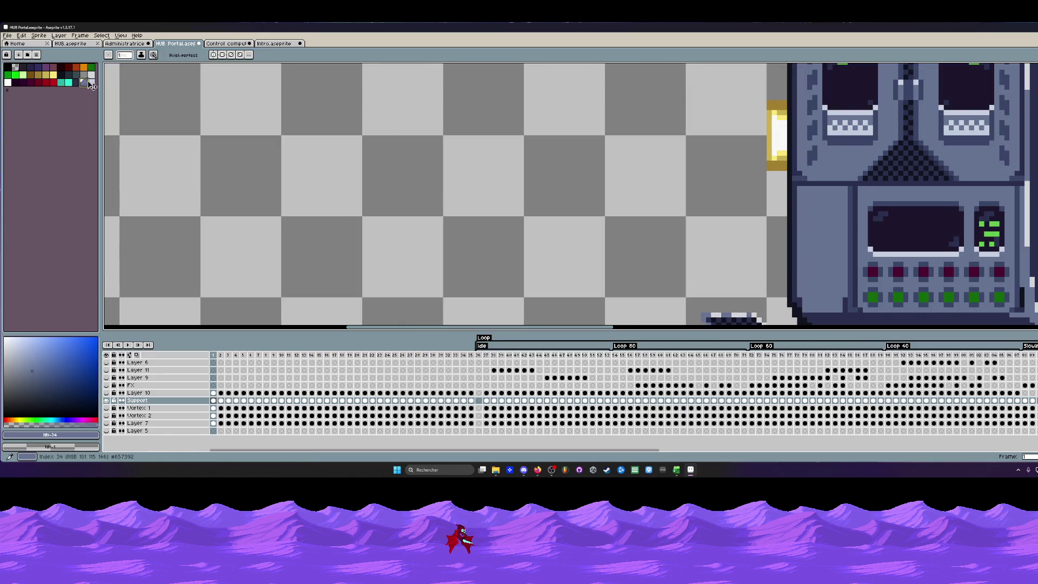
scroll(814, 200, up, 1)
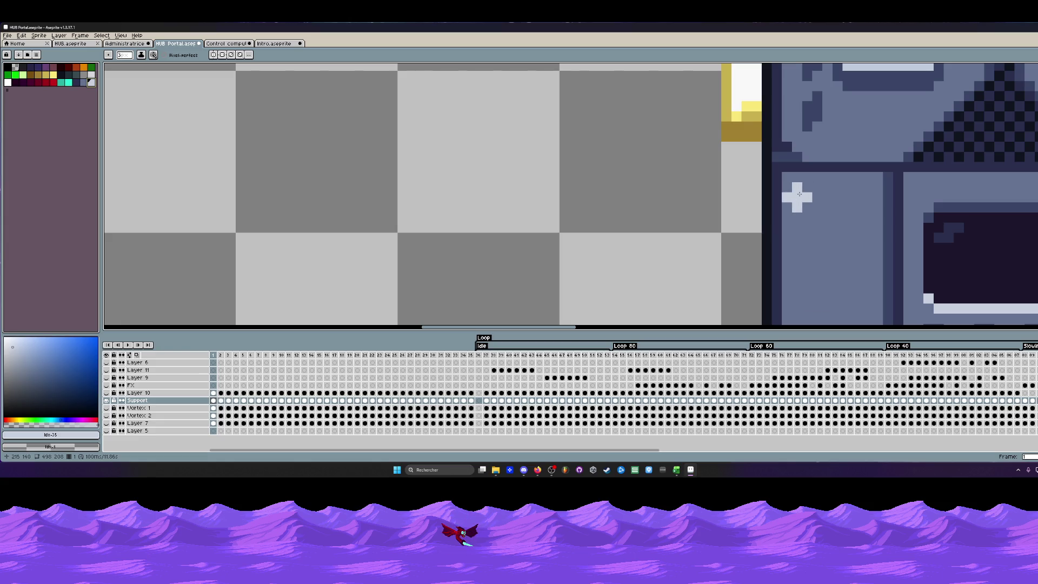
scroll(862, 194, down, 2)
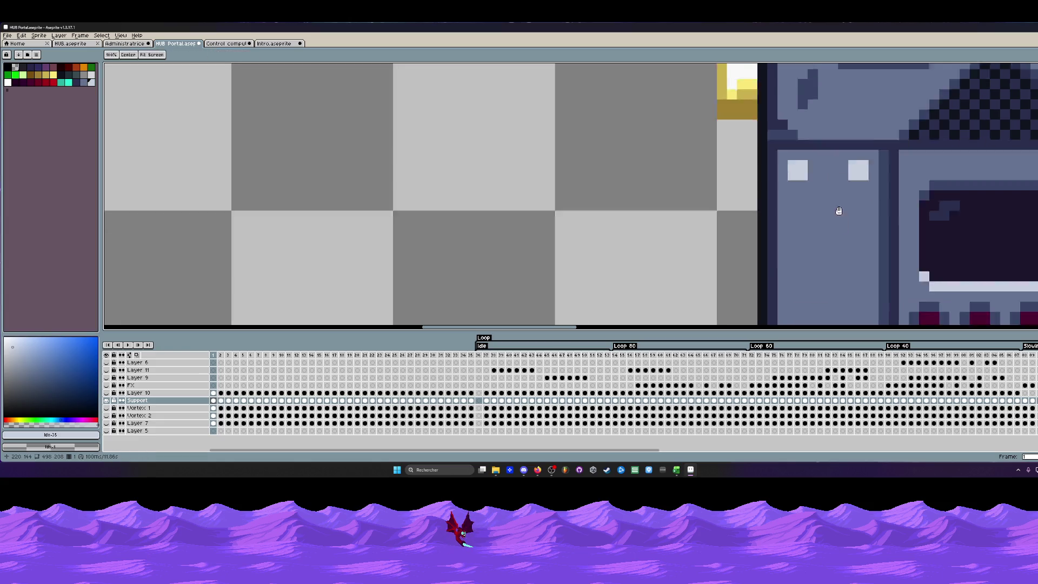
Place light rivet pixels at the two lower corners of the left side panel.
click(783, 260)
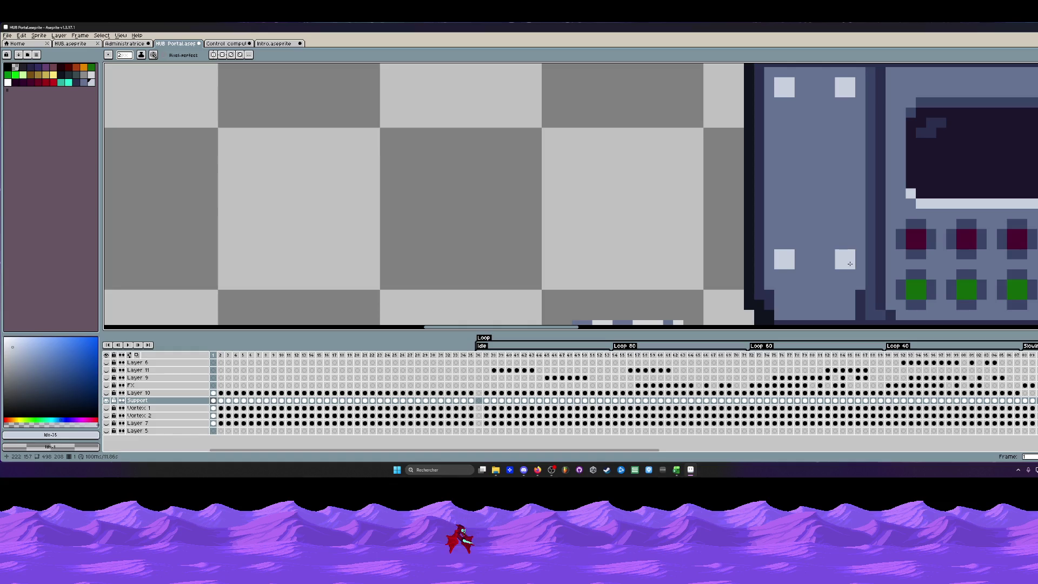
click(849, 263)
scroll(823, 240, down, 2)
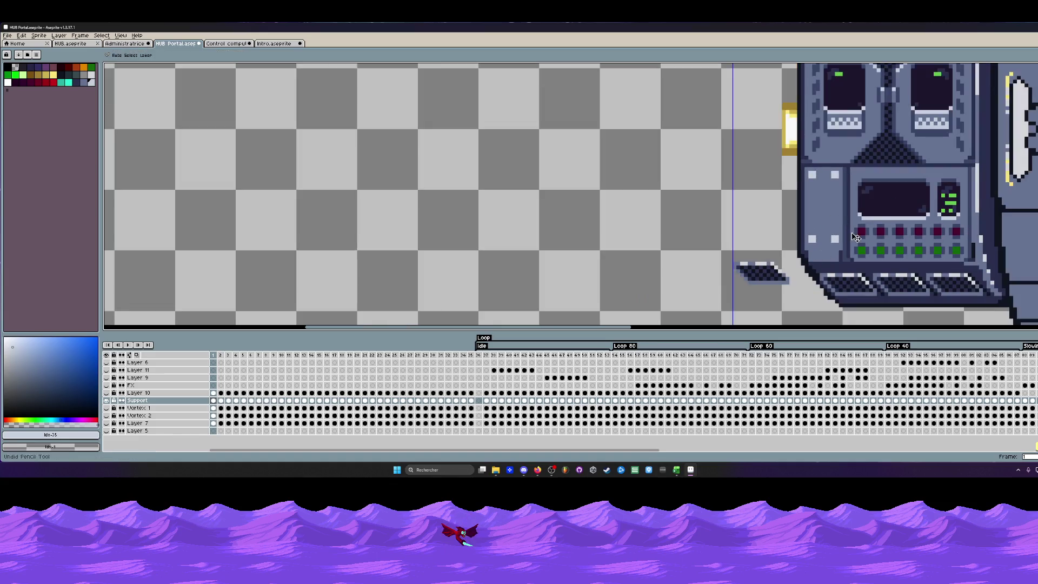
scroll(860, 218, down, 1)
scroll(835, 199, up, 2)
scroll(833, 193, up, 1)
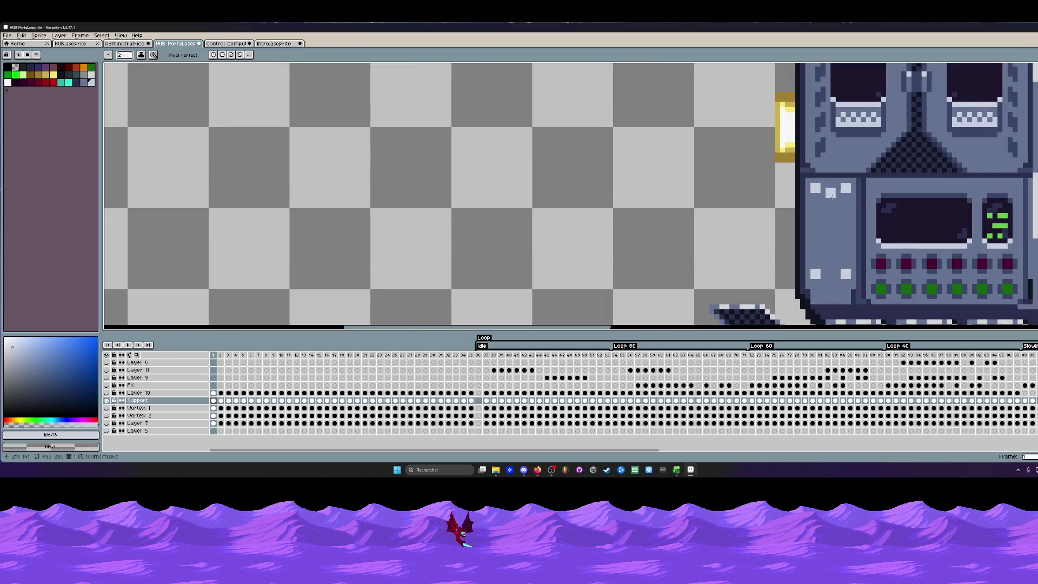
scroll(839, 179, up, 1)
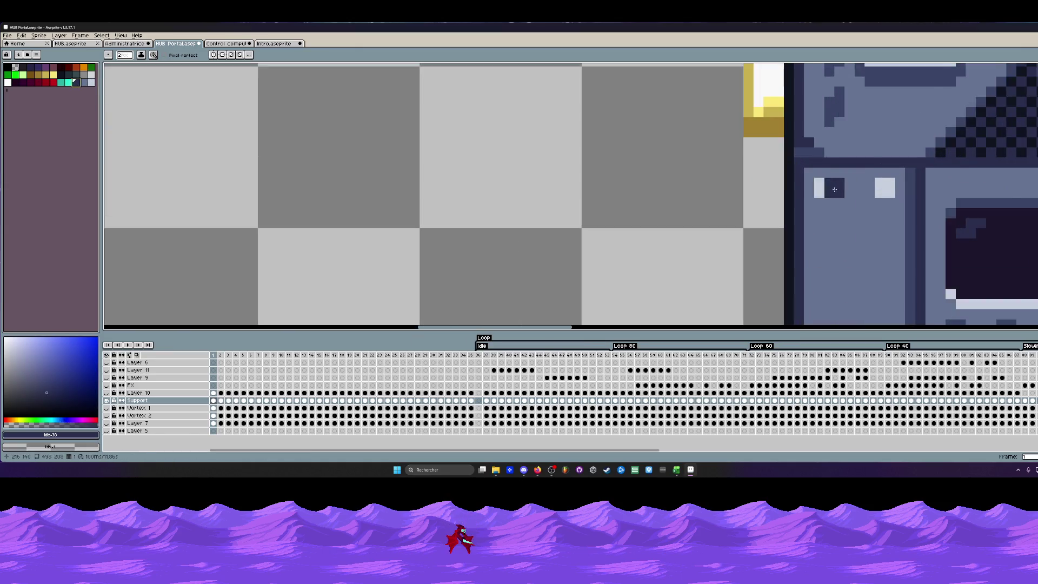
scroll(839, 179, up, 1)
scroll(844, 187, down, 2)
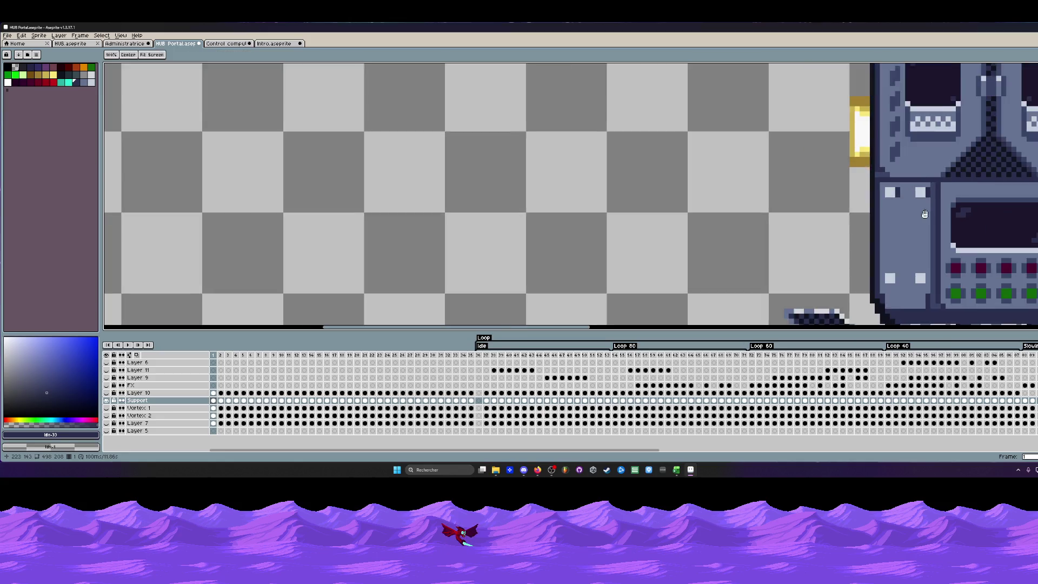
scroll(871, 239, down, 1)
scroll(870, 238, up, 1)
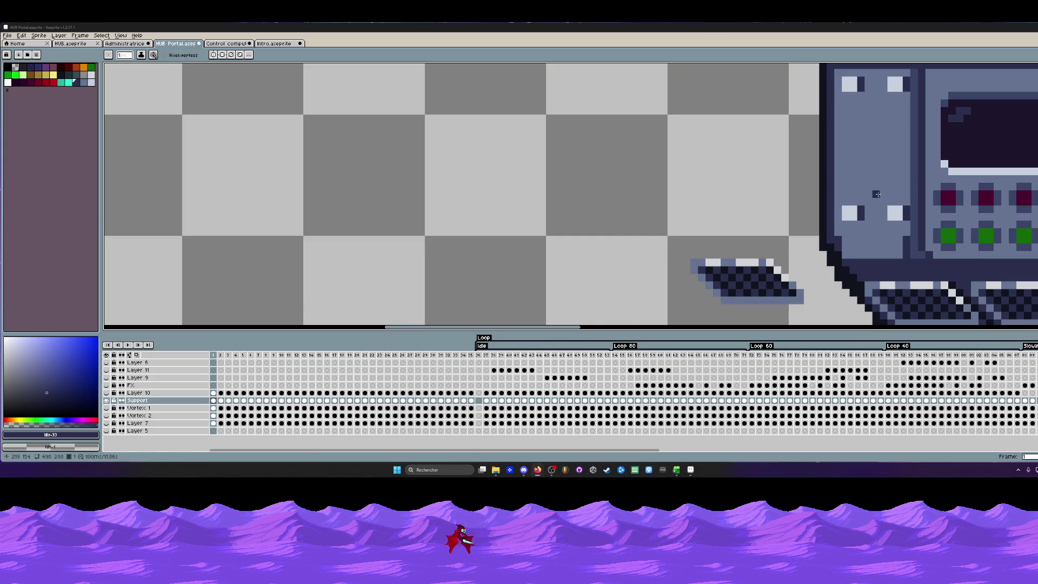
scroll(876, 195, down, 3)
scroll(983, 194, down, 1)
scroll(860, 176, down, 1)
scroll(860, 176, down, 1)
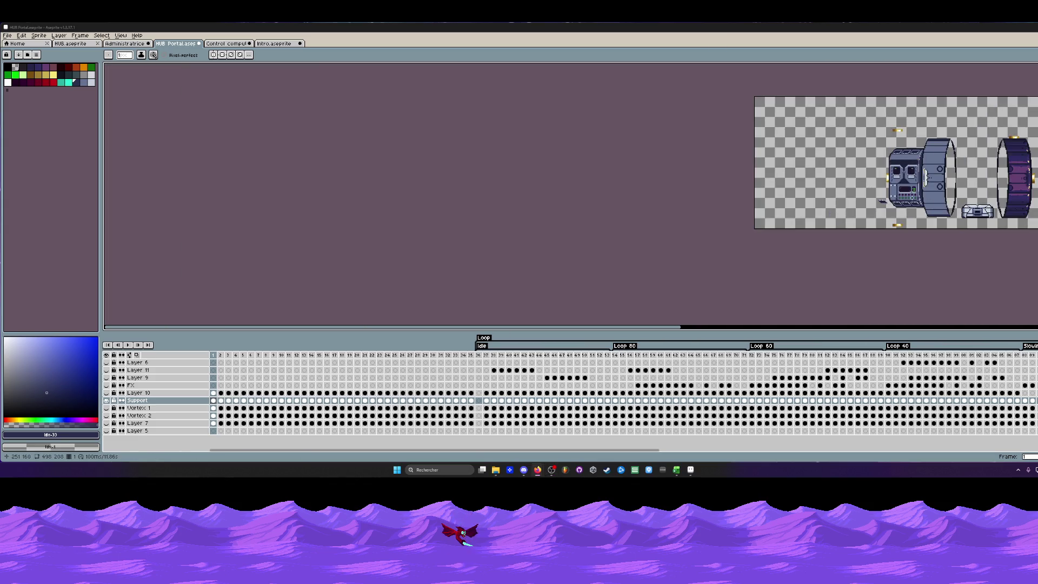
scroll(851, 176, up, 1)
scroll(846, 176, up, 1)
scroll(846, 174, up, 2)
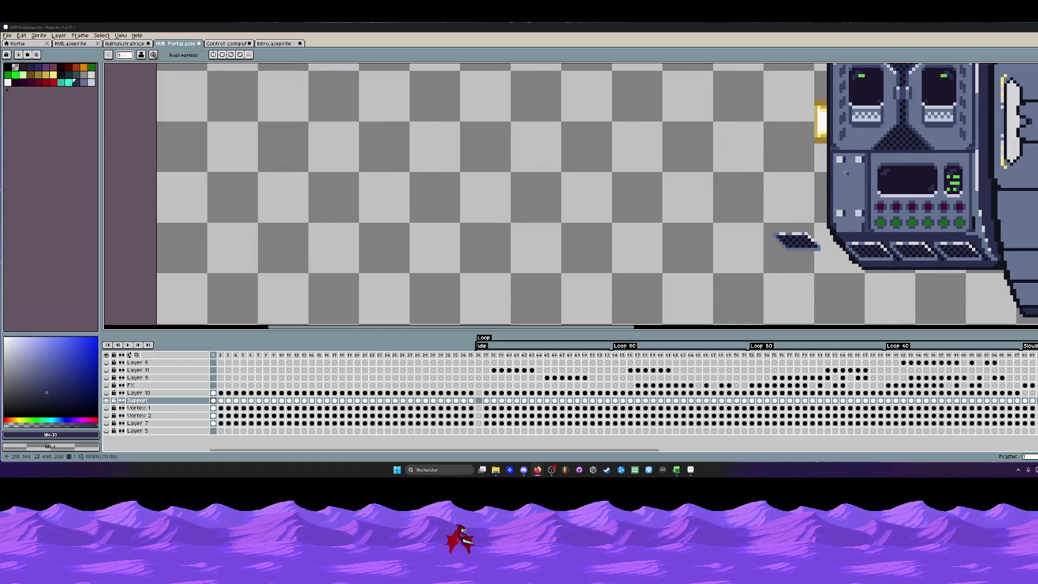
scroll(846, 174, down, 1)
scroll(730, 243, right, 1)
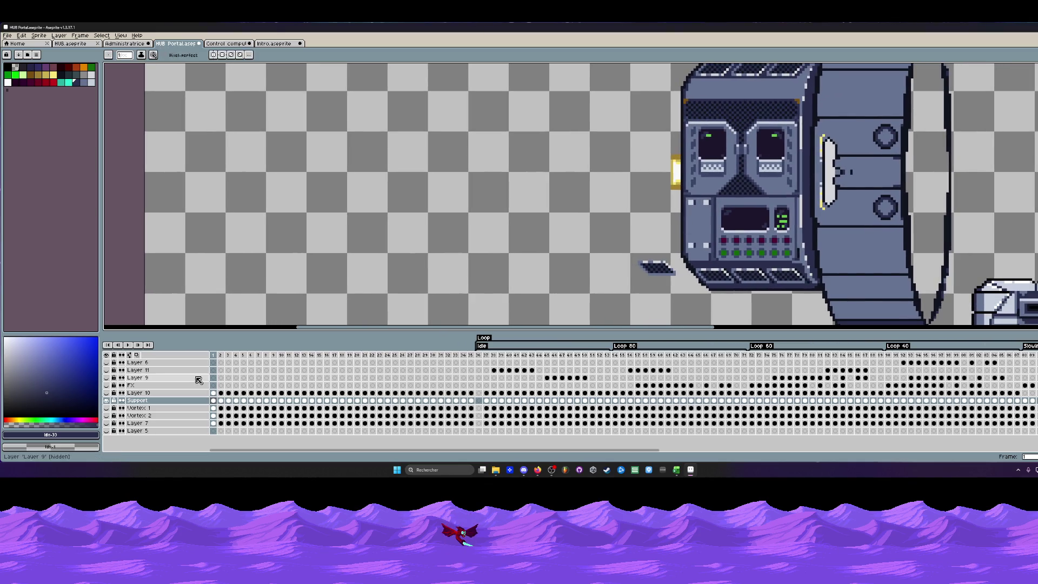
Select frames 1 to about 29 across all layers and sample the console buttons' green with the Eyedropper.
mouse_move(213, 355)
mouse_down()
mouse_move(427, 356)
mouse_move(190, 371)
mouse_up()
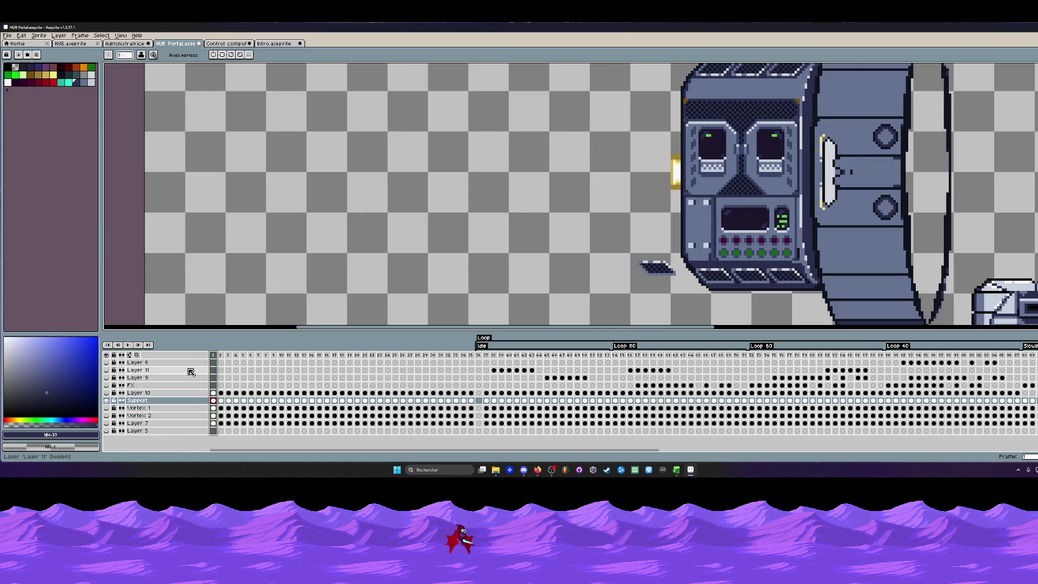
key(minus)
key(plus)
key(plus)
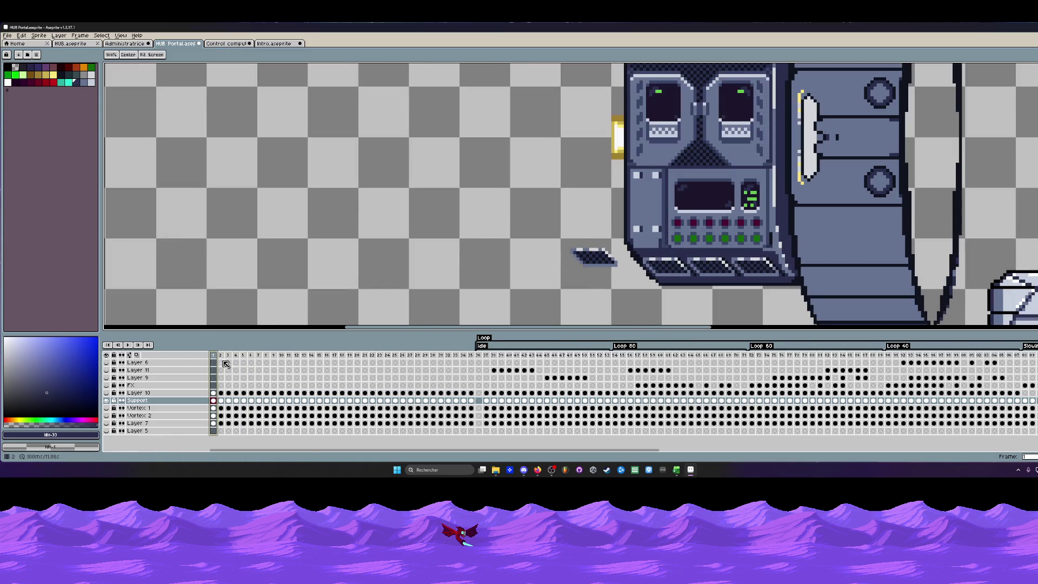
scroll(737, 246, up, 1)
scroll(736, 245, up, 1)
key(i)
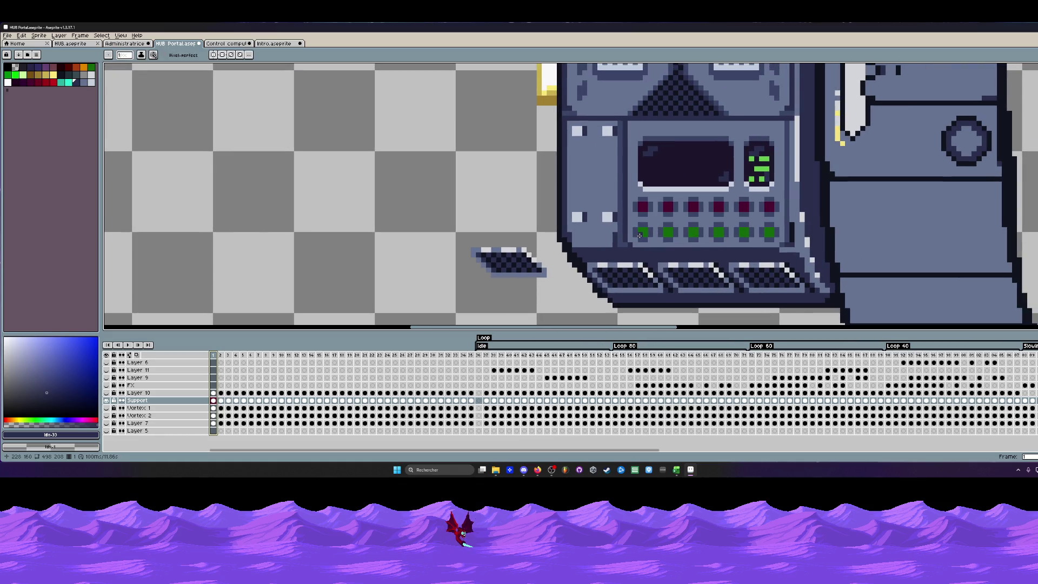
click(642, 232)
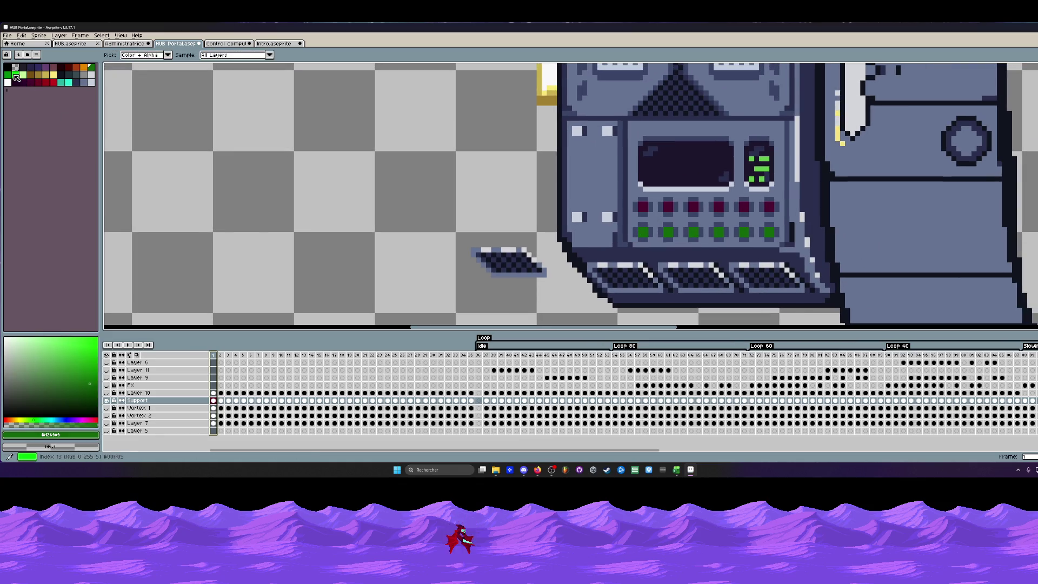
scroll(640, 229, up, 1)
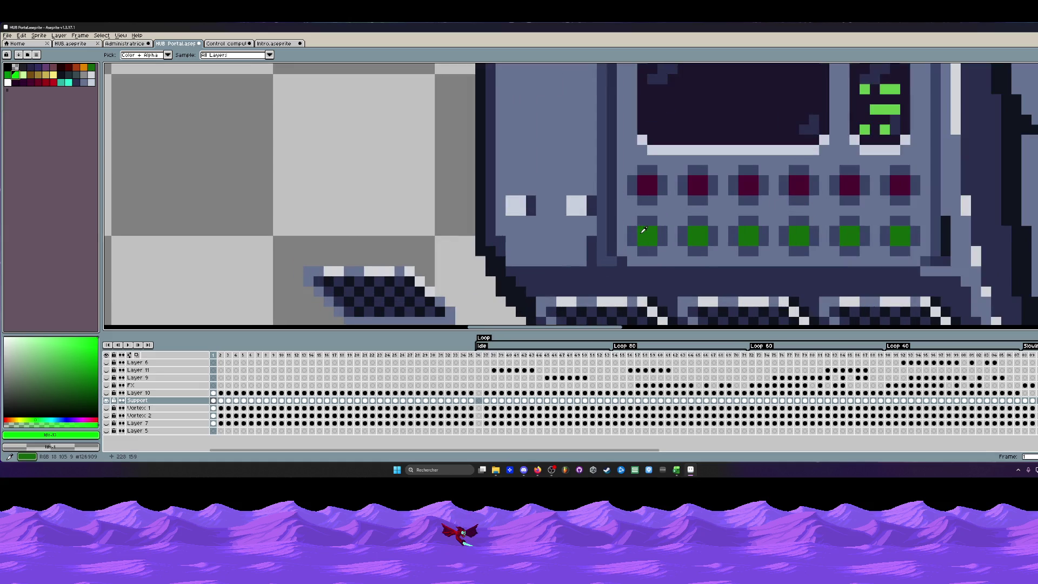
Fill the first, second and fourth console buttons with bright green using the Paint Bucket.
key(g)
click(646, 236)
click(698, 235)
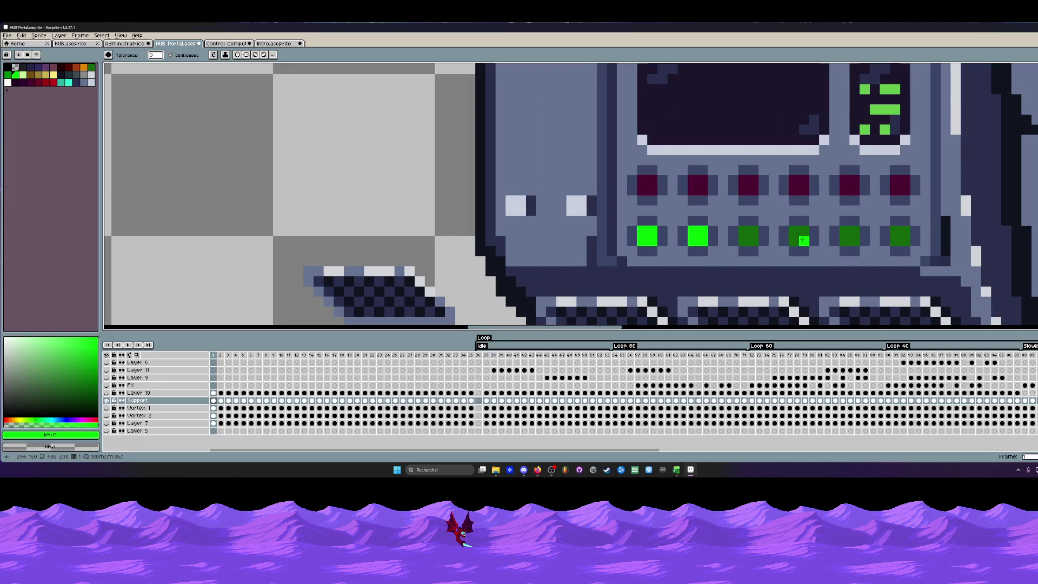
click(799, 236)
scroll(875, 235, down, 3)
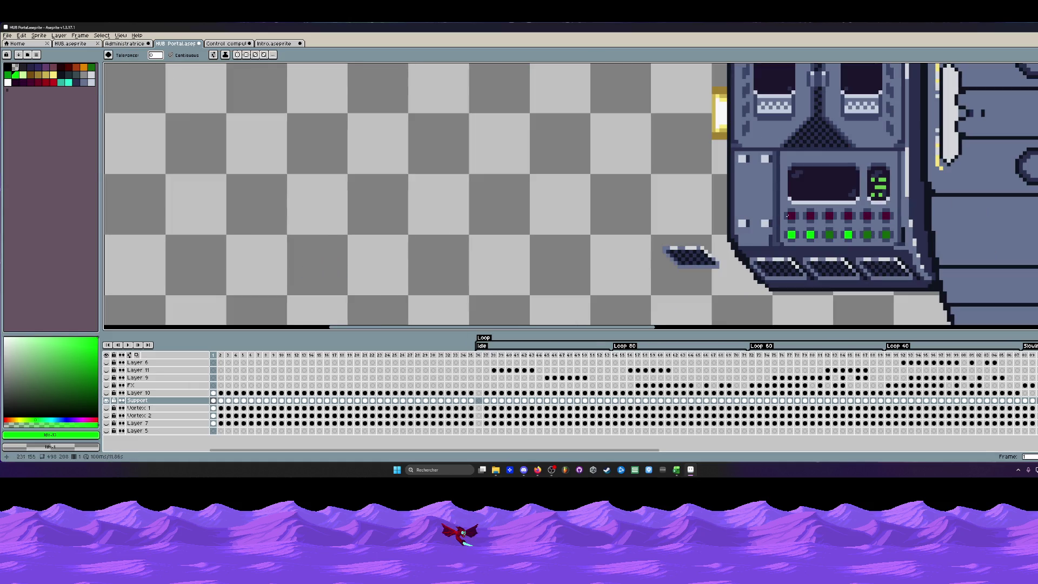
Brighten the third and fifth red buttons with red from the palette.
click(53, 83)
click(828, 217)
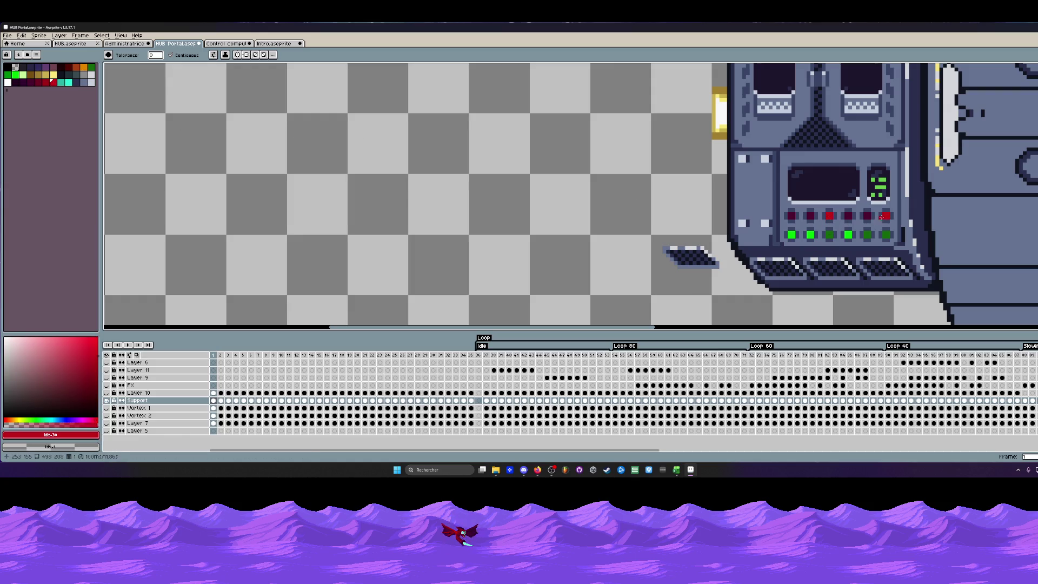
click(869, 217)
scroll(868, 216, down, 5)
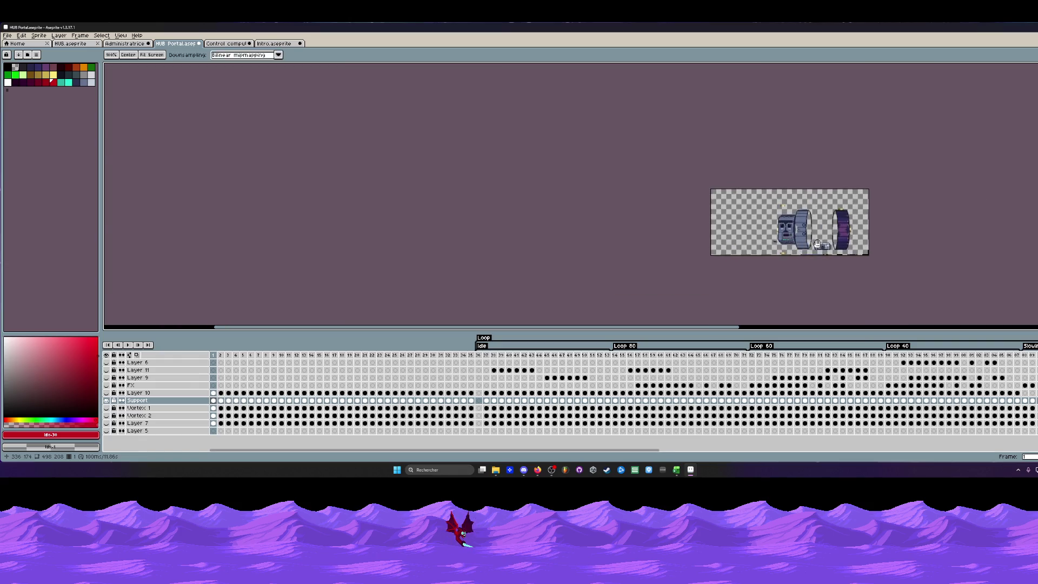
scroll(800, 242, up, 3)
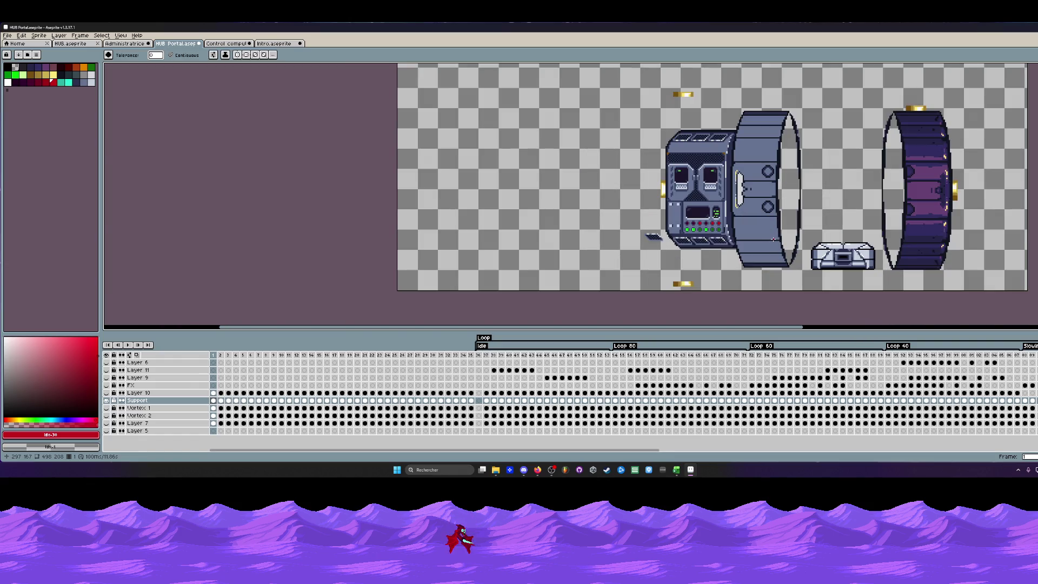
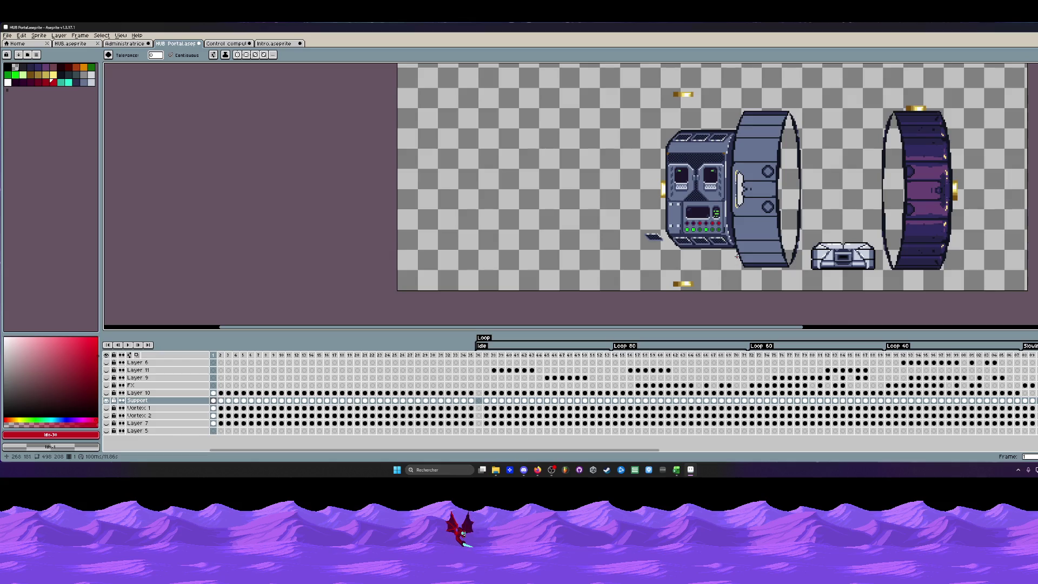
scroll(697, 150, up, 1)
scroll(697, 150, up, 1)
scroll(697, 151, up, 1)
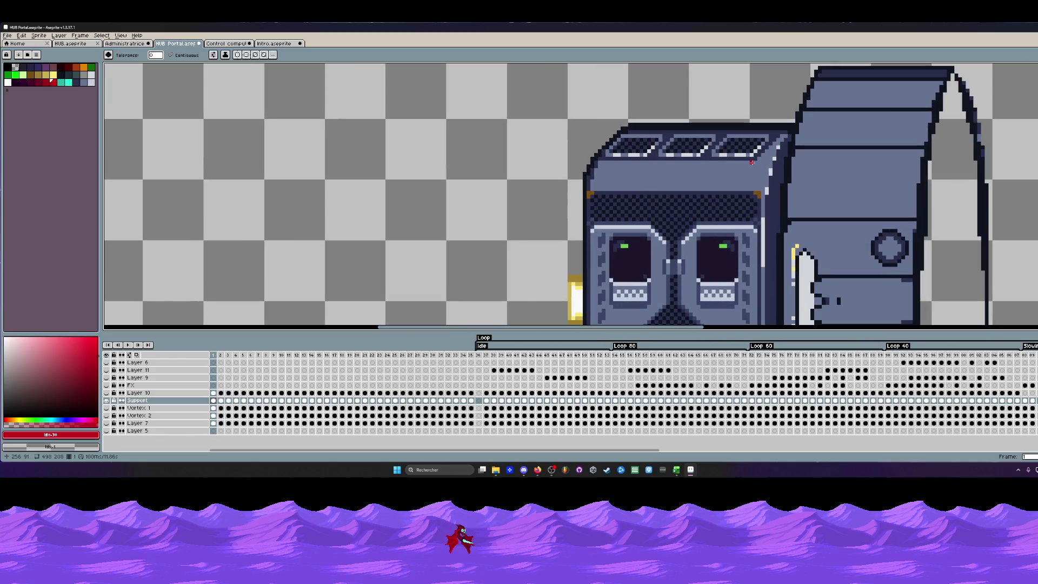
Sample a colour from the console's top edge and pan the view toward the button panel.
key(i)
click(780, 130)
scroll(781, 130, up, 1)
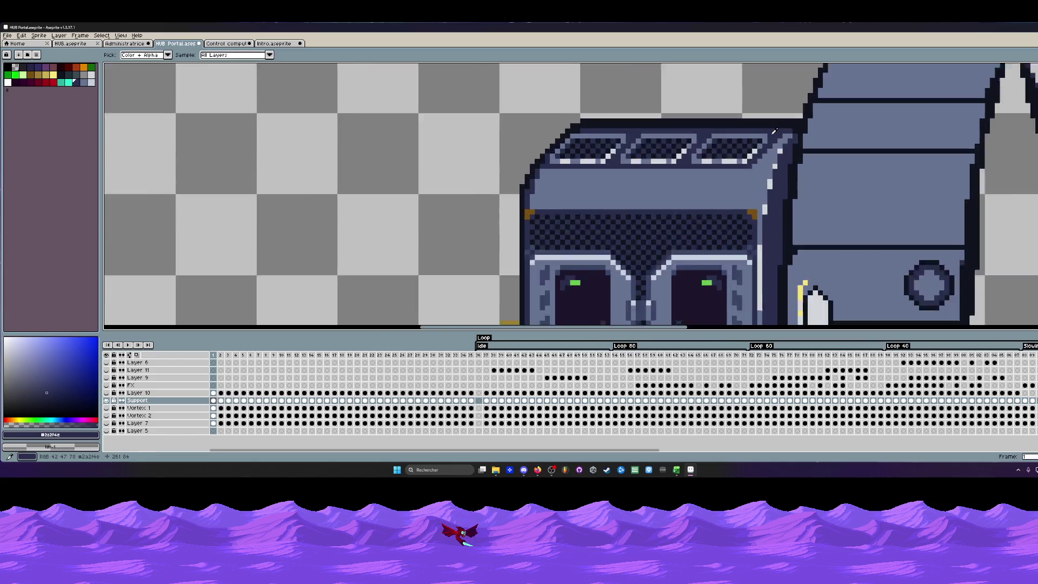
scroll(780, 129, up, 1)
key(b)
scroll(783, 134, down, 3)
scroll(783, 134, down, 2)
key(h)
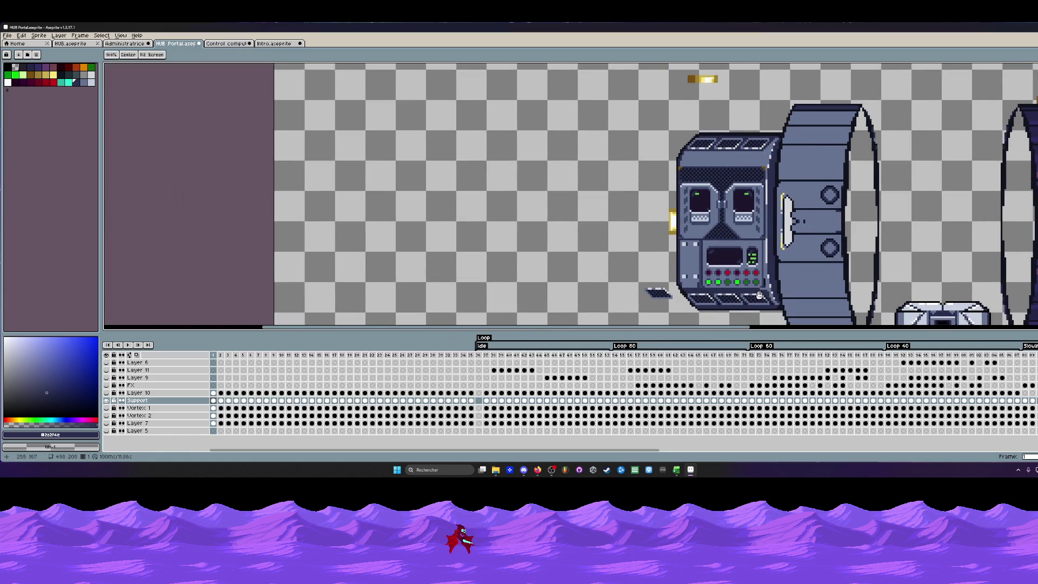
scroll(762, 294, up, 2)
scroll(759, 291, up, 1)
Draw a light-grey highlight line beneath the console's button rows, sampled from the panel.
key(m)
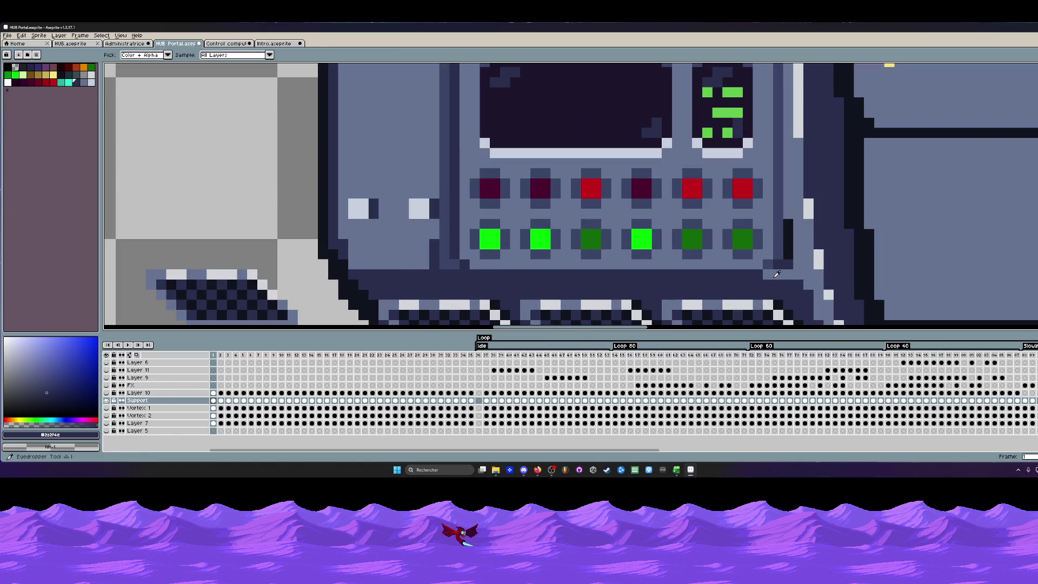
alt+click(758, 289)
key(l)
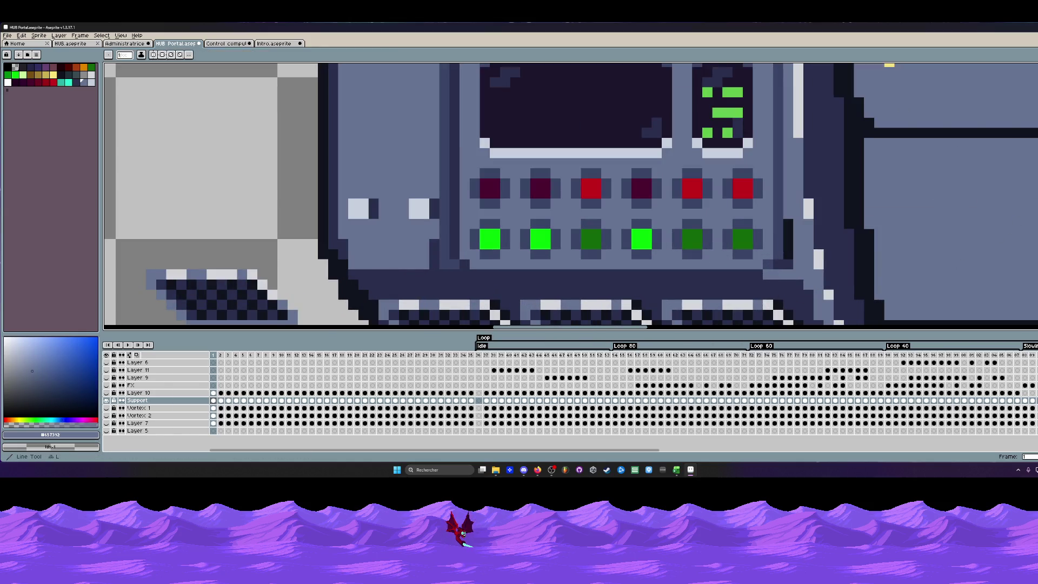
drag(811, 284, 370, 283)
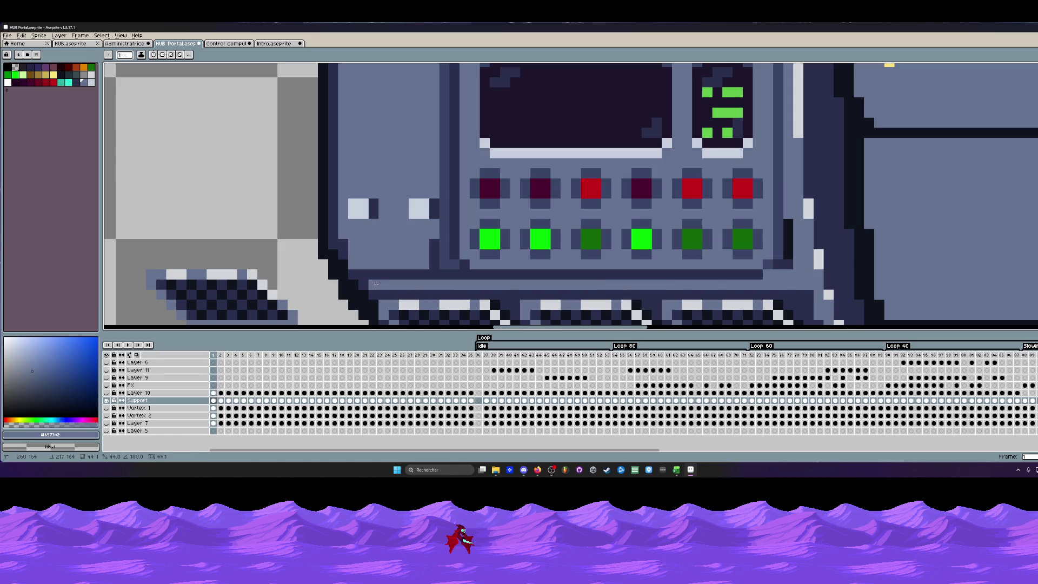
scroll(371, 282, down, 3)
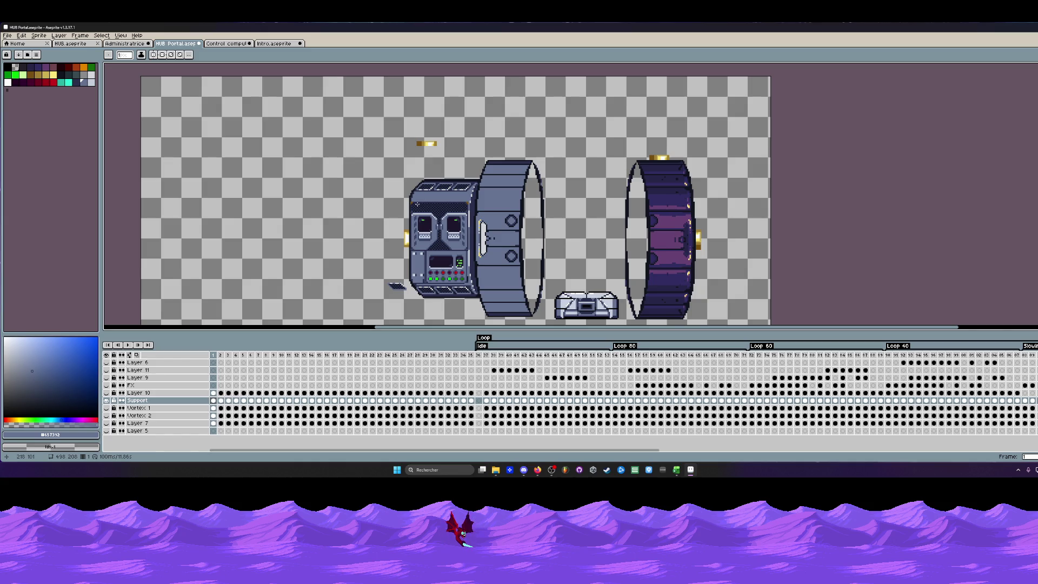
scroll(414, 202, up, 3)
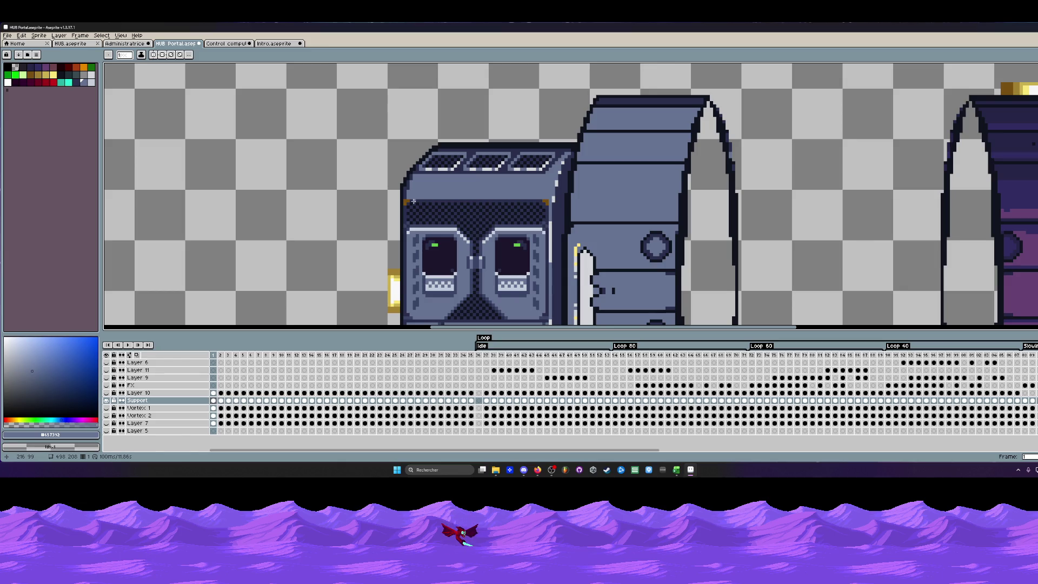
scroll(413, 202, down, 2)
drag(483, 235, 482, 204)
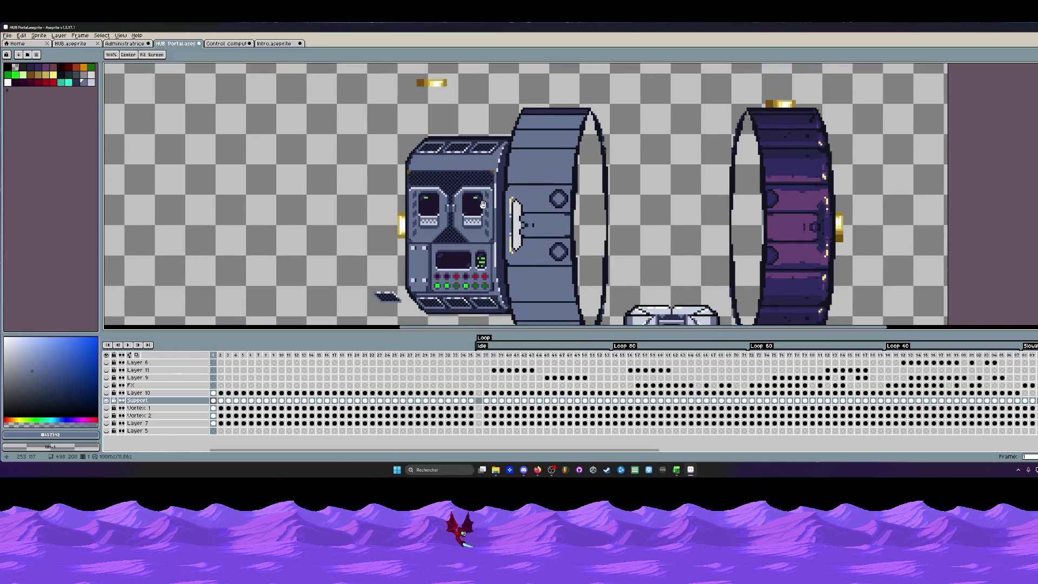
scroll(497, 256, up, 1)
scroll(496, 235, up, 1)
scroll(498, 219, up, 1)
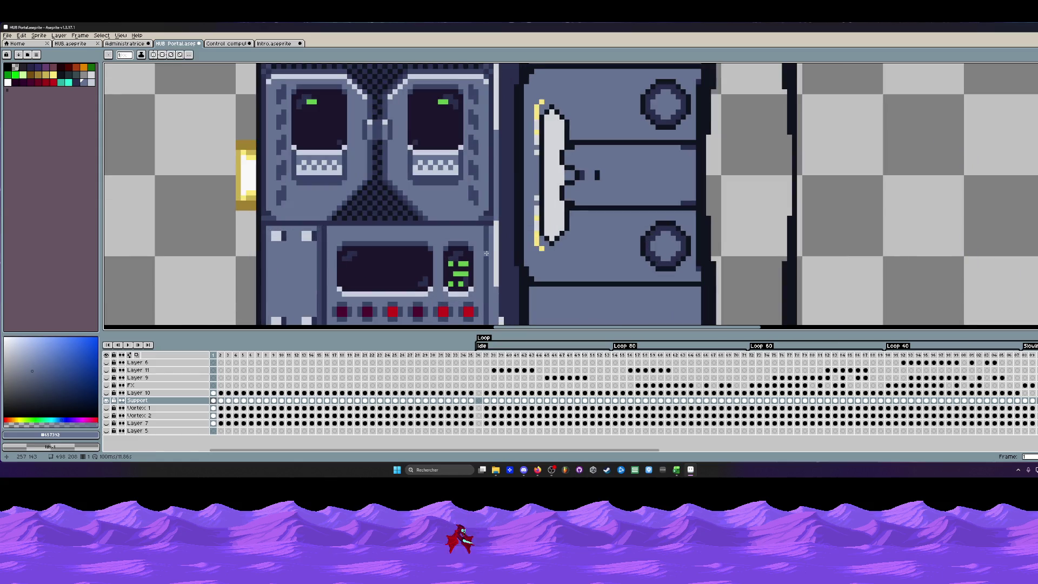
click(497, 210)
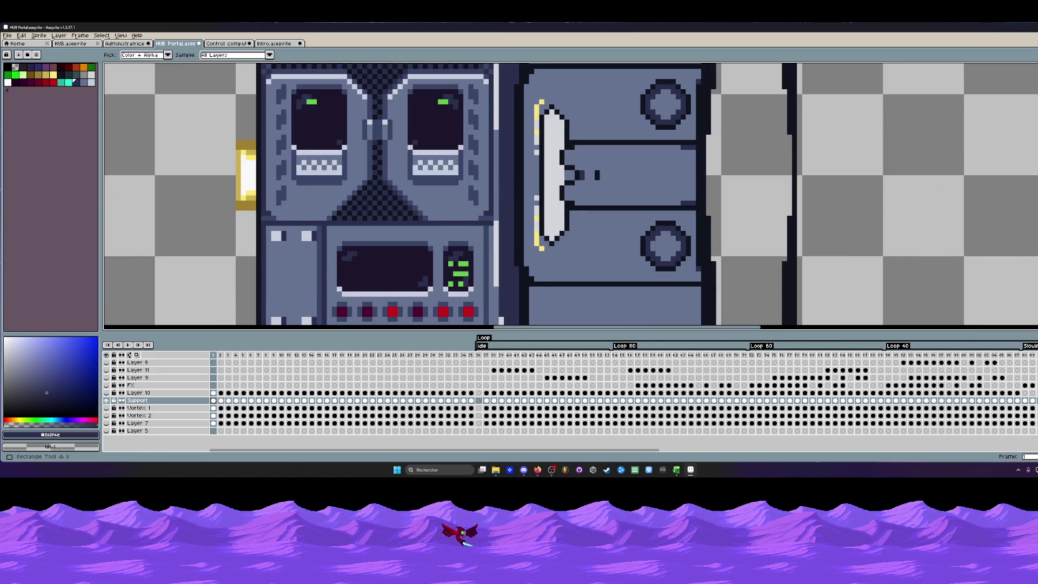
key(shift+l)
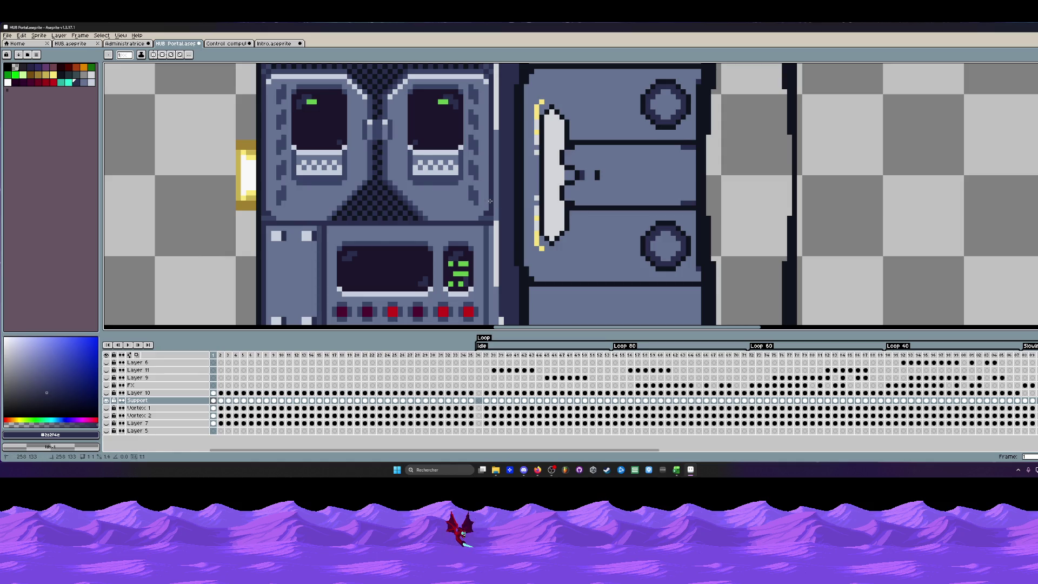
scroll(486, 200, down, 2)
scroll(481, 223, up, 2)
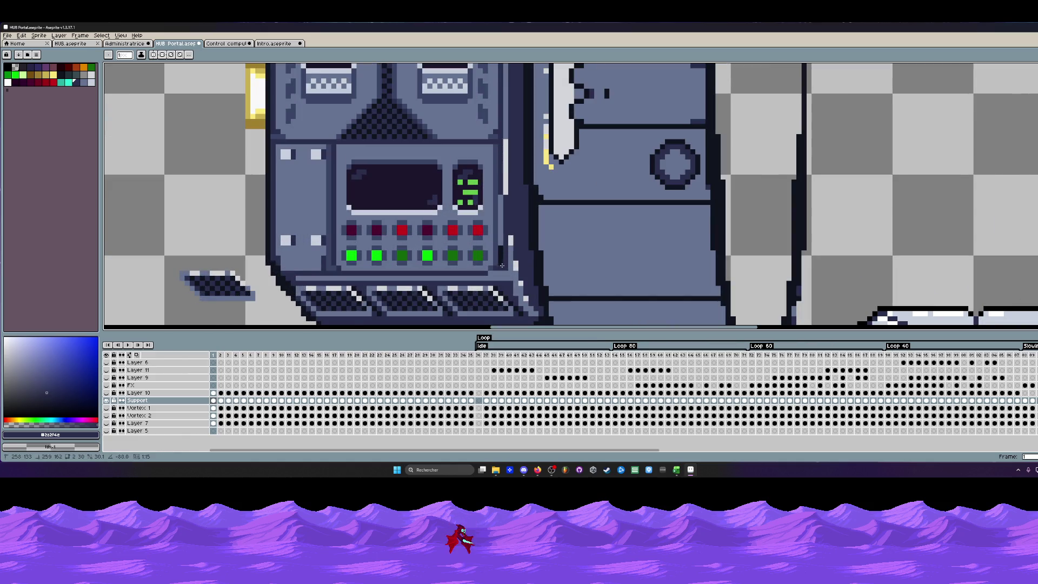
scroll(502, 266, down, 1)
scroll(495, 244, down, 1)
scroll(481, 192, up, 2)
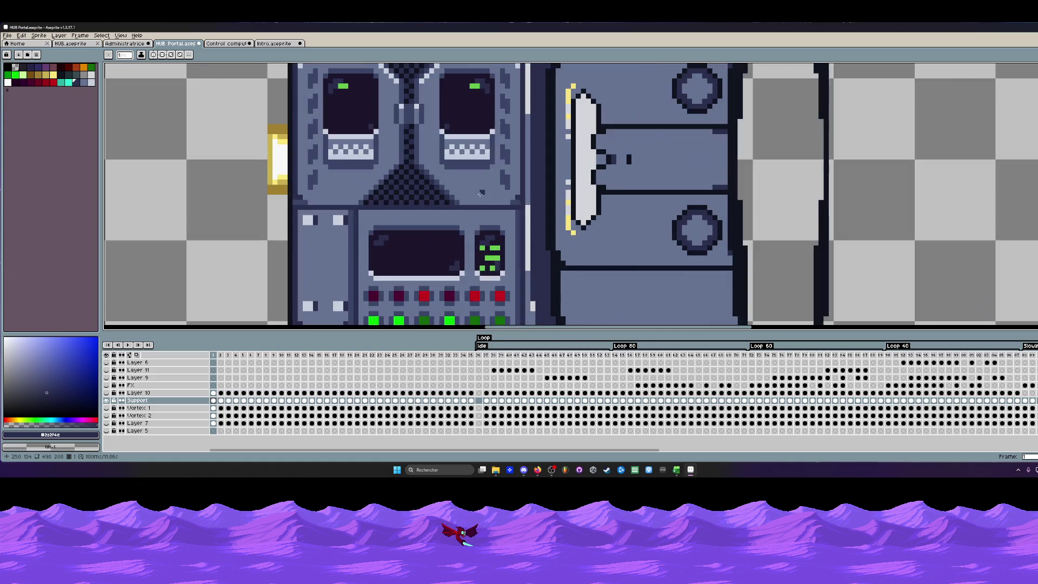
scroll(481, 192, up, 2)
alt+click(536, 169)
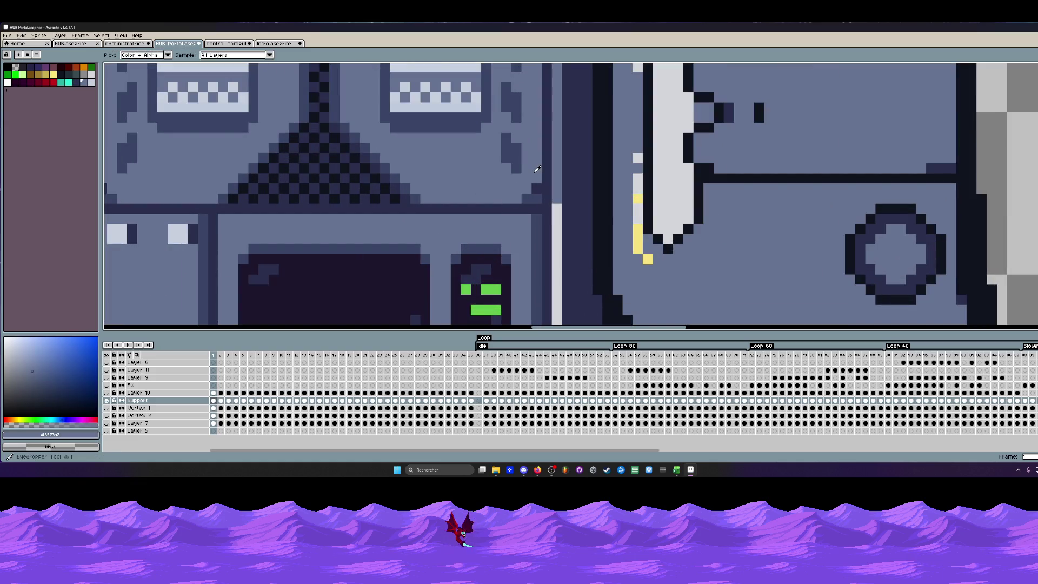
scroll(531, 171, down, 1)
scroll(515, 176, down, 1)
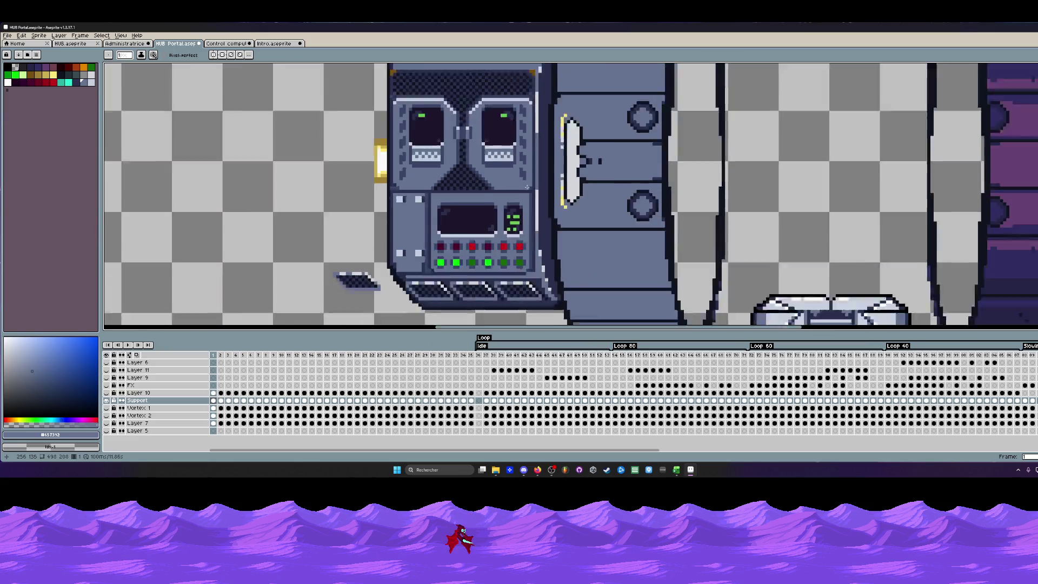
scroll(496, 183, down, 1)
scroll(496, 183, up, 1)
scroll(427, 180, up, 1)
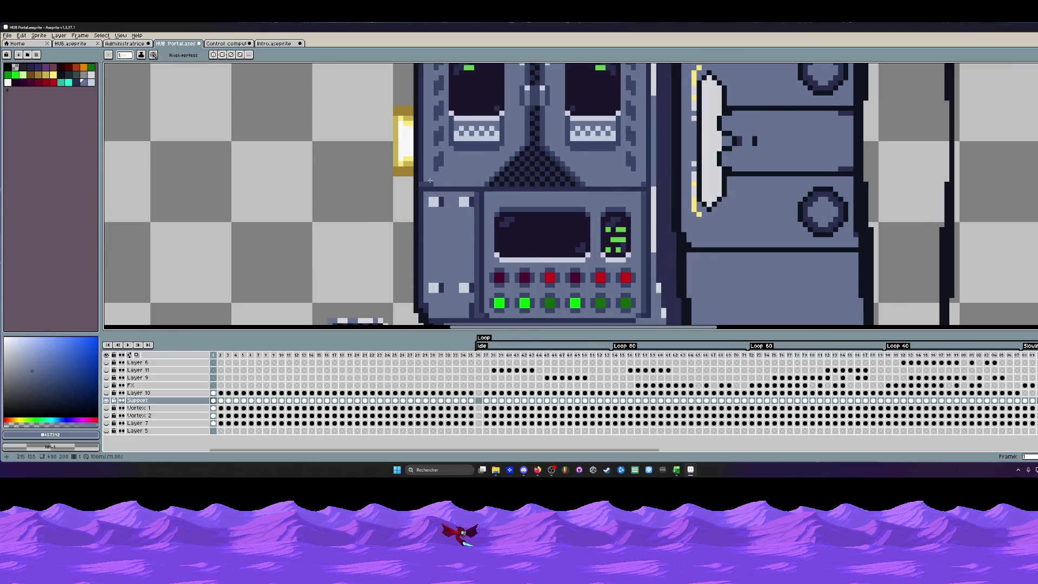
scroll(429, 183, down, 2)
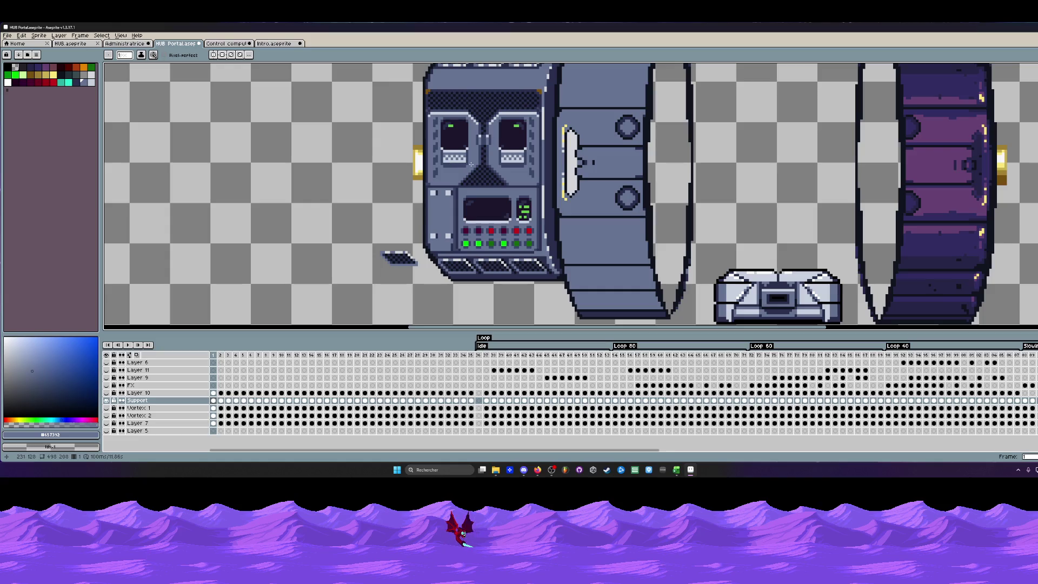
scroll(471, 165, up, 1)
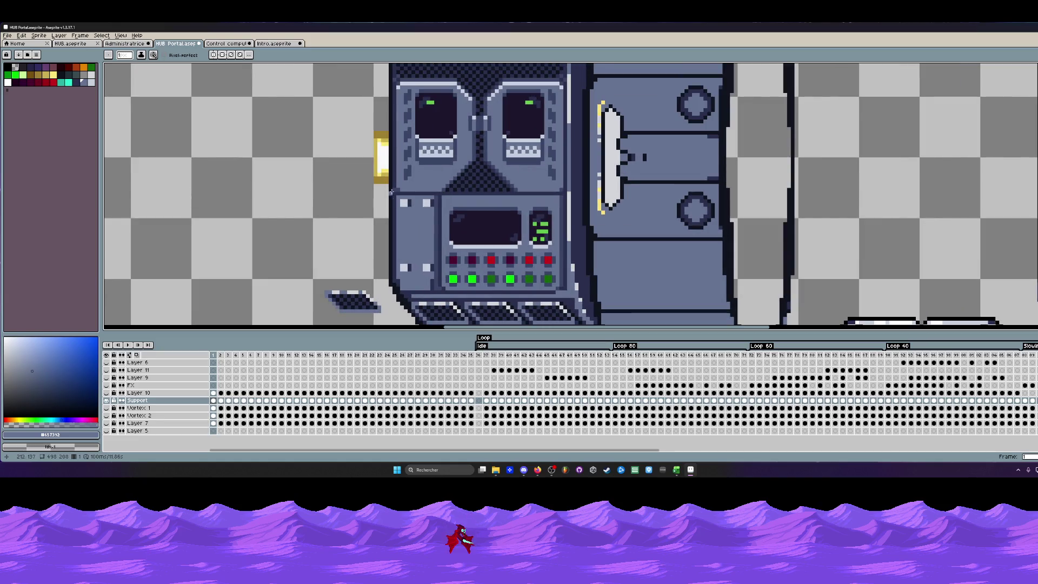
scroll(390, 191, up, 1)
scroll(398, 188, up, 1)
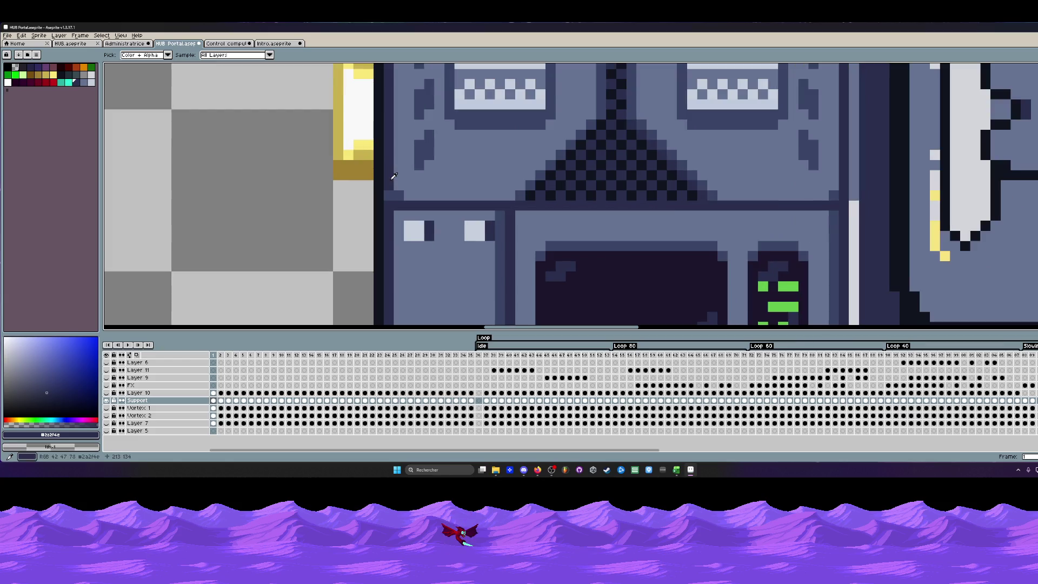
scroll(825, 199, down, 2)
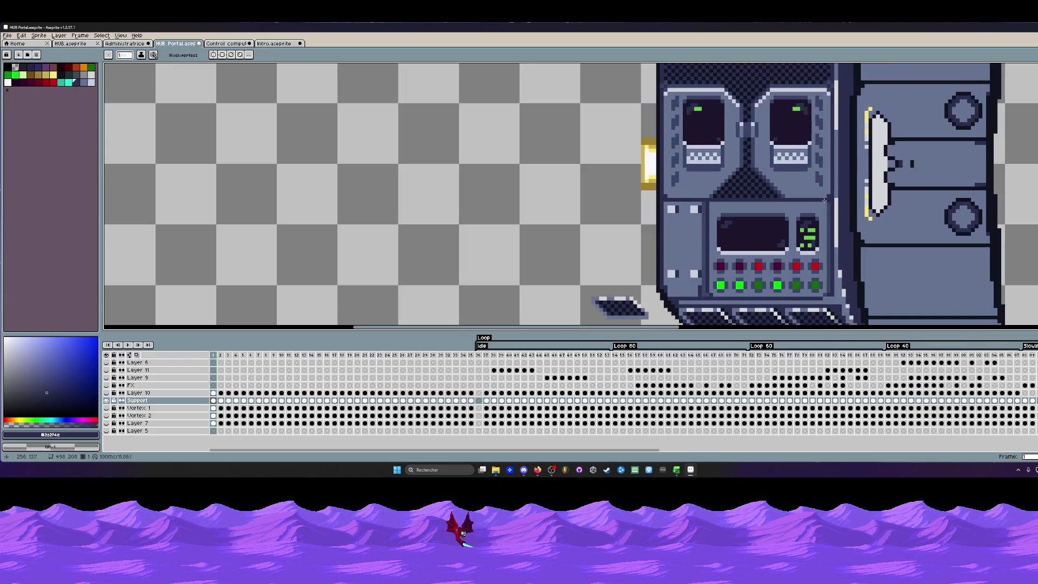
scroll(753, 207, down, 1)
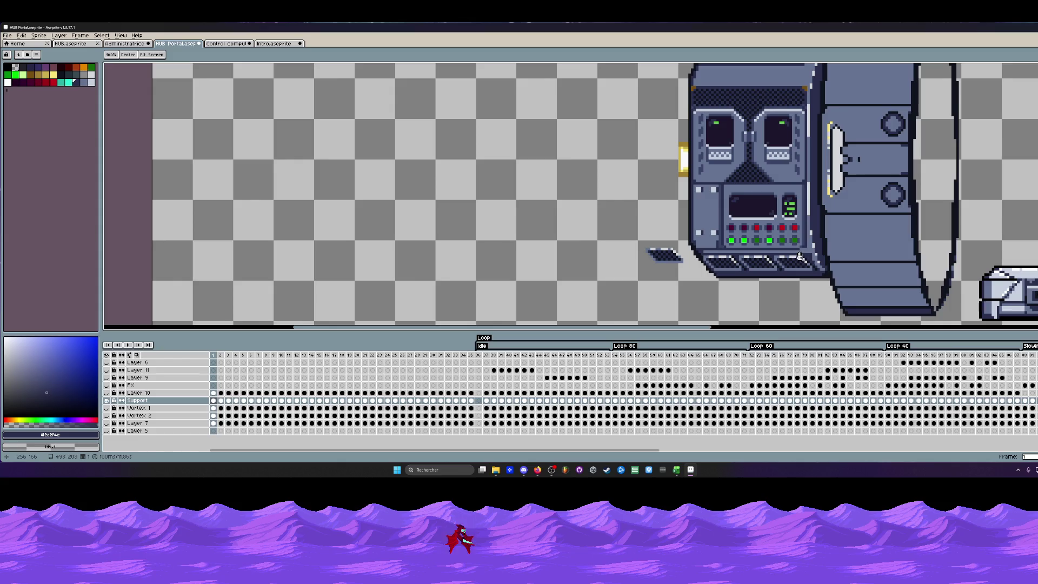
scroll(746, 249, up, 1)
scroll(720, 240, up, 1)
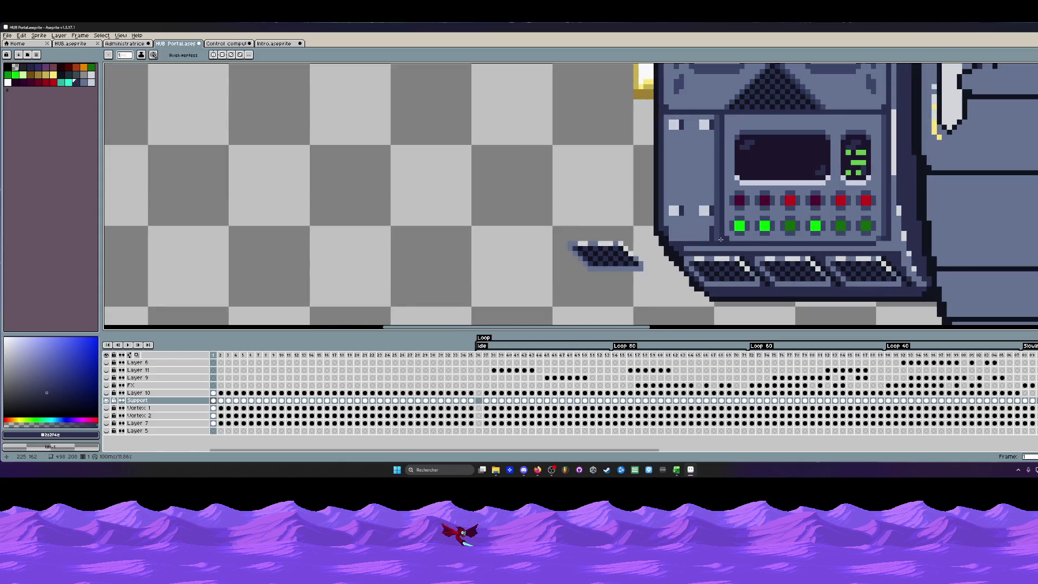
scroll(717, 129, up, 1)
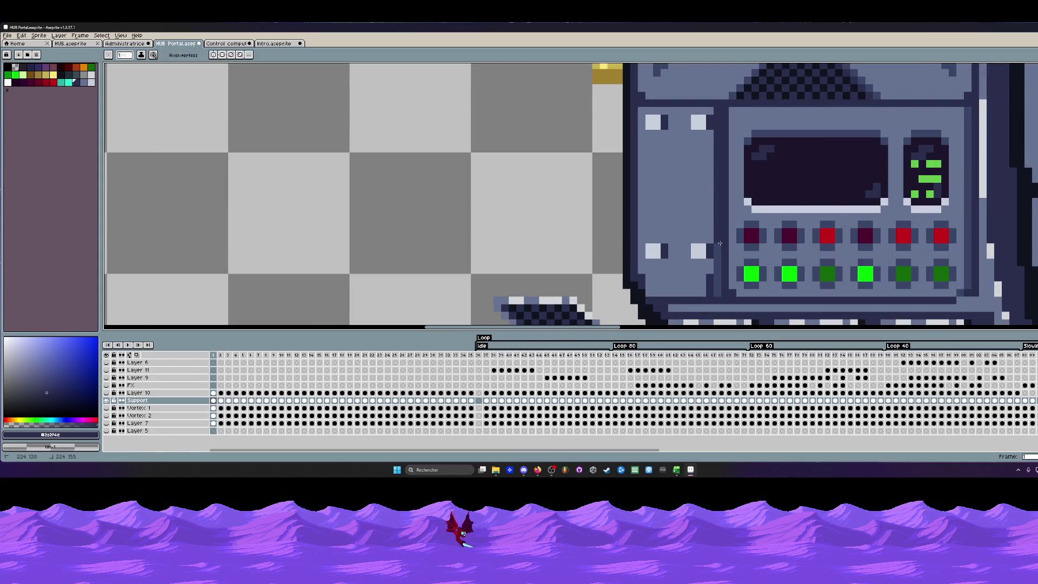
scroll(718, 294, down, 2)
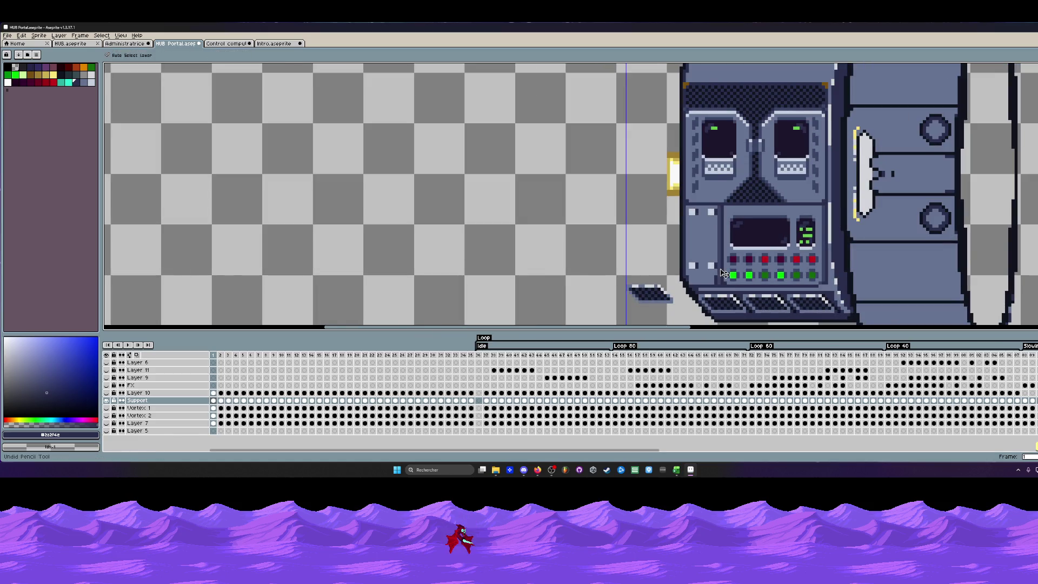
scroll(718, 252, up, 1)
scroll(716, 237, up, 1)
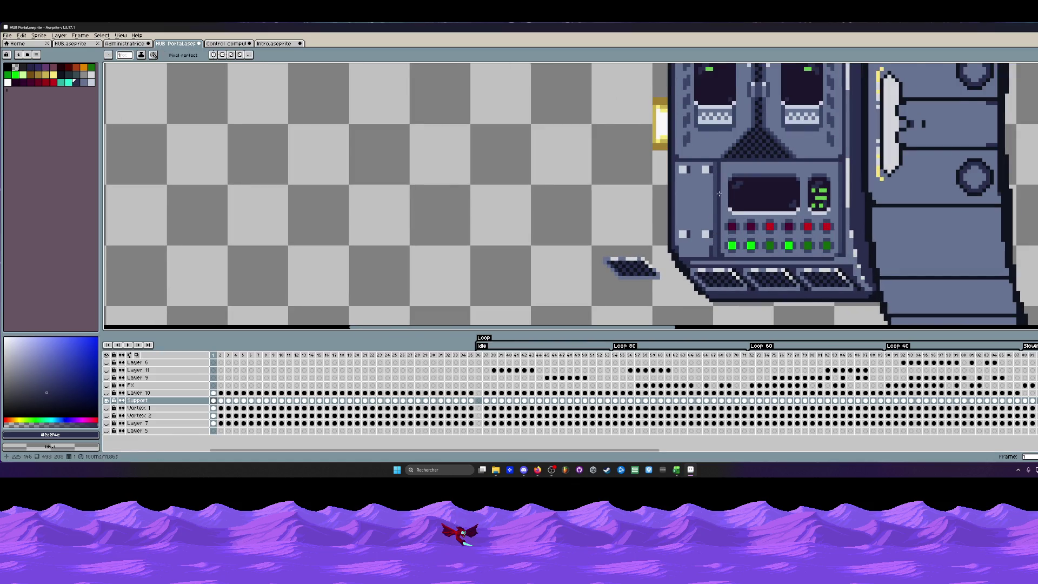
scroll(716, 238, up, 1)
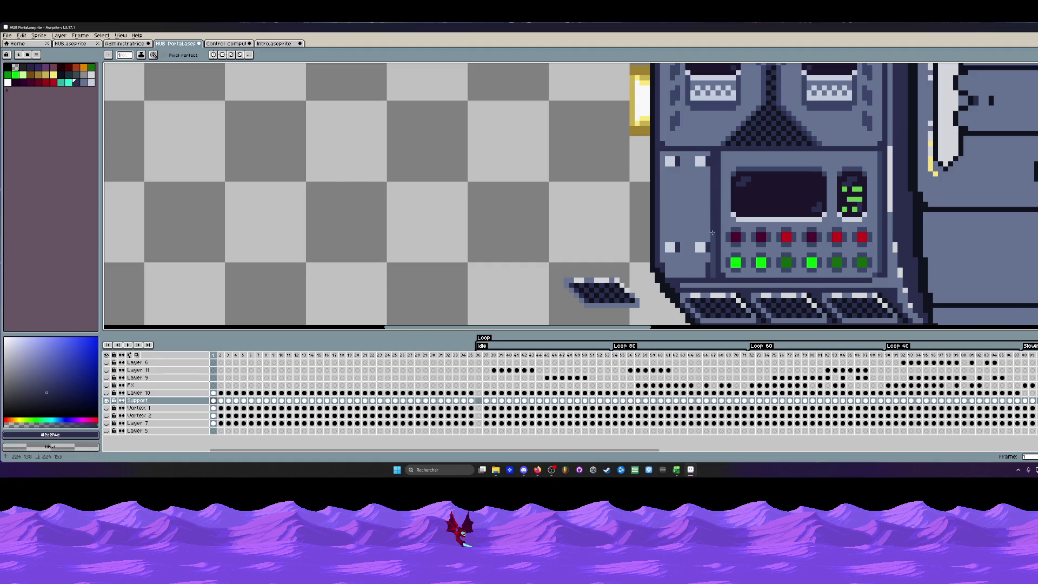
scroll(713, 274, down, 1)
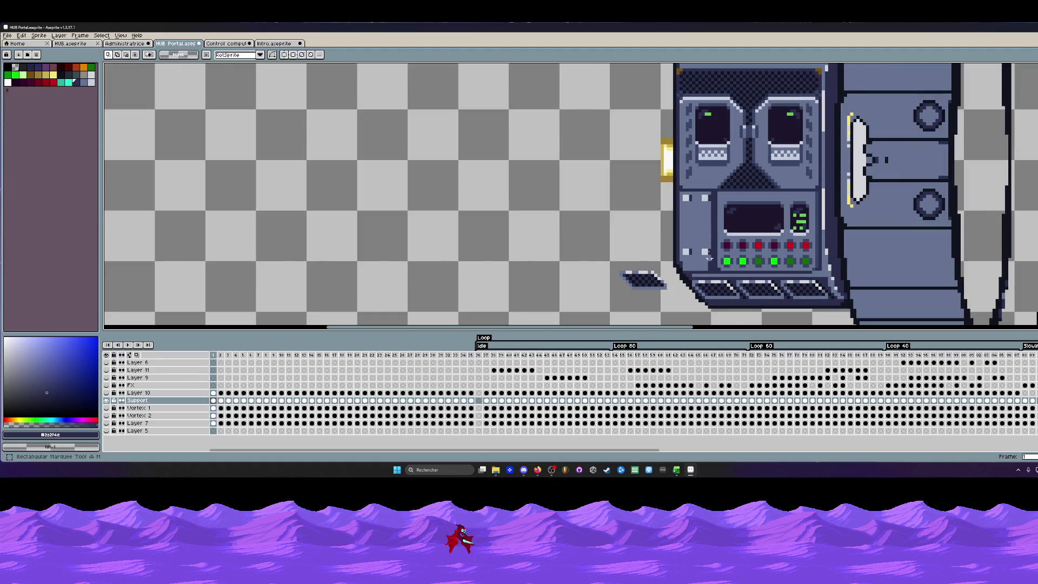
scroll(689, 214, up, 1)
Make and discard trial selections around the console's small left side panel.
drag(663, 177, 724, 288)
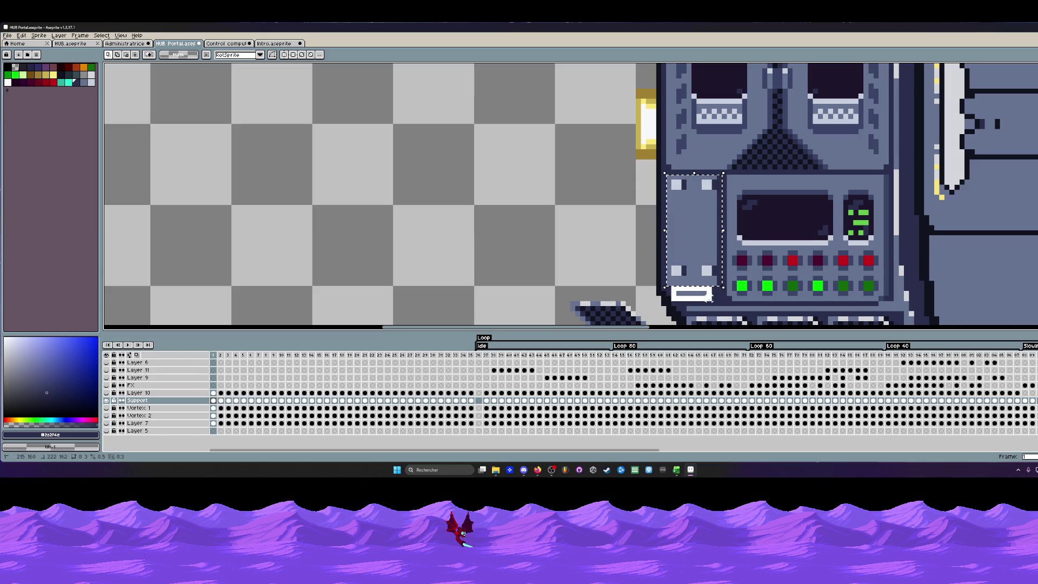
drag(669, 284, 714, 302)
key(ctrl+d)
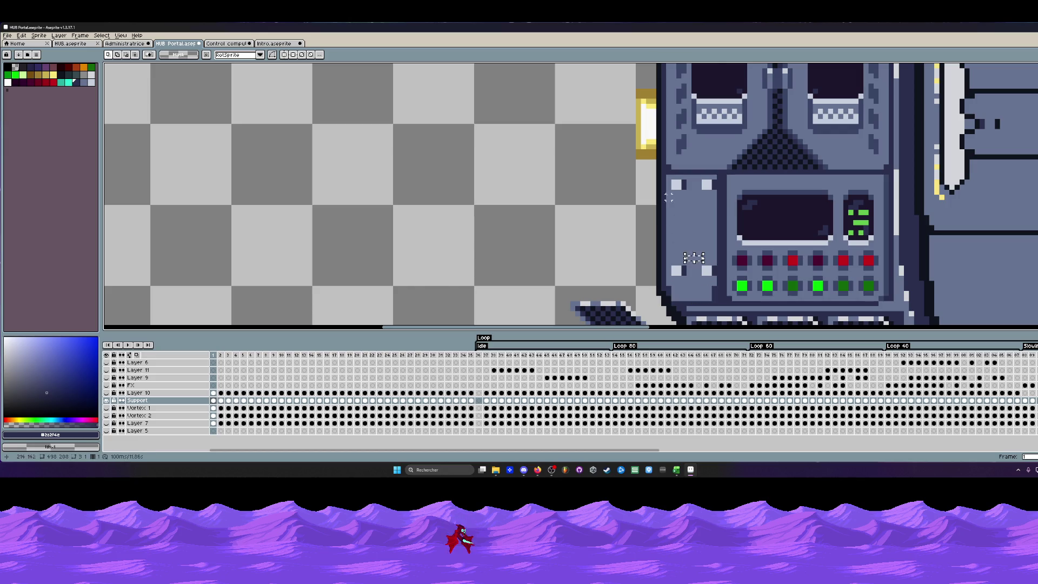
mouse_move(666, 176)
mouse_down()
mouse_move(699, 233)
mouse_move(714, 301)
mouse_up()
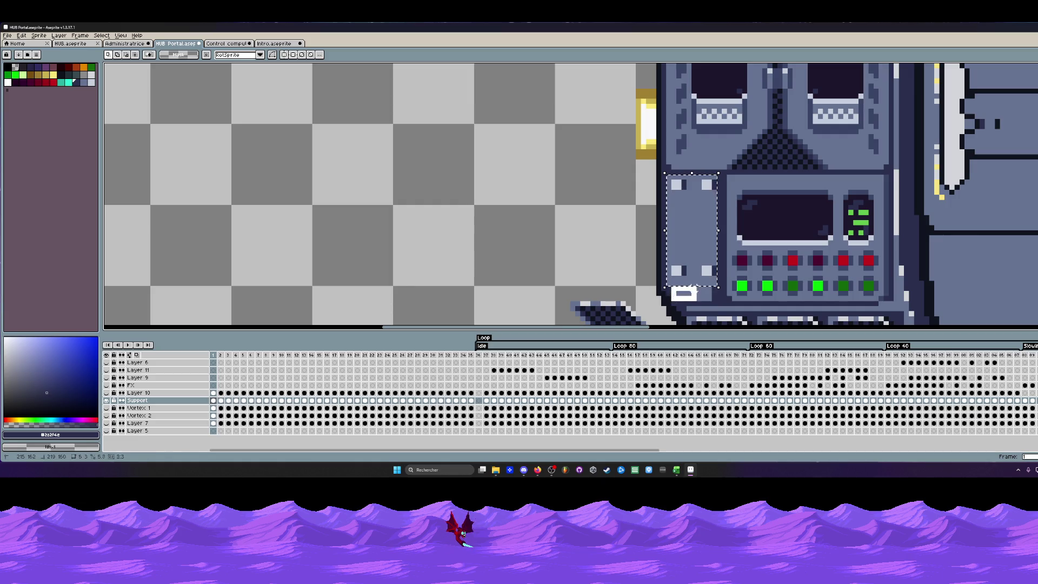
click(694, 253)
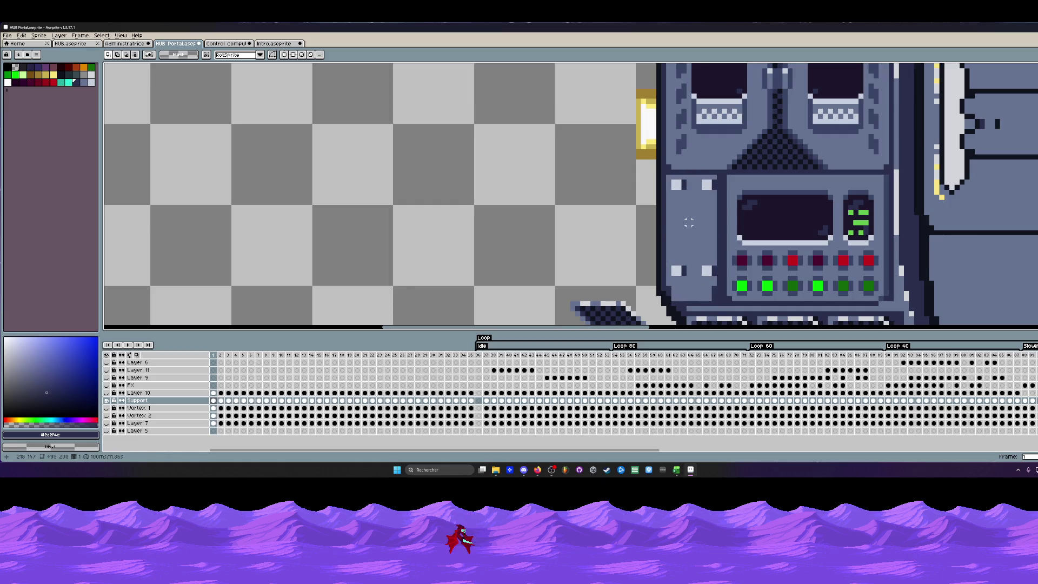
scroll(688, 223, down, 2)
Shift the left side panel one pixel right and nudge the thin column beside it.
drag(663, 111, 720, 240)
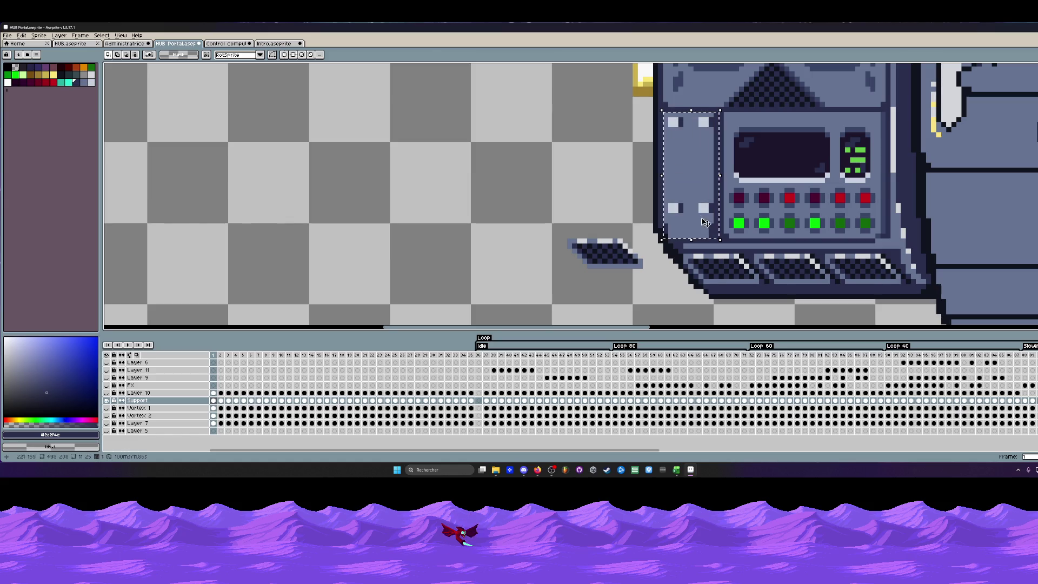
key(Right)
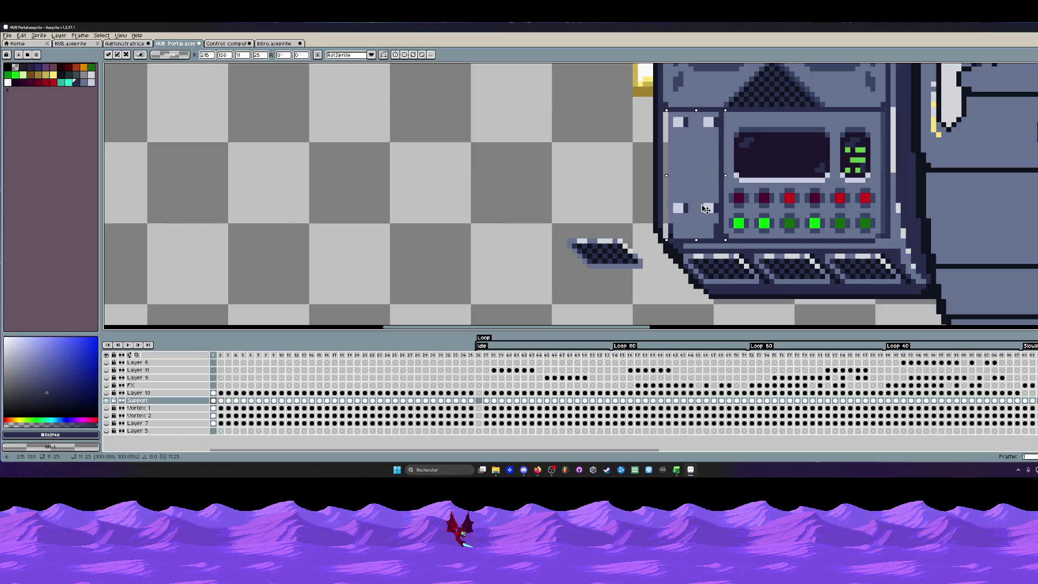
key(ctrl+d)
scroll(687, 169, down, 1)
scroll(687, 168, up, 1)
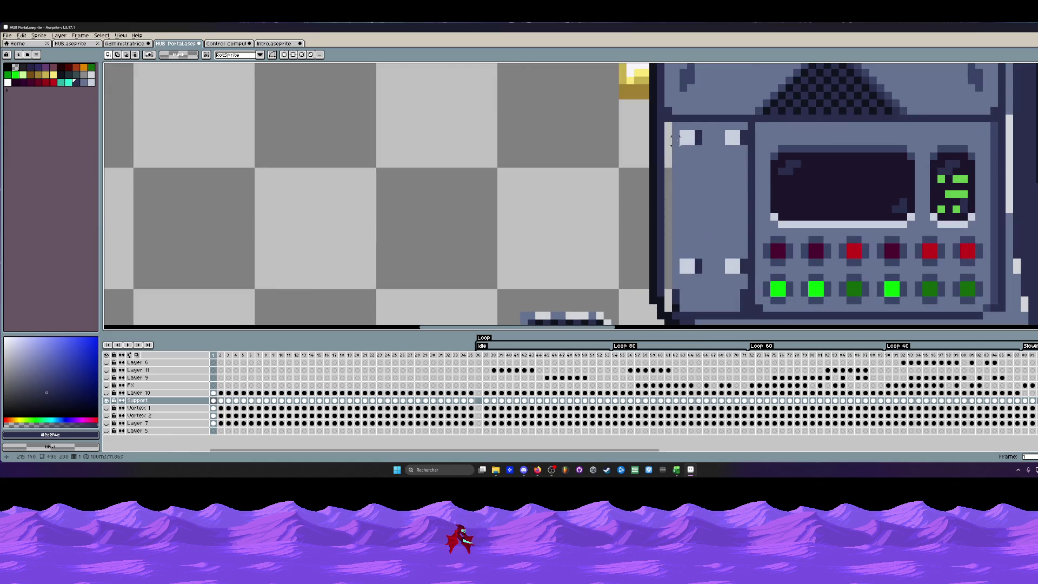
scroll(730, 135, up, 1)
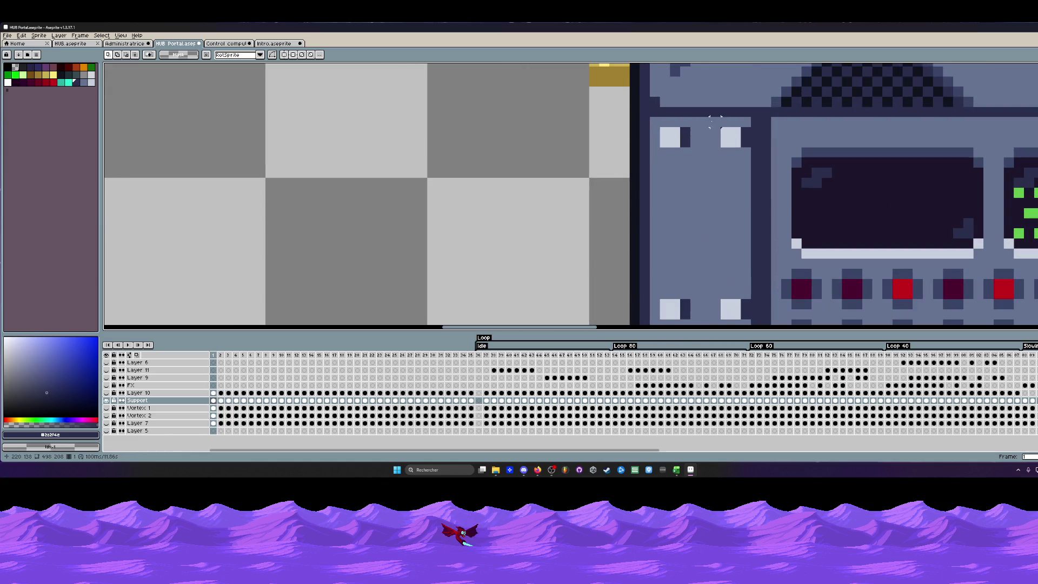
mouse_move(718, 122)
mouse_down()
mouse_move(719, 249)
mouse_move(736, 243)
mouse_up()
scroll(719, 250, down, 1)
key(ctrl+z)
key(Return)
Fill the light gap column left behind with the console's dark blue.
key(i)
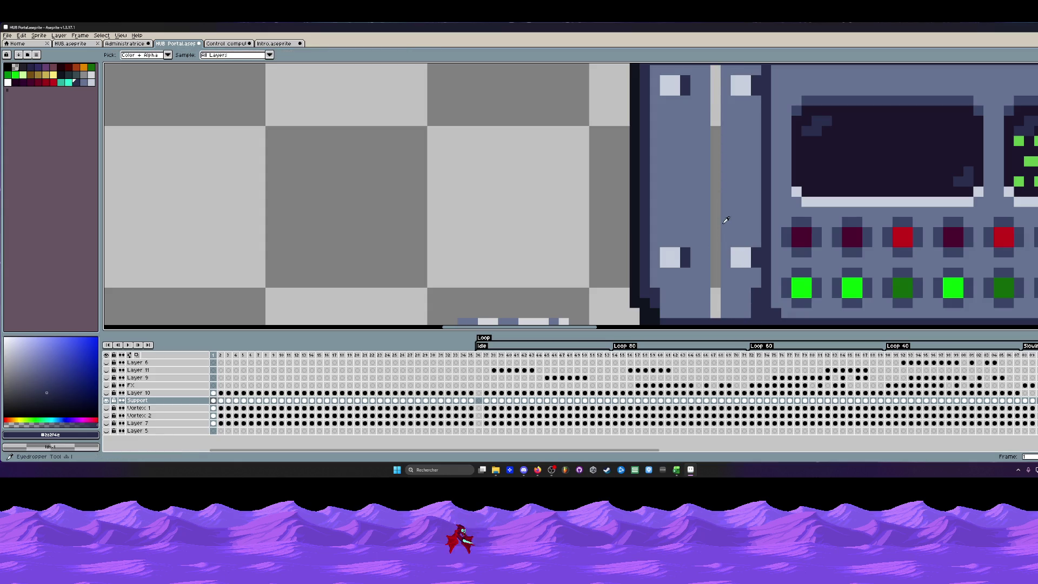
click(727, 212)
key(g)
click(713, 202)
scroll(713, 195, down, 2)
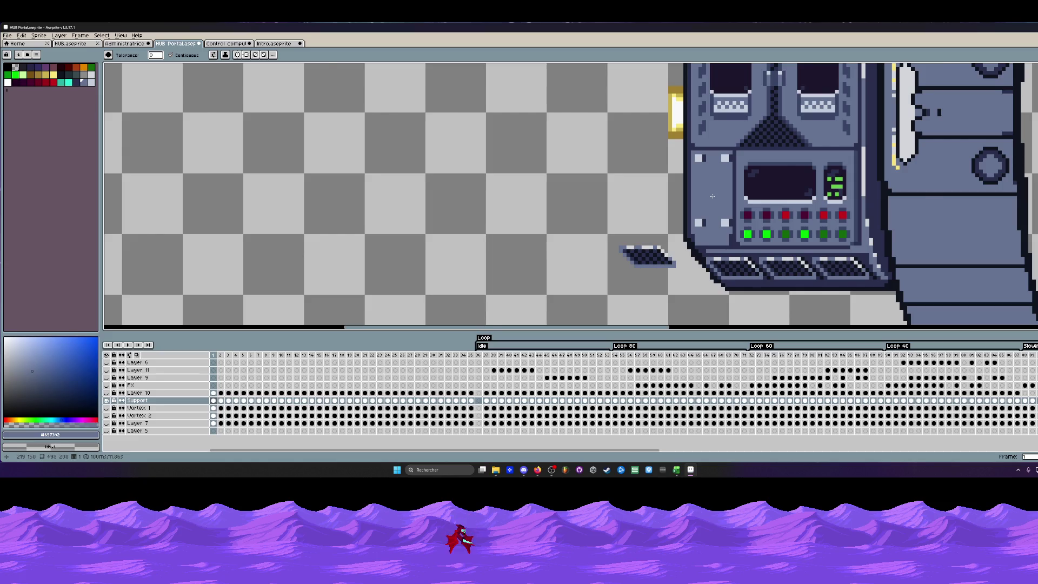
scroll(712, 196, up, 1)
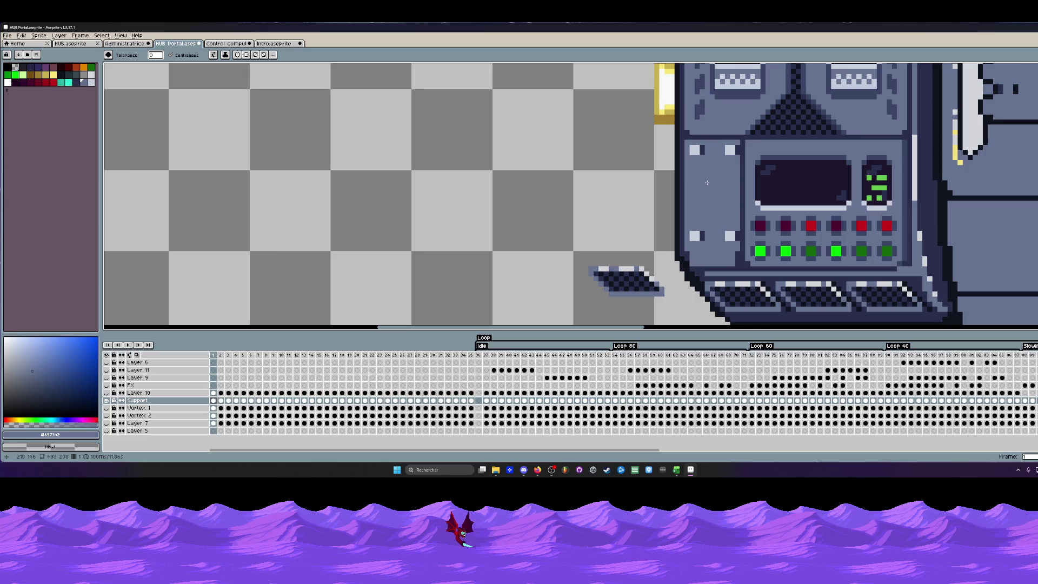
scroll(677, 173, down, 1)
scroll(664, 161, down, 1)
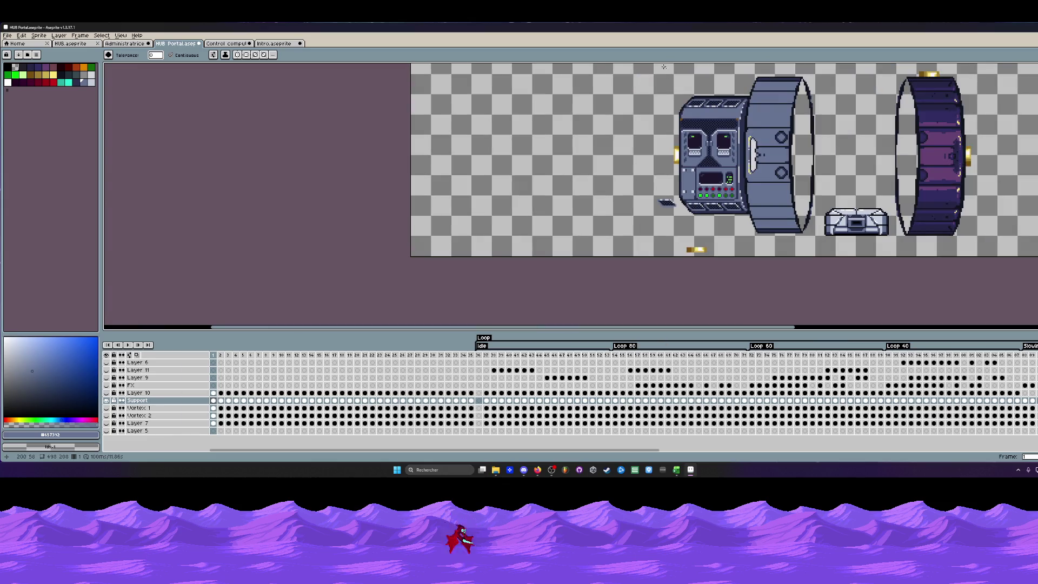
scroll(663, 106, up, 1)
scroll(665, 170, up, 1)
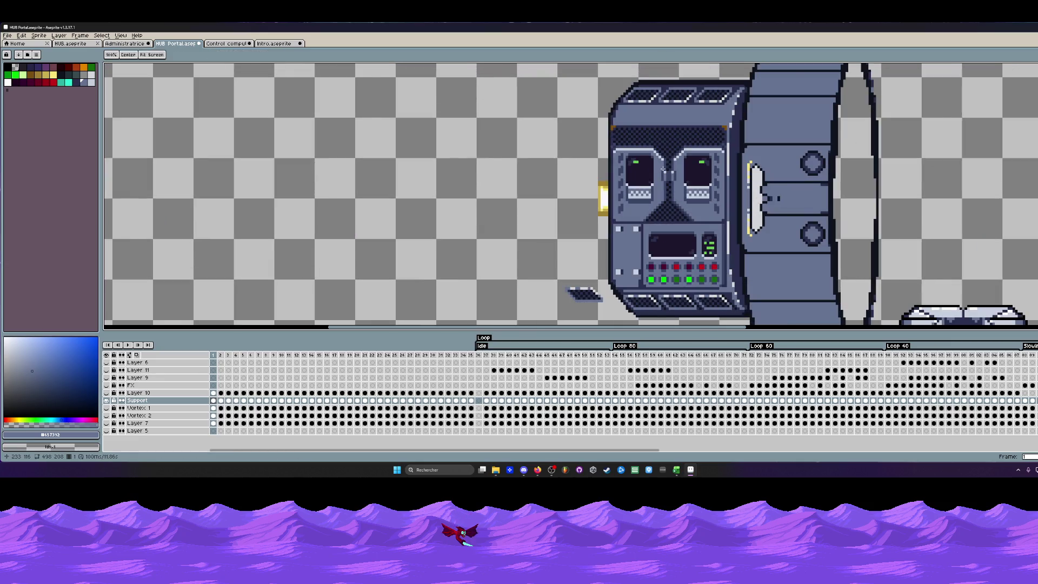
key(g)
scroll(667, 161, up, 1)
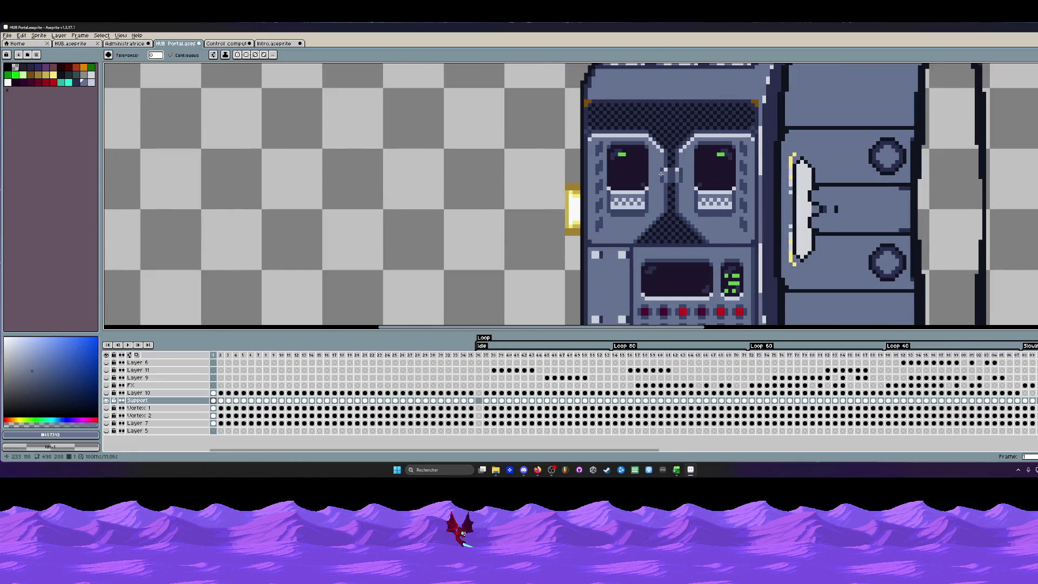
key(m)
scroll(662, 174, up, 1)
drag(567, 122, 790, 273)
drag(708, 216, 710, 195)
scroll(708, 196, down, 2)
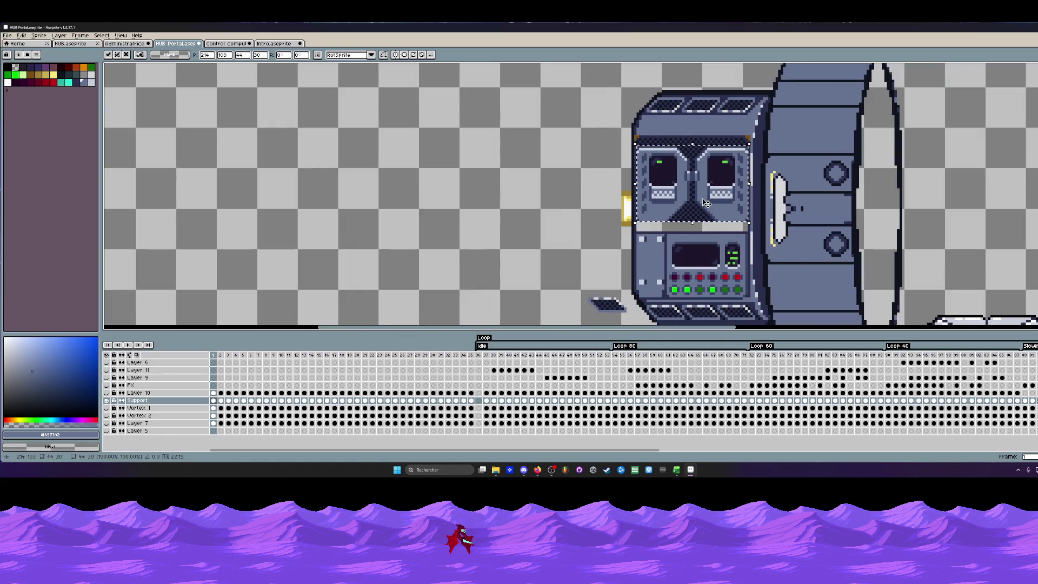
Commit the raised face panel and move the checkered top band out onto empty canvas.
key(Return)
scroll(633, 117, up, 4)
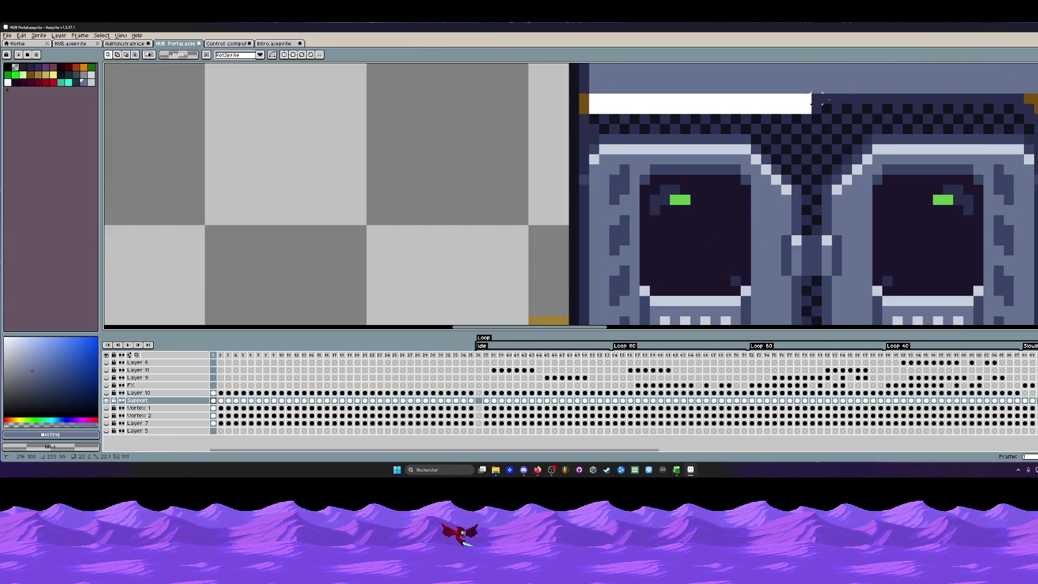
drag(592, 107, 1028, 133)
scroll(1028, 134, down, 2)
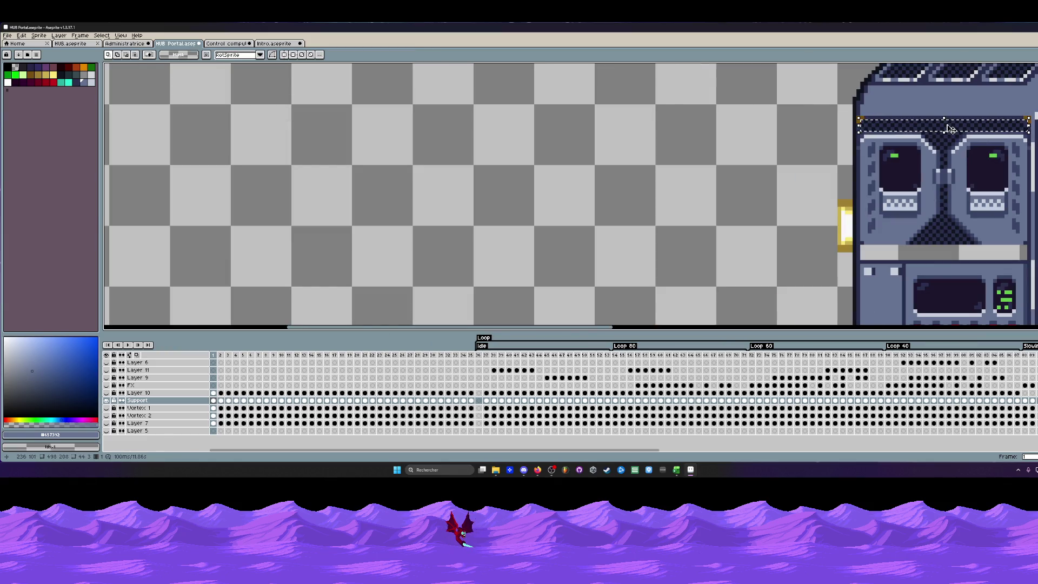
click(931, 131)
mouse_move(931, 132)
mouse_down()
mouse_move(934, 260)
mouse_move(686, 246)
mouse_up()
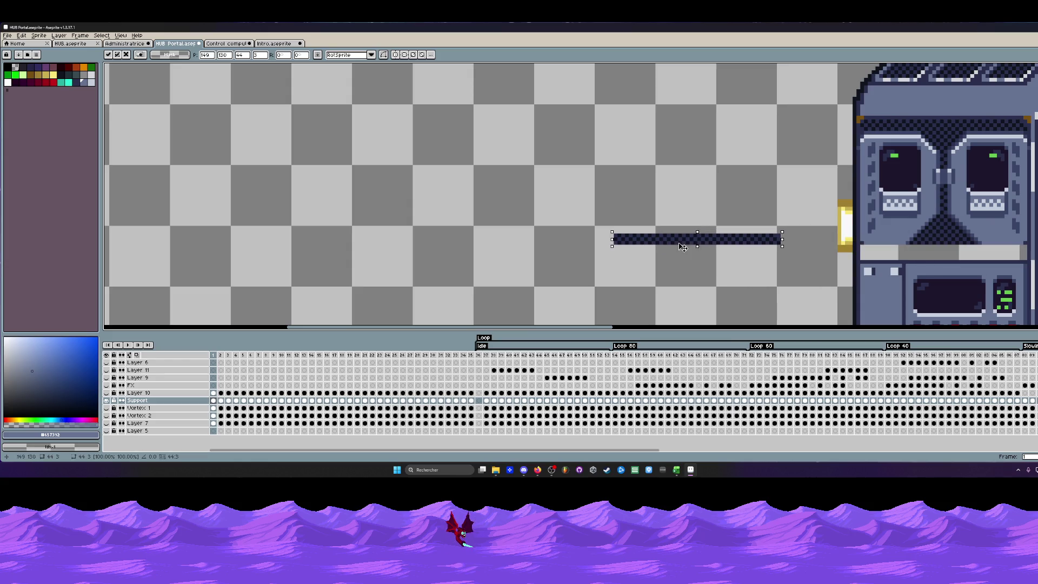
key(Return)
scroll(714, 241, up, 2)
scroll(876, 197, up, 1)
Reselect the loose checkered band and place it across the console's face above the grey strip.
drag(876, 196, 915, 279)
key(Escape)
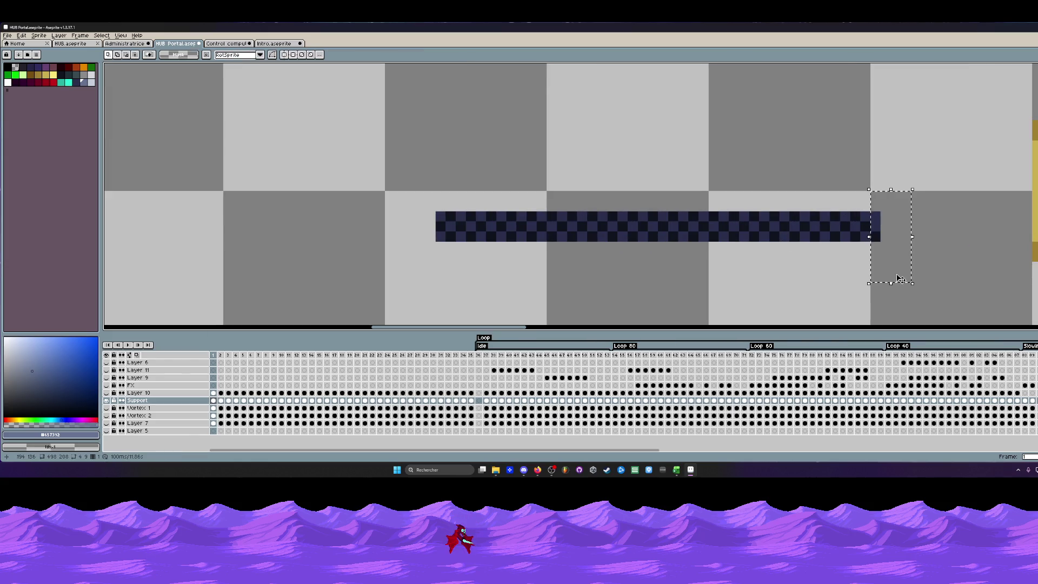
scroll(892, 244, down, 1)
drag(638, 216, 879, 284)
scroll(878, 285, down, 1)
scroll(729, 243, right, 2)
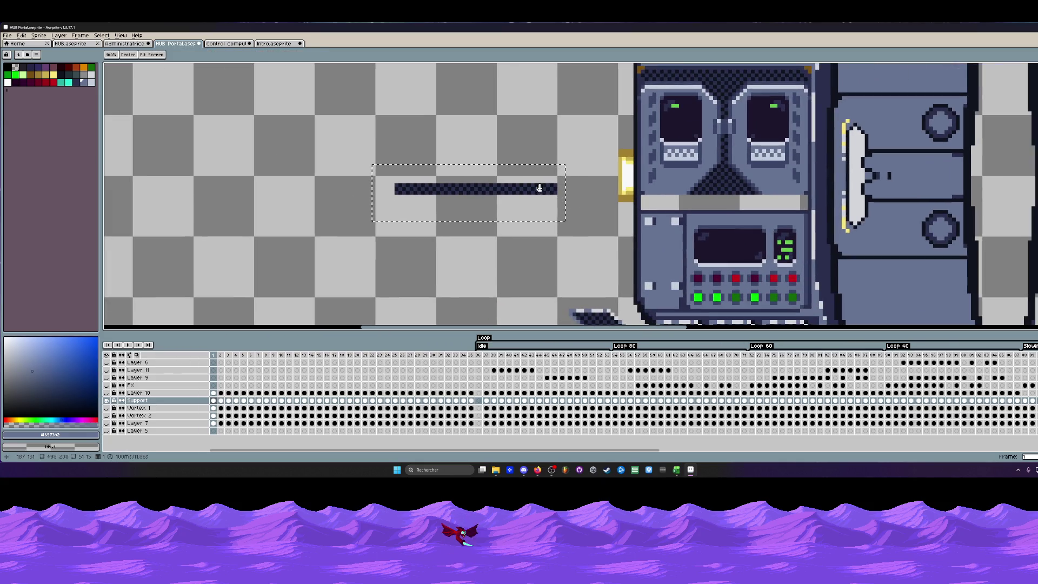
mouse_move(486, 188)
mouse_down()
mouse_move(750, 210)
mouse_move(739, 209)
mouse_up()
scroll(725, 200, up, 2)
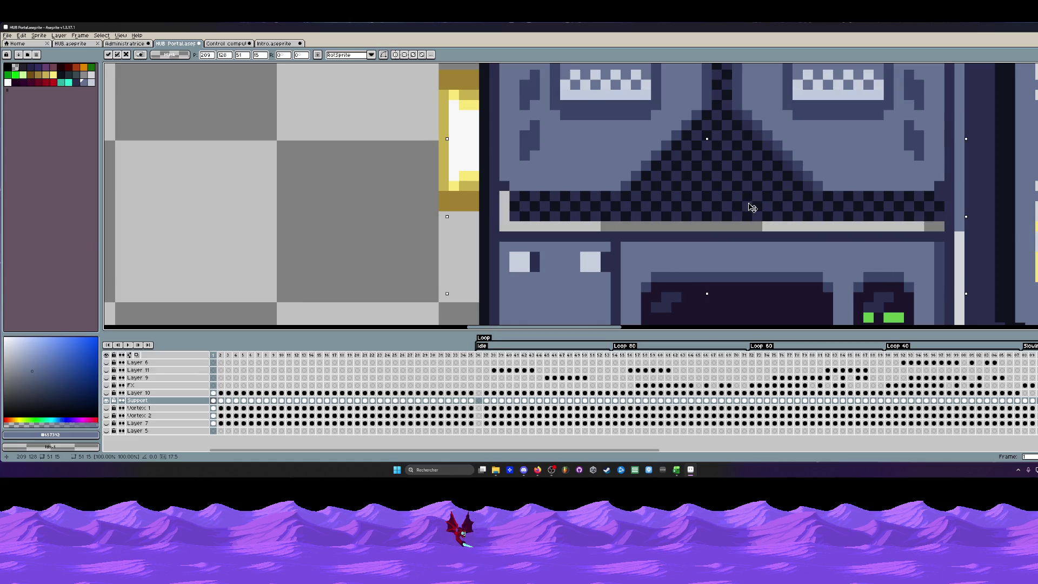
Commit the band and paint one light highlight pixel at its left end.
key(Return)
scroll(734, 209, down, 2)
scroll(699, 203, up, 2)
scroll(573, 190, up, 2)
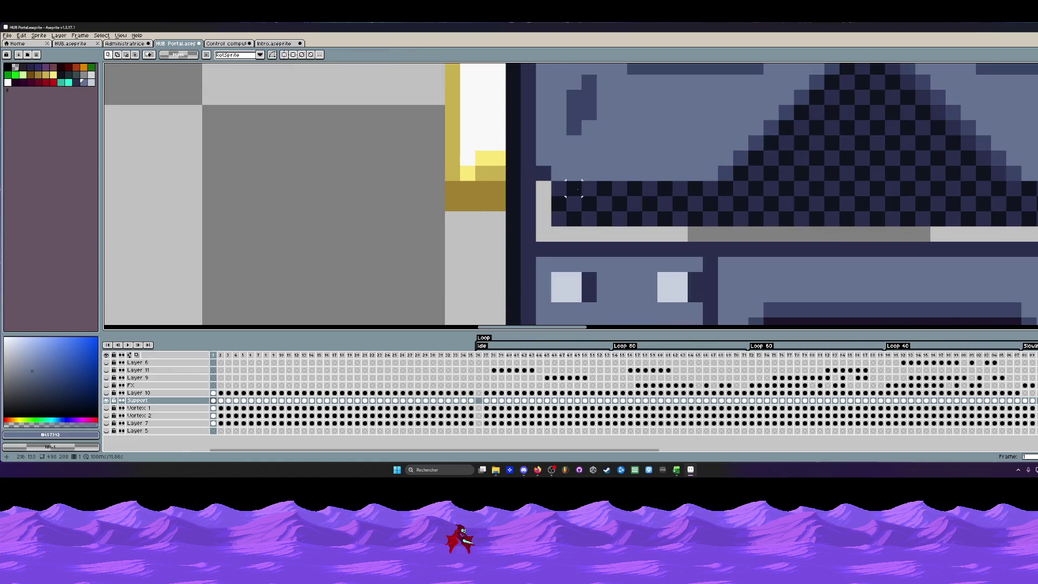
key(b)
alt+click(556, 202)
click(541, 220)
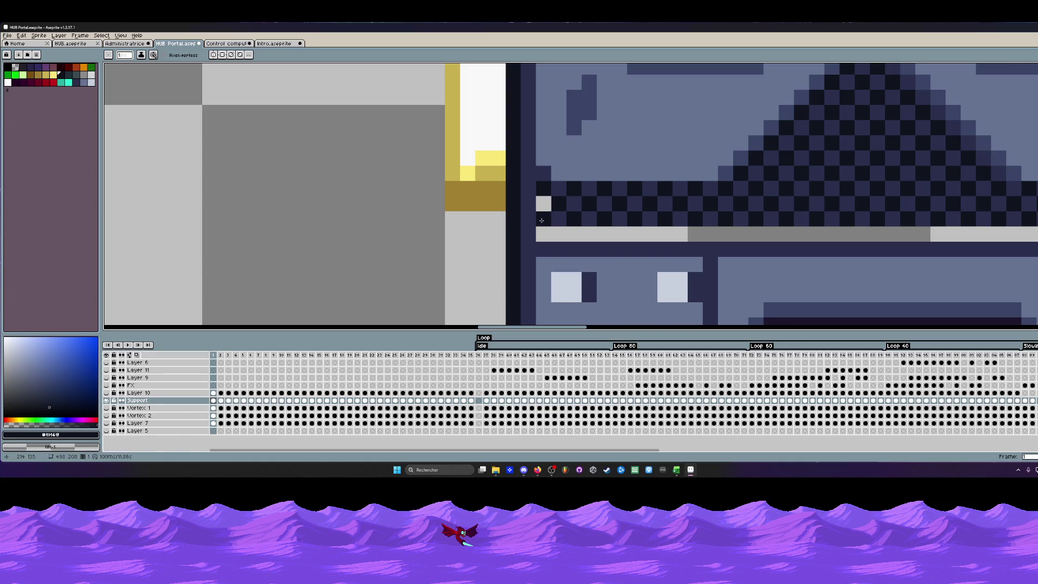
scroll(541, 220, down, 2)
scroll(609, 214, up, 1)
scroll(674, 213, down, 2)
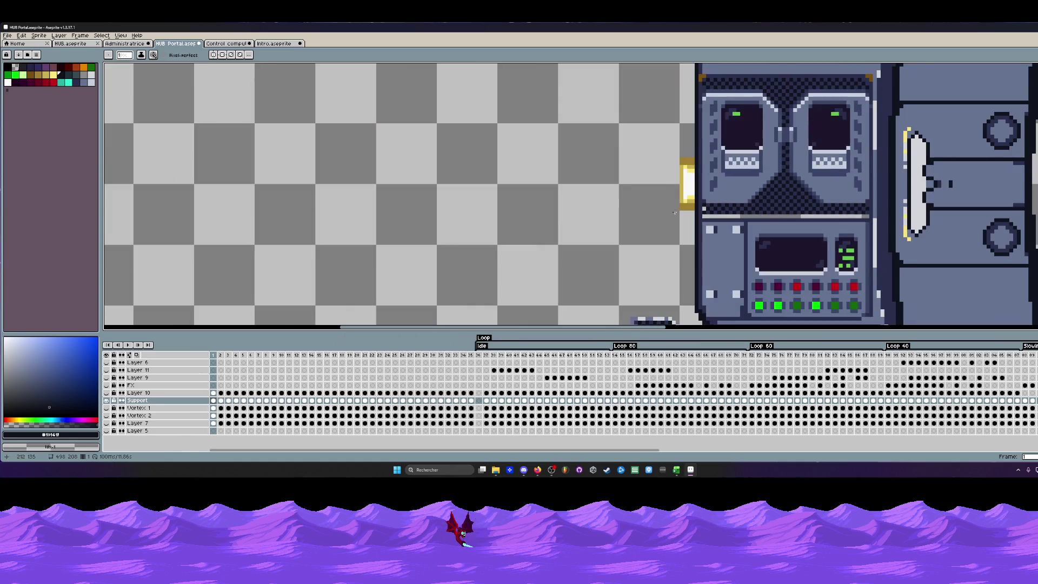
scroll(678, 210, up, 1)
scroll(713, 179, up, 1)
Sample the dark blue and shift the grey strip under the band down one pixel.
alt+click(719, 172)
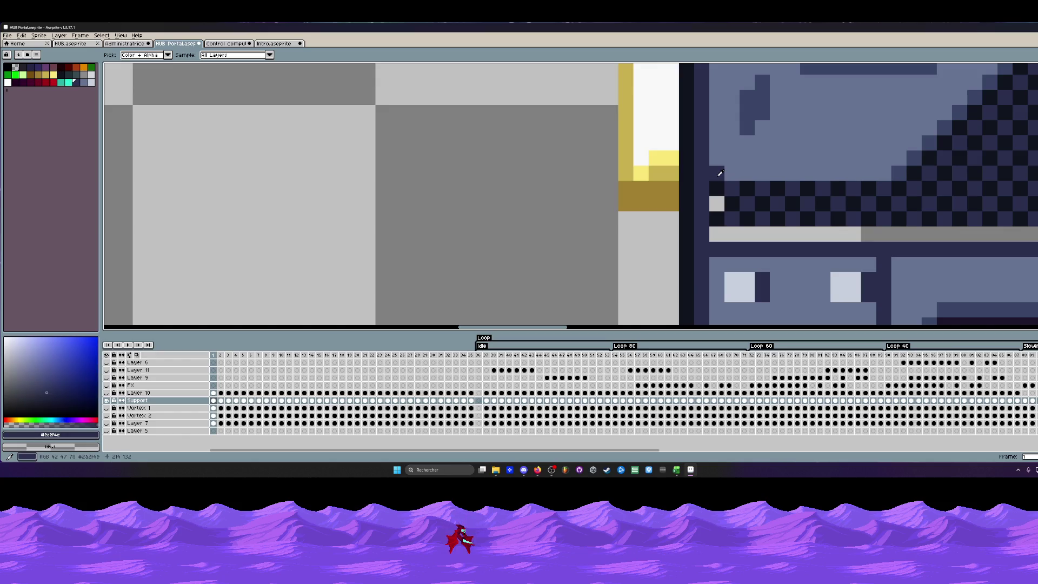
scroll(705, 183, down, 1)
scroll(668, 209, down, 1)
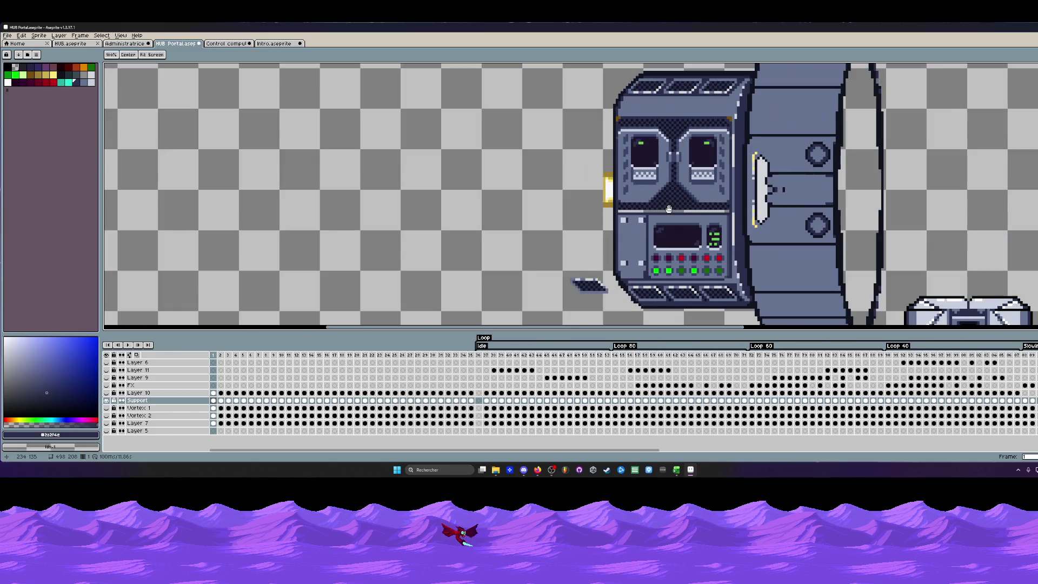
scroll(665, 209, up, 1)
scroll(640, 211, up, 1)
scroll(620, 212, up, 1)
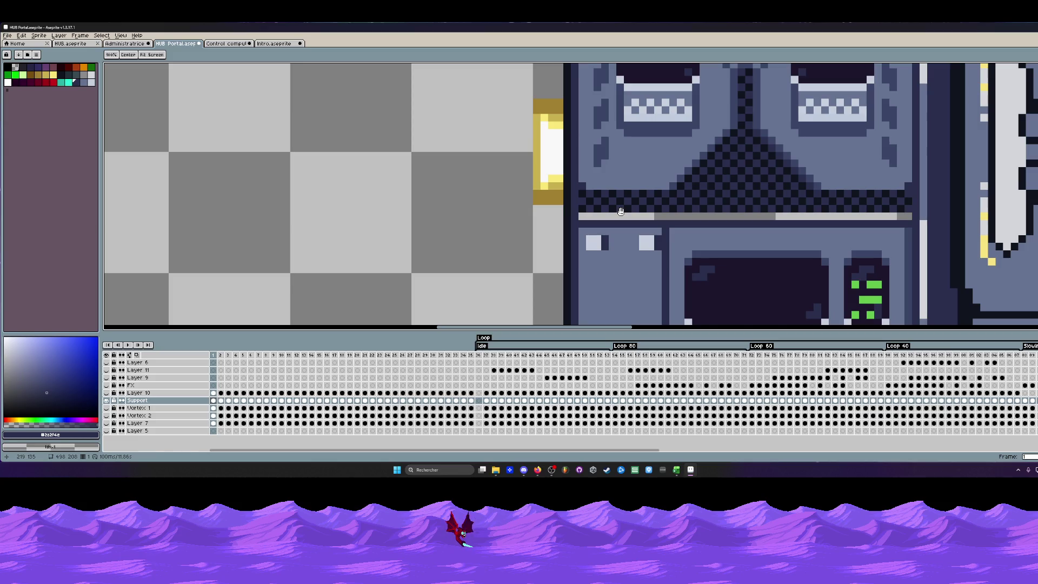
key(m)
scroll(552, 213, up, 1)
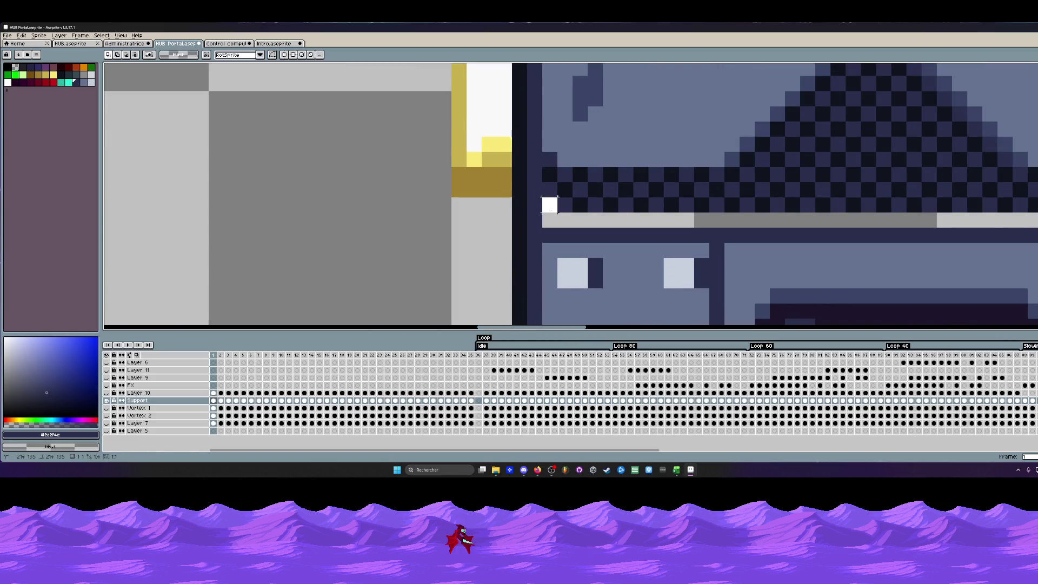
scroll(551, 212, up, 1)
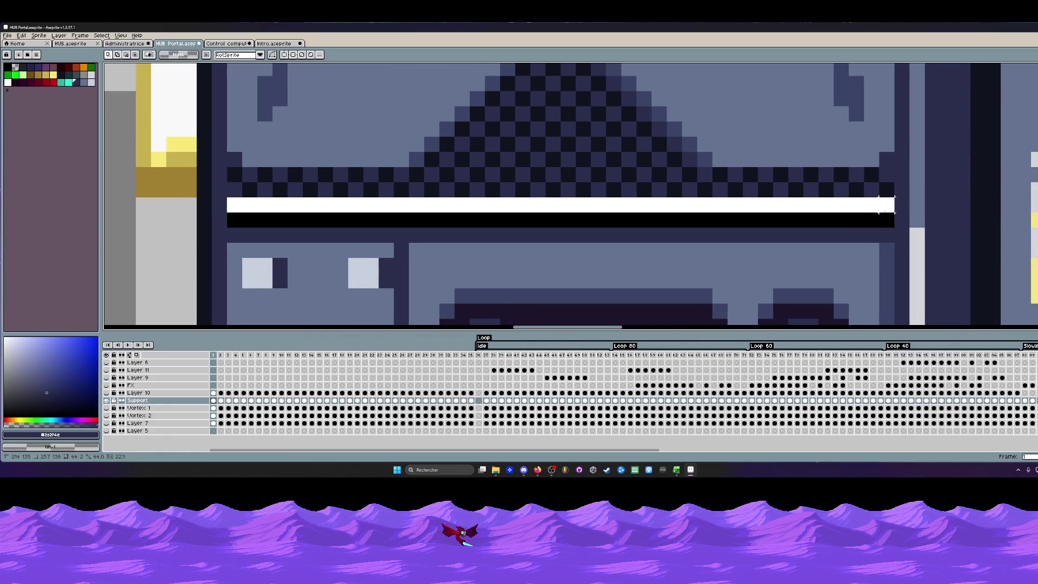
drag(1034, 212, 896, 215)
scroll(730, 211, down, 1)
scroll(487, 210, up, 1)
mouse_move(487, 210)
mouse_down()
mouse_move(490, 221)
mouse_move(480, 222)
mouse_up()
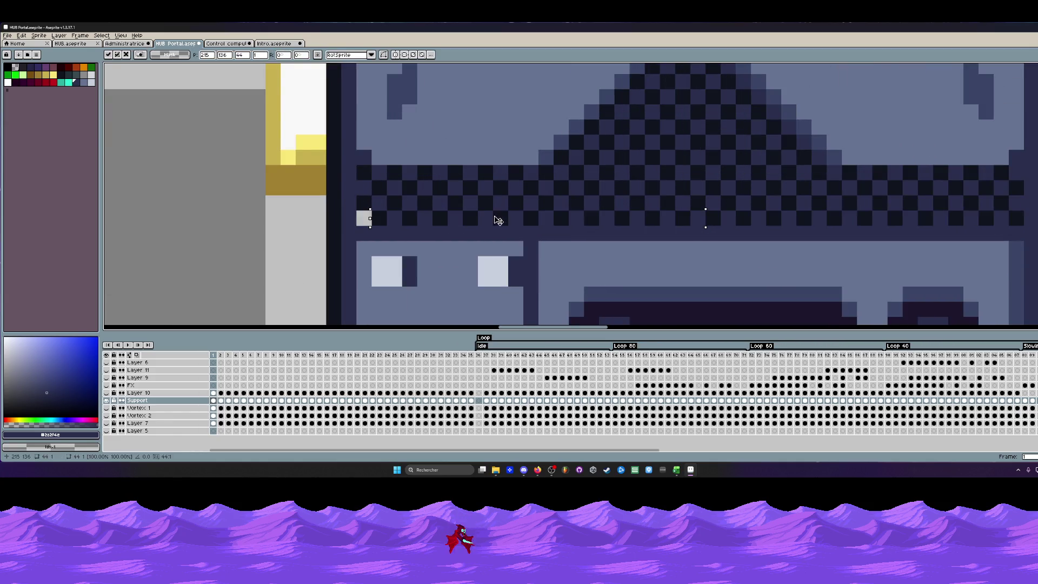
scroll(487, 219, down, 1)
scroll(713, 203, up, 1)
scroll(729, 199, up, 1)
key(Return)
scroll(730, 199, down, 2)
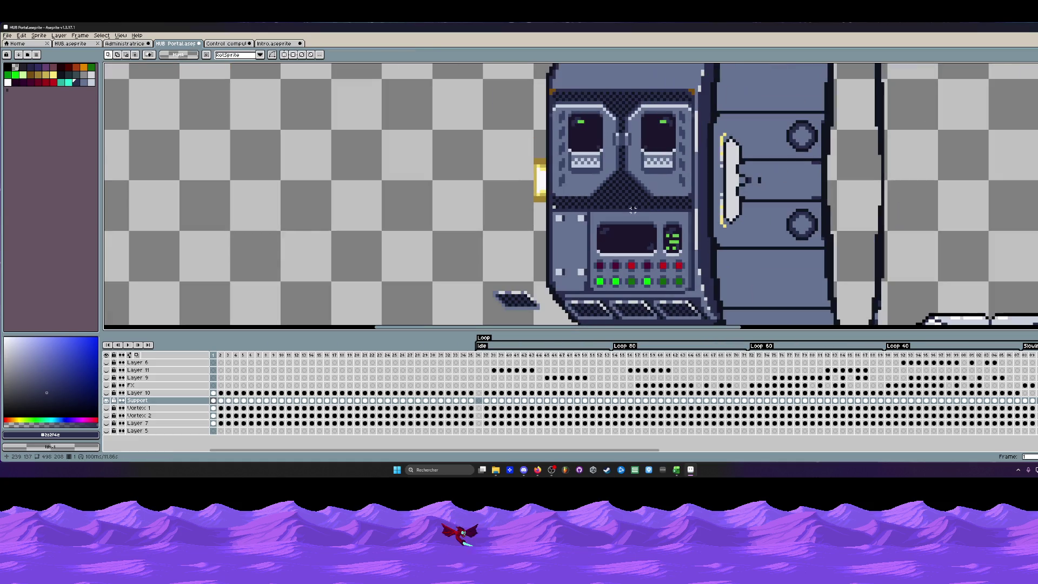
scroll(563, 213, up, 2)
key(i)
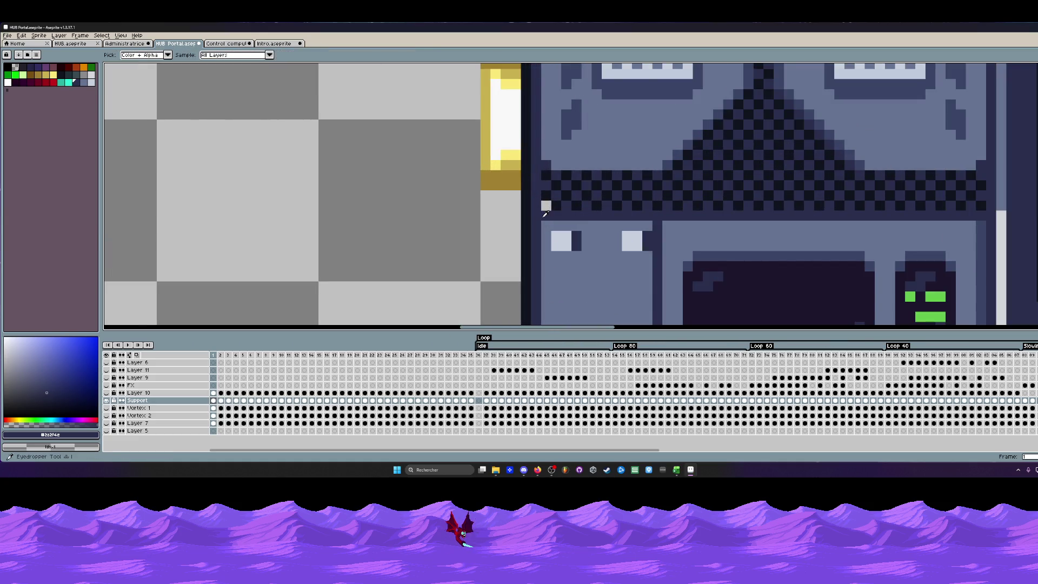
key(m)
scroll(543, 218, down, 1)
scroll(551, 207, down, 1)
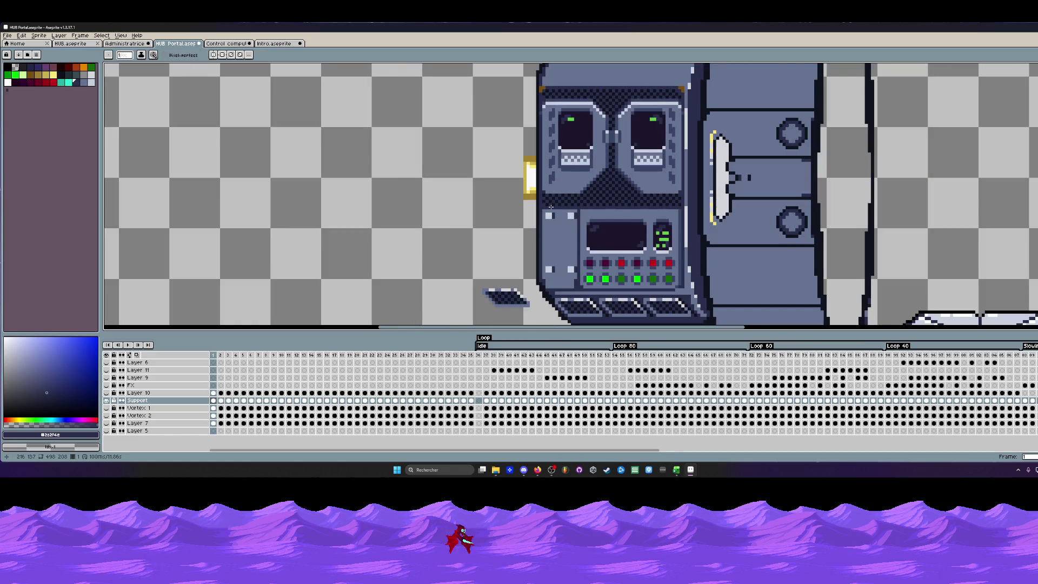
scroll(550, 208, up, 1)
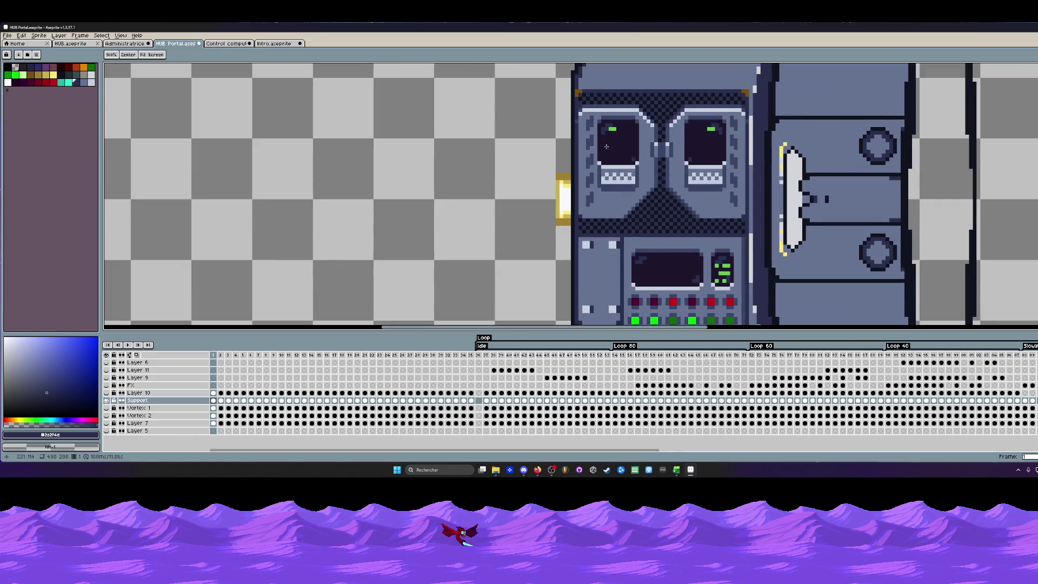
key(i)
click(576, 87)
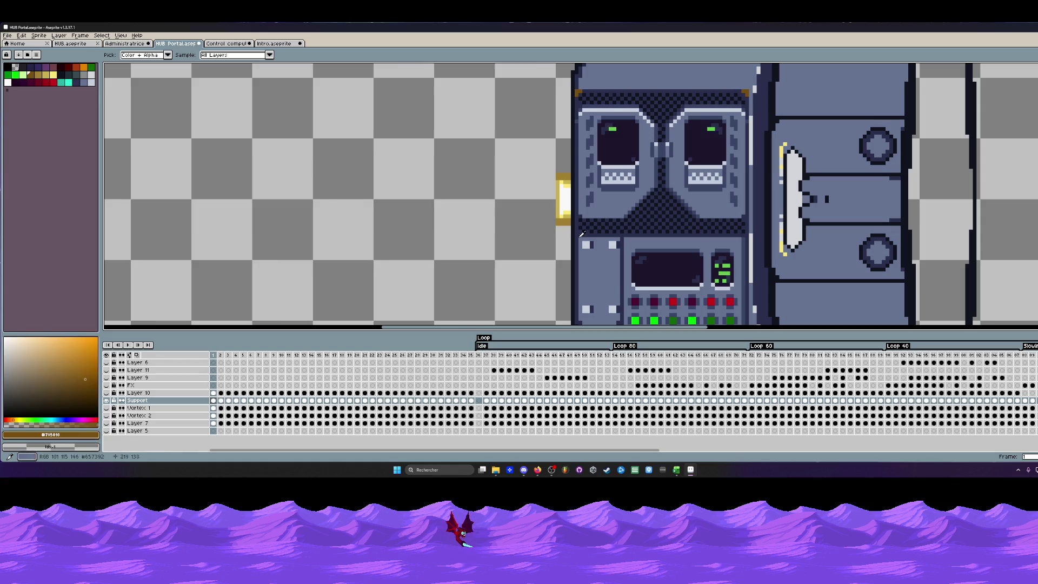
scroll(582, 231, up, 2)
scroll(576, 236, up, 1)
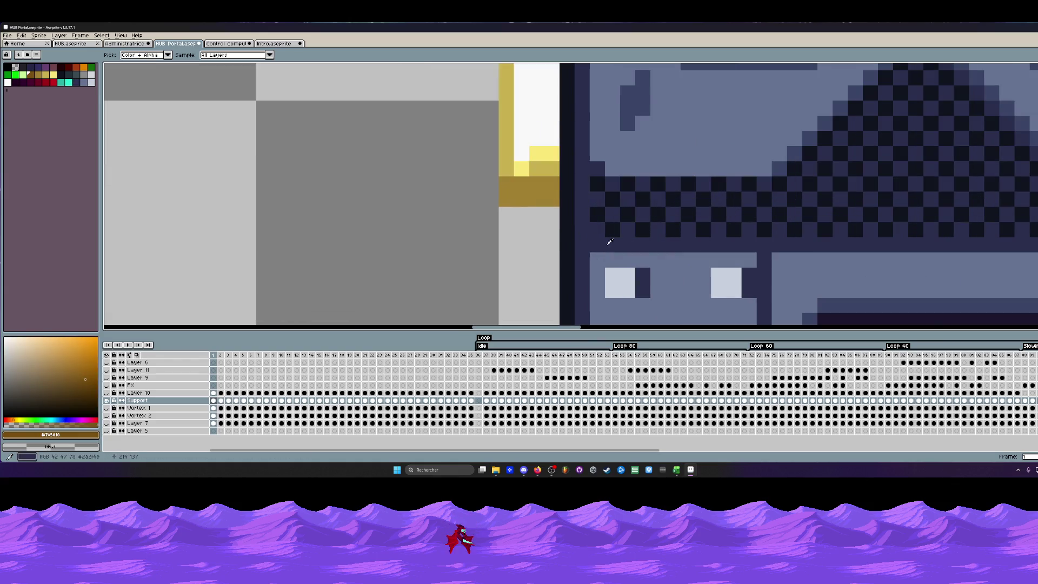
key(v)
scroll(576, 237, up, 1)
scroll(575, 237, down, 2)
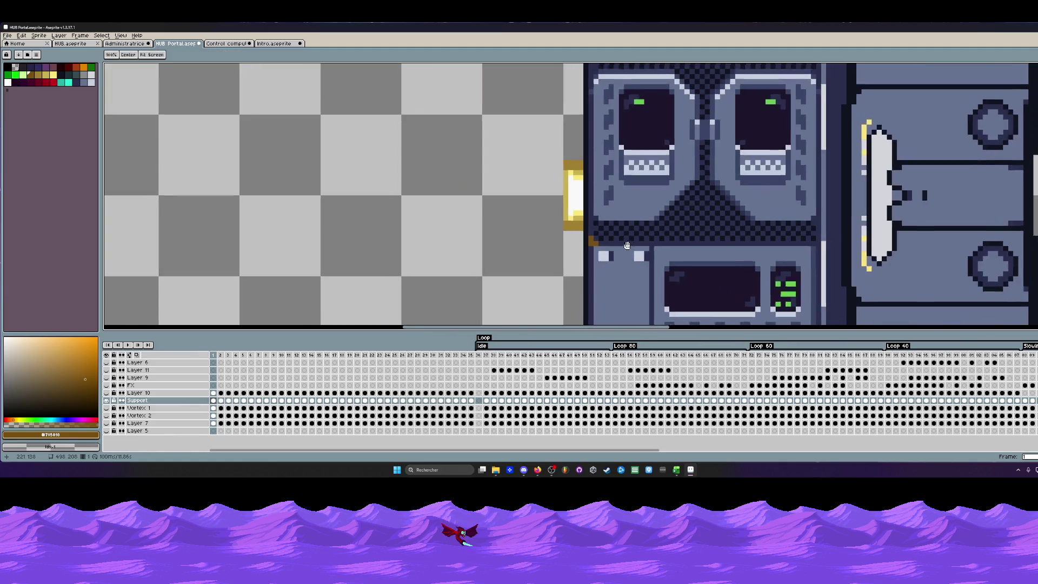
scroll(576, 236, down, 1)
key(h)
scroll(697, 245, up, 1)
scroll(695, 241, up, 1)
key(v)
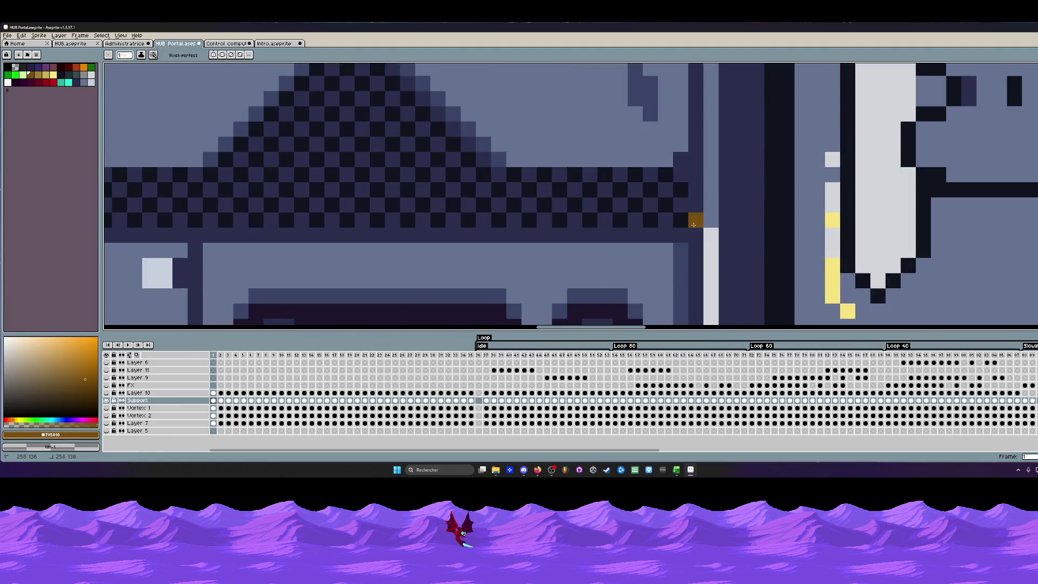
scroll(684, 237, down, 2)
scroll(684, 237, down, 1)
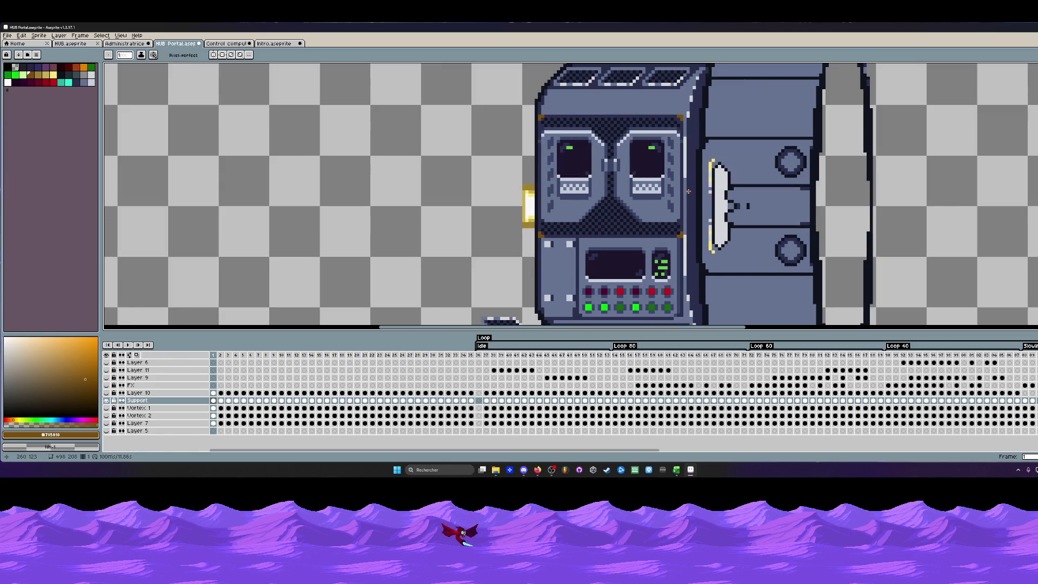
scroll(687, 192, down, 2)
scroll(655, 202, up, 2)
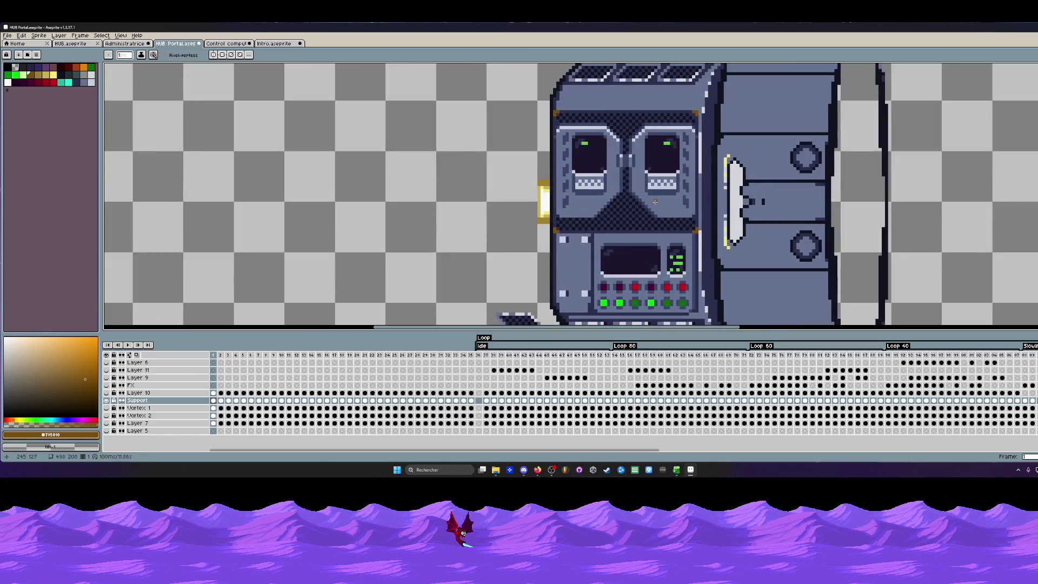
scroll(599, 213, up, 1)
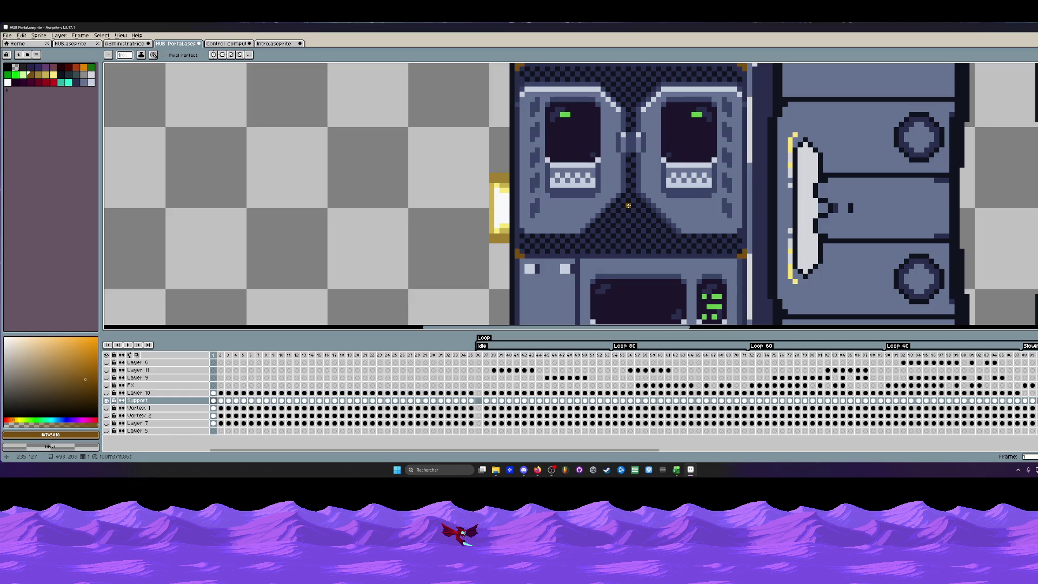
scroll(629, 205, down, 2)
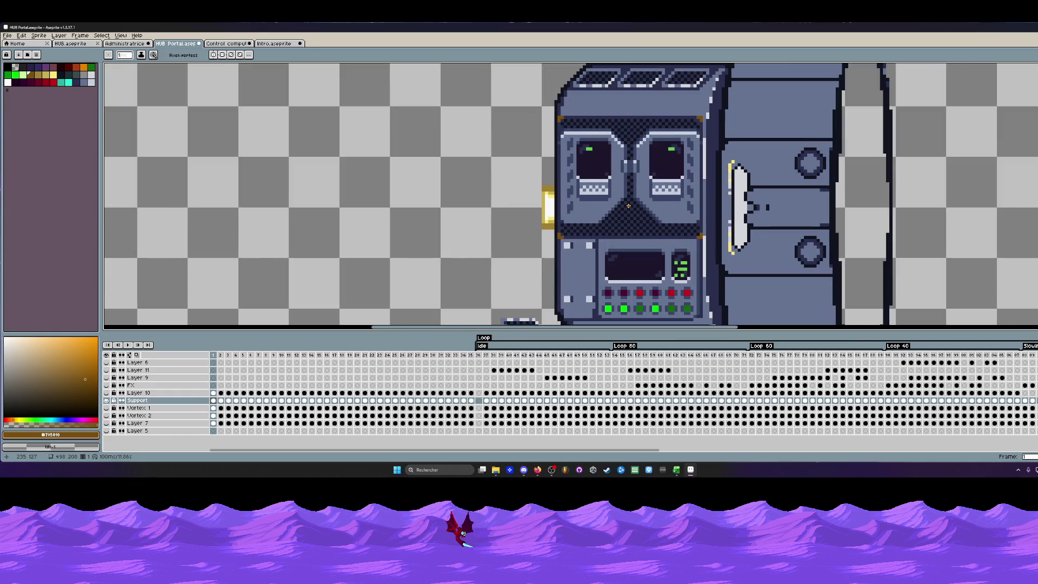
key(i)
scroll(583, 127, up, 2)
click(552, 128)
scroll(553, 128, up, 1)
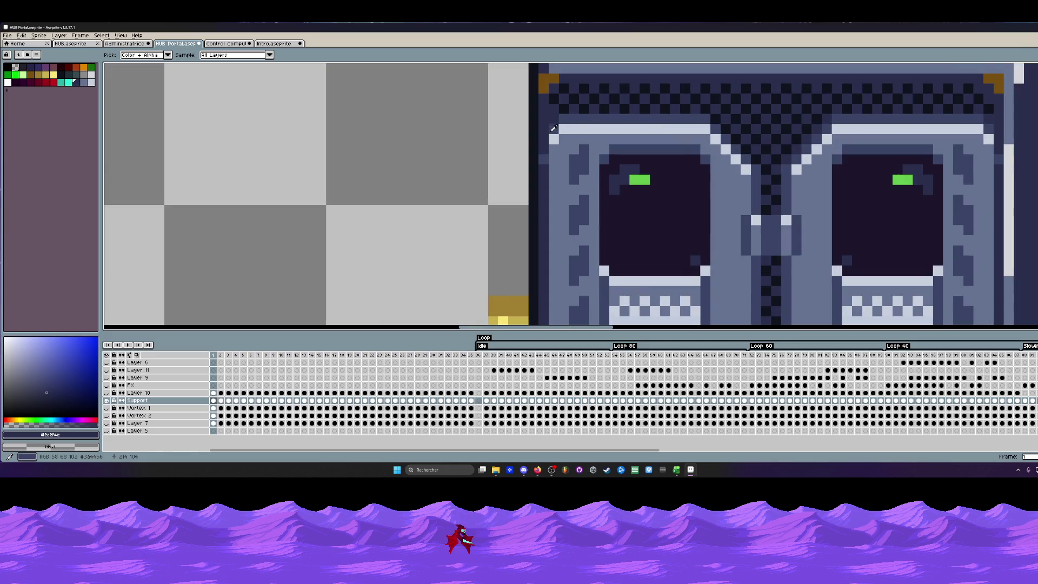
key(m)
scroll(761, 157, down, 1)
drag(761, 156, 681, 156)
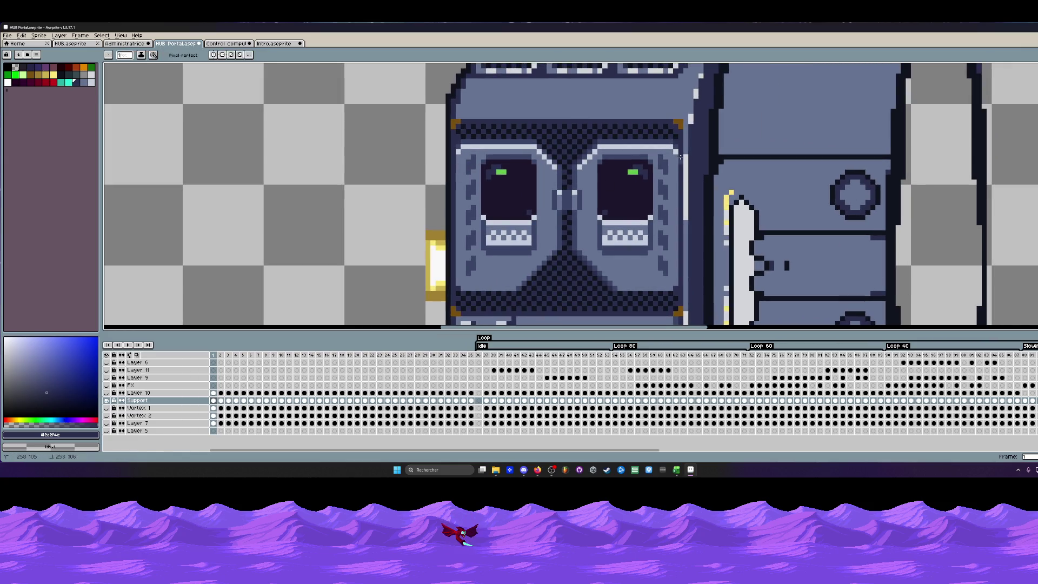
scroll(680, 156, down, 3)
scroll(671, 193, down, 3)
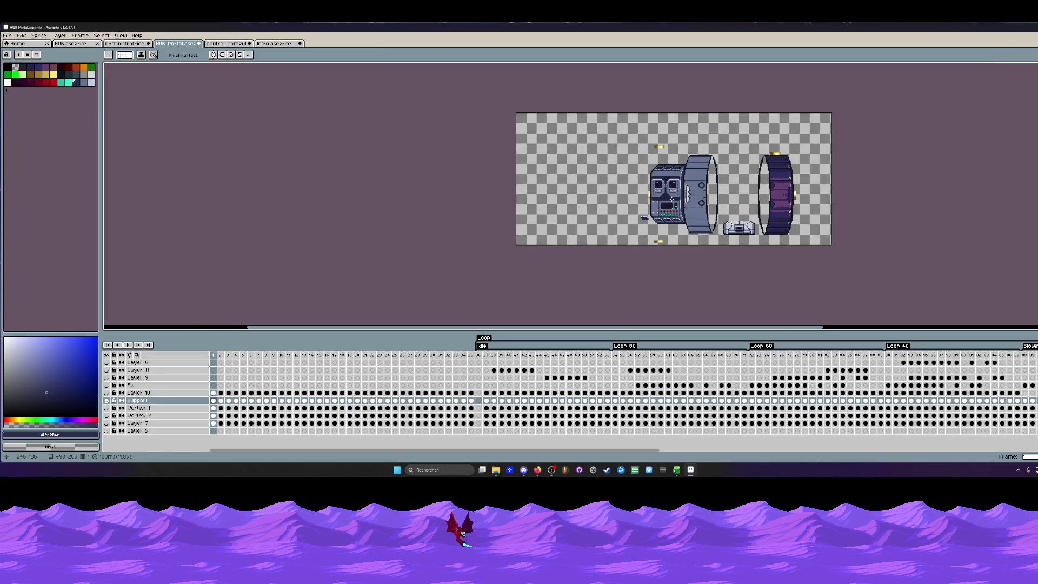
scroll(670, 195, up, 1)
scroll(659, 197, up, 1)
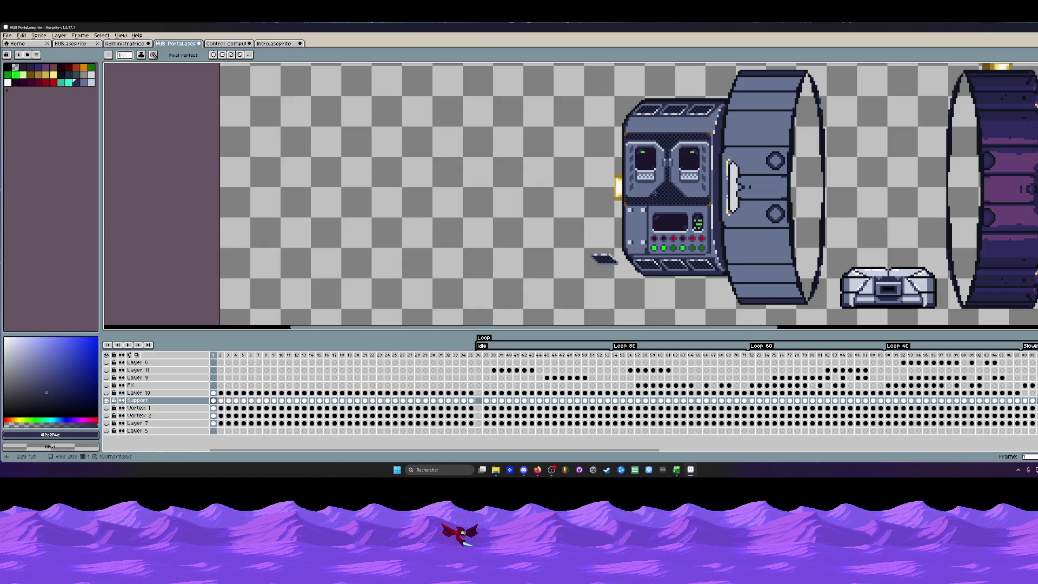
scroll(649, 191, down, 1)
scroll(653, 197, down, 1)
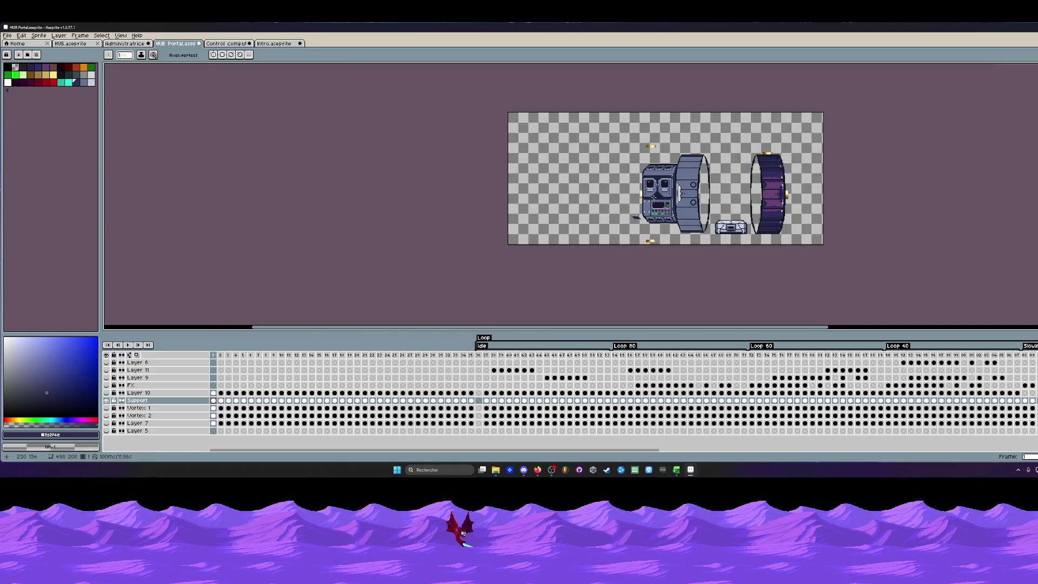
Check the Idle animation frames, then delete the stray dark fragment left of the console.
click(480, 356)
scroll(670, 169, up, 2)
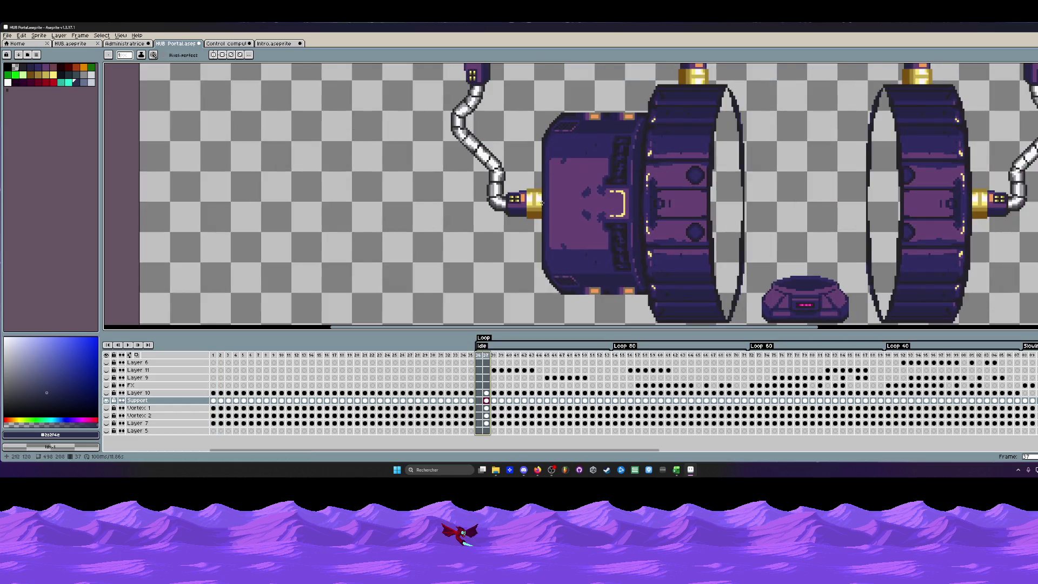
scroll(669, 170, down, 1)
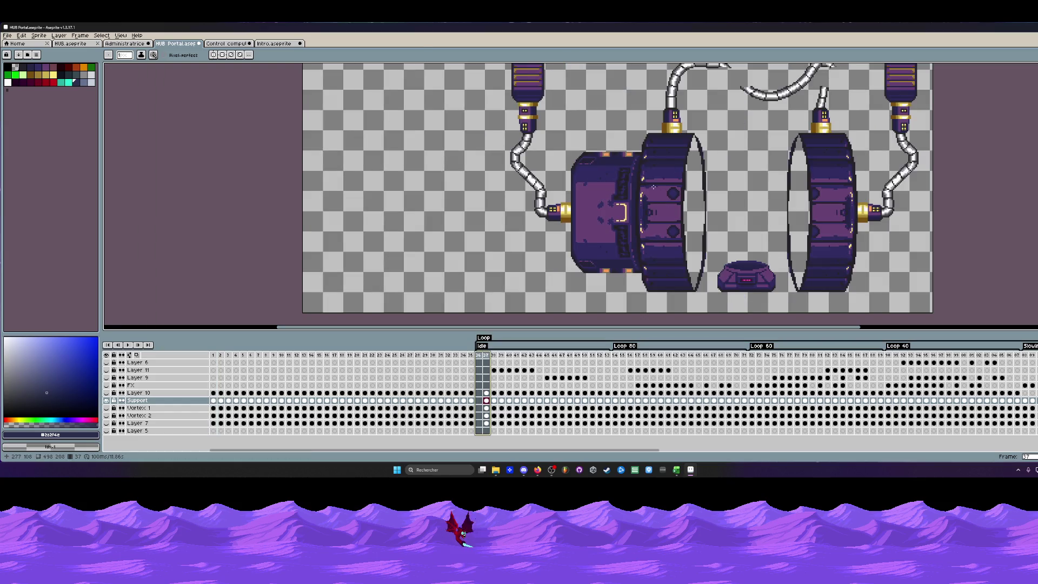
scroll(654, 185, down, 1)
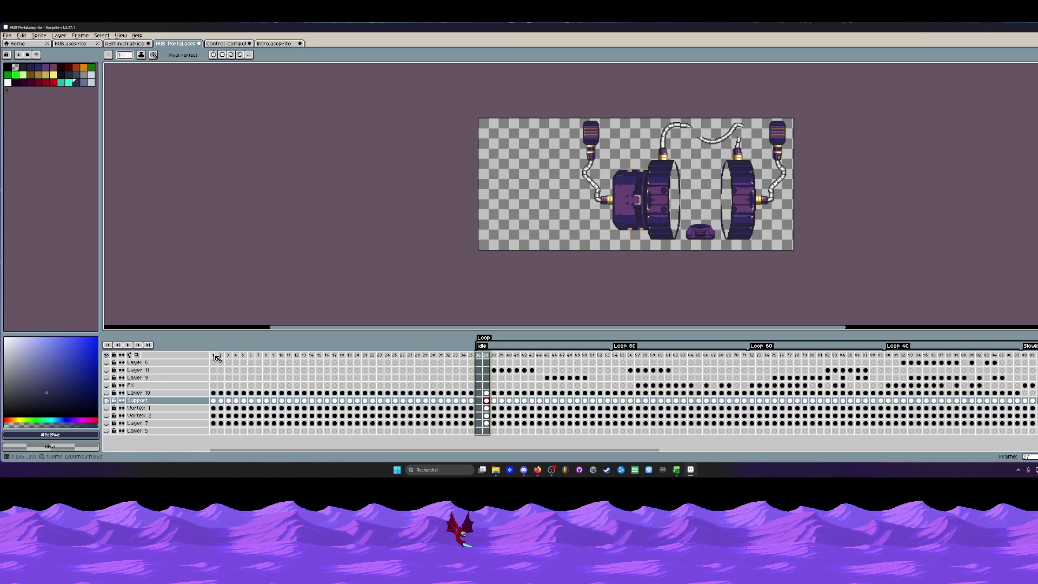
click(216, 356)
scroll(638, 174, up, 1)
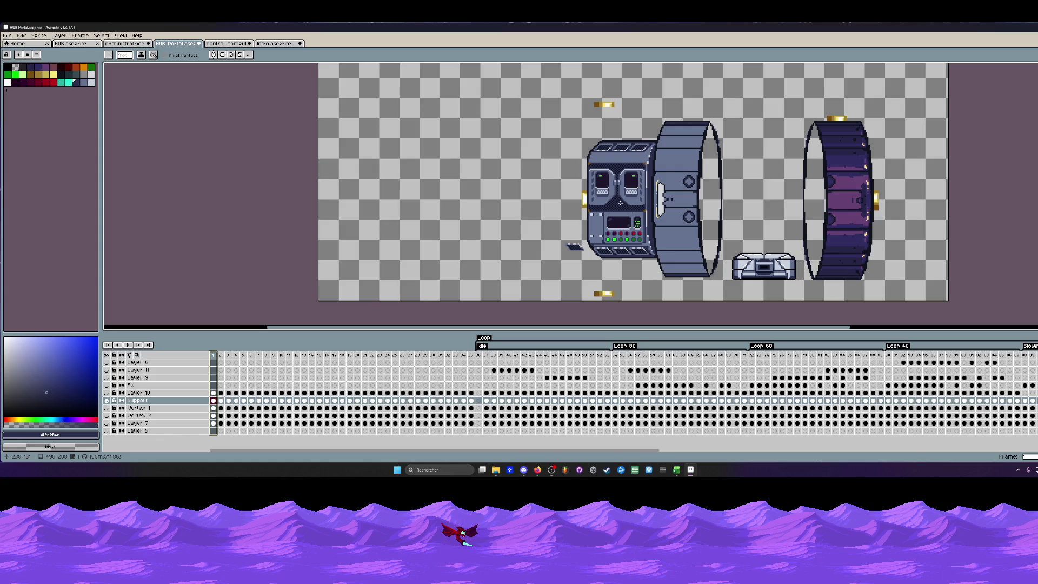
scroll(598, 246, up, 1)
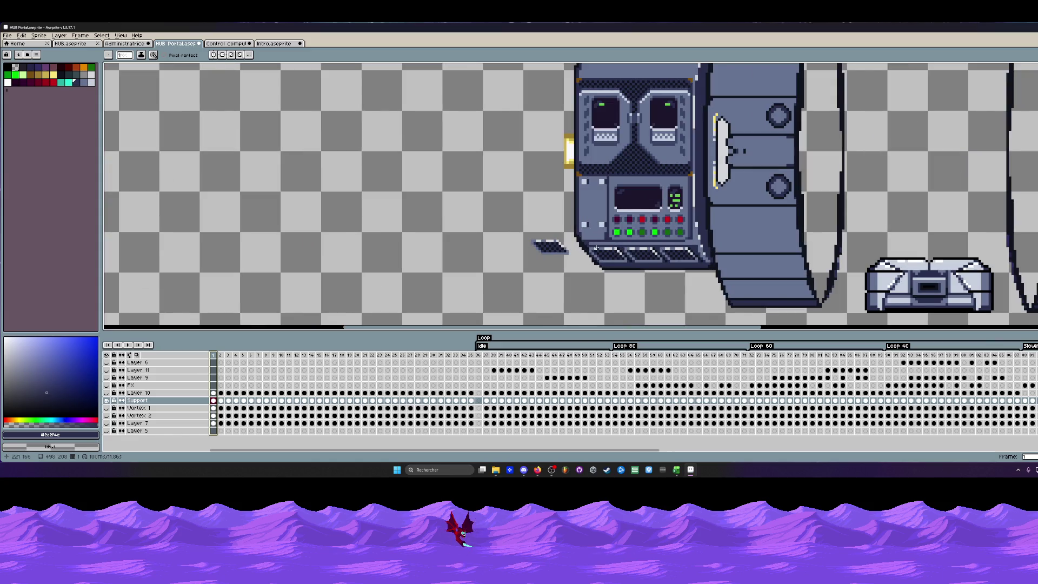
key(m)
drag(520, 219, 569, 267)
key(Delete)
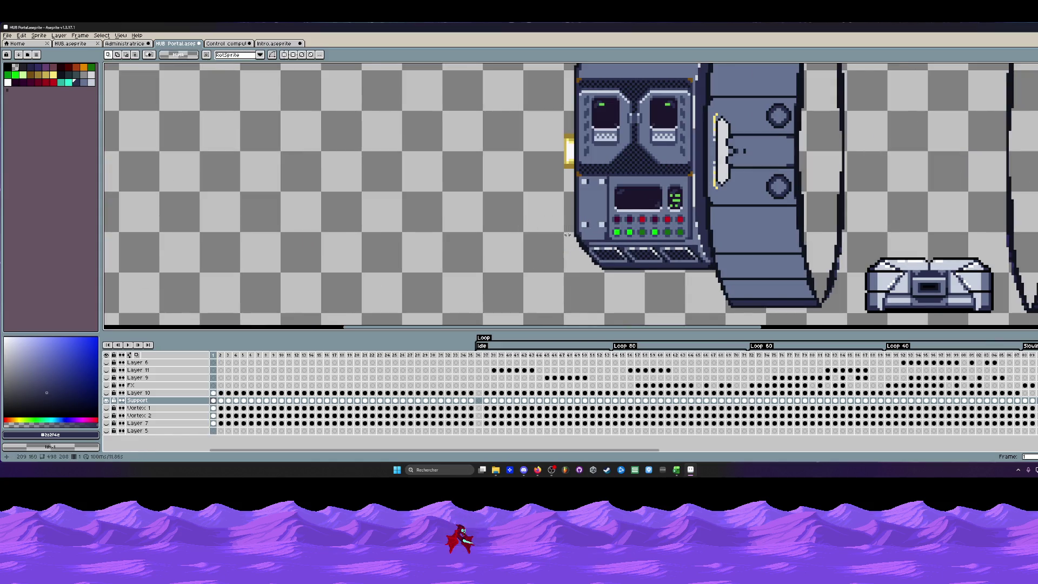
scroll(566, 168, down, 1)
scroll(571, 196, up, 1)
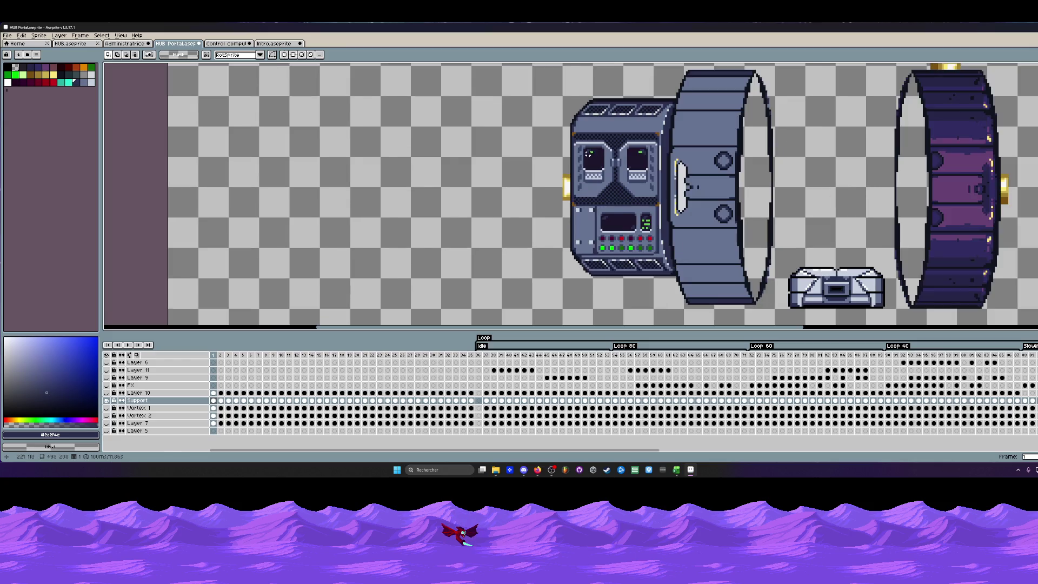
scroll(588, 154, down, 1)
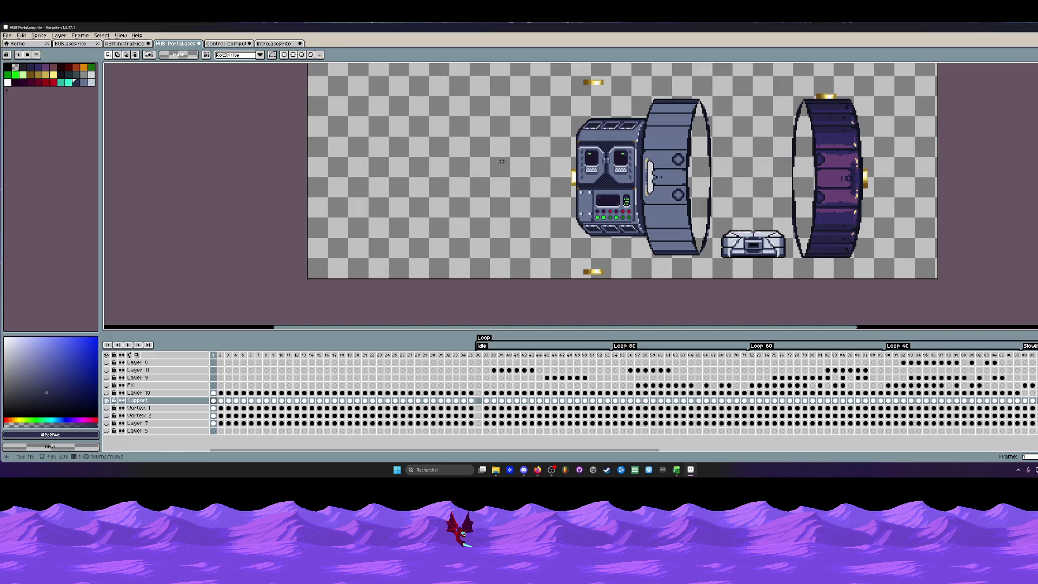
Step through the HUB, Administratrice and HUB Portal tabs to the Control computers sprite.
click(73, 43)
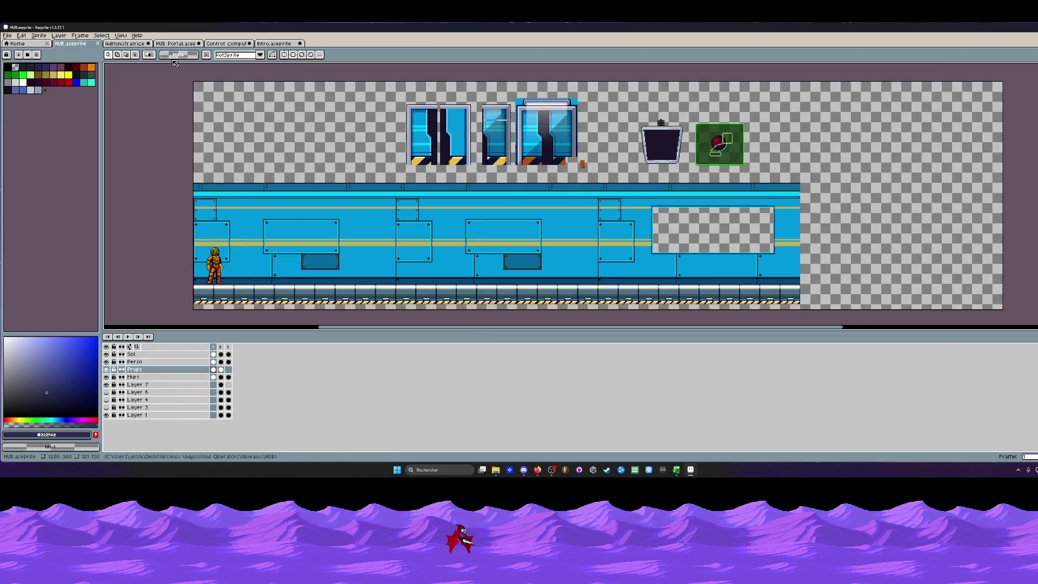
click(122, 44)
click(176, 43)
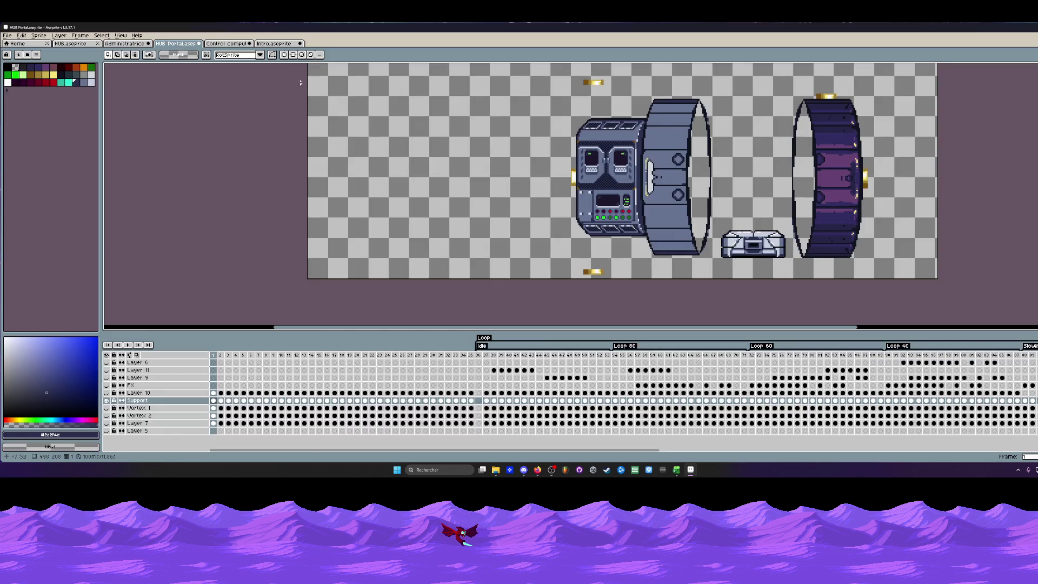
click(228, 44)
scroll(243, 63, down, 1)
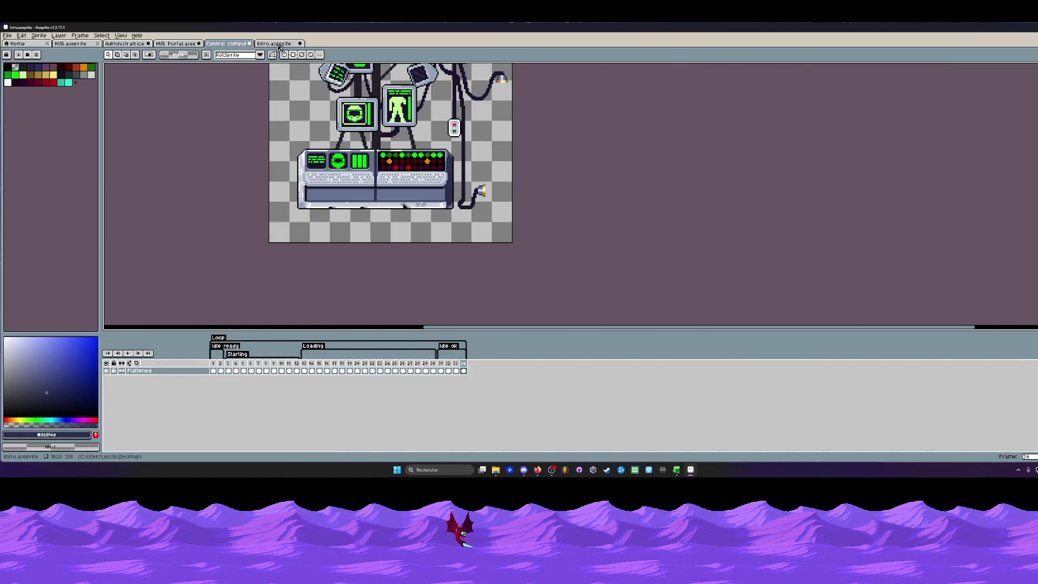
click(274, 43)
scroll(322, 78, down, 2)
scroll(570, 182, down, 1)
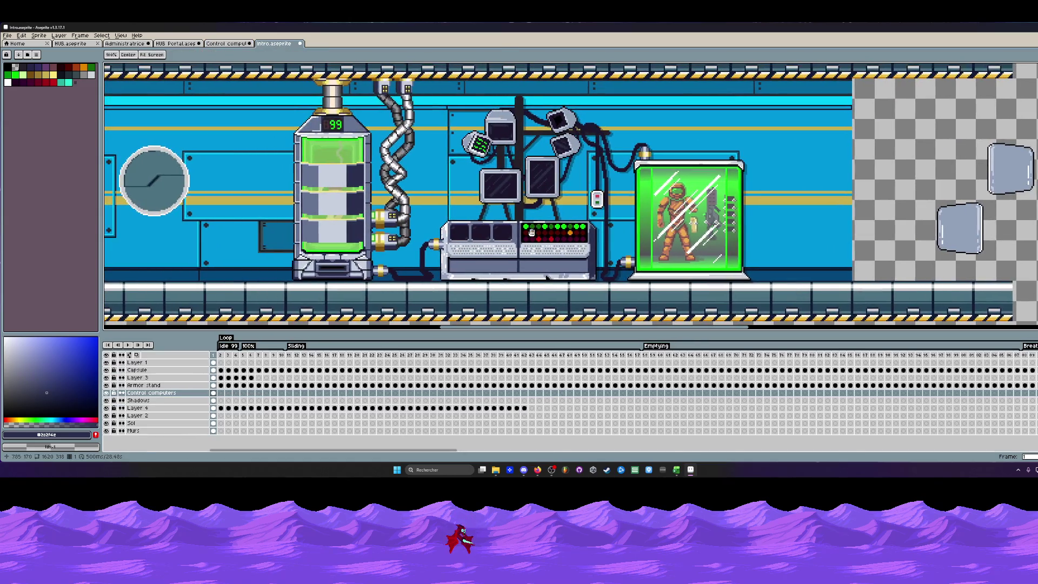
scroll(569, 182, right, 1)
scroll(569, 181, right, 1)
drag(463, 108, 907, 282)
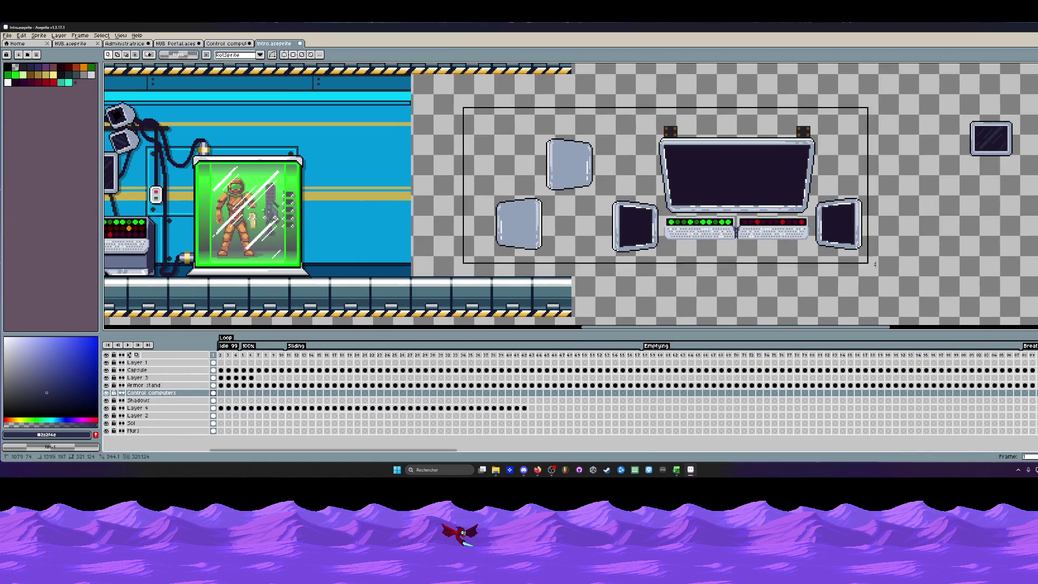
scroll(836, 241, down, 1)
scroll(799, 230, up, 1)
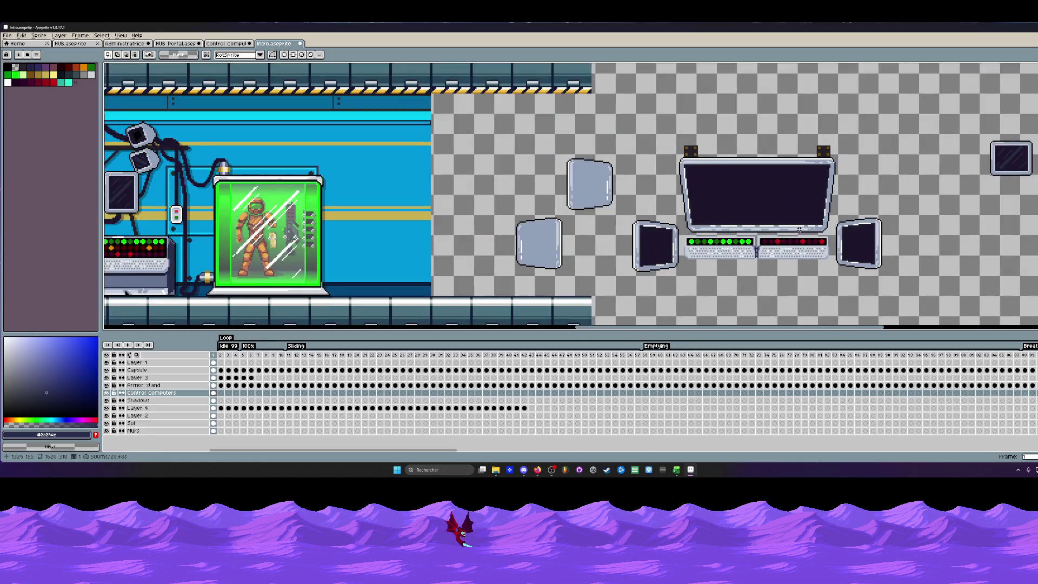
scroll(274, 219, left, 2)
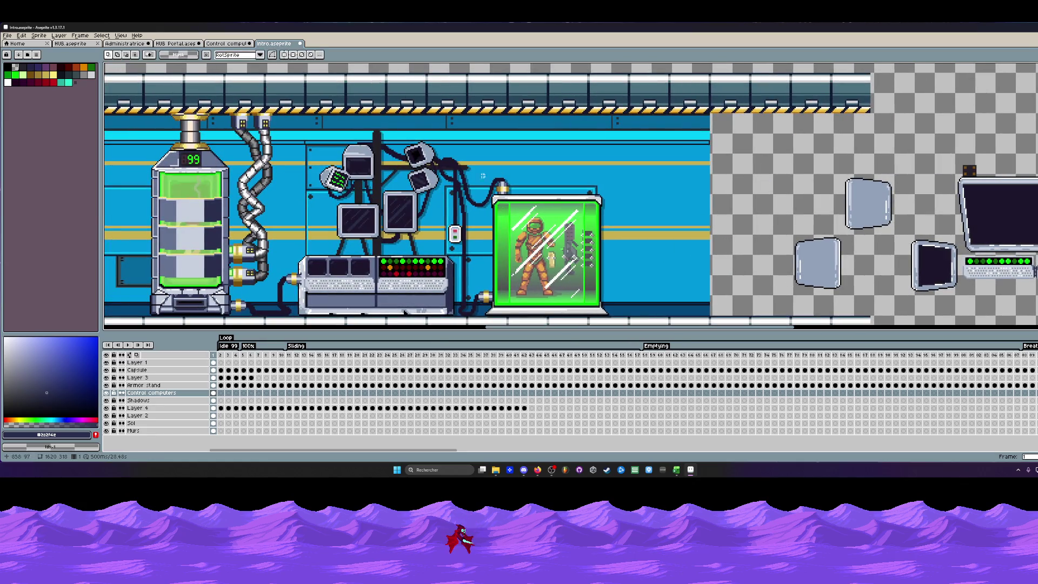
scroll(243, 299, up, 1)
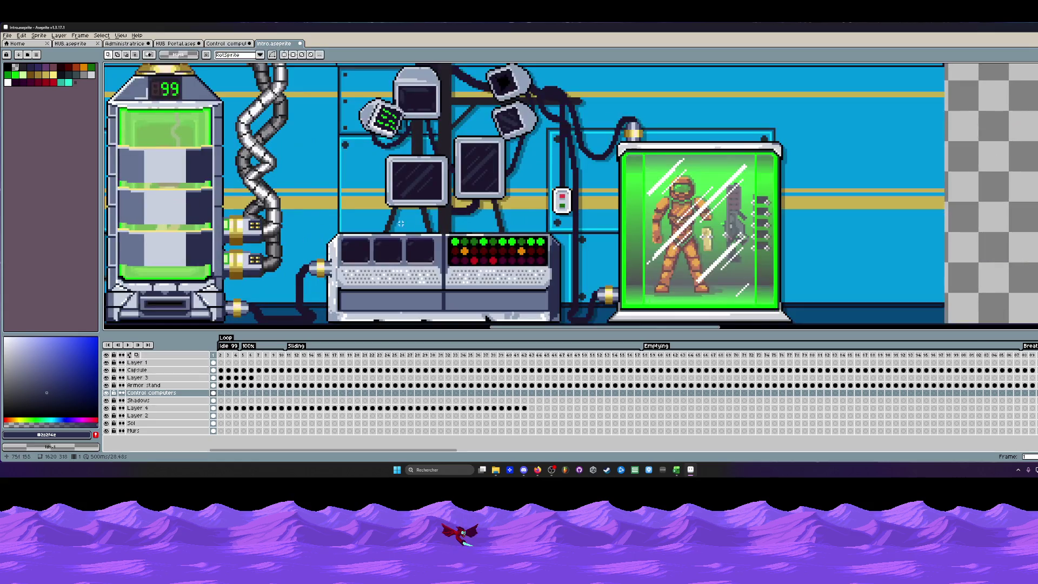
scroll(403, 186, down, 1)
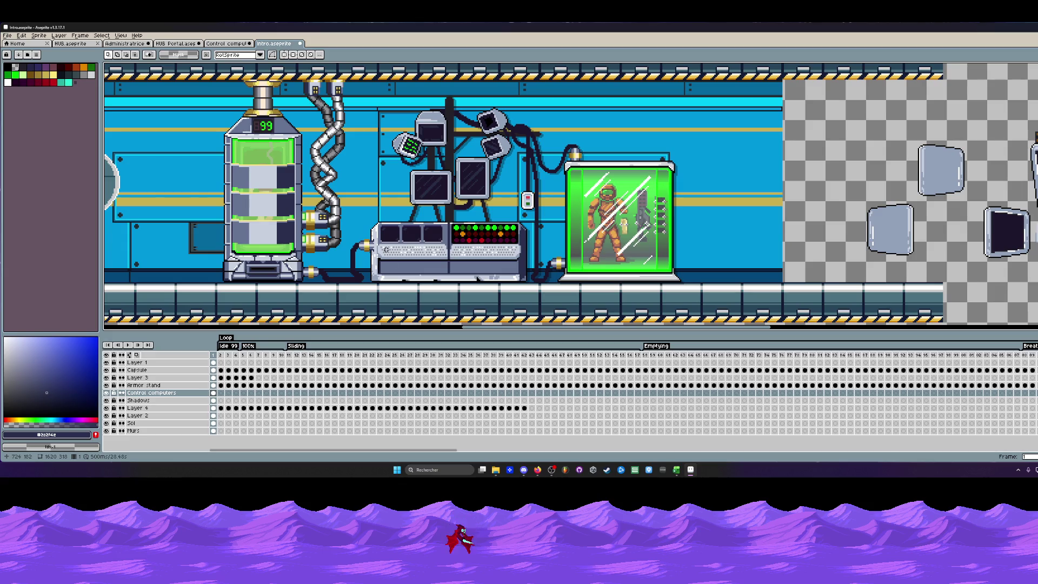
drag(176, 97, 336, 294)
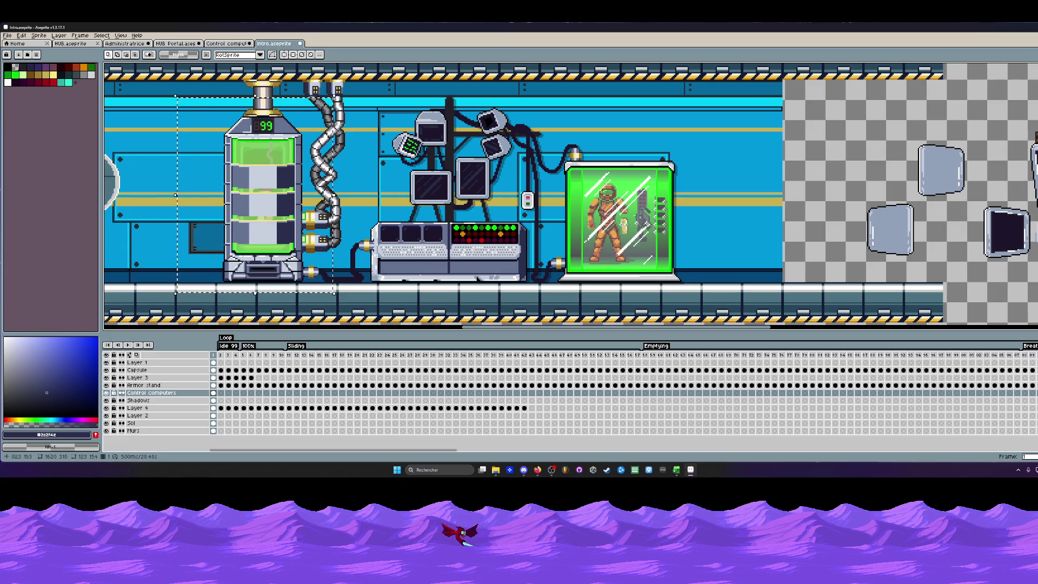
drag(553, 135, 722, 308)
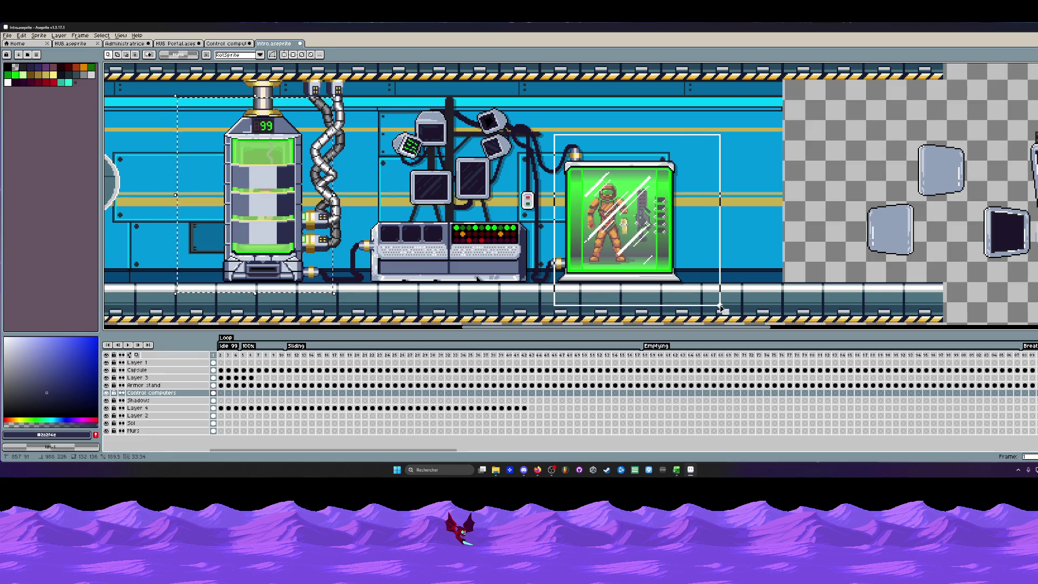
click(818, 143)
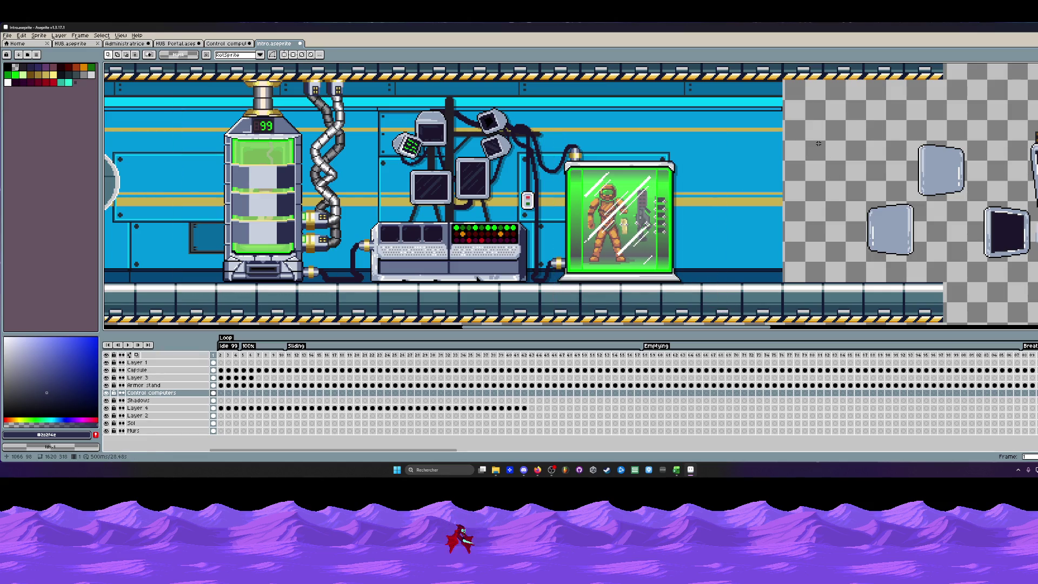
scroll(822, 152, down, 2)
scroll(985, 154, up, 2)
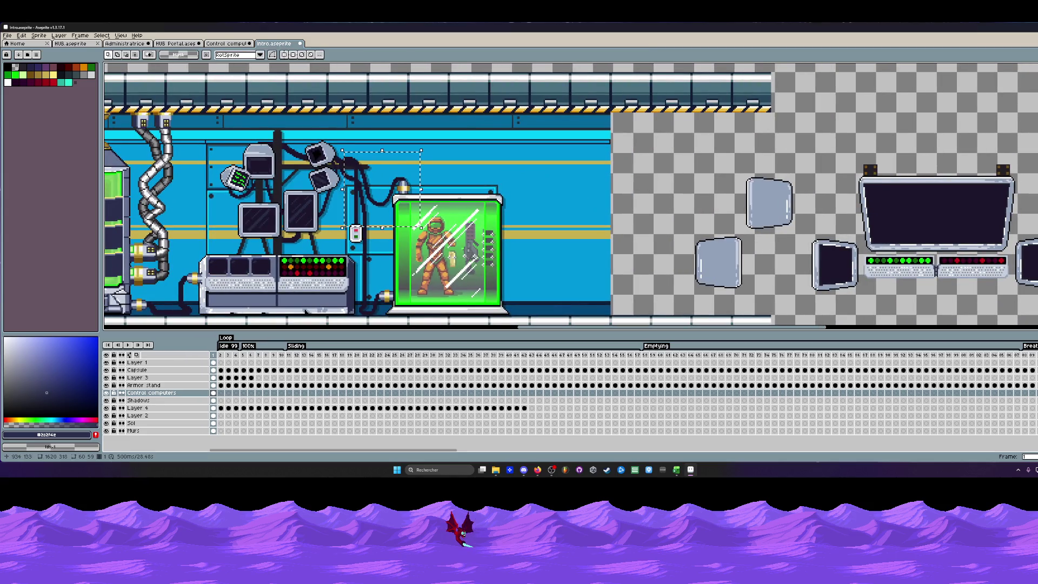
scroll(341, 150, down, 1)
scroll(476, 186, up, 1)
mouse_move(699, 95)
mouse_down()
mouse_move(948, 283)
mouse_move(947, 304)
mouse_up()
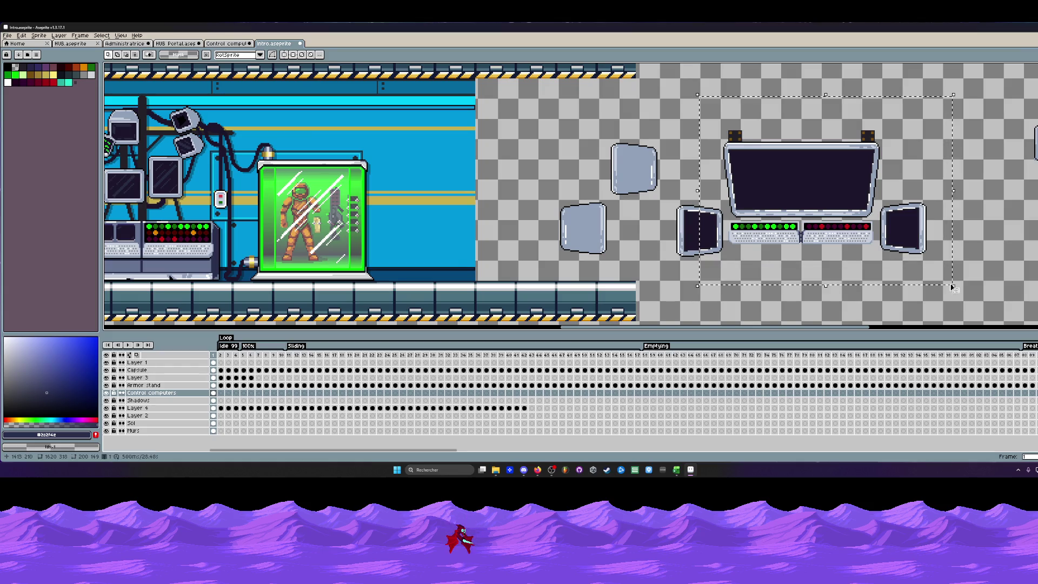
drag(860, 193, 754, 181)
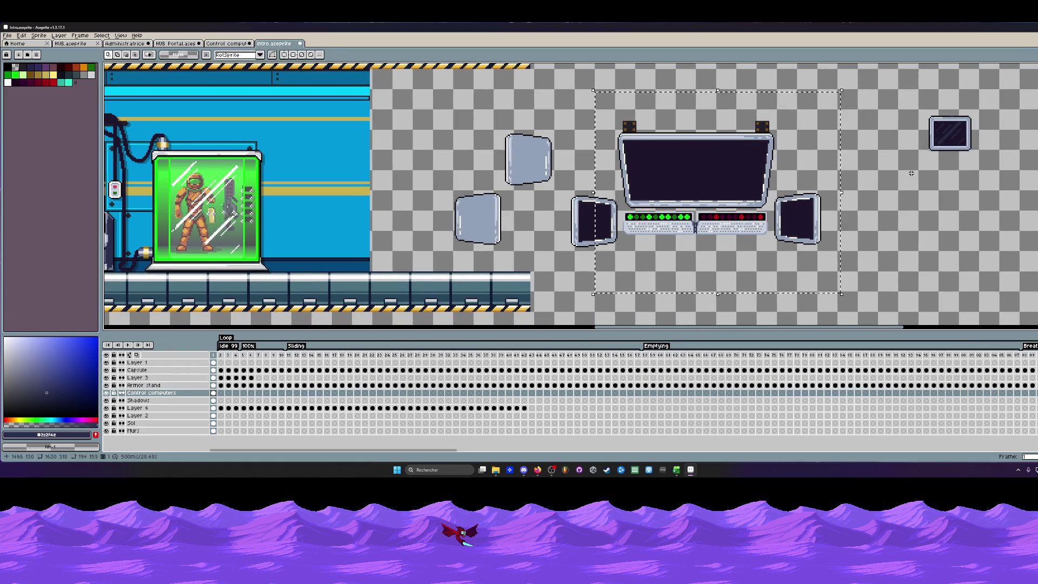
scroll(861, 149, down, 3)
scroll(861, 149, up, 1)
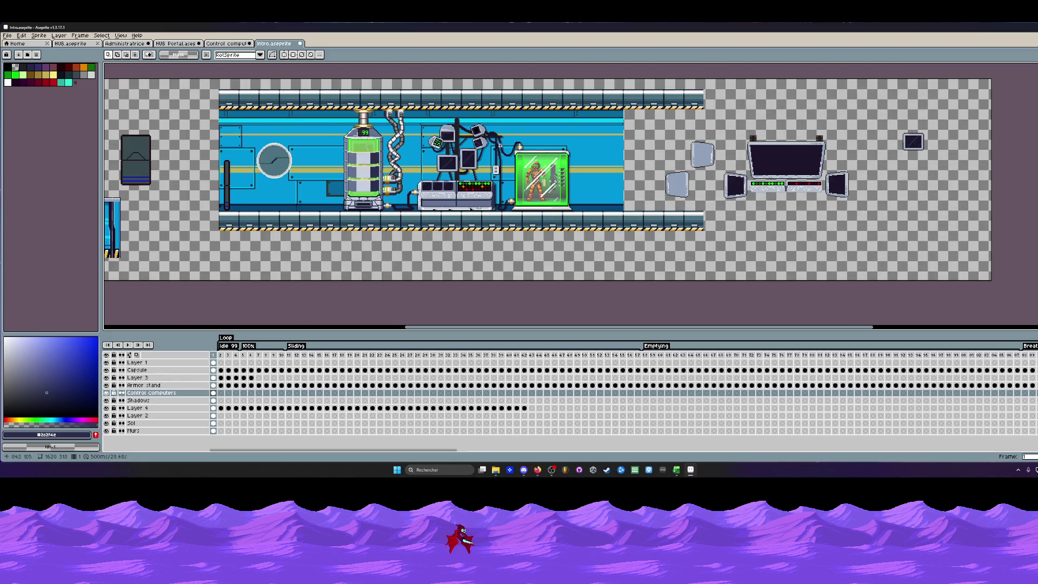
scroll(500, 145, up, 2)
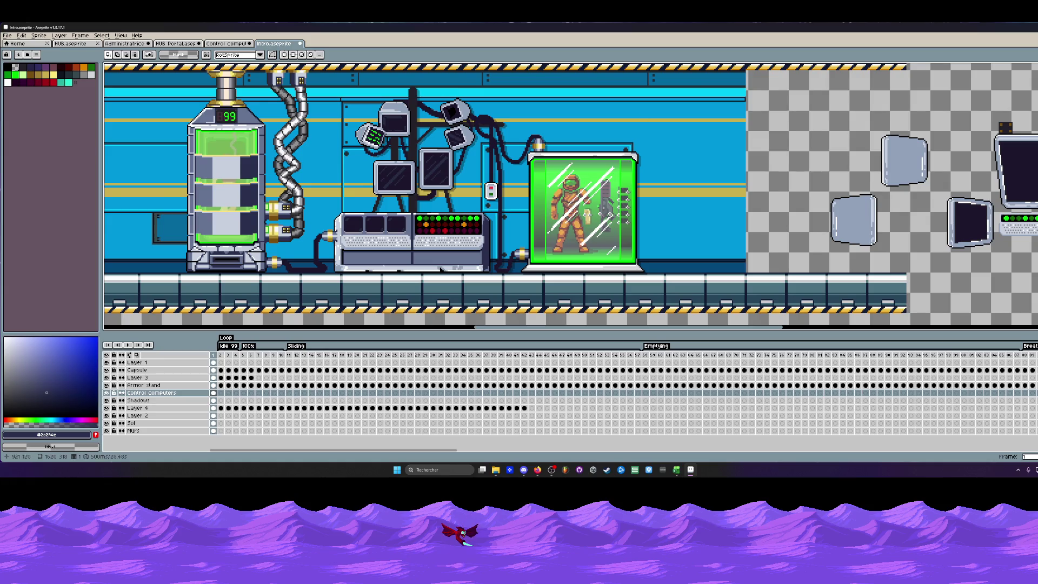
scroll(511, 189, down, 3)
scroll(401, 196, up, 2)
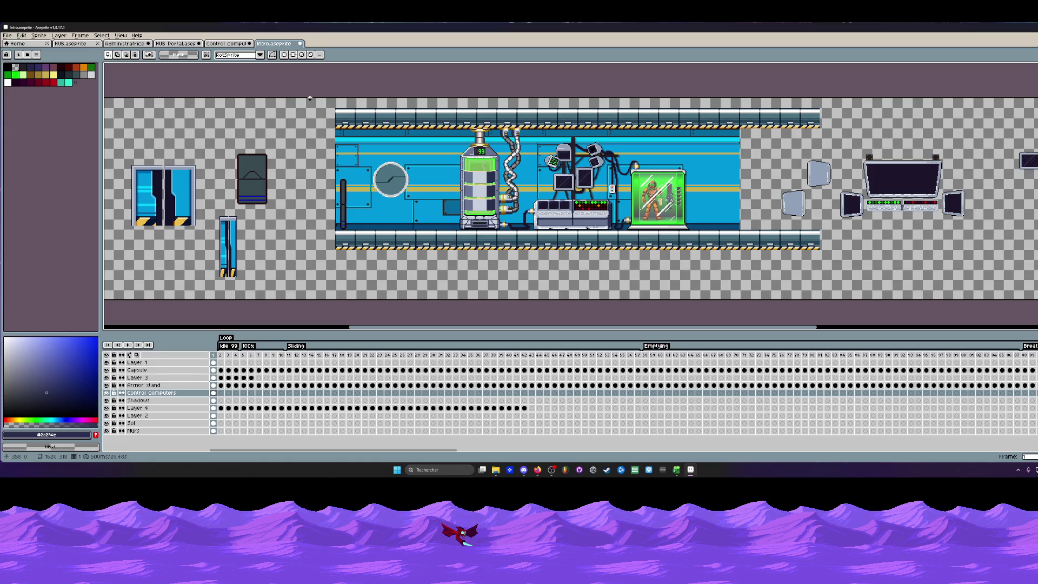
scroll(519, 192, up, 2)
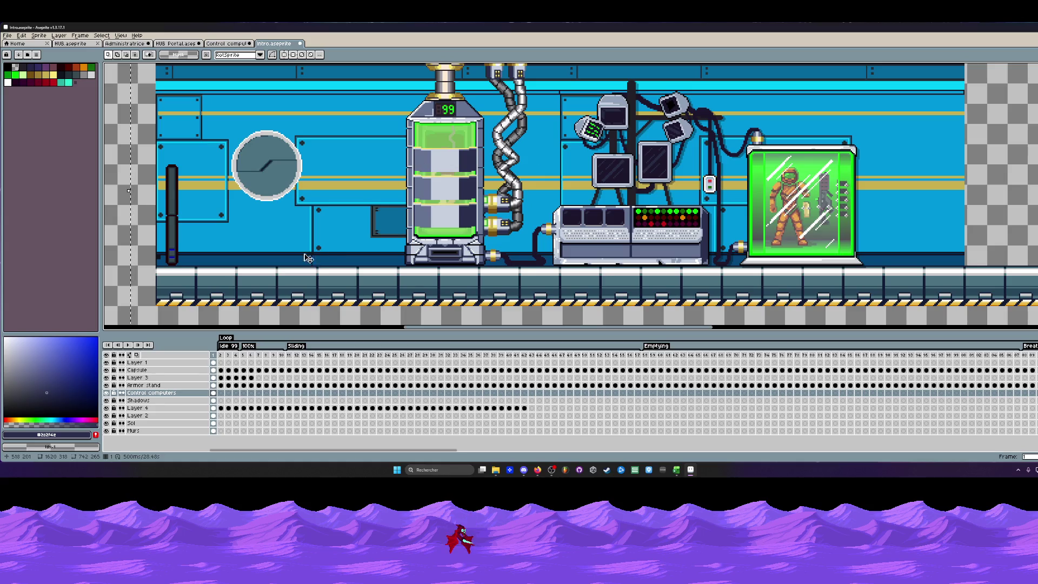
scroll(307, 258, up, 2)
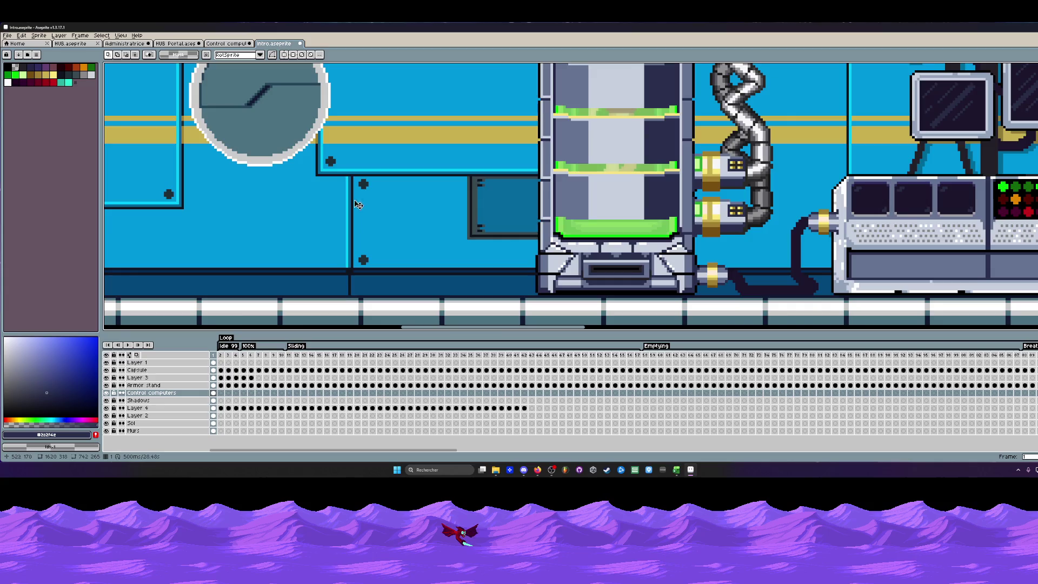
scroll(359, 201, down, 2)
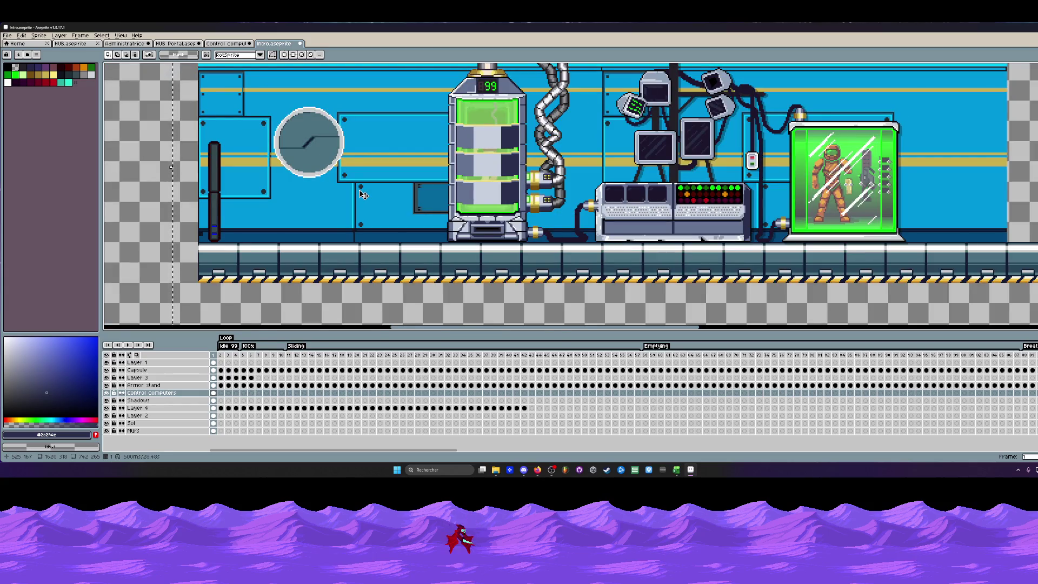
scroll(362, 194, down, 1)
scroll(357, 196, down, 1)
scroll(345, 200, up, 1)
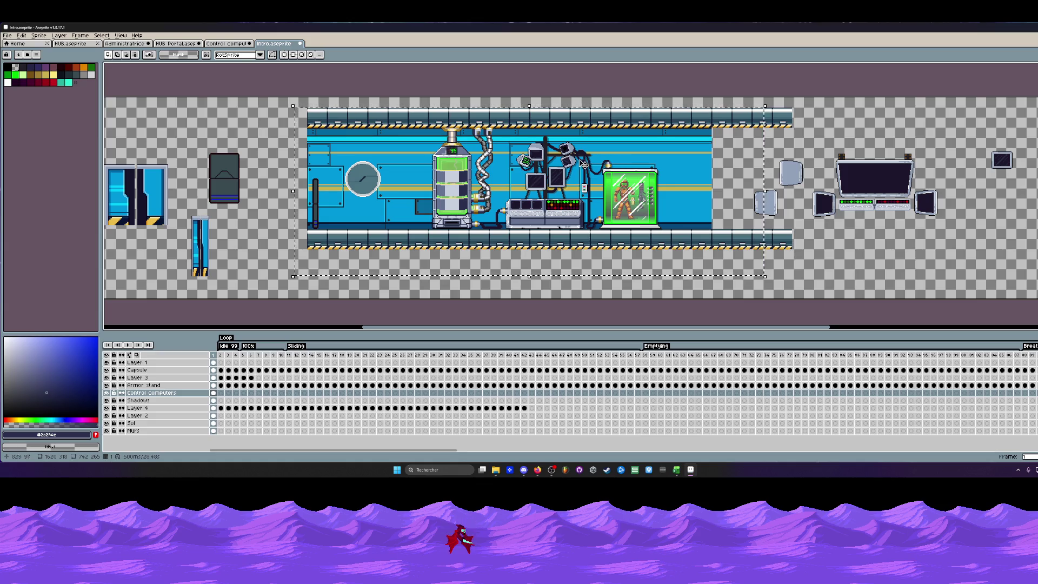
scroll(495, 174, up, 1)
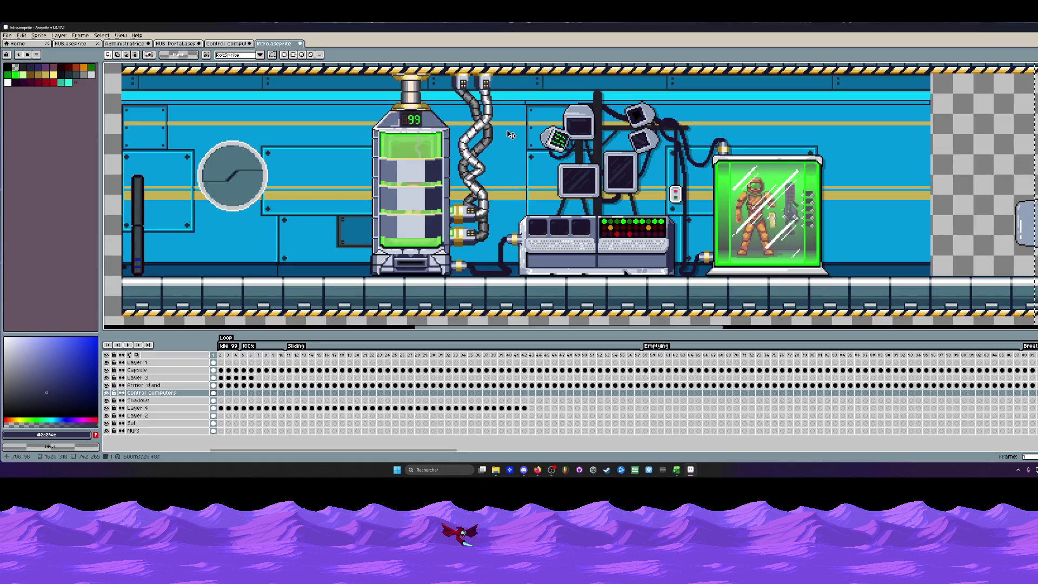
scroll(570, 196, down, 1)
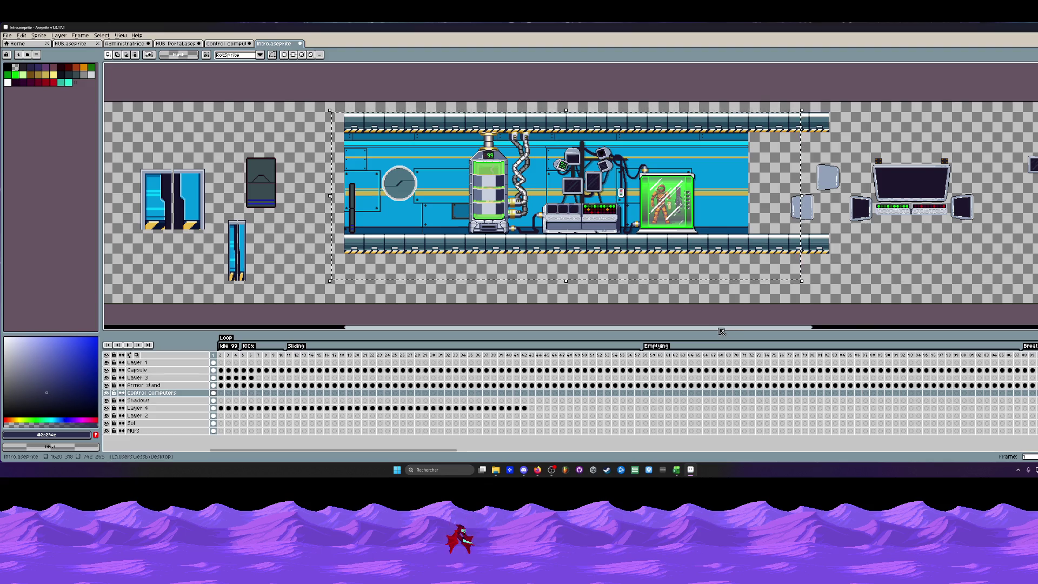
drag(720, 331, 778, 330)
scroll(696, 205, up, 2)
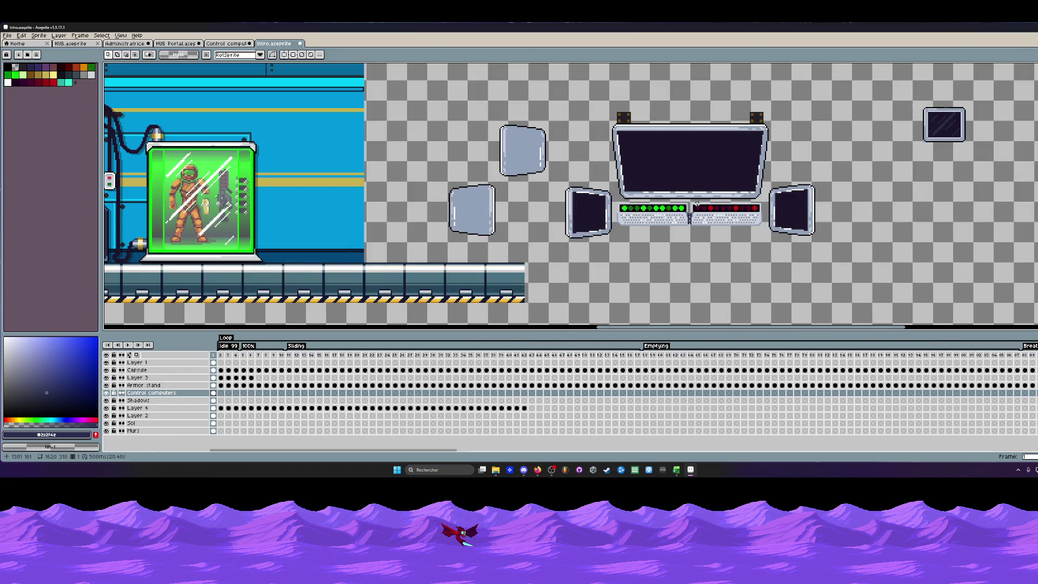
scroll(695, 204, down, 3)
Return to the HUB Portal sprite and shift the view onto the portal machines.
click(227, 43)
click(177, 43)
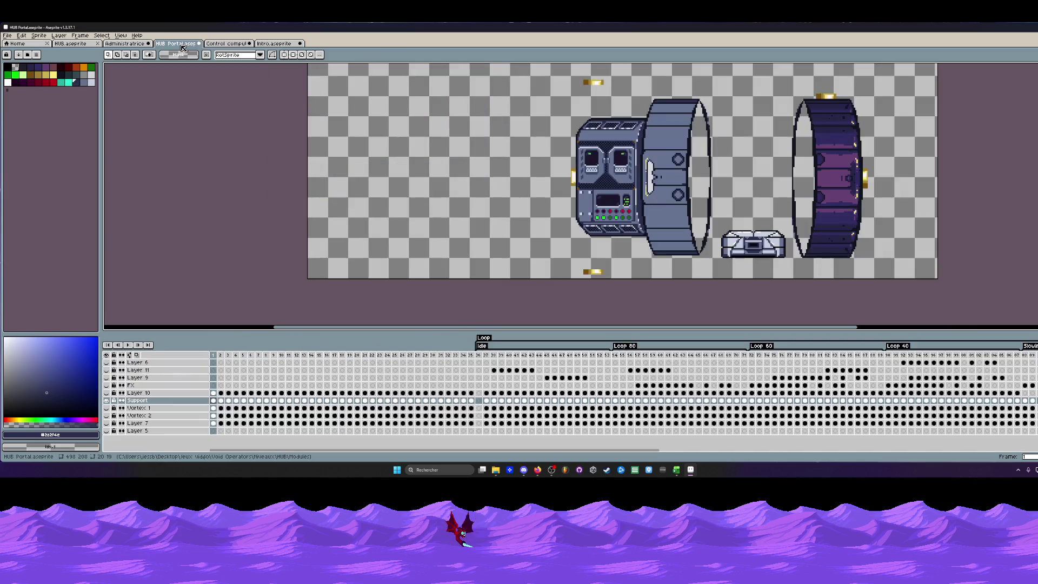
scroll(508, 185, down, 1)
scroll(507, 185, up, 1)
drag(551, 169, 507, 185)
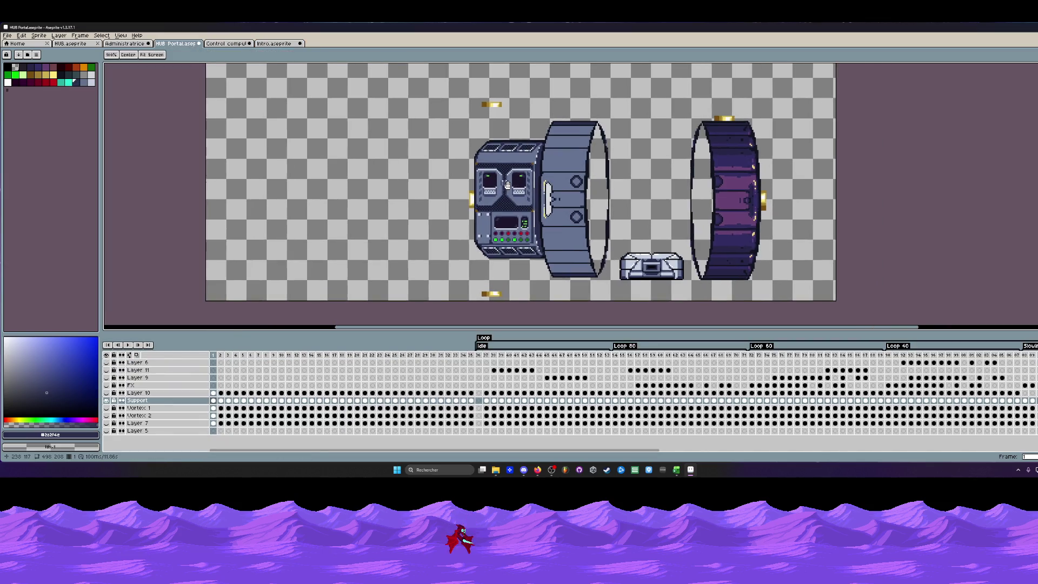
scroll(531, 159, up, 1)
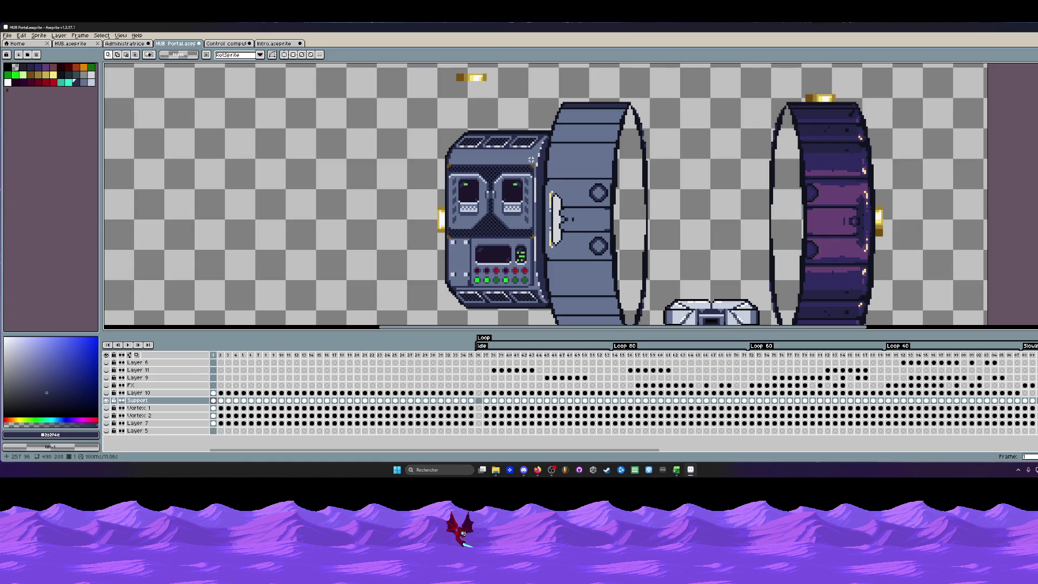
scroll(531, 159, down, 1)
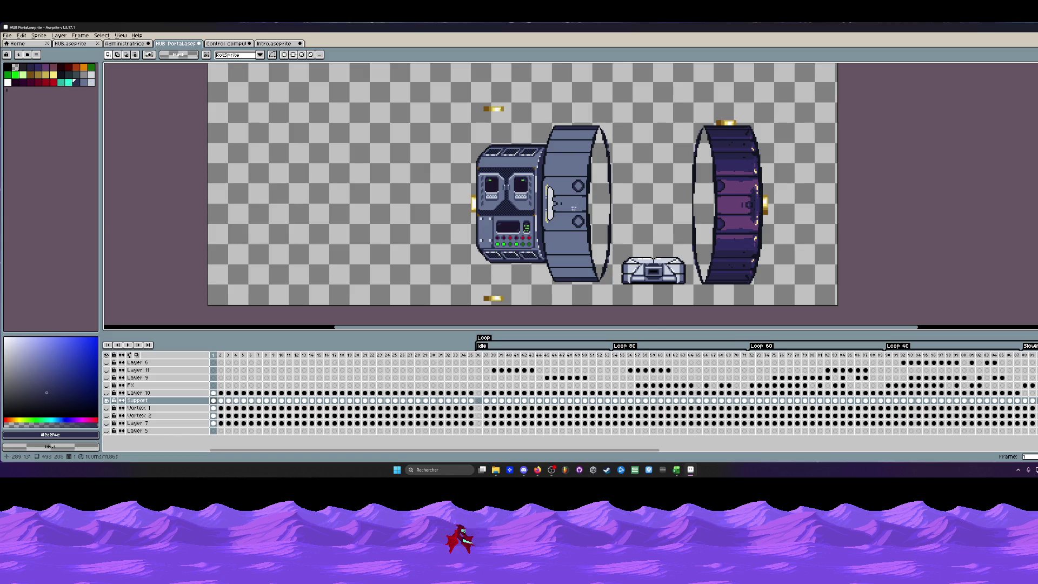
scroll(574, 207, up, 1)
scroll(571, 203, up, 1)
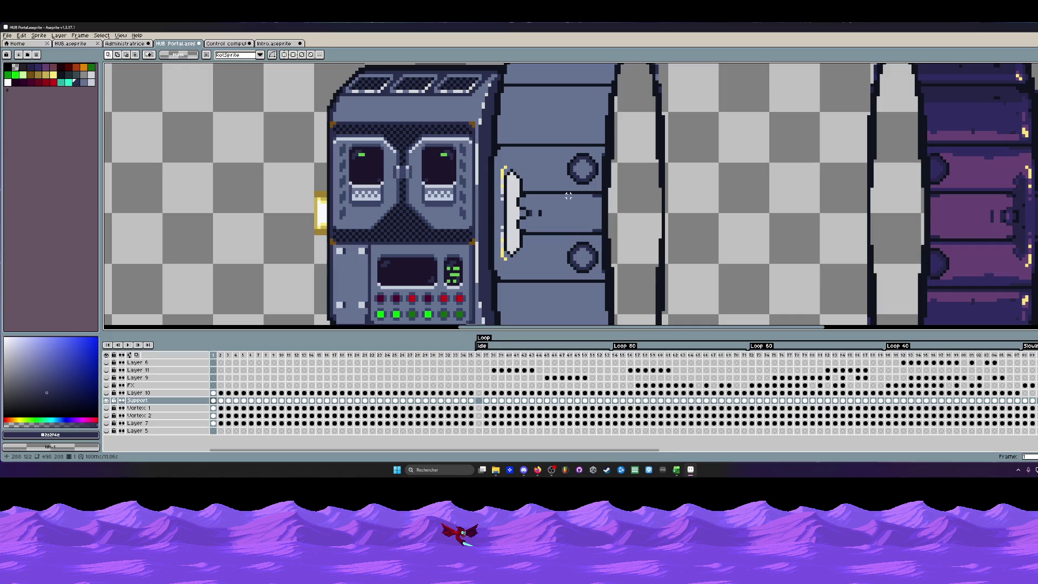
scroll(551, 182, up, 1)
Sample colours from the portal machine and beside its door for painting.
alt+click(511, 154)
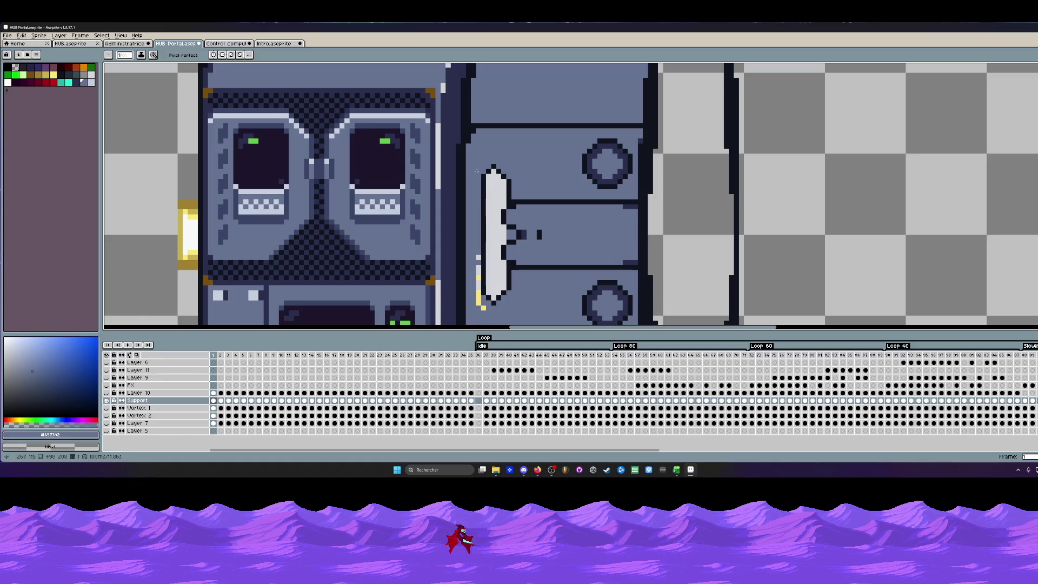
scroll(479, 228, up, 1)
scroll(482, 247, up, 1)
alt+click(479, 257)
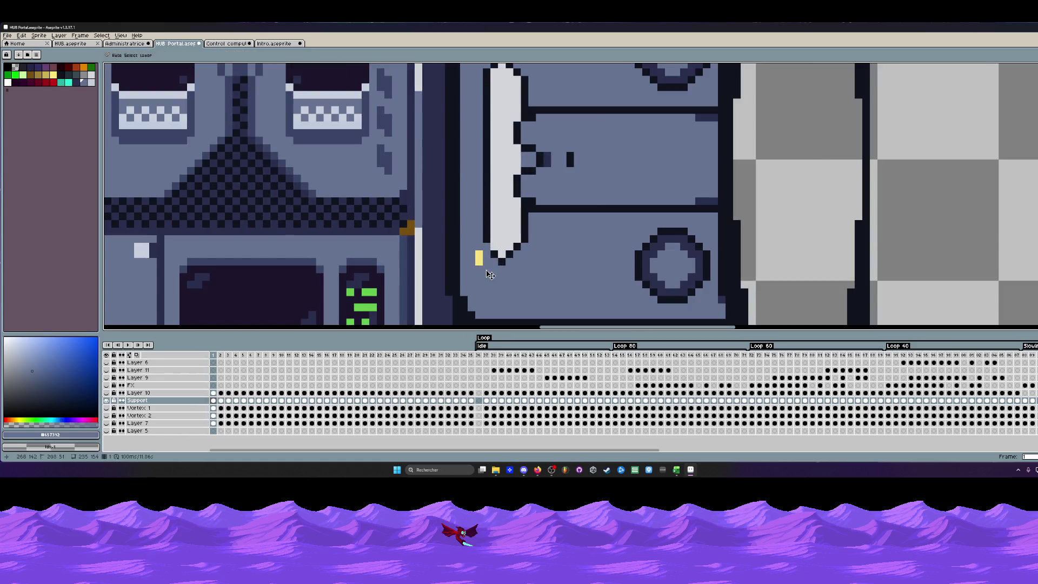
scroll(487, 289, down, 2)
scroll(499, 260, down, 2)
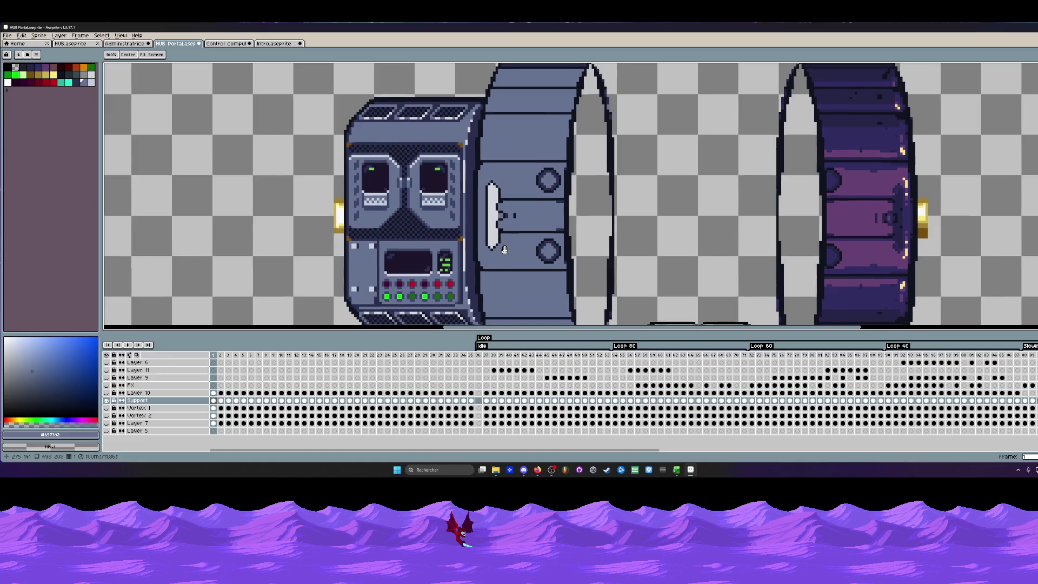
scroll(503, 249, up, 1)
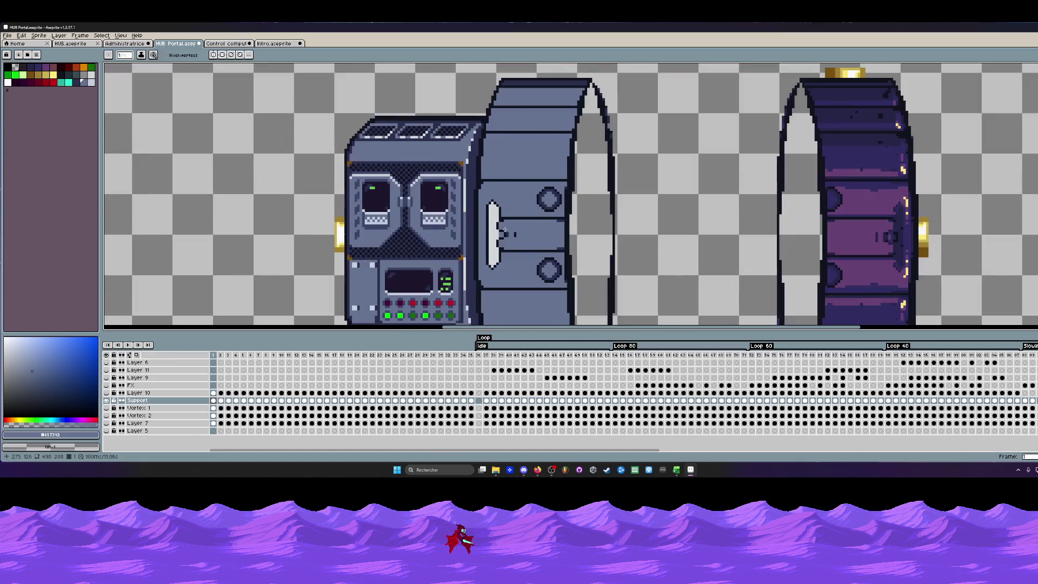
scroll(504, 230, up, 1)
key(i)
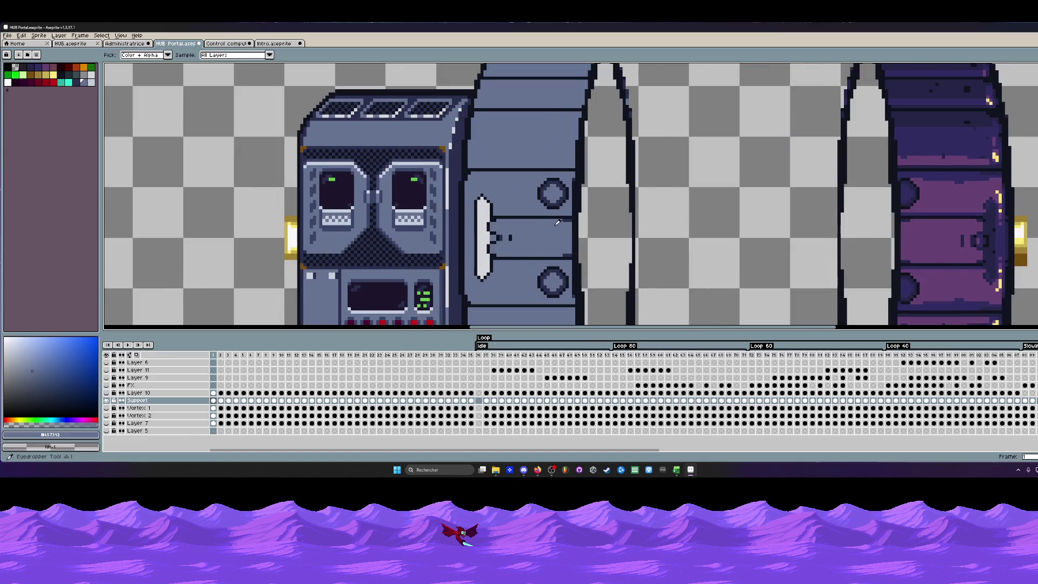
scroll(534, 220, up, 1)
Draw dark-blue outline pixels under the door line and a diagonal beside the white handle, undoing a stray row.
click(576, 210)
scroll(575, 211, up, 1)
key(b)
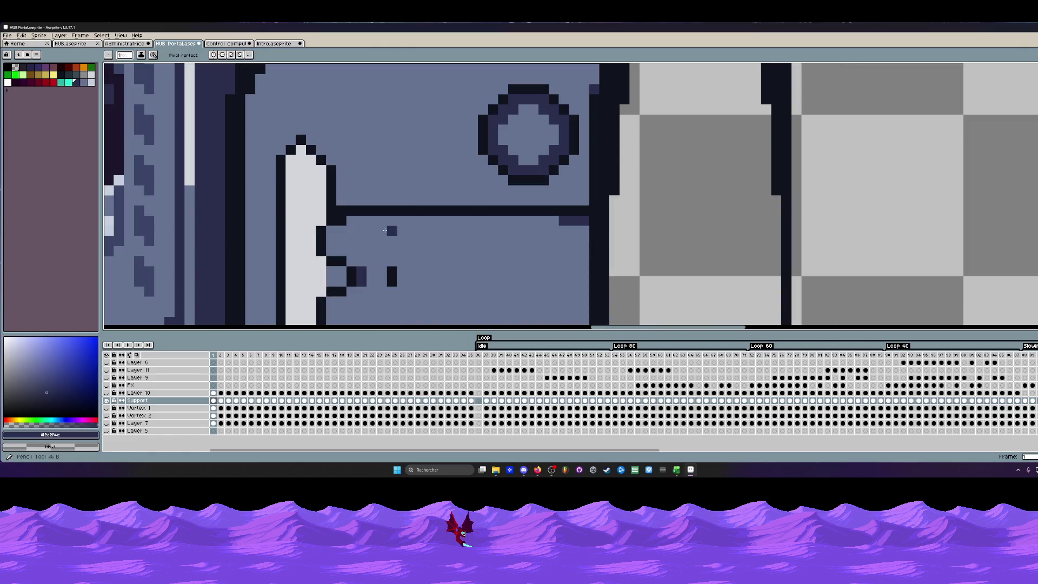
drag(348, 220, 558, 220)
scroll(498, 227, down, 1)
scroll(499, 227, up, 1)
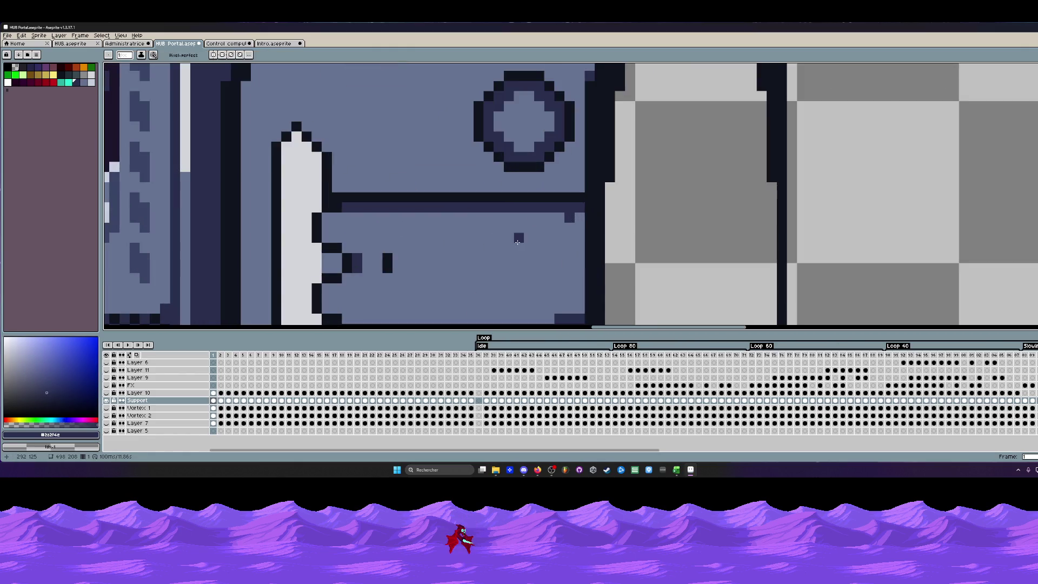
key(ctrl+z)
mouse_move(562, 209)
mouse_down()
mouse_move(354, 207)
mouse_move(327, 219)
mouse_move(325, 235)
mouse_move(349, 200)
mouse_move(343, 276)
mouse_move(578, 280)
mouse_up()
scroll(578, 276, down, 4)
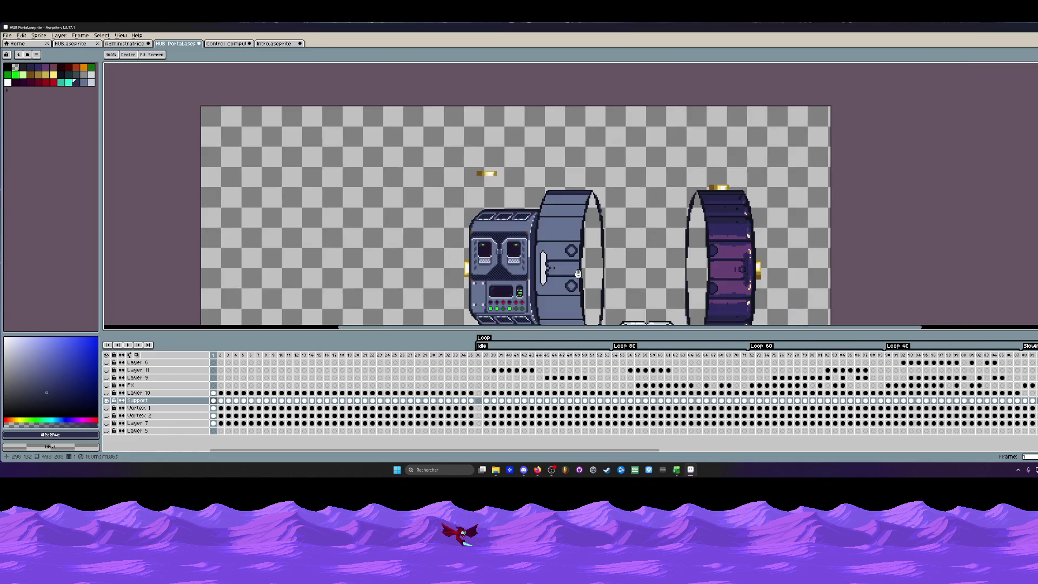
scroll(577, 274, down, 1)
scroll(551, 260, up, 2)
scroll(527, 236, up, 2)
scroll(487, 176, up, 2)
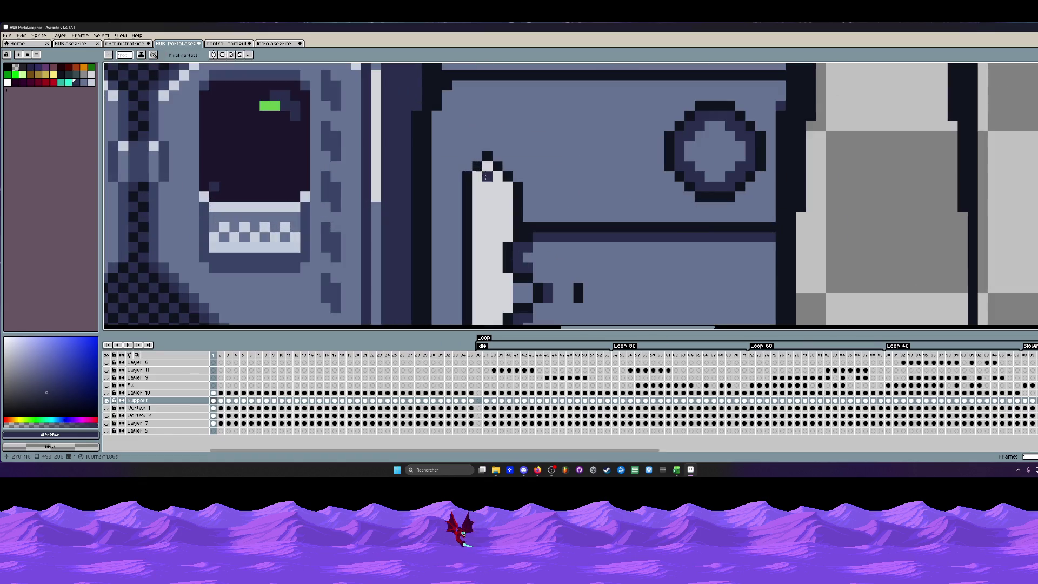
drag(500, 165, 526, 189)
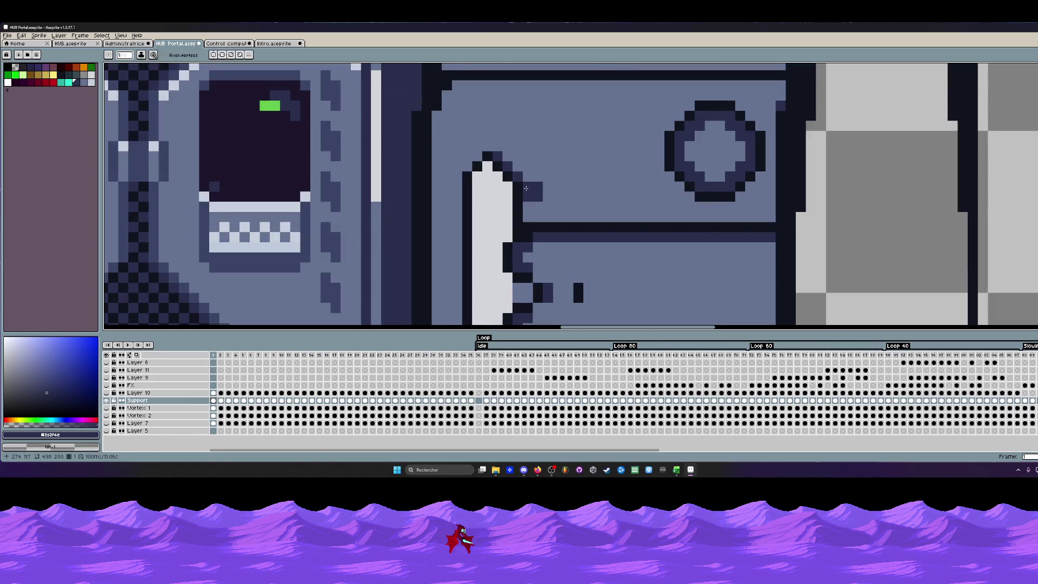
scroll(527, 199, down, 3)
scroll(514, 203, up, 3)
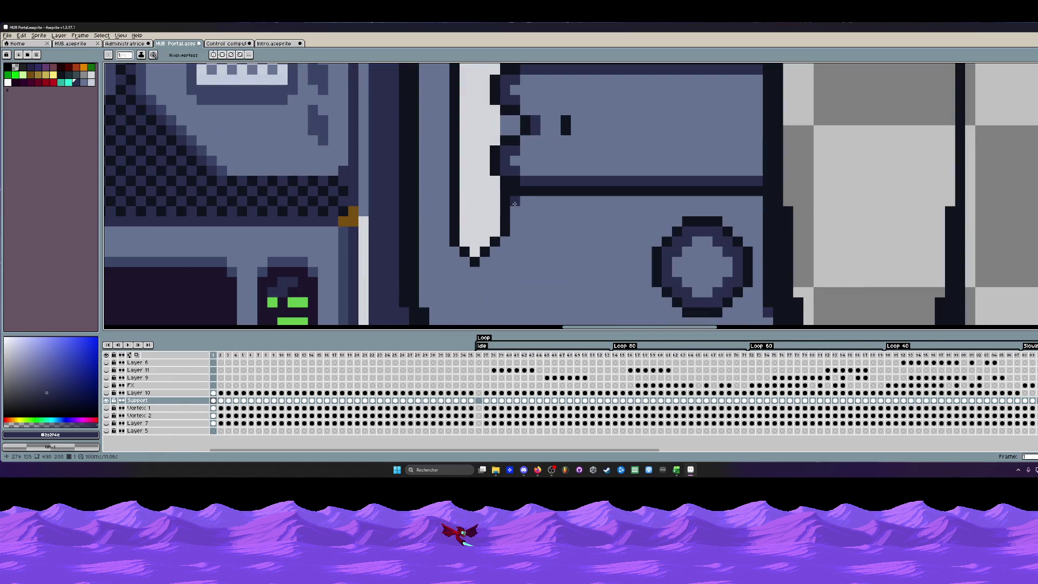
scroll(515, 241, down, 2)
scroll(533, 244, down, 2)
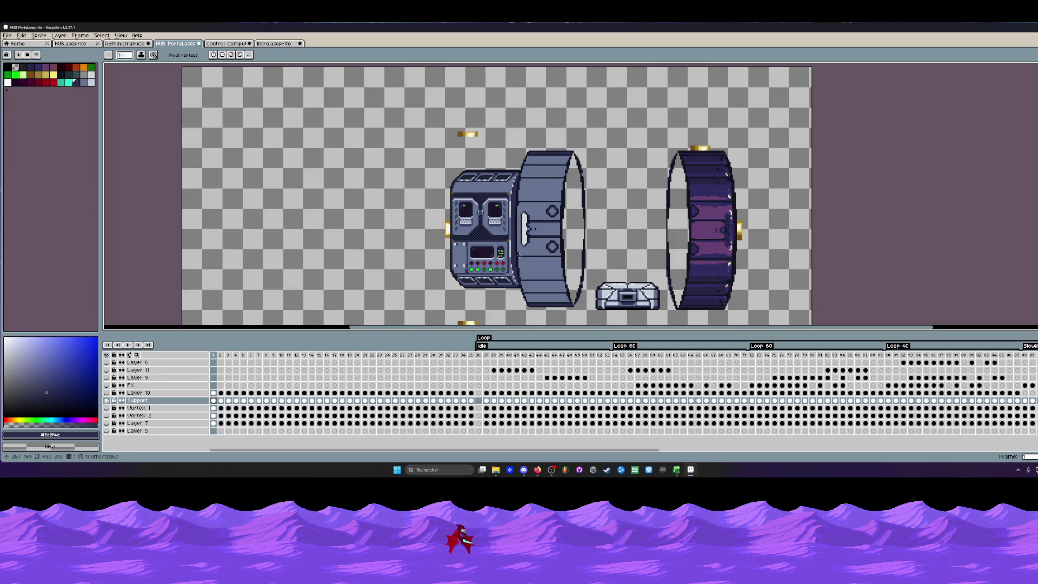
scroll(532, 197, up, 3)
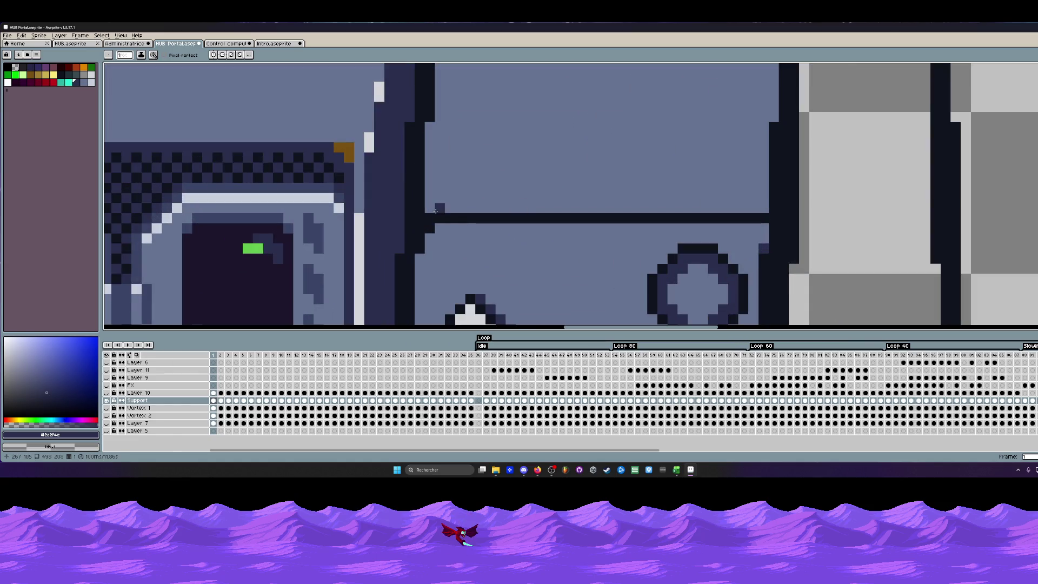
scroll(436, 212, down, 3)
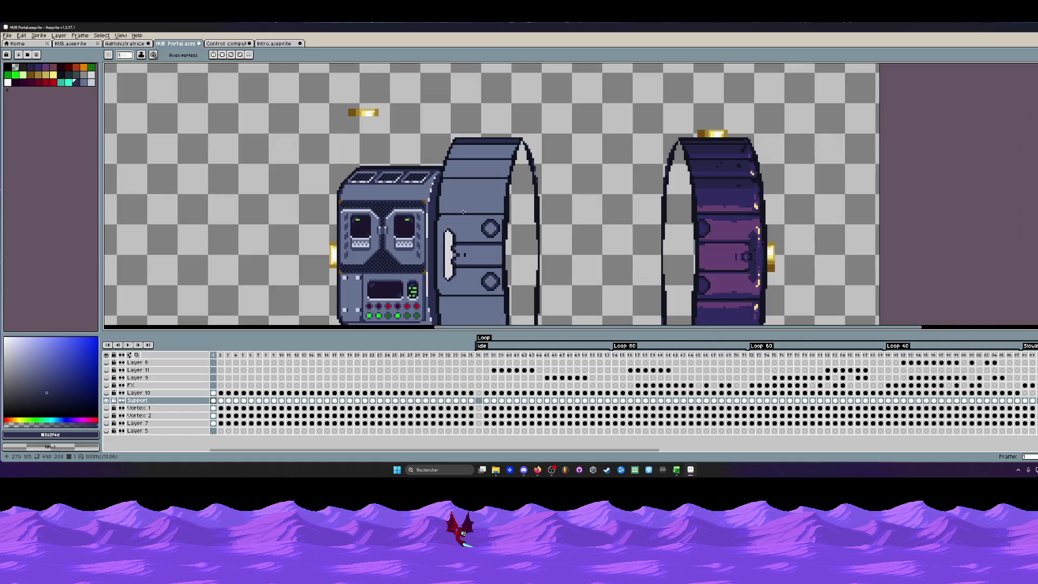
scroll(462, 211, up, 1)
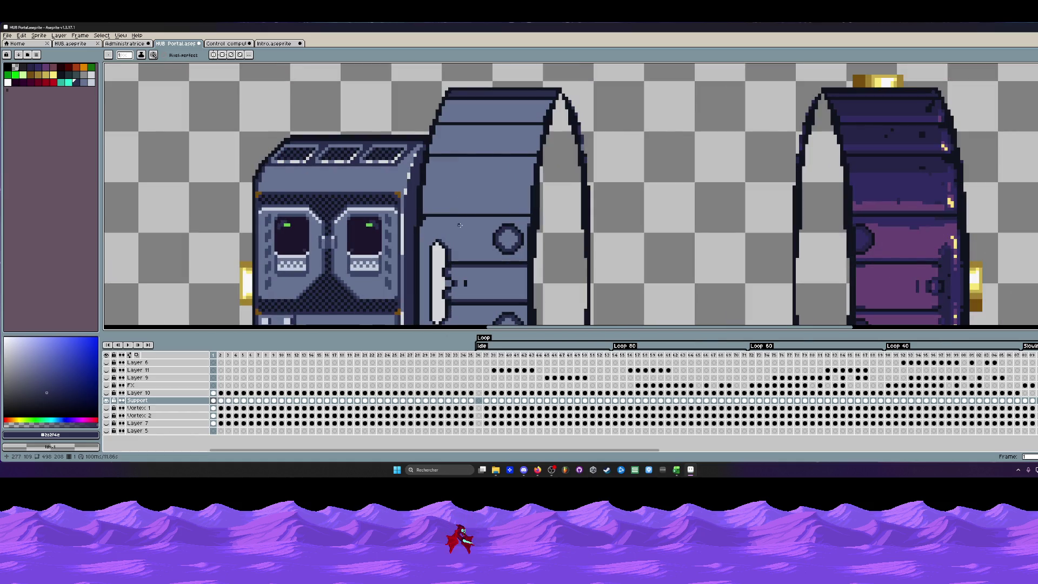
Draw a dark horizontal seam across the ring in its sampled blue.
key(i)
click(455, 219)
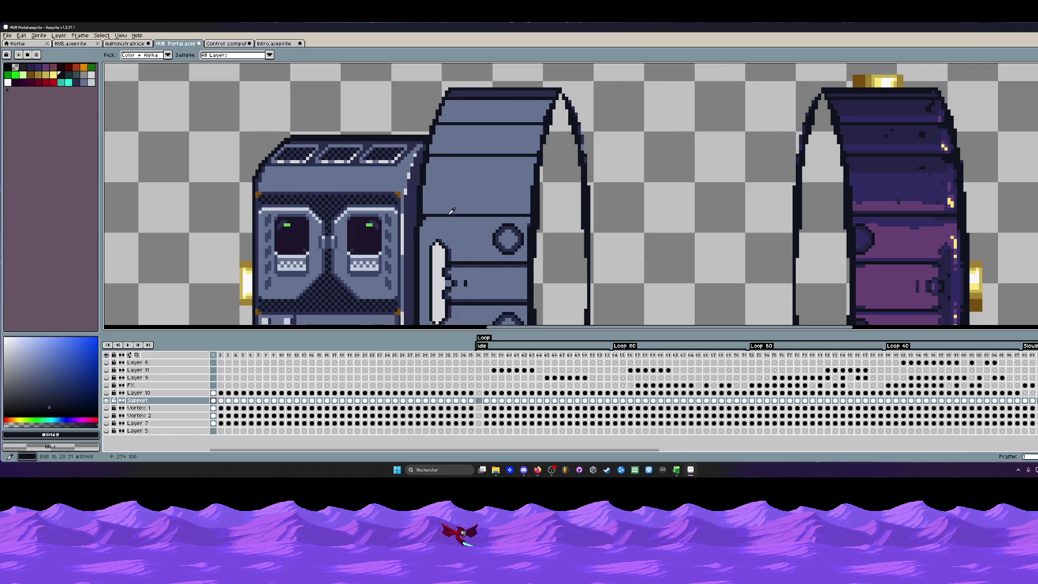
scroll(455, 216, up, 1)
key(b)
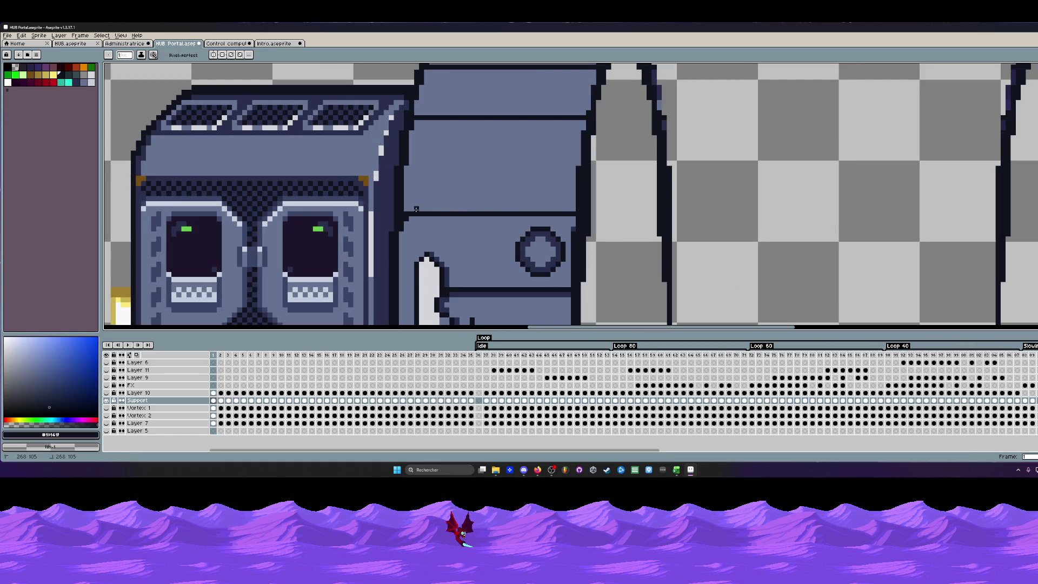
drag(415, 209, 576, 210)
scroll(568, 210, down, 3)
scroll(519, 243, up, 3)
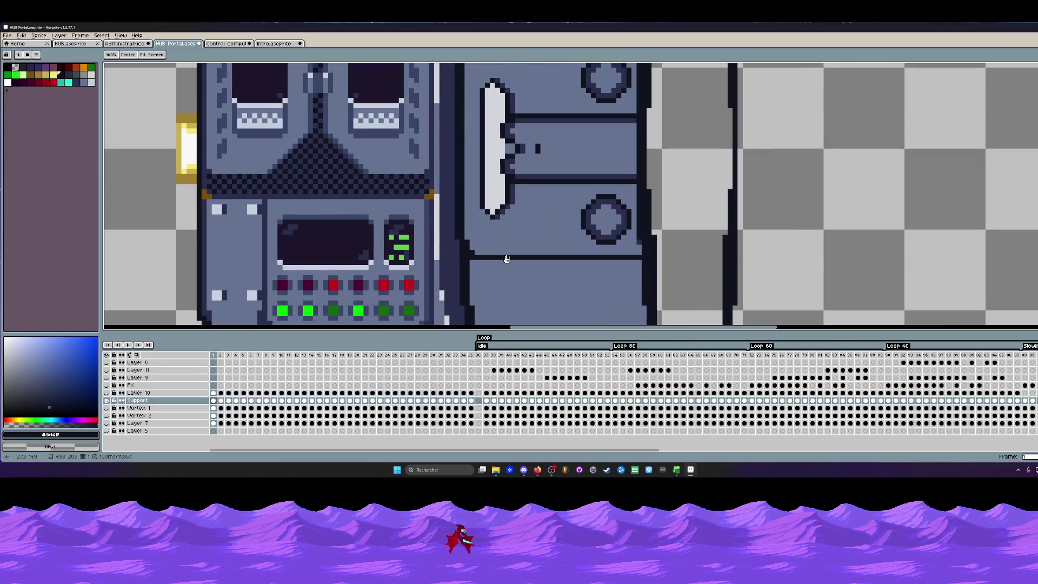
drag(517, 243, 516, 324)
Try lightening stretches of the seam with a blue-grey, undo them, and sample a darker ring colour.
alt+click(512, 153)
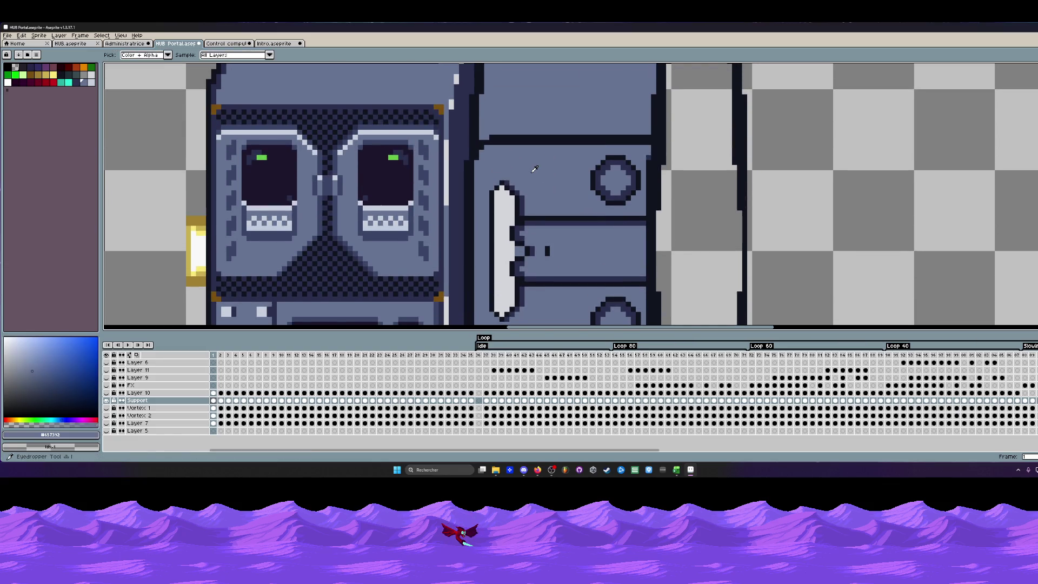
drag(487, 141, 547, 143)
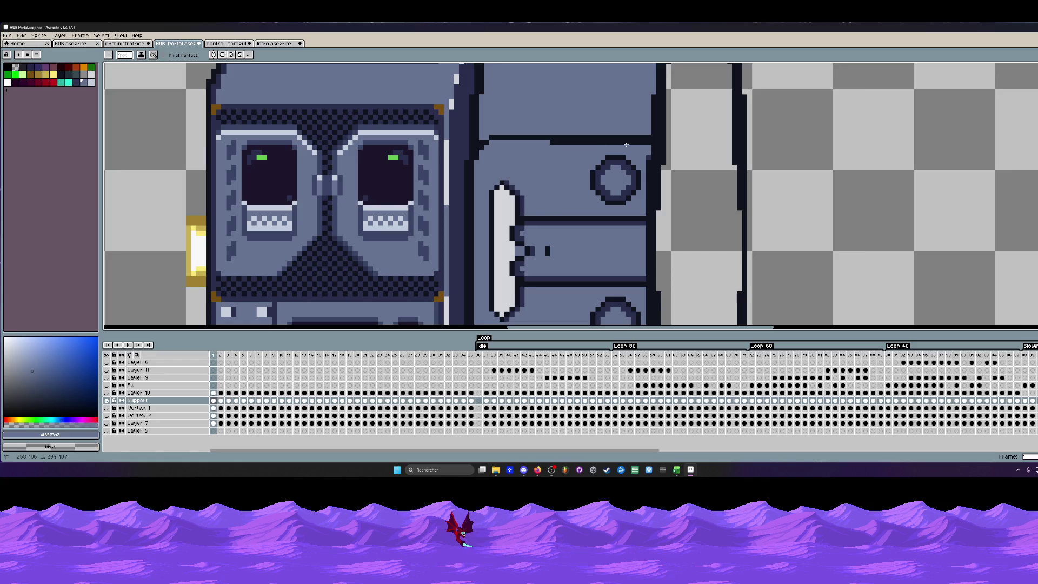
drag(626, 144, 556, 141)
mouse_move(642, 143)
mouse_down()
mouse_move(653, 143)
mouse_move(631, 143)
mouse_up()
key(ctrl+z)
drag(576, 143, 525, 145)
key(ctrl+z)
key(ctrl+z)
key(ctrl+z)
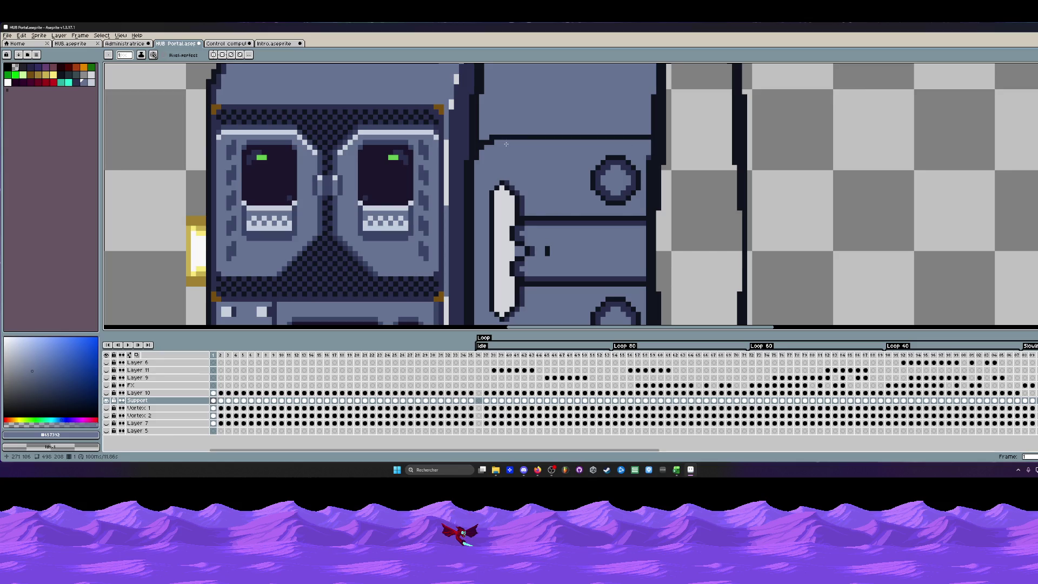
scroll(493, 143, down, 3)
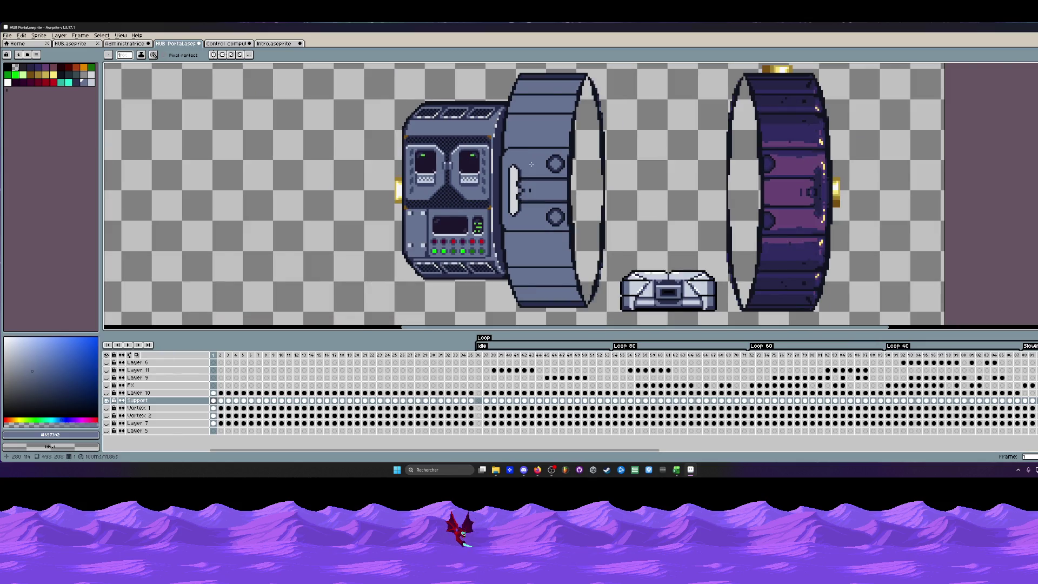
scroll(513, 160, up, 4)
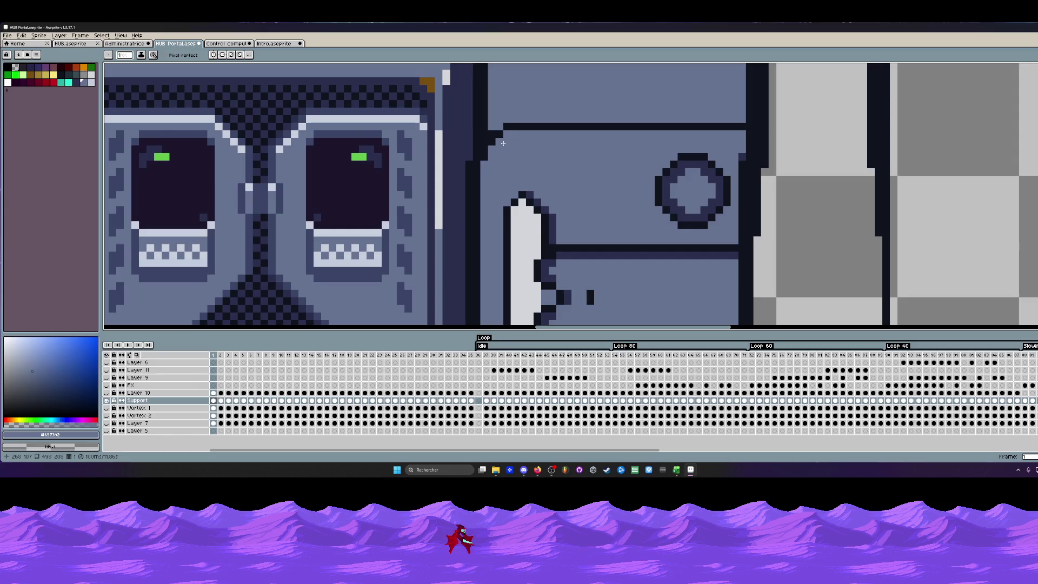
alt+click(513, 123)
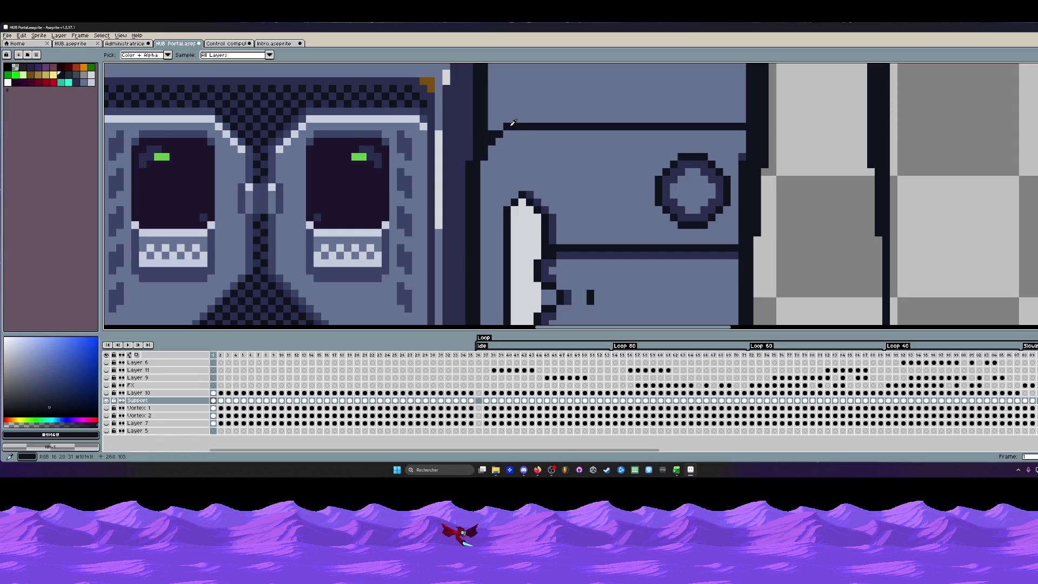
scroll(511, 134, down, 4)
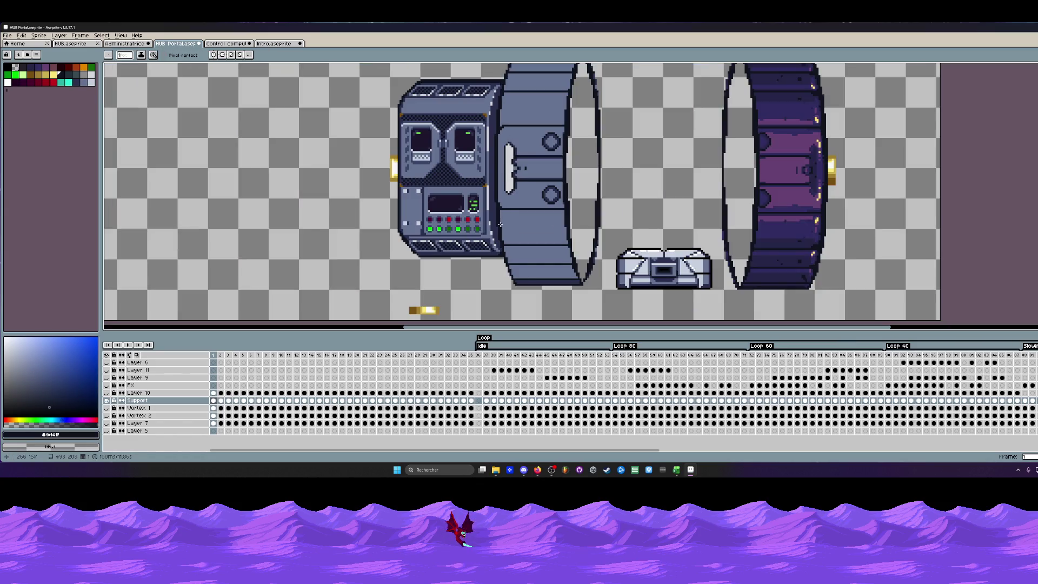
scroll(519, 168, up, 4)
scroll(523, 170, down, 2)
scroll(537, 172, up, 1)
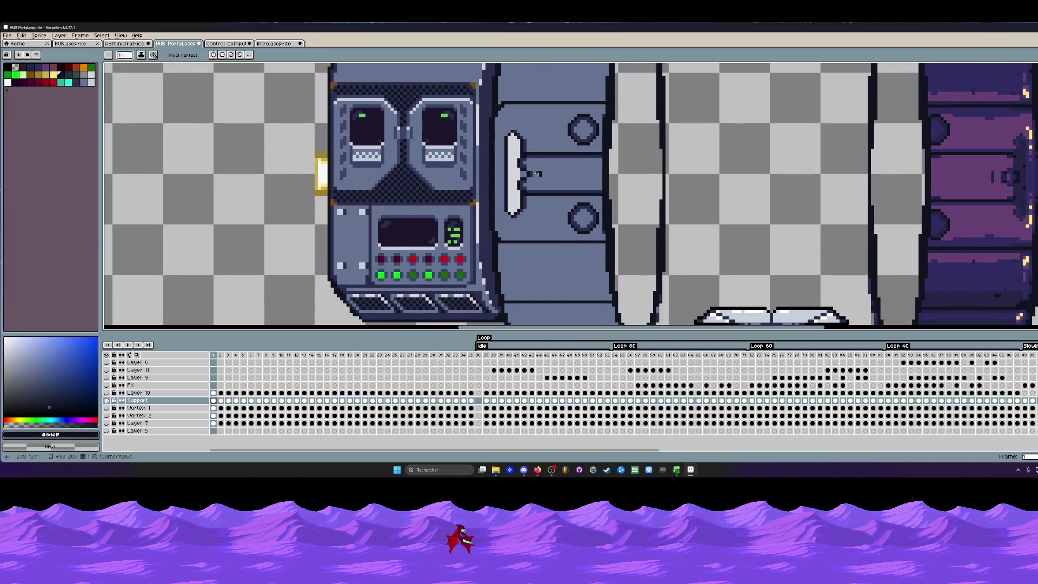
key(m)
scroll(515, 130, up, 2)
Select the ring's handle panel area and drag it lower down the ring.
mouse_move(484, 86)
mouse_down()
mouse_move(616, 199)
mouse_move(665, 205)
mouse_up()
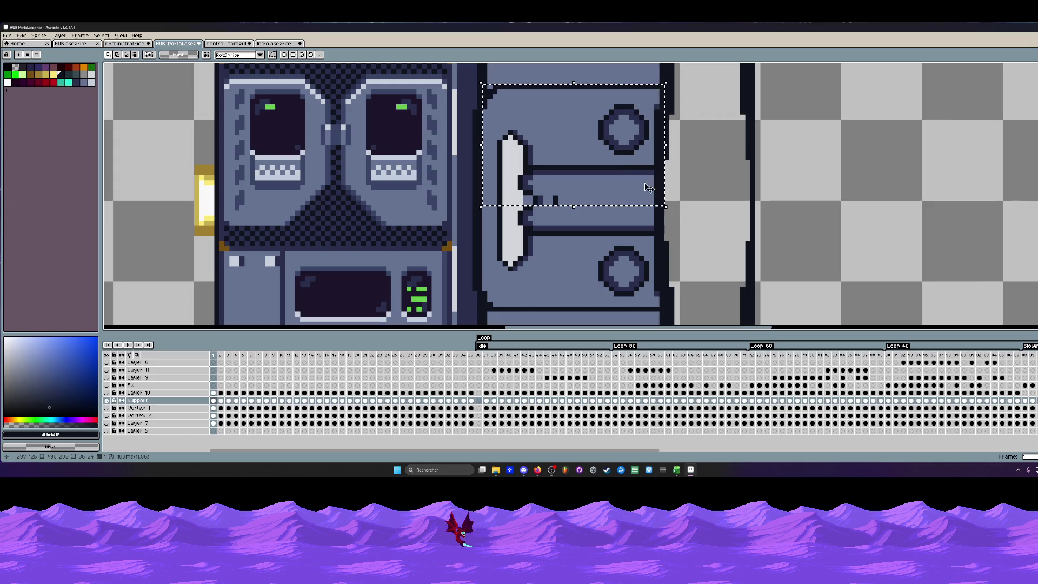
drag(622, 160, 574, 271)
scroll(574, 270, down, 1)
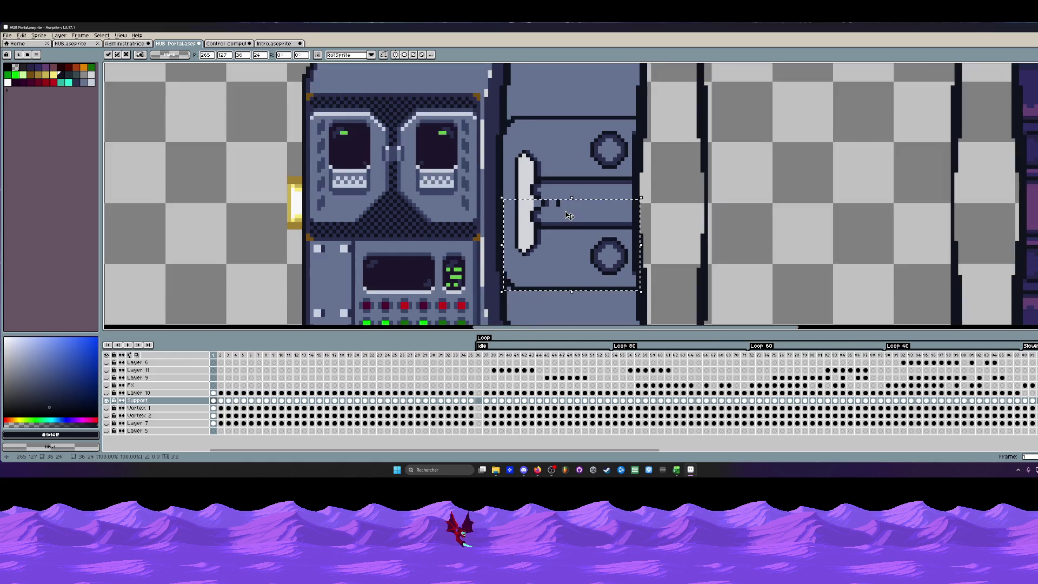
scroll(573, 271, down, 1)
scroll(574, 272, down, 4)
scroll(567, 213, up, 3)
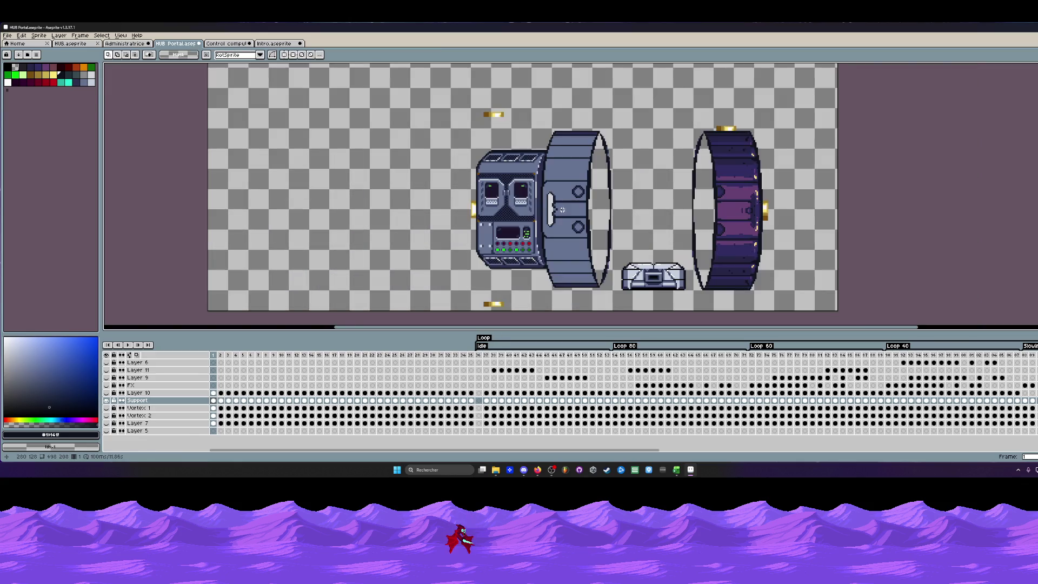
scroll(564, 181, up, 2)
scroll(556, 179, up, 1)
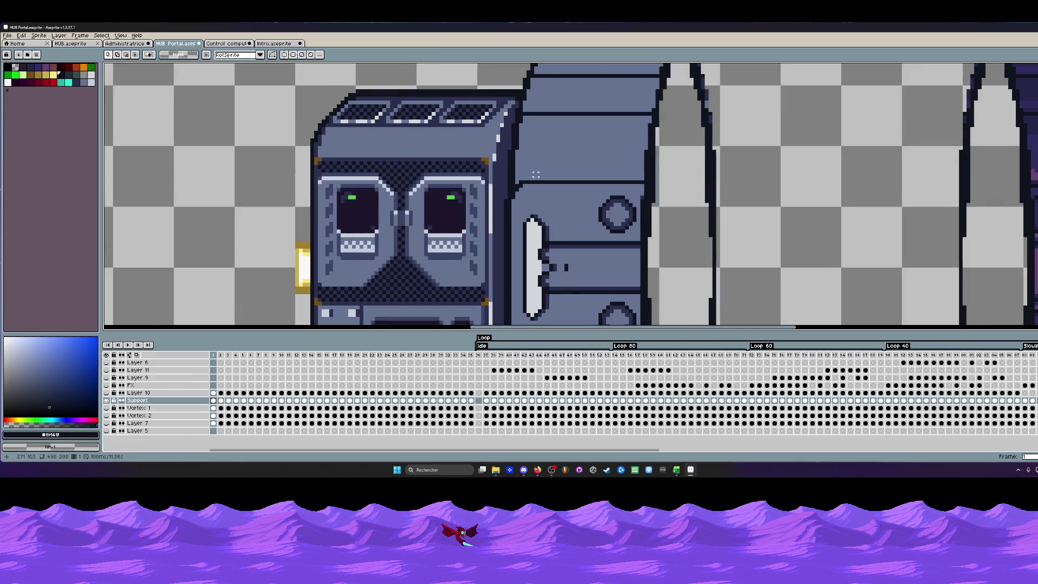
Draw two horizontal seam lines across the grey ring in its sampled blue-grey tone.
key(i)
click(531, 173)
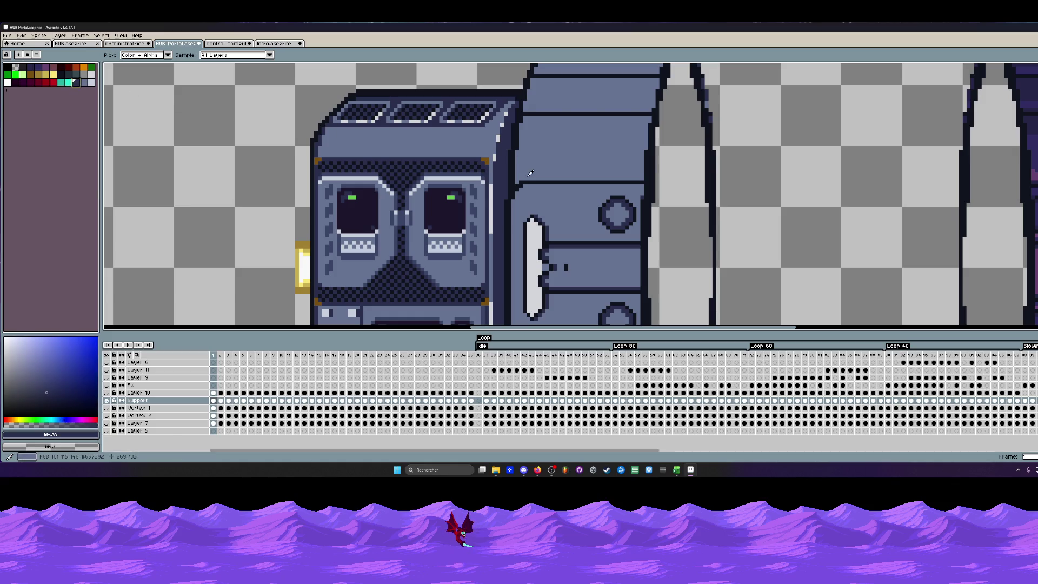
scroll(530, 172, up, 1)
scroll(530, 173, up, 1)
key(b)
drag(485, 182, 984, 185)
scroll(985, 185, down, 2)
drag(868, 163, 691, 172)
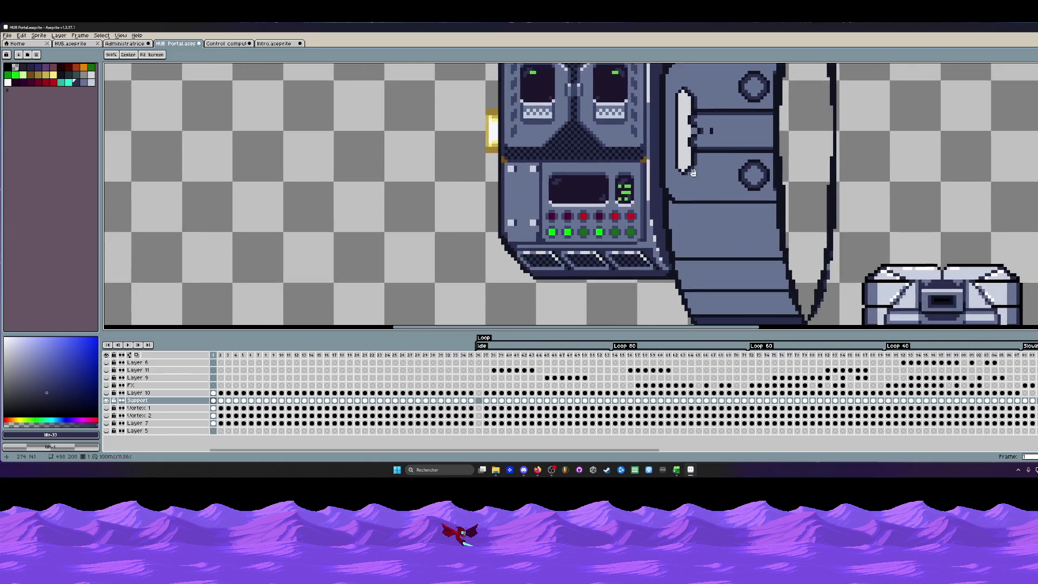
scroll(691, 173, up, 2)
drag(629, 188, 959, 201)
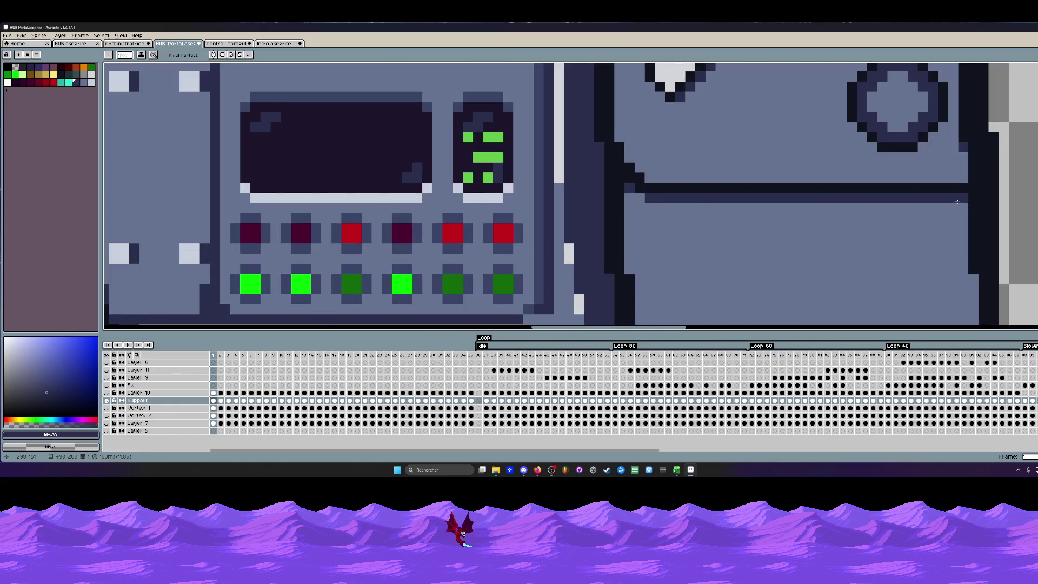
scroll(957, 201, down, 2)
scroll(811, 203, down, 1)
scroll(724, 206, up, 1)
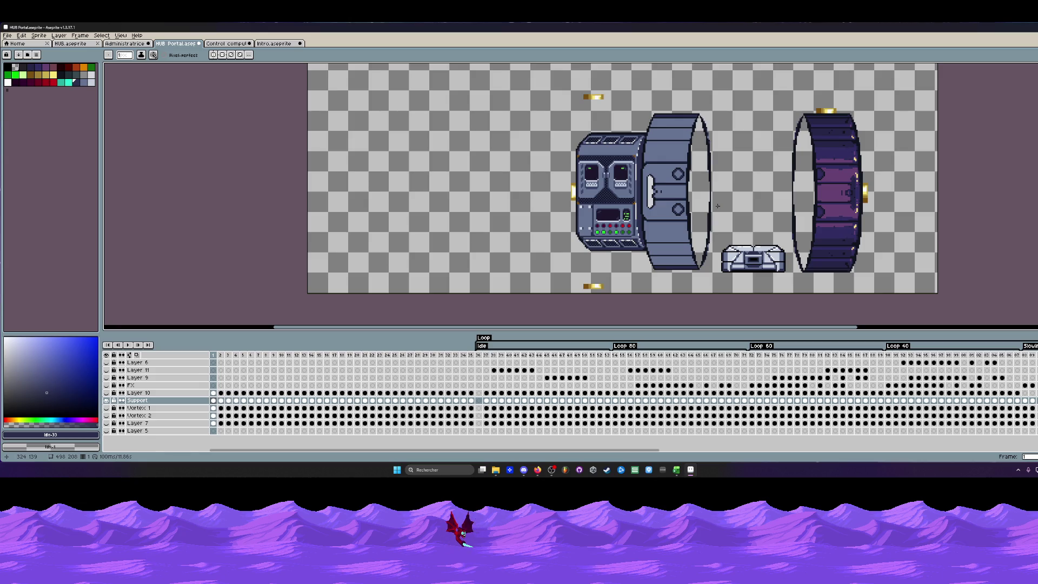
scroll(611, 155, up, 2)
scroll(699, 122, up, 1)
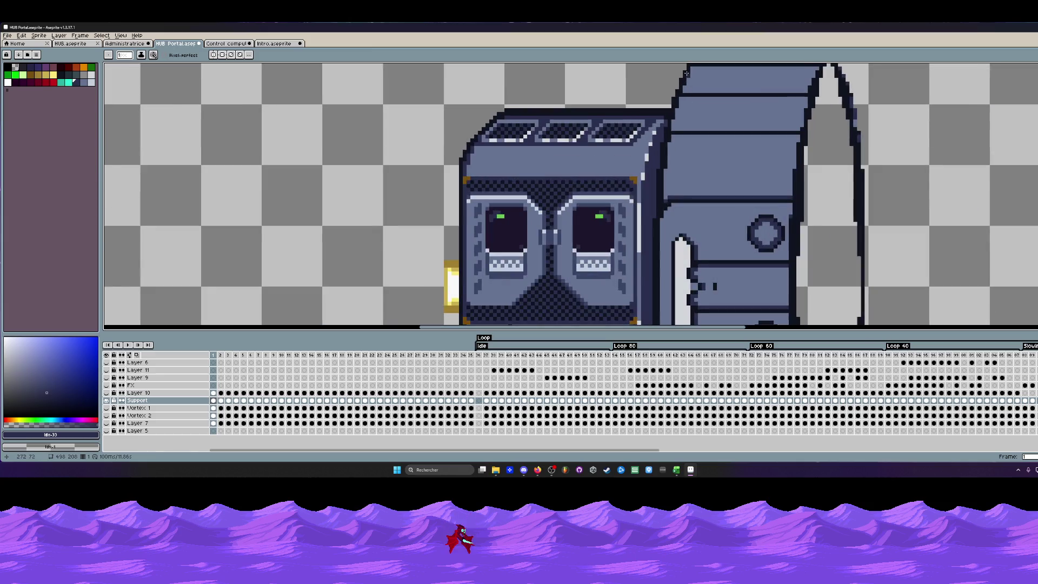
scroll(673, 162, down, 1)
scroll(665, 187, down, 1)
drag(655, 198, 657, 178)
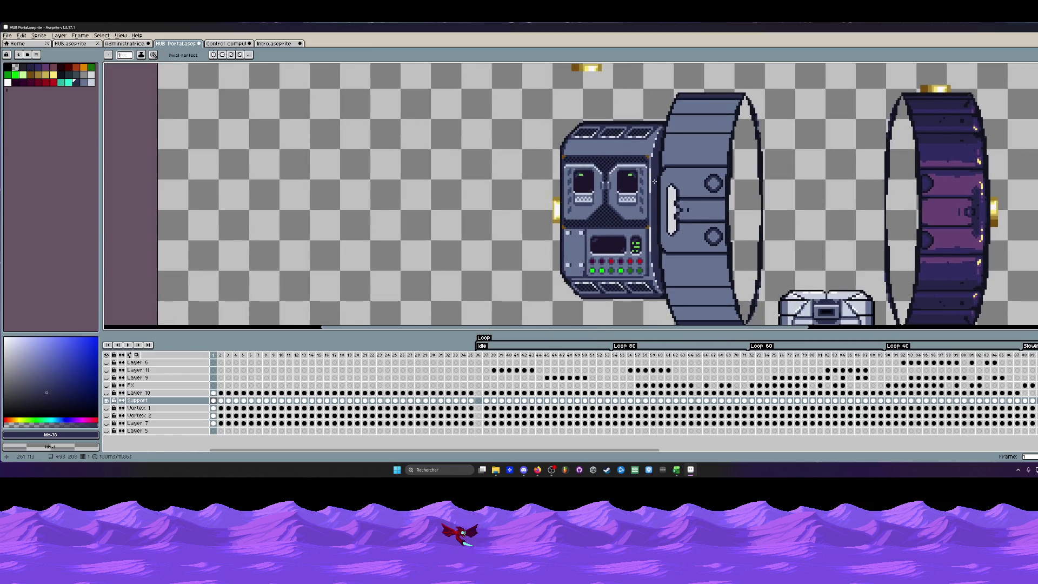
scroll(653, 248, up, 1)
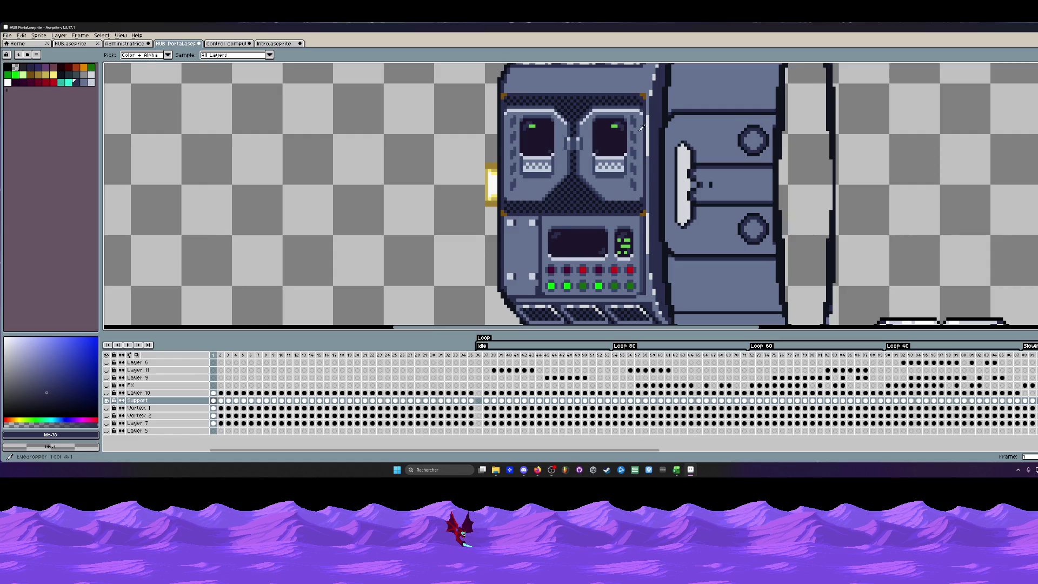
scroll(661, 163, up, 1)
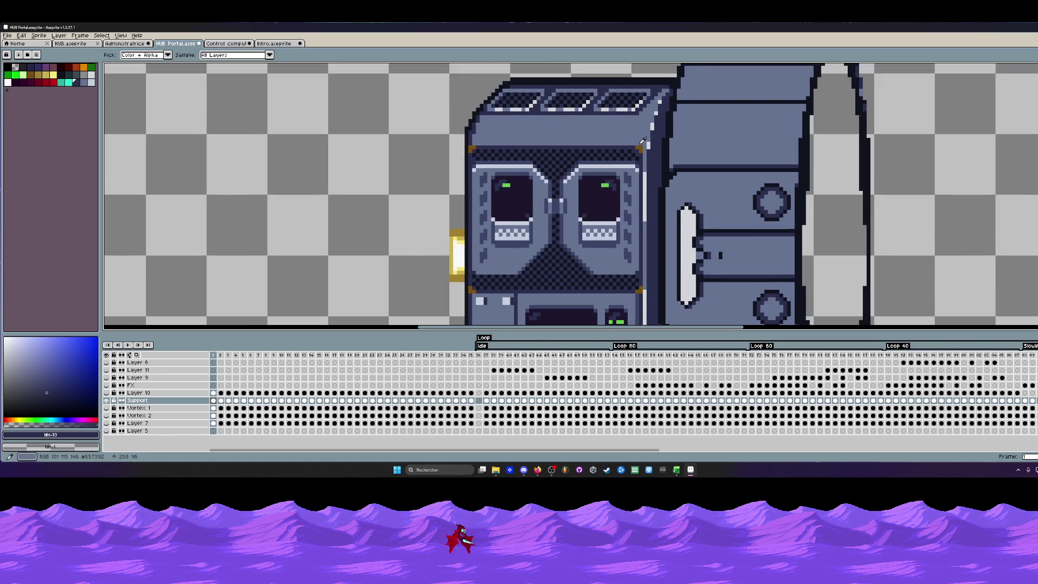
scroll(644, 141, down, 1)
scroll(648, 140, up, 1)
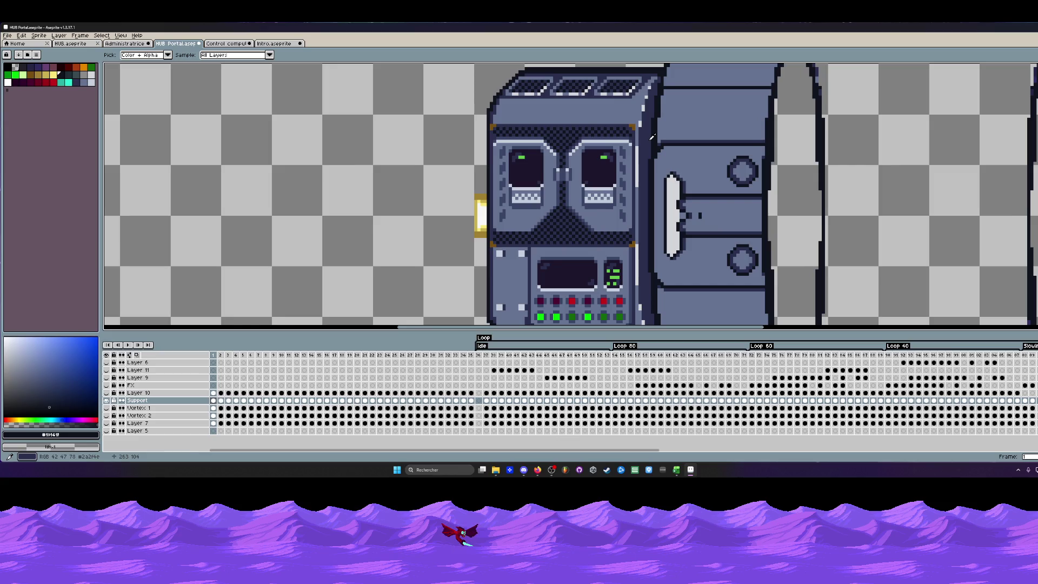
scroll(651, 138, up, 1)
scroll(645, 140, up, 1)
scroll(637, 142, up, 1)
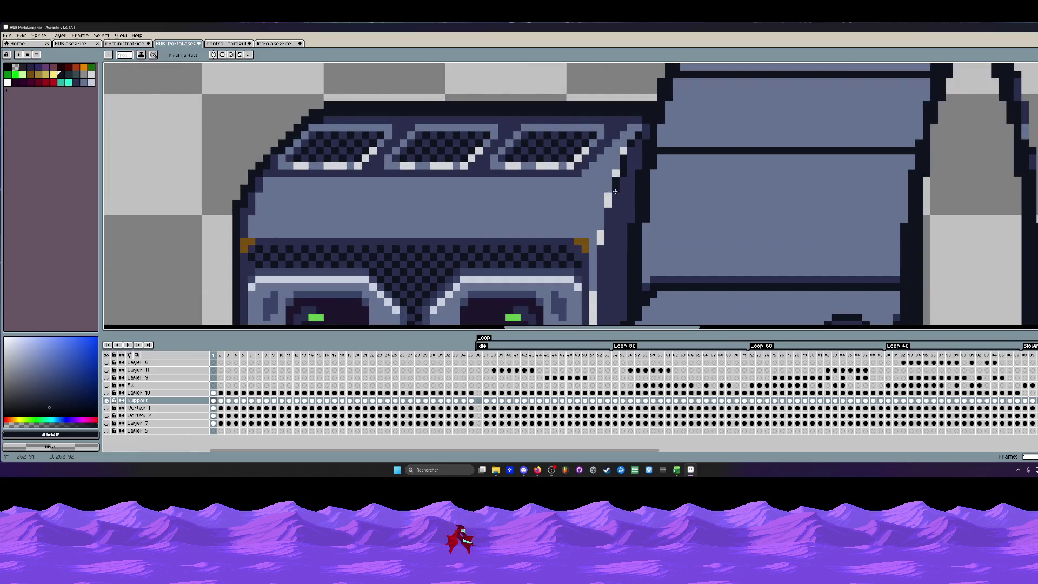
scroll(614, 185, down, 1)
scroll(614, 186, down, 1)
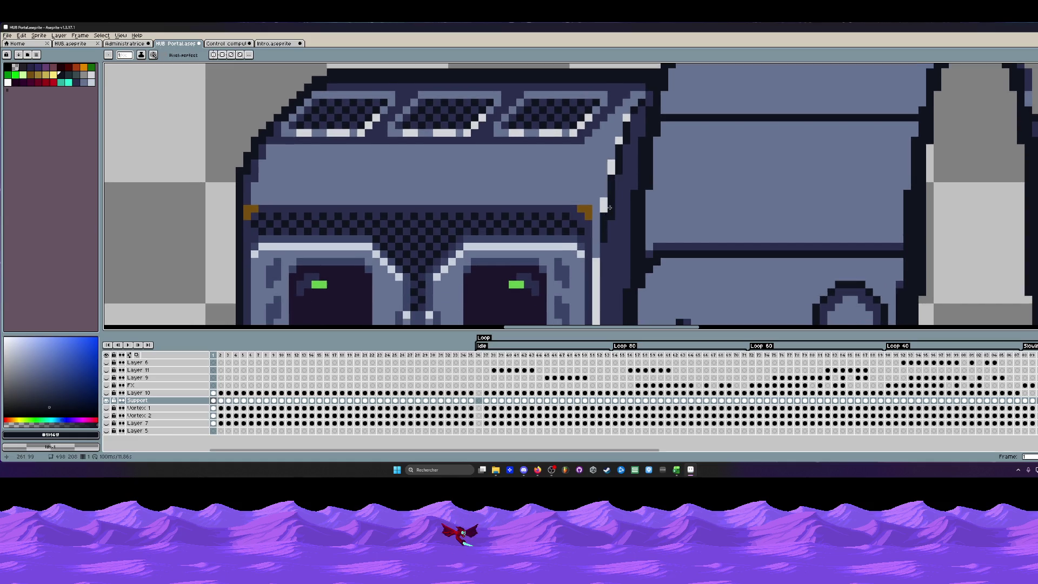
scroll(633, 126, down, 3)
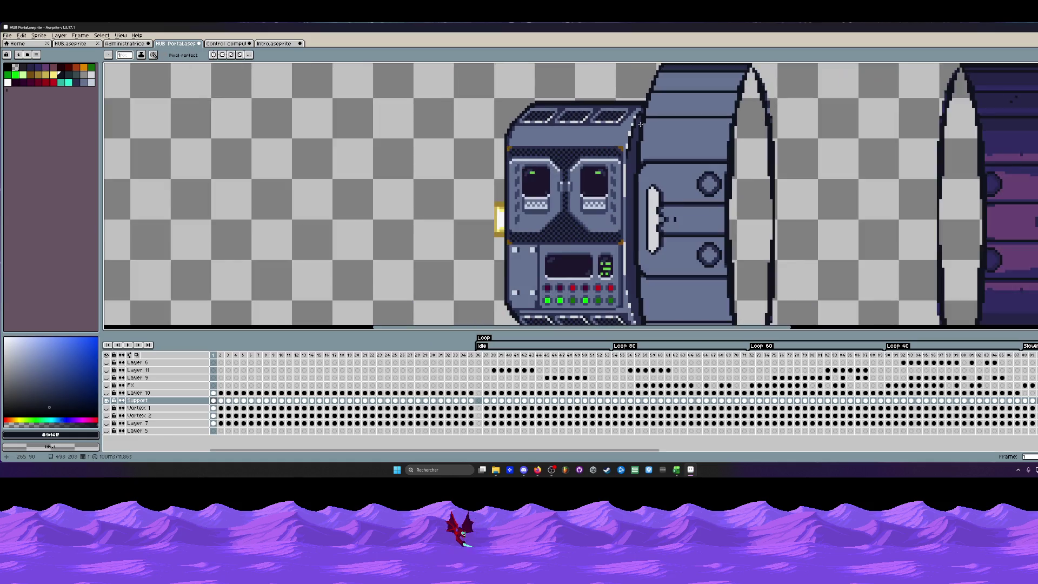
scroll(780, 159, down, 1)
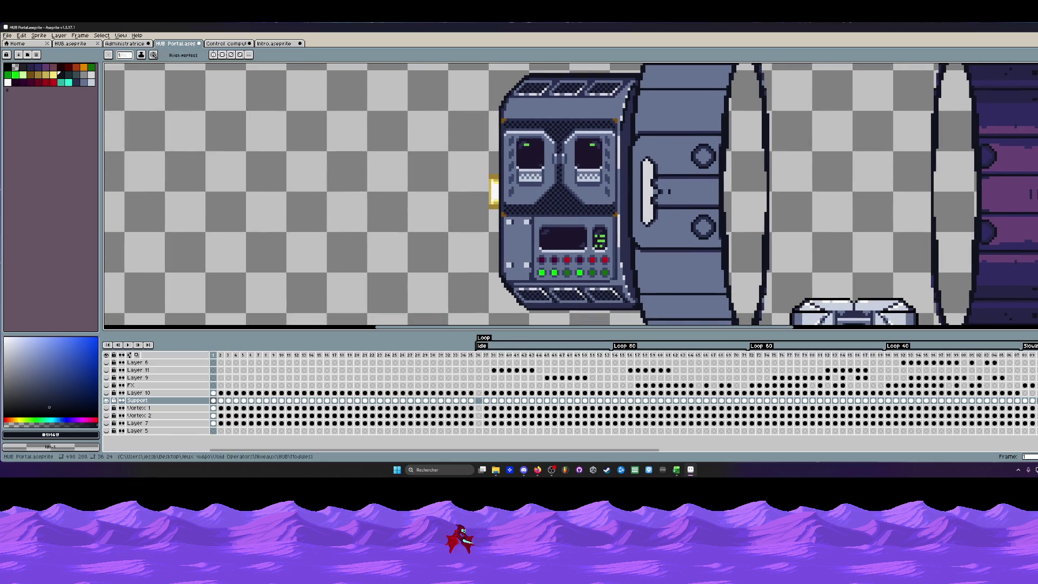
key(shift+l)
scroll(666, 160, up, 1)
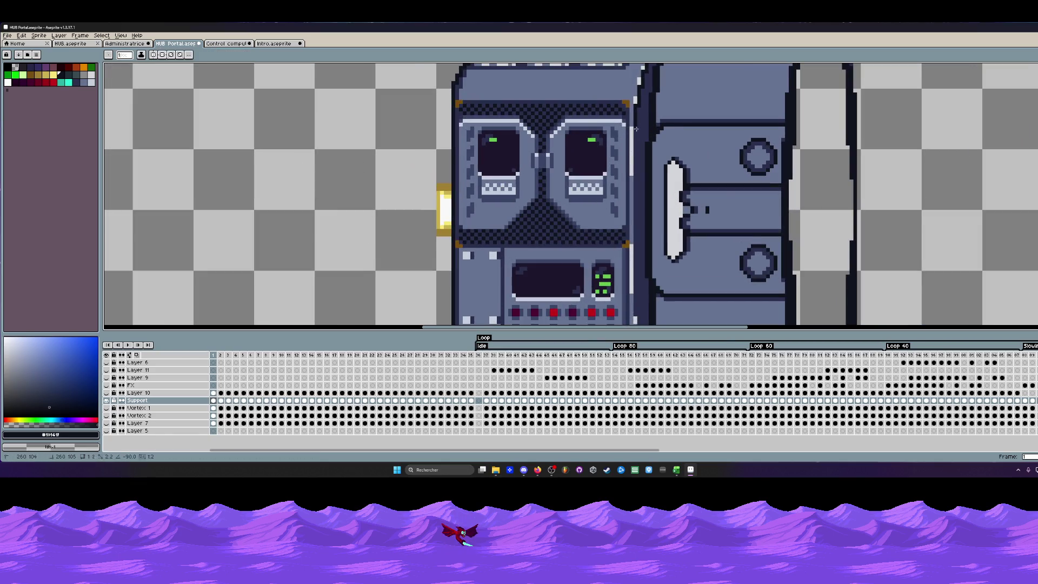
scroll(649, 210, down, 1)
scroll(636, 244, down, 2)
scroll(636, 244, up, 1)
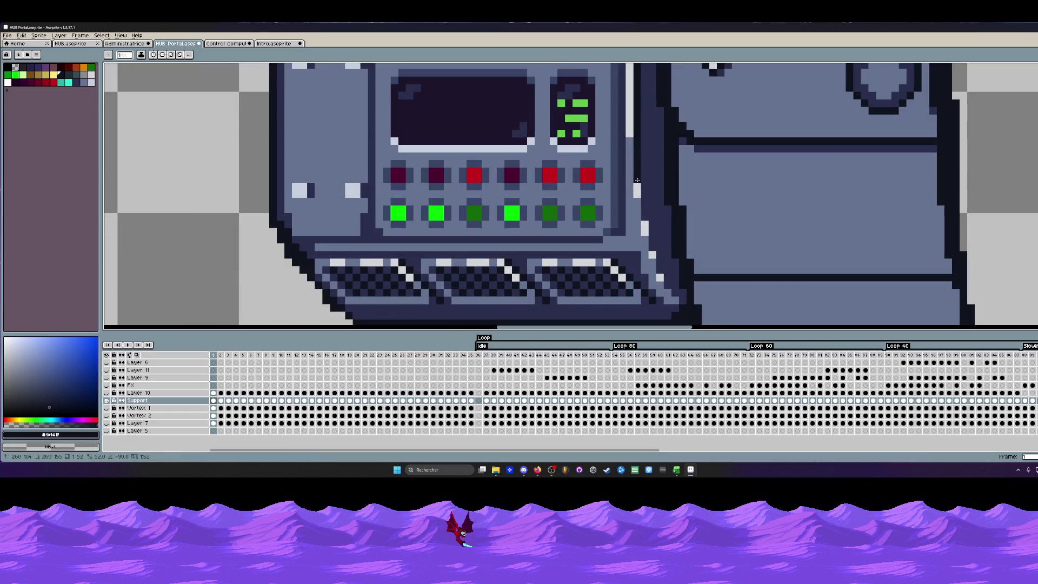
scroll(653, 244, down, 2)
scroll(624, 291, down, 1)
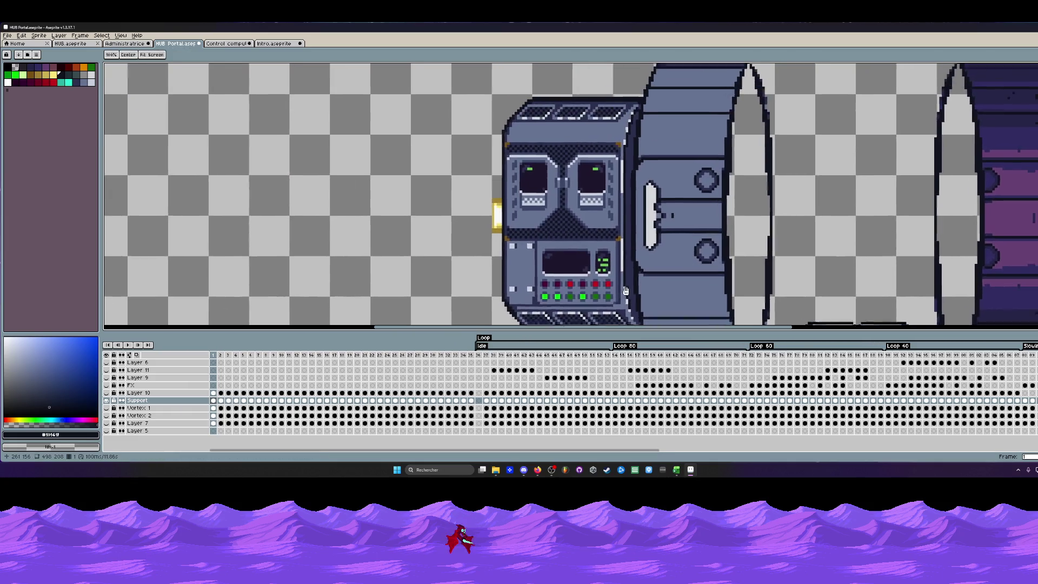
scroll(625, 290, up, 1)
scroll(623, 276, up, 1)
scroll(616, 235, up, 1)
scroll(610, 195, up, 1)
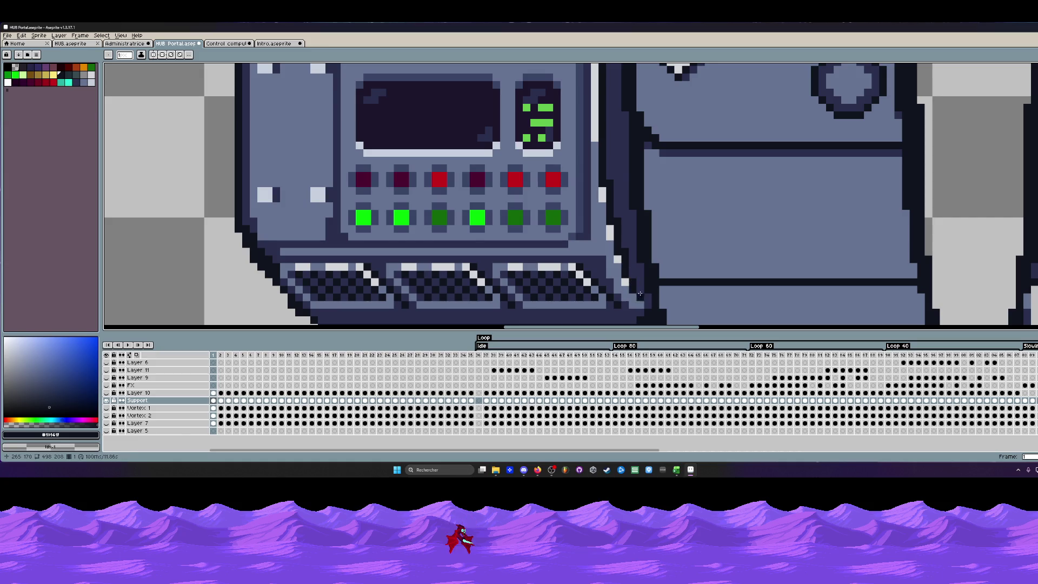
scroll(640, 293, down, 4)
scroll(646, 277, up, 1)
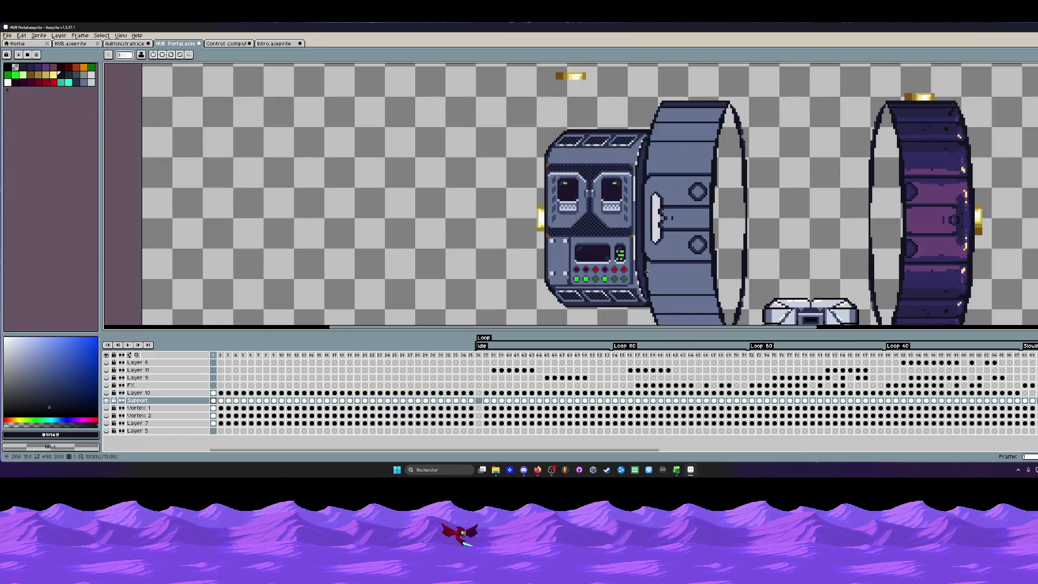
scroll(641, 180, up, 1)
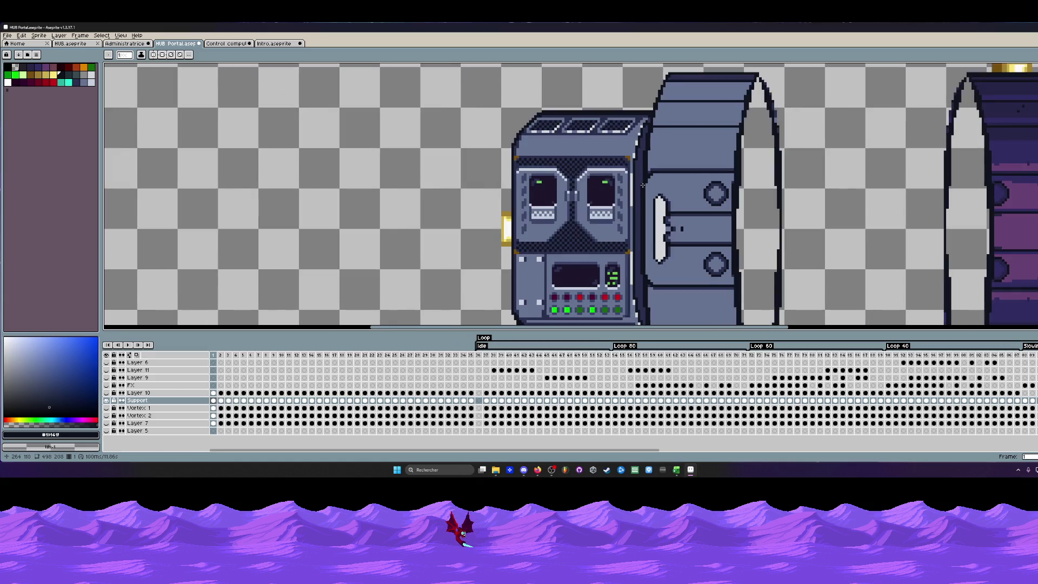
scroll(633, 139, up, 1)
key(g)
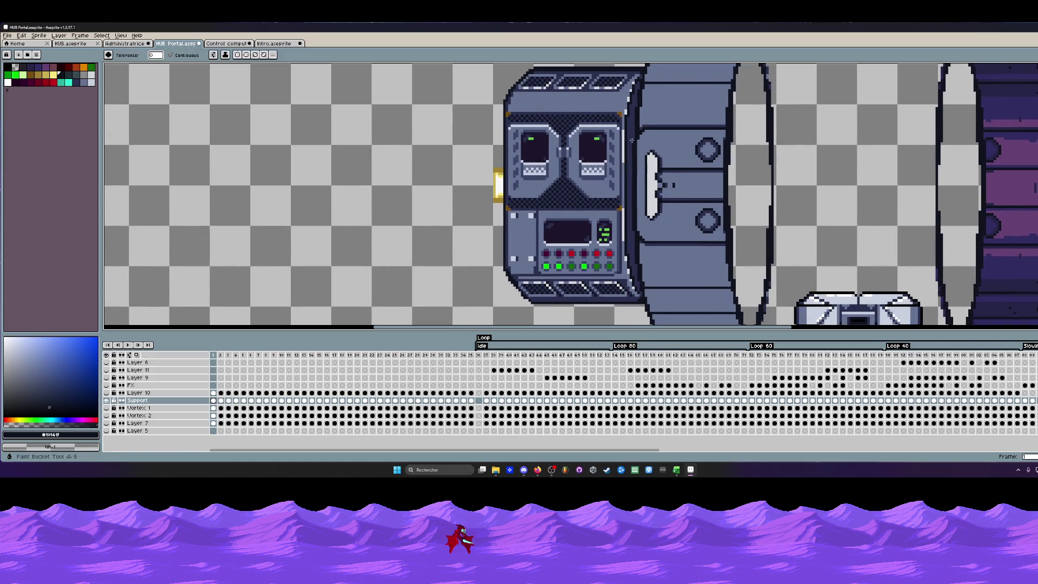
scroll(631, 146, down, 2)
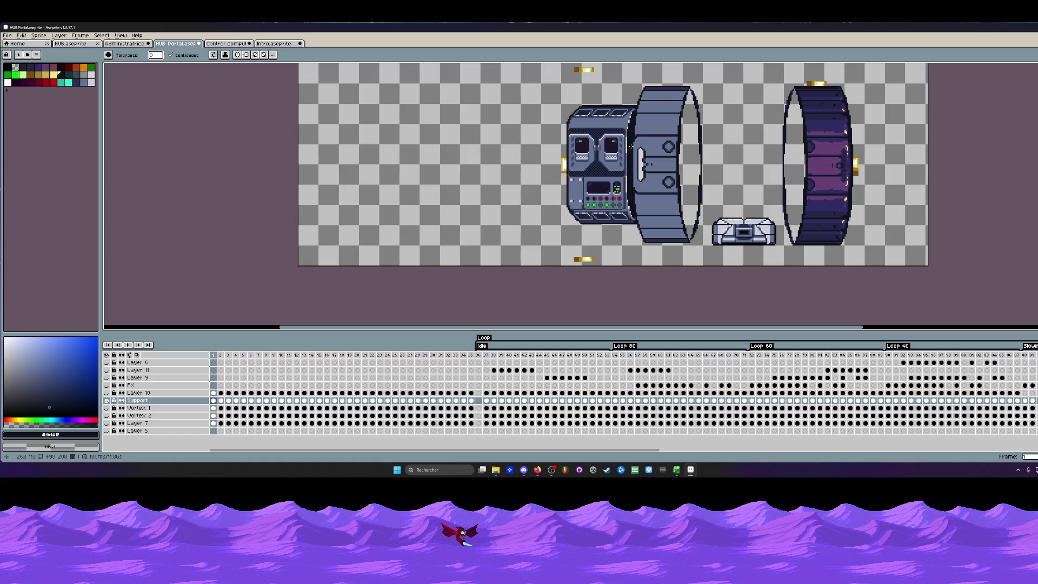
scroll(631, 143, up, 2)
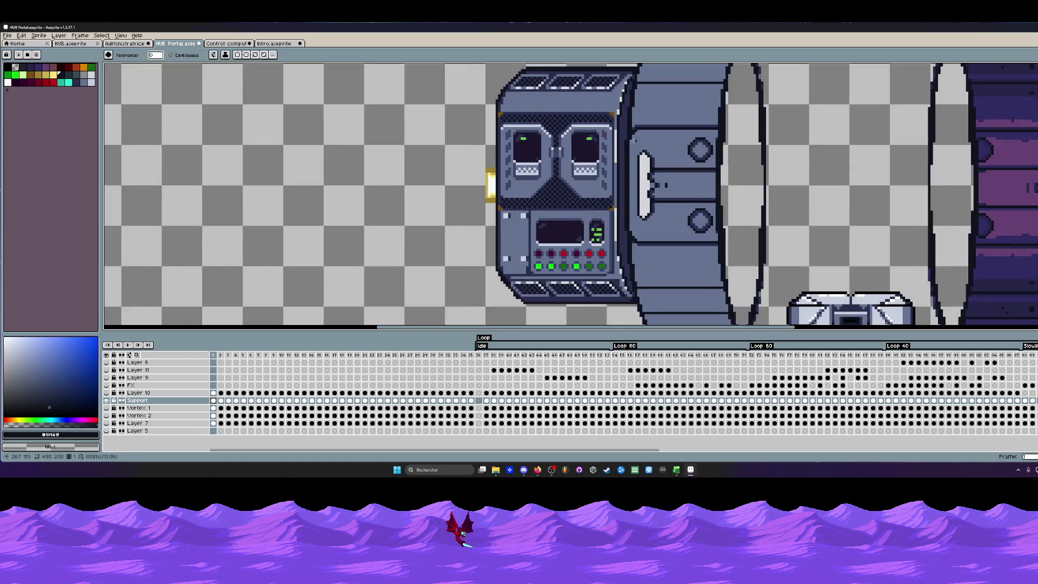
Fill the strip between the machine and the ring, then its right edge, with a sampled dark colour.
click(625, 135)
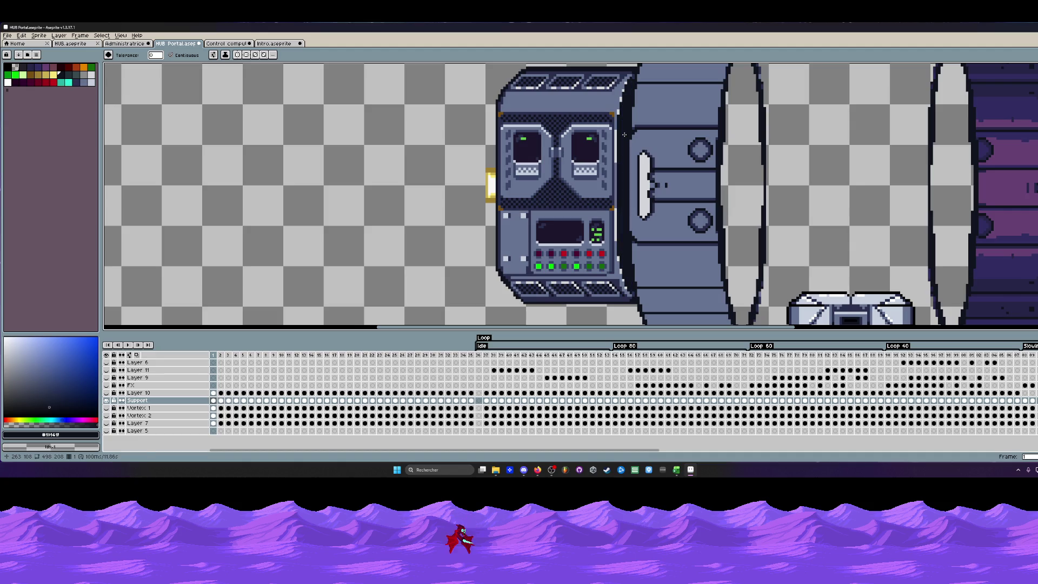
scroll(625, 134, up, 1)
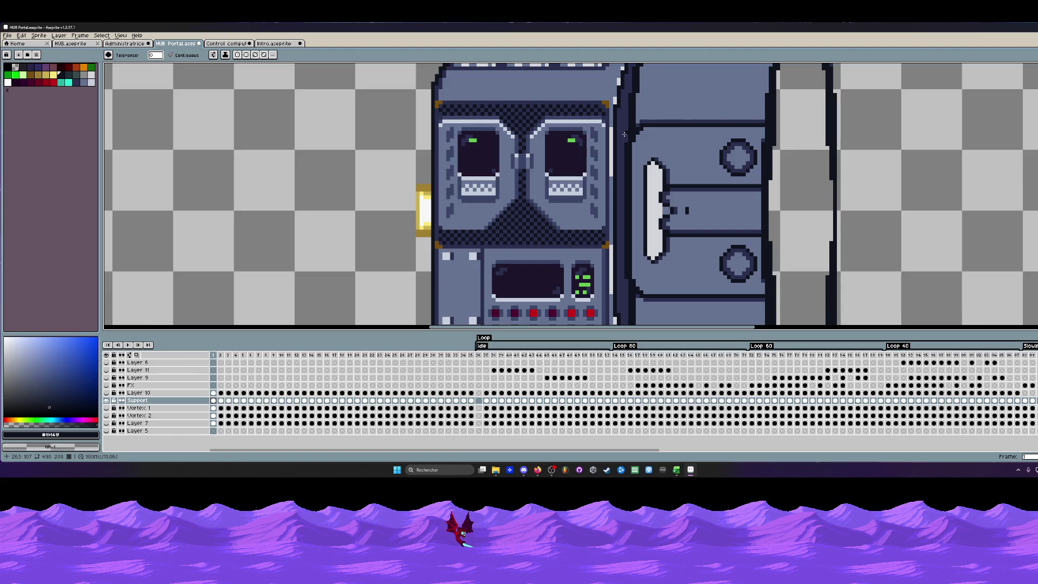
key(i)
scroll(625, 134, down, 1)
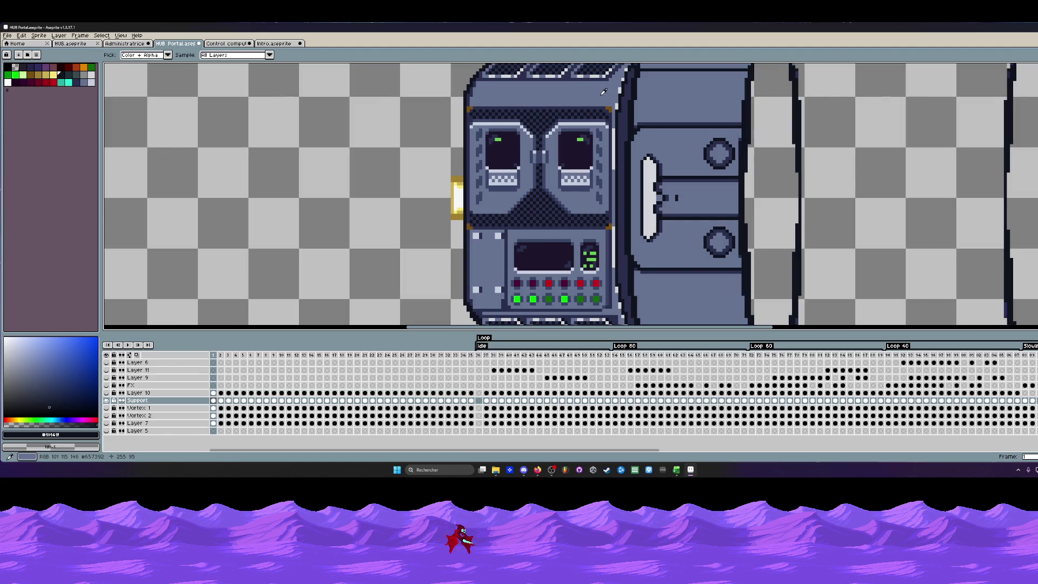
key(Right)
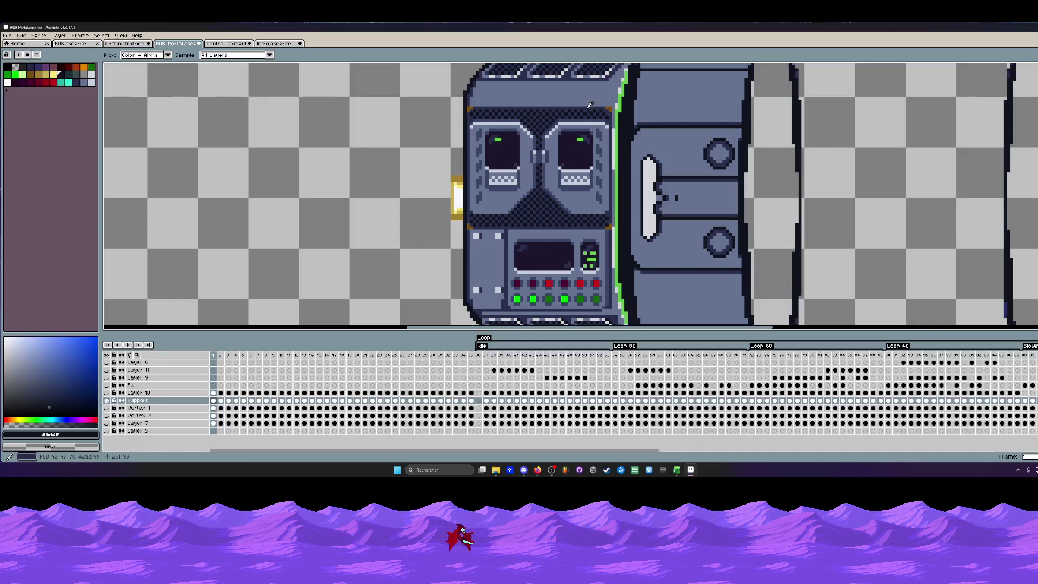
click(590, 106)
scroll(616, 106, up, 1)
key(g)
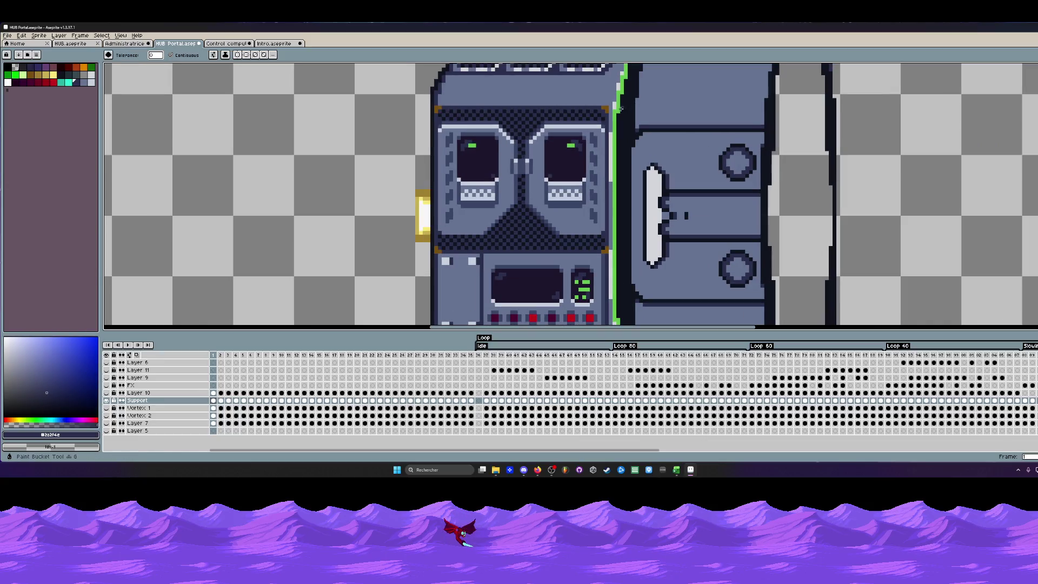
click(621, 108)
scroll(624, 113, down, 2)
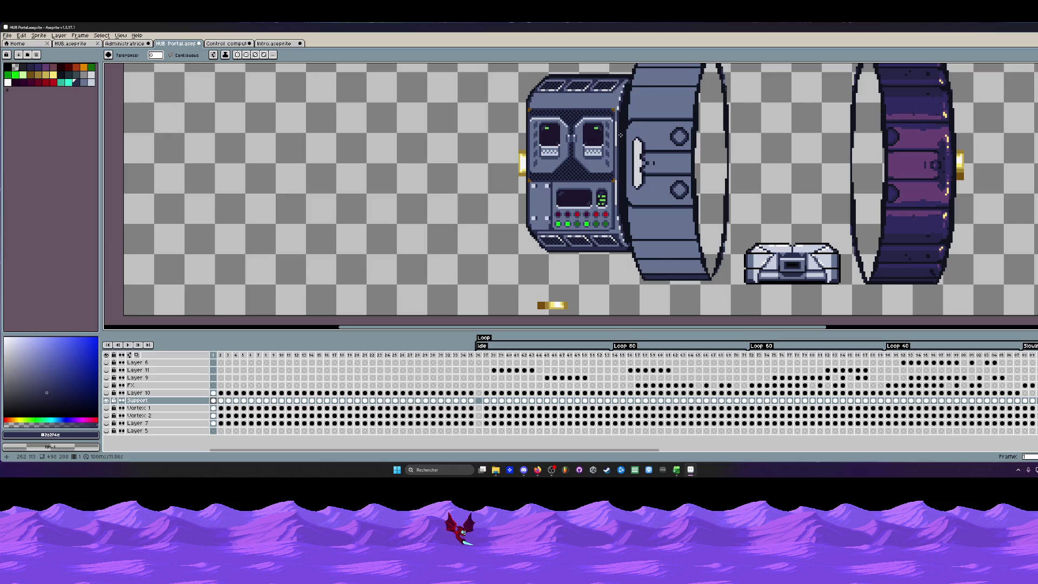
Draw a light bevel line down the machine's right edge.
key(l)
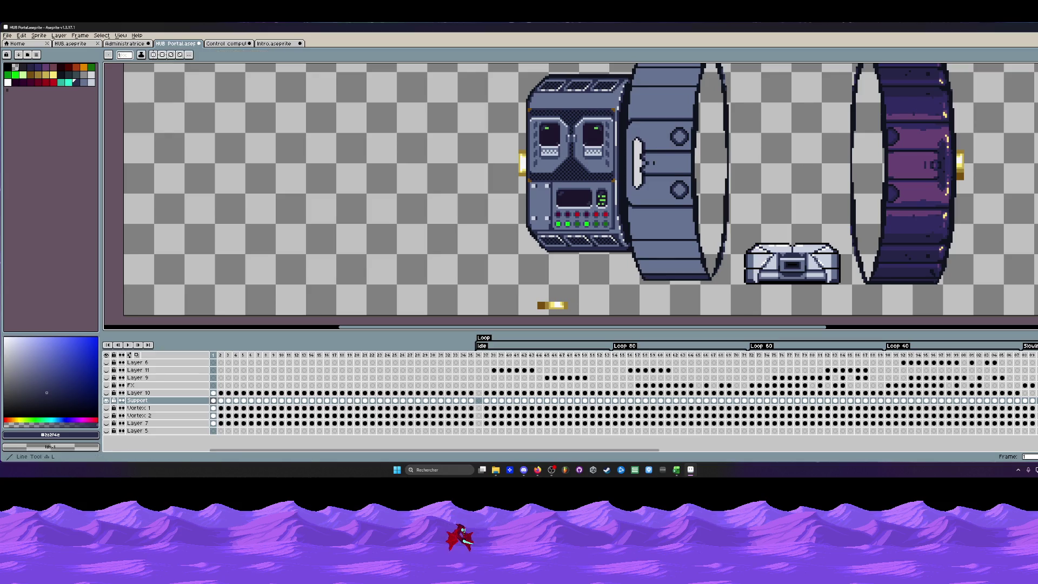
scroll(718, 122, up, 2)
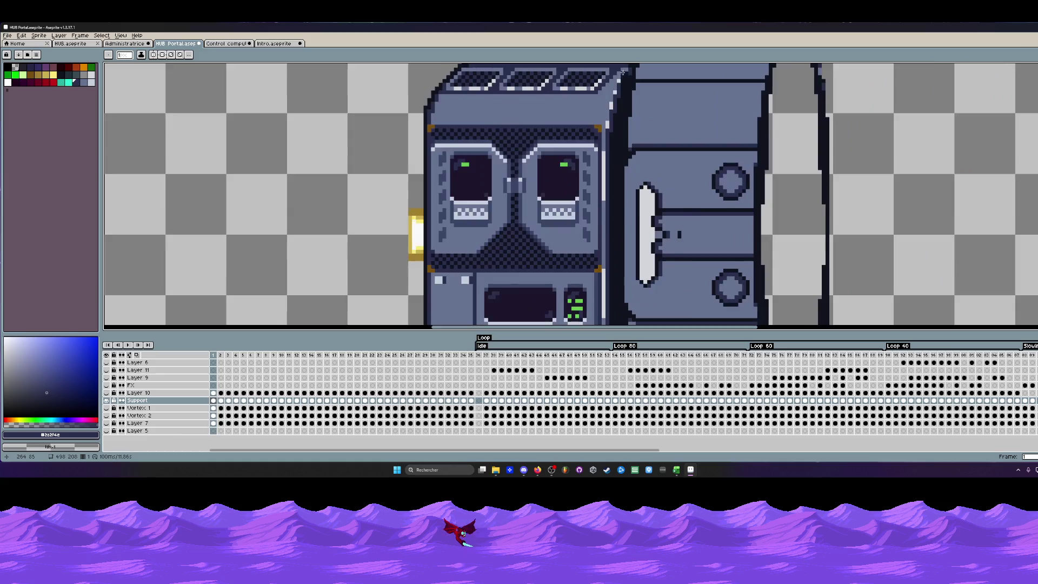
scroll(619, 84, up, 2)
drag(619, 85, 589, 214)
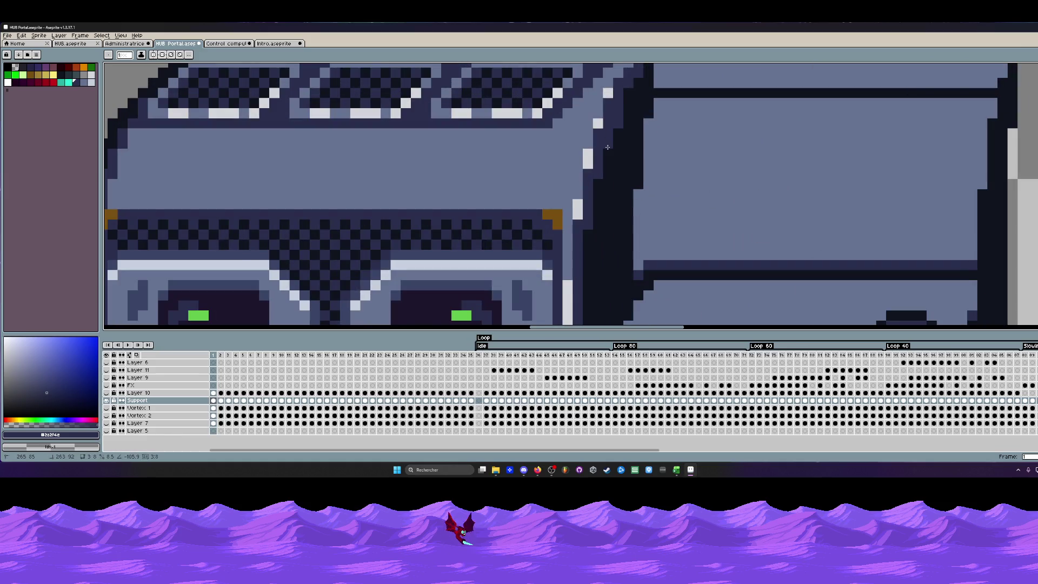
scroll(589, 214, down, 2)
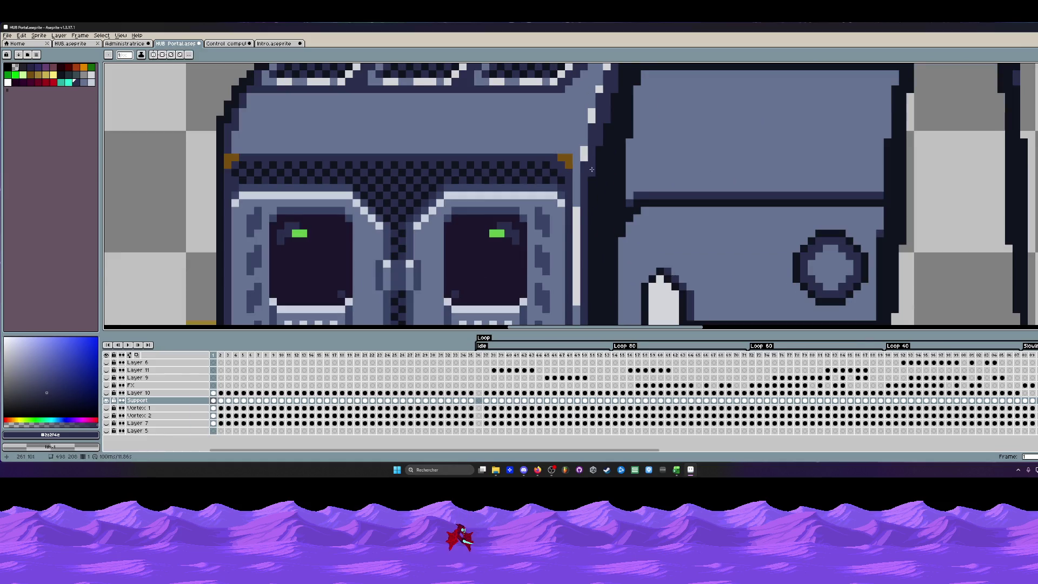
scroll(590, 183, down, 2)
scroll(590, 183, up, 2)
scroll(590, 182, up, 2)
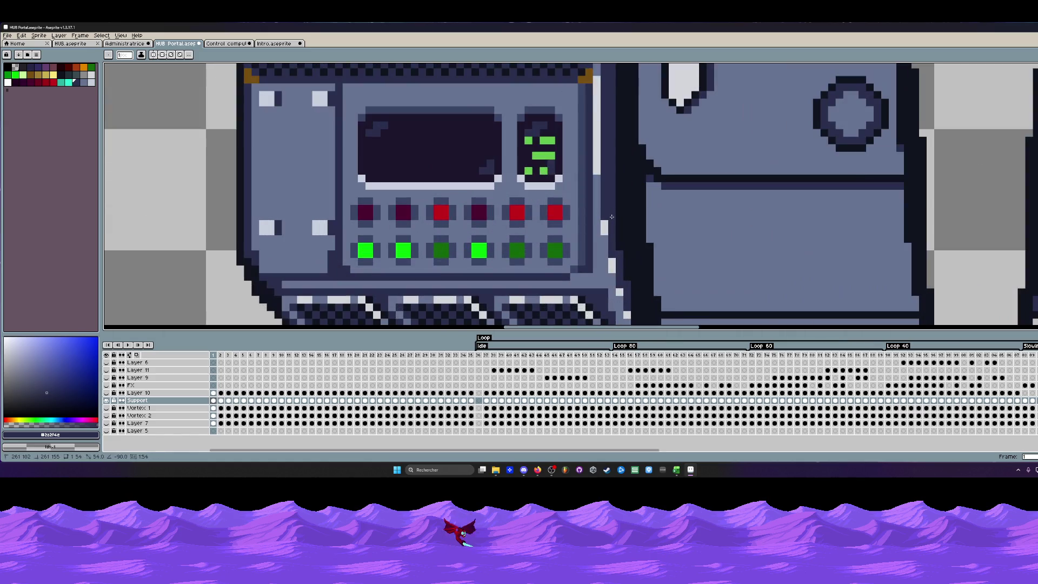
scroll(623, 266, down, 2)
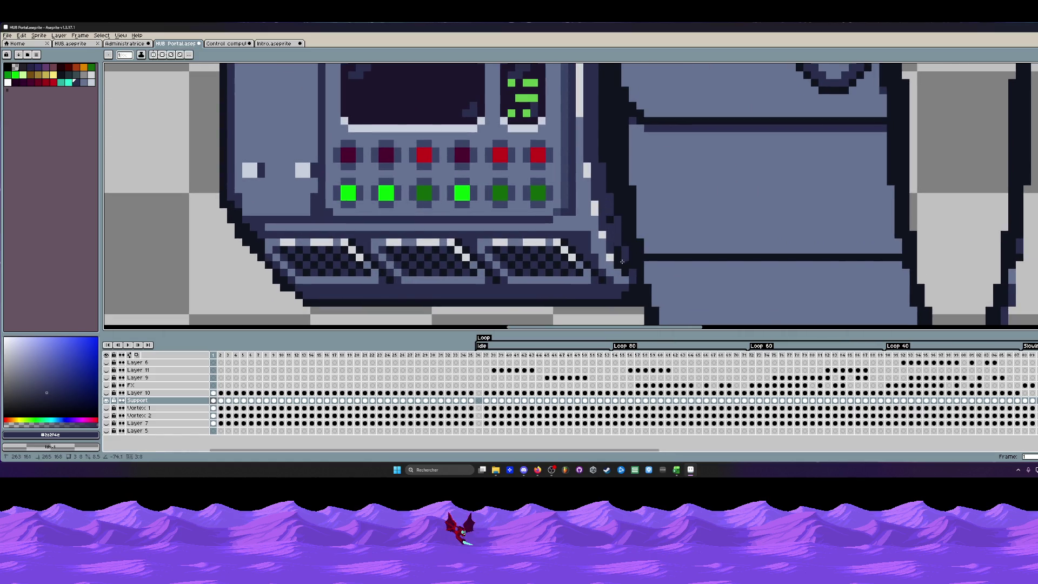
scroll(623, 270, down, 2)
scroll(625, 244, down, 1)
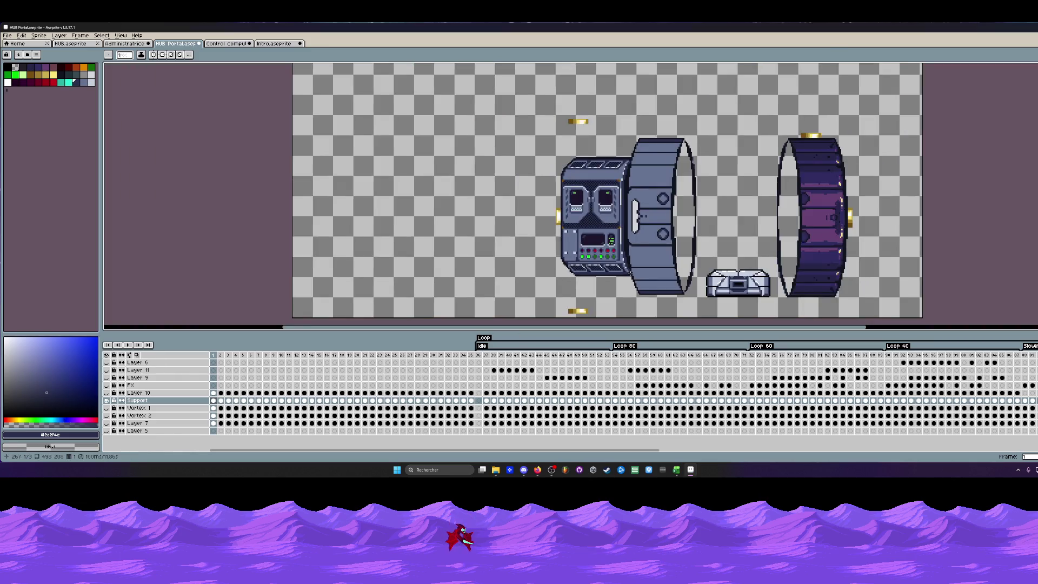
scroll(630, 162, up, 2)
scroll(634, 138, up, 1)
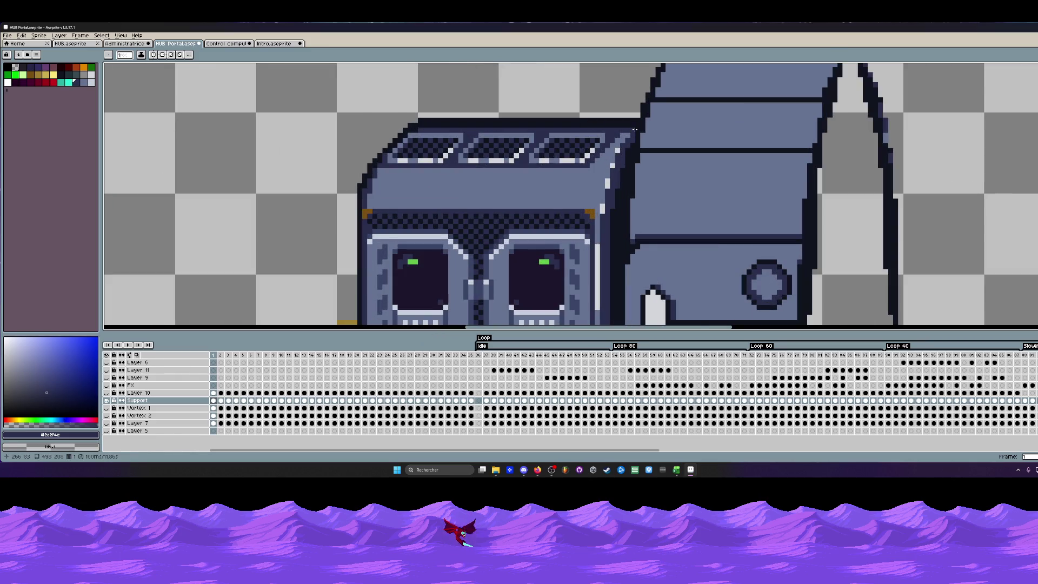
scroll(634, 130, down, 1)
scroll(629, 162, down, 2)
scroll(621, 211, down, 2)
scroll(612, 262, up, 3)
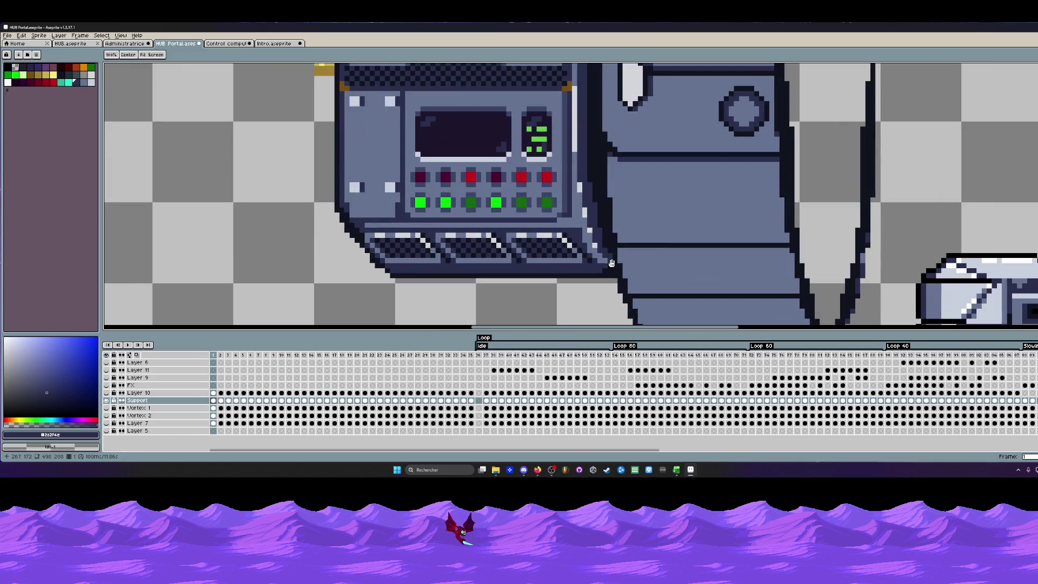
scroll(611, 263, down, 1)
scroll(624, 270, down, 1)
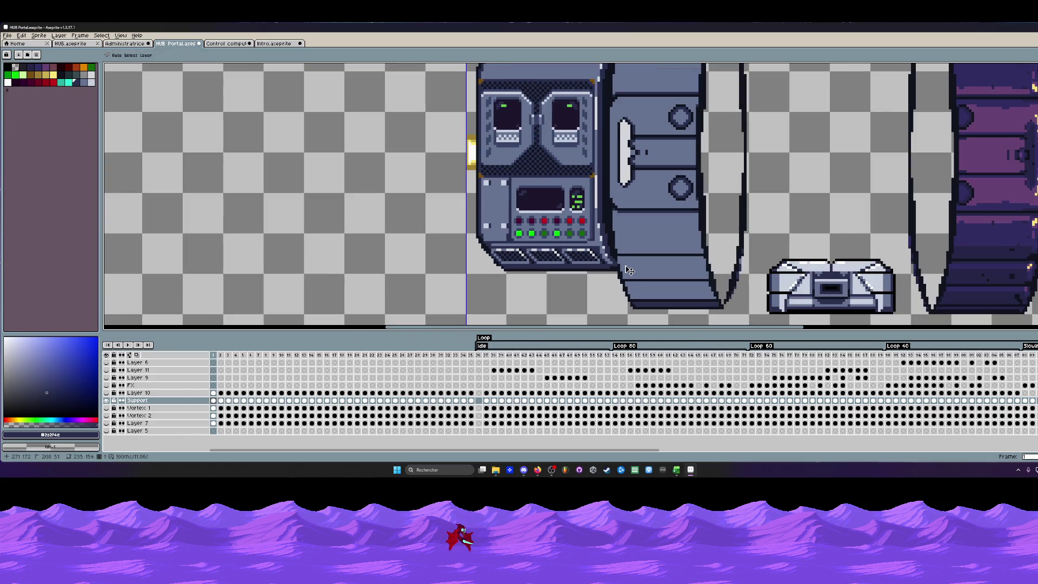
scroll(626, 264, down, 1)
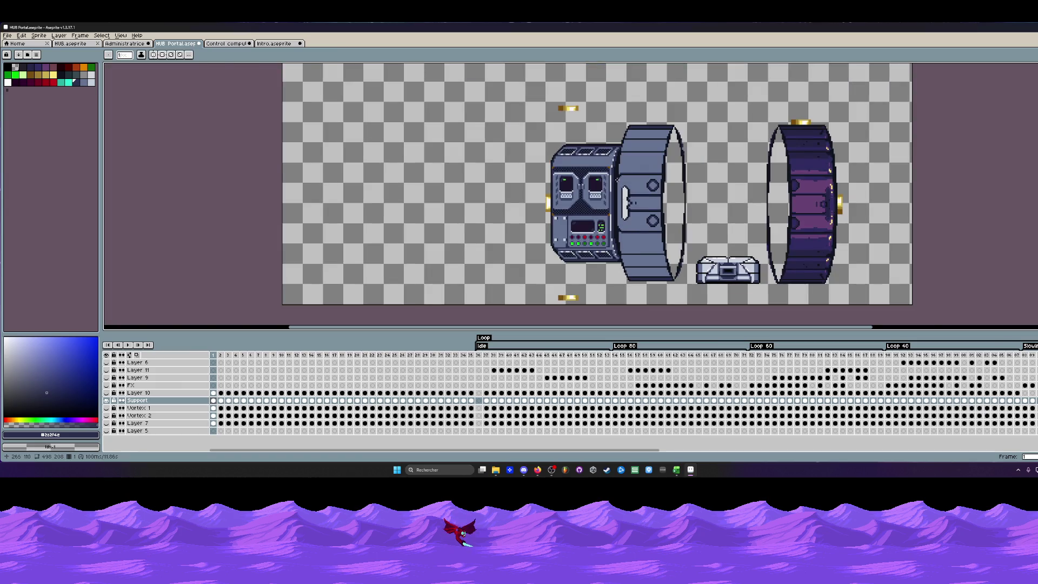
scroll(597, 148, up, 3)
scroll(596, 147, up, 1)
scroll(599, 149, up, 1)
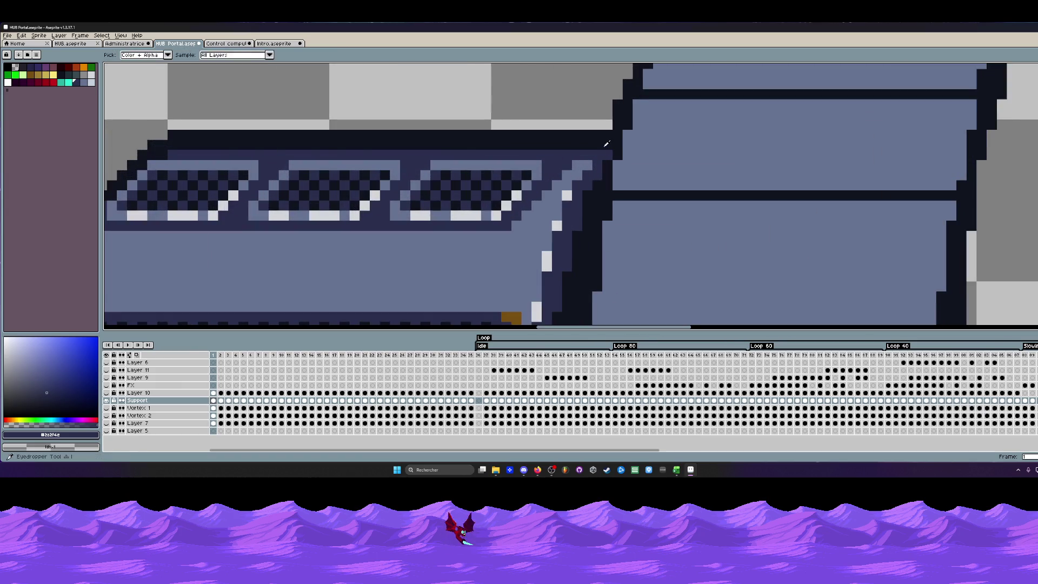
Extend a dark blue-grey one-pixel line along the console's top edge with the Line tool.
alt+click(606, 139)
scroll(607, 138, down, 3)
scroll(584, 223, down, 2)
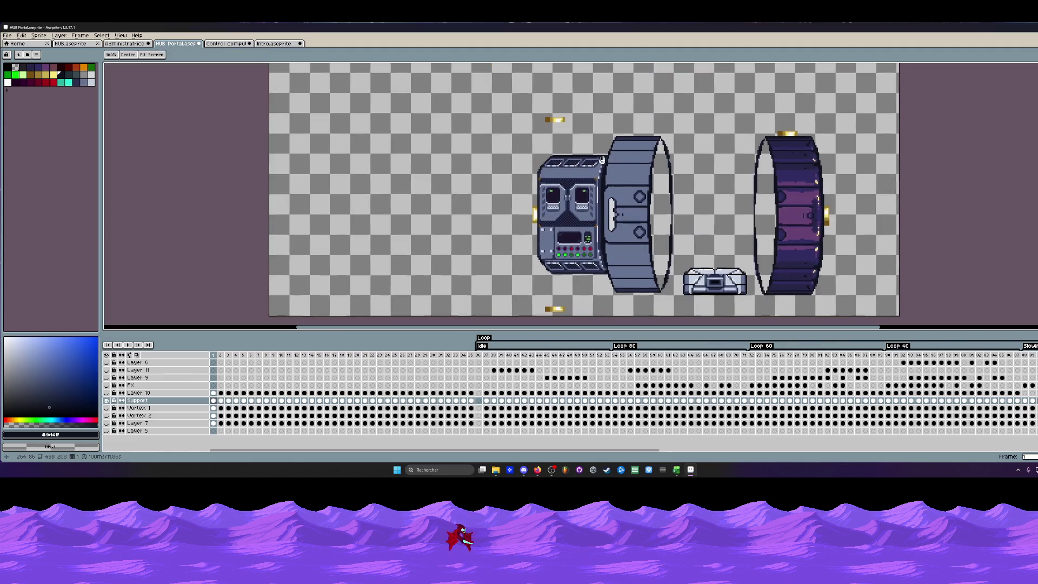
scroll(568, 151, up, 3)
scroll(568, 152, up, 1)
key(l)
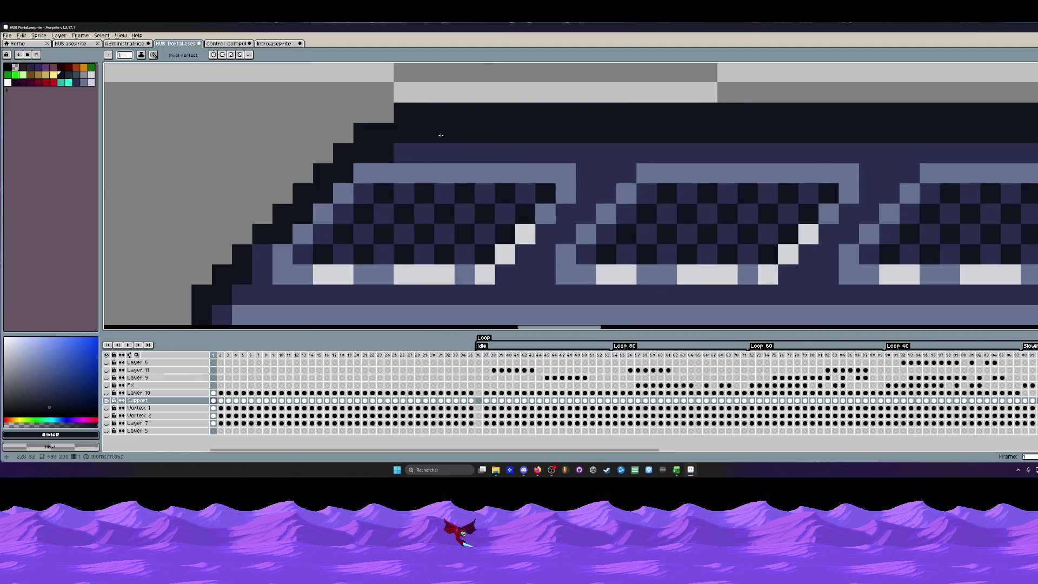
alt+click(733, 154)
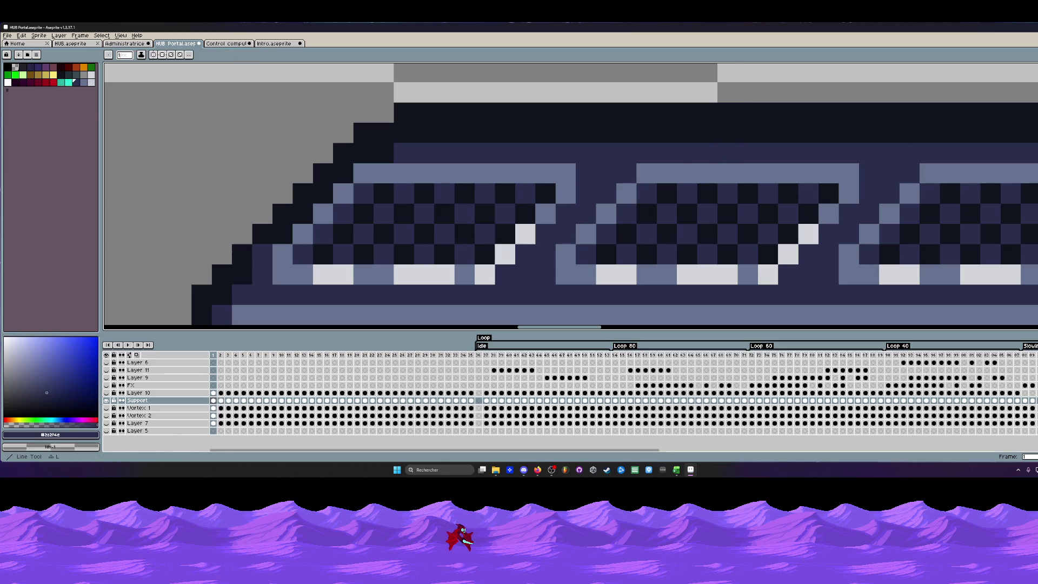
scroll(433, 136, down, 2)
scroll(487, 135, down, 1)
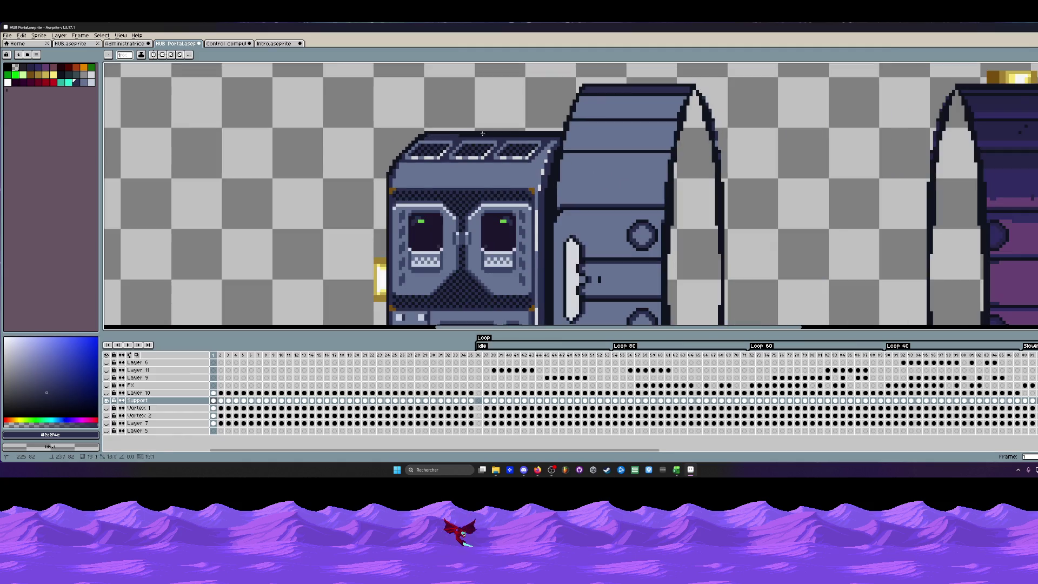
scroll(557, 134, down, 1)
drag(558, 133, 566, 133)
scroll(563, 136, down, 2)
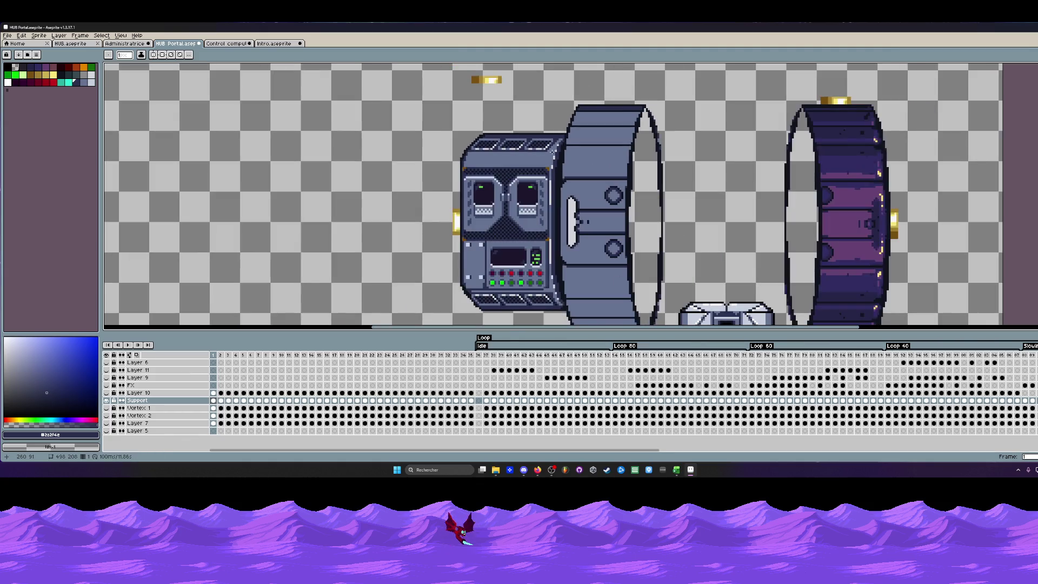
scroll(558, 150, up, 2)
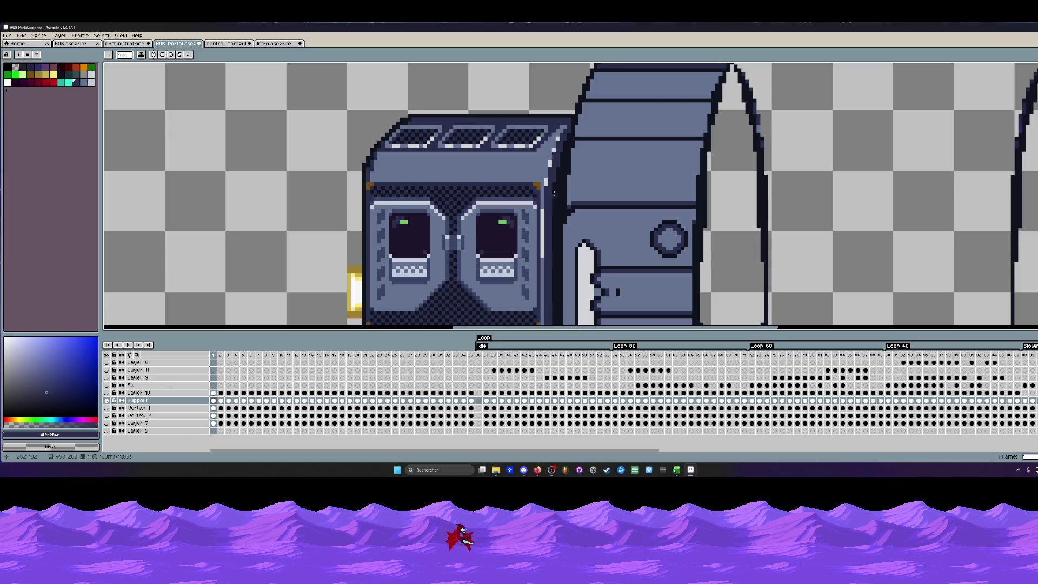
scroll(555, 183, down, 2)
scroll(552, 187, down, 1)
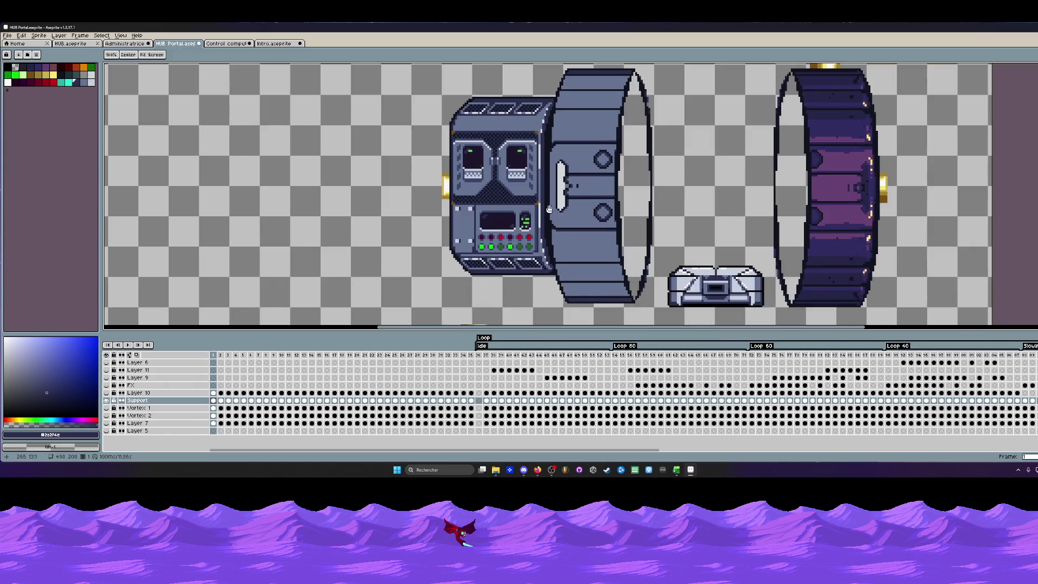
scroll(535, 201, down, 1)
scroll(533, 204, up, 2)
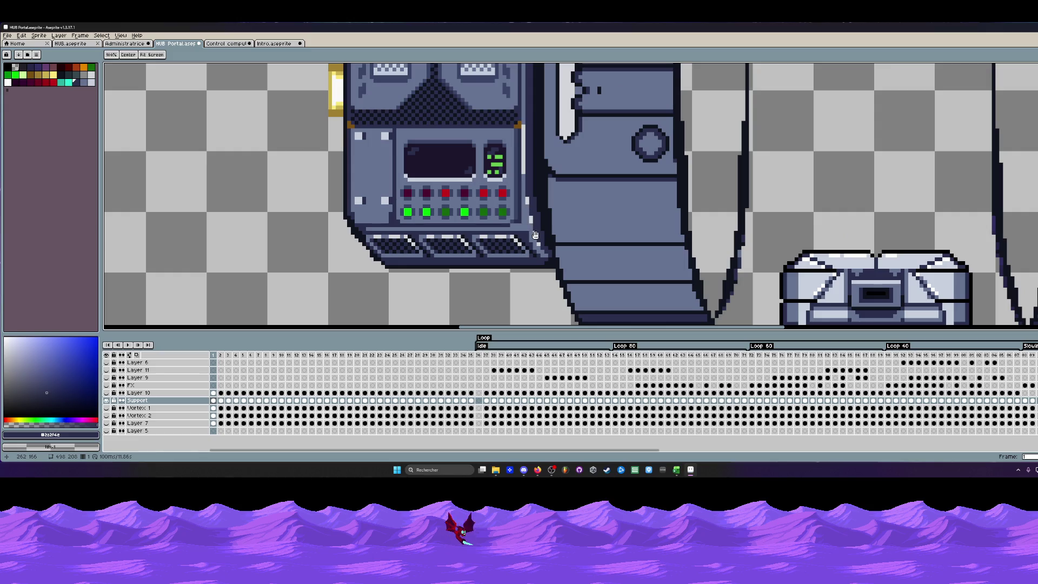
scroll(535, 235, down, 2)
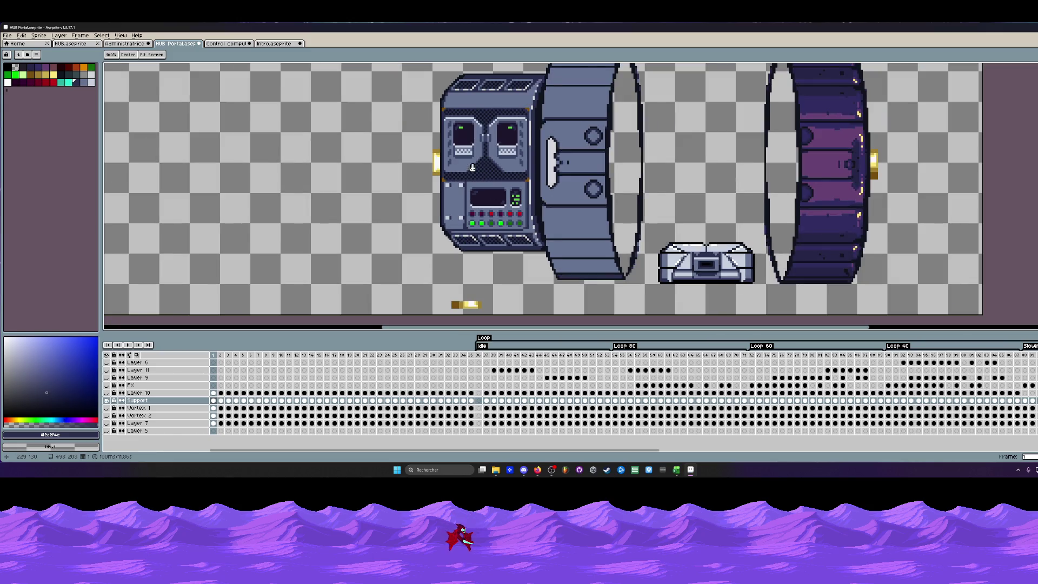
key(b)
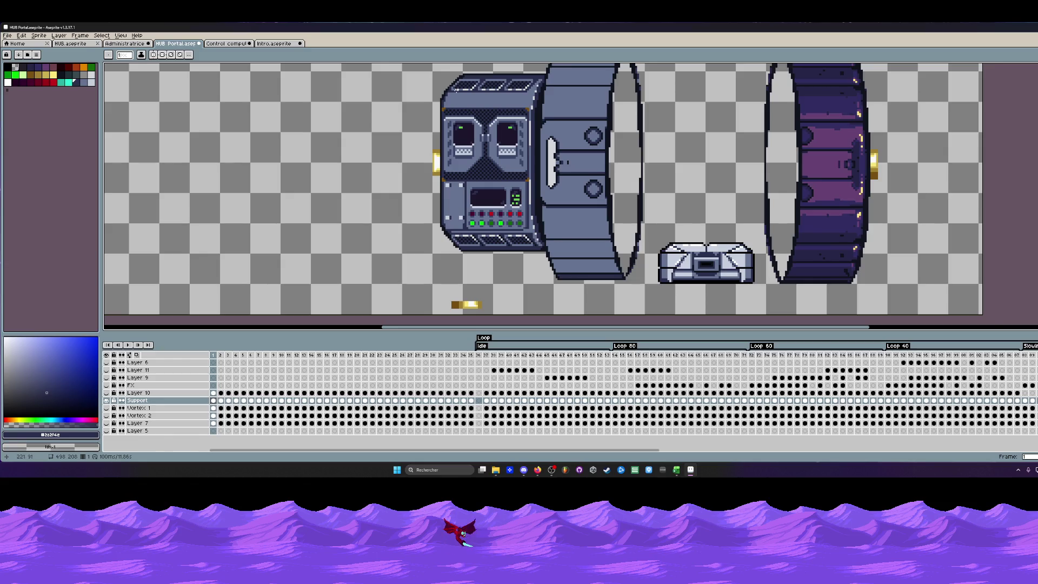
scroll(447, 86, up, 2)
scroll(446, 86, up, 2)
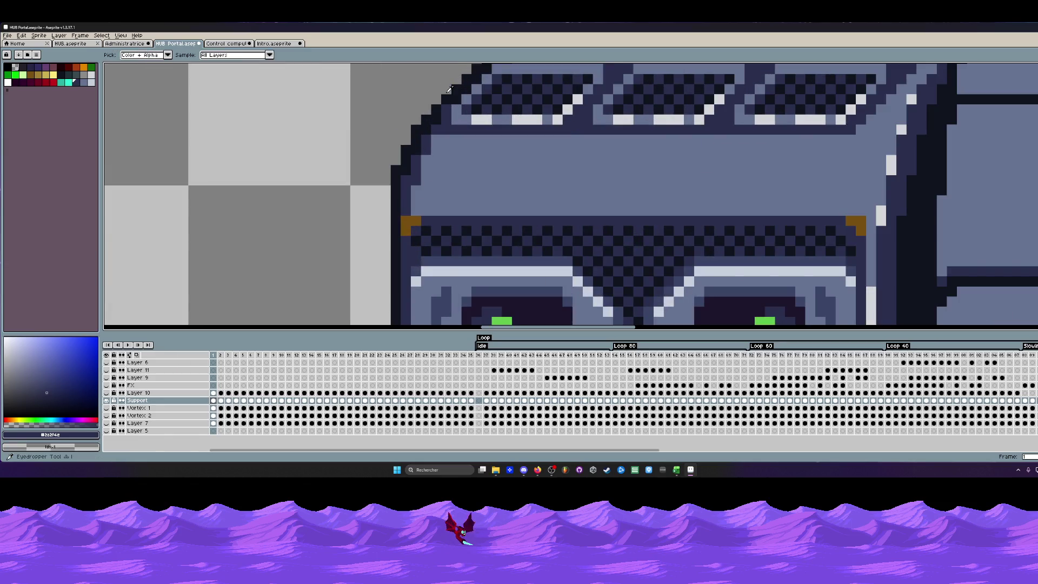
Sample the darkest outline colour from the console's top-left corner as the drawing colour.
alt+click(447, 98)
scroll(447, 101, down, 3)
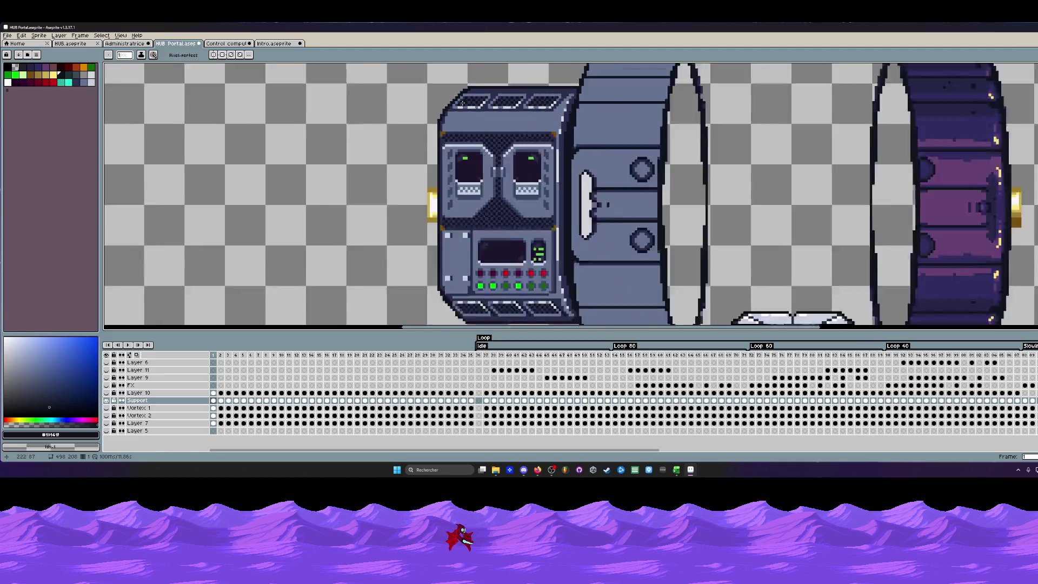
scroll(449, 101, down, 1)
scroll(449, 257, up, 3)
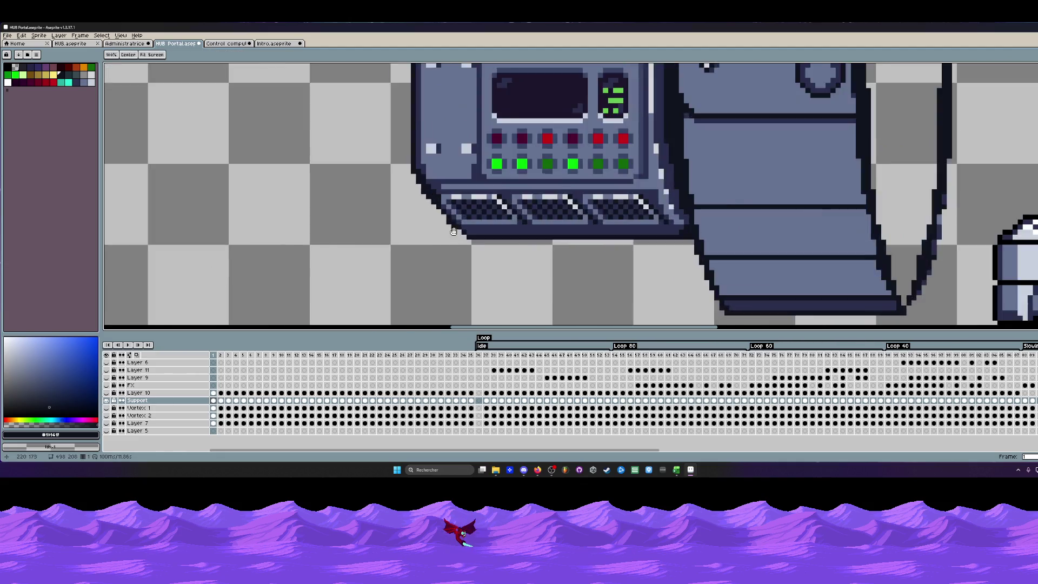
scroll(449, 256, up, 1)
scroll(362, 233, down, 4)
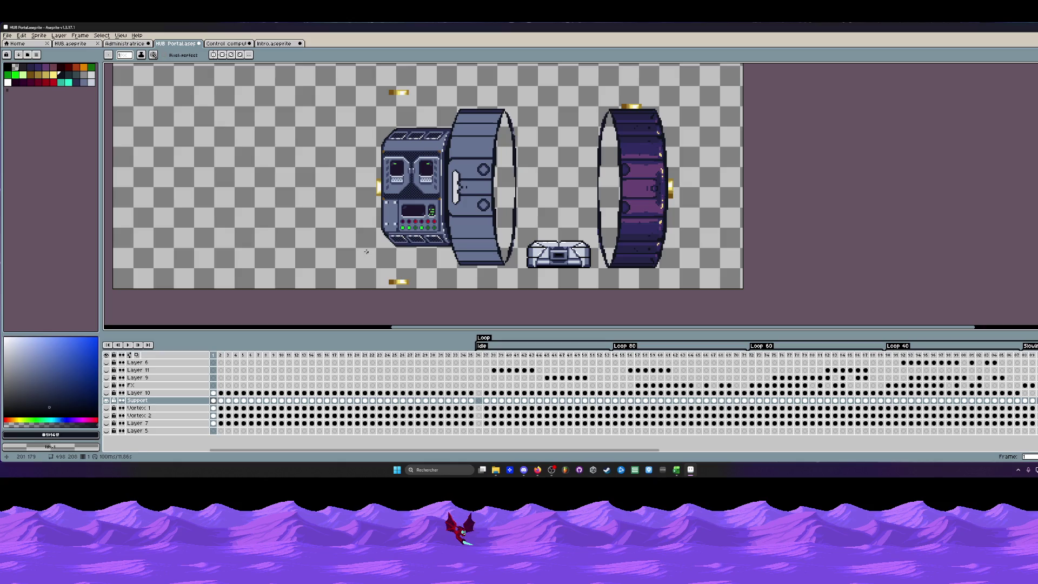
scroll(386, 251, up, 2)
scroll(388, 243, up, 1)
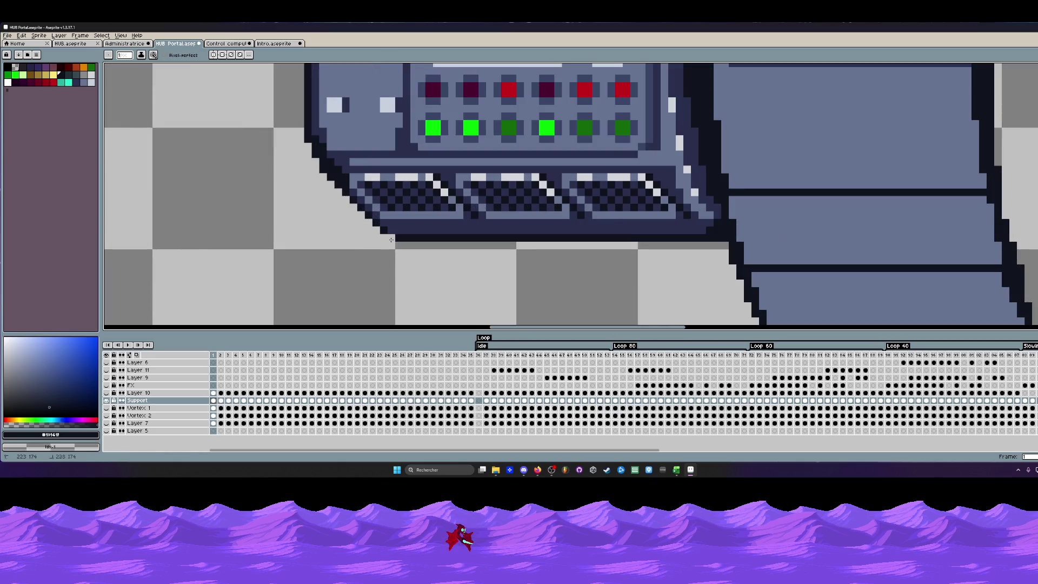
scroll(396, 236, down, 3)
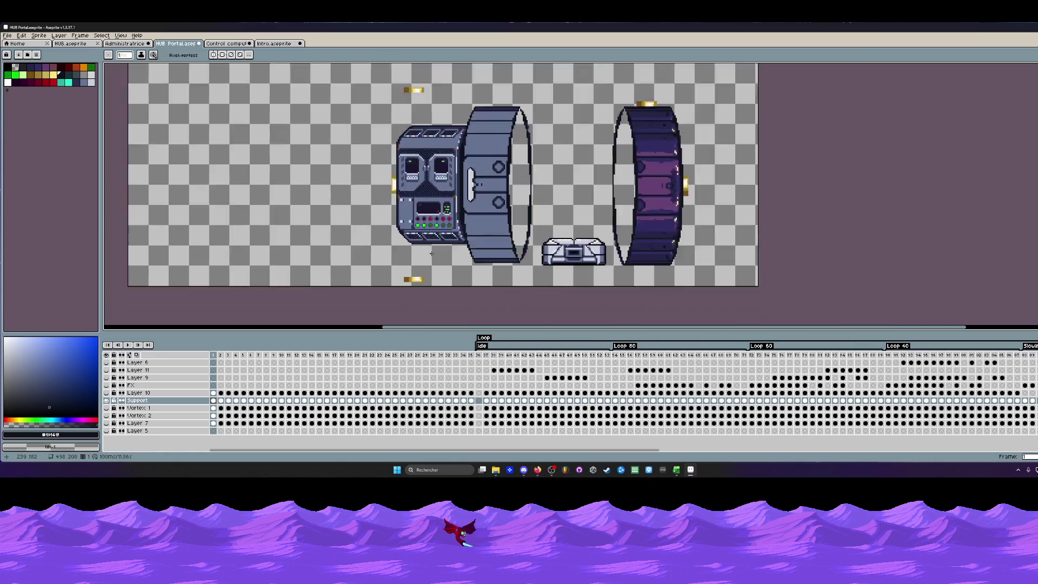
scroll(432, 254, down, 1)
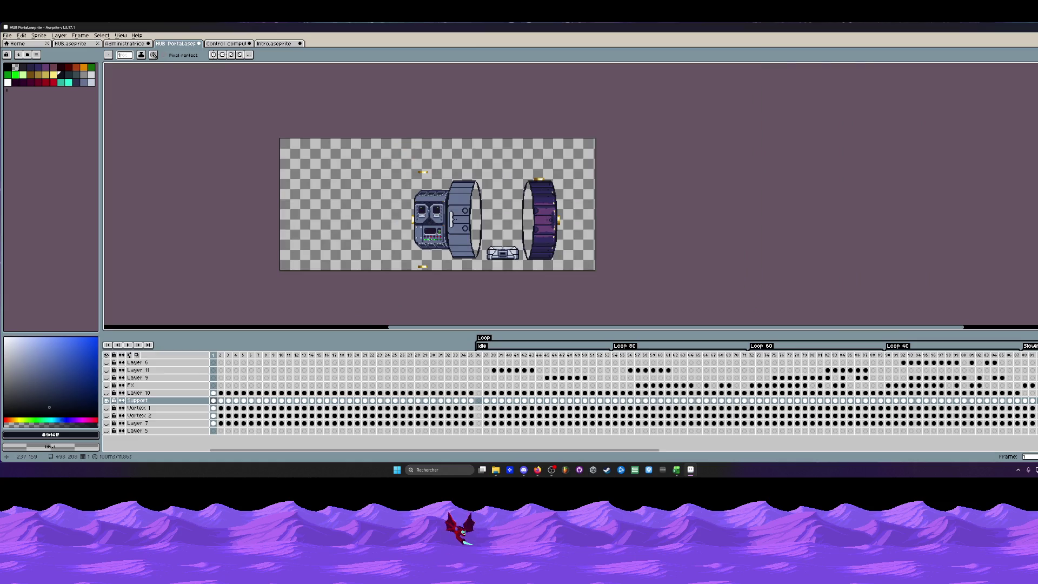
scroll(429, 239, up, 1)
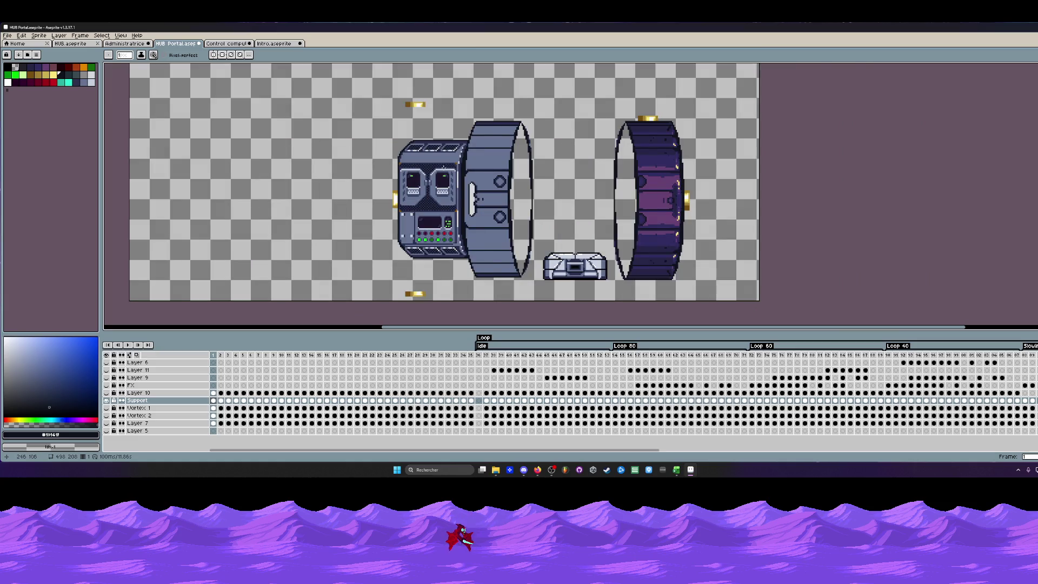
scroll(464, 146, up, 1)
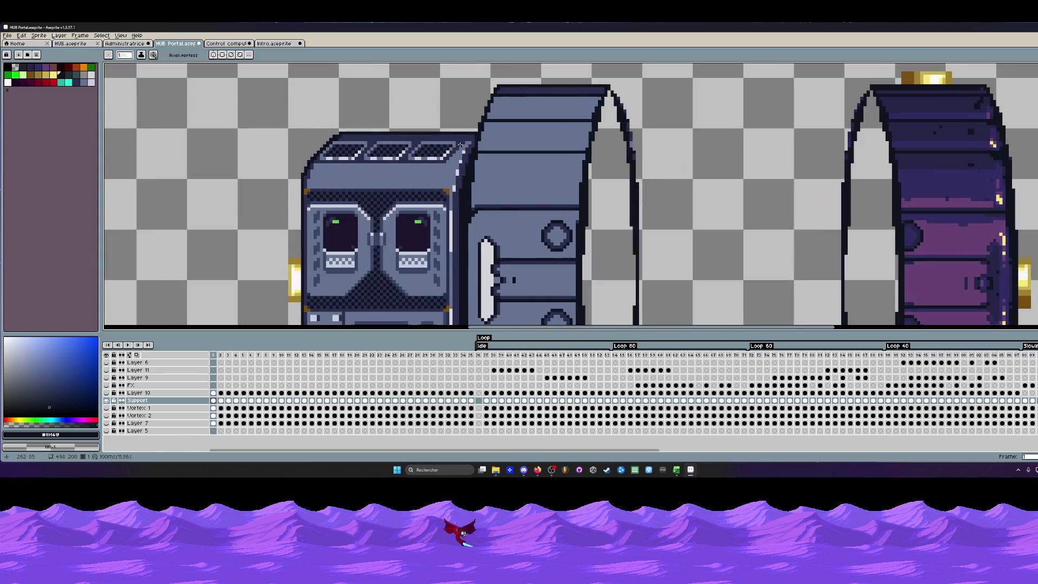
scroll(463, 146, up, 1)
scroll(463, 145, up, 2)
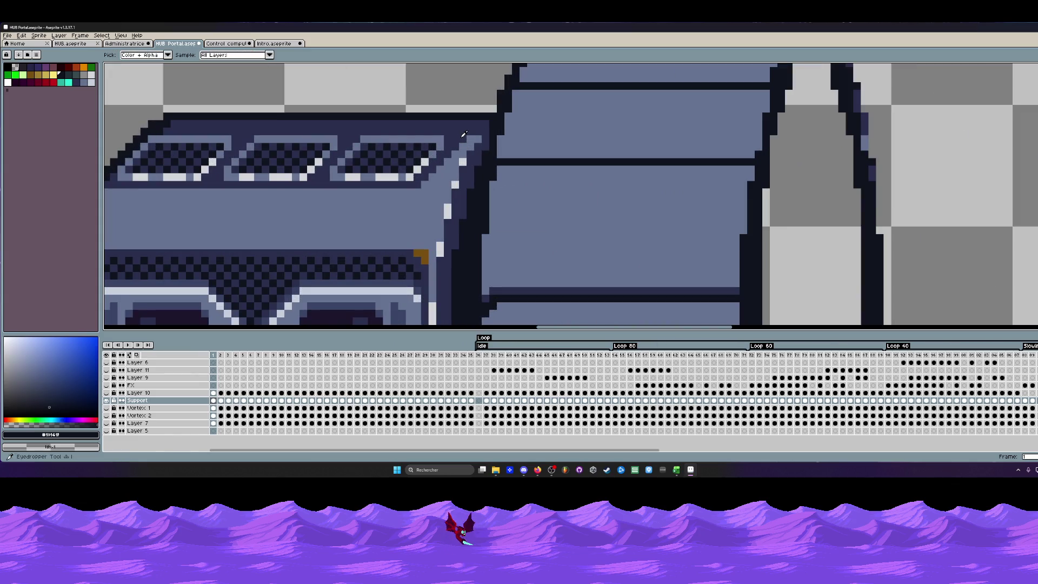
Pick the blue-grey edge colour and paint a light diagonal highlight along the console's top-right bevel.
alt+click(463, 146)
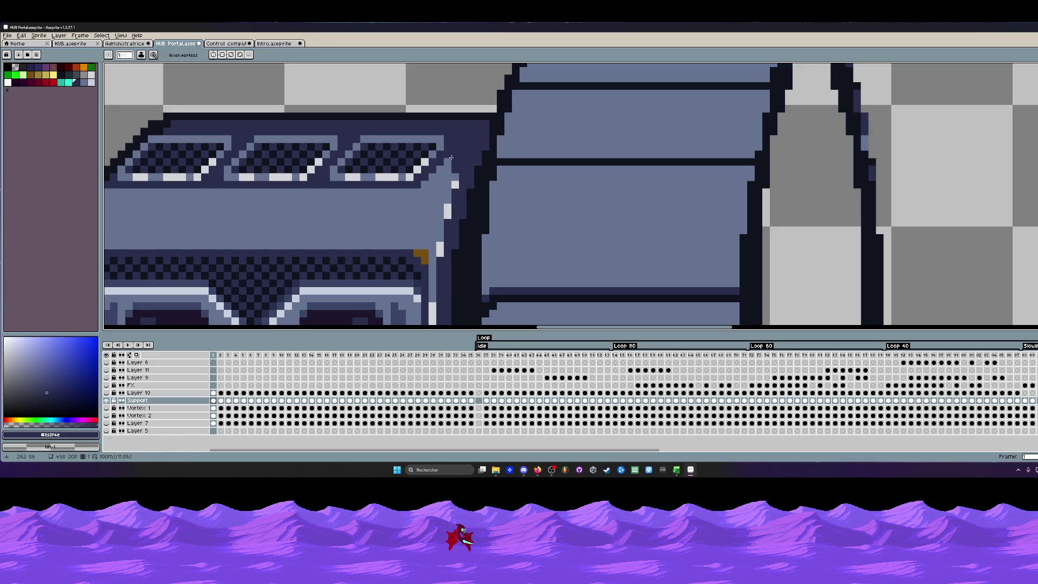
scroll(457, 176, down, 2)
scroll(457, 176, up, 1)
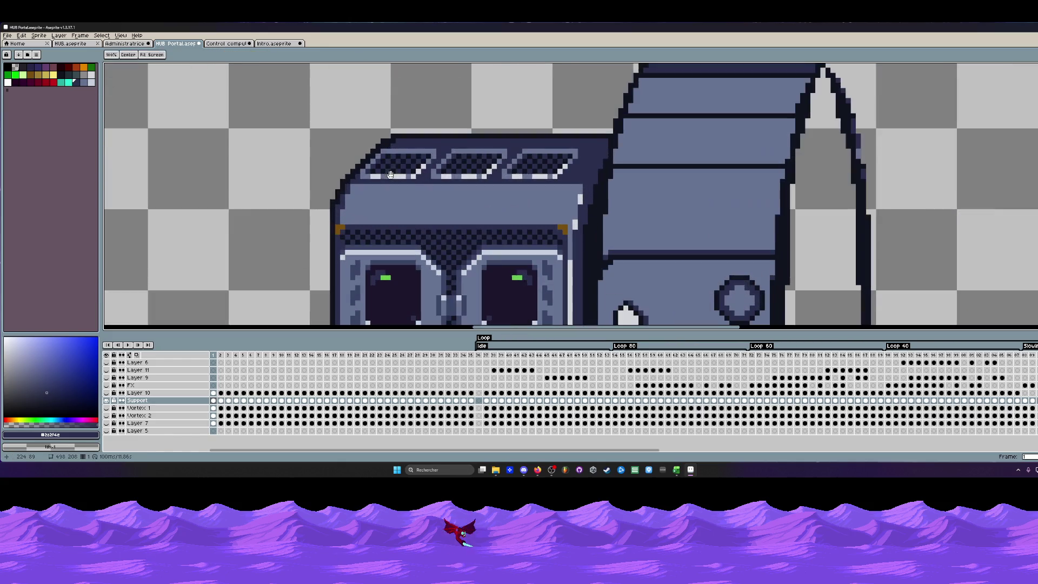
scroll(577, 182, up, 1)
scroll(583, 170, down, 1)
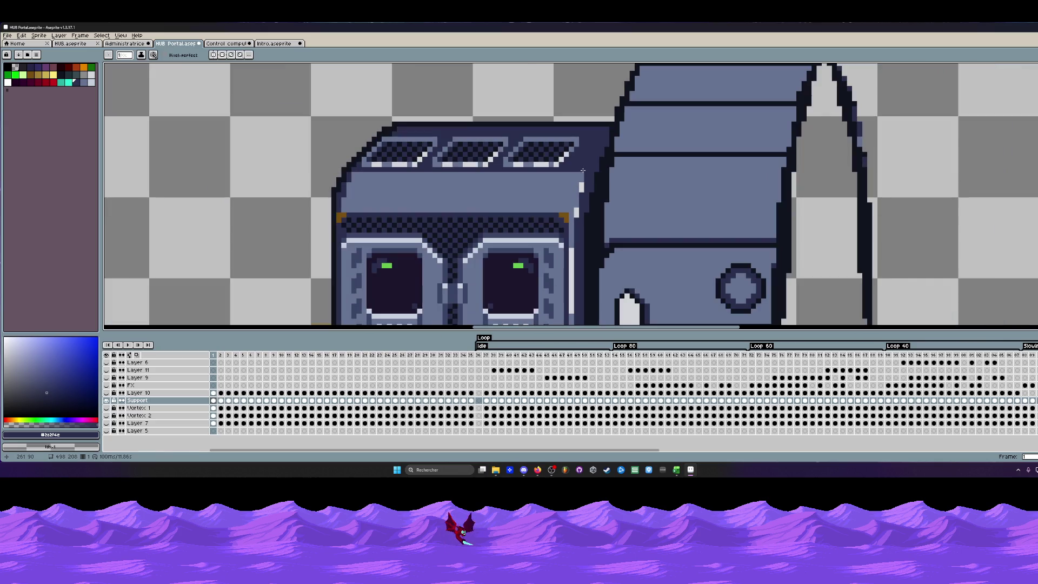
key(i)
scroll(553, 147, down, 3)
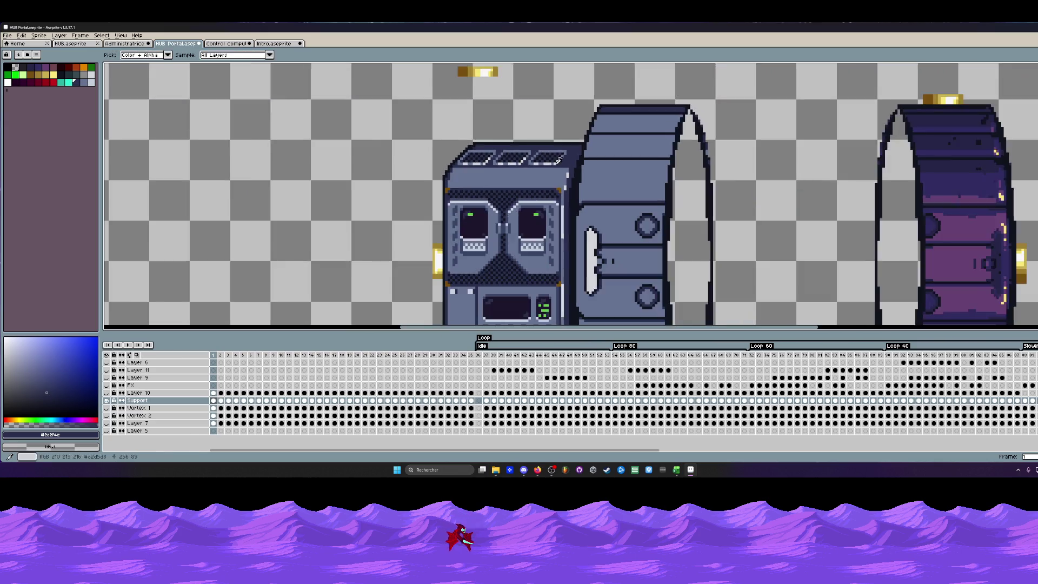
scroll(558, 159, down, 1)
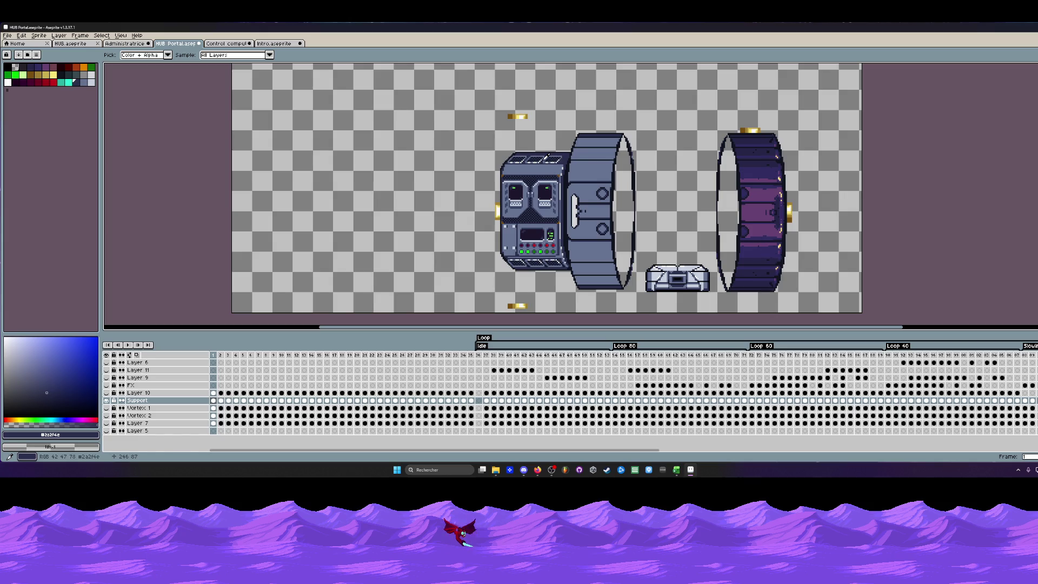
scroll(547, 157, up, 1)
scroll(558, 180, down, 1)
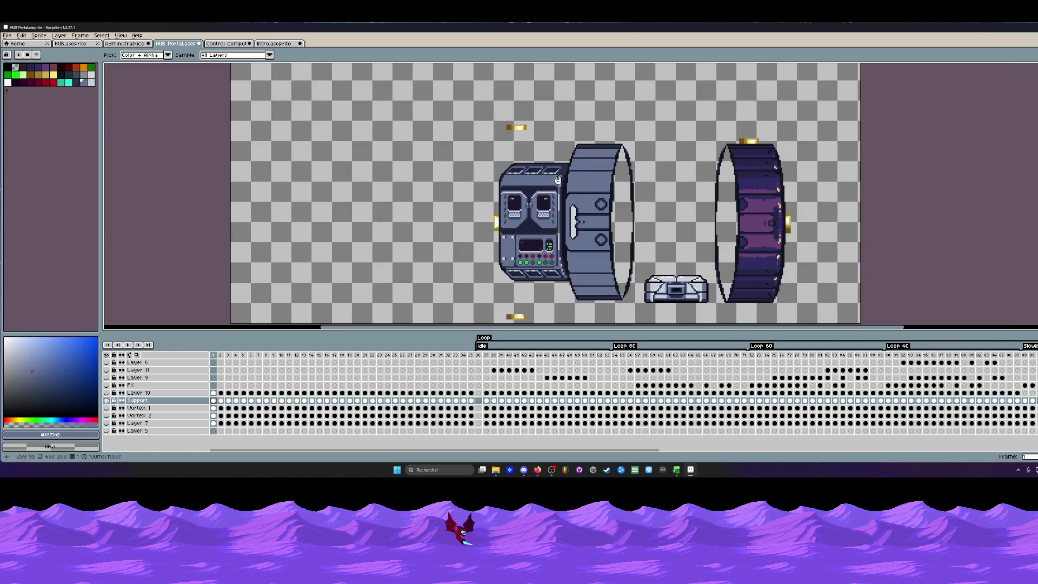
scroll(560, 166, up, 2)
scroll(562, 146, up, 2)
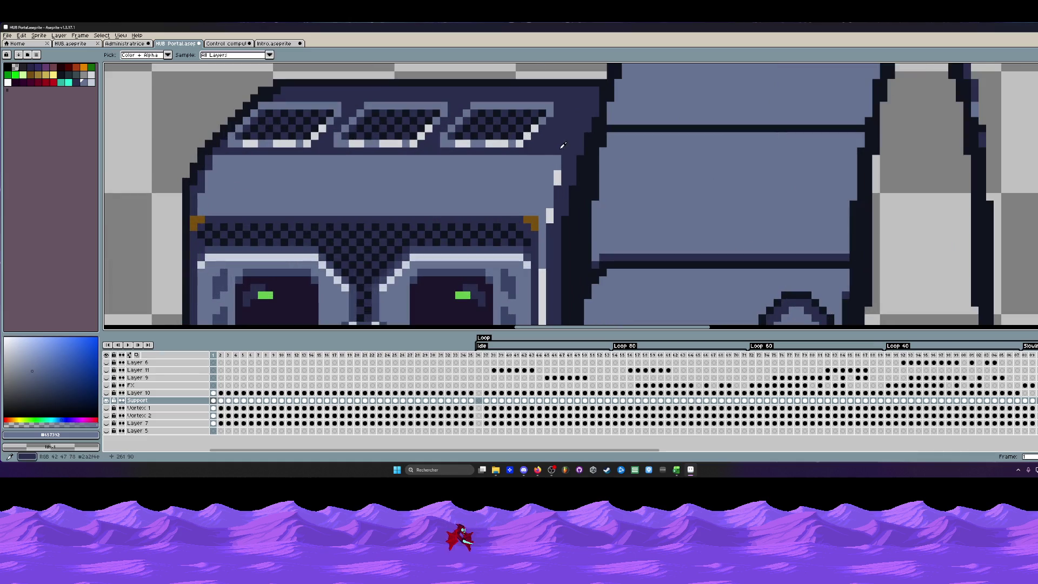
key(b)
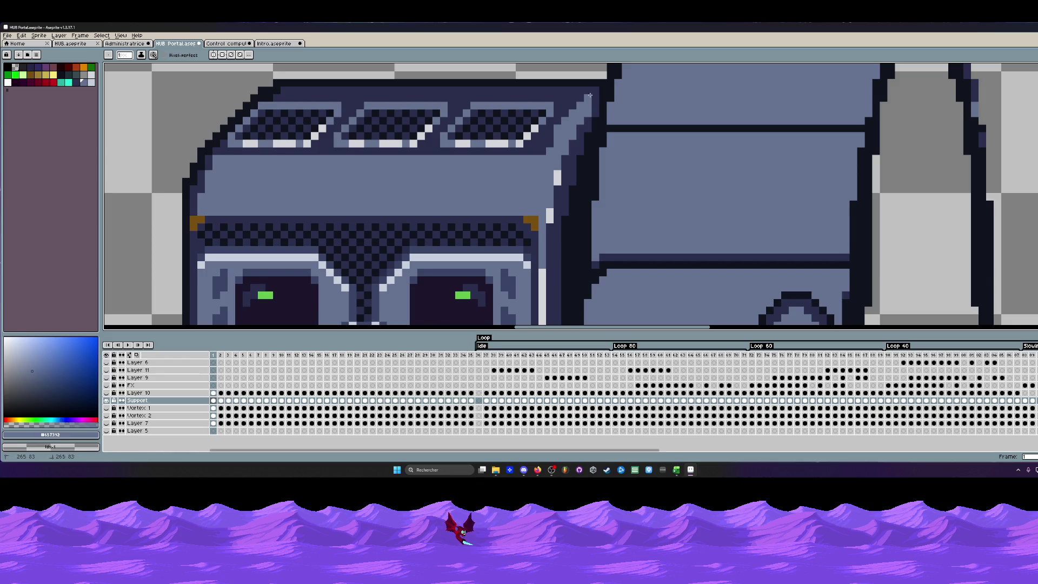
scroll(591, 95, down, 2)
scroll(567, 121, up, 2)
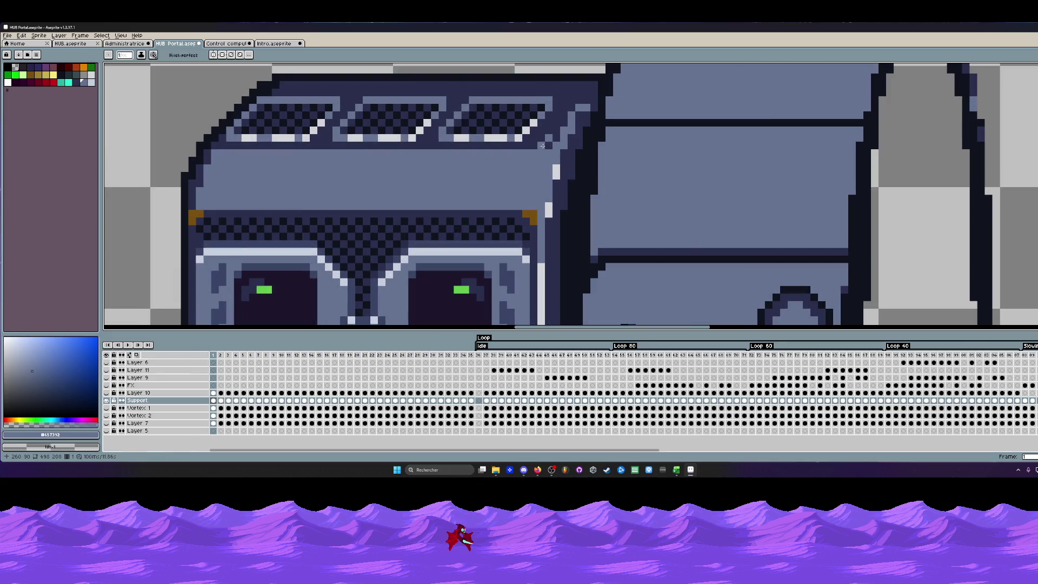
scroll(570, 113, down, 2)
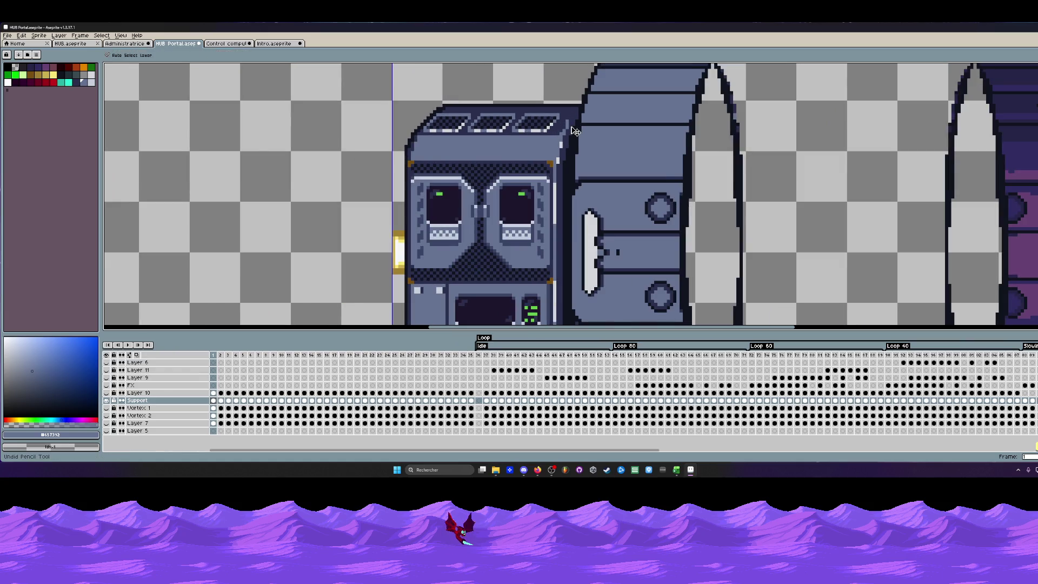
scroll(574, 130, down, 1)
scroll(573, 131, down, 1)
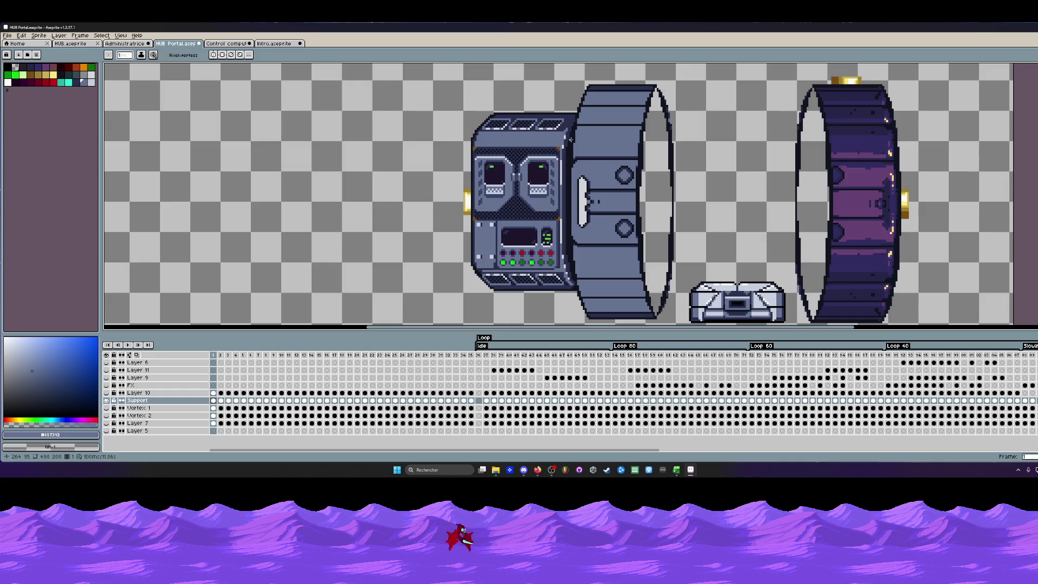
scroll(547, 268, up, 4)
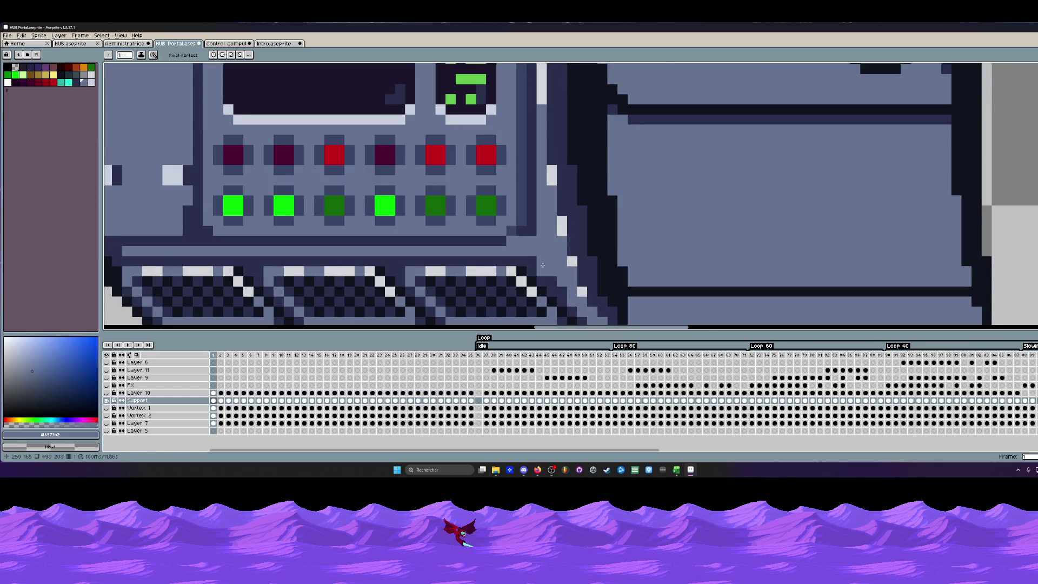
scroll(553, 269, down, 2)
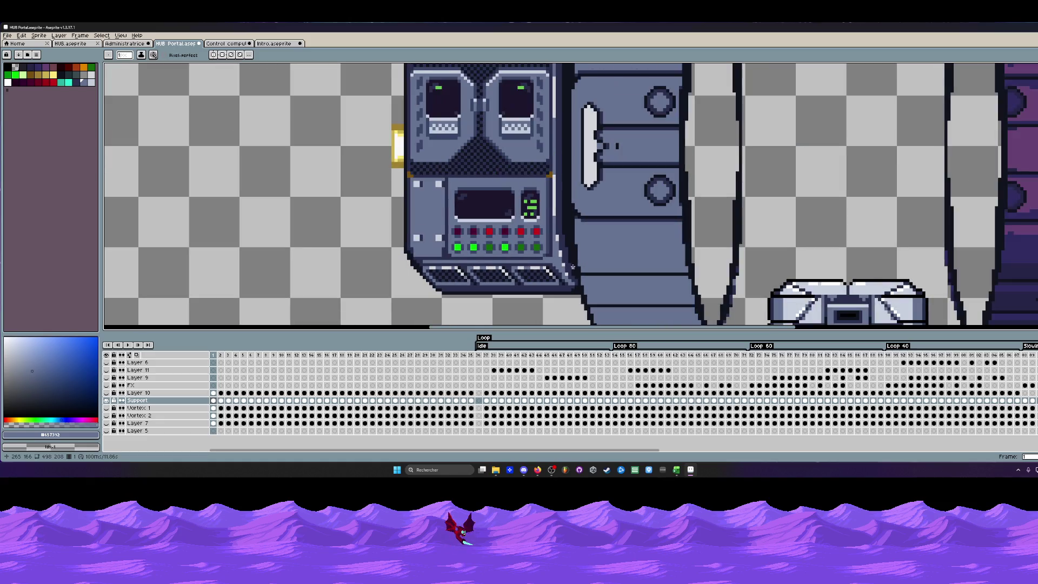
scroll(553, 270, up, 1)
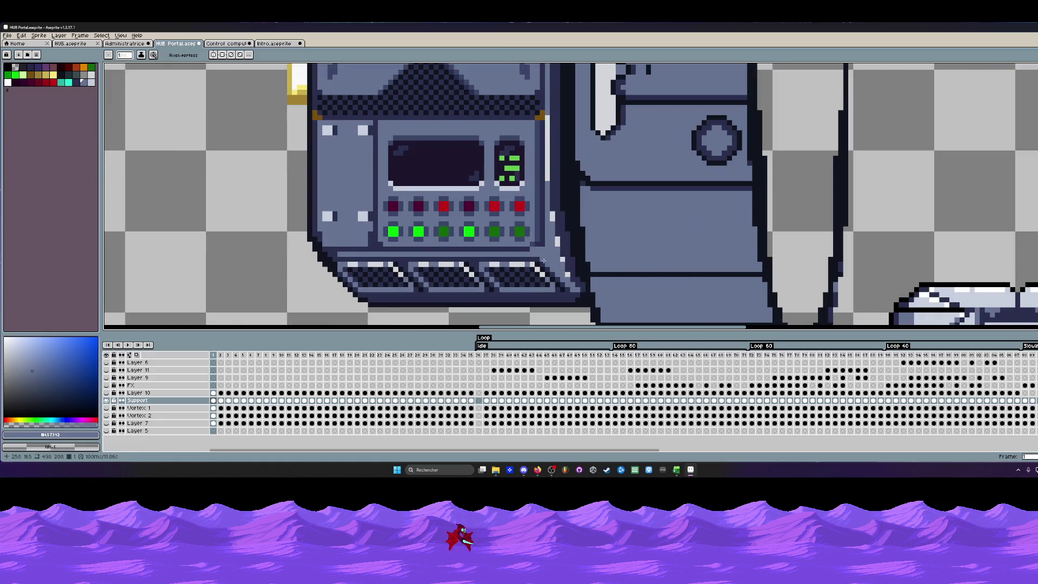
scroll(544, 261, down, 2)
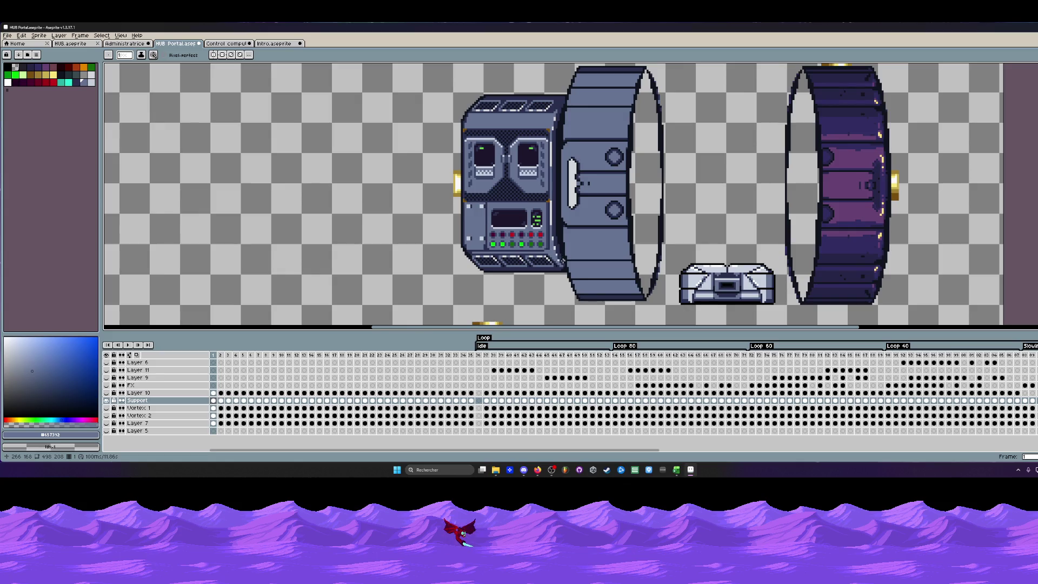
scroll(579, 183, up, 1)
scroll(557, 217, down, 2)
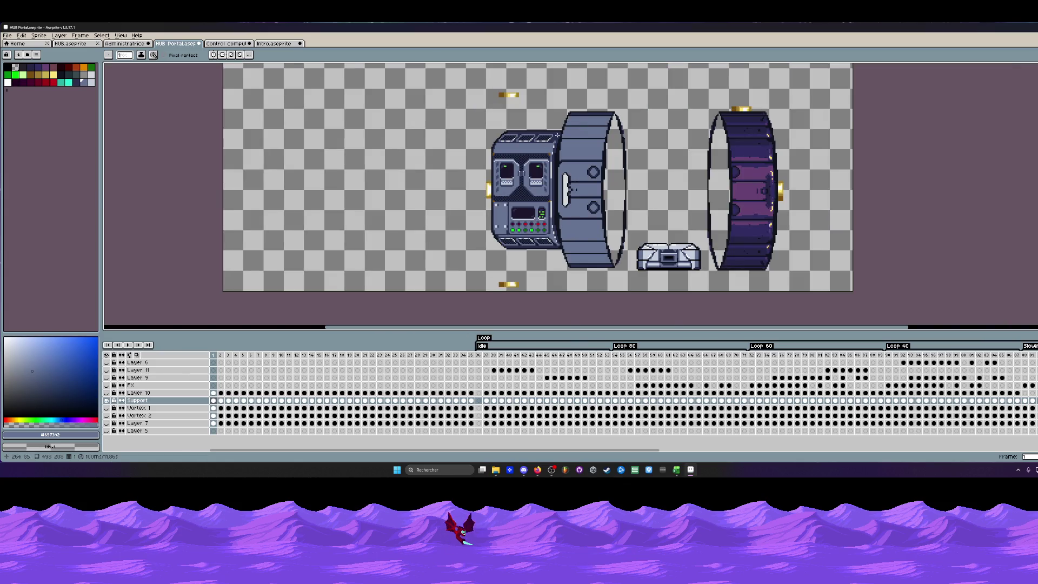
scroll(572, 188, up, 1)
scroll(560, 178, up, 2)
scroll(542, 166, up, 1)
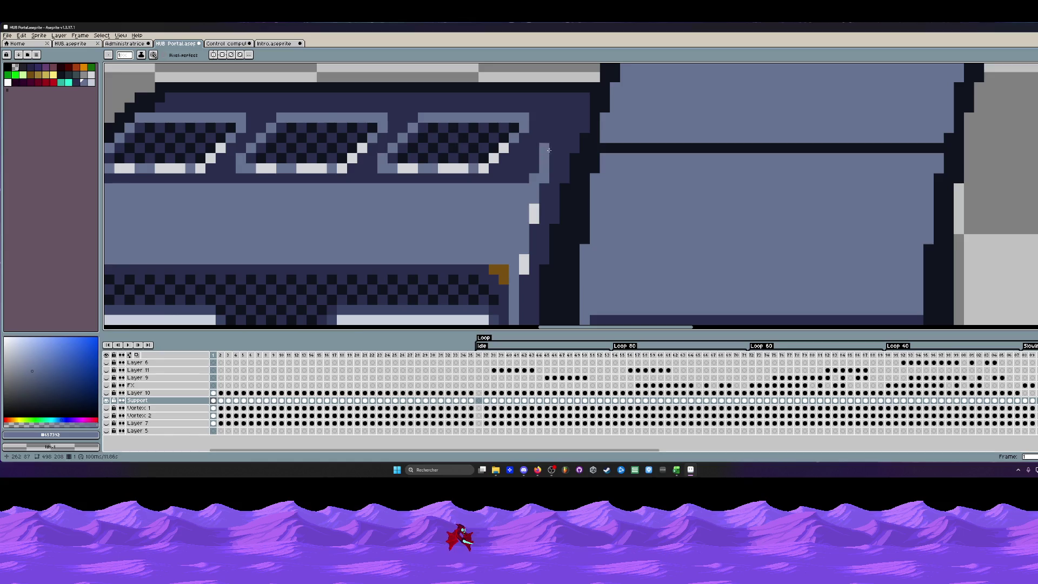
drag(548, 149, 565, 121)
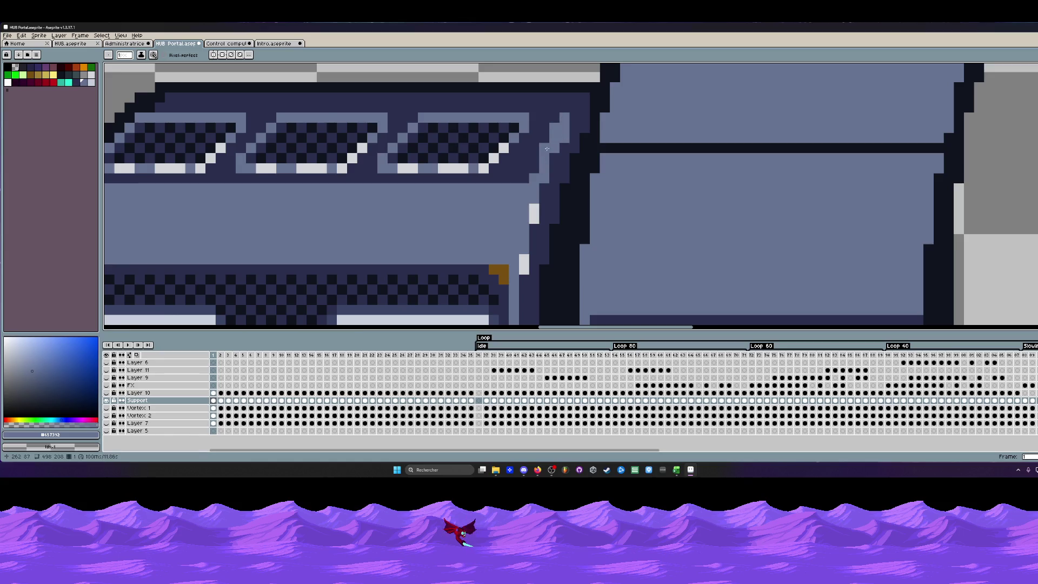
scroll(505, 181, down, 2)
scroll(511, 178, up, 1)
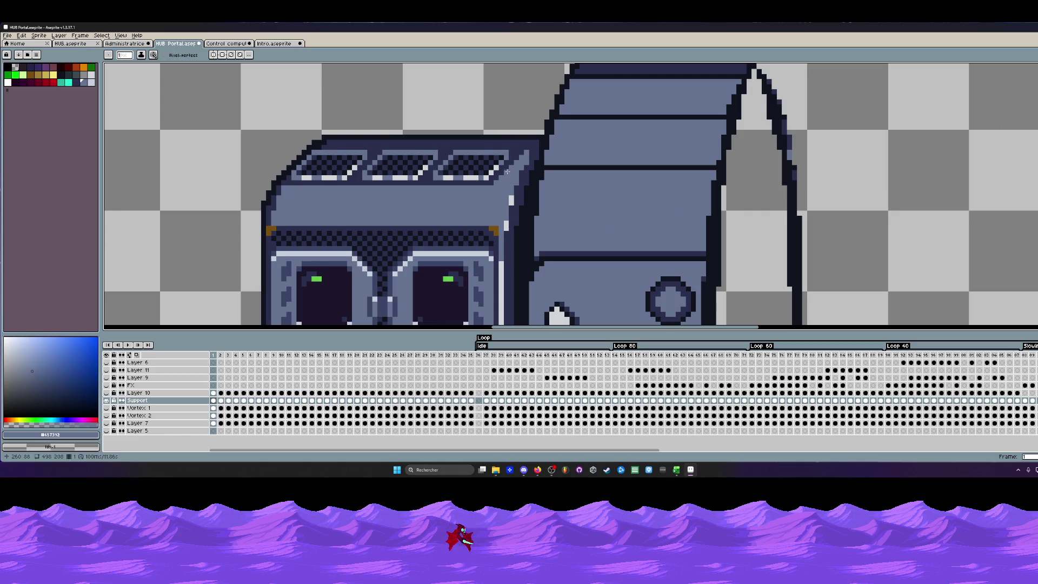
scroll(504, 174, down, 1)
scroll(504, 174, down, 3)
scroll(534, 205, up, 1)
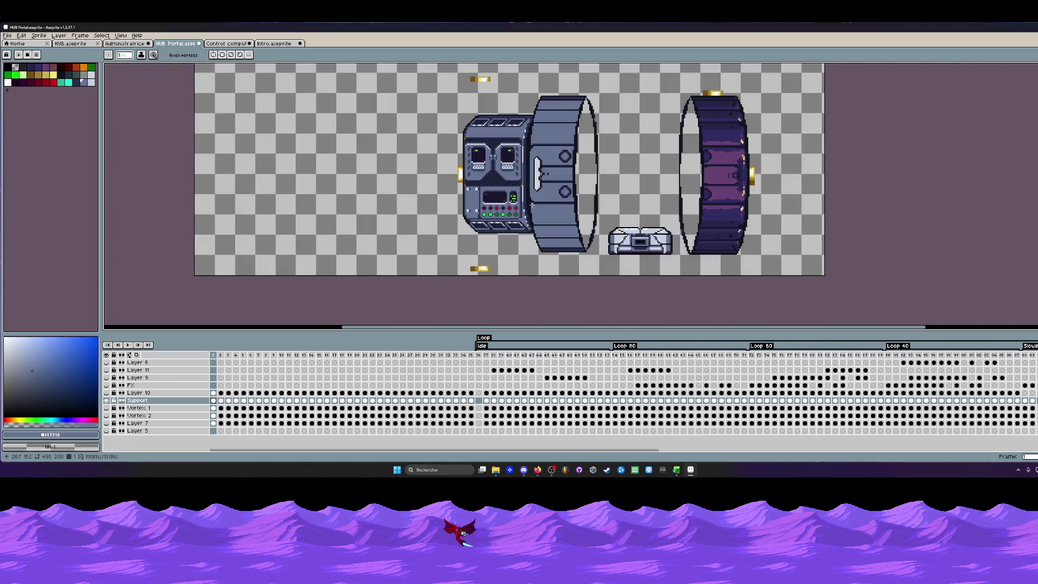
scroll(525, 166, up, 2)
scroll(523, 146, up, 1)
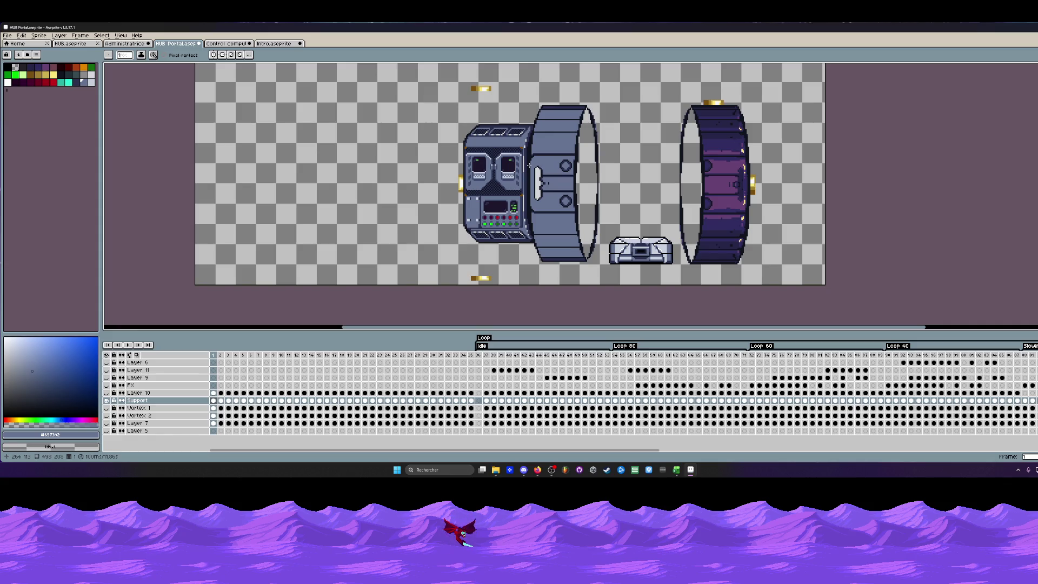
scroll(529, 144, up, 2)
scroll(532, 136, up, 2)
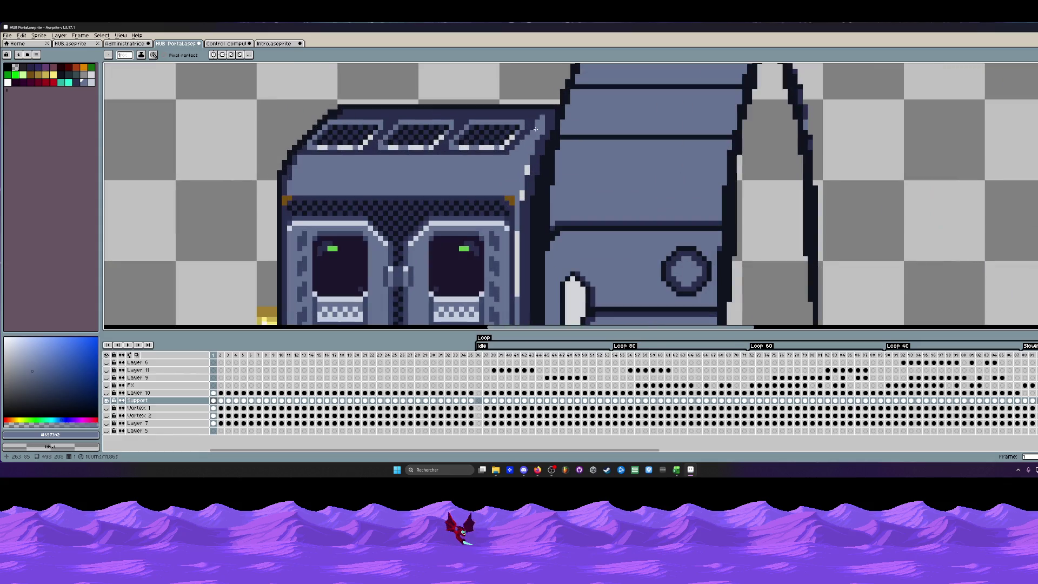
scroll(542, 114, up, 2)
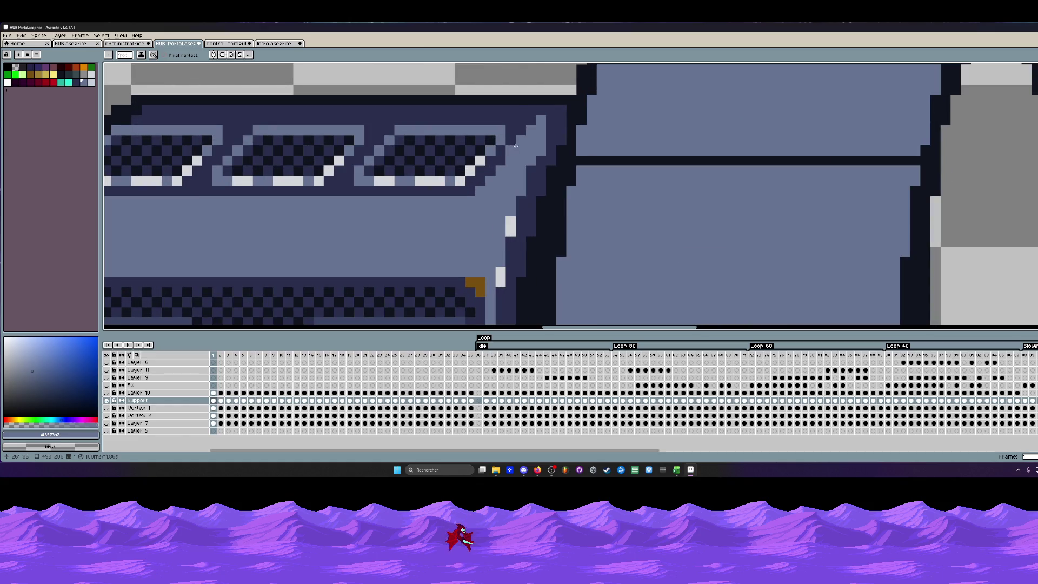
Lighten two pixels at the console's top-right corner, then undo that pencil stroke.
key(i)
click(553, 123)
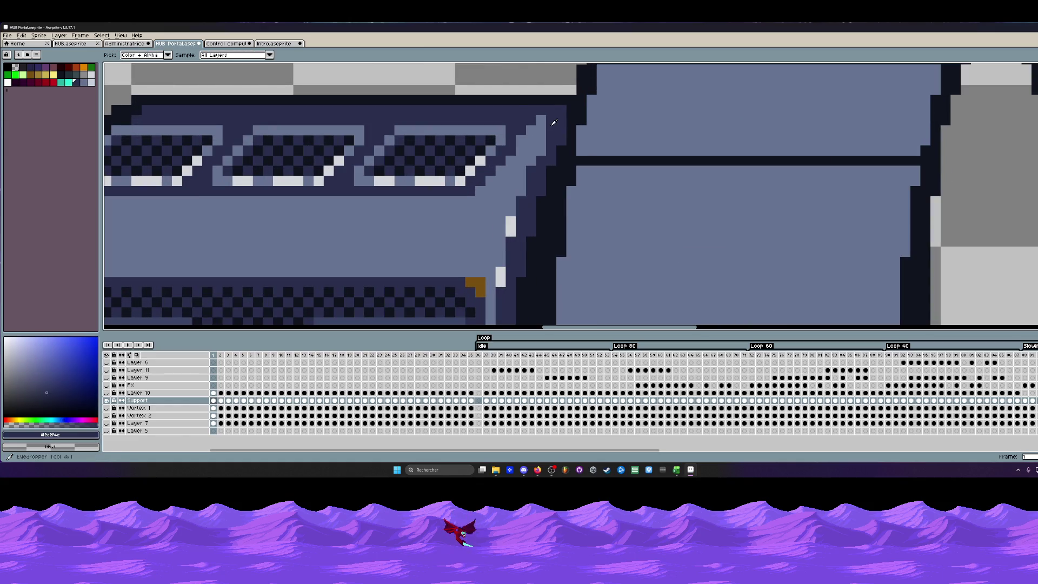
scroll(554, 123, down, 5)
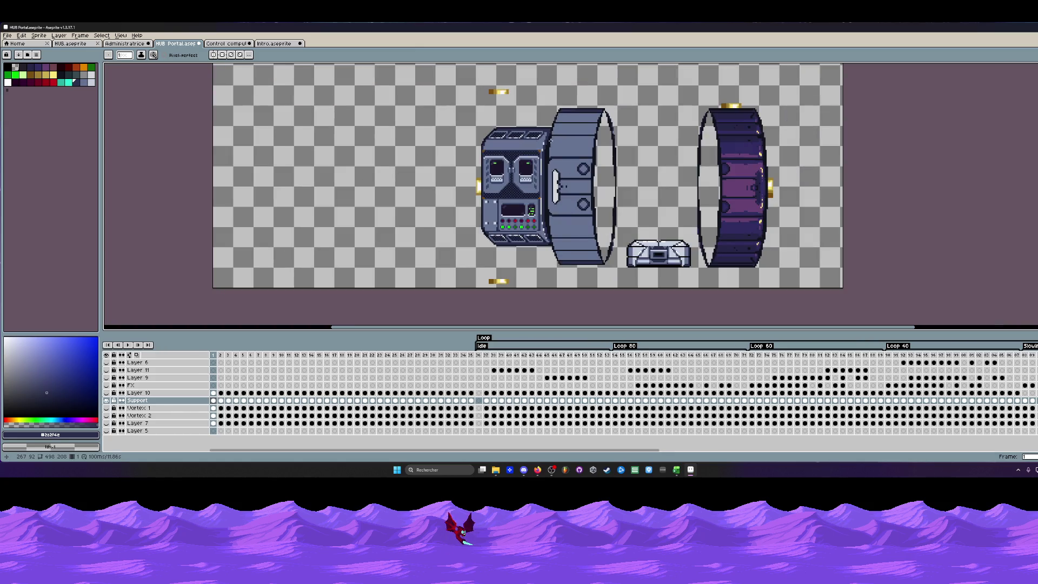
scroll(561, 119, up, 3)
scroll(562, 118, up, 2)
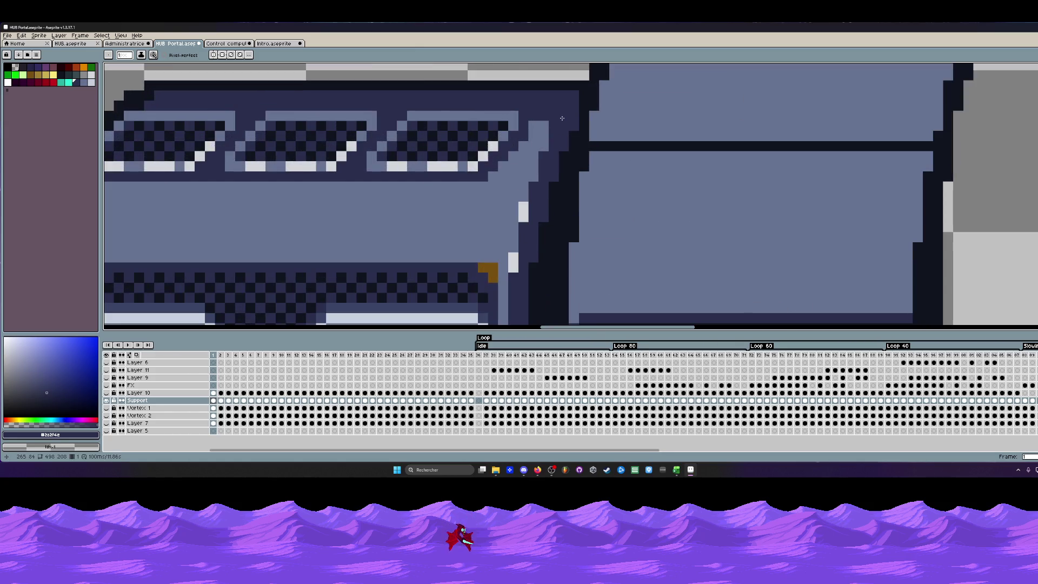
alt+click(561, 119)
click(552, 114)
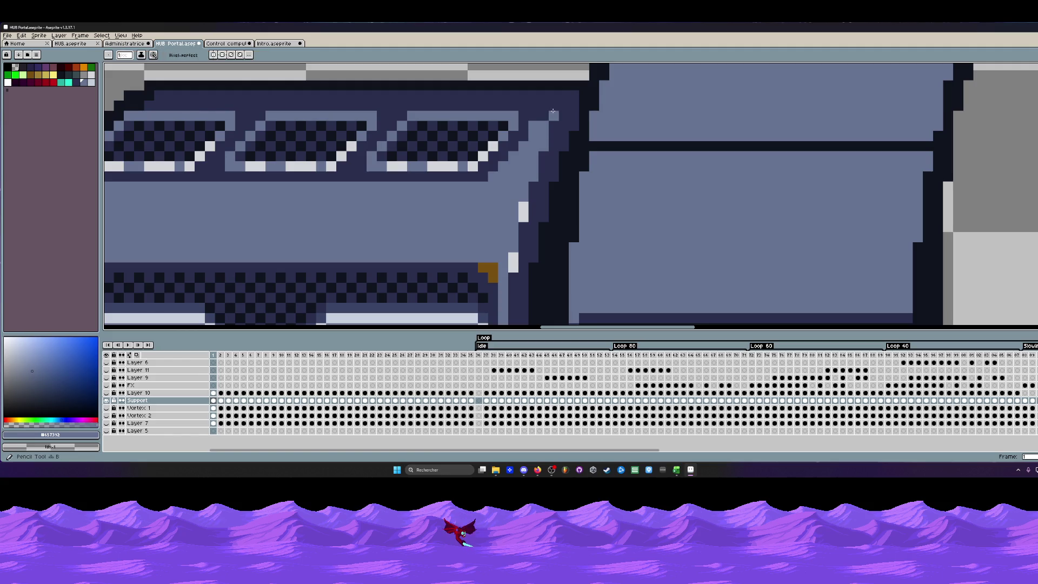
scroll(553, 106, down, 2)
scroll(519, 130, up, 1)
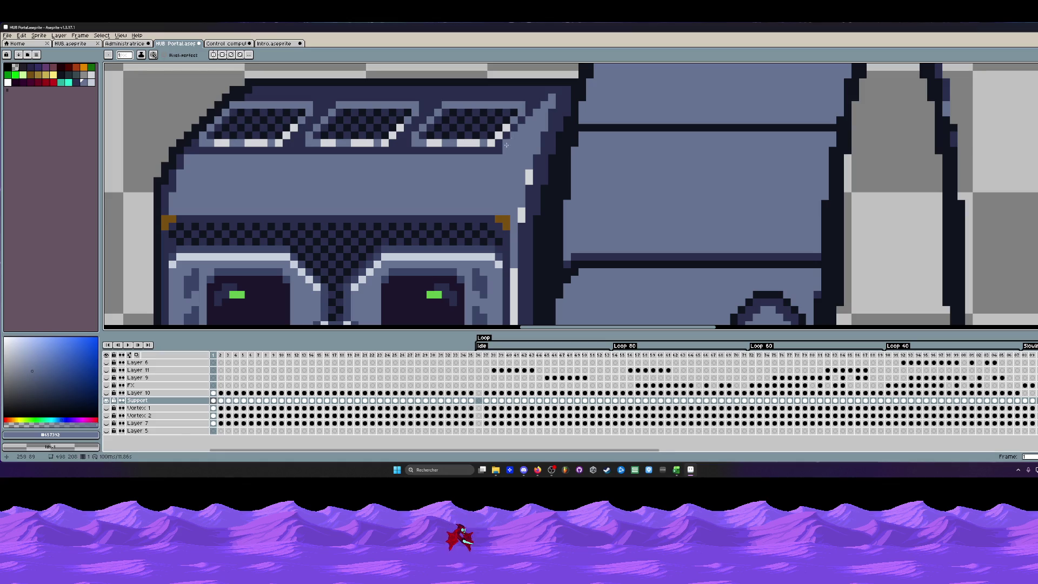
scroll(500, 150, down, 3)
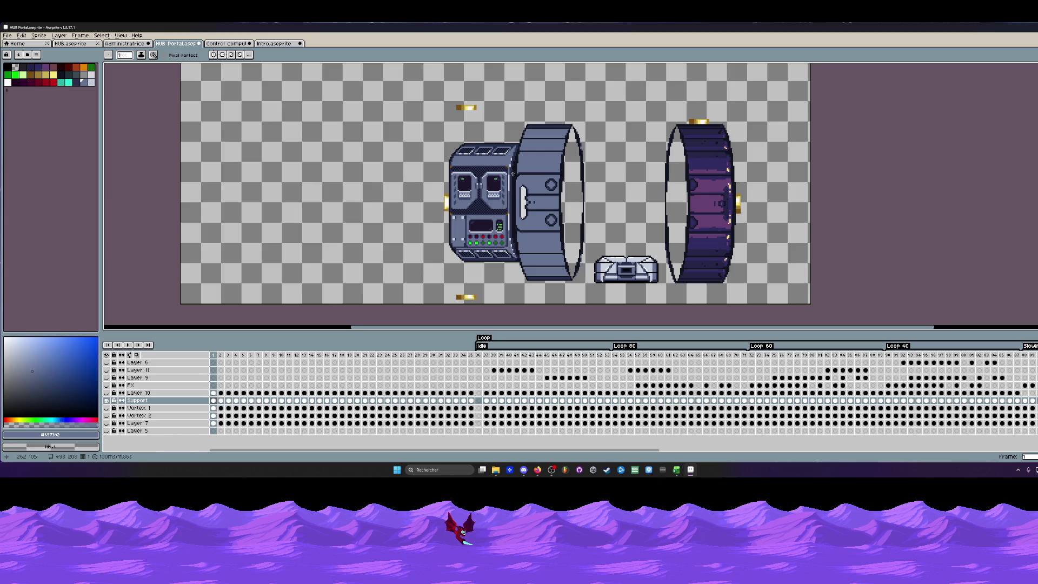
key(ctrl+z)
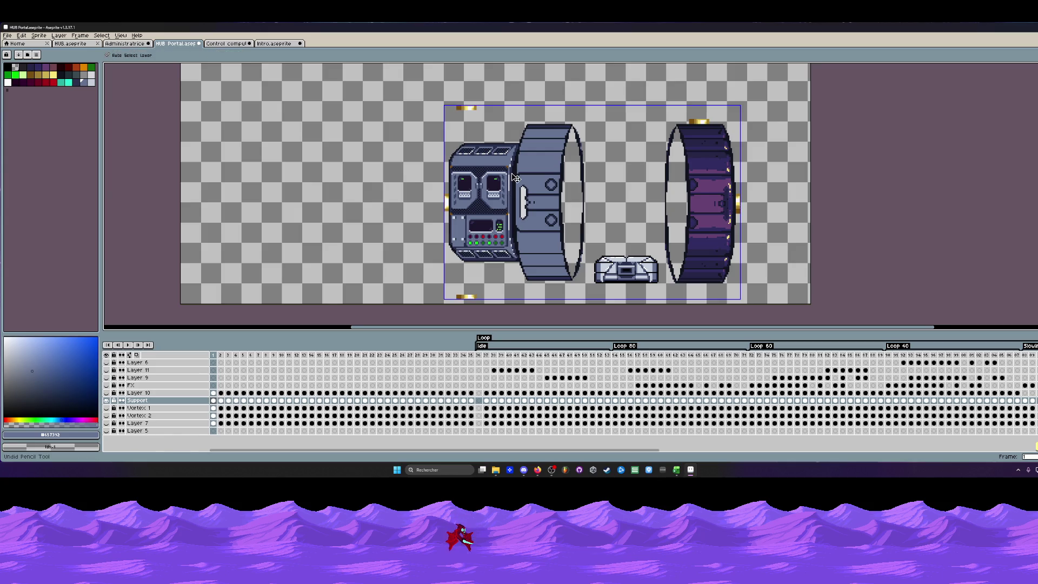
scroll(513, 175, up, 1)
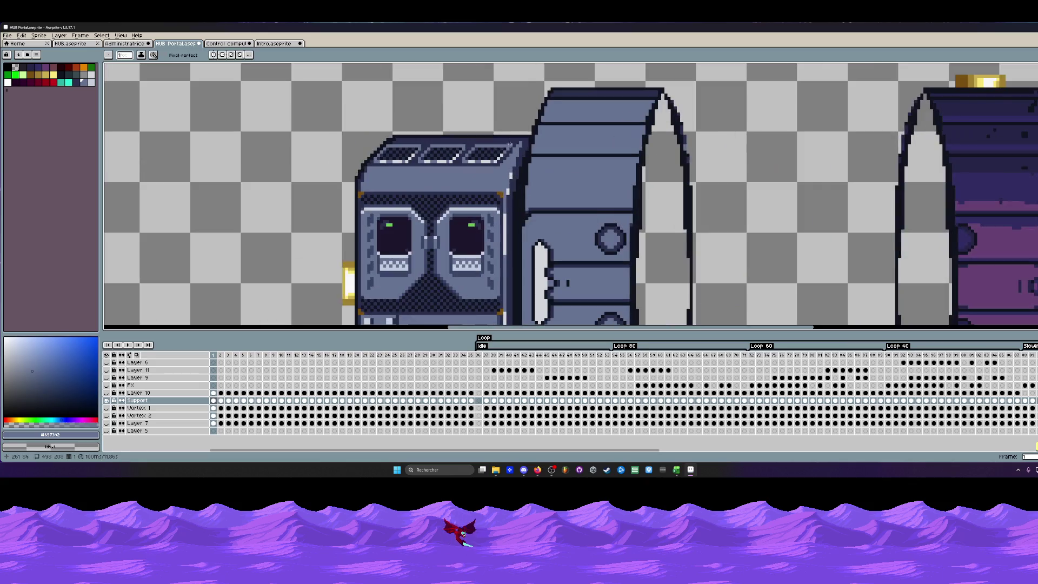
scroll(513, 162, up, 1)
scroll(515, 150, up, 1)
alt+click(514, 144)
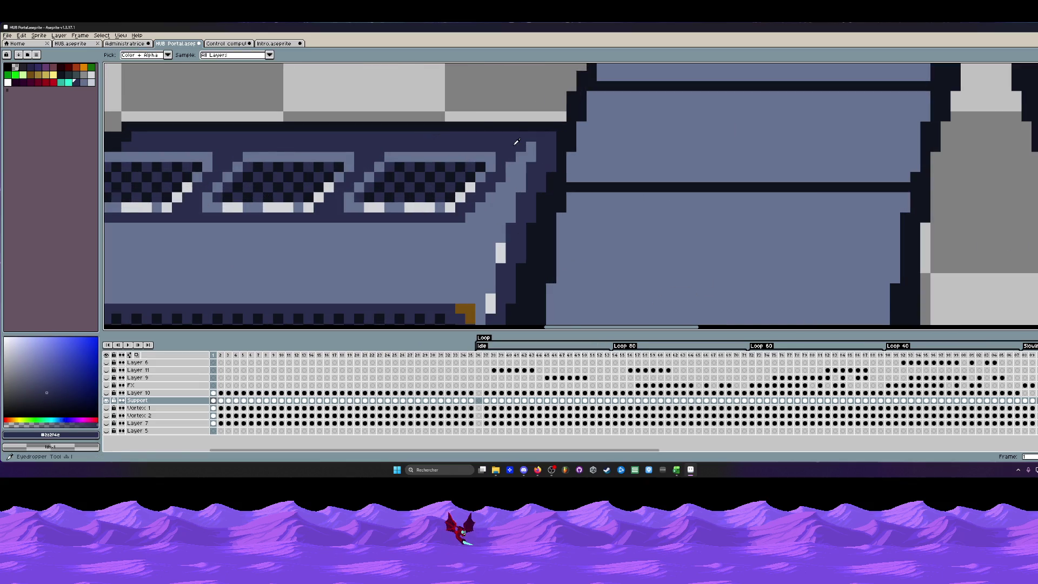
mouse_move(516, 153)
mouse_down()
mouse_move(515, 180)
mouse_move(485, 218)
mouse_up()
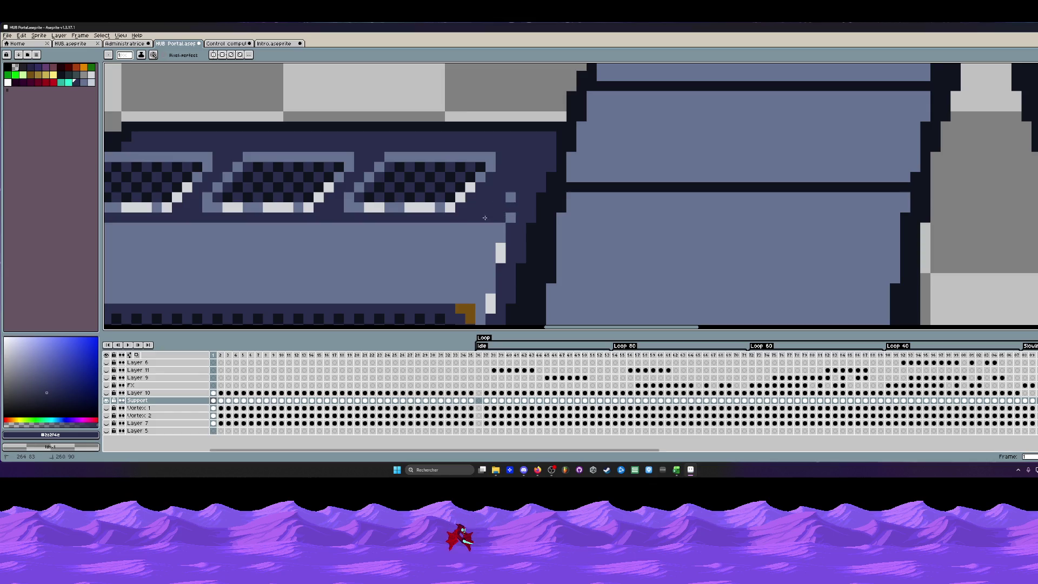
scroll(508, 210, down, 3)
scroll(509, 162, down, 2)
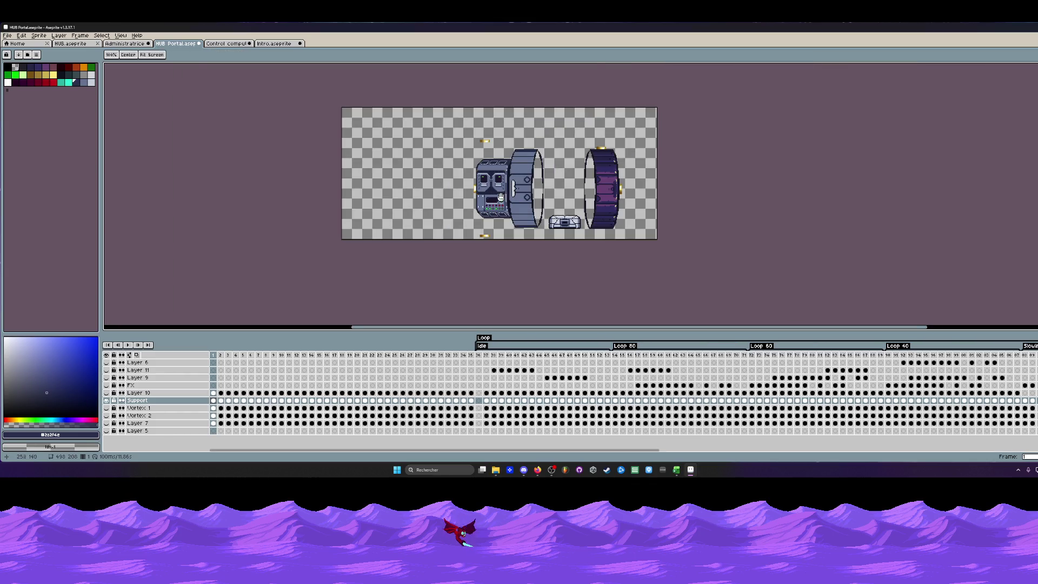
scroll(500, 198, up, 1)
scroll(501, 199, up, 1)
scroll(504, 187, up, 2)
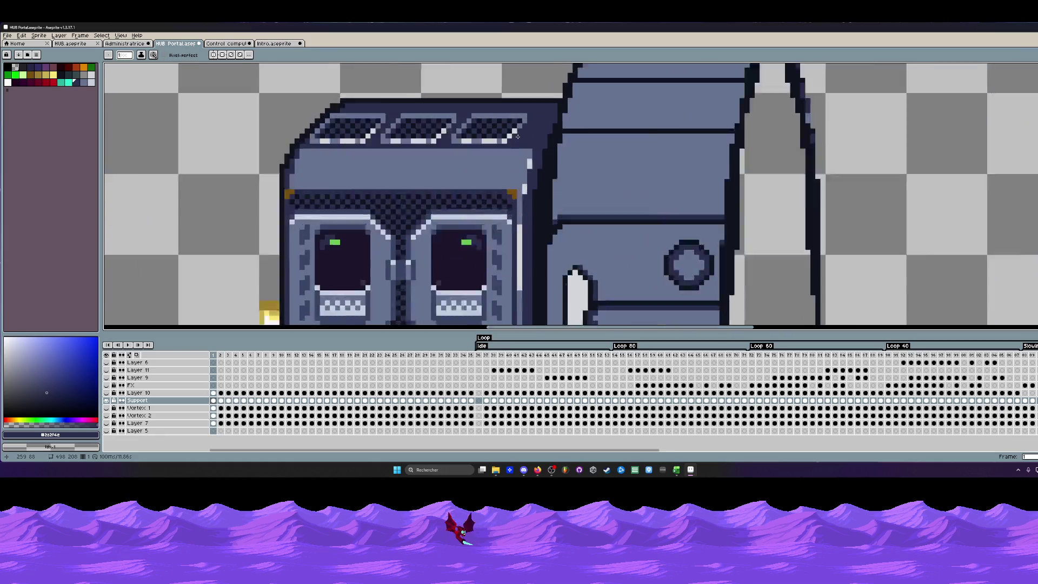
scroll(509, 171, up, 1)
key(alt)
click(511, 166)
scroll(517, 150, up, 1)
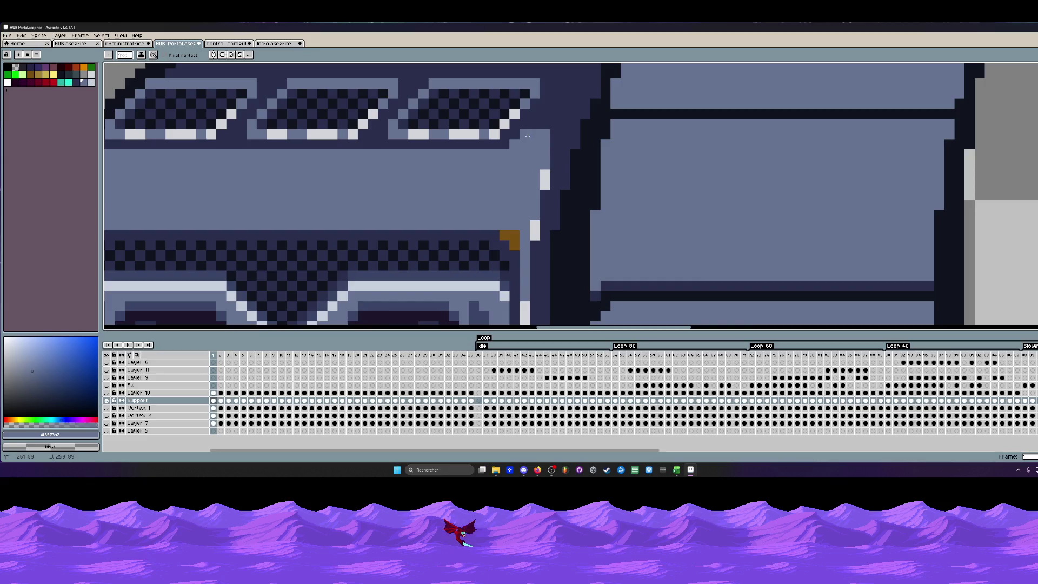
scroll(544, 146, down, 3)
scroll(554, 148, down, 2)
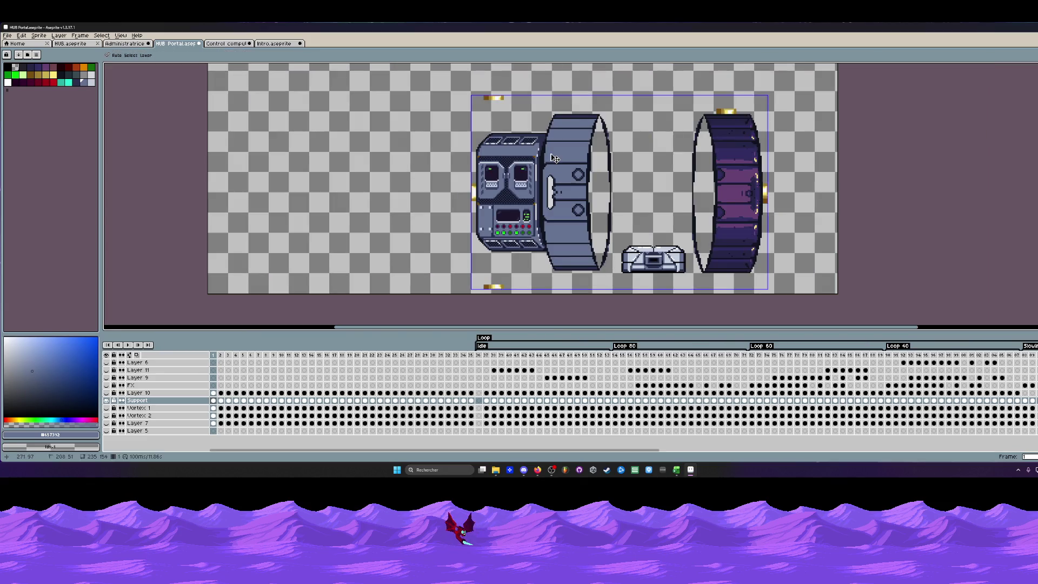
scroll(516, 146, up, 2)
scroll(517, 145, down, 1)
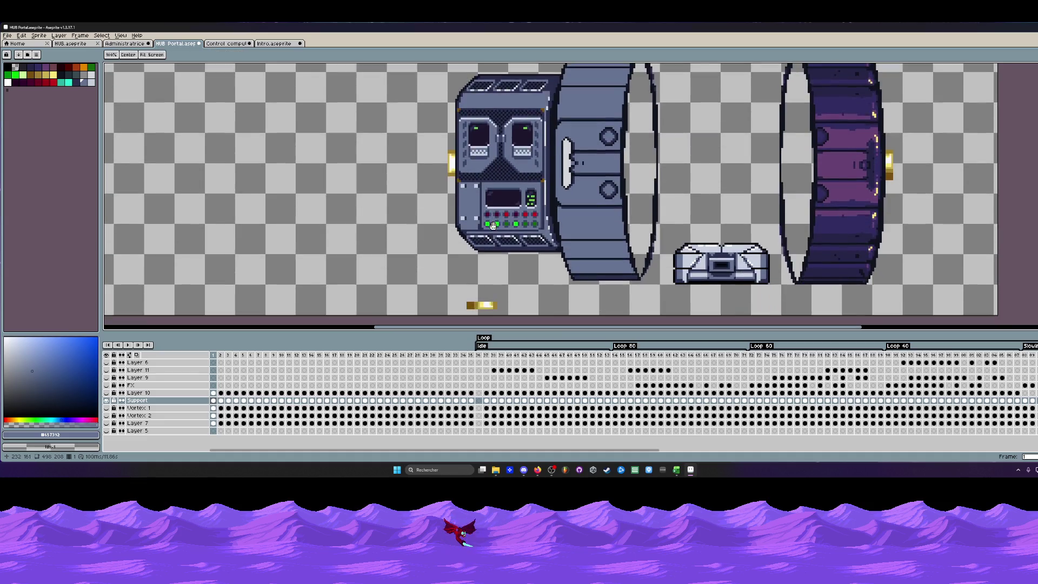
scroll(495, 240, up, 2)
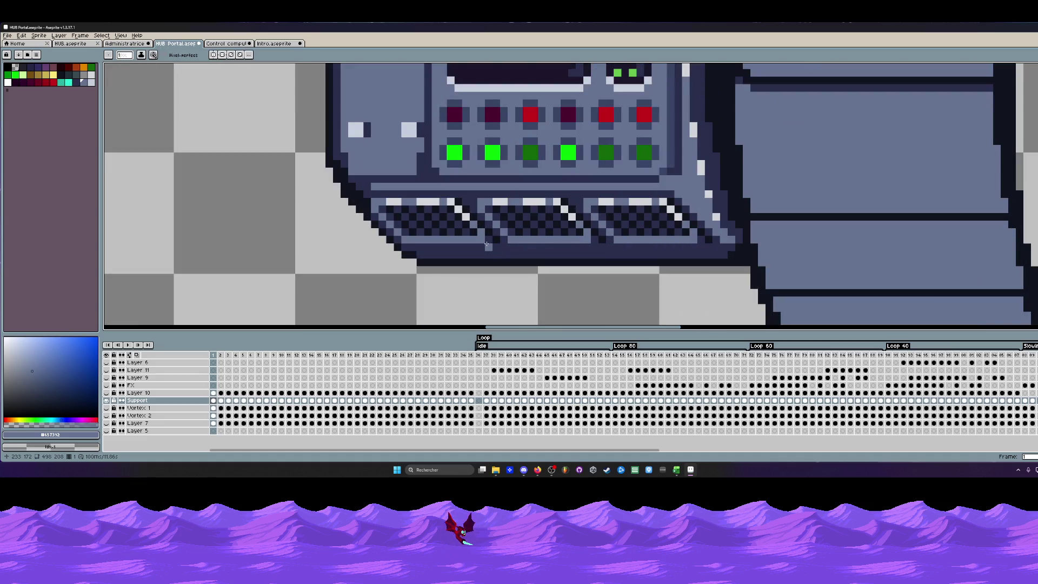
scroll(697, 239, down, 2)
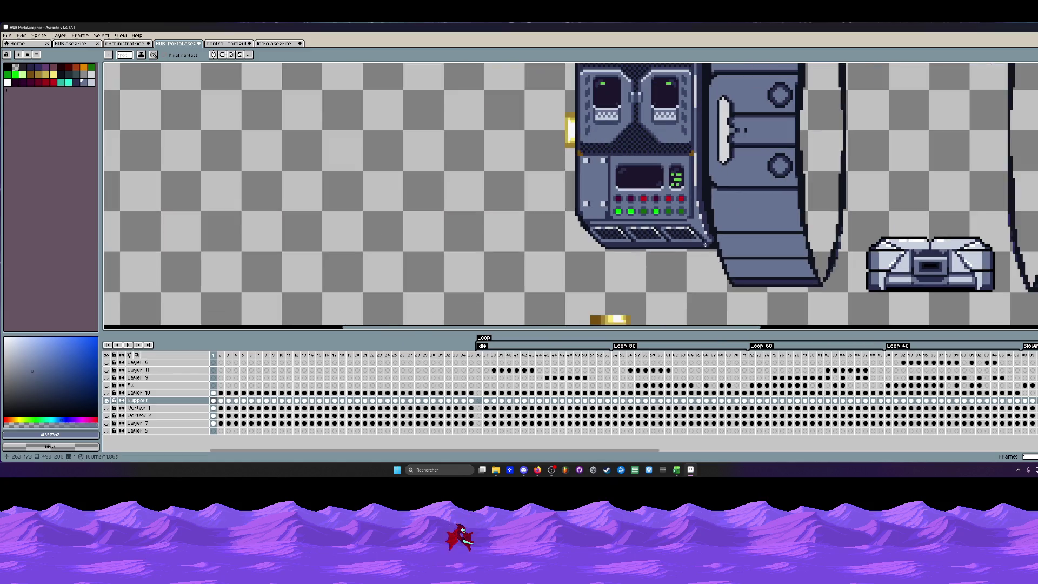
scroll(682, 246, down, 1)
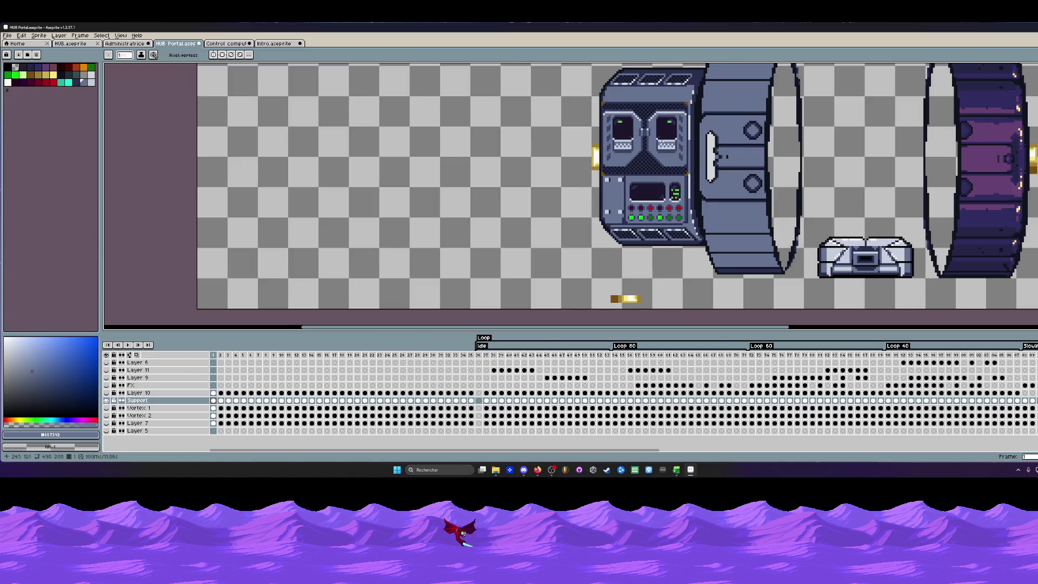
scroll(640, 73, up, 2)
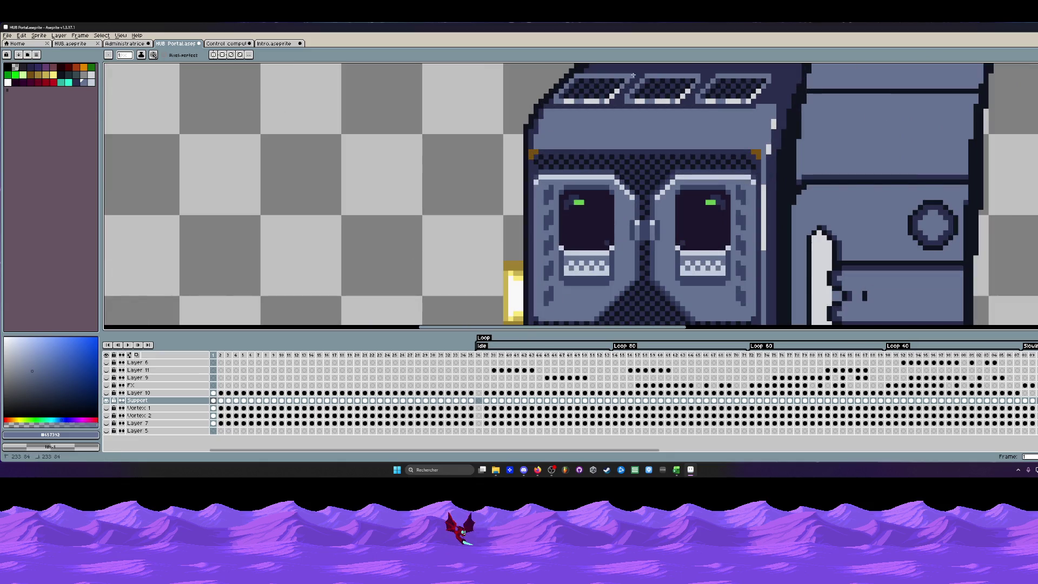
scroll(769, 75, down, 2)
scroll(729, 90, down, 1)
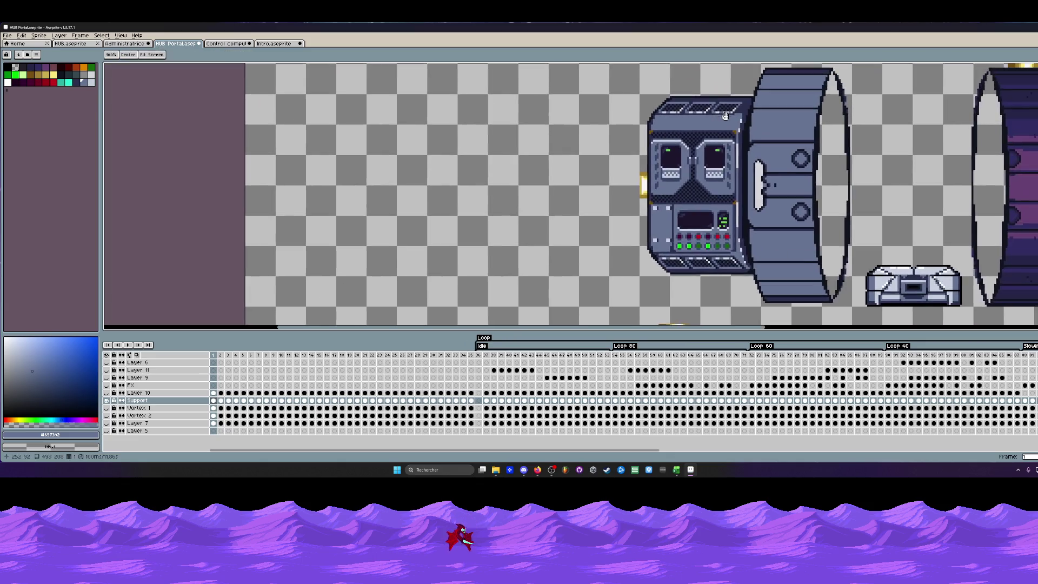
scroll(673, 113, up, 3)
scroll(642, 122, up, 1)
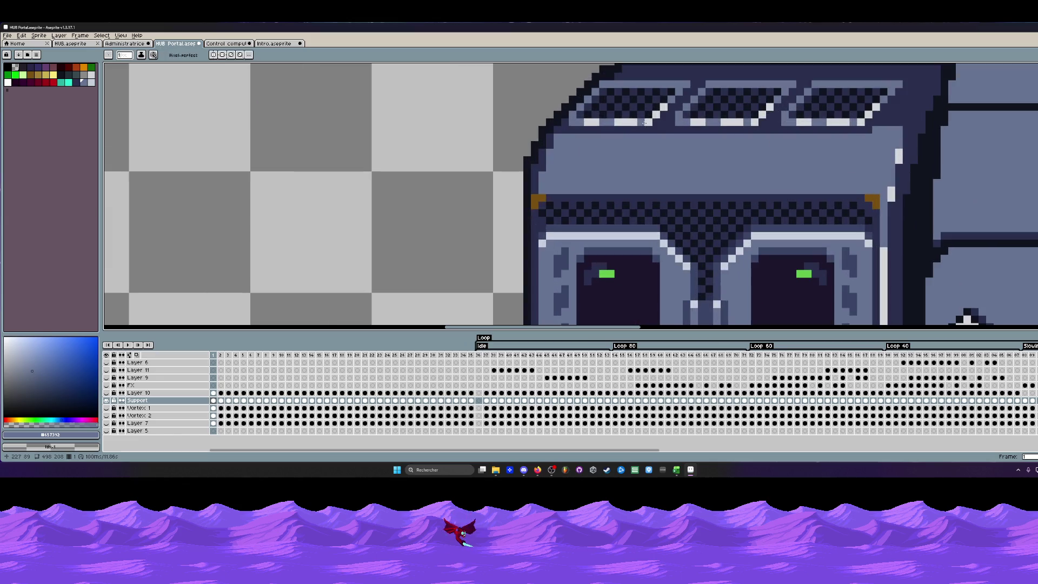
key(alt)
scroll(609, 120, up, 1)
scroll(609, 120, up, 1)
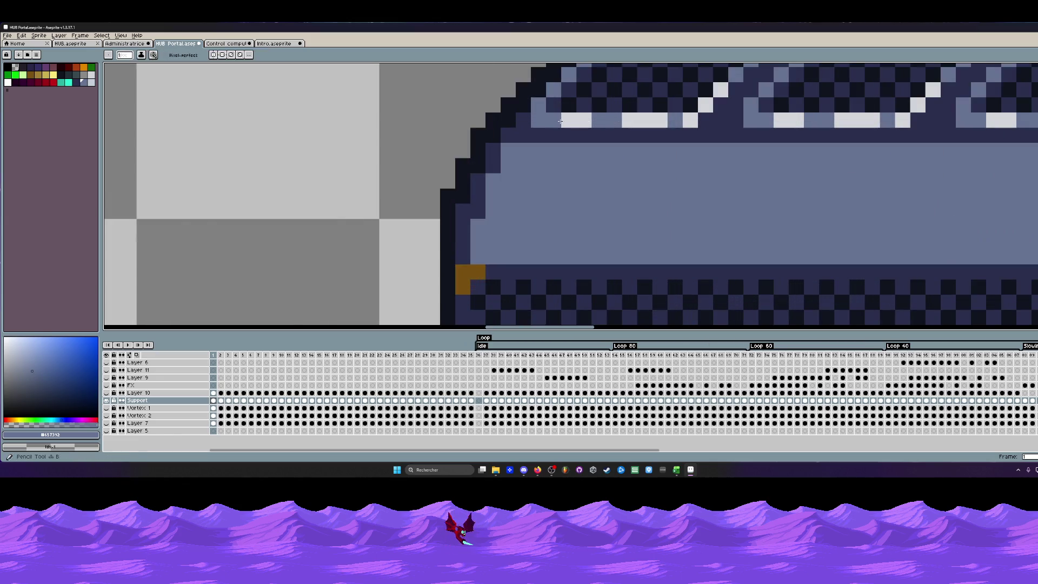
scroll(701, 108, down, 2)
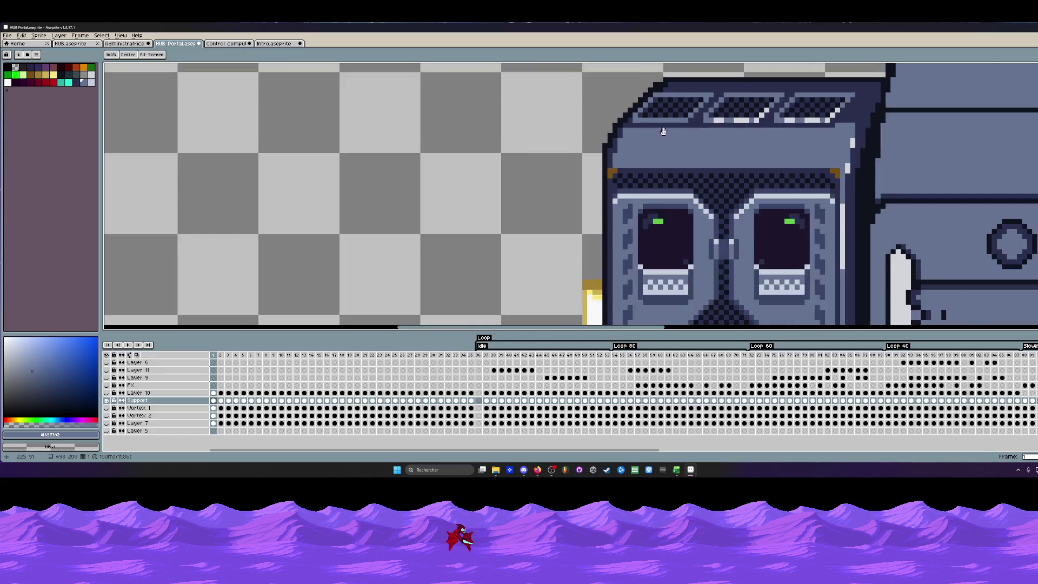
scroll(661, 157, up, 2)
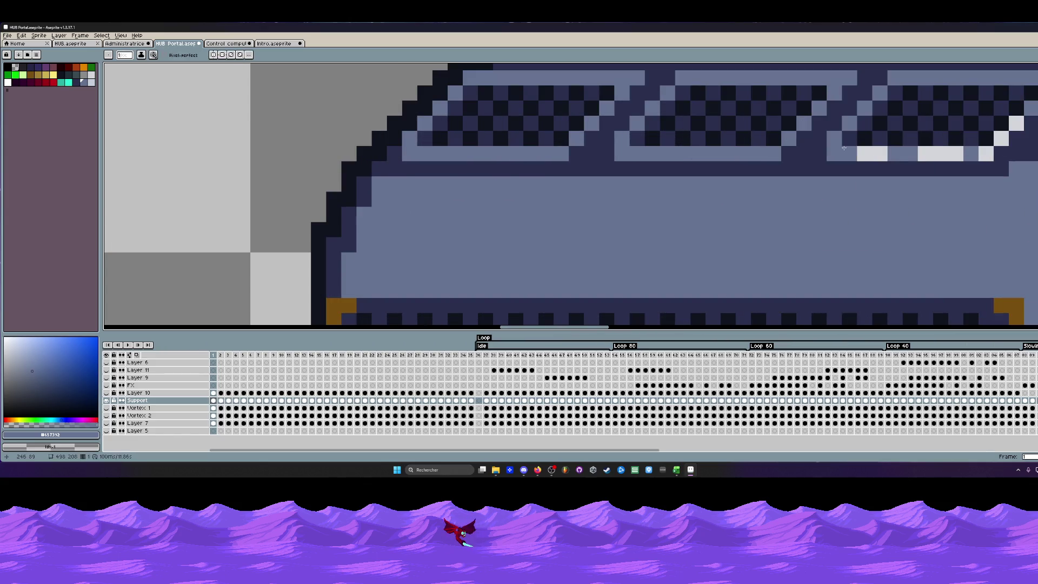
scroll(992, 125, down, 1)
scroll(990, 125, down, 2)
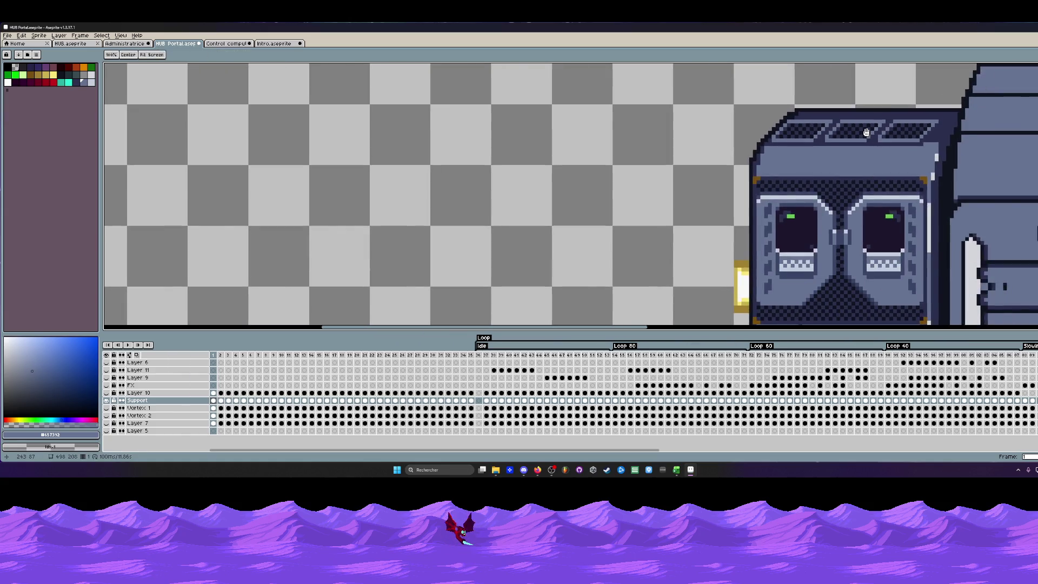
scroll(892, 126, down, 1)
scroll(843, 129, up, 1)
scroll(843, 128, down, 2)
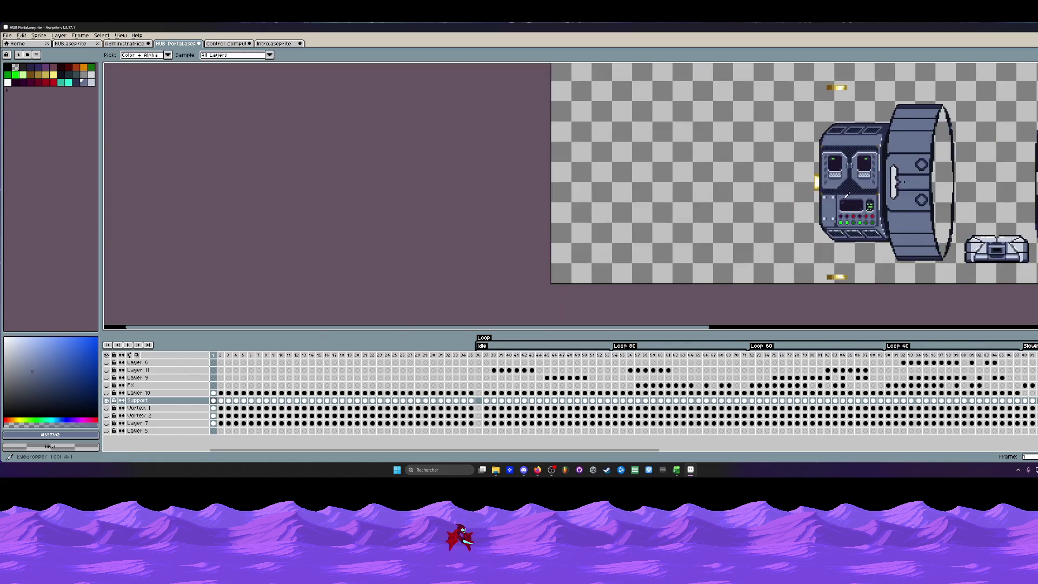
scroll(835, 215, up, 2)
scroll(819, 218, up, 1)
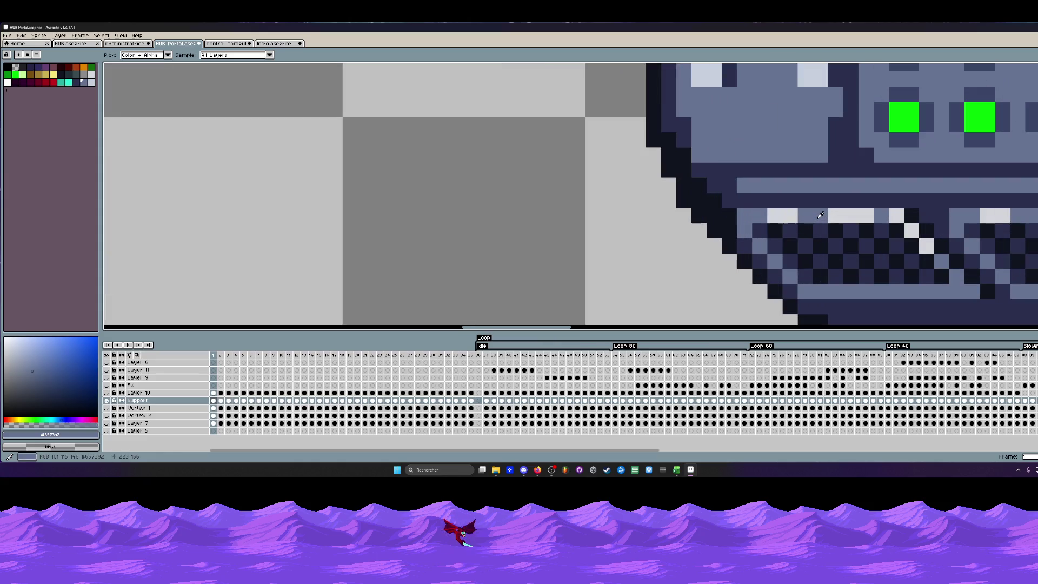
scroll(818, 217, up, 2)
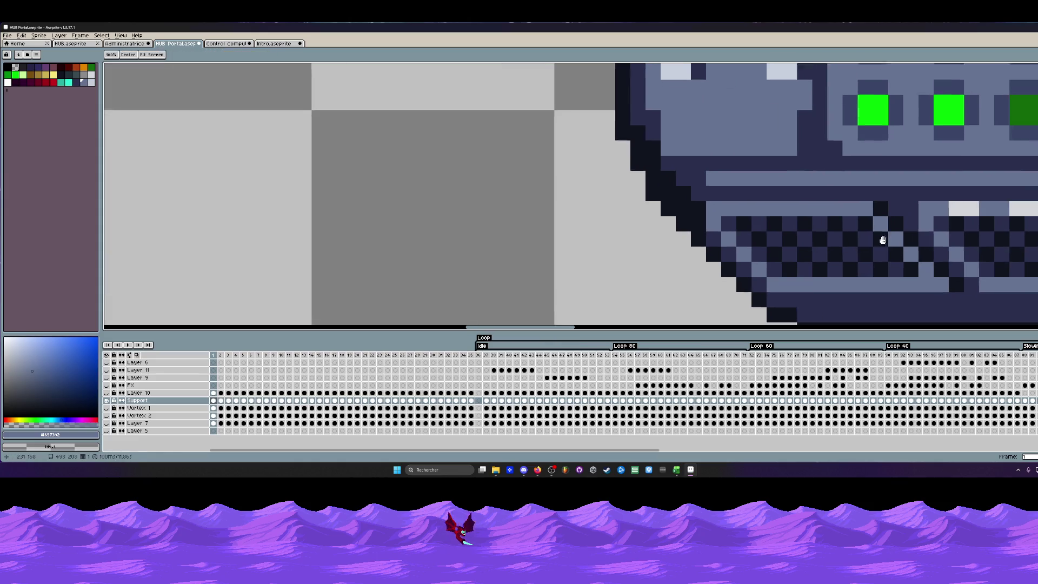
scroll(880, 232, right, 3)
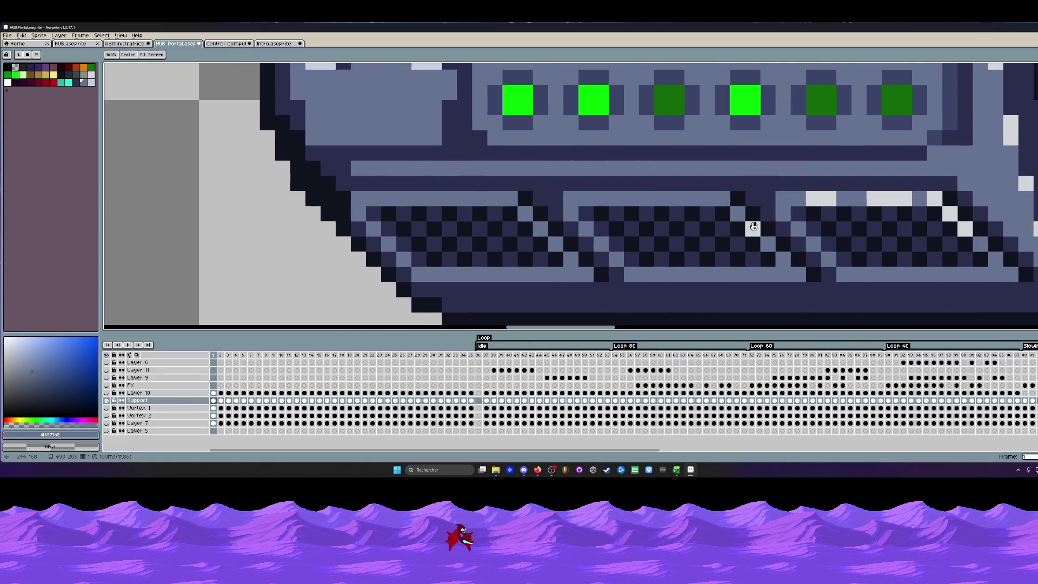
scroll(950, 233, right, 3)
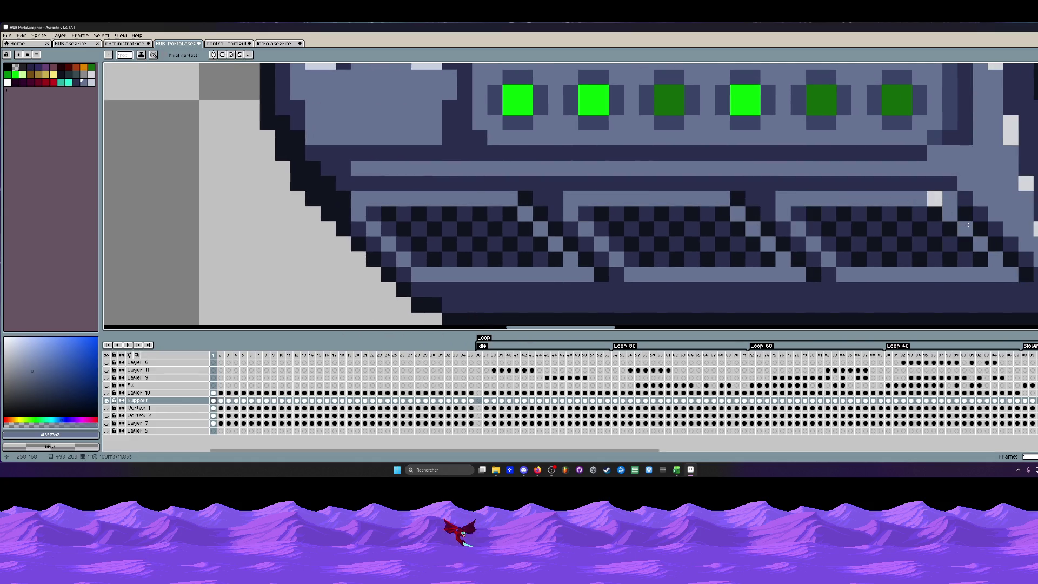
Darken the light pixel on top of the vent grille below the console's buttons.
click(948, 198)
scroll(965, 228, down, 3)
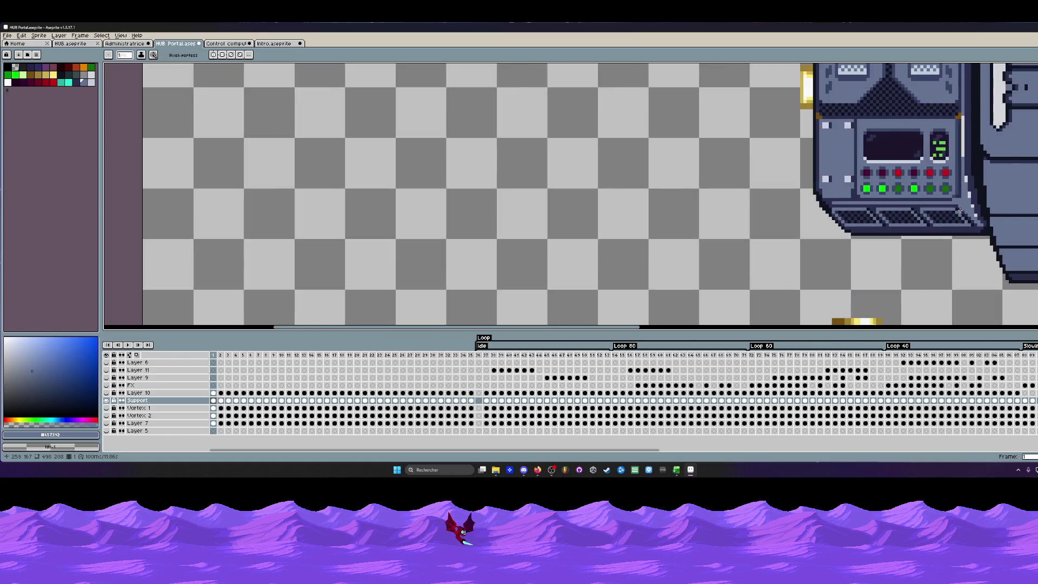
scroll(941, 184, down, 2)
key(space)
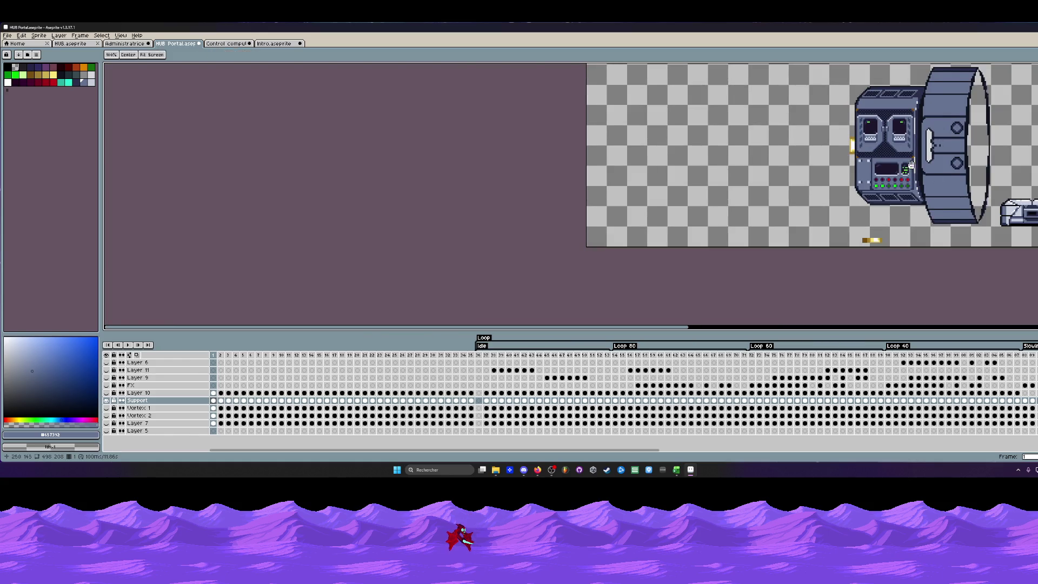
Select the console's vent row and nudge it down slightly, committing the move.
drag(898, 165, 880, 182)
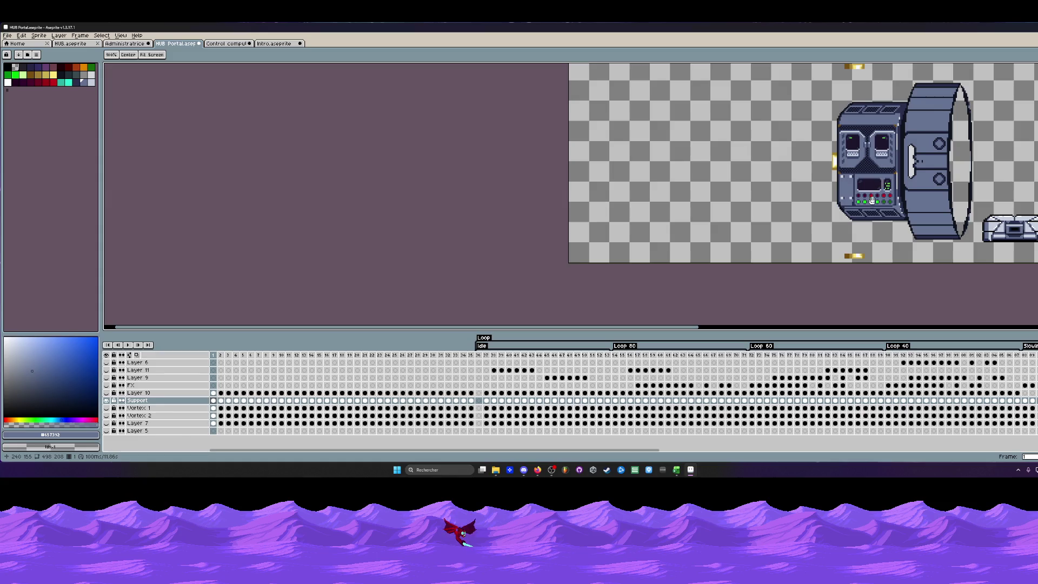
scroll(872, 202, up, 2)
scroll(872, 202, up, 2)
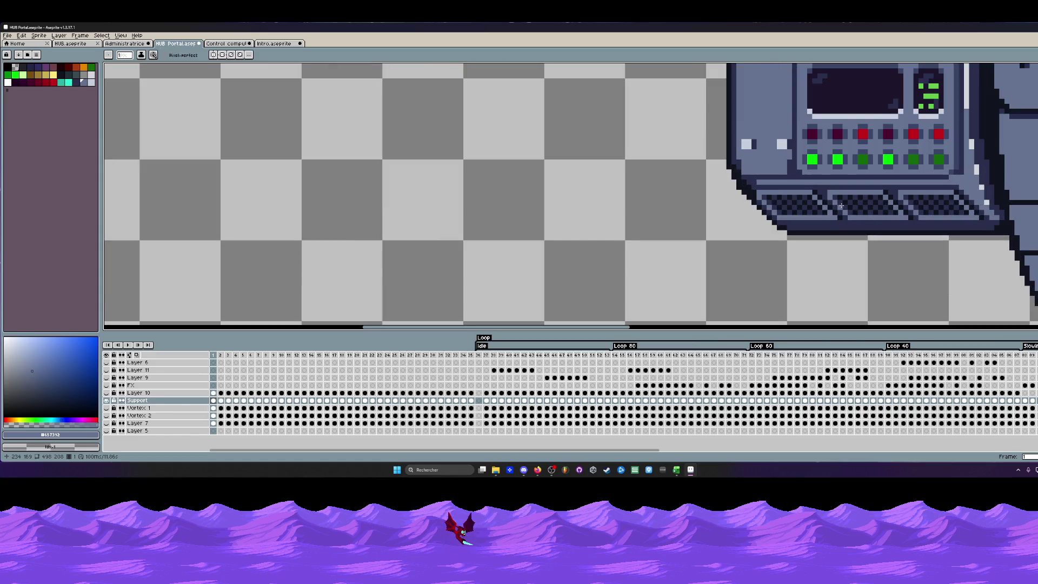
scroll(891, 244, up, 2)
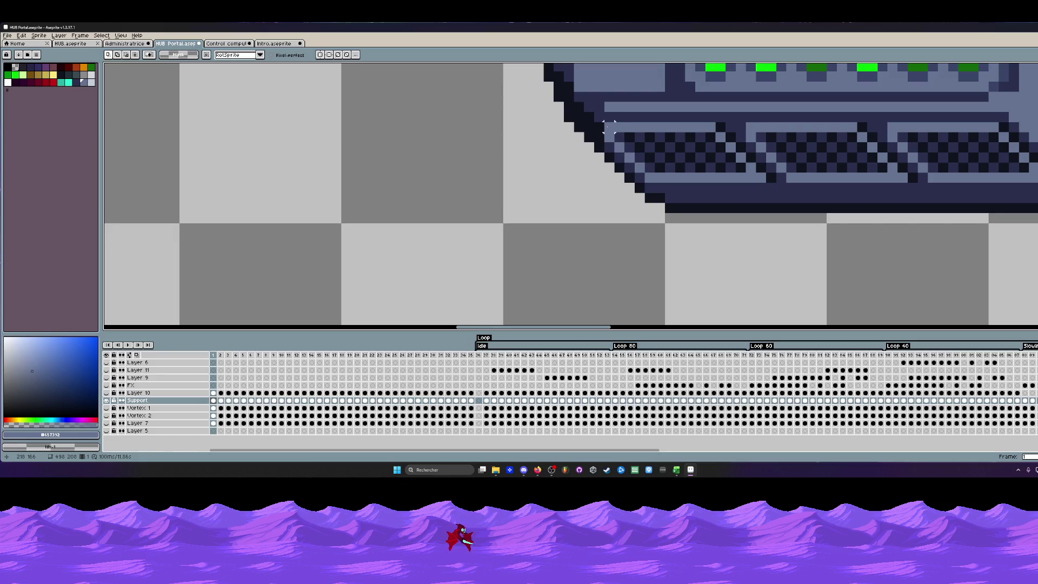
mouse_move(609, 126)
mouse_down()
mouse_move(619, 156)
mouse_move(683, 173)
mouse_move(1036, 183)
mouse_move(1030, 153)
mouse_move(986, 116)
mouse_move(611, 121)
mouse_up()
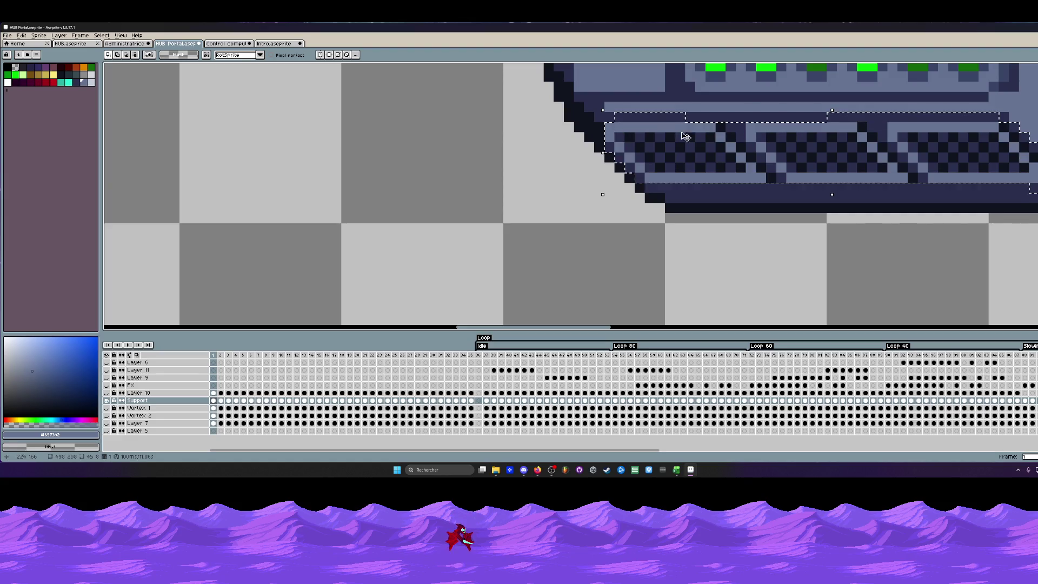
click(831, 156)
drag(831, 156, 832, 161)
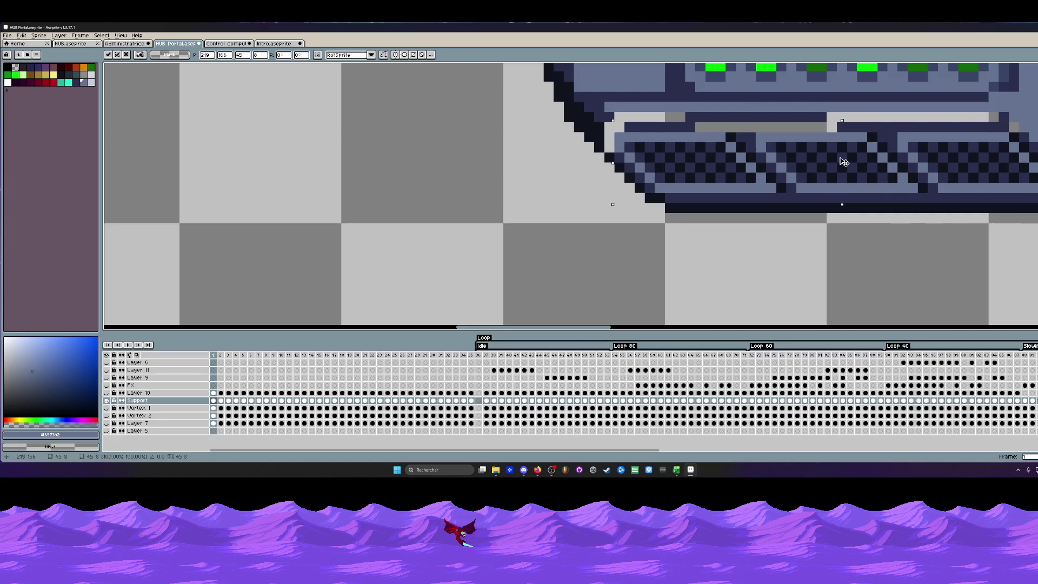
key(Return)
scroll(839, 162, down, 3)
scroll(840, 150, up, 2)
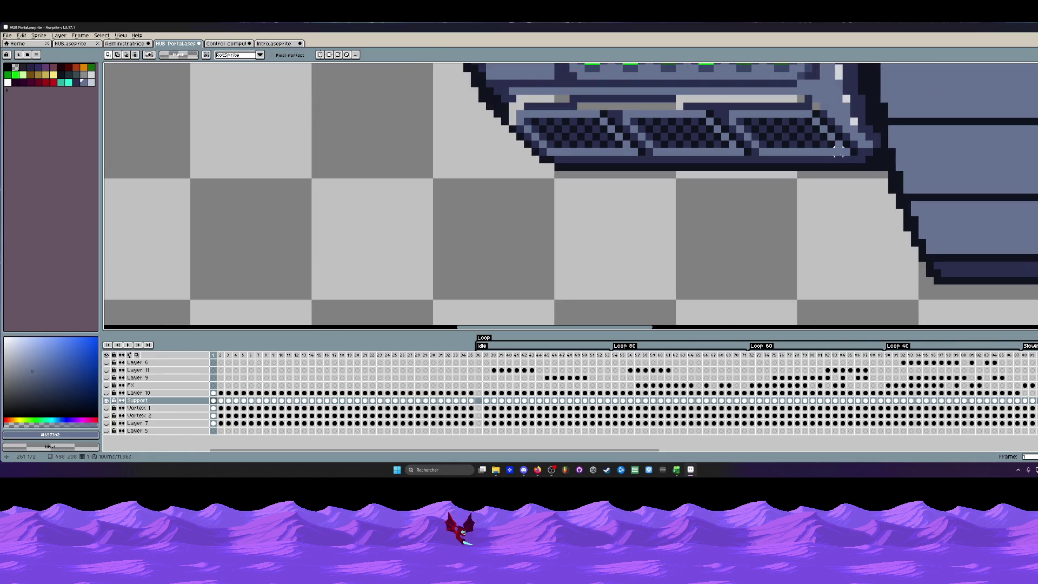
Paint the light grey strip above the vents dark navy, clearing leftover light pixels.
key(i)
click(726, 106)
key(b)
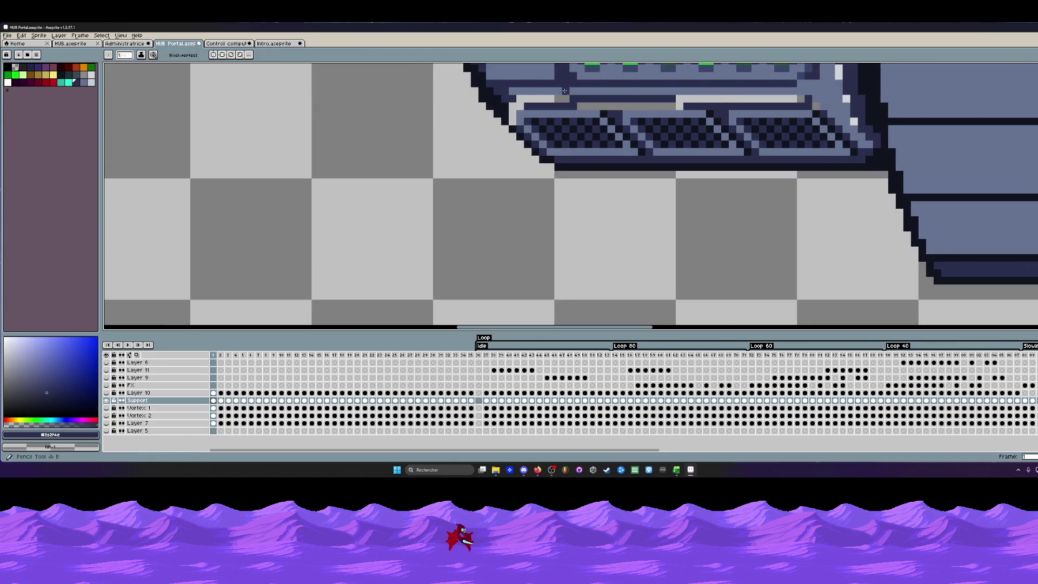
drag(516, 99, 803, 99)
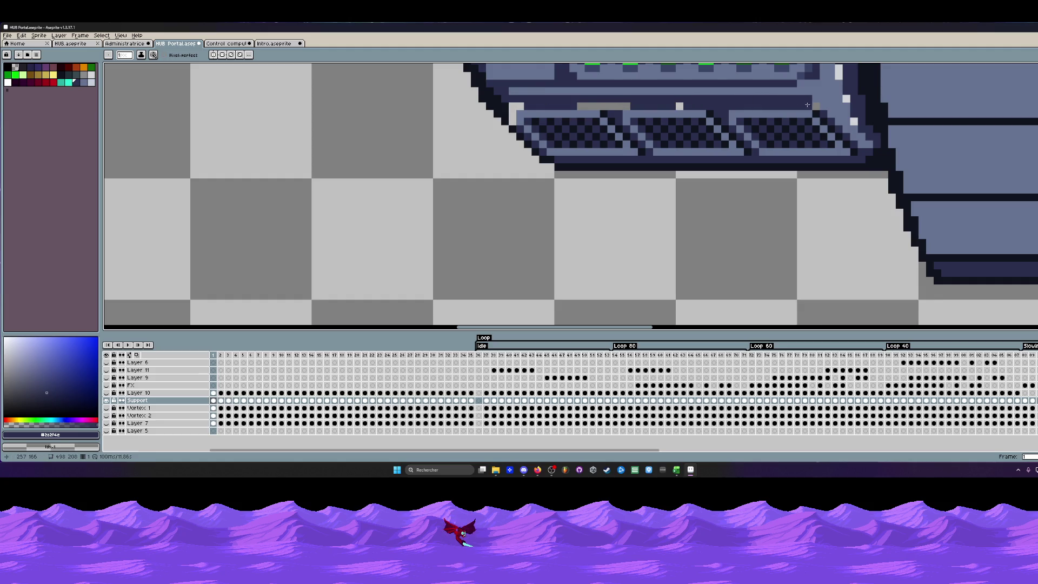
drag(577, 105, 645, 106)
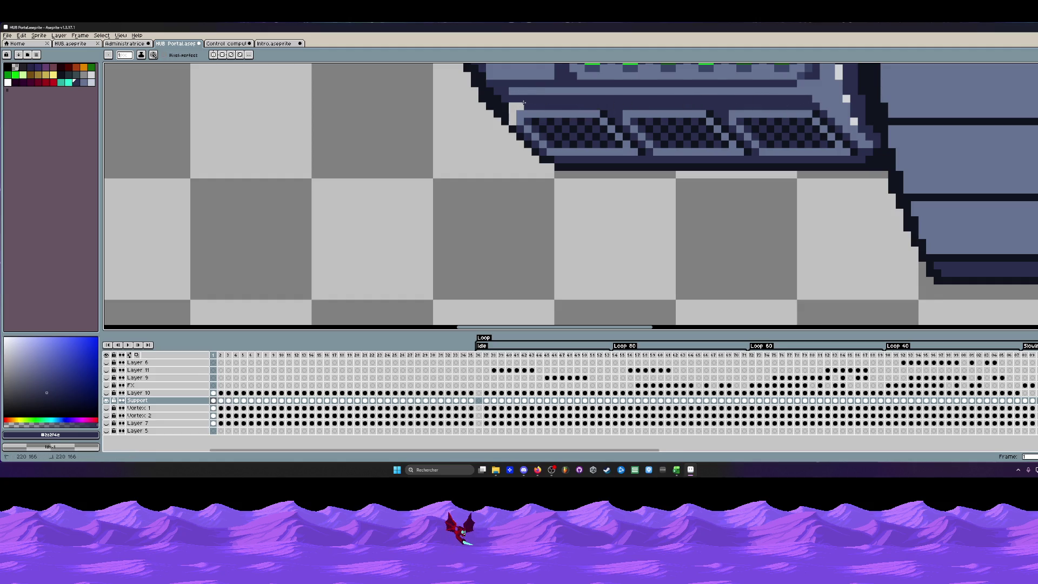
drag(524, 104, 513, 122)
scroll(543, 149, up, 1)
scroll(543, 149, up, 1)
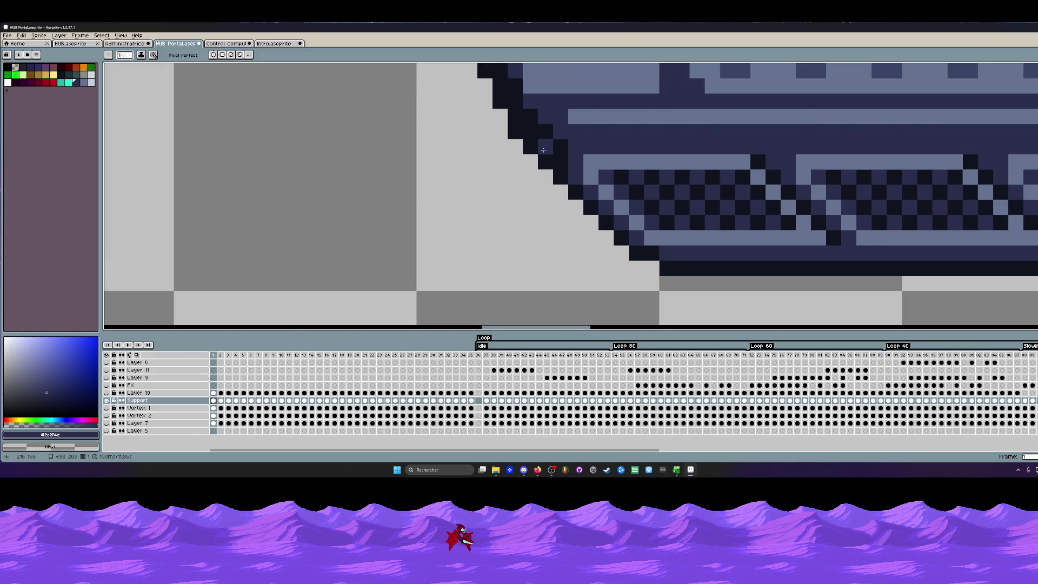
alt+click(559, 143)
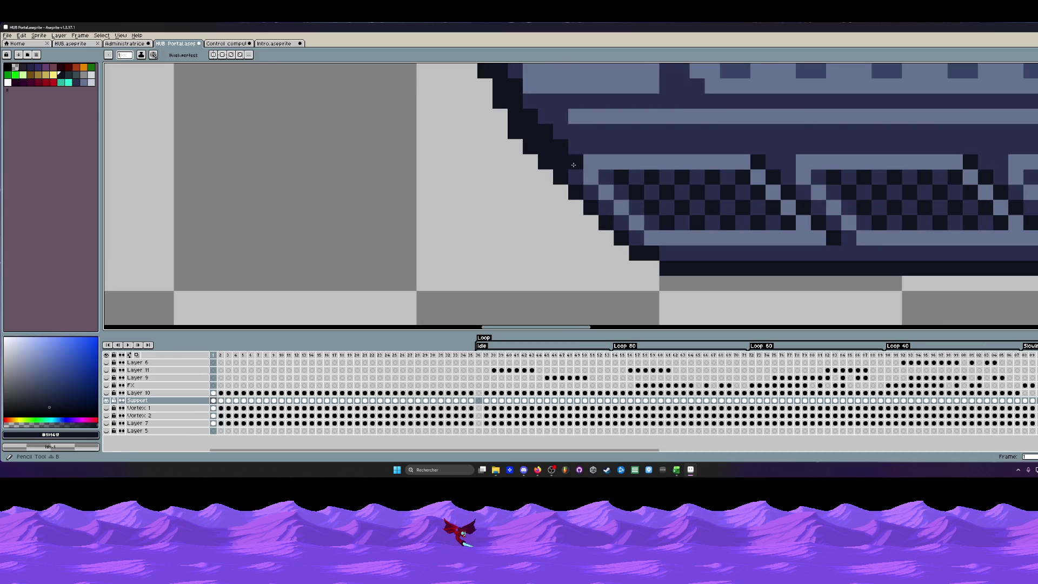
scroll(574, 166, down, 2)
scroll(578, 165, up, 1)
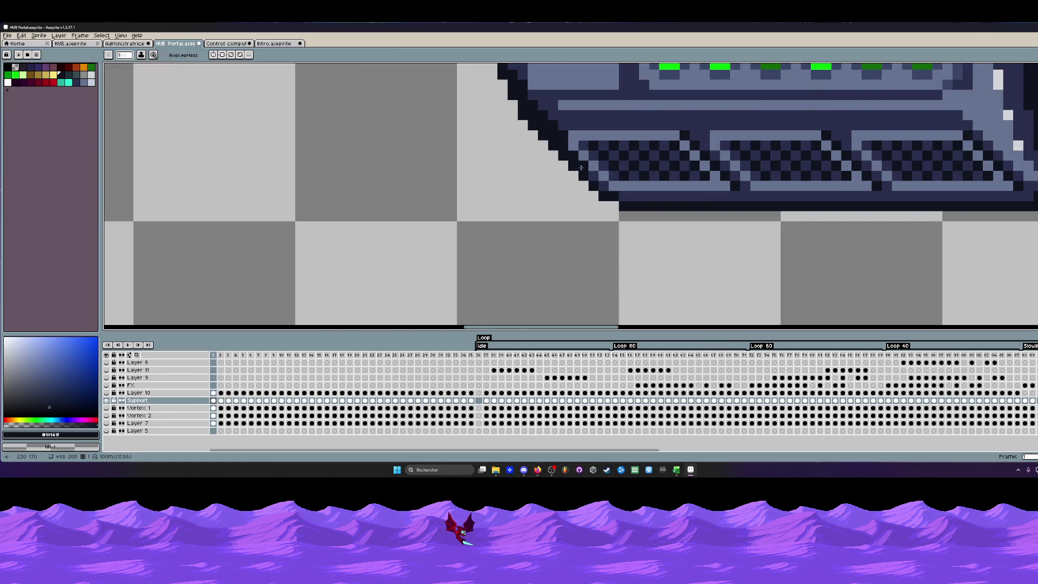
scroll(602, 189, down, 2)
scroll(603, 188, down, 1)
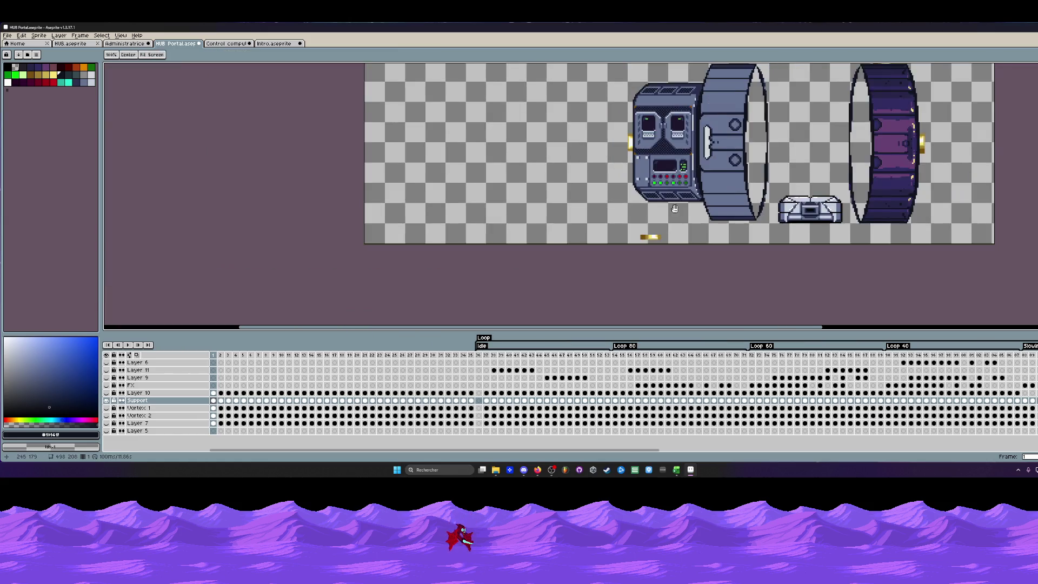
Sample the console's blue-grey #657392 as the drawing colour over the top vent grilles.
drag(676, 215, 680, 240)
scroll(689, 158, up, 1)
scroll(690, 159, up, 1)
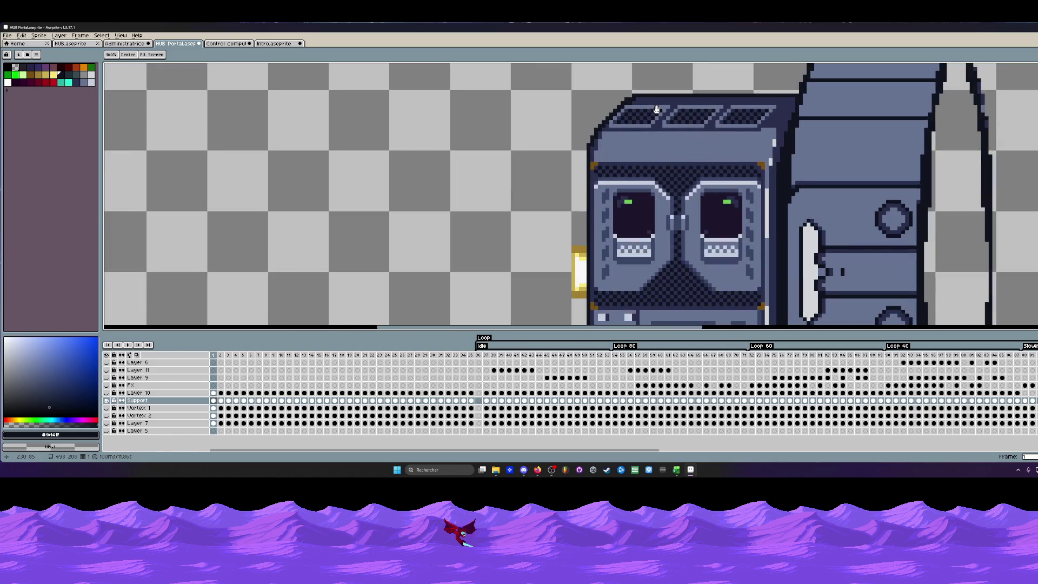
scroll(689, 159, up, 1)
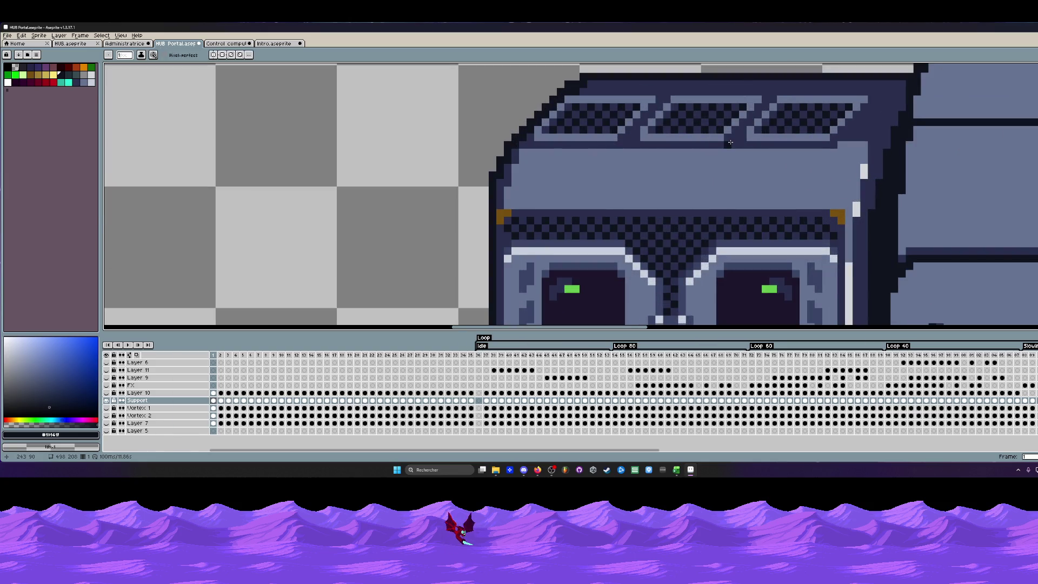
key(i)
click(754, 130)
scroll(754, 130, up, 1)
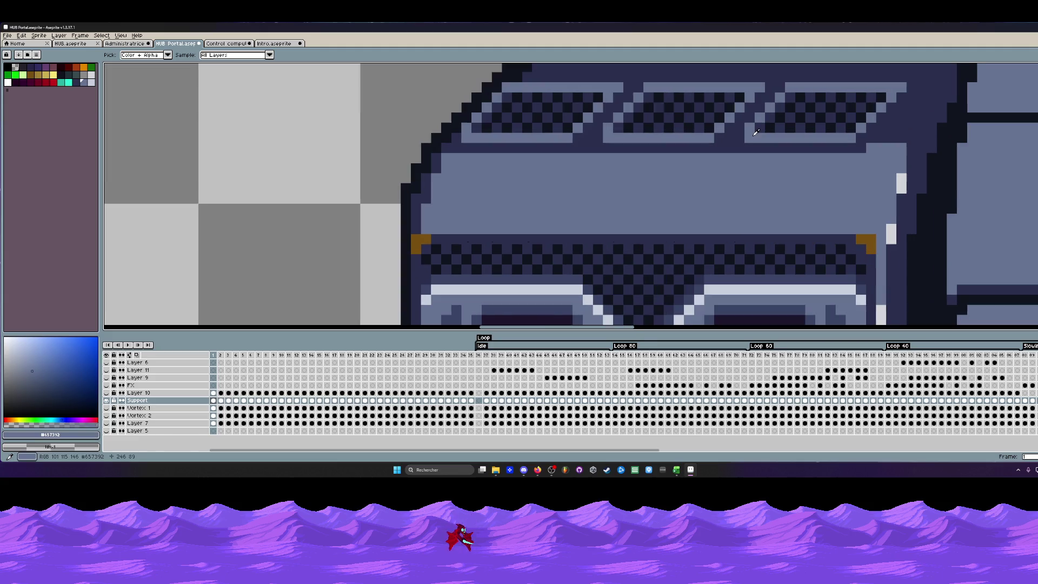
key(b)
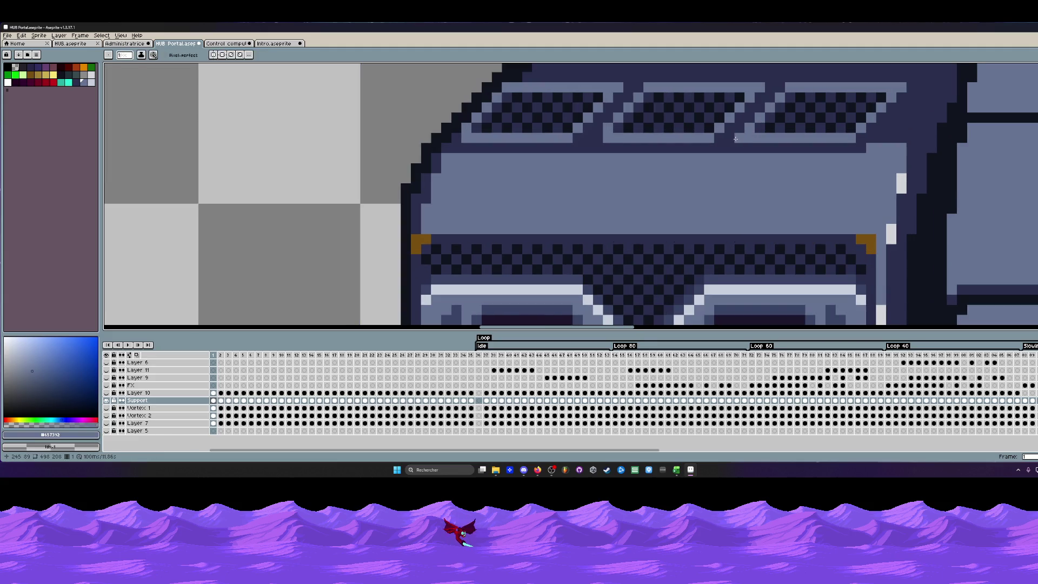
scroll(452, 136, down, 2)
scroll(452, 136, down, 2)
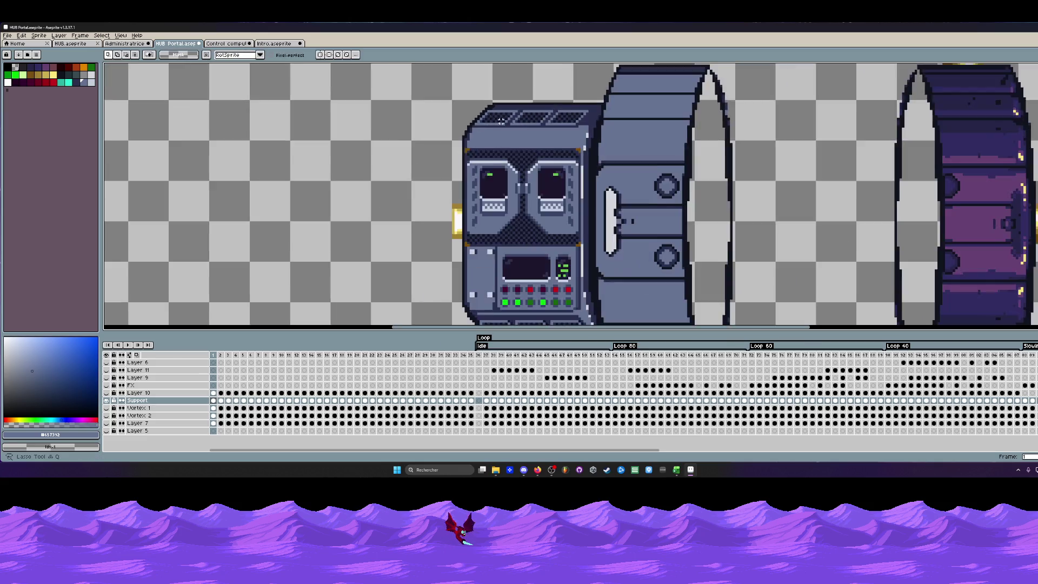
mouse_move(500, 124)
mouse_down()
mouse_move(507, 89)
mouse_move(430, 166)
mouse_move(458, 195)
mouse_move(1013, 191)
mouse_move(1030, 143)
mouse_move(486, 114)
mouse_up()
scroll(494, 89, up, 5)
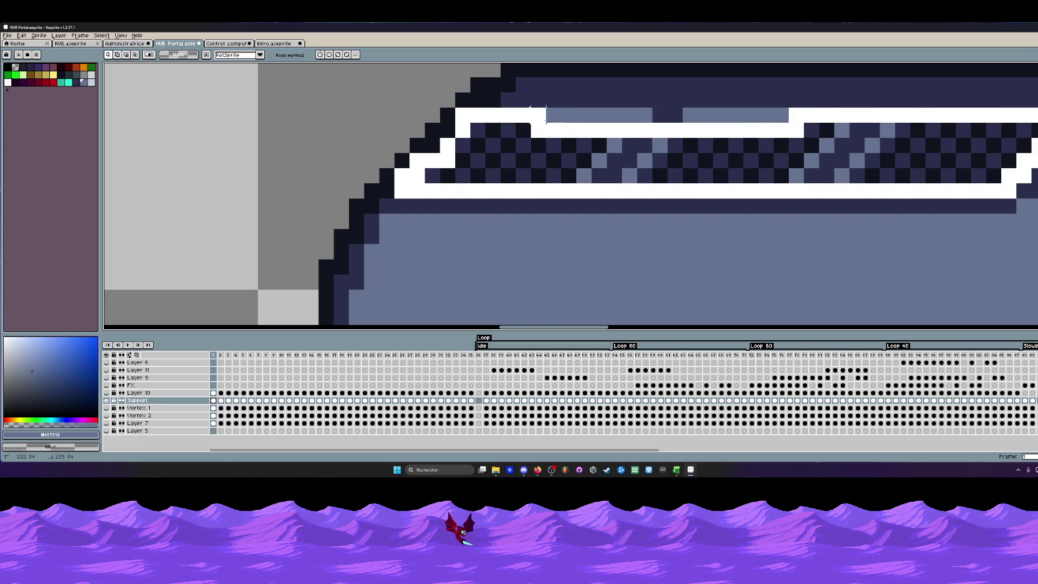
scroll(642, 144, down, 3)
Paste and commit the copied outline pixels, then stroke a dark line over the grey strip.
key(ctrl+v)
key(Return)
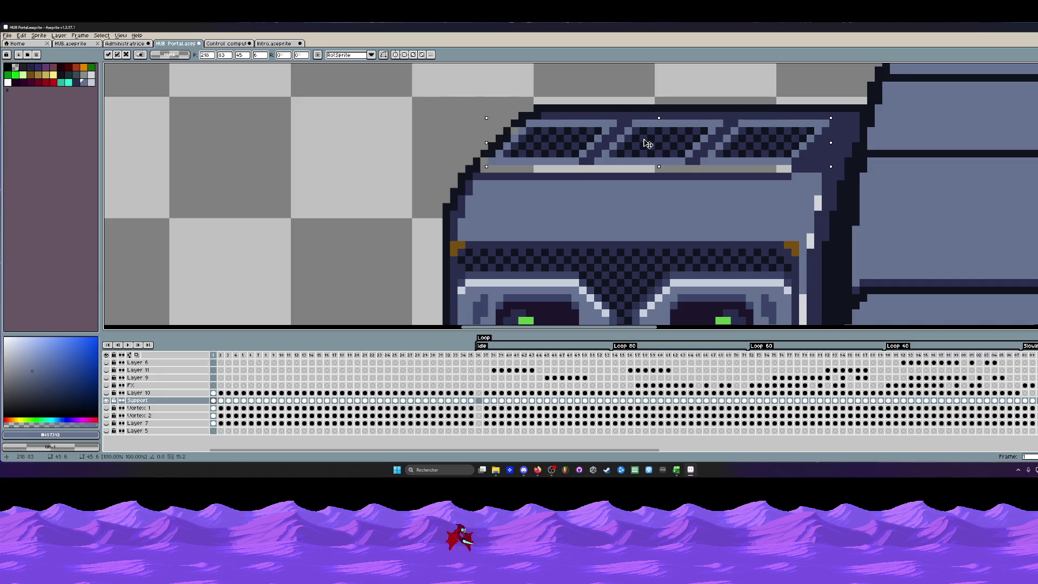
scroll(689, 146, down, 1)
scroll(741, 148, up, 1)
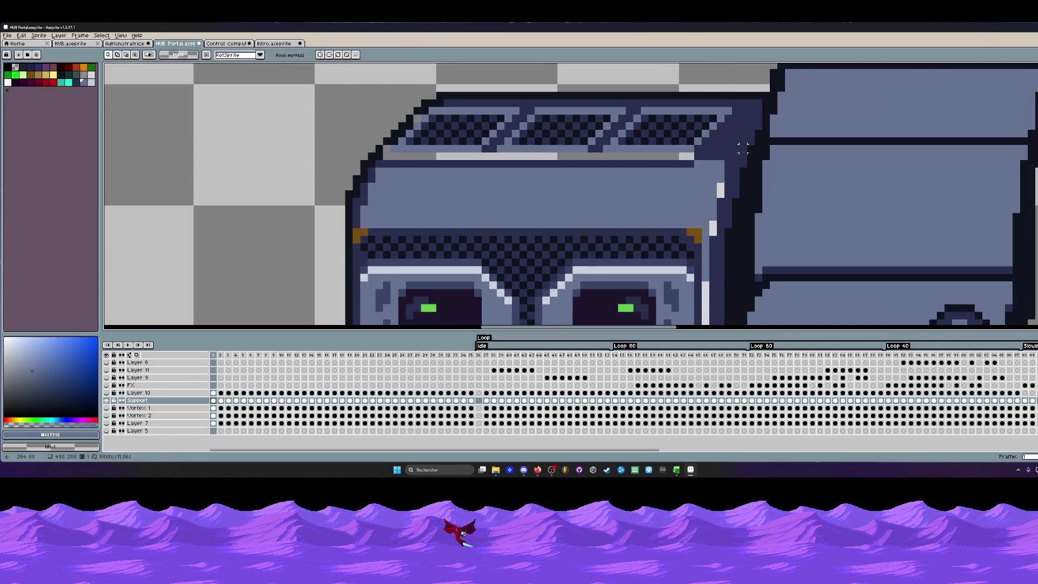
scroll(740, 148, up, 1)
key(b)
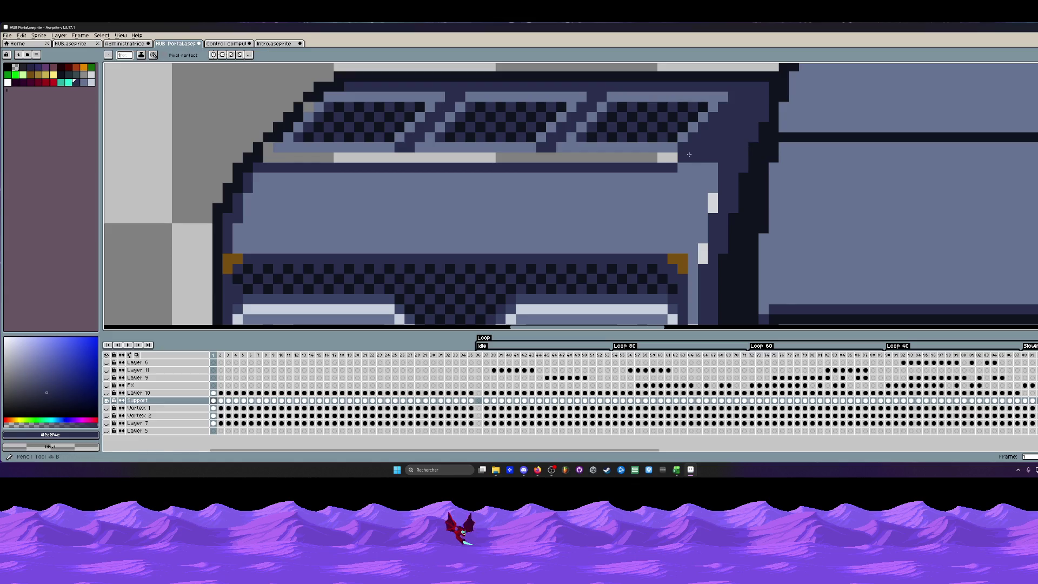
drag(678, 157, 264, 158)
scroll(365, 146, down, 1)
scroll(471, 134, up, 1)
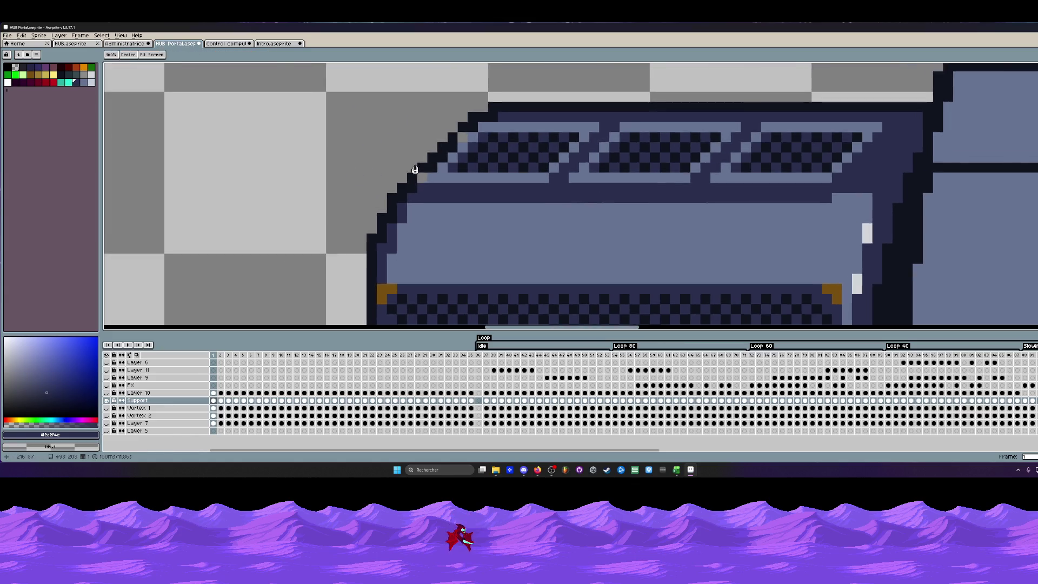
scroll(484, 129, up, 1)
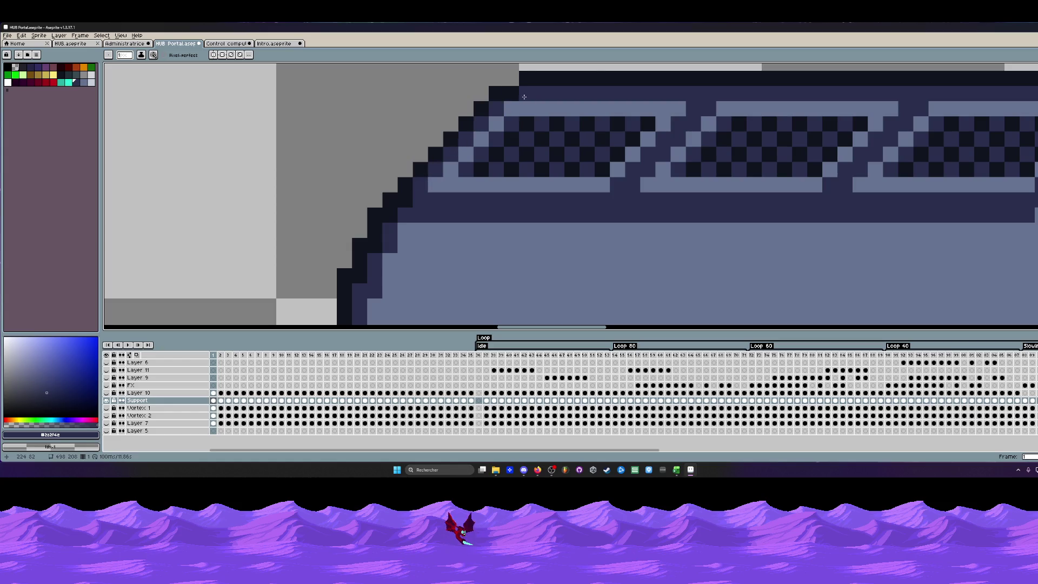
scroll(570, 123, down, 2)
scroll(637, 116, down, 1)
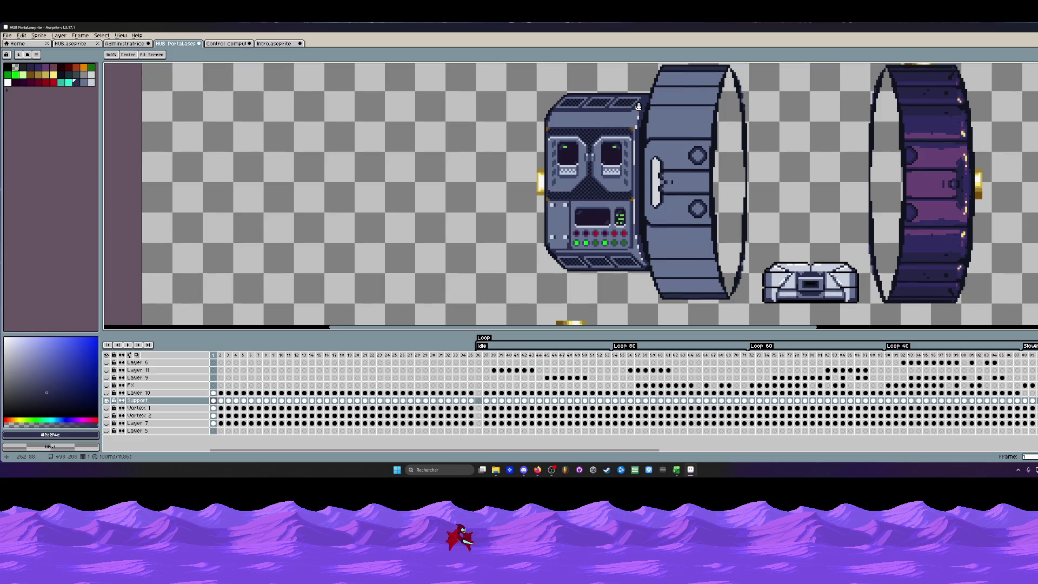
scroll(639, 106, down, 1)
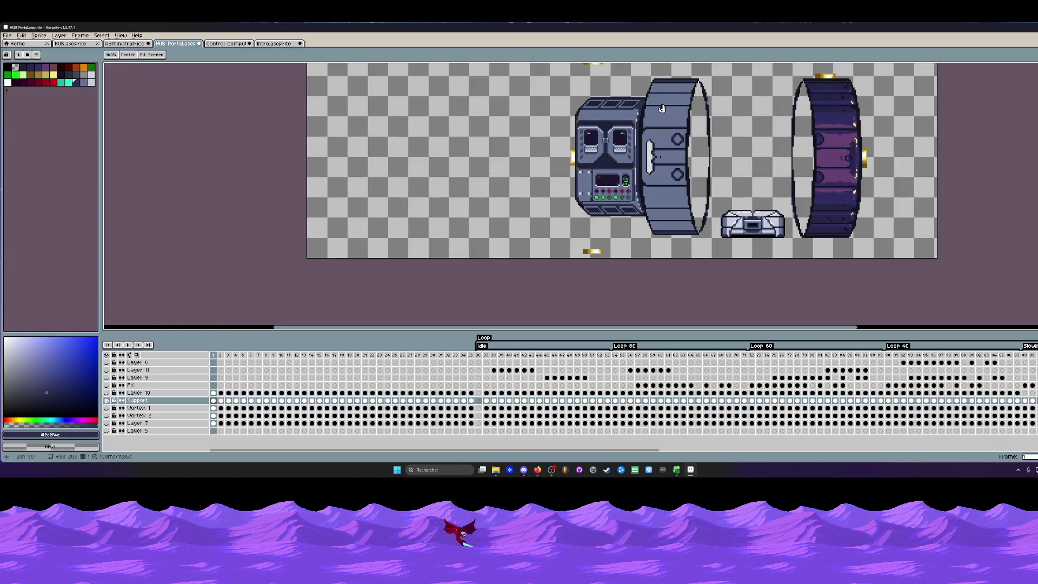
Draw a horizontal blue-grey line along the console's lower panel above the bottom vents.
key(v)
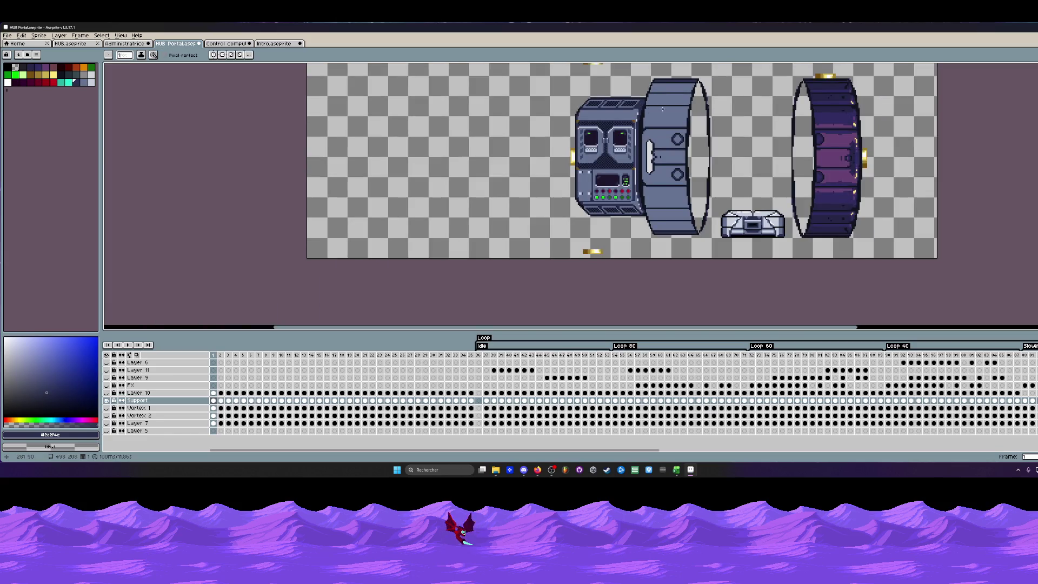
scroll(659, 157, up, 4)
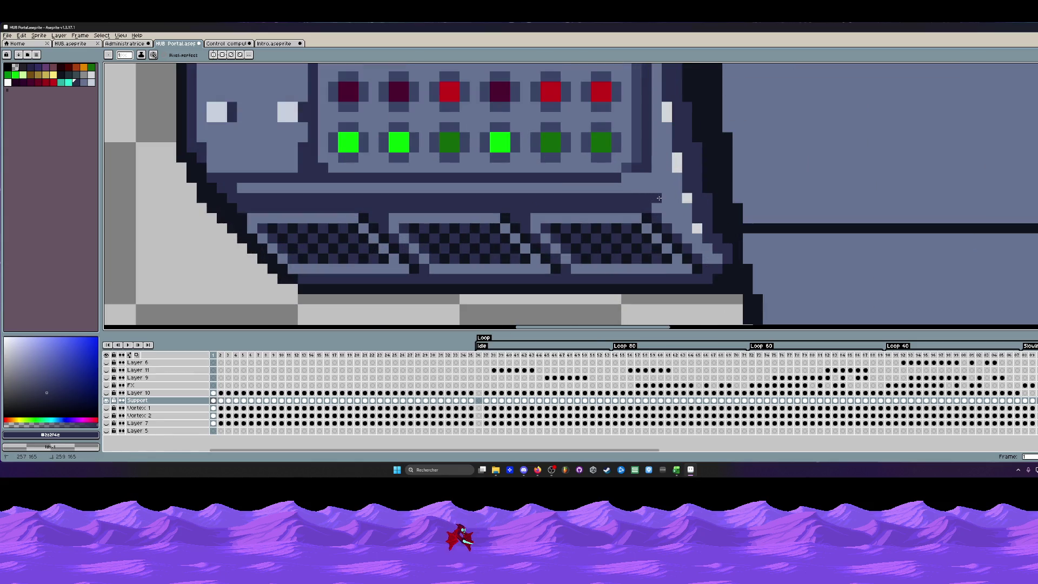
scroll(679, 219, down, 2)
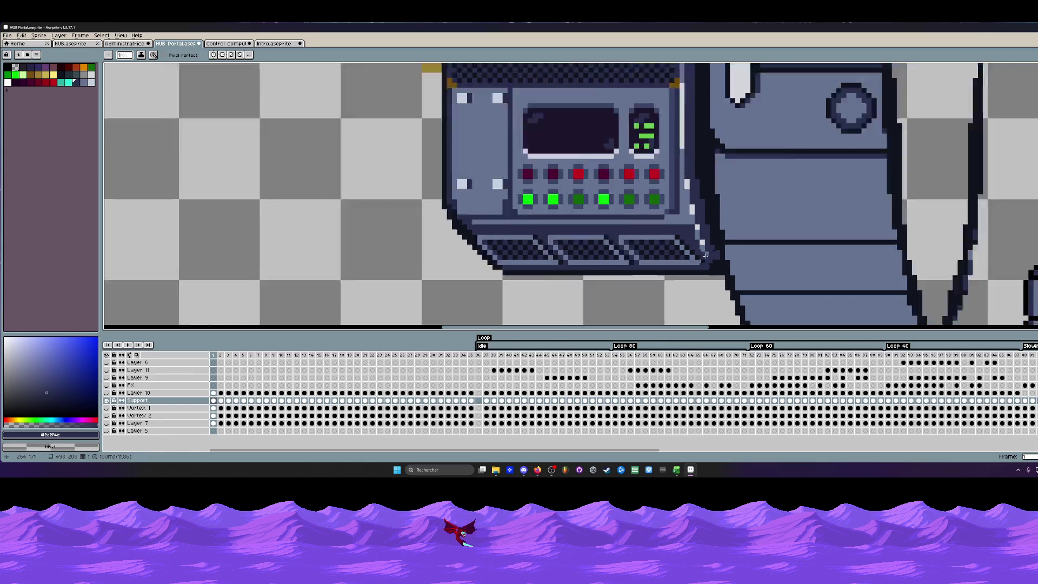
scroll(746, 258, down, 3)
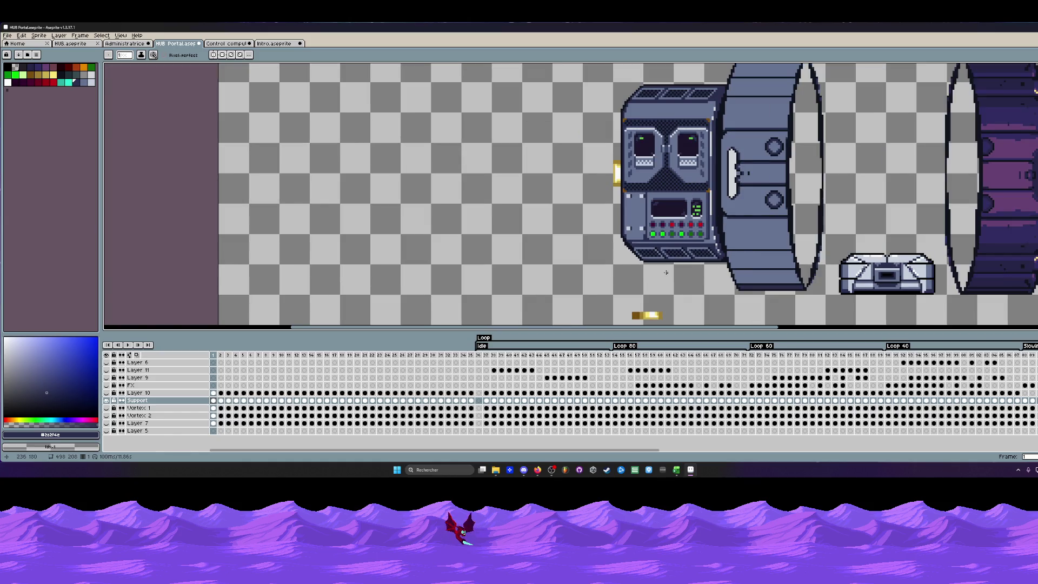
scroll(666, 271, up, 1)
scroll(649, 244, up, 1)
scroll(632, 230, up, 1)
key(i)
click(616, 221)
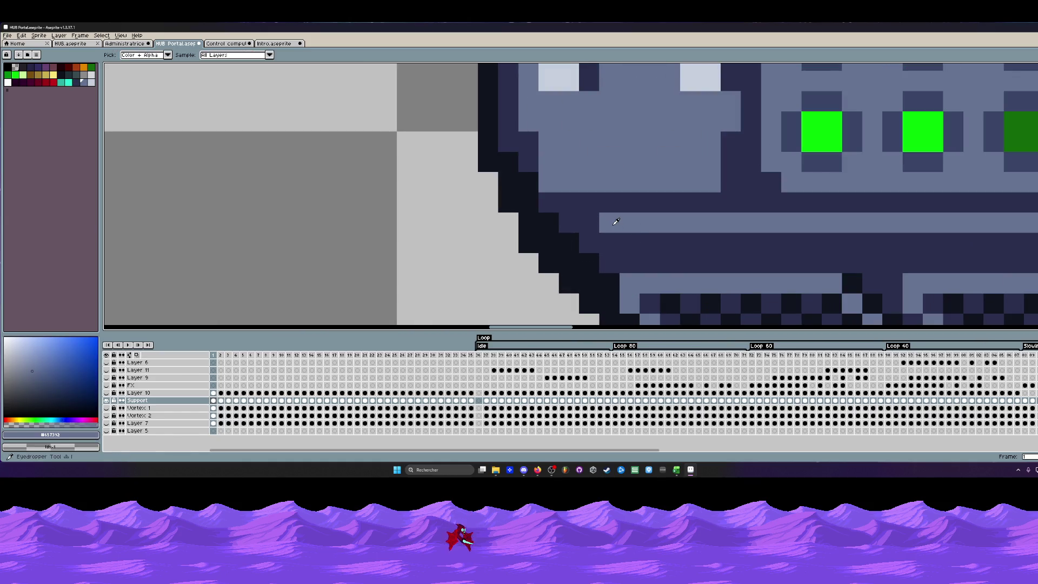
key(m)
scroll(604, 216, down, 3)
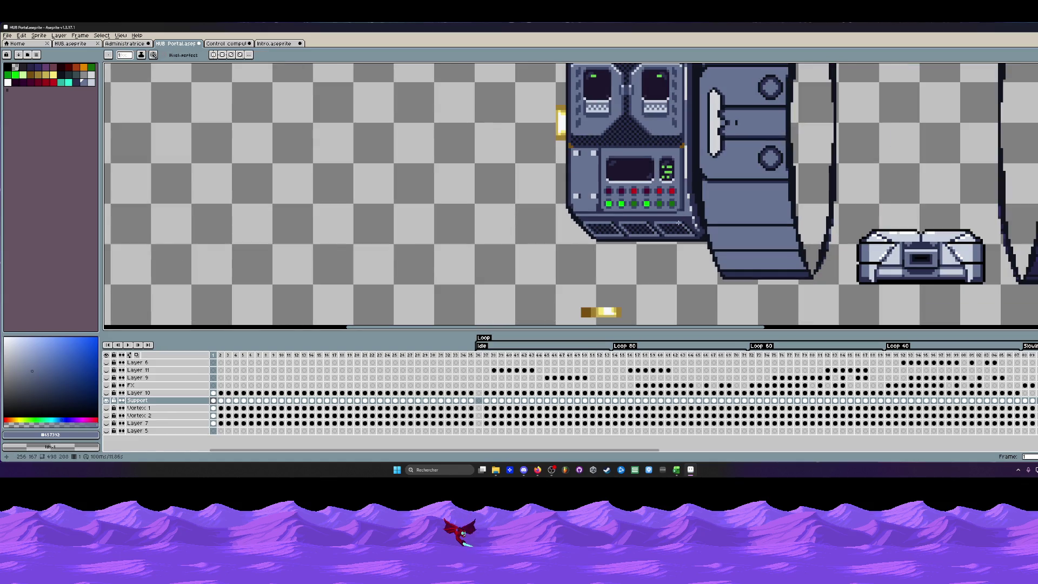
scroll(670, 219, up, 1)
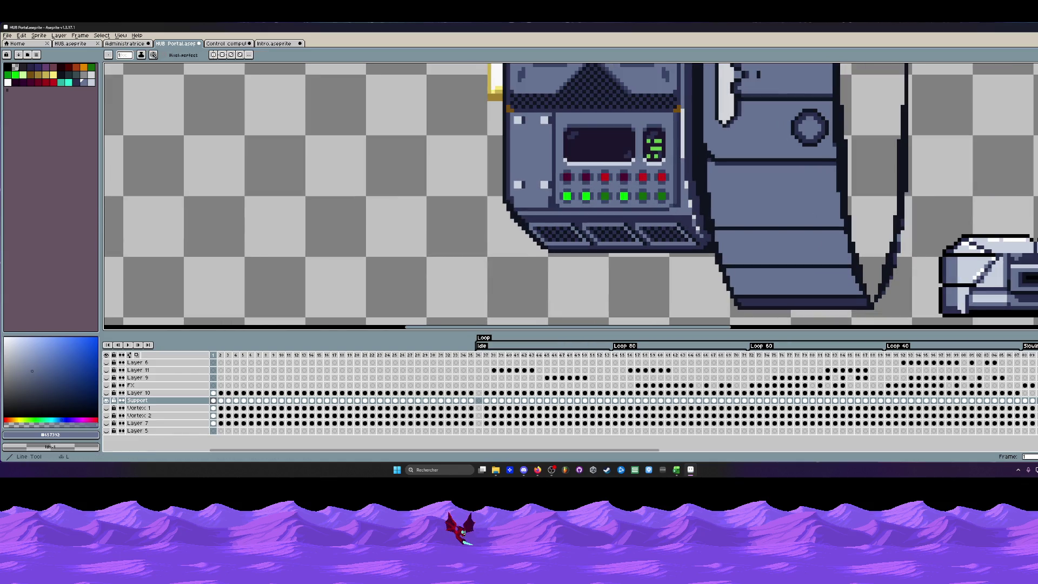
key(l)
scroll(701, 225, up, 1)
drag(642, 215, 336, 215)
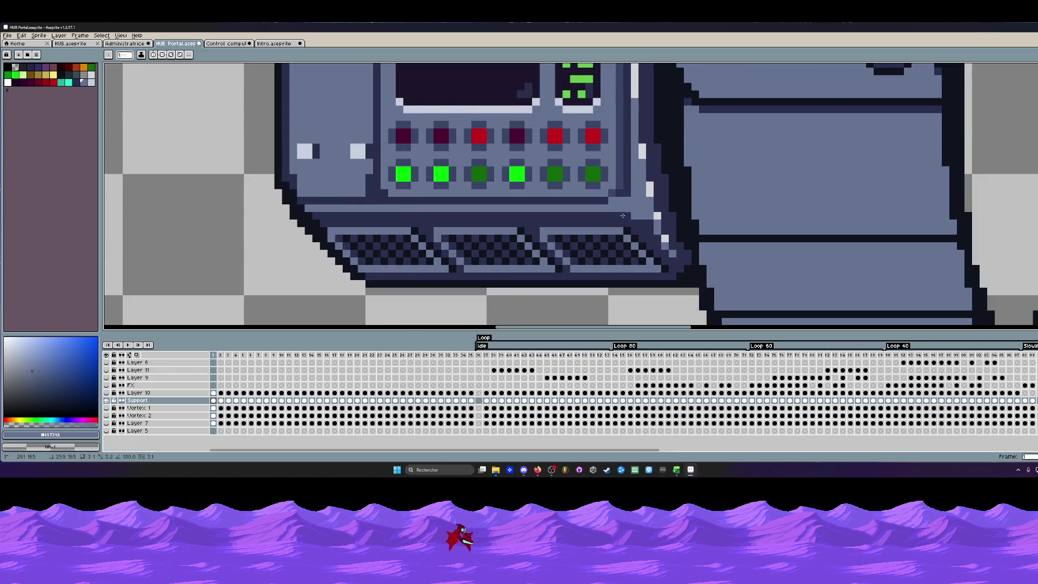
scroll(322, 215, down, 3)
scroll(321, 215, down, 1)
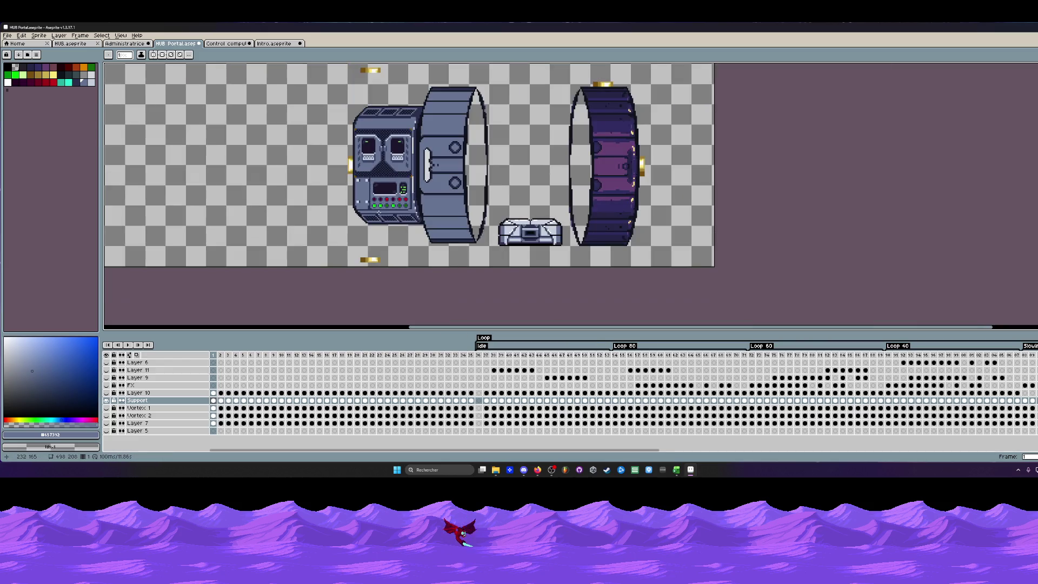
scroll(420, 207, up, 2)
scroll(422, 209, up, 2)
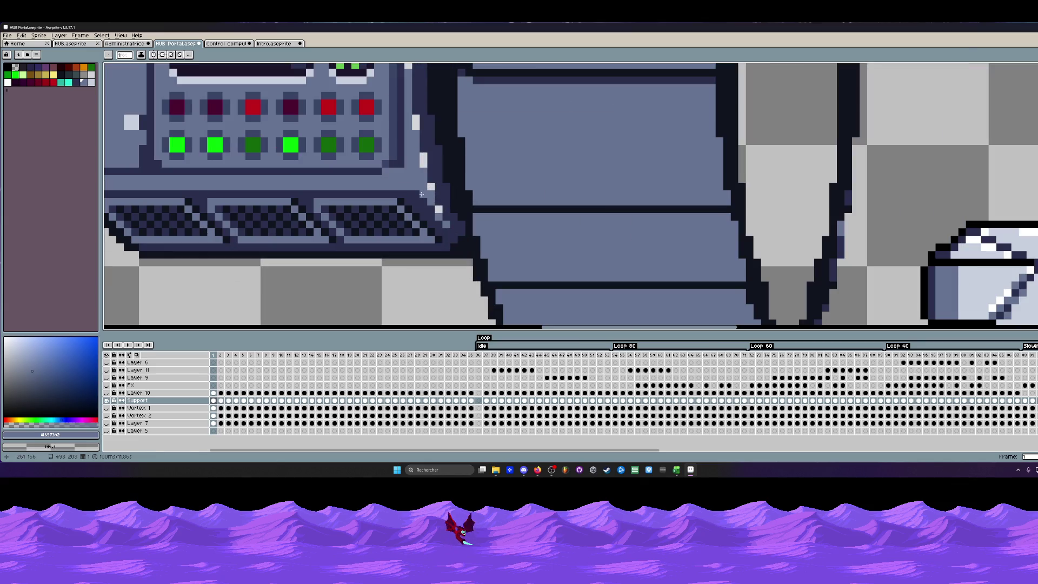
scroll(430, 209, down, 2)
scroll(457, 222, down, 2)
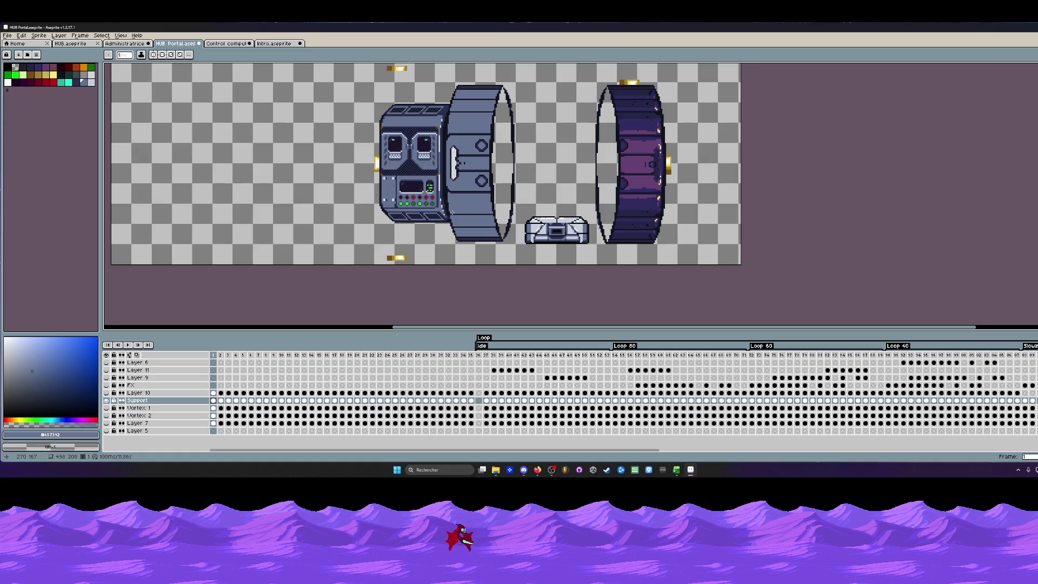
scroll(444, 104, up, 3)
scroll(439, 136, up, 1)
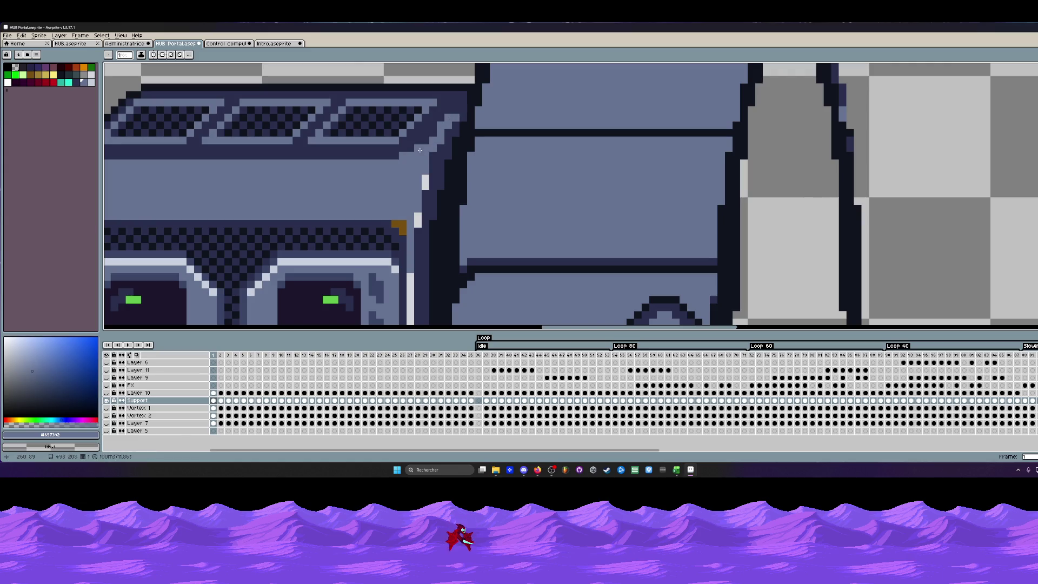
scroll(433, 134, down, 2)
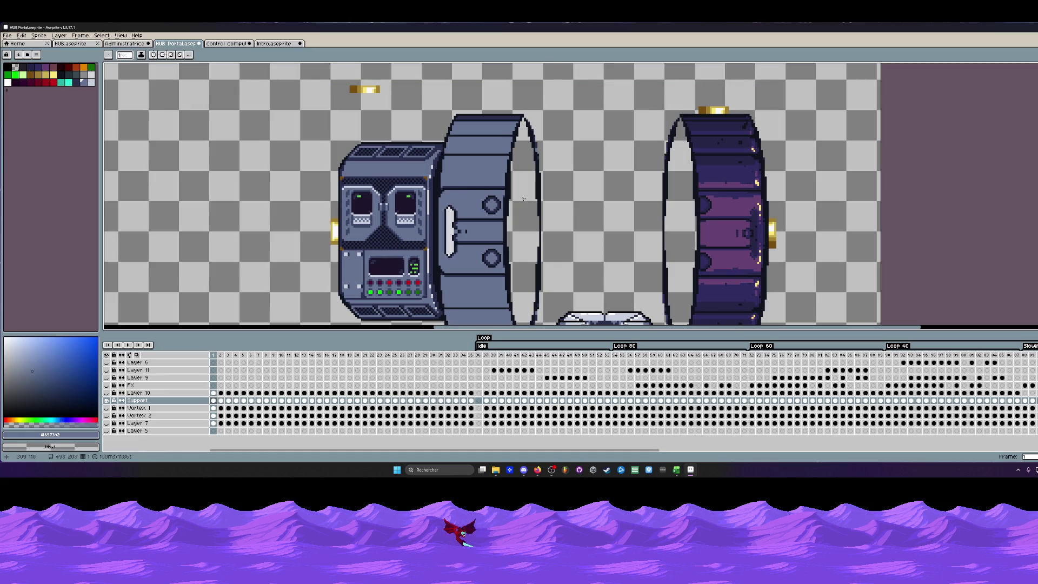
scroll(471, 187, down, 2)
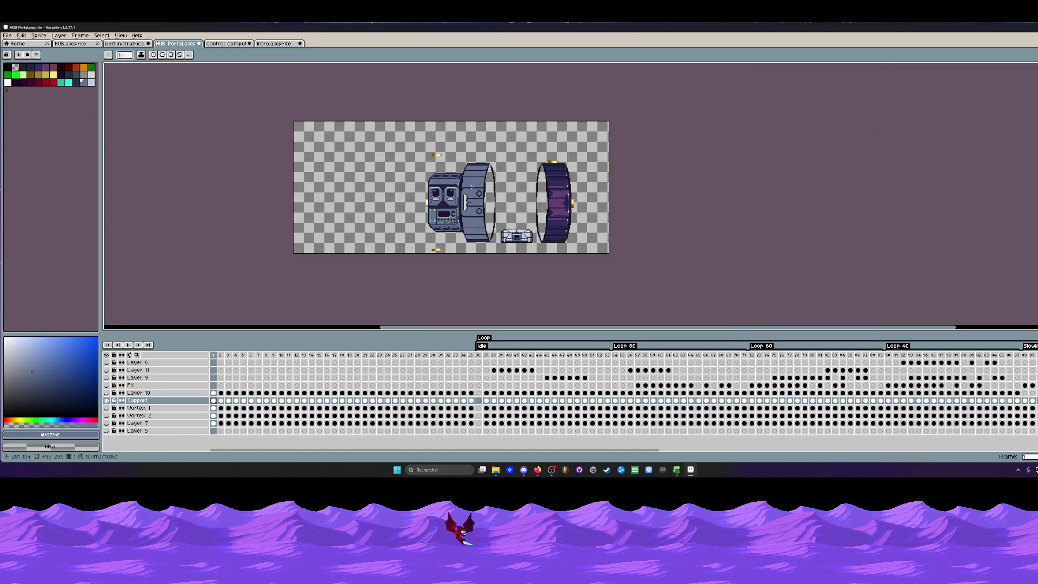
scroll(471, 187, up, 2)
scroll(451, 181, up, 1)
scroll(367, 175, down, 3)
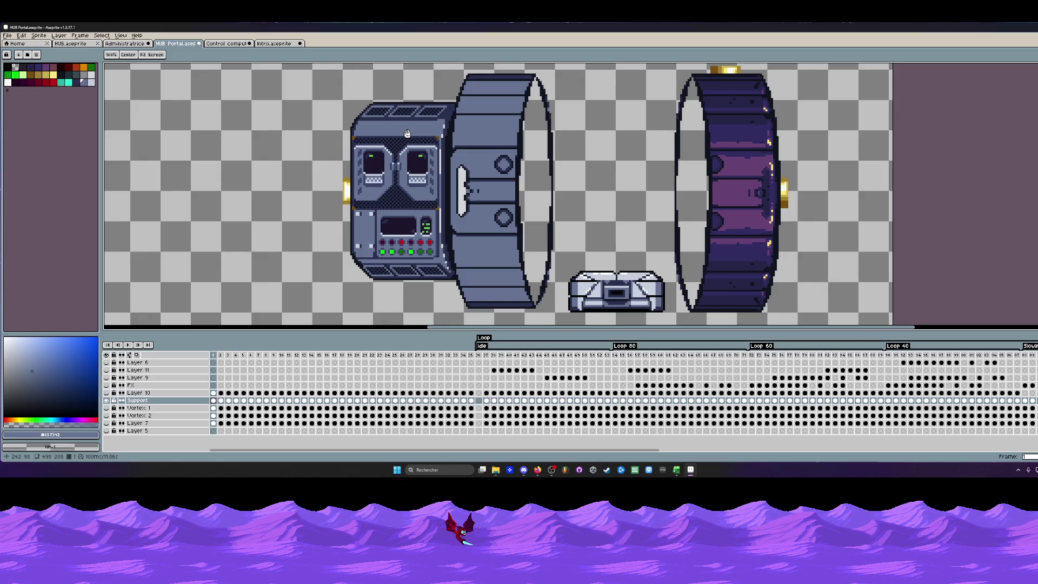
scroll(407, 133, down, 1)
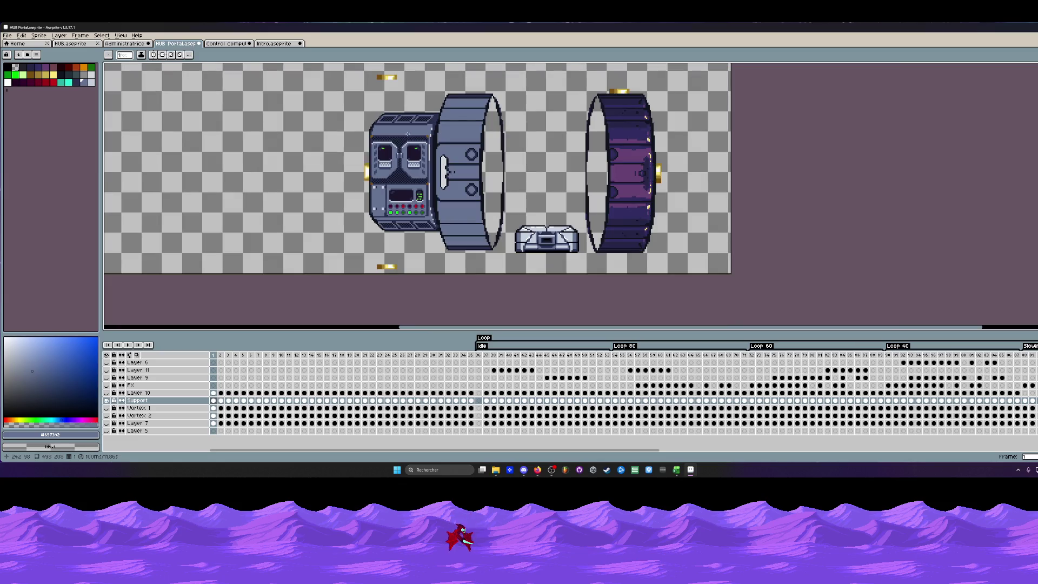
scroll(407, 133, up, 1)
scroll(430, 150, up, 1)
scroll(450, 166, up, 1)
Sample the dark outline colour from the computer housing's edge as the drawing colour.
alt+click(449, 166)
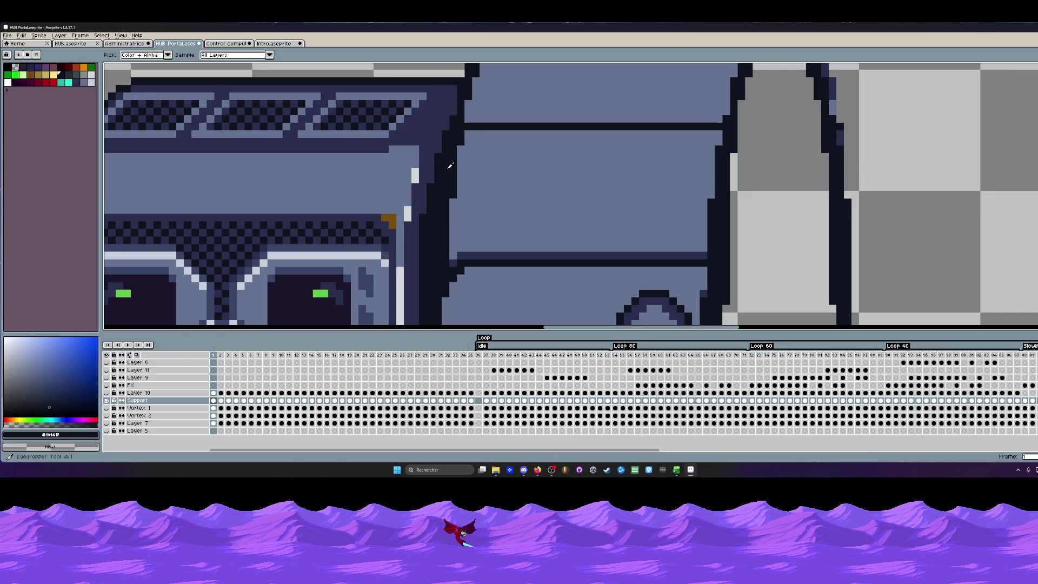
scroll(450, 166, up, 1)
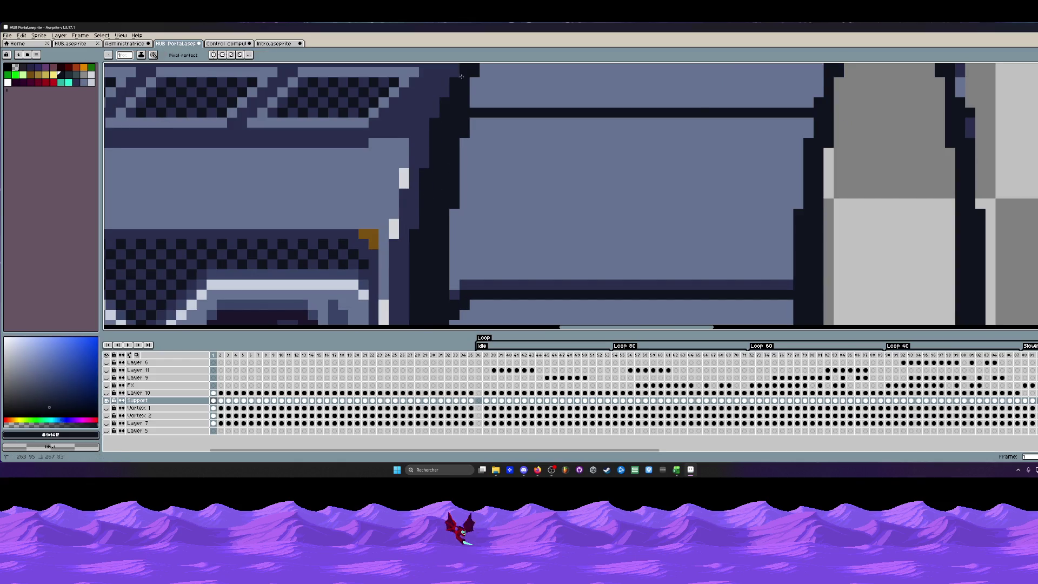
scroll(461, 76, down, 2)
scroll(454, 121, up, 2)
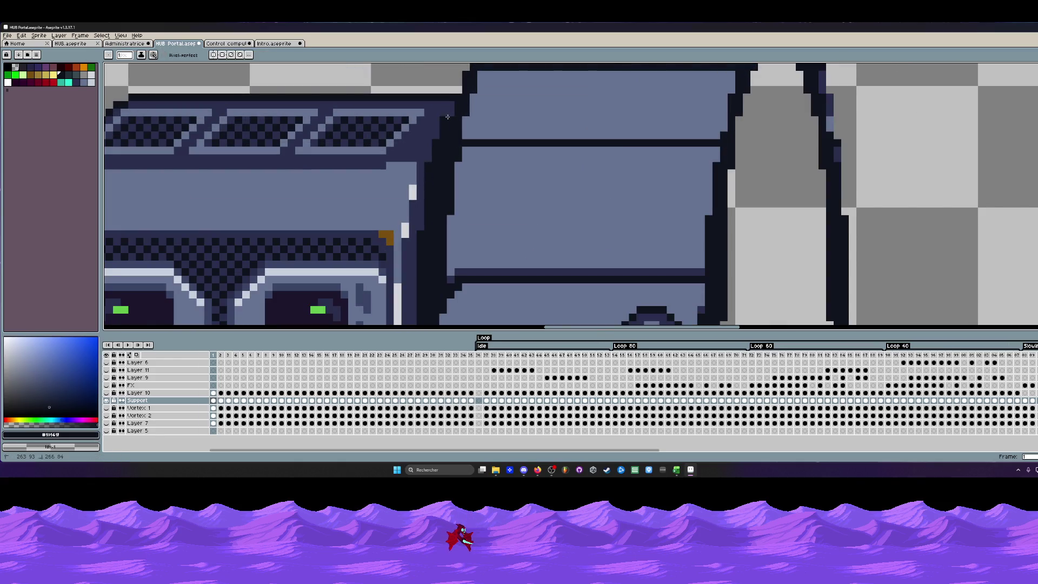
scroll(433, 194, down, 2)
scroll(441, 207, down, 1)
scroll(456, 220, up, 2)
scroll(455, 220, up, 1)
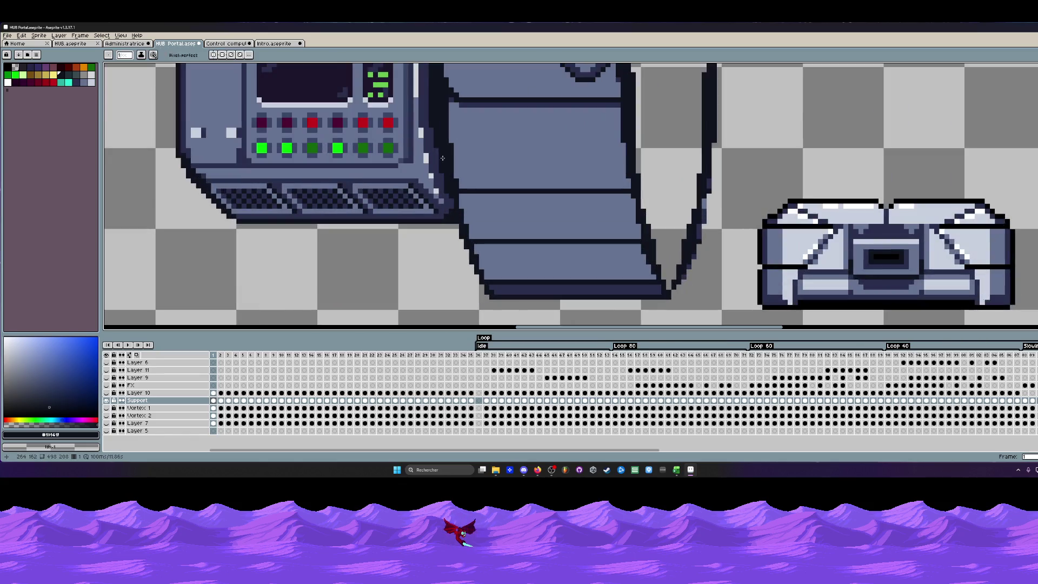
scroll(447, 199, up, 1)
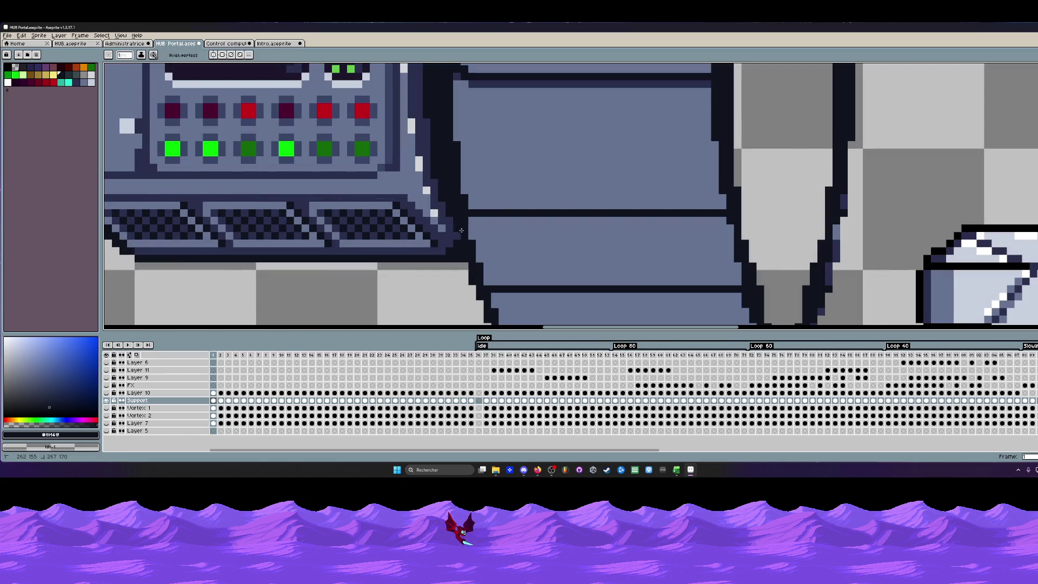
scroll(461, 230, down, 2)
scroll(468, 230, down, 1)
scroll(448, 213, up, 3)
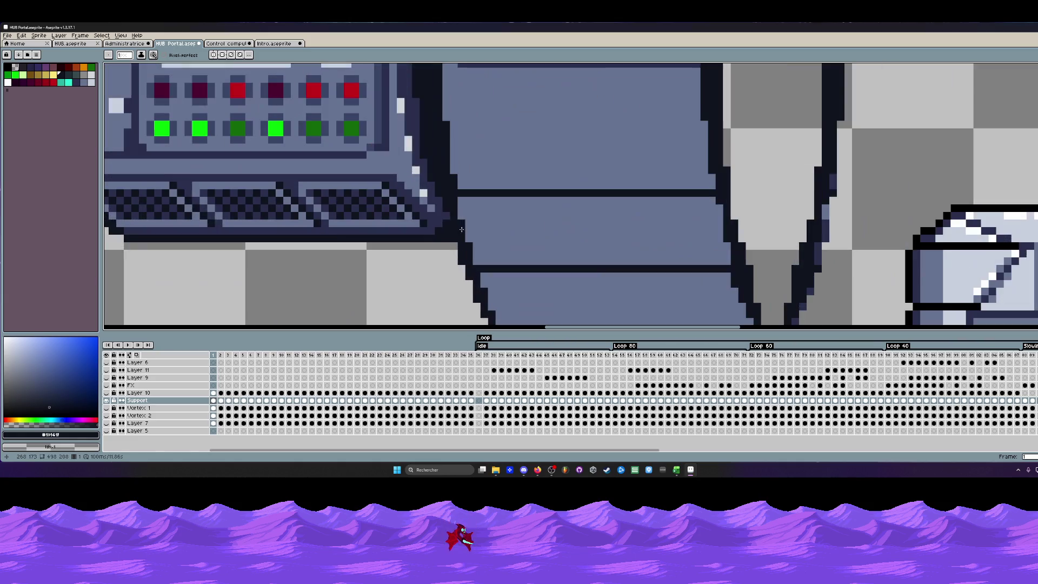
scroll(460, 230, down, 2)
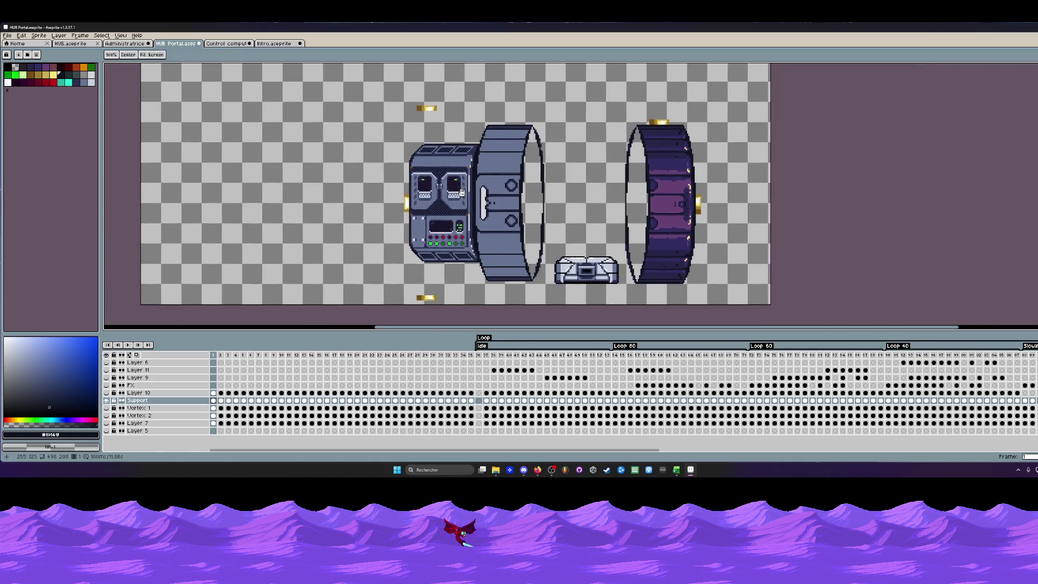
scroll(464, 168, up, 2)
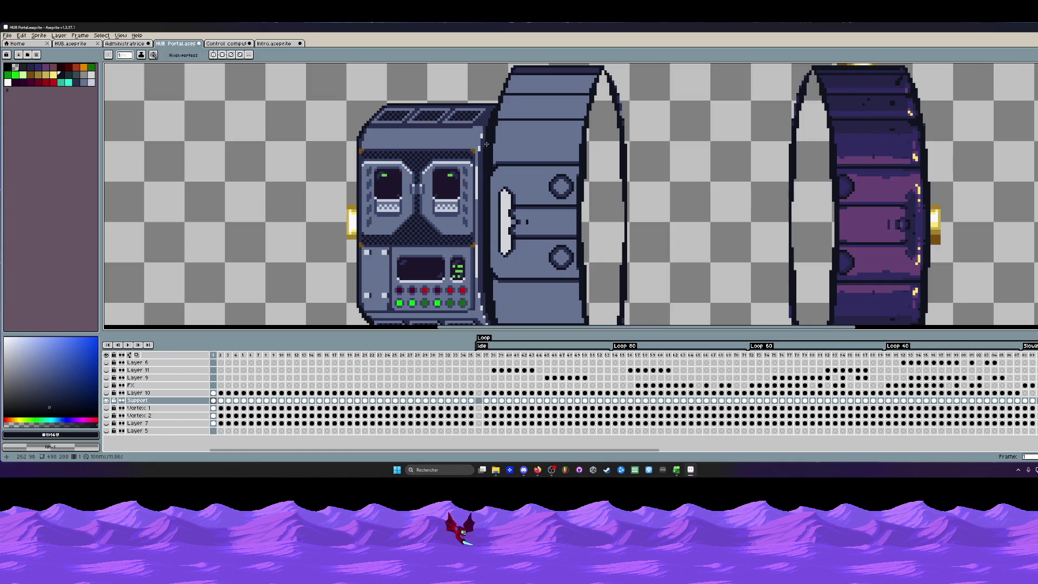
scroll(487, 144, up, 1)
scroll(479, 142, up, 2)
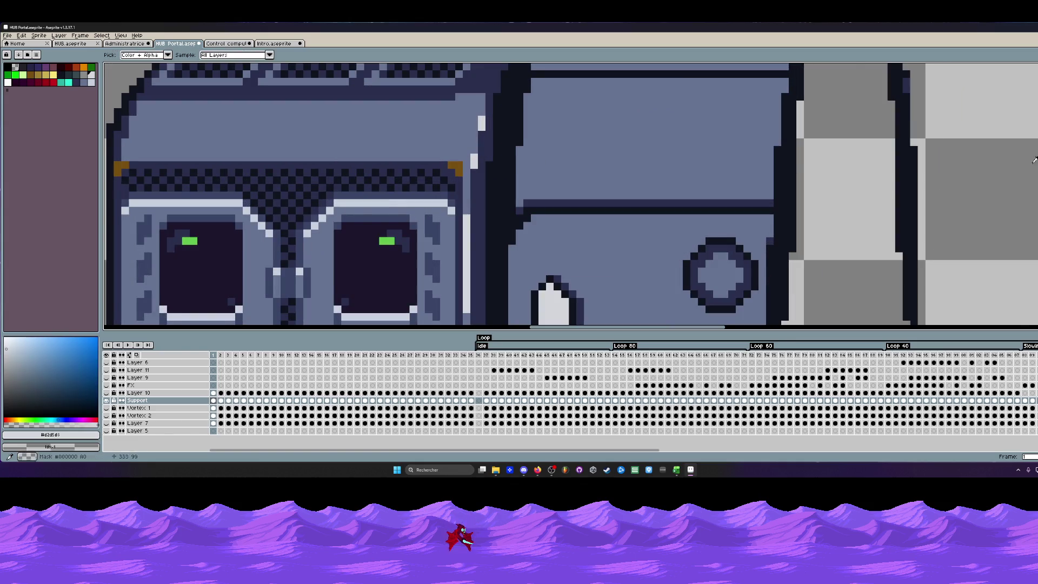
scroll(479, 154, down, 3)
Draw a light one-pixel highlight line across the housing's top panel.
drag(625, 146, 818, 143)
scroll(818, 143, up, 2)
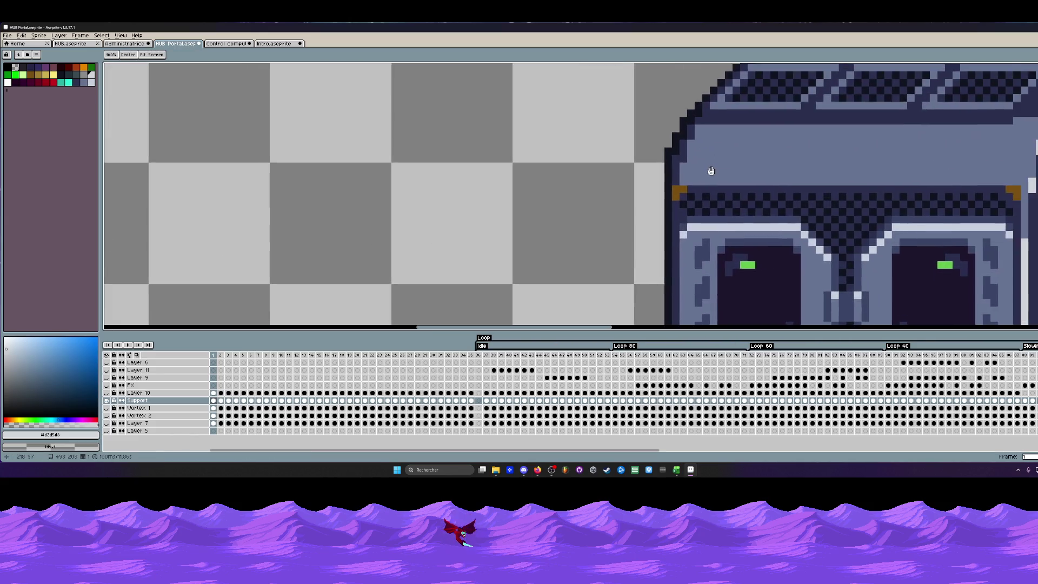
scroll(729, 130, up, 1)
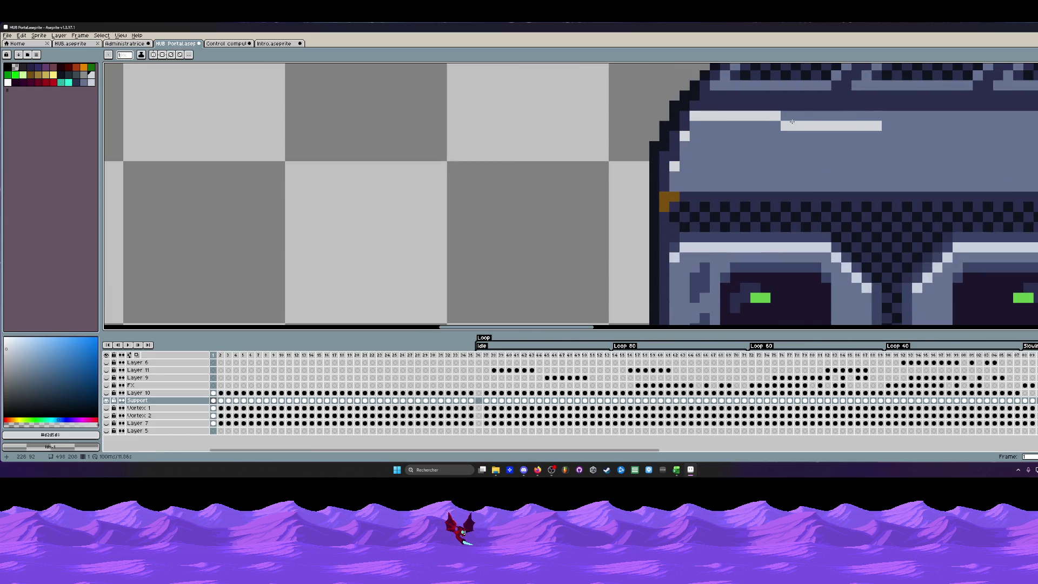
shift+click(943, 125)
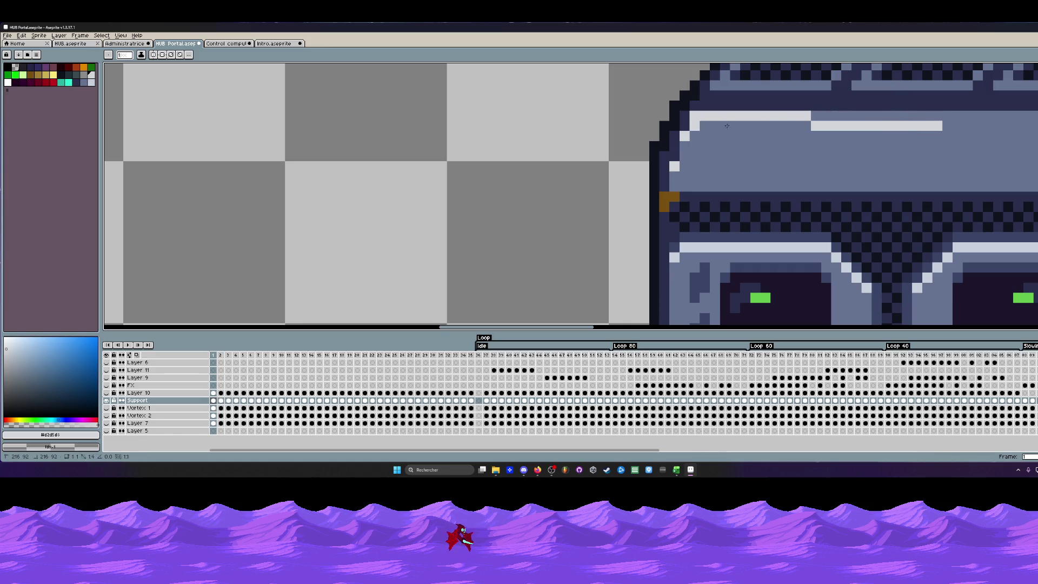
scroll(892, 121, down, 3)
drag(884, 134, 778, 138)
scroll(777, 139, up, 3)
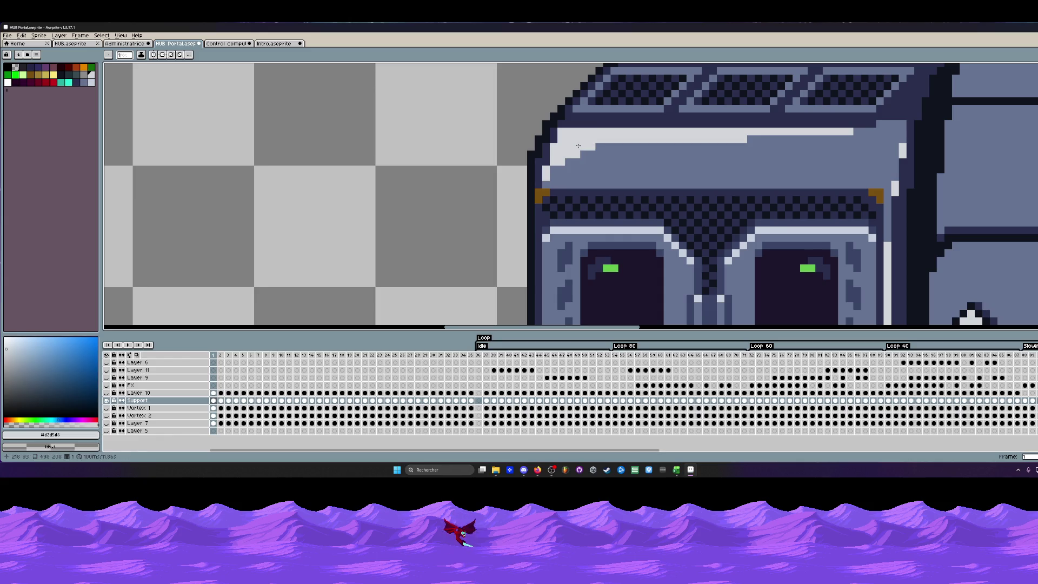
scroll(578, 146, down, 2)
scroll(578, 147, down, 1)
scroll(586, 156, up, 2)
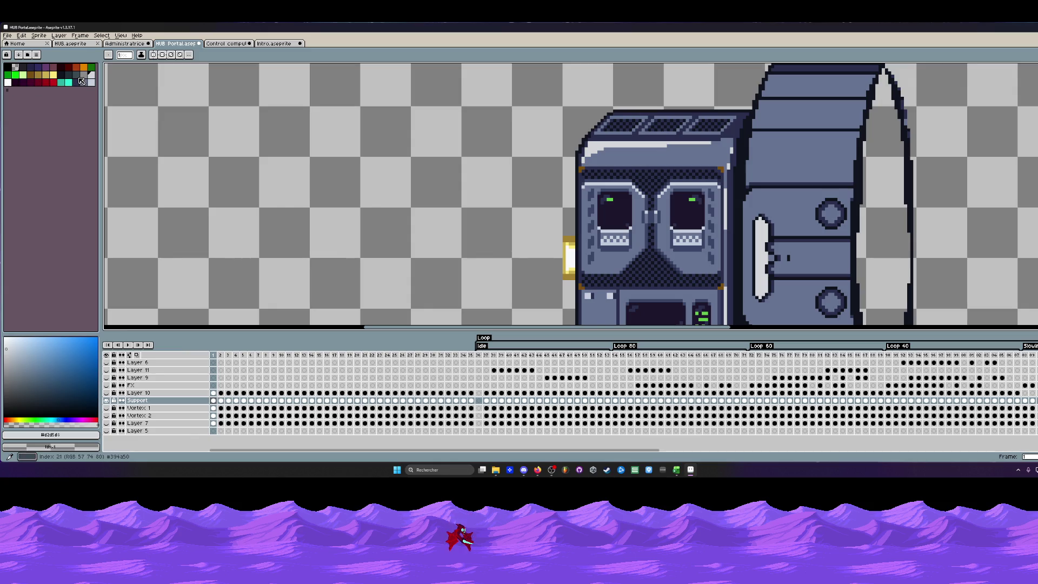
scroll(554, 126, up, 2)
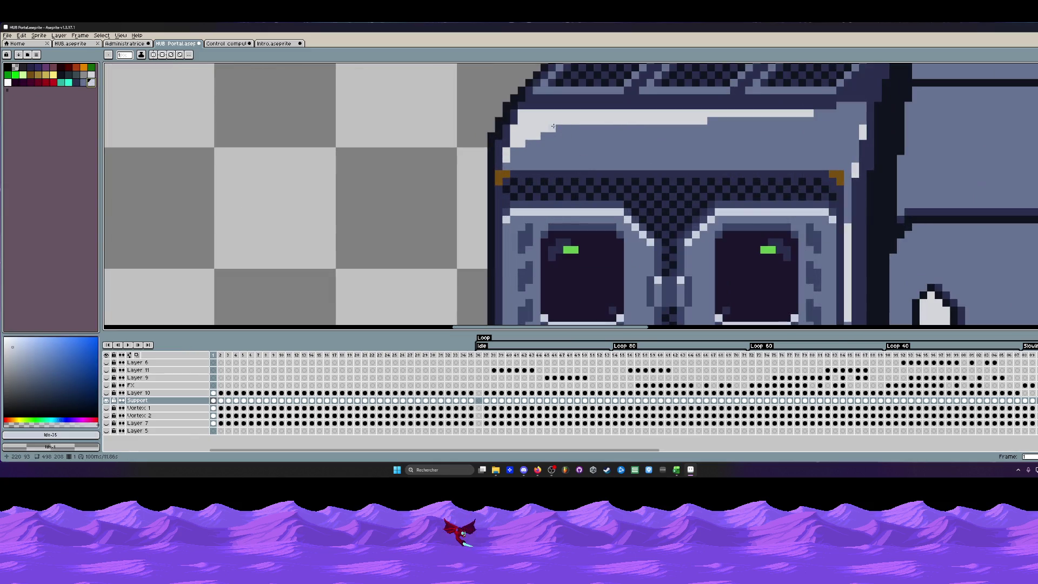
Draw a light vertical highlight down the housing's side edge with the Line tool, redoing it once.
key(w)
scroll(552, 125, down, 1)
scroll(547, 123, down, 1)
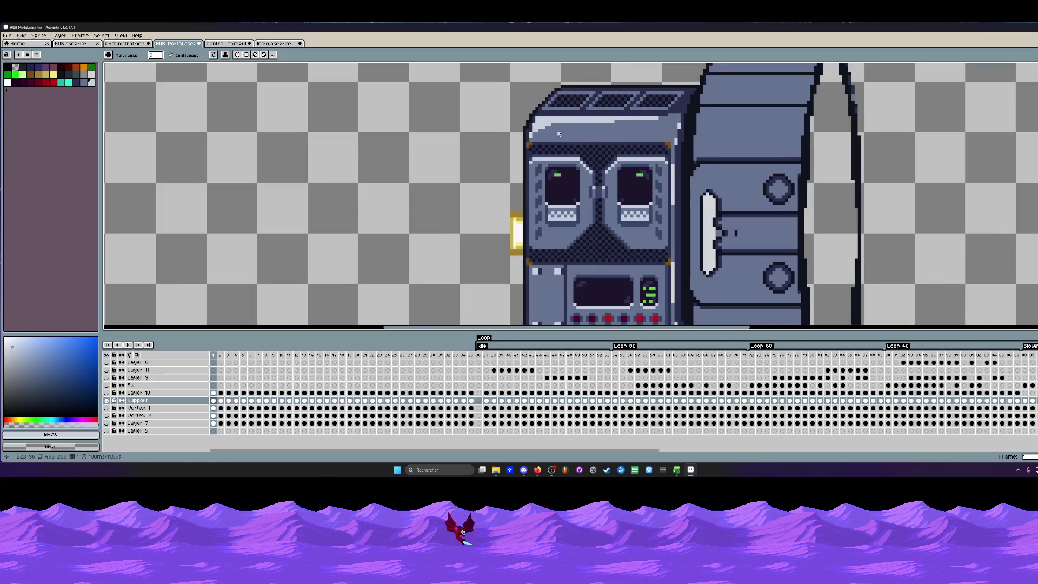
scroll(539, 121, up, 2)
key(i)
scroll(539, 121, down, 1)
scroll(543, 120, down, 1)
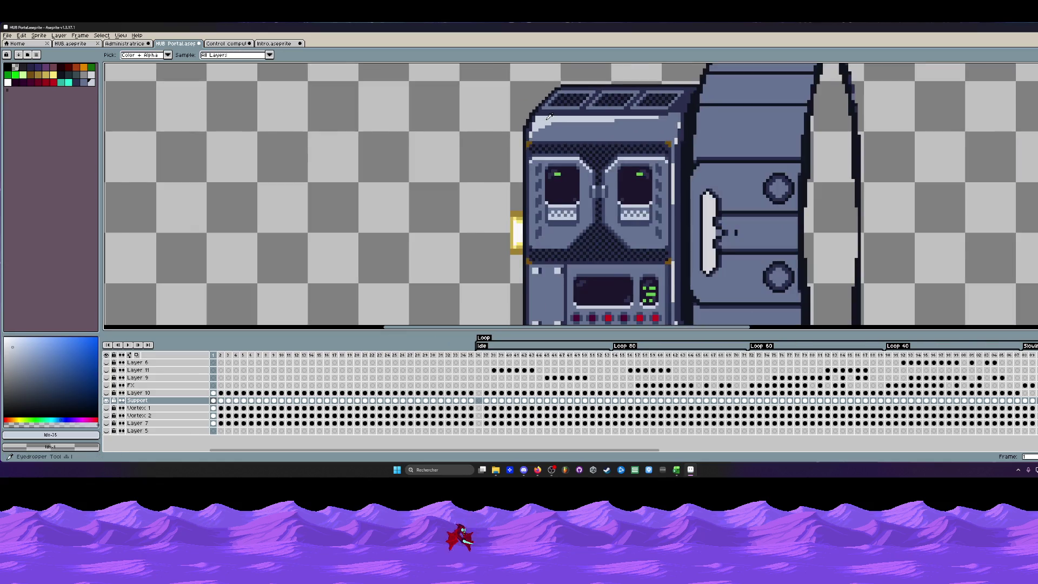
scroll(553, 119, down, 1)
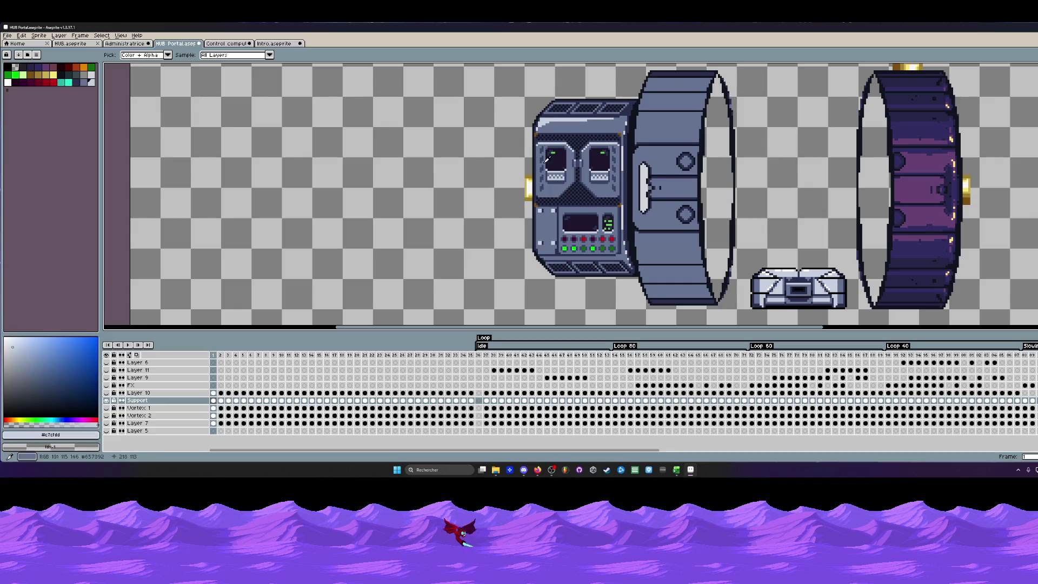
scroll(549, 160, up, 1)
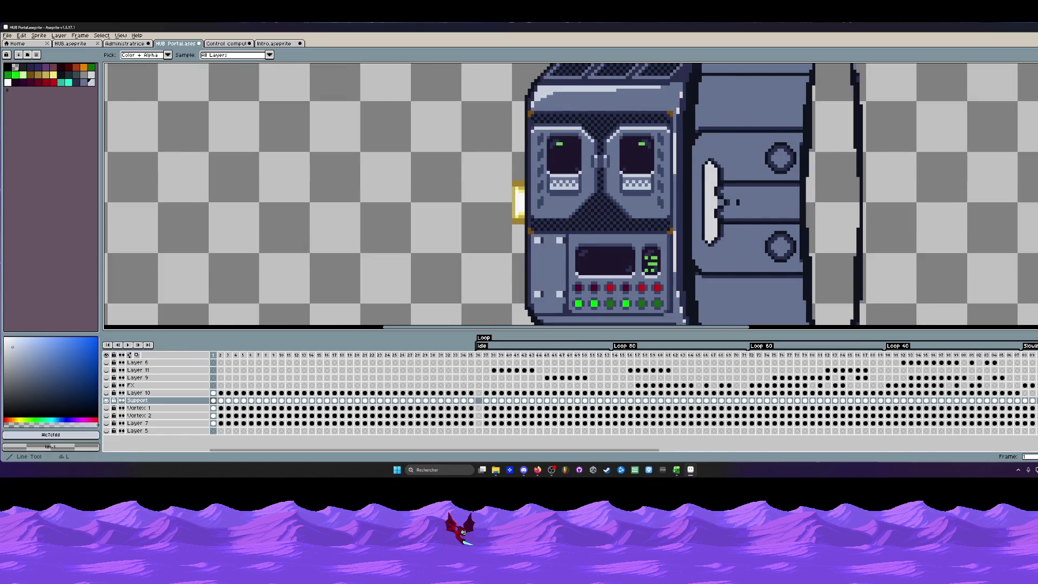
key(l)
scroll(623, 167, up, 1)
scroll(623, 167, up, 1)
drag(587, 118, 585, 221)
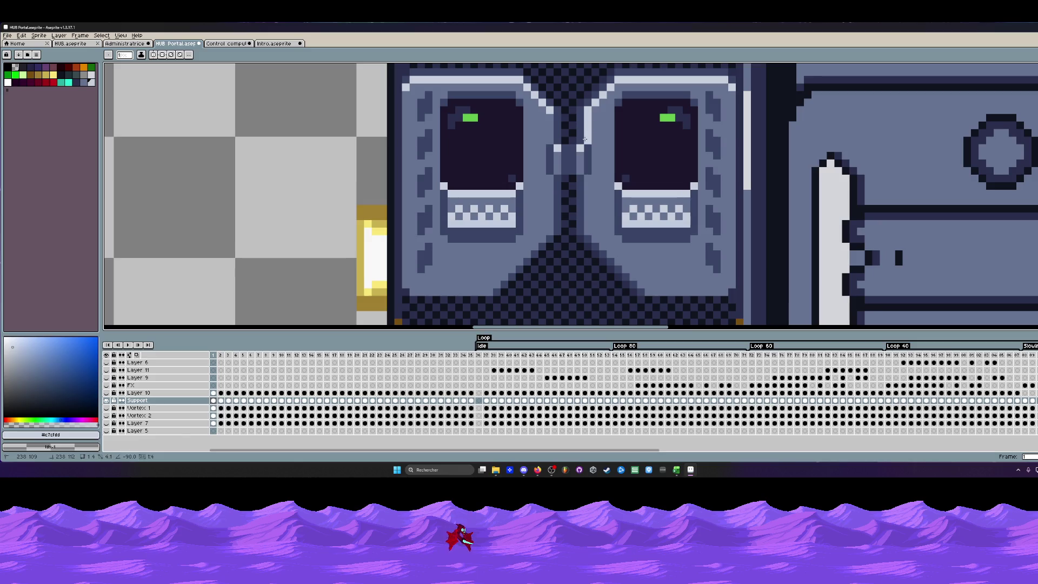
scroll(584, 215, down, 2)
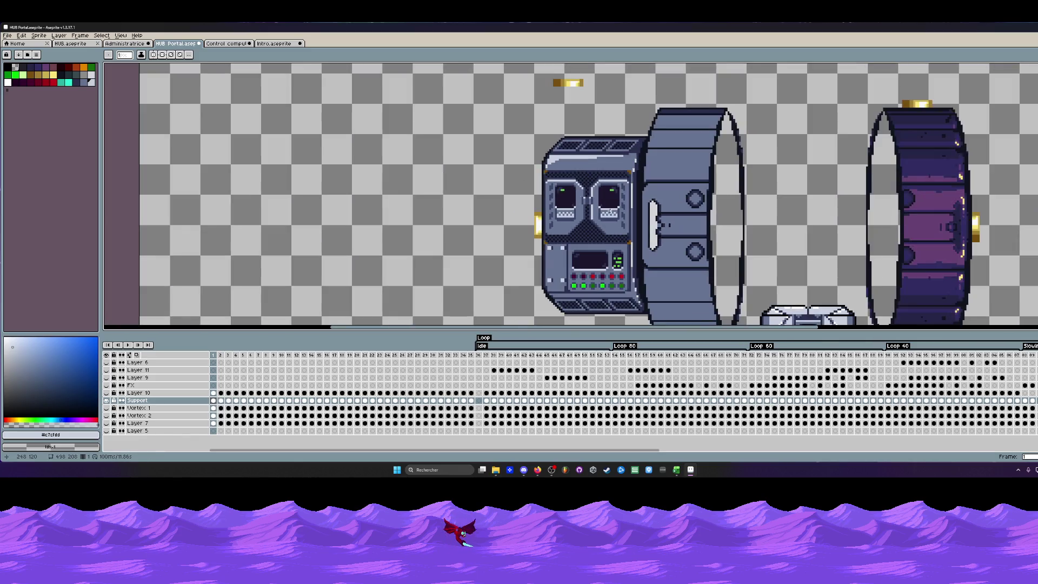
scroll(584, 210, down, 2)
scroll(583, 207, up, 3)
scroll(583, 207, up, 1)
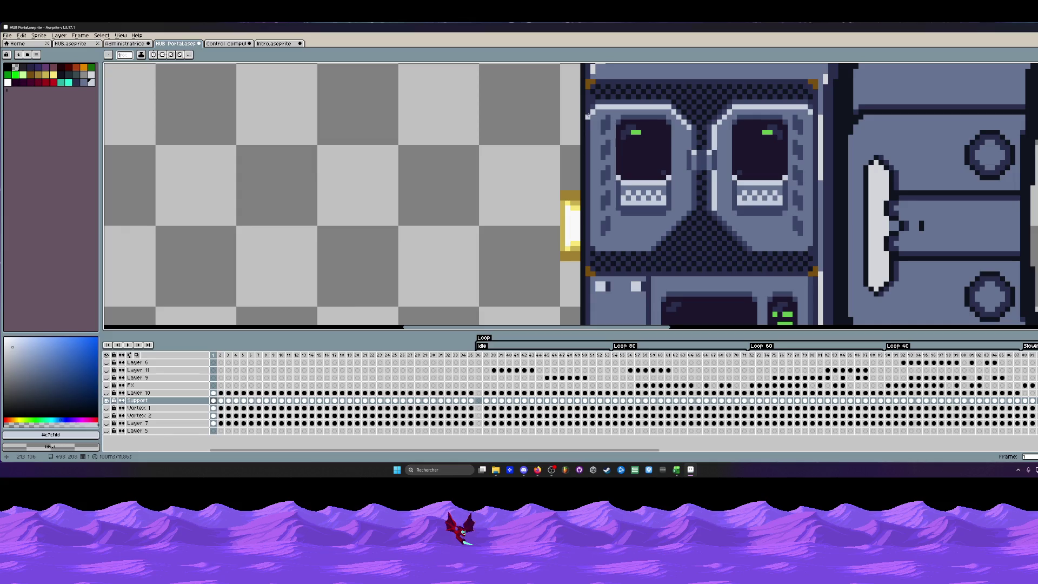
mouse_move(594, 114)
mouse_down()
mouse_move(592, 247)
mouse_move(594, 115)
mouse_up()
key(ctrl+z)
scroll(593, 113, down, 3)
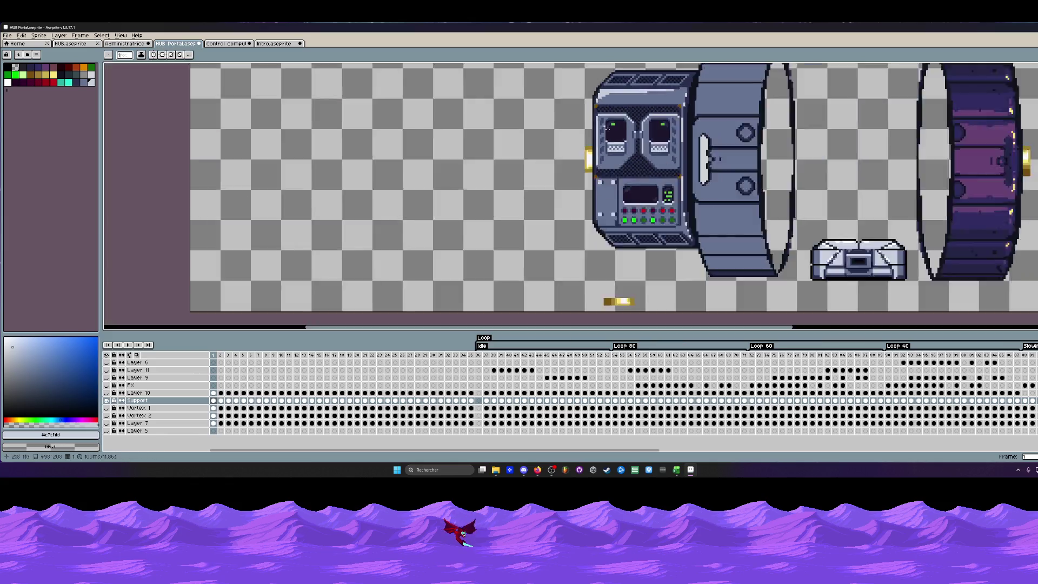
scroll(641, 173, up, 2)
scroll(641, 173, up, 1)
Draw a light horizontal highlight line above the housing's display screen.
drag(623, 168, 815, 174)
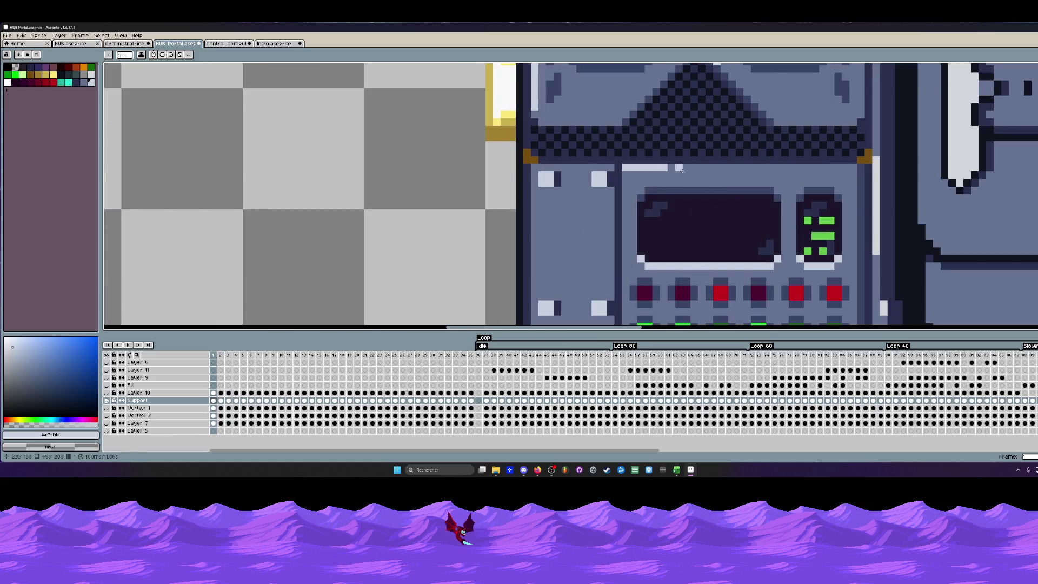
scroll(815, 175, down, 1)
scroll(807, 171, down, 1)
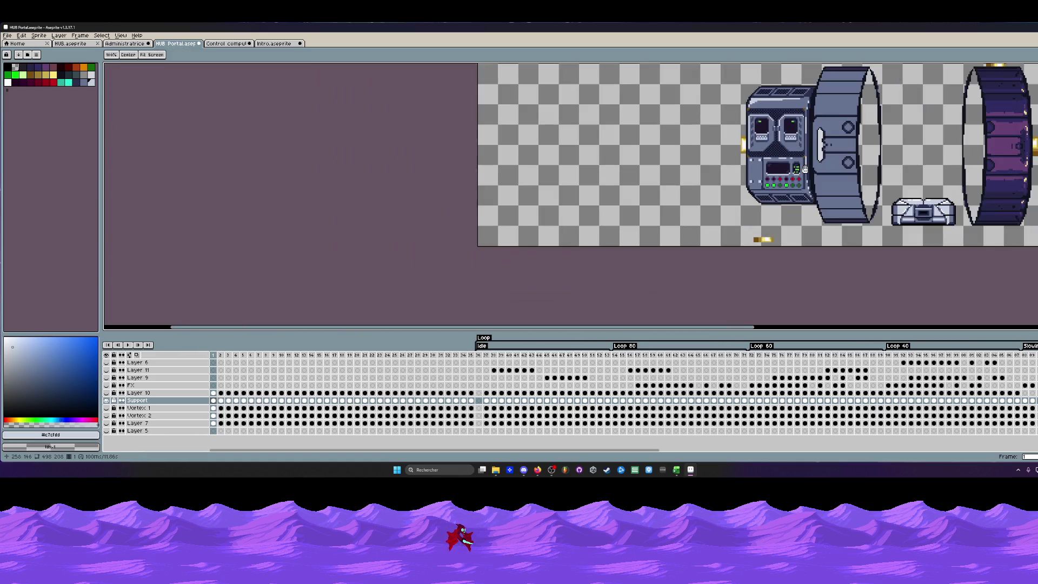
scroll(754, 130, up, 1)
scroll(713, 130, up, 1)
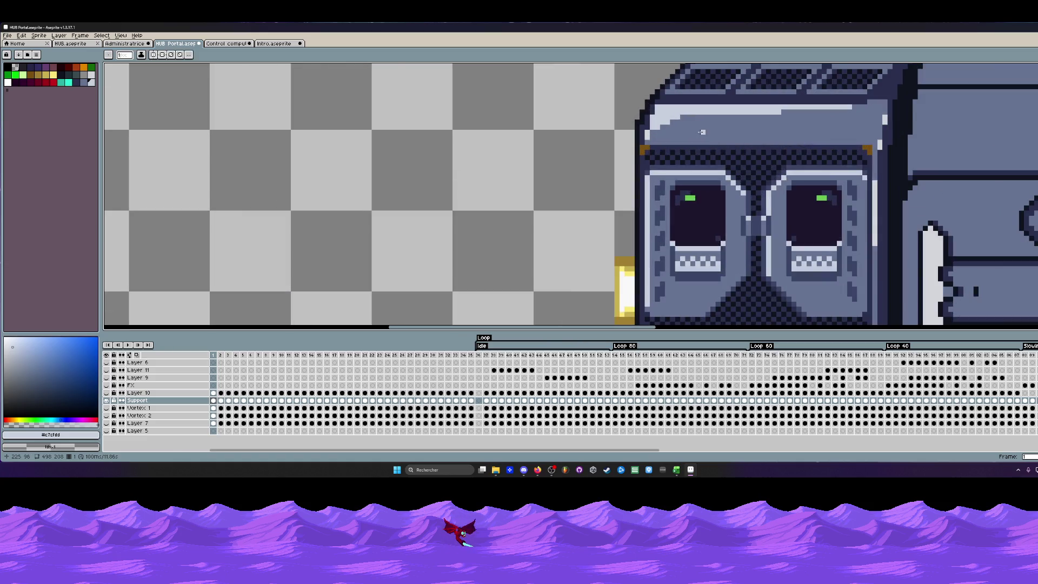
Thin the top-edge highlight with the housing's darker blue, then make yellow the drawing colour.
key(i)
click(703, 129)
scroll(704, 128, up, 1)
key(b)
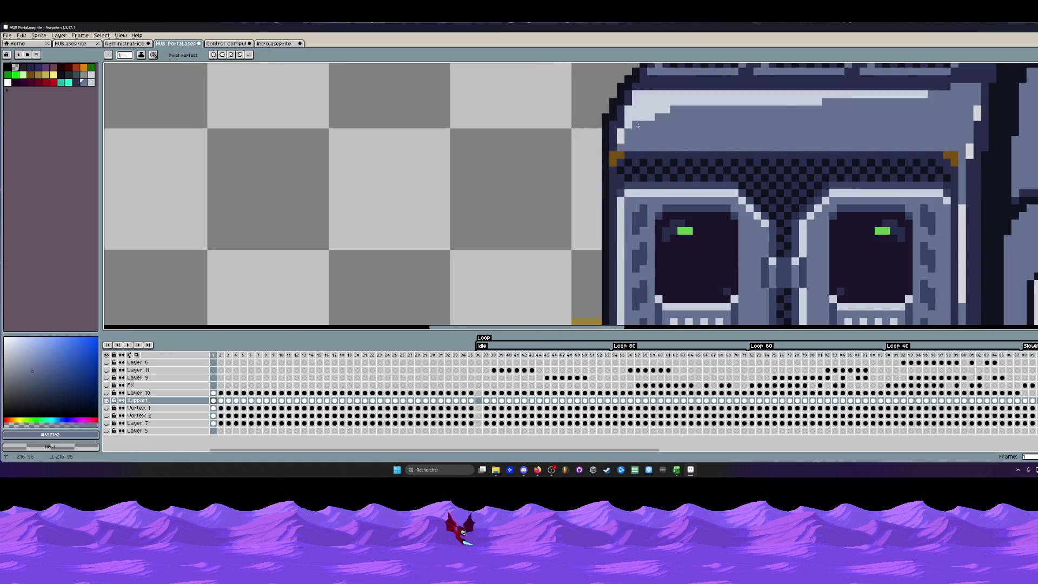
drag(634, 128, 736, 109)
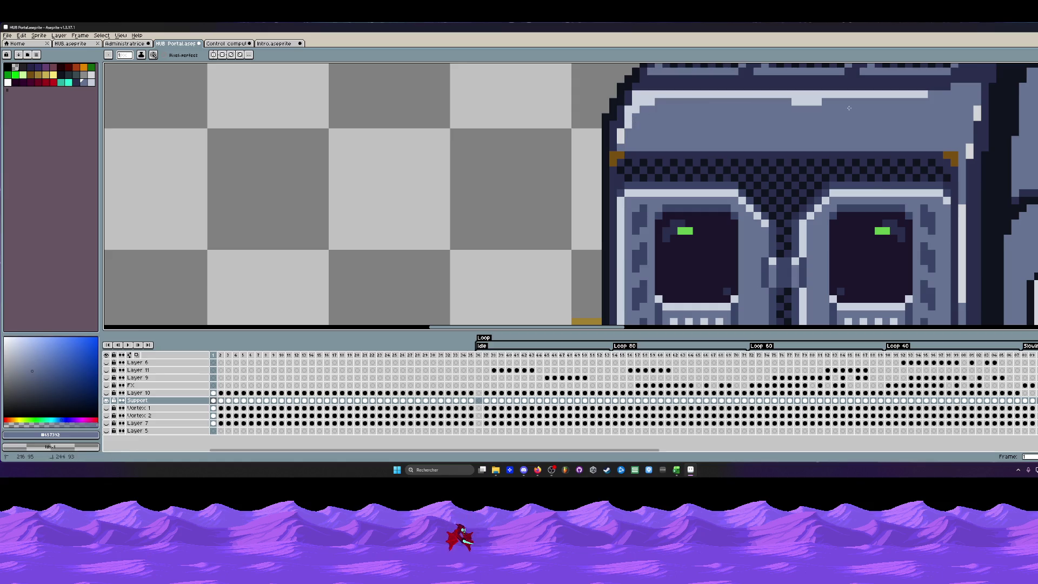
scroll(736, 109, down, 2)
scroll(736, 109, up, 2)
scroll(726, 108, down, 3)
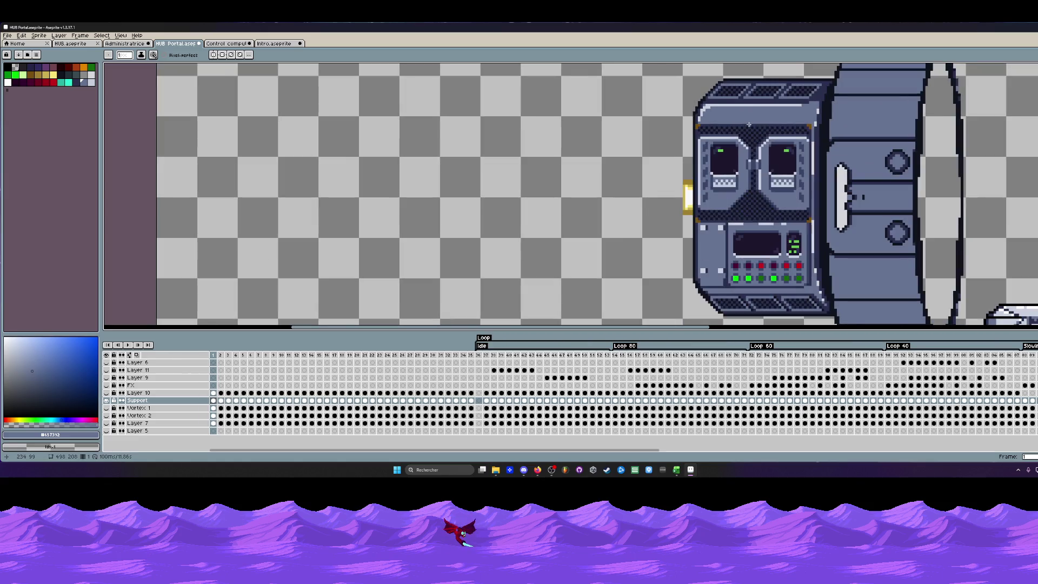
scroll(716, 109, up, 2)
scroll(716, 108, up, 1)
scroll(716, 110, down, 2)
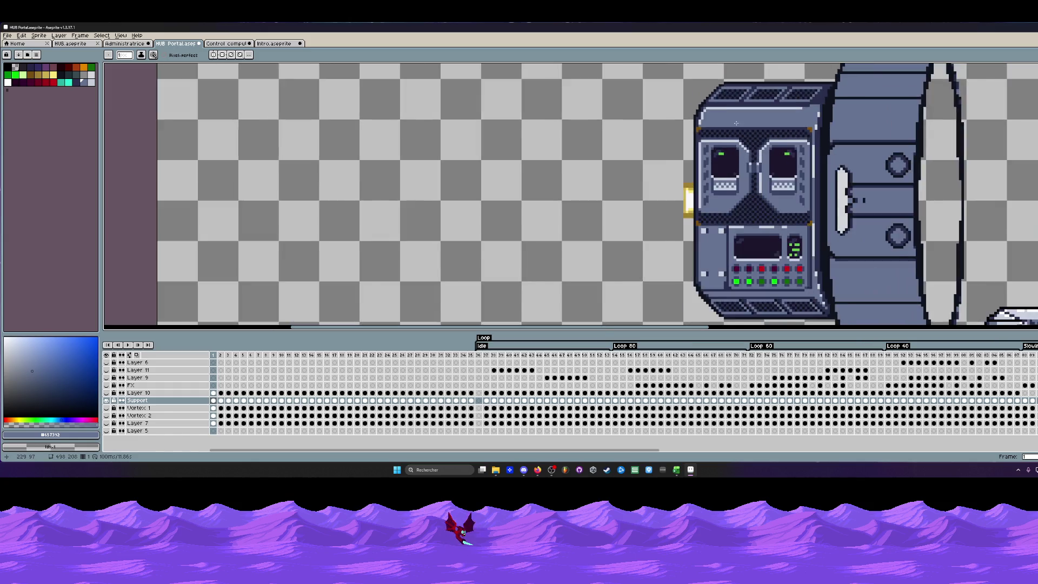
scroll(754, 126, down, 1)
scroll(754, 126, up, 1)
scroll(792, 107, up, 1)
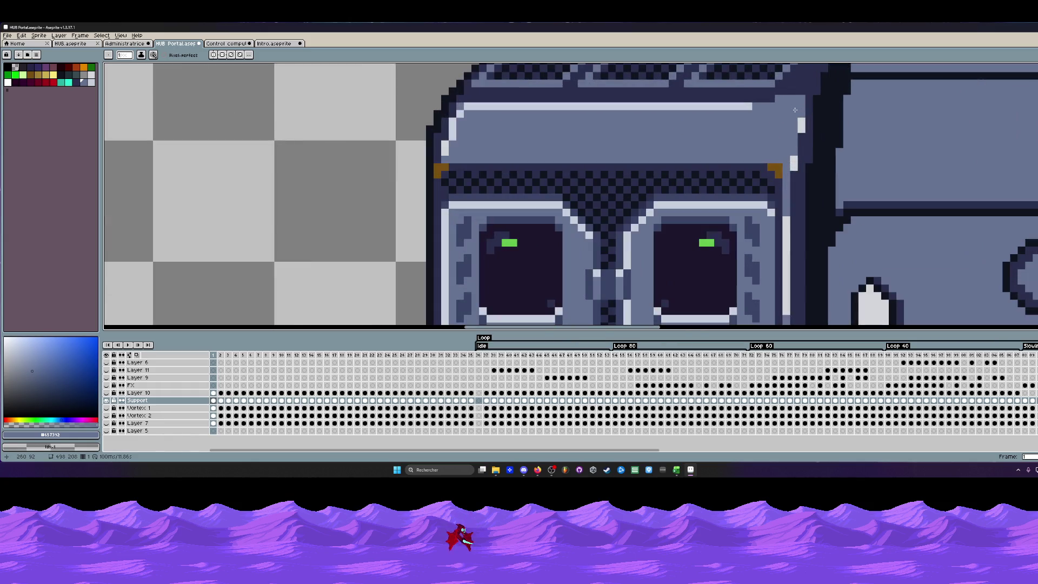
scroll(794, 107, down, 2)
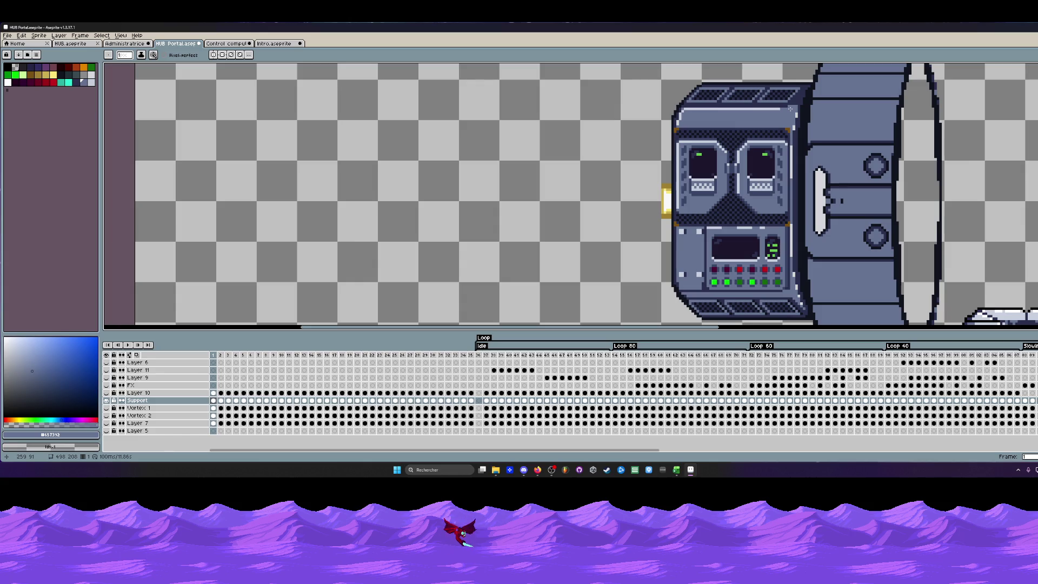
scroll(791, 107, down, 1)
scroll(767, 154, down, 1)
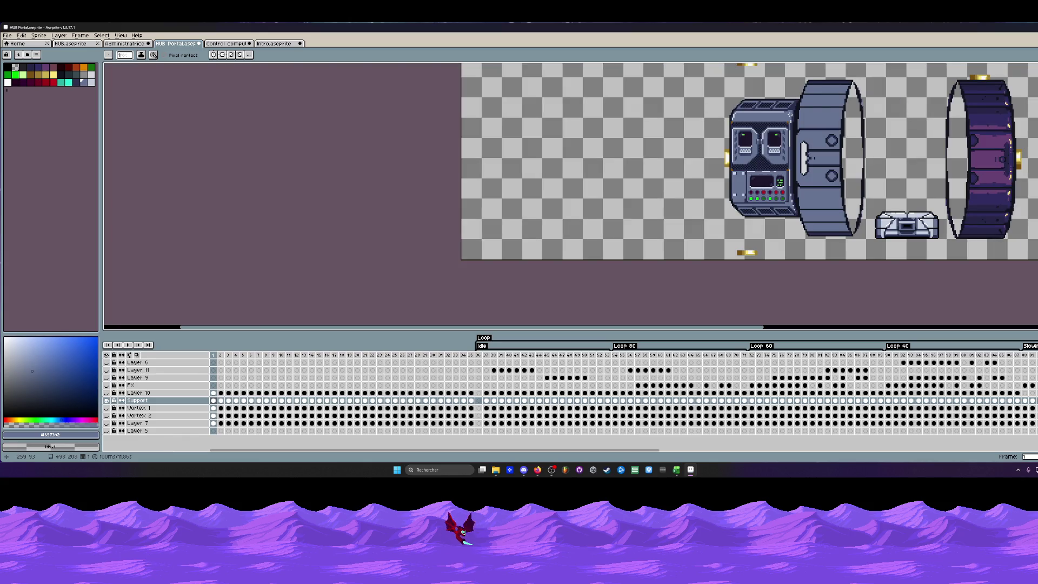
scroll(726, 122, up, 2)
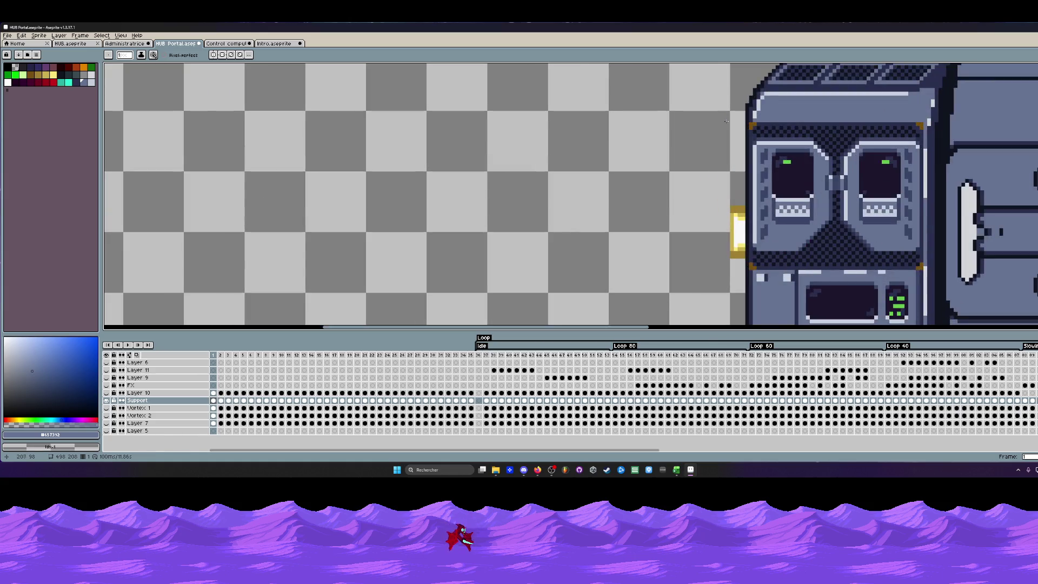
click(49, 78)
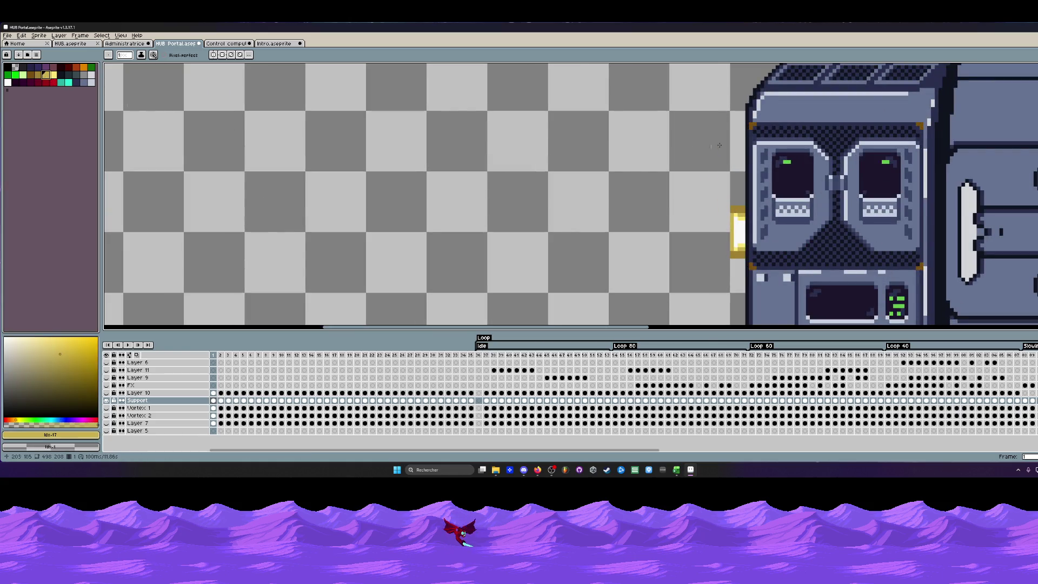
scroll(765, 87, up, 2)
scroll(765, 87, down, 2)
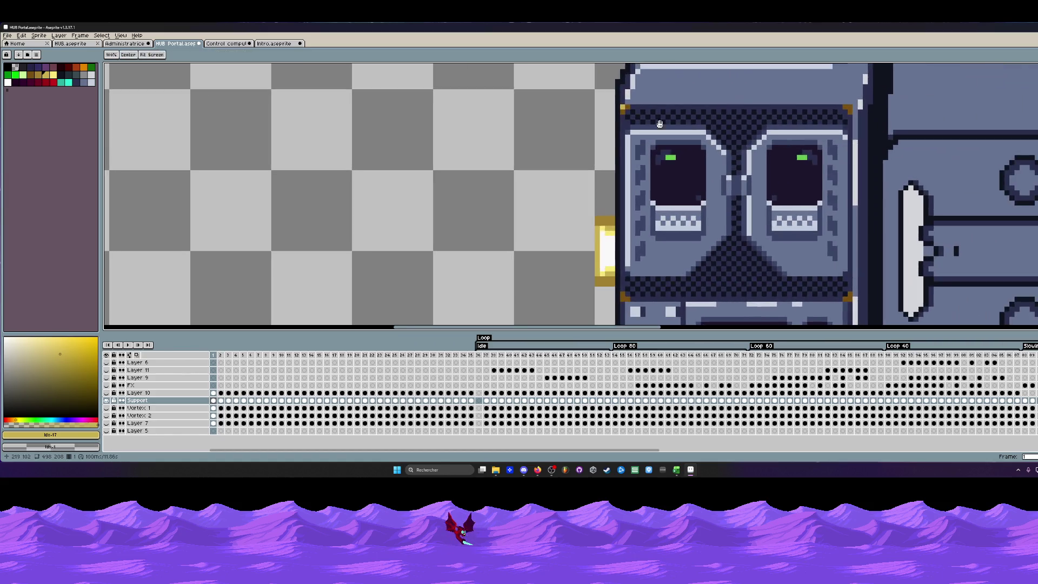
scroll(787, 139, down, 1)
scroll(788, 138, up, 1)
scroll(825, 108, down, 1)
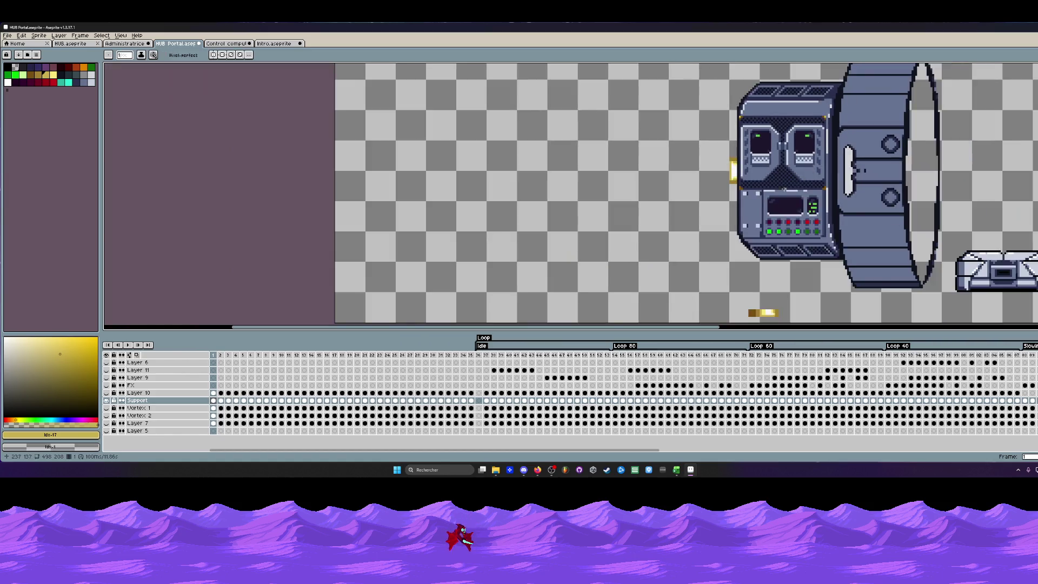
scroll(724, 183, up, 1)
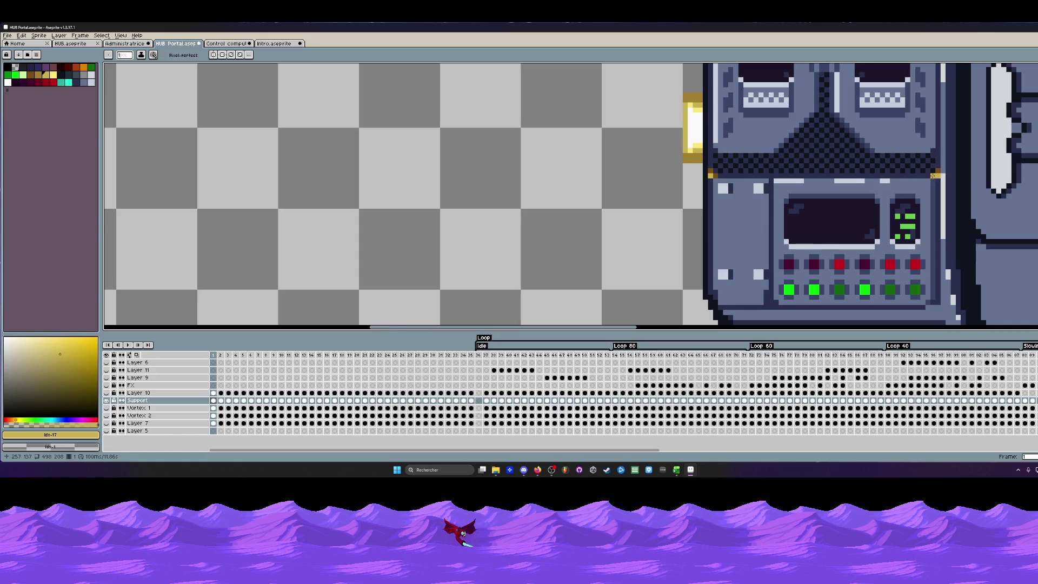
scroll(730, 195, down, 2)
scroll(730, 195, down, 1)
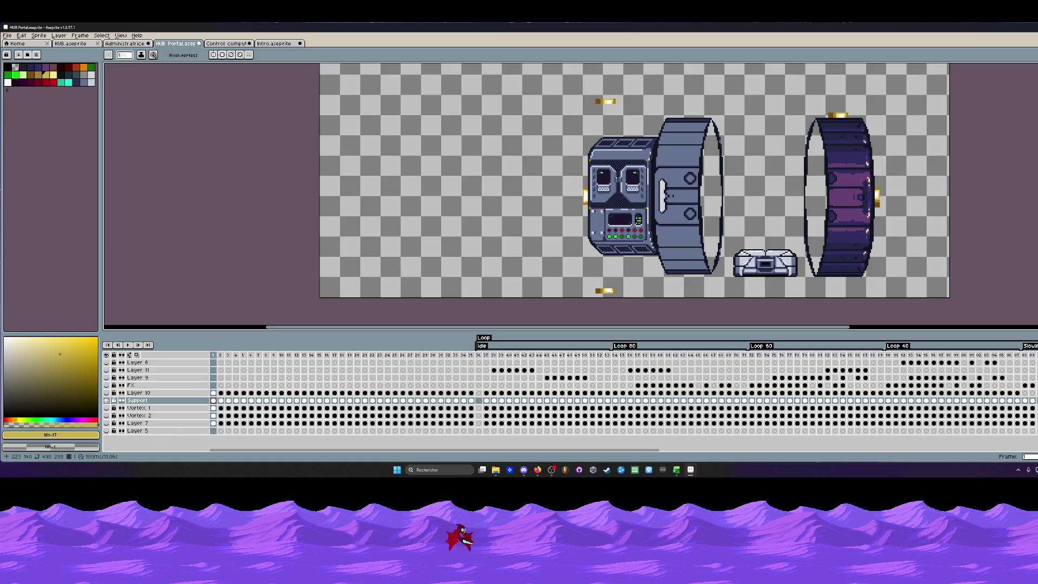
scroll(662, 170, up, 2)
scroll(551, 164, up, 1)
Sample the housing's grey as the current colour, ready for bucket filling.
key(i)
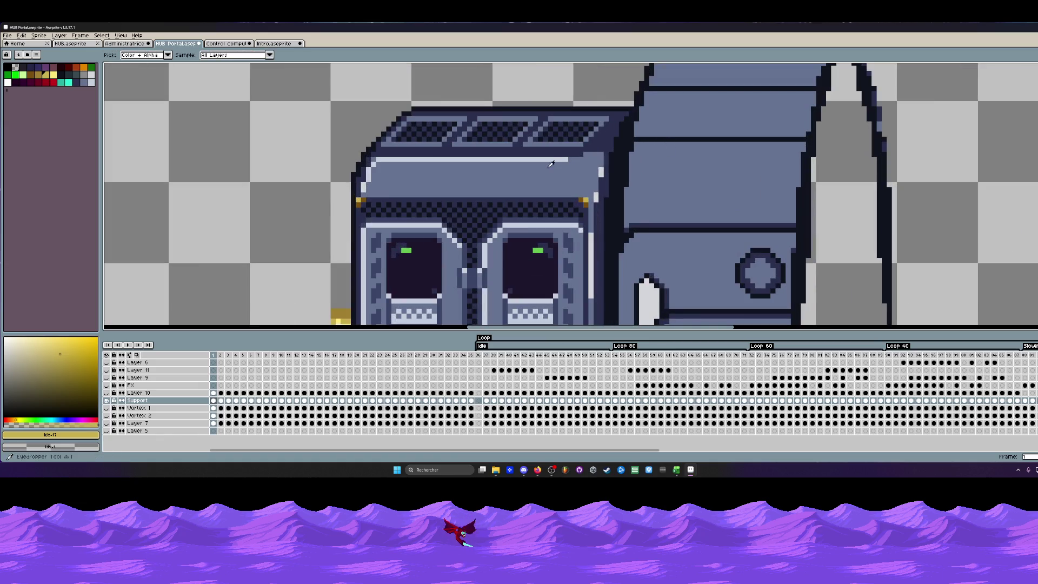
click(551, 156)
scroll(551, 156, down, 1)
scroll(568, 187, up, 2)
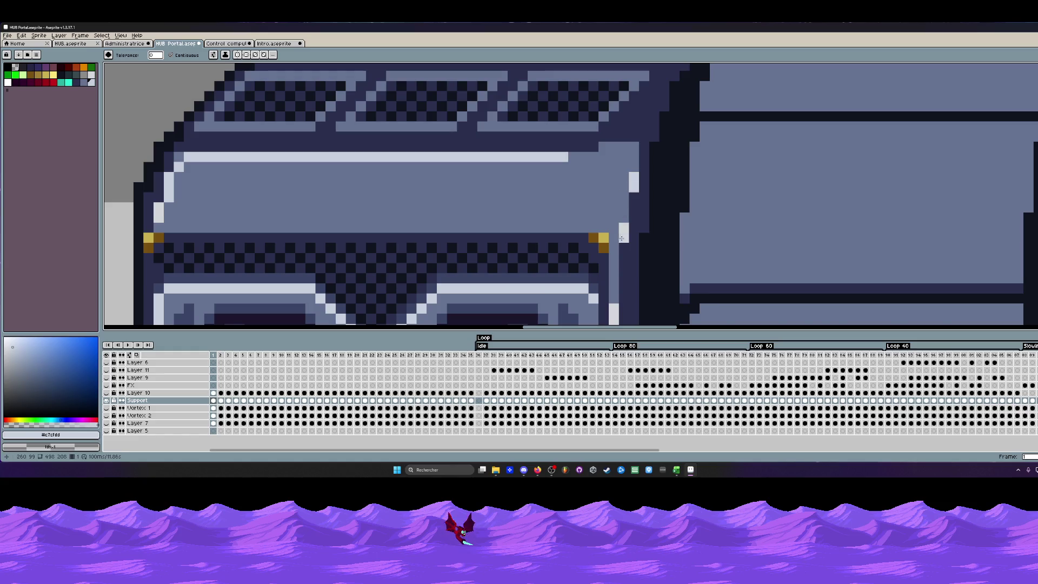
scroll(620, 222, down, 1)
scroll(620, 224, down, 1)
scroll(592, 171, up, 1)
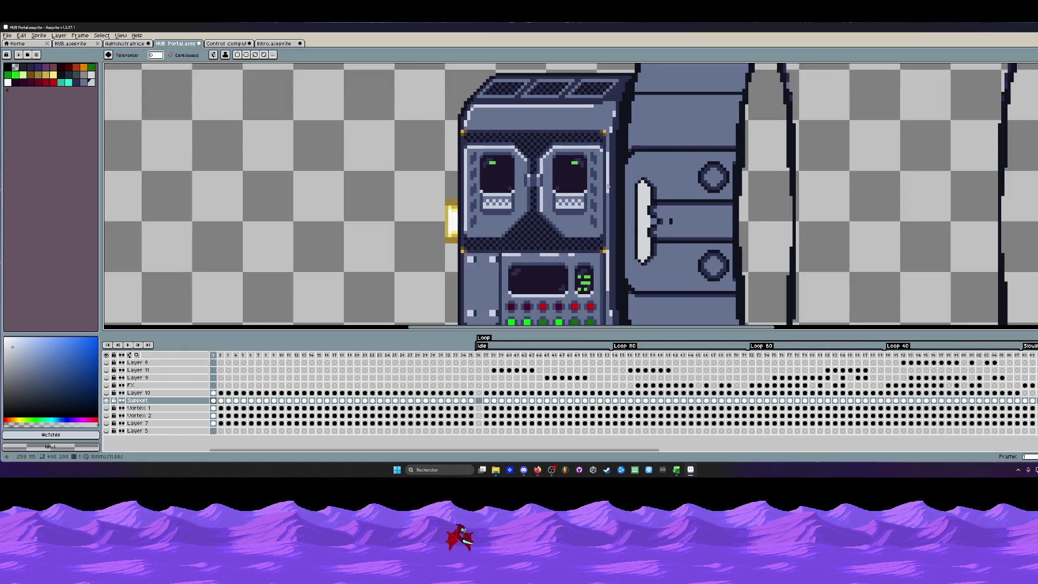
scroll(592, 170, up, 1)
scroll(593, 171, up, 1)
key(g)
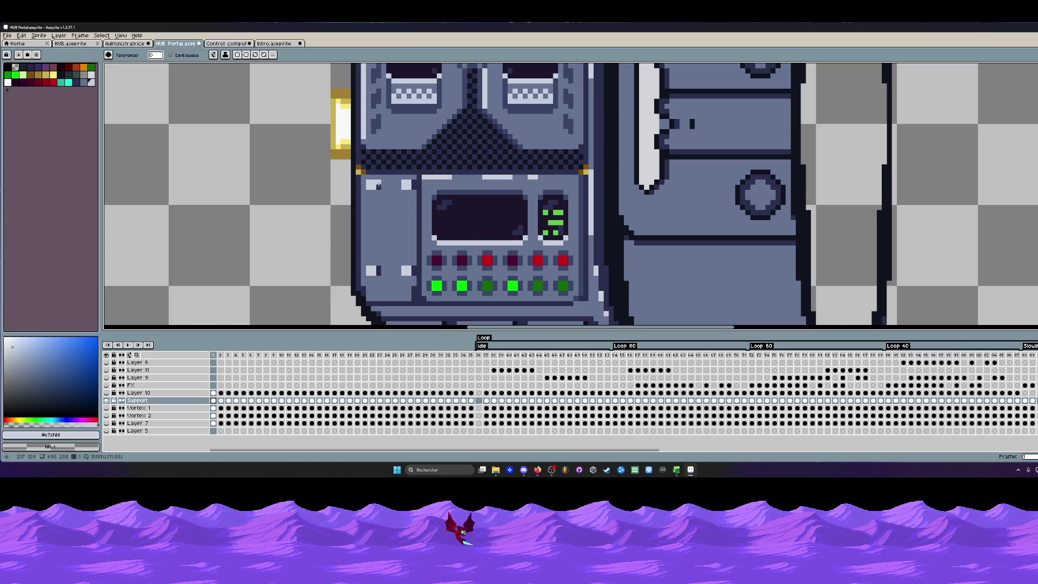
scroll(438, 169, down, 3)
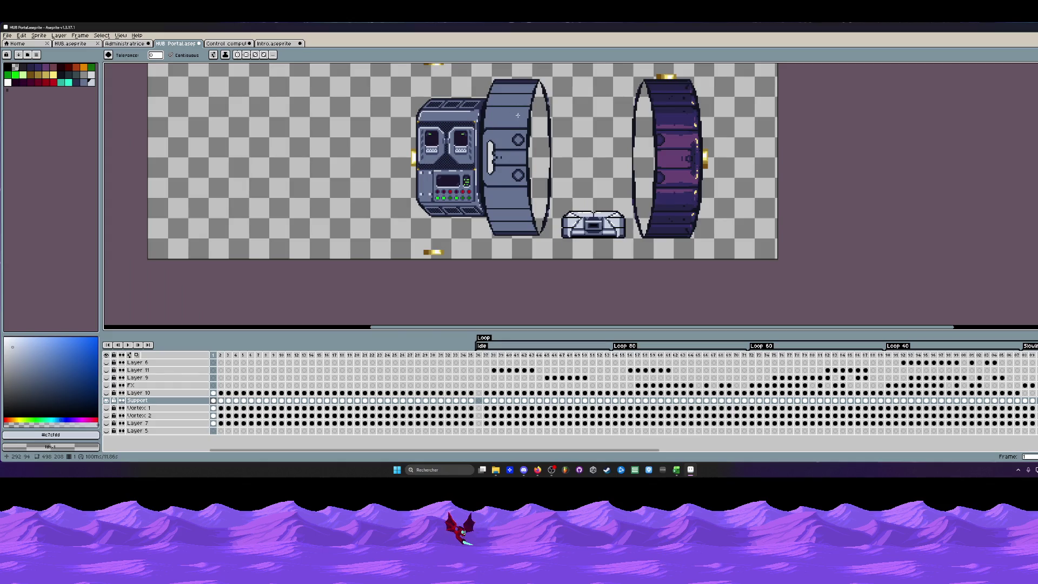
scroll(514, 130, down, 2)
scroll(510, 153, up, 3)
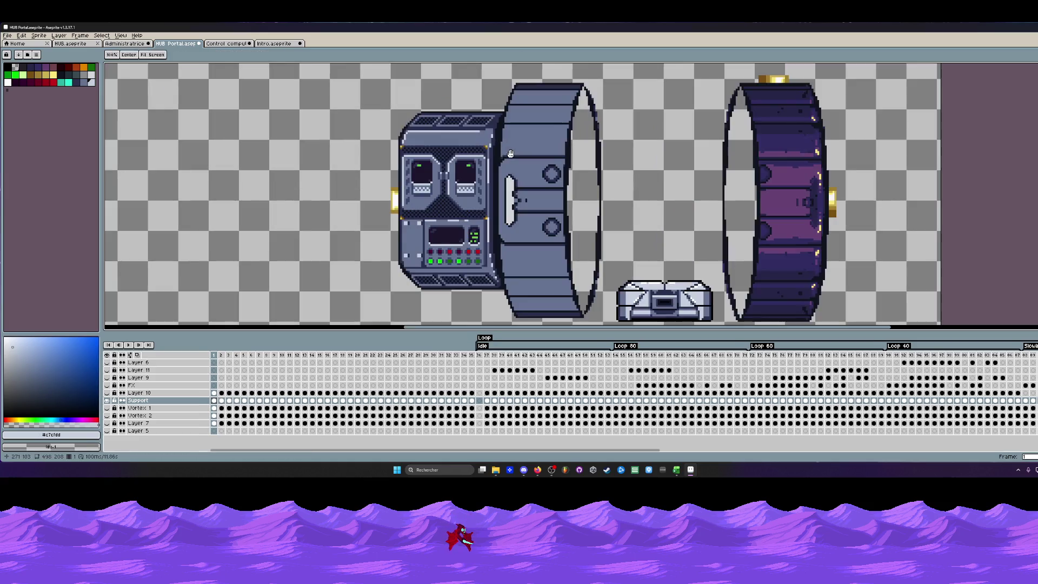
scroll(510, 154, down, 1)
scroll(497, 264, up, 1)
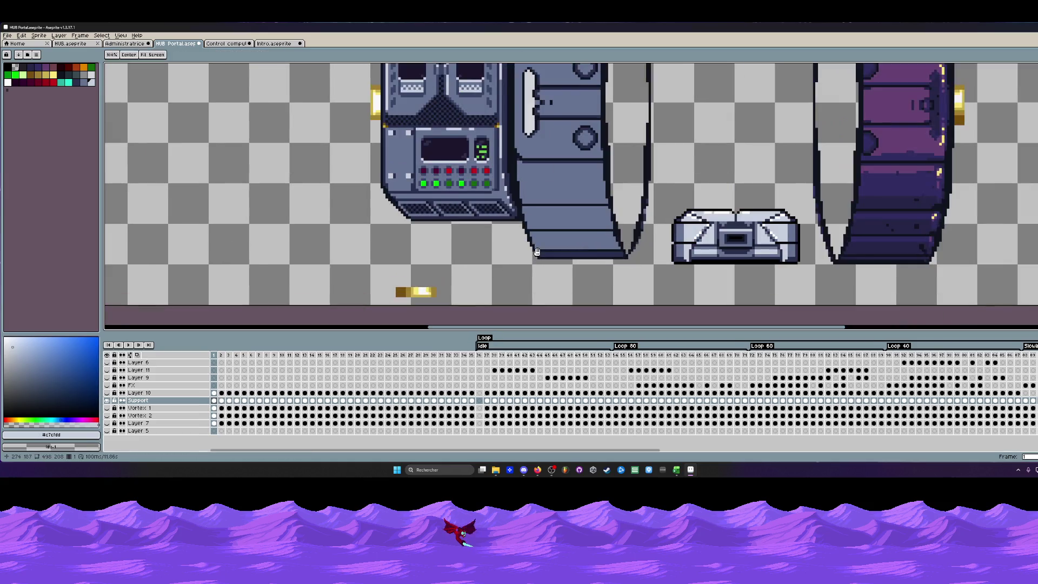
scroll(538, 251, down, 1)
scroll(549, 247, up, 1)
Sample the ring's side colour, then the dark green of a control panel light.
key(i)
scroll(551, 243, up, 1)
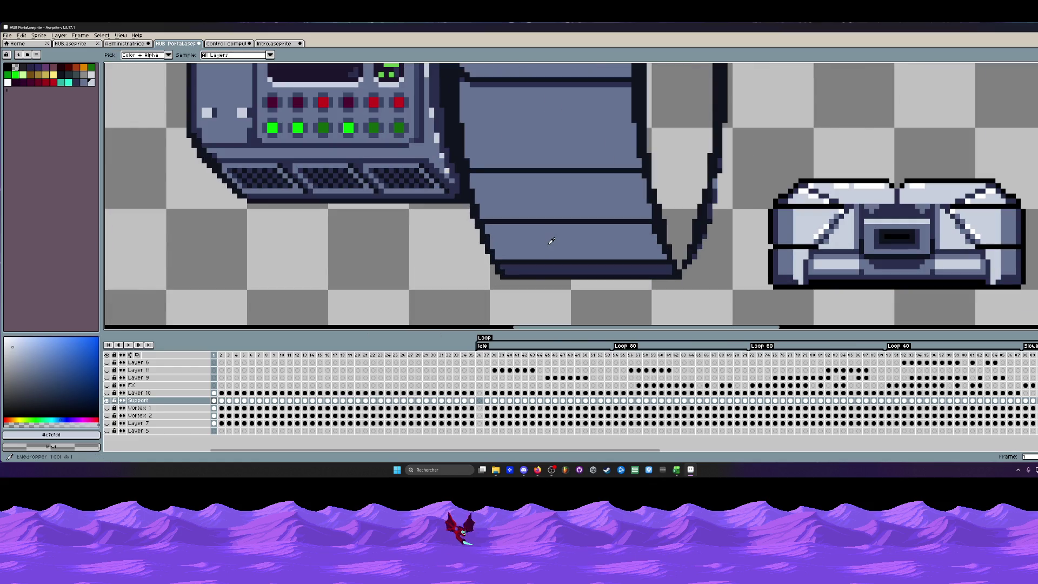
click(552, 241)
key(g)
scroll(549, 252, down, 1)
scroll(546, 257, down, 2)
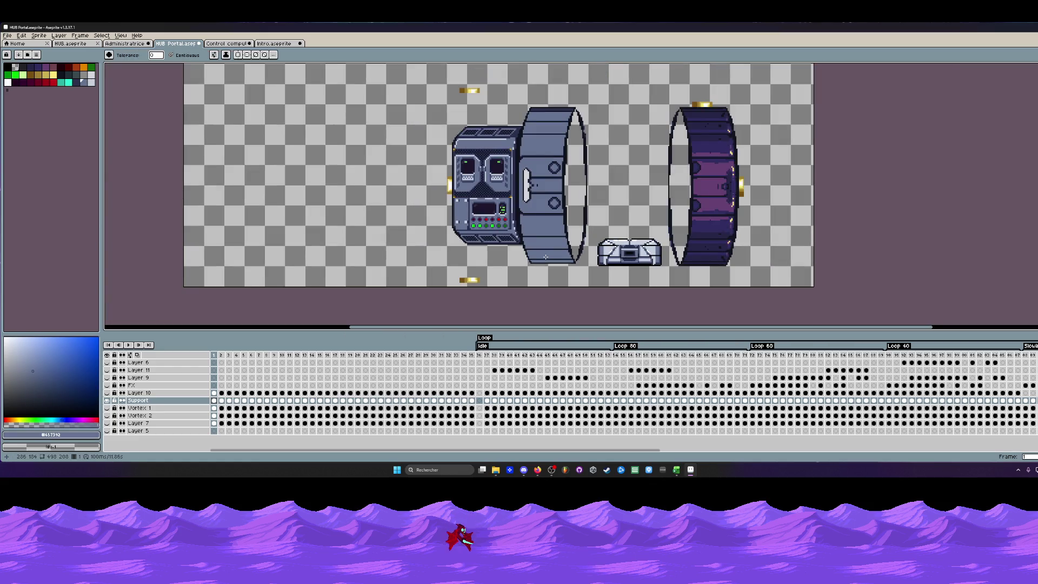
scroll(558, 232, up, 3)
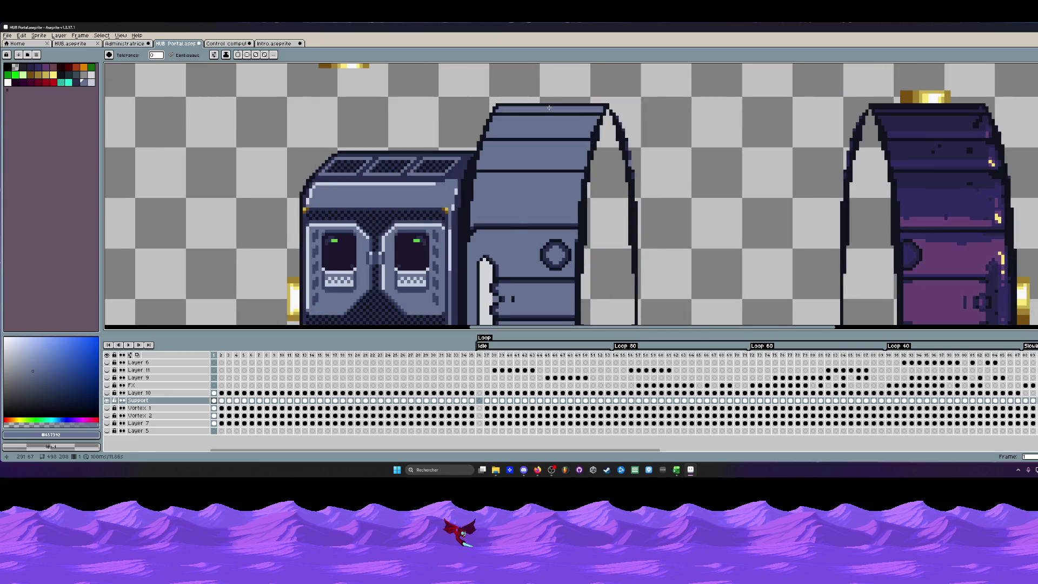
scroll(556, 187, down, 4)
scroll(552, 133, up, 2)
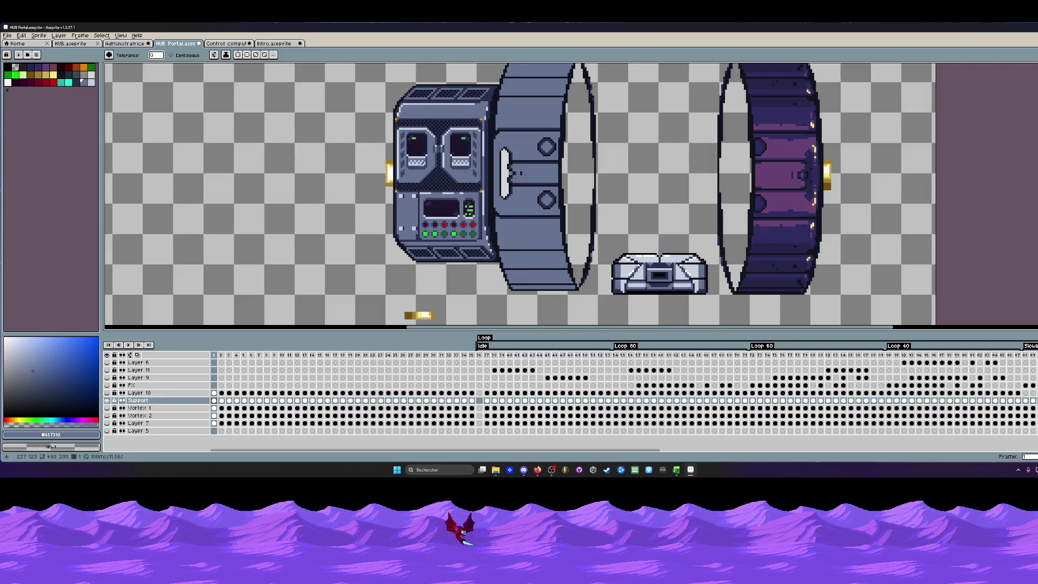
scroll(552, 137, down, 1)
scroll(552, 138, up, 1)
scroll(437, 217, up, 1)
scroll(436, 217, up, 1)
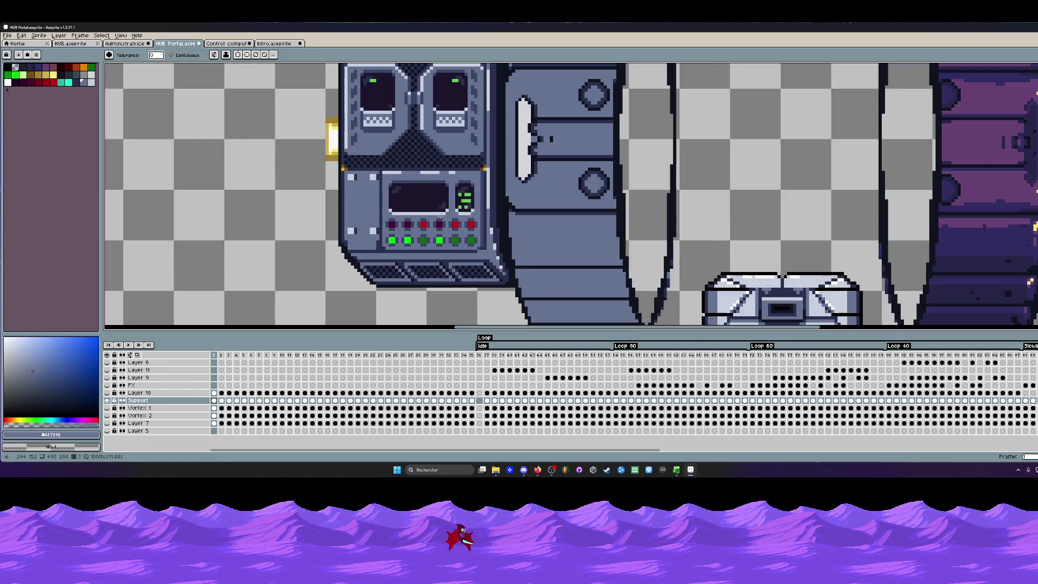
key(i)
click(427, 241)
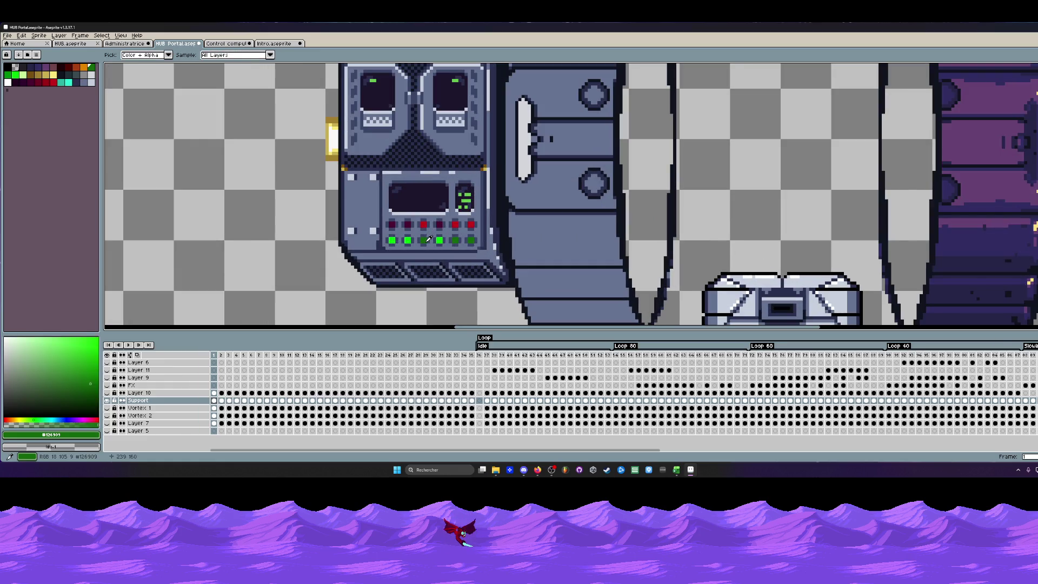
scroll(569, 183, up, 1)
key(g)
click(598, 182)
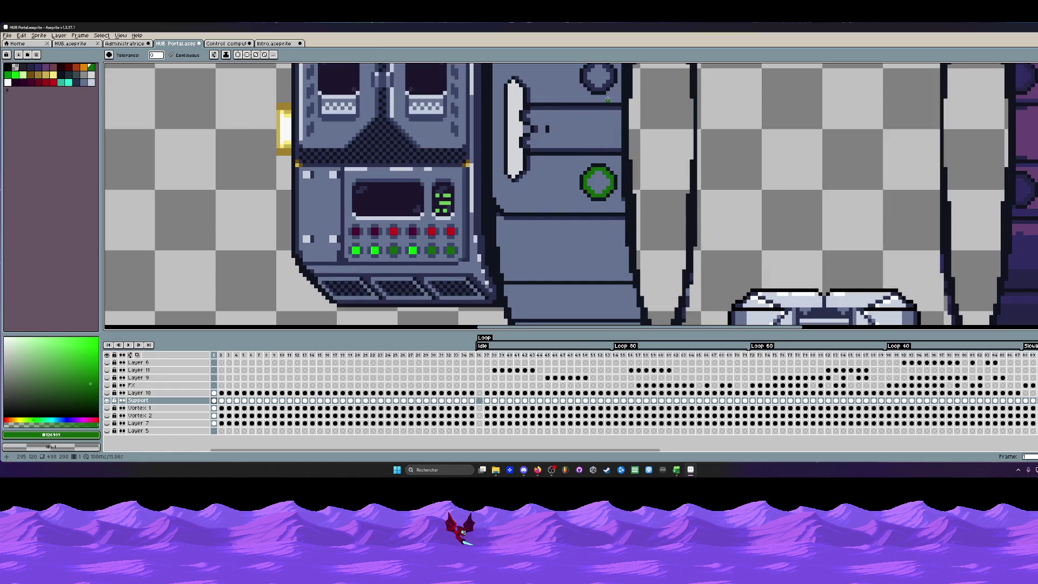
click(605, 85)
key(h)
scroll(606, 84, down, 1)
scroll(596, 114, down, 1)
scroll(589, 139, up, 1)
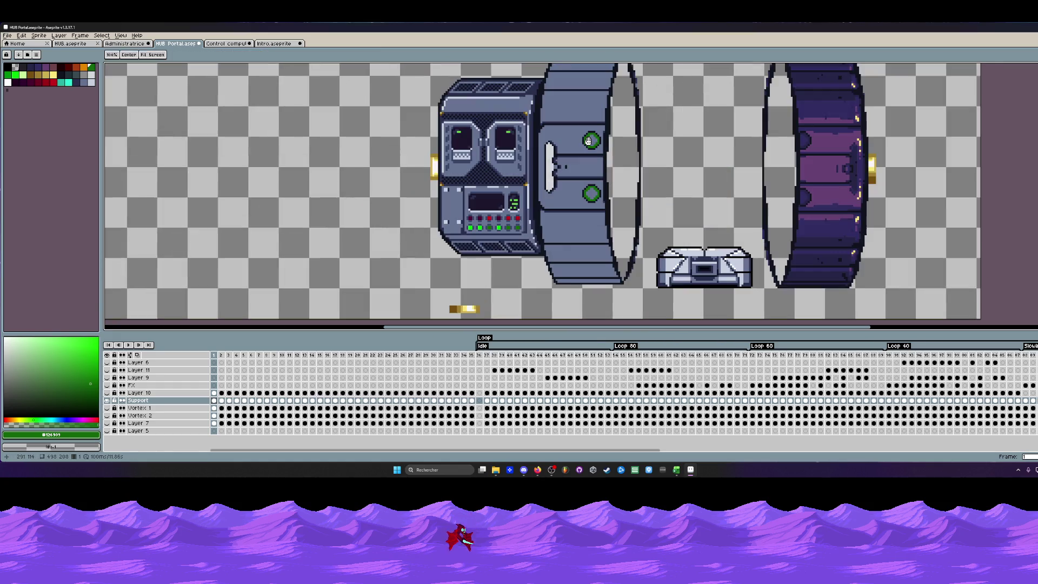
scroll(501, 209, up, 1)
key(g)
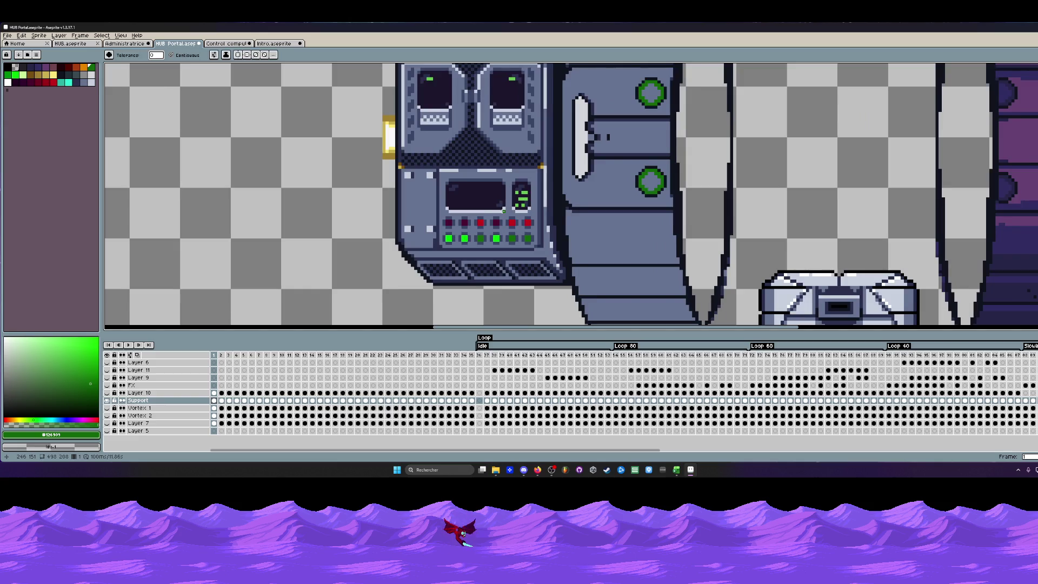
alt+click(433, 226)
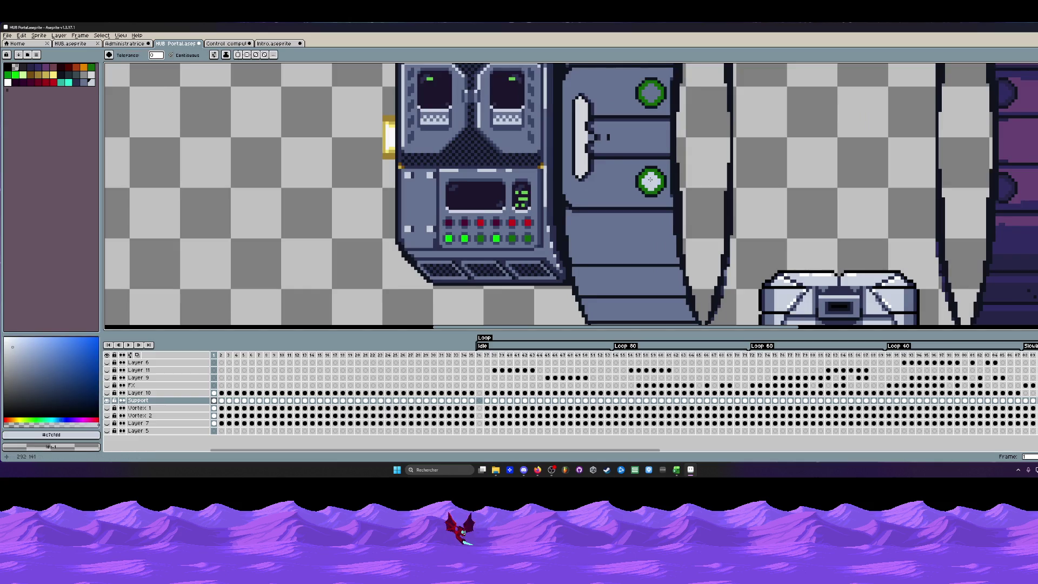
scroll(650, 179, down, 3)
scroll(559, 234, up, 1)
scroll(560, 234, up, 1)
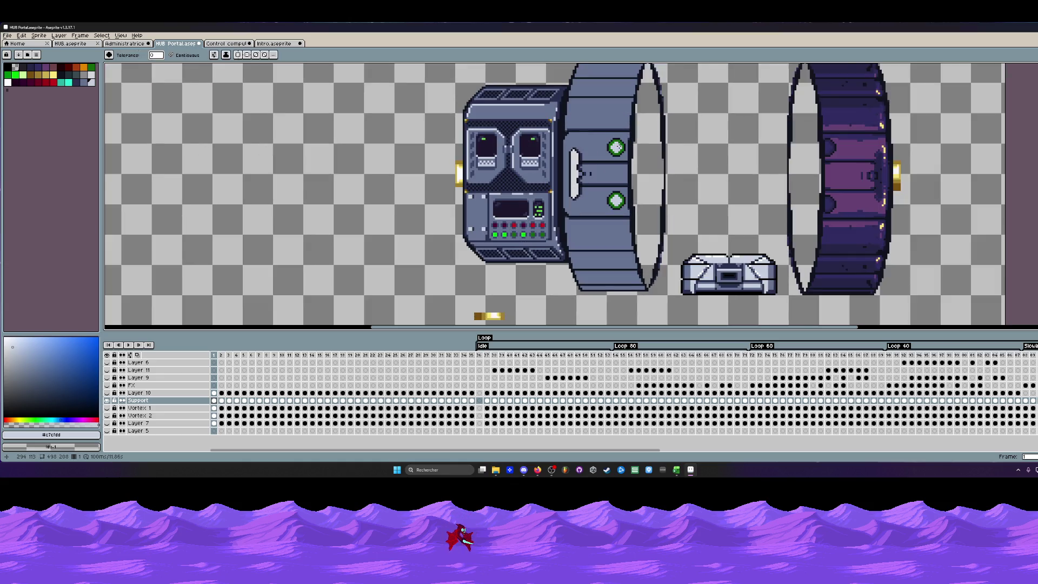
scroll(615, 147, up, 1)
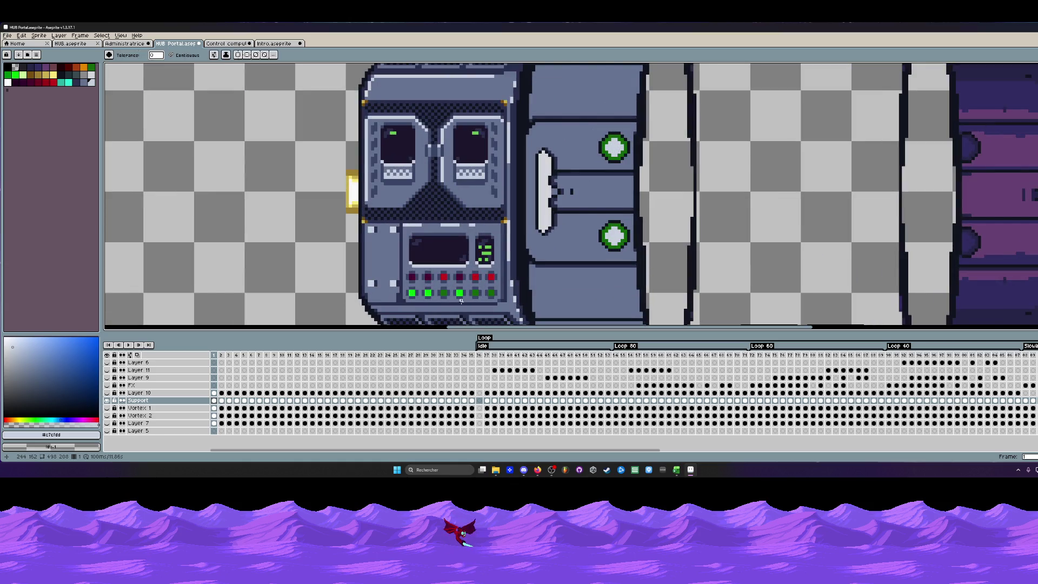
key(i)
click(608, 232)
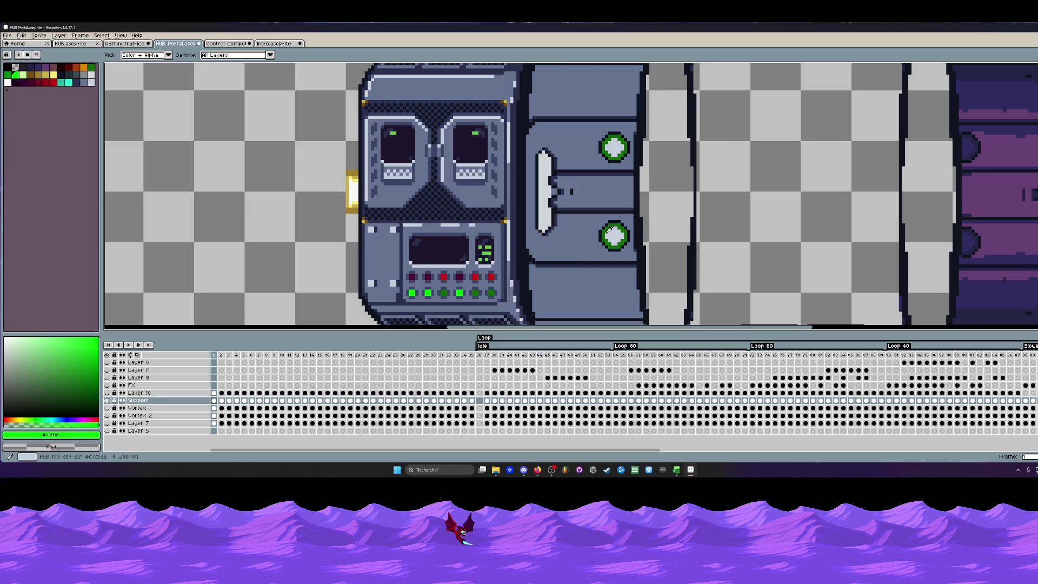
key(g)
scroll(616, 227, down, 2)
scroll(636, 221, down, 2)
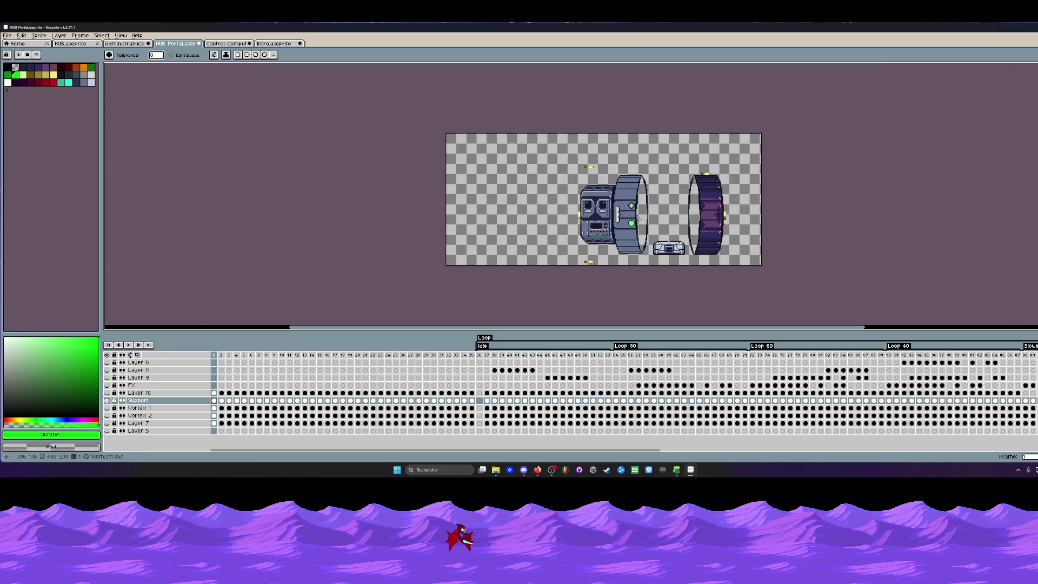
scroll(640, 218, up, 1)
scroll(598, 212, up, 1)
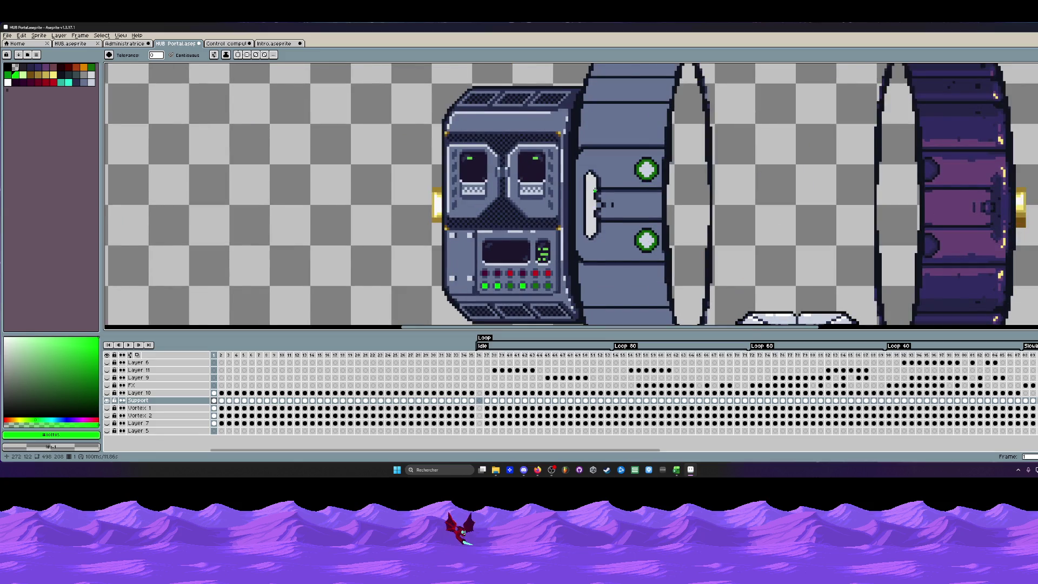
scroll(595, 191, down, 1)
scroll(598, 195, up, 1)
scroll(604, 195, up, 1)
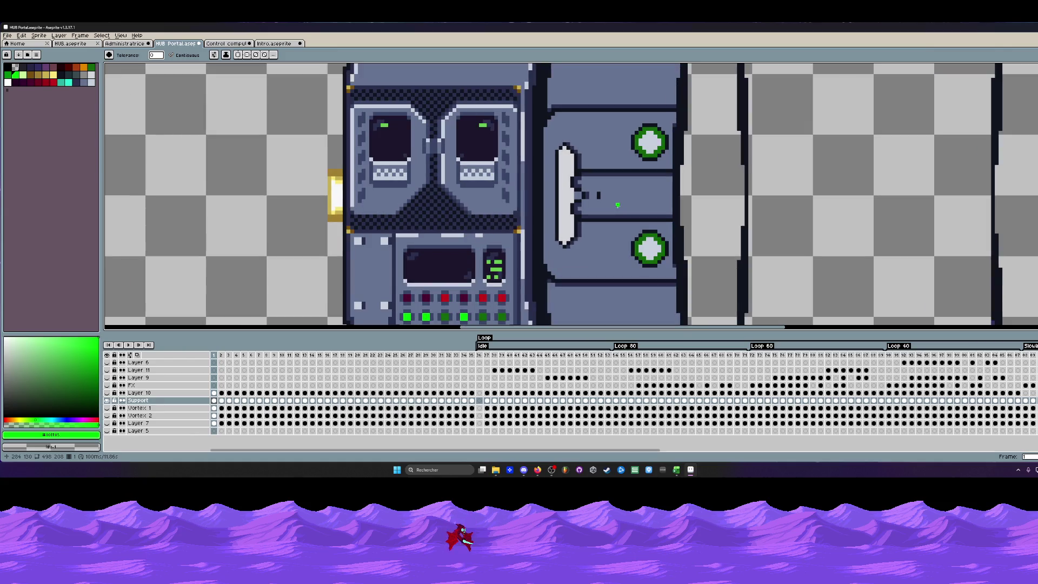
key(i)
Fill the bar between the door's green buttons dark and sample a darker machine colour.
click(613, 171)
scroll(615, 174, up, 1)
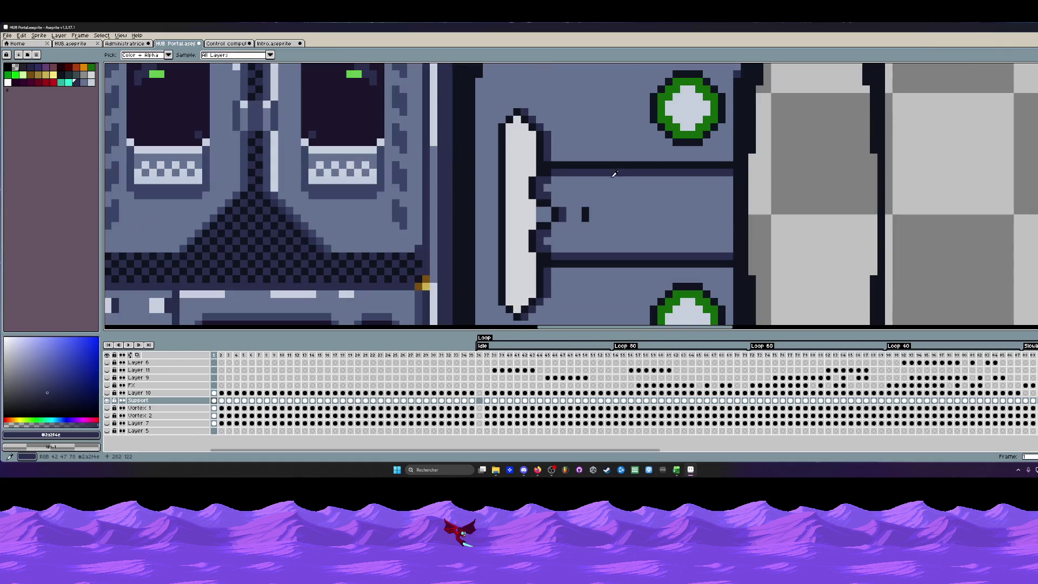
key(g)
click(616, 183)
scroll(621, 193, down, 1)
scroll(620, 193, down, 1)
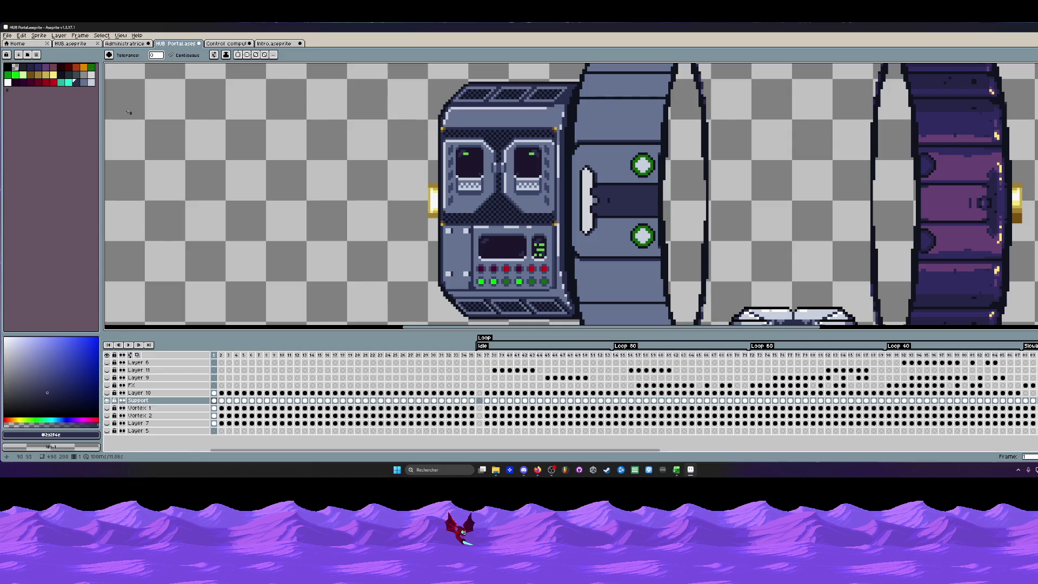
scroll(506, 192, up, 1)
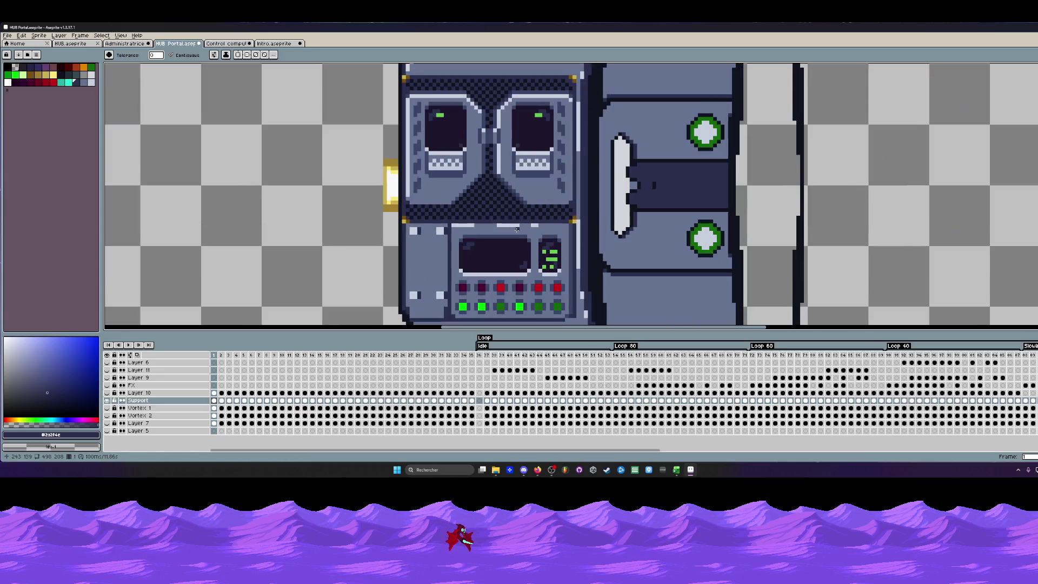
scroll(505, 191, up, 1)
scroll(505, 192, up, 1)
key(i)
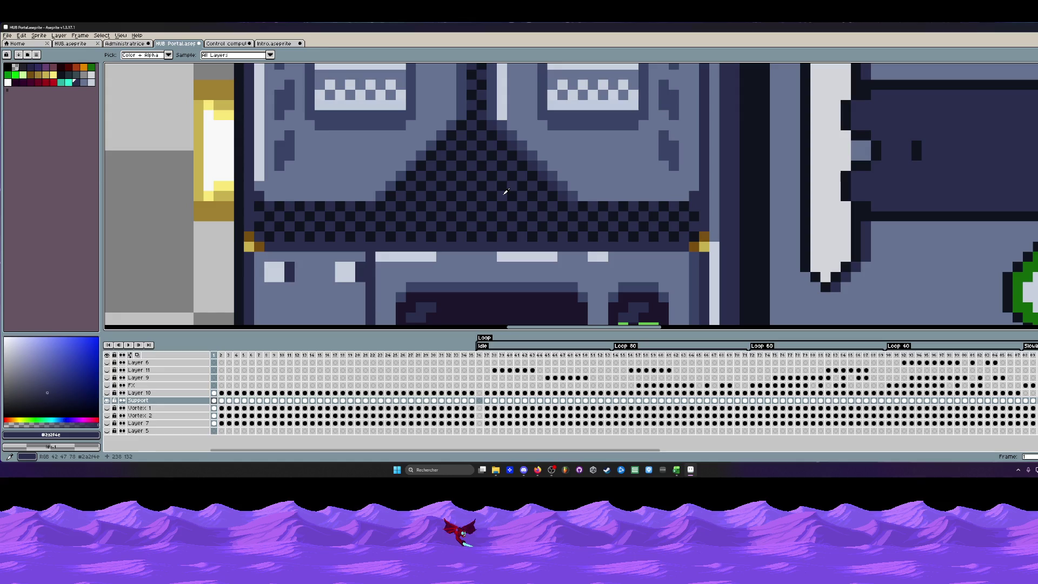
click(515, 170)
scroll(522, 173, down, 3)
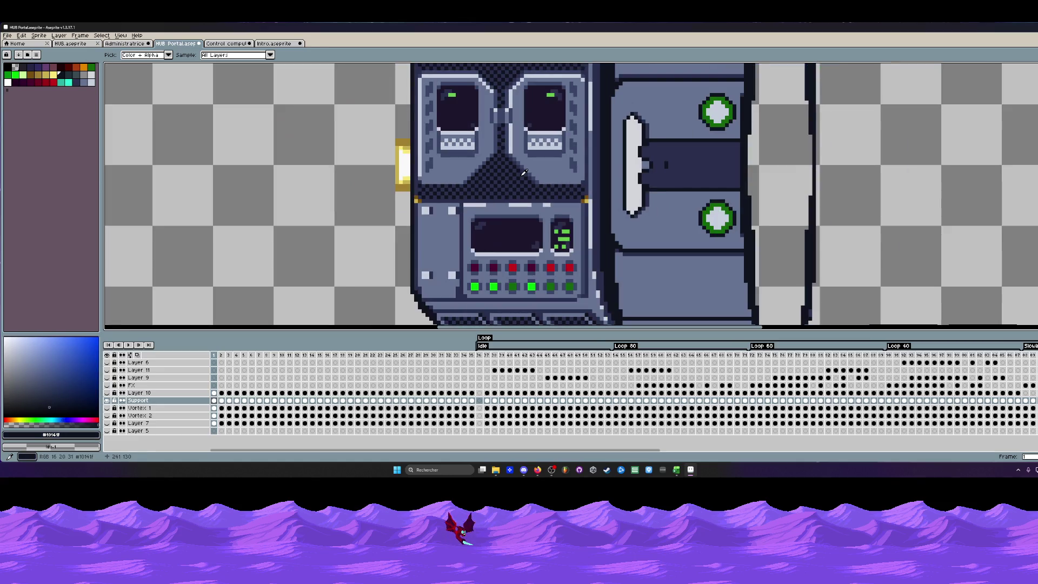
scroll(655, 153, up, 2)
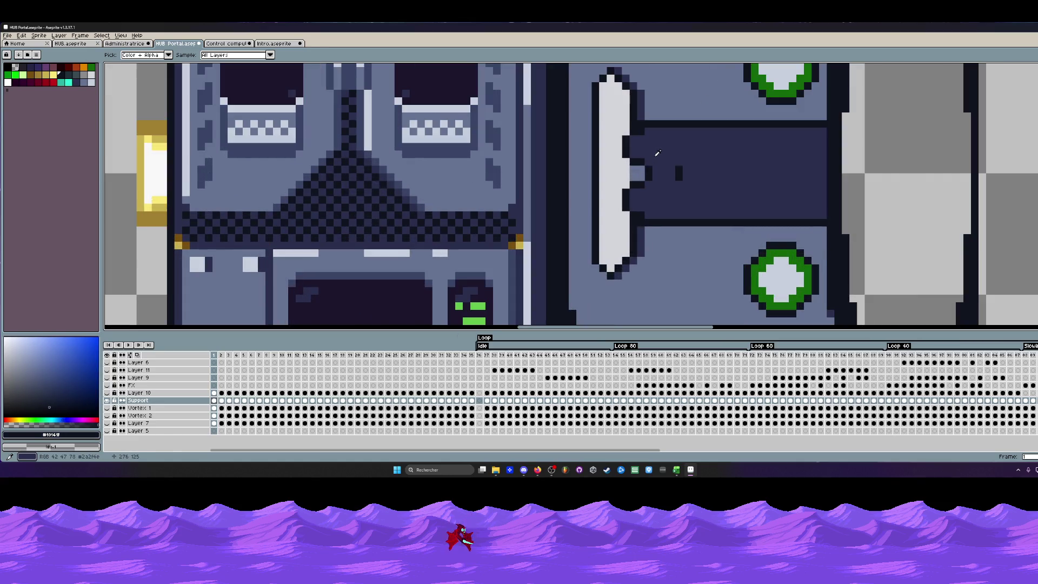
scroll(657, 154, up, 1)
scroll(657, 153, up, 1)
key(m)
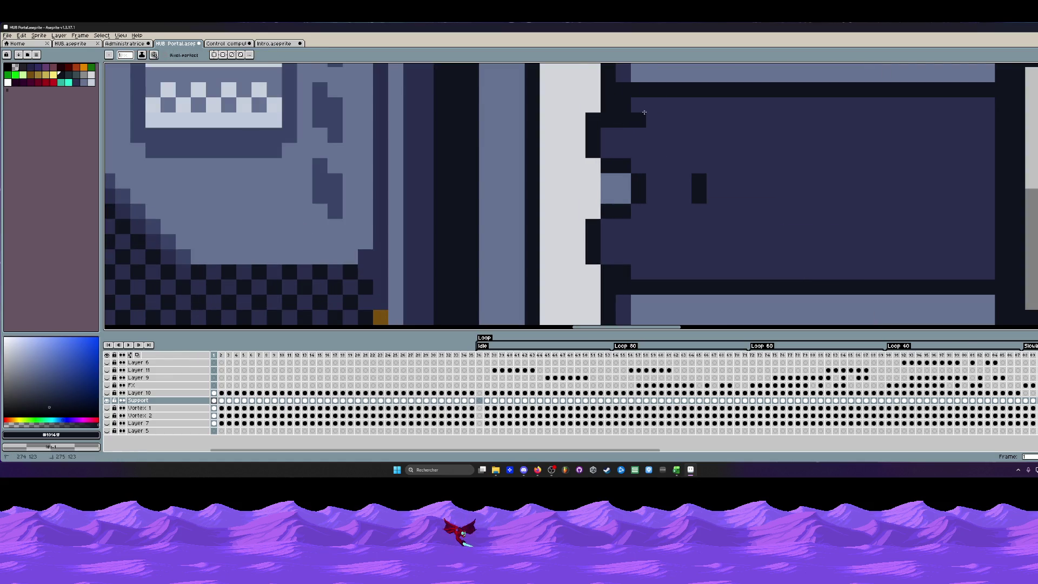
scroll(729, 126, down, 3)
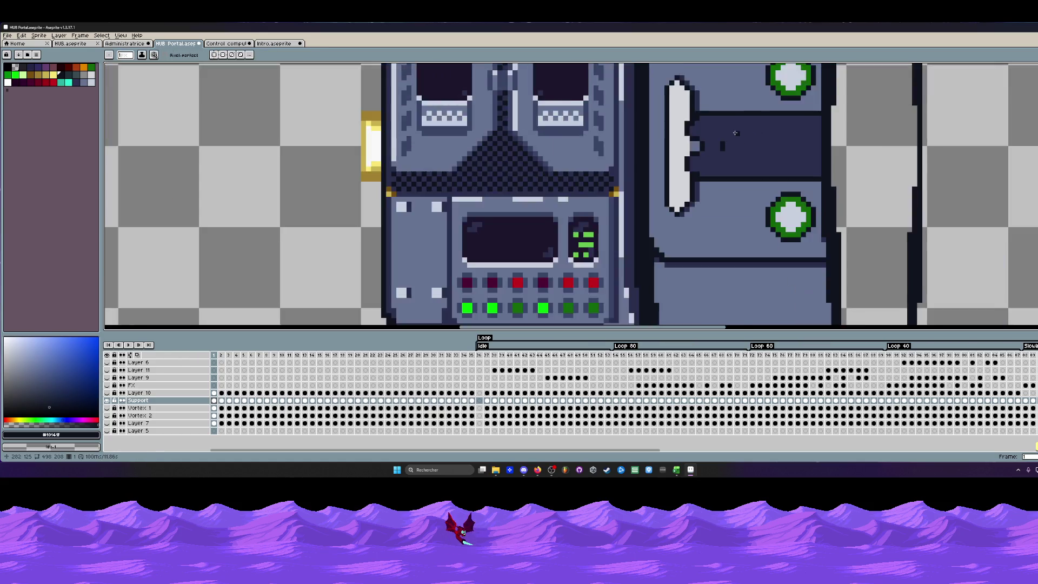
scroll(735, 132, down, 1)
scroll(702, 169, down, 1)
scroll(778, 253, up, 2)
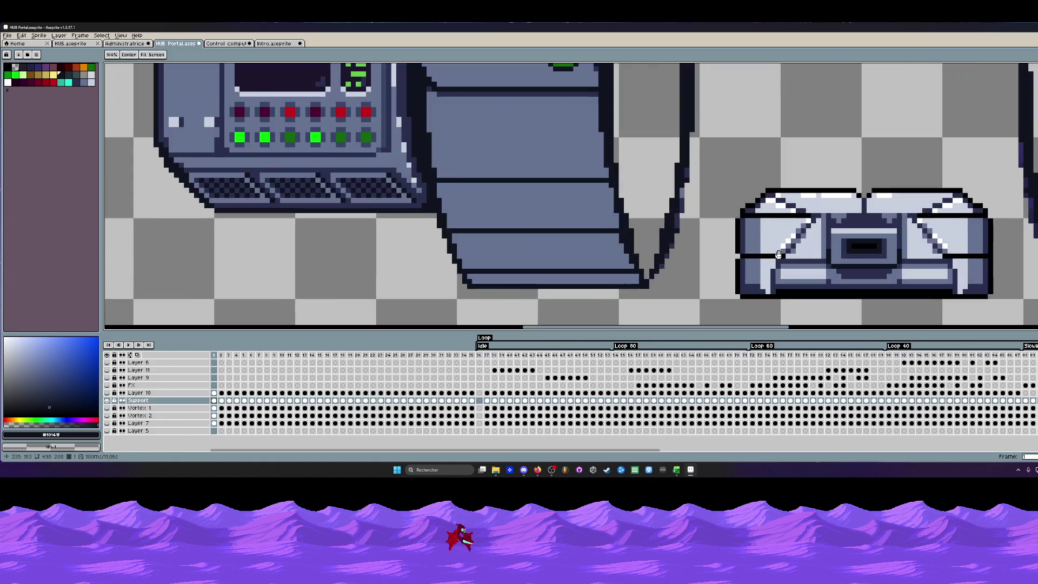
scroll(779, 254, down, 2)
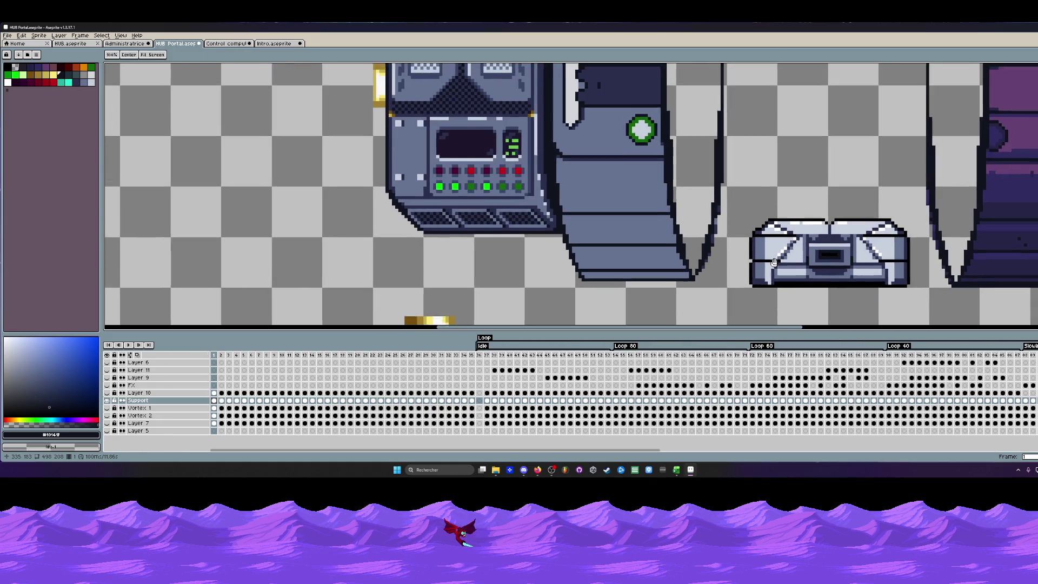
key(i)
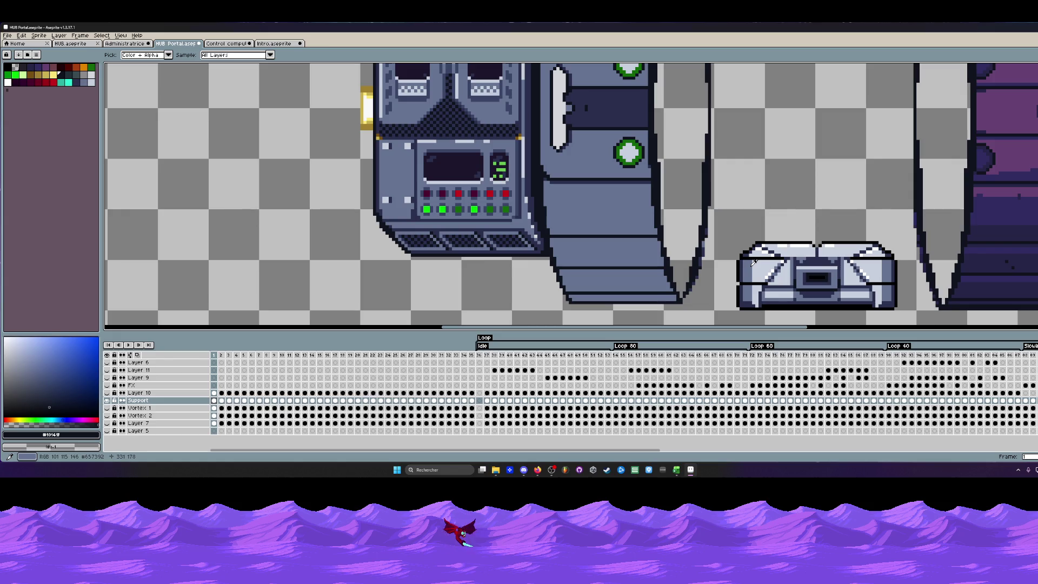
scroll(753, 268, down, 1)
scroll(753, 268, down, 2)
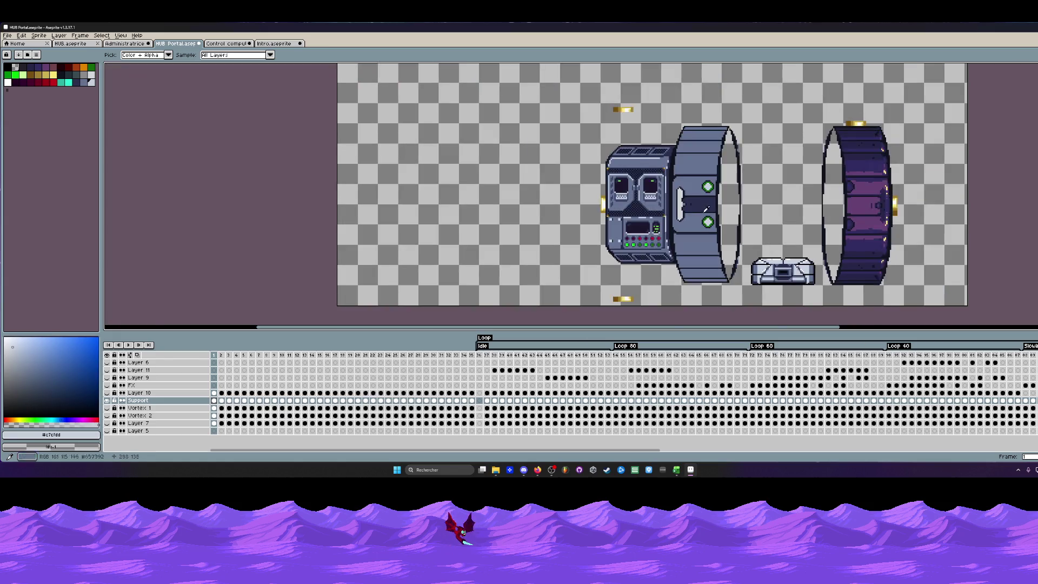
scroll(714, 227, up, 1)
scroll(701, 201, up, 2)
Bucket-fill the portal door's panel with light grey.
key(g)
click(659, 178)
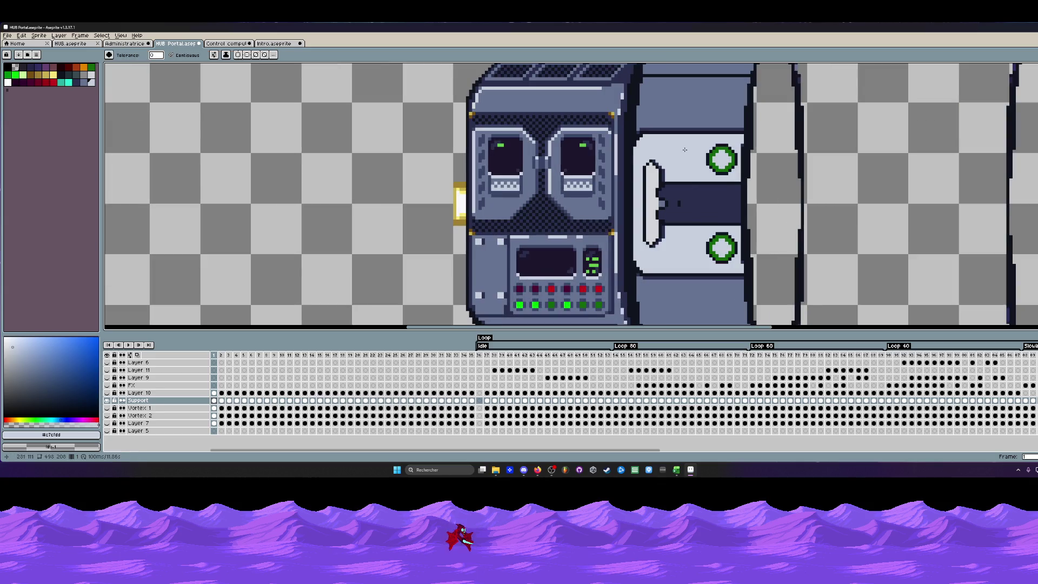
scroll(654, 176, up, 1)
scroll(655, 177, down, 2)
scroll(690, 178, down, 1)
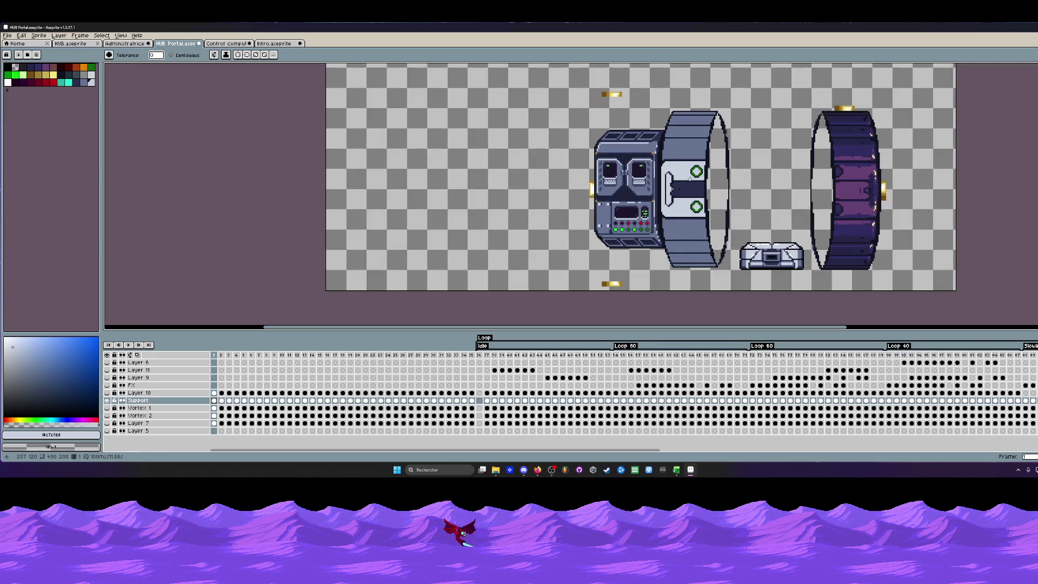
scroll(670, 177, up, 2)
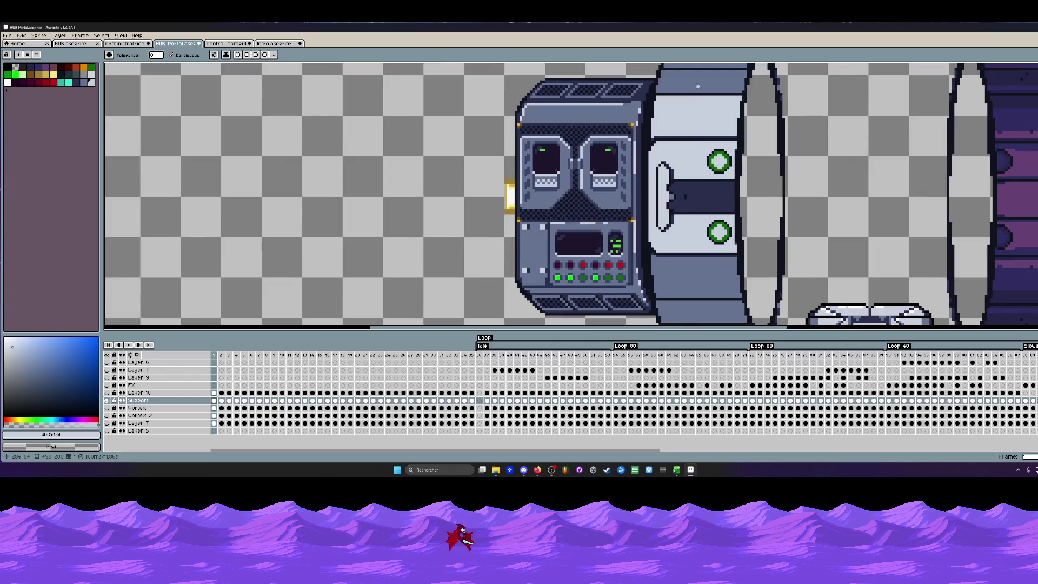
scroll(699, 89, down, 1)
scroll(699, 89, down, 2)
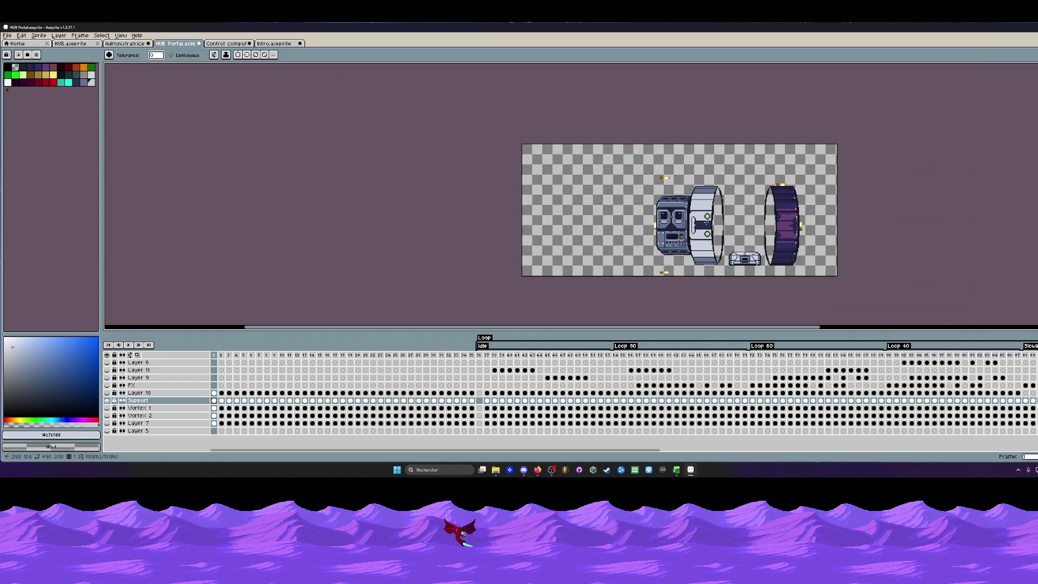
scroll(699, 89, up, 1)
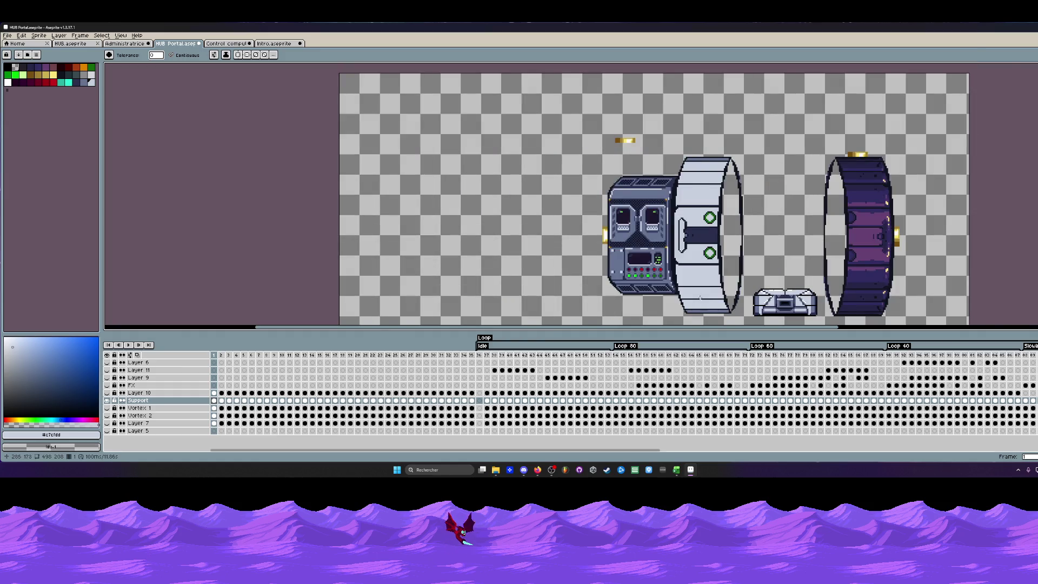
scroll(762, 280, up, 2)
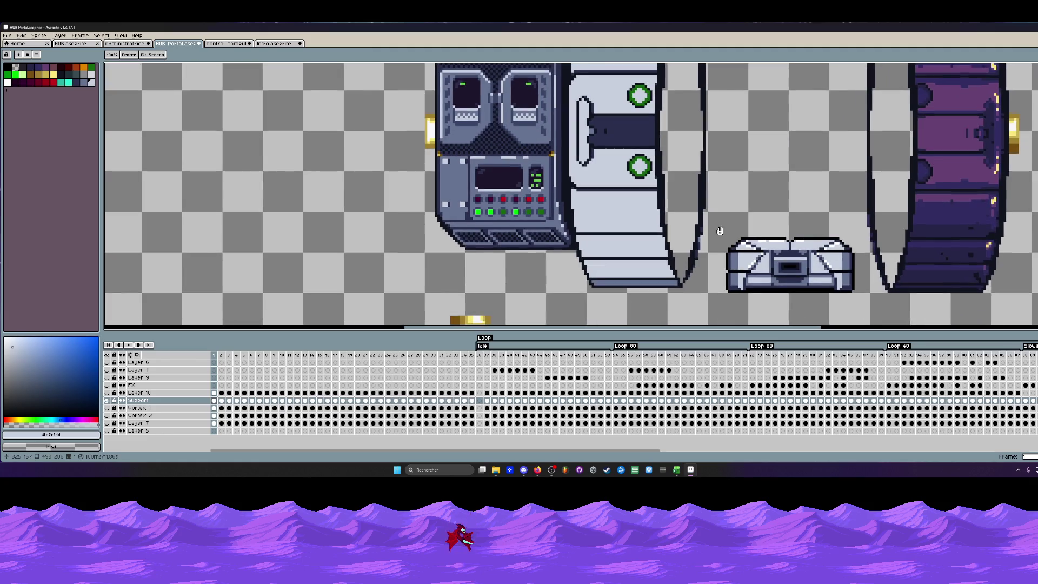
scroll(726, 288, up, 1)
key(i)
scroll(726, 288, up, 1)
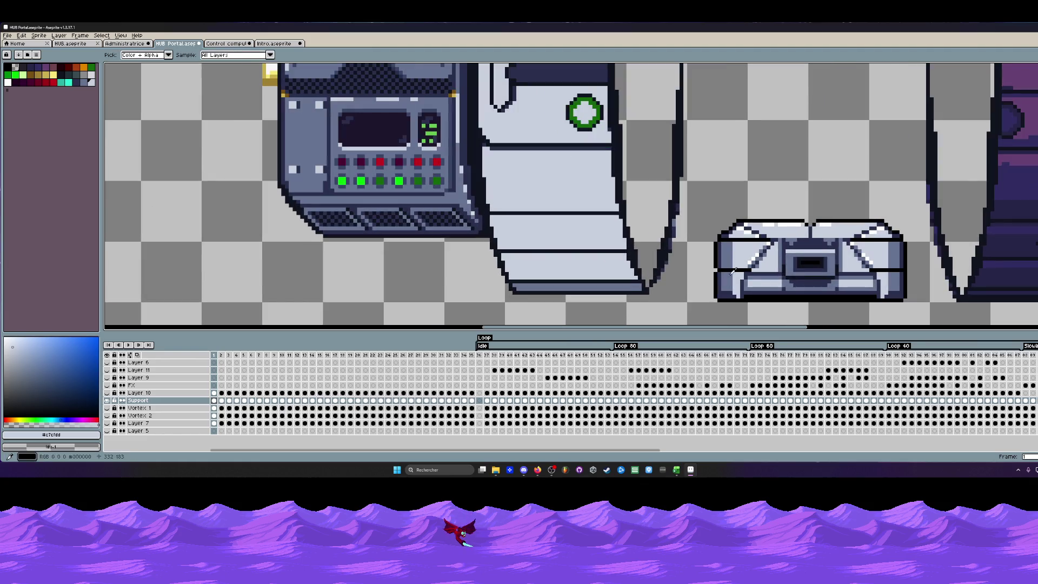
Bucket-fill the door's top and bottom stripes with a dark colour.
click(725, 288)
key(g)
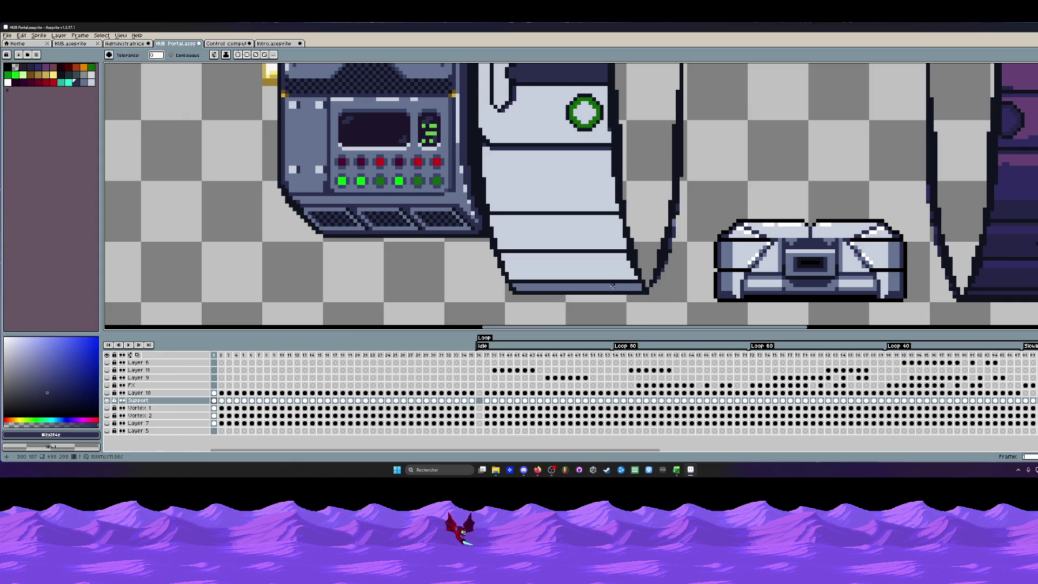
click(614, 287)
scroll(614, 287, down, 1)
scroll(614, 287, down, 1)
drag(613, 288, 600, 308)
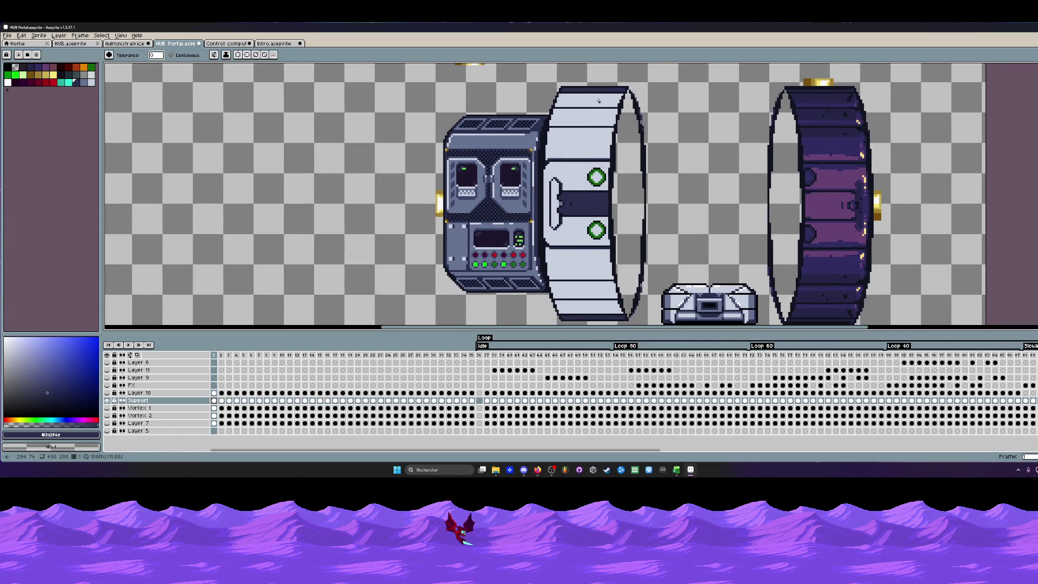
click(599, 101)
click(594, 309)
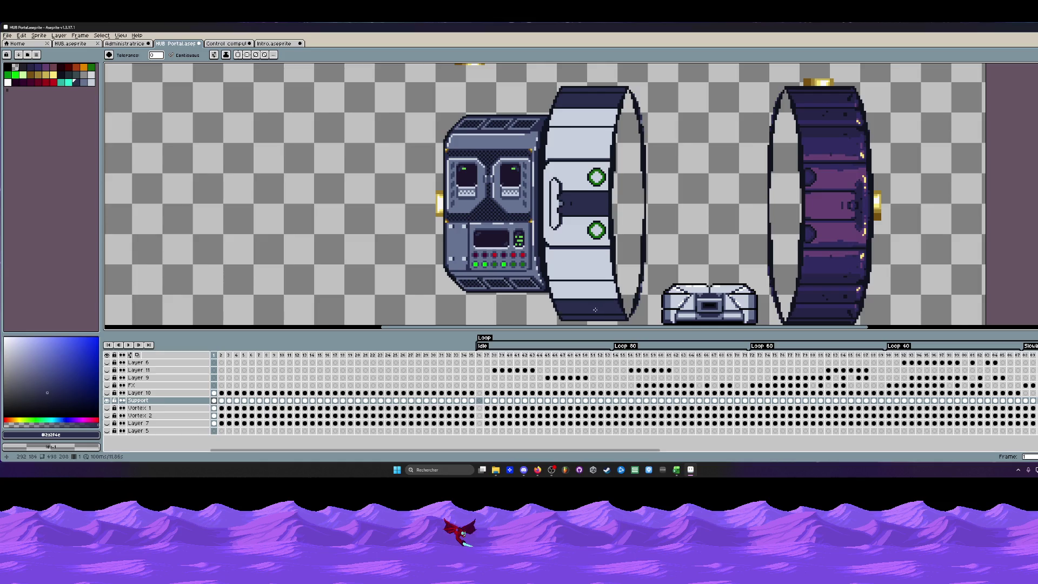
Try light grey on the door's top and bottom stripes, then undo it.
key(i)
scroll(669, 294, up, 1)
click(669, 295)
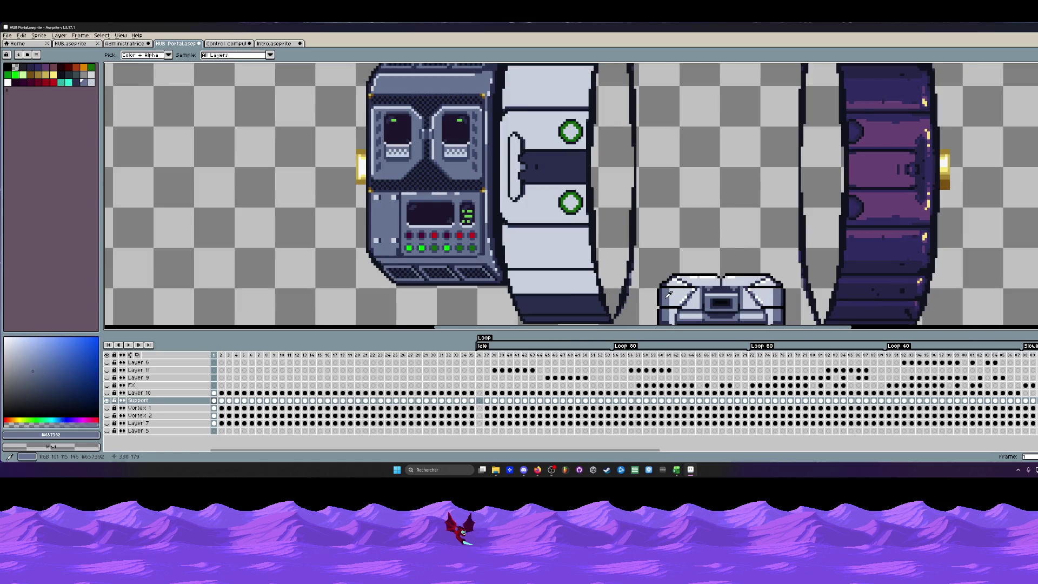
key(g)
click(568, 305)
scroll(586, 209, down, 2)
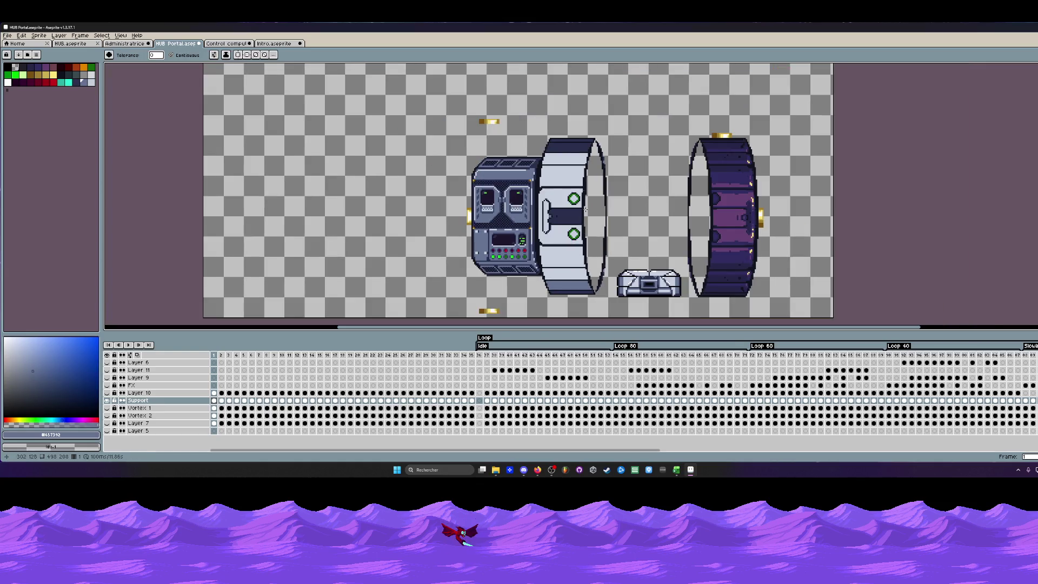
click(561, 148)
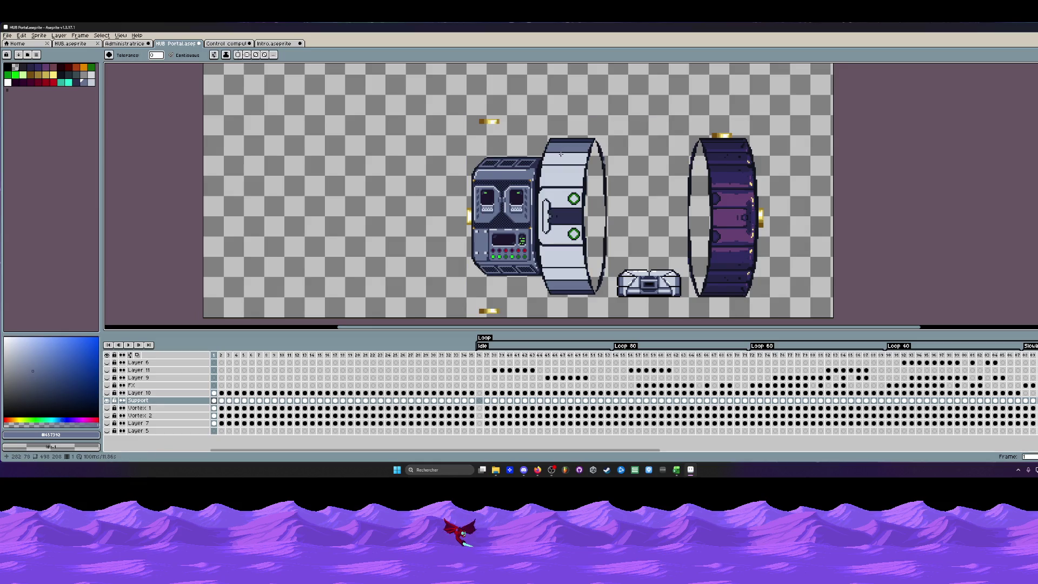
key(ctrl+z)
key(ctrl+z)
scroll(573, 258, down, 1)
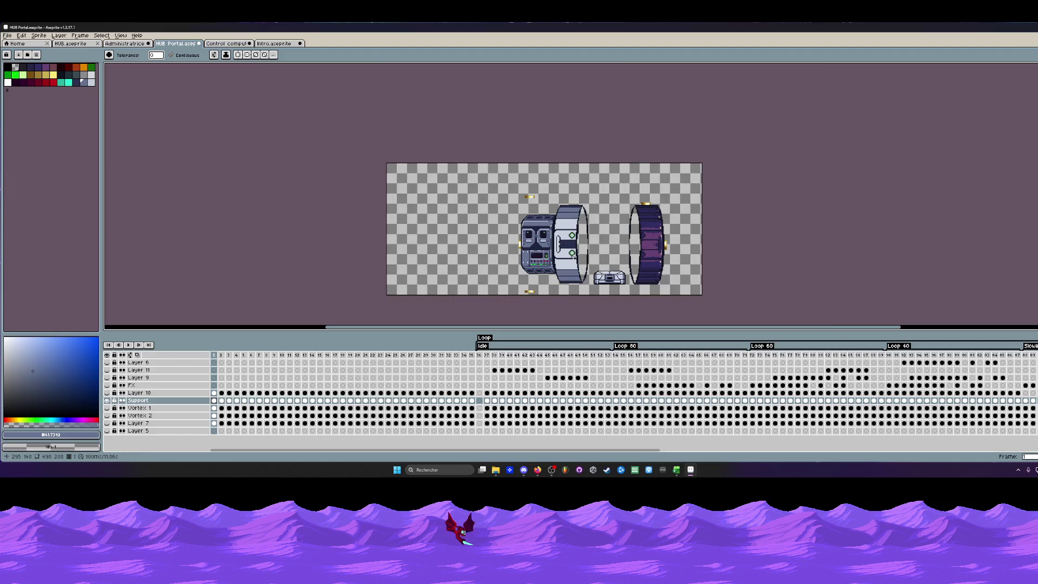
scroll(574, 255, up, 1)
scroll(567, 268, up, 1)
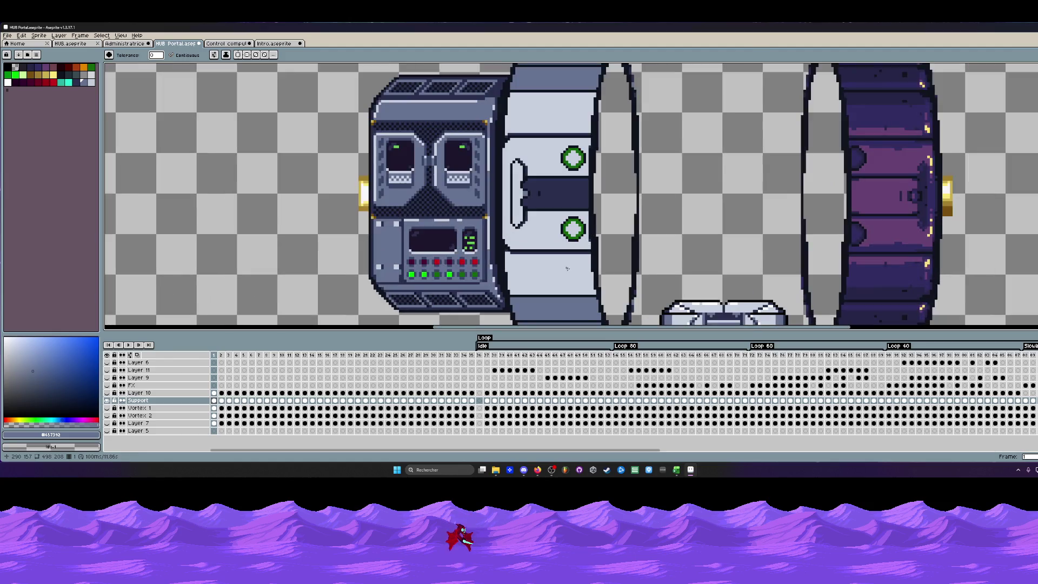
scroll(564, 185, up, 1)
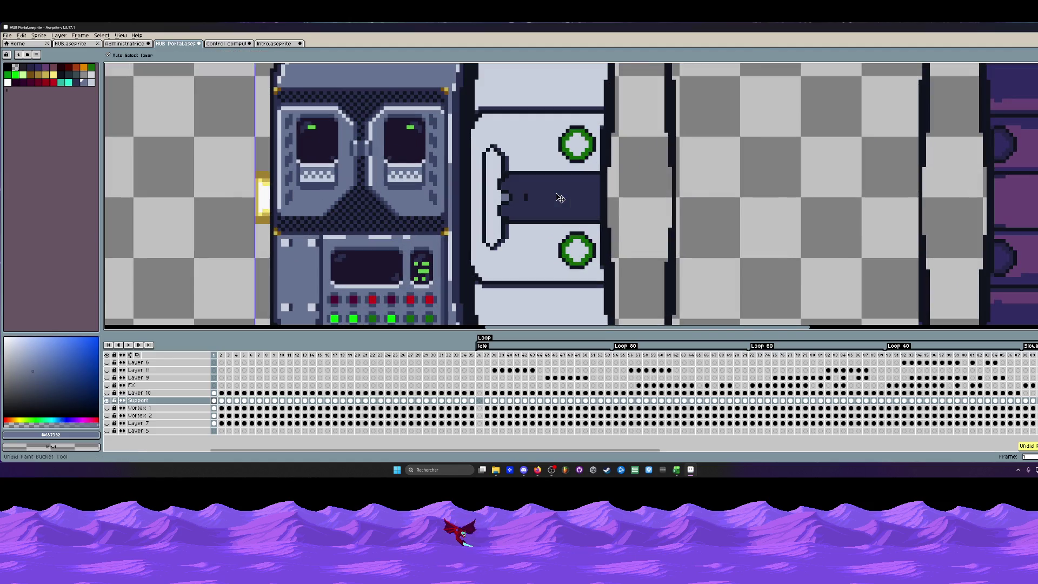
scroll(556, 194, down, 1)
scroll(556, 193, down, 1)
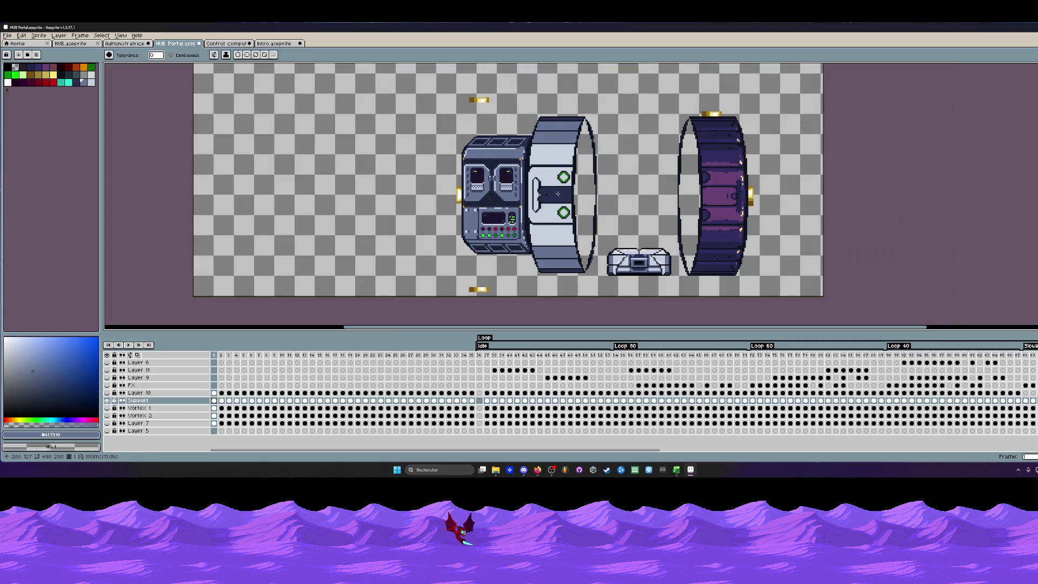
scroll(553, 193, up, 1)
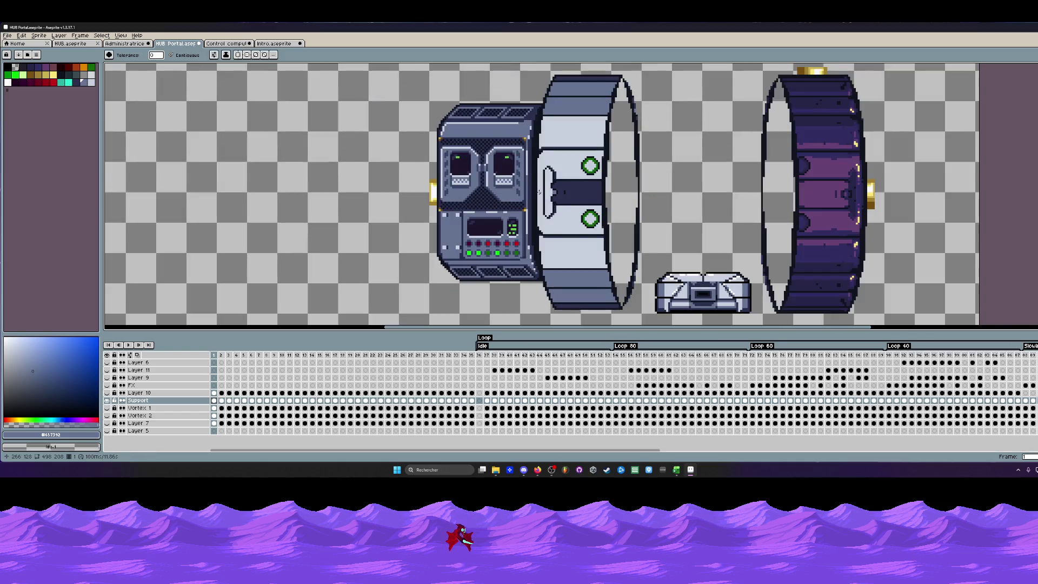
key(i)
scroll(539, 190, down, 1)
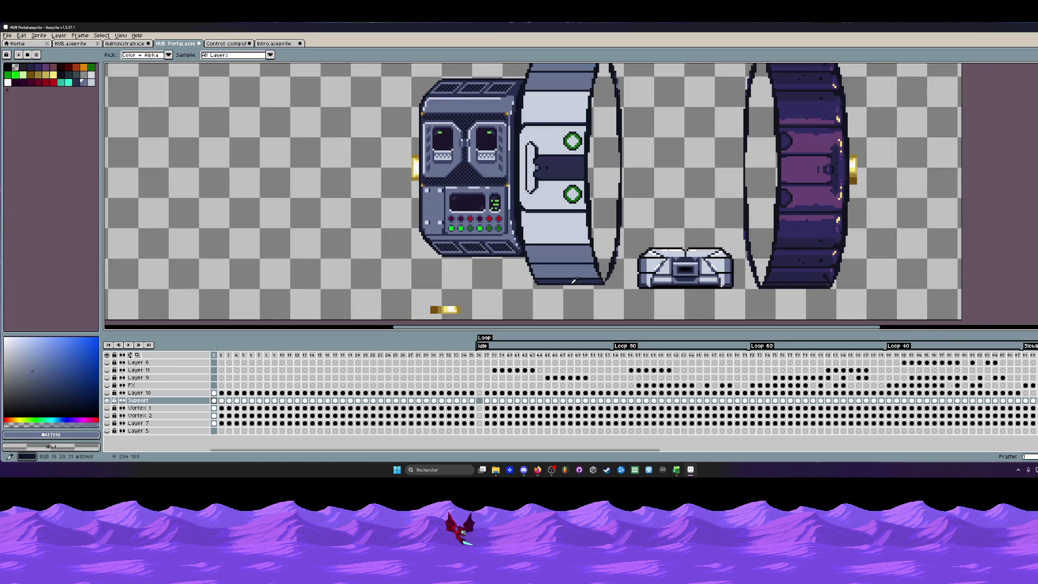
scroll(603, 280, up, 2)
scroll(549, 282, down, 1)
scroll(549, 282, down, 1)
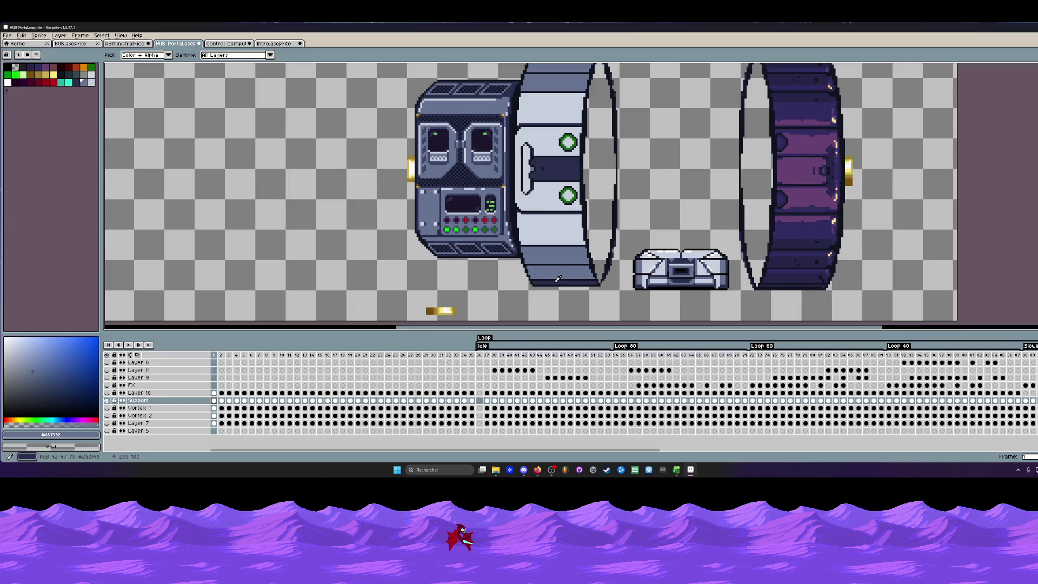
scroll(557, 278, down, 1)
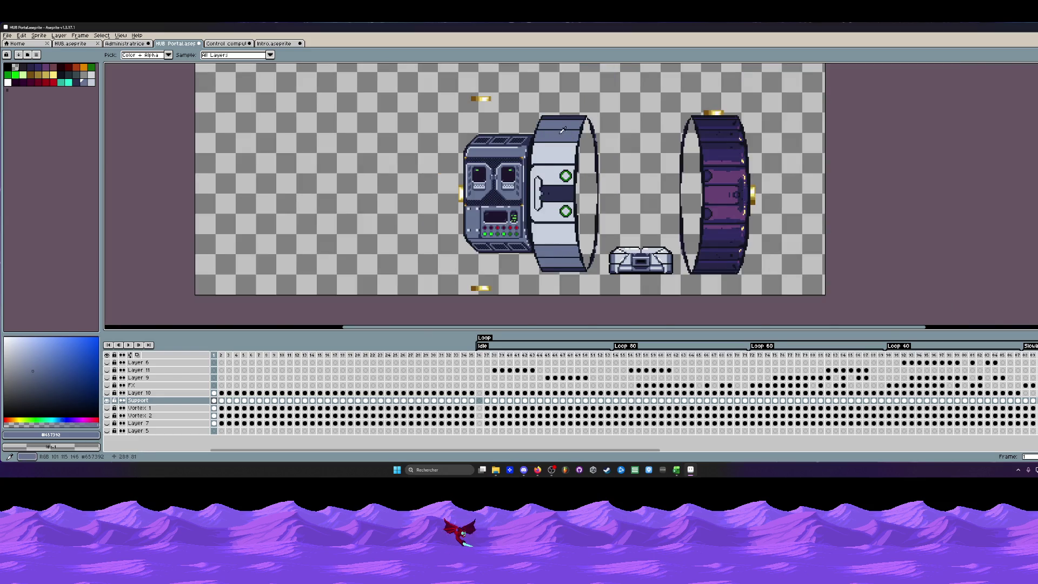
scroll(548, 127, up, 2)
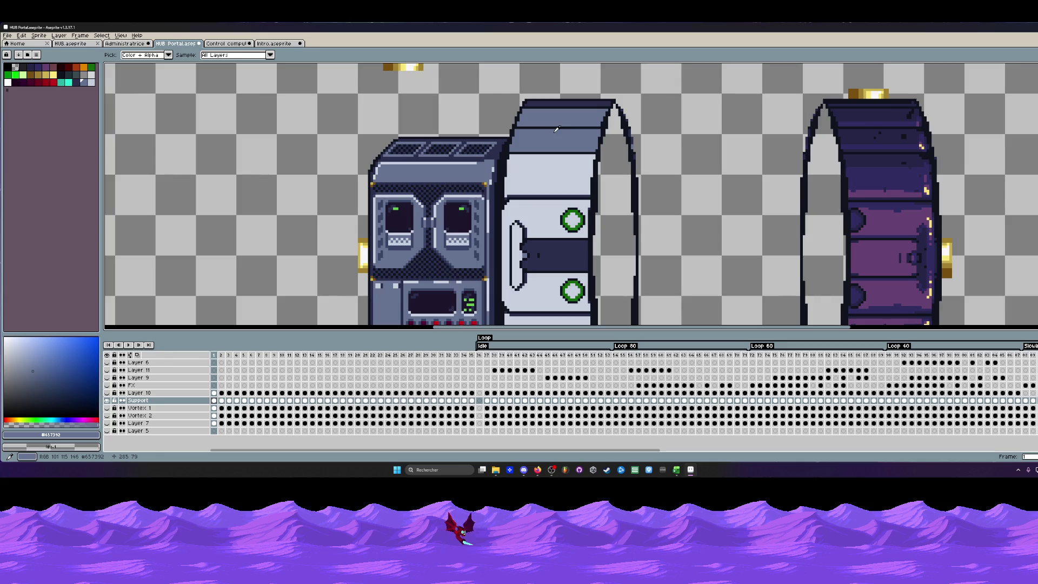
scroll(556, 127, up, 1)
scroll(556, 127, up, 1)
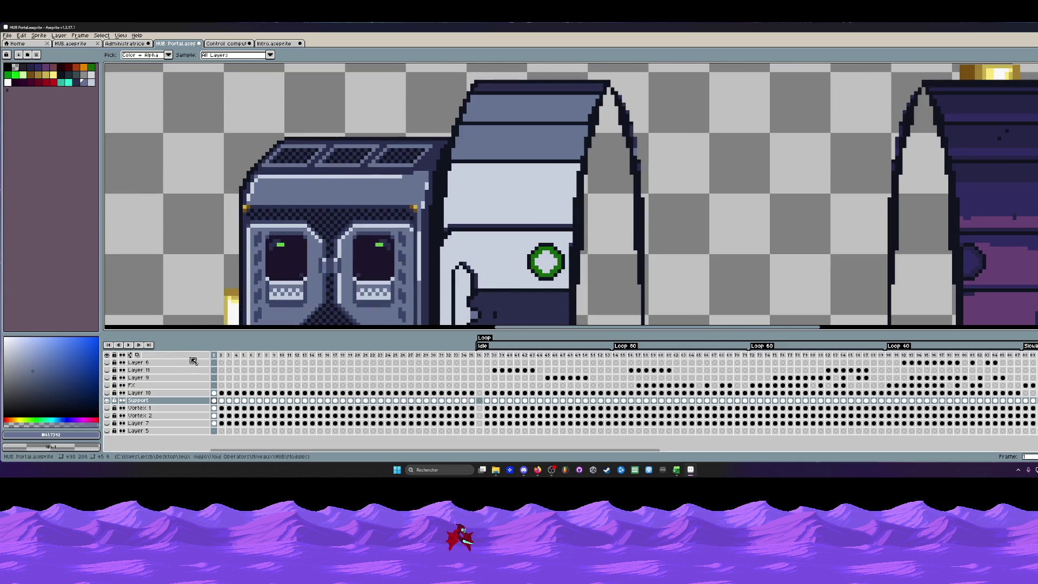
scroll(436, 200, down, 1)
scroll(437, 200, down, 1)
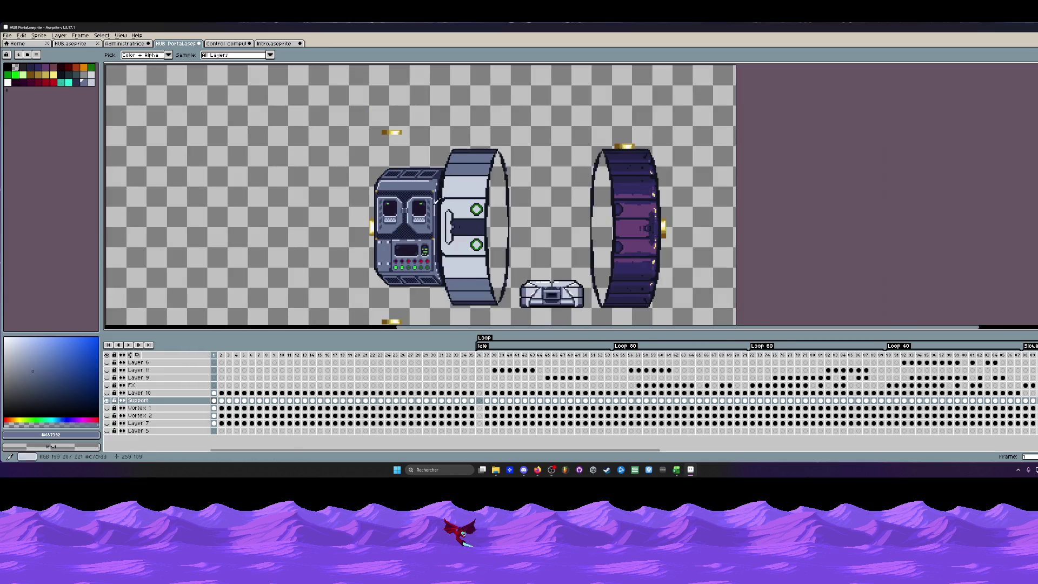
scroll(436, 200, up, 2)
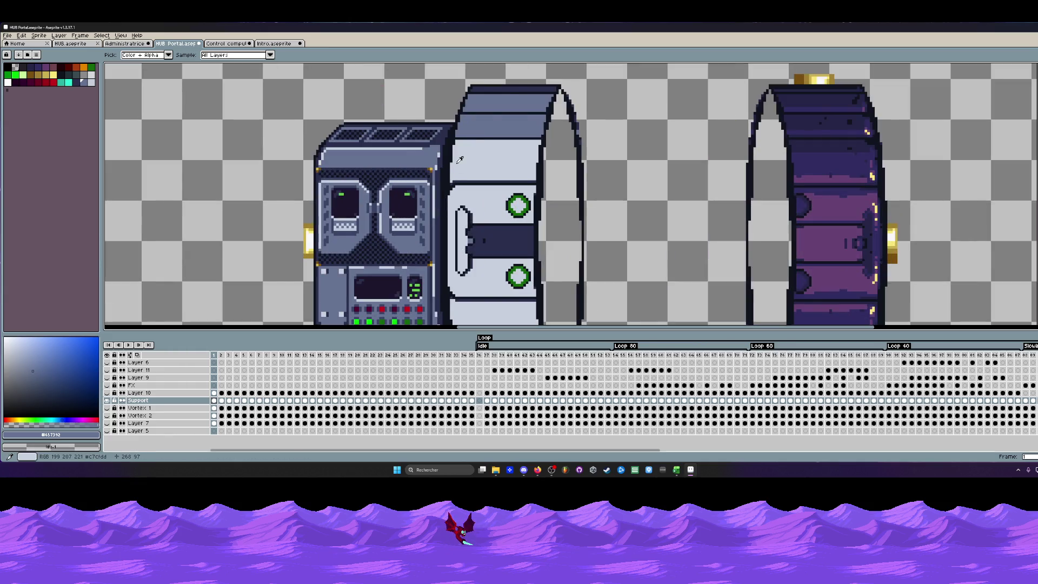
scroll(480, 129, down, 1)
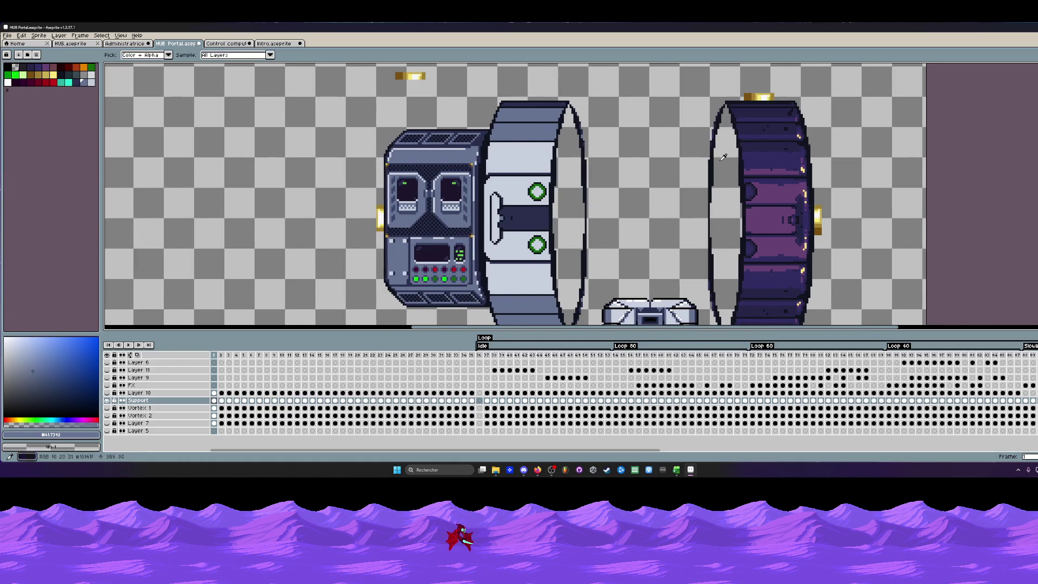
scroll(497, 125, up, 1)
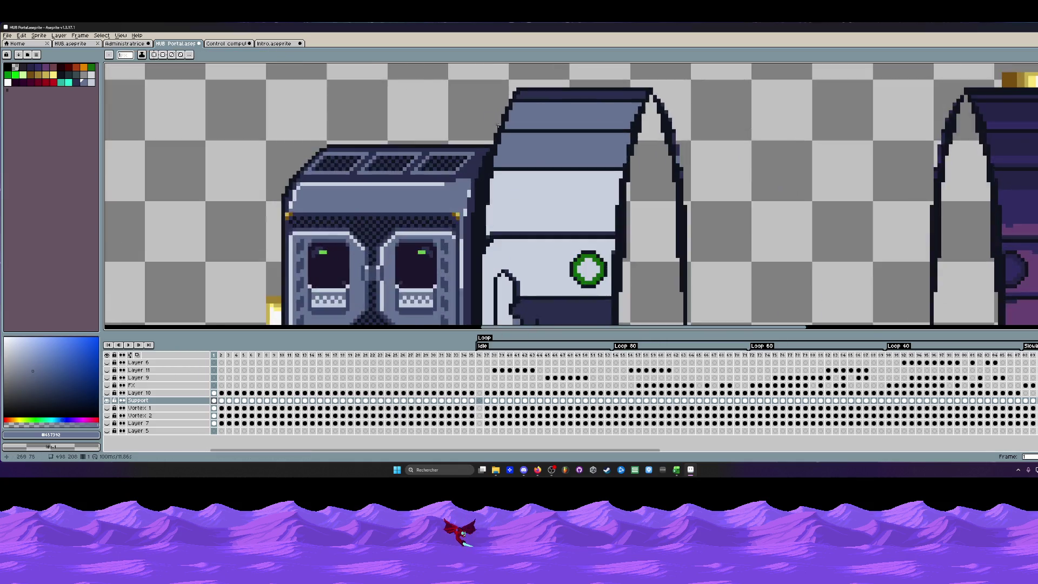
scroll(497, 125, up, 1)
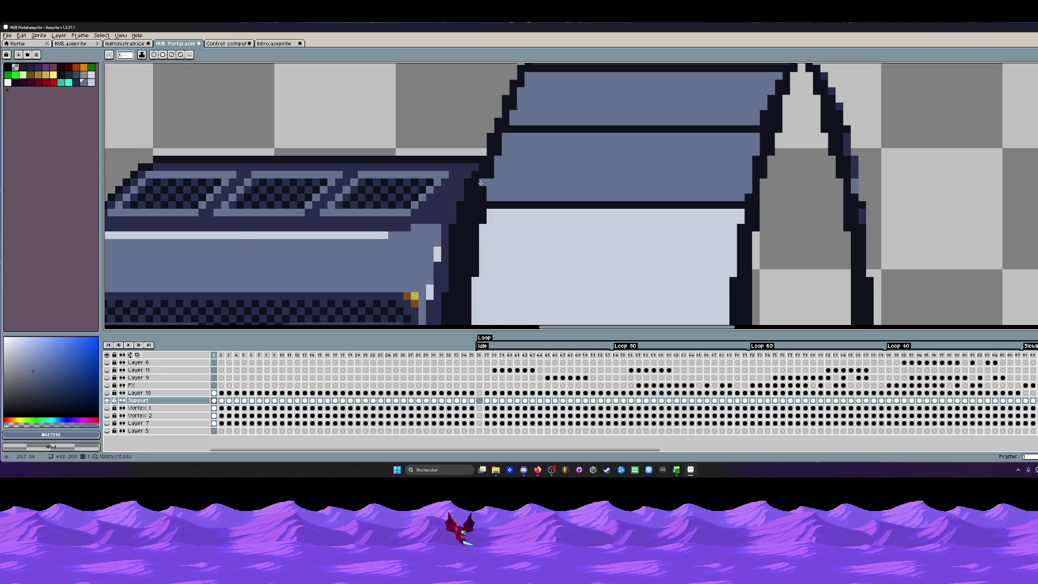
scroll(480, 184, down, 2)
scroll(474, 191, down, 1)
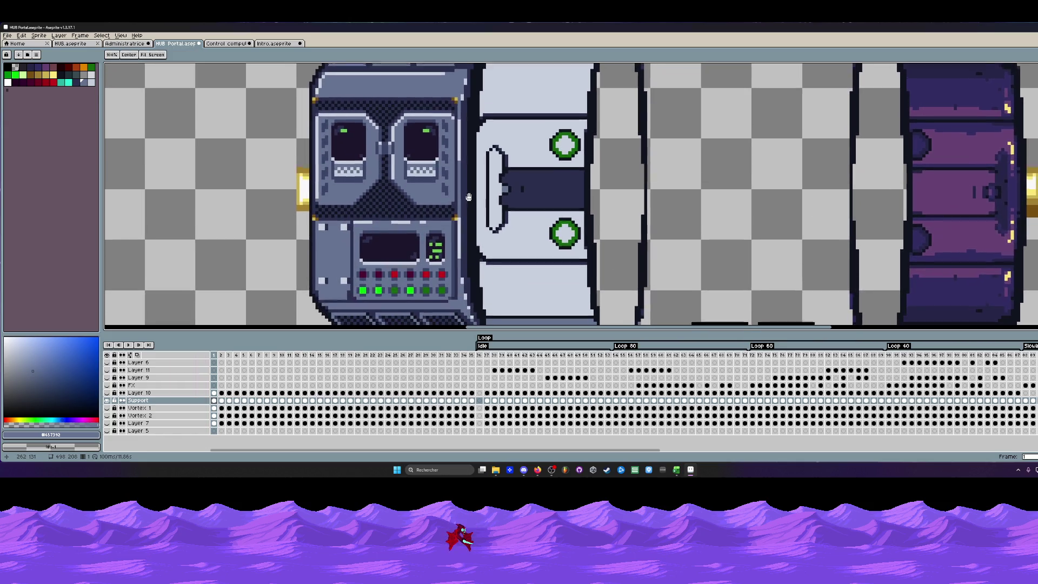
drag(470, 273, 471, 96)
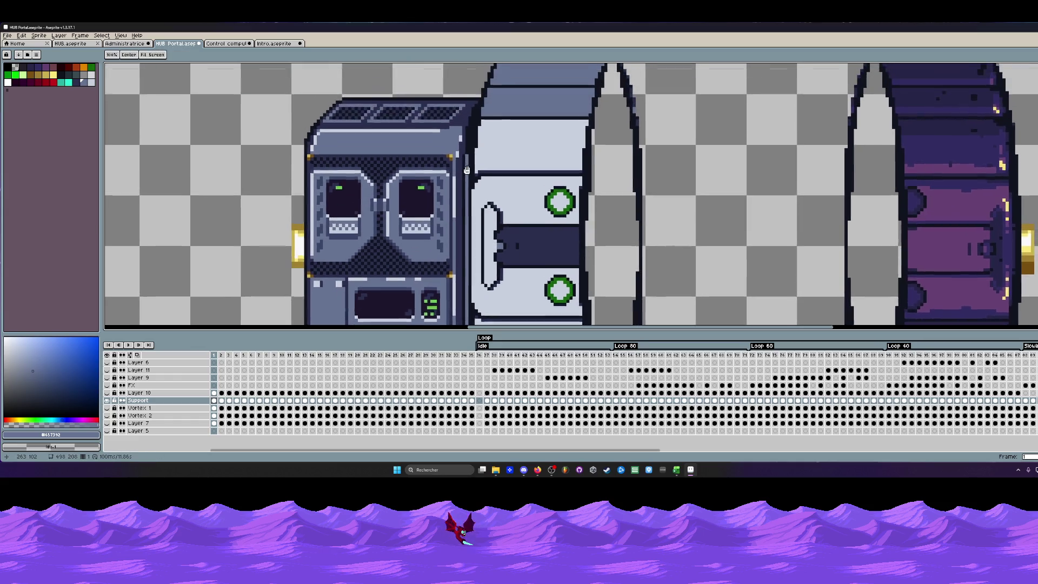
drag(472, 97, 467, 188)
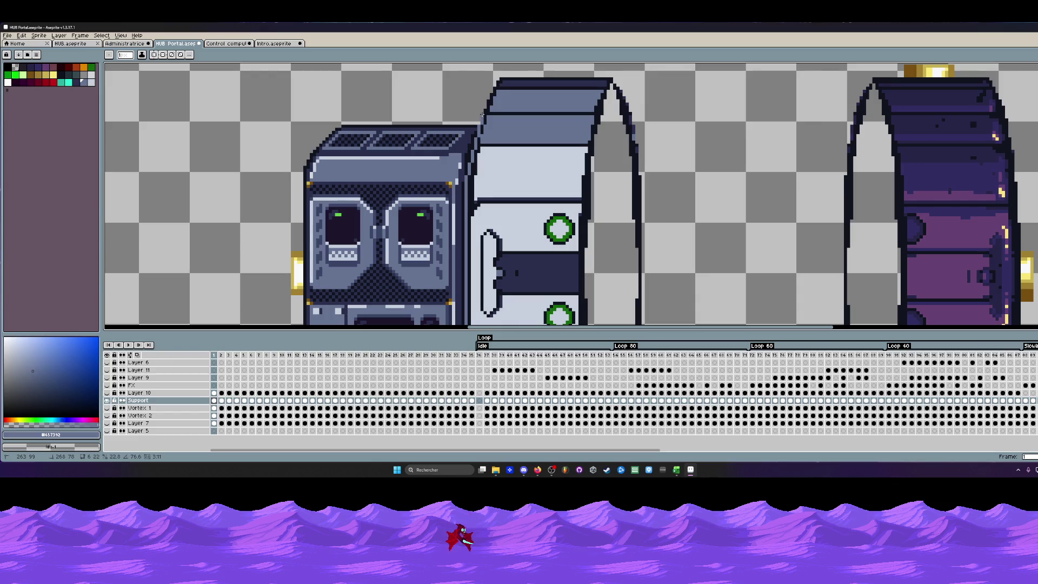
scroll(482, 114, down, 2)
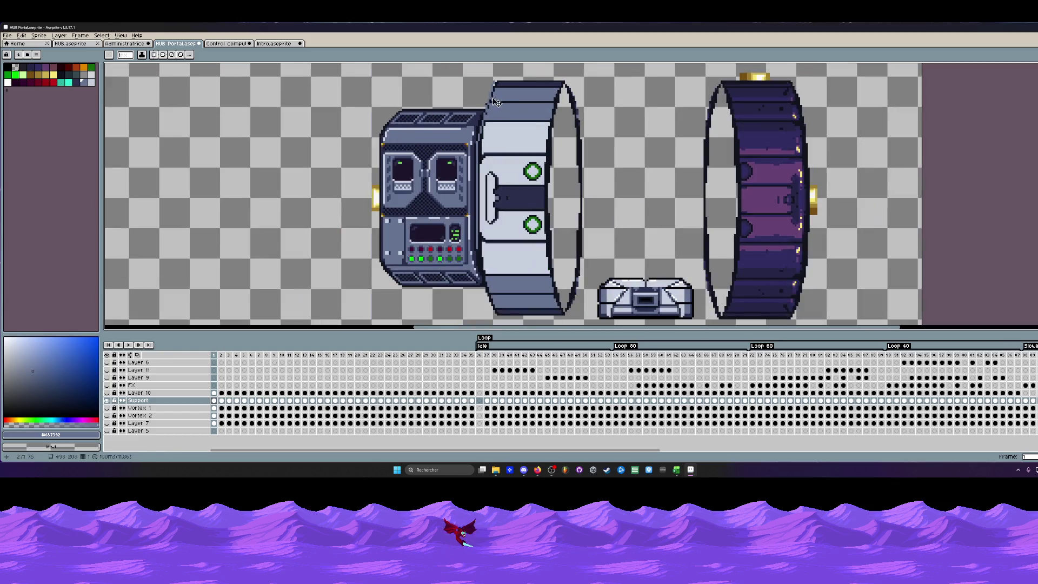
scroll(480, 254, up, 1)
scroll(480, 254, up, 1)
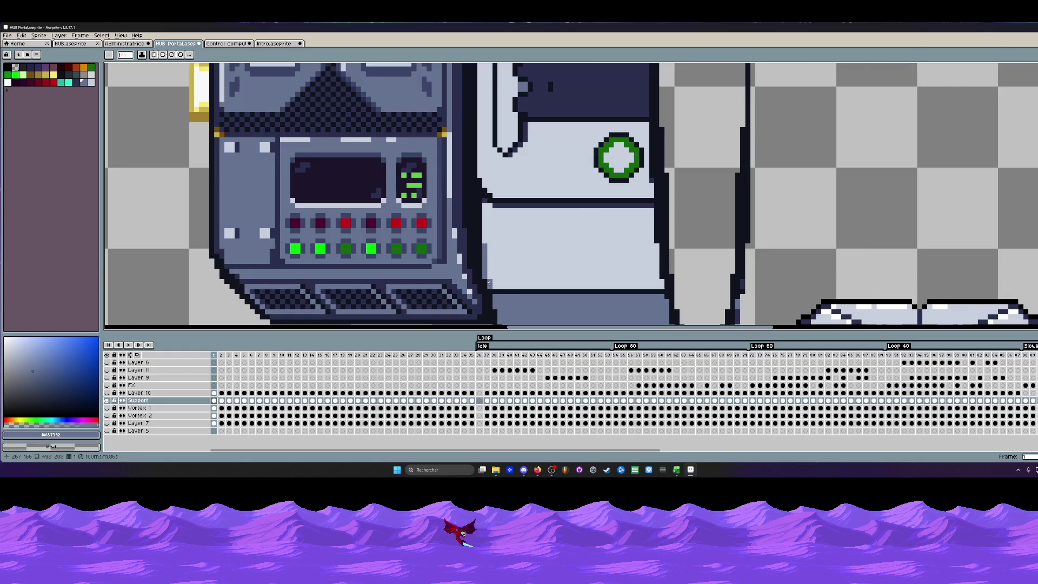
scroll(484, 282, down, 3)
scroll(484, 258, up, 2)
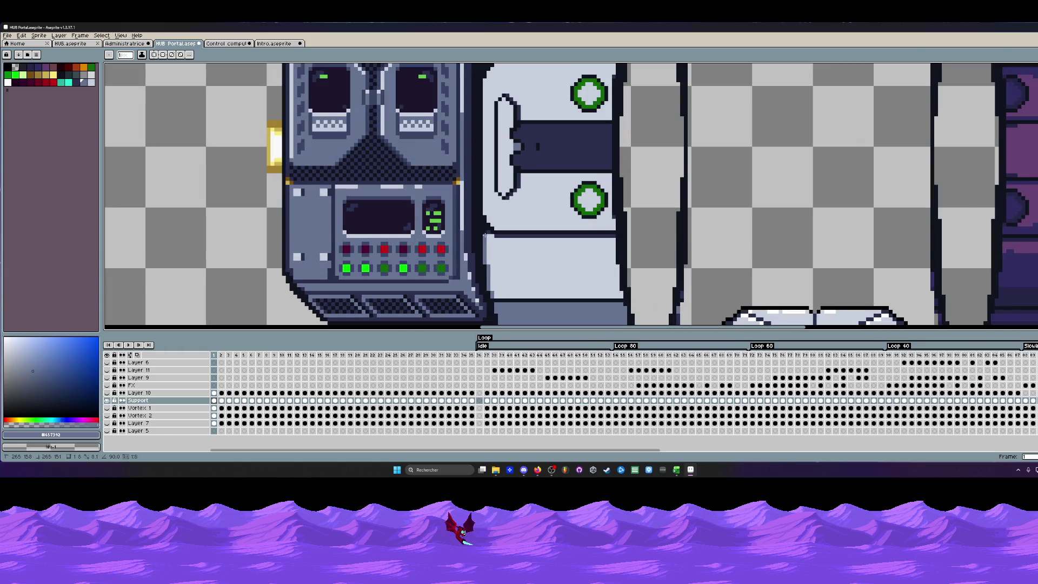
scroll(484, 229, down, 2)
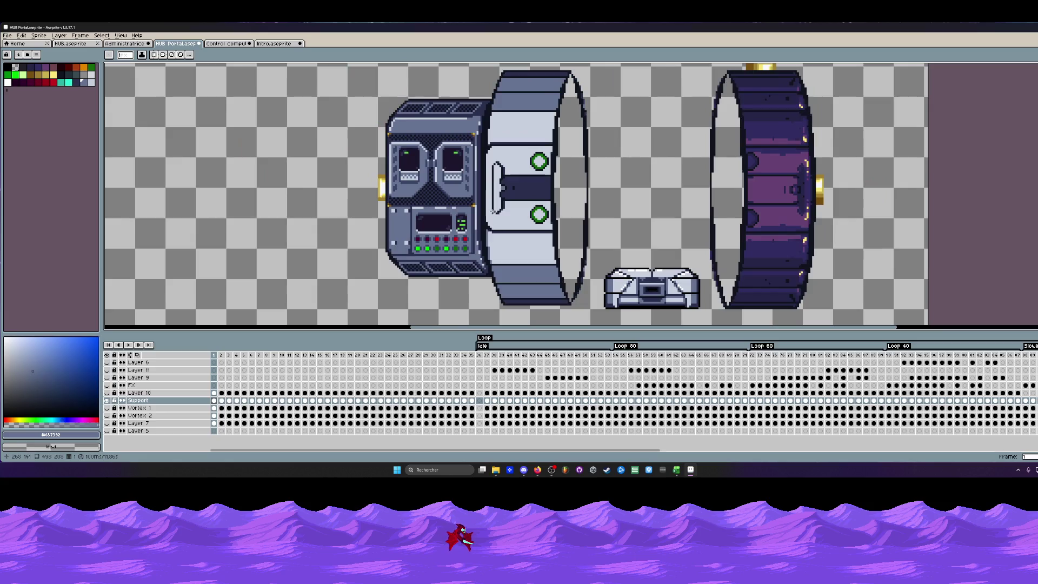
scroll(487, 145, up, 1)
scroll(486, 162, down, 2)
scroll(485, 166, up, 2)
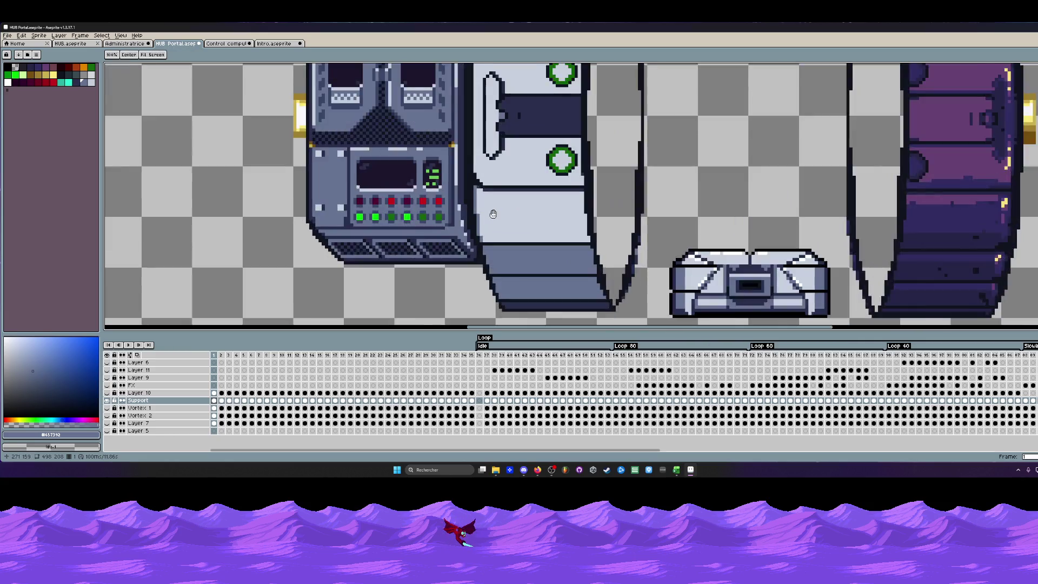
scroll(479, 178, up, 1)
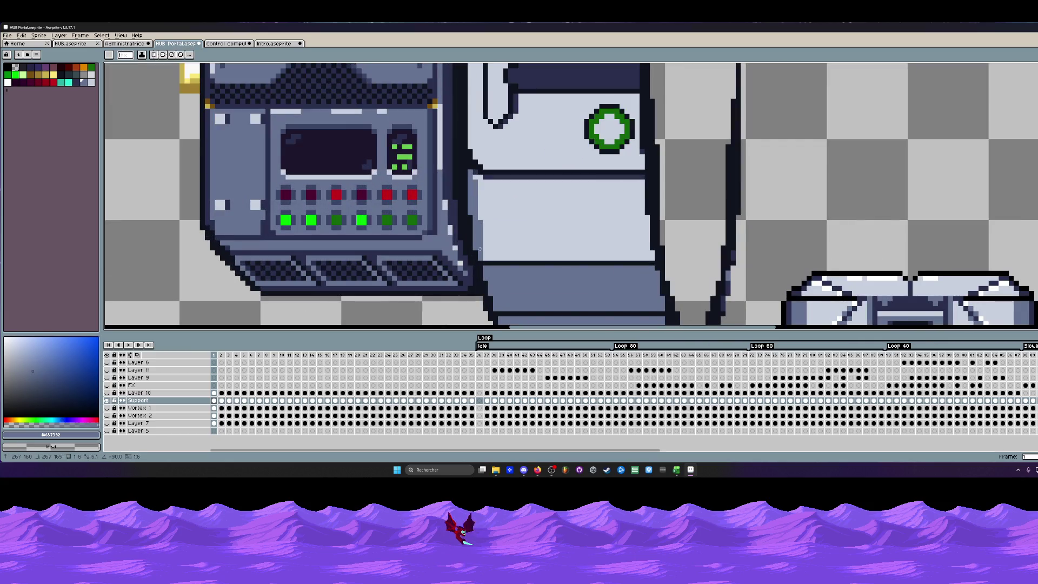
scroll(500, 257, down, 1)
scroll(502, 258, down, 2)
scroll(497, 244, up, 1)
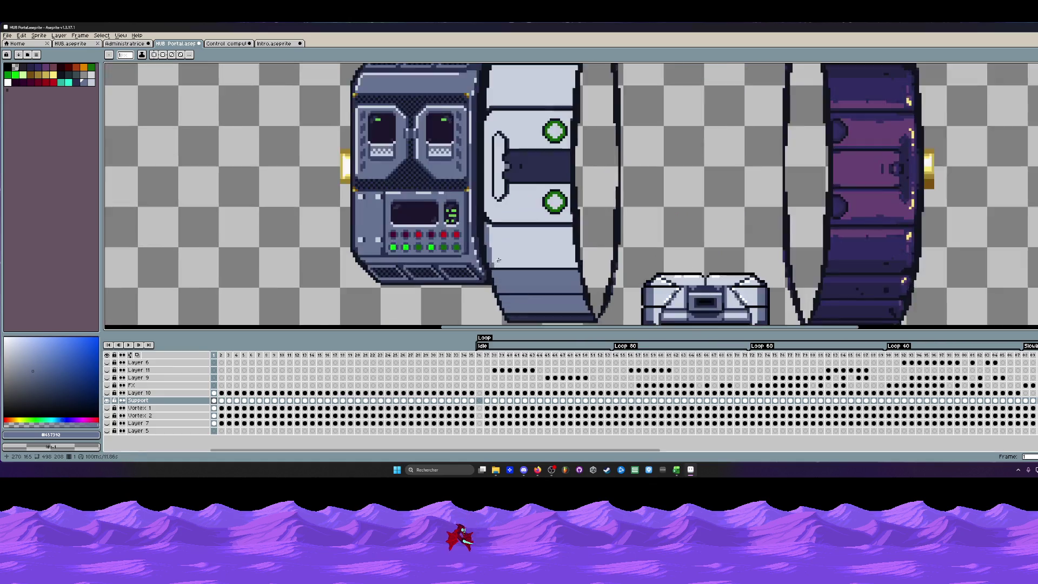
scroll(486, 219, up, 2)
scroll(491, 227, down, 2)
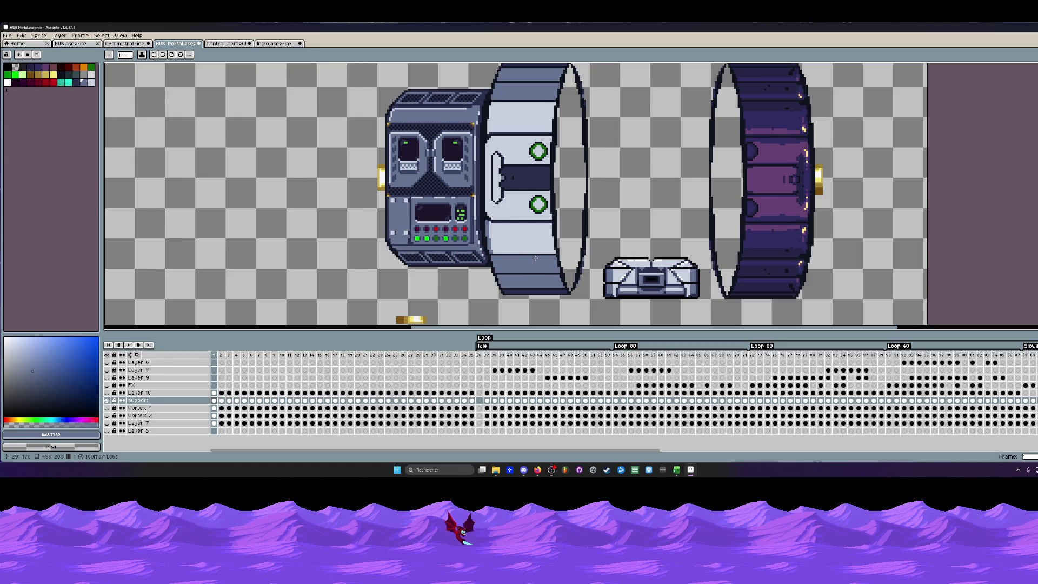
scroll(546, 288, down, 3)
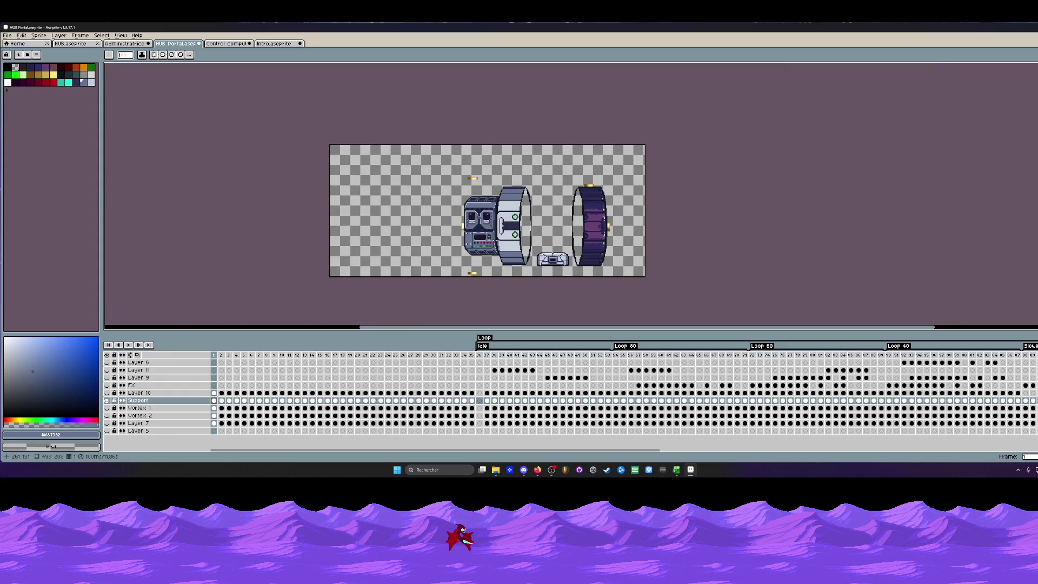
scroll(498, 244, up, 3)
Undo a stray mark, then pencil a darker pixel column down the light panel's left edge.
drag(497, 243, 539, 303)
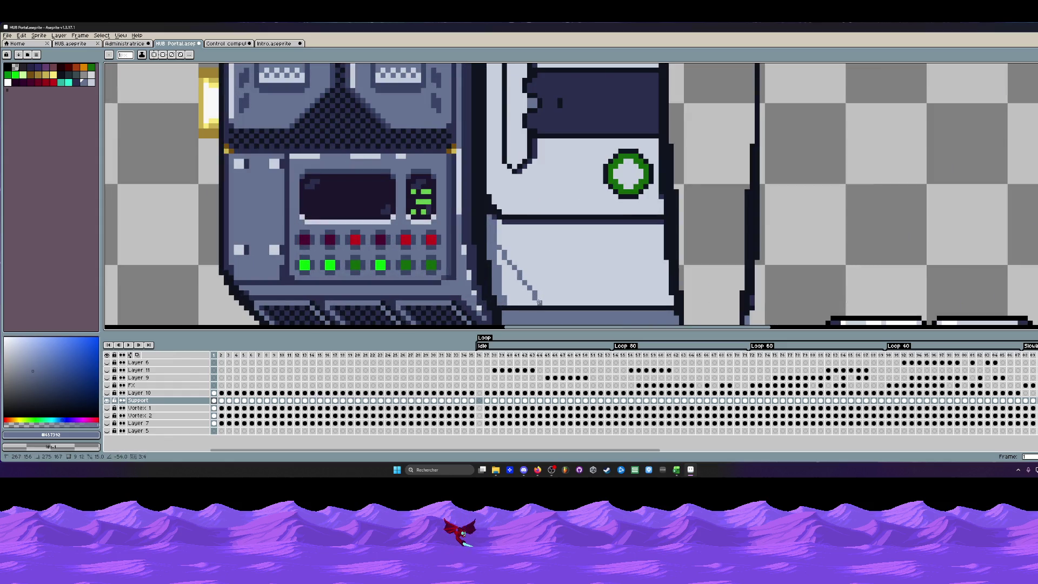
scroll(539, 303, down, 3)
scroll(513, 227, up, 1)
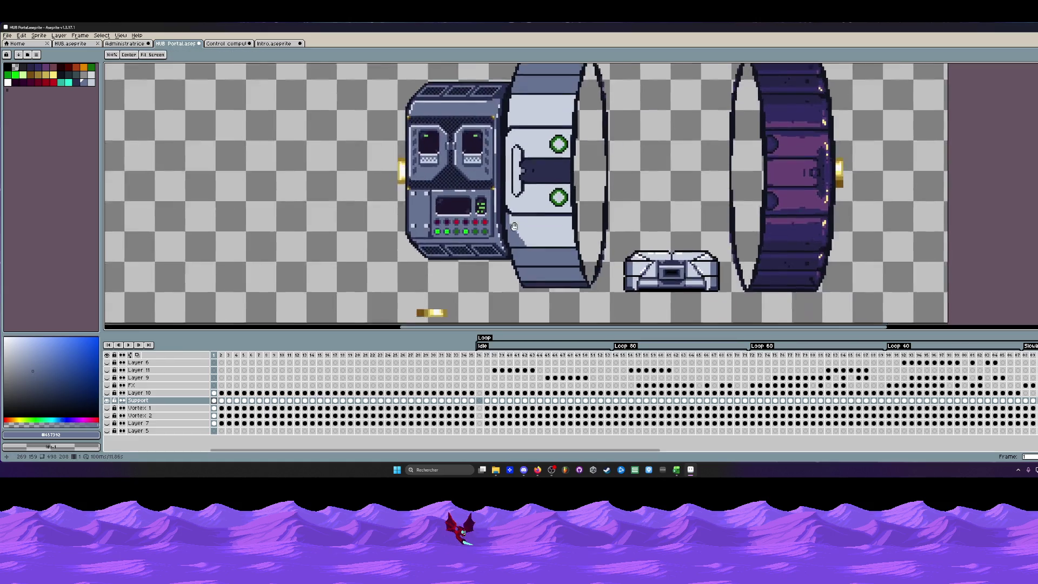
scroll(513, 226, down, 3)
scroll(519, 237, up, 1)
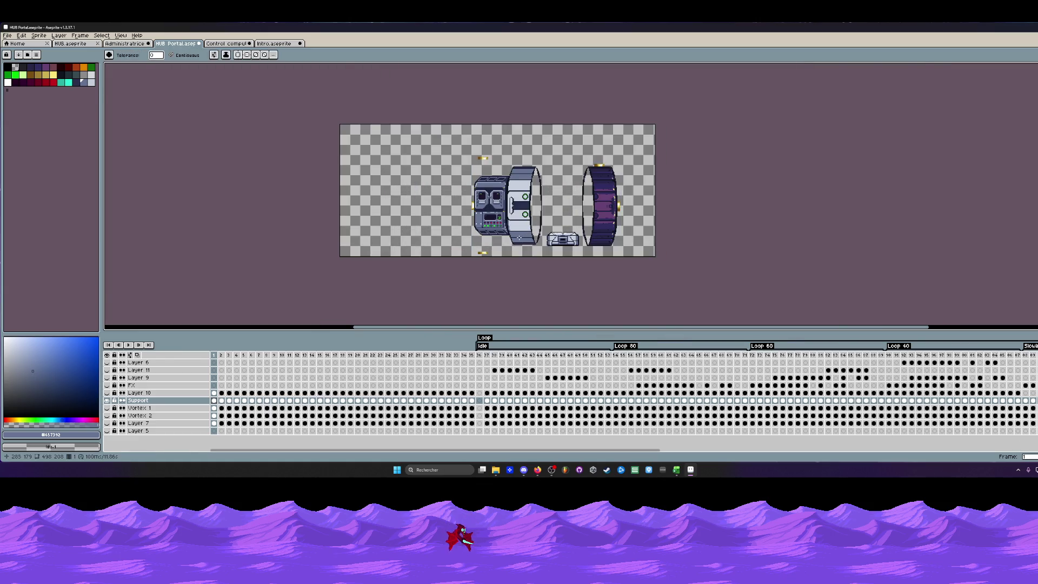
scroll(520, 237, up, 2)
scroll(535, 243, up, 1)
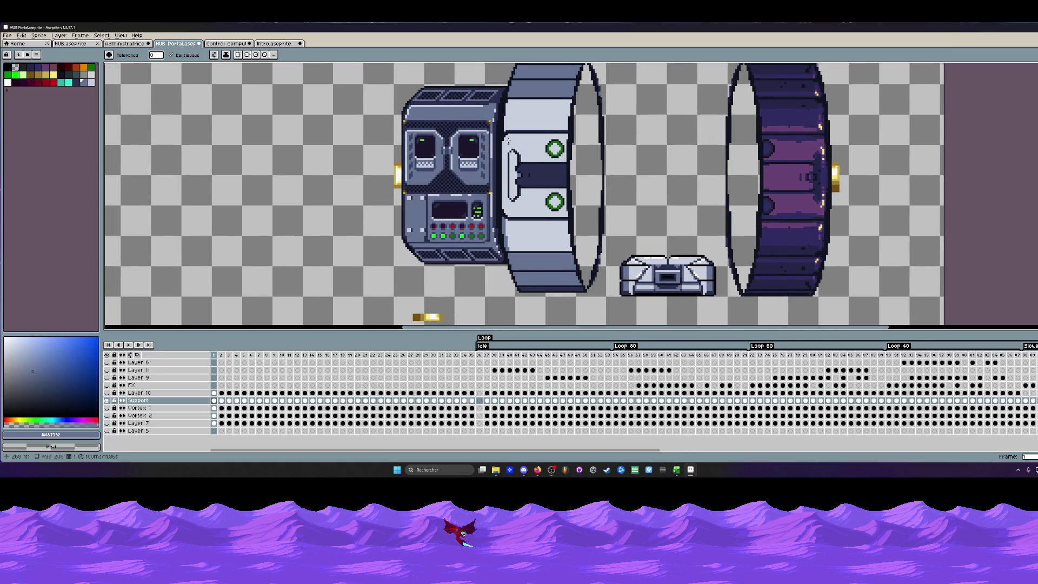
scroll(509, 142, up, 1)
click(501, 125)
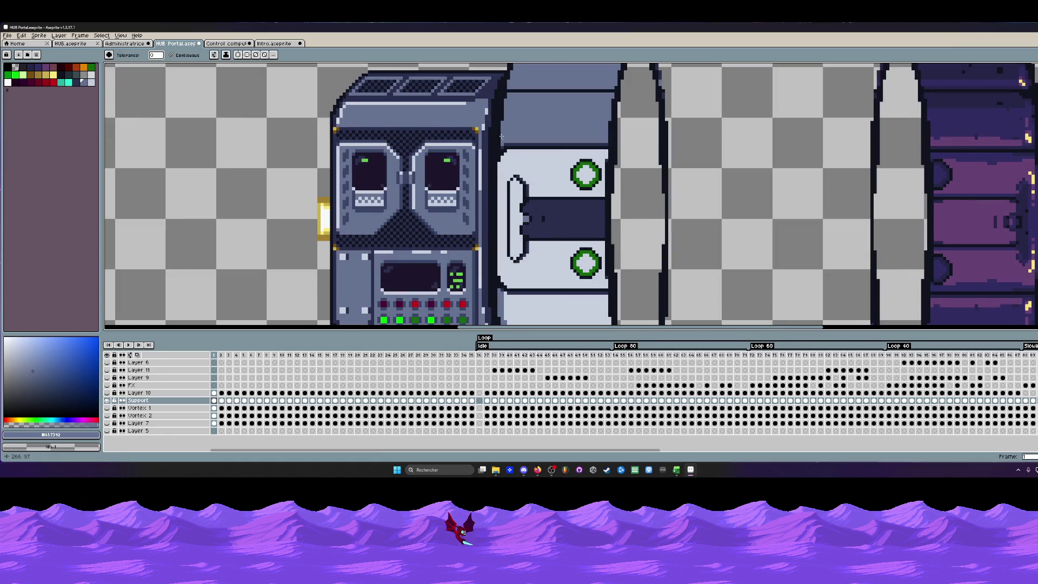
key(ctrl+z)
scroll(500, 140, up, 1)
key(b)
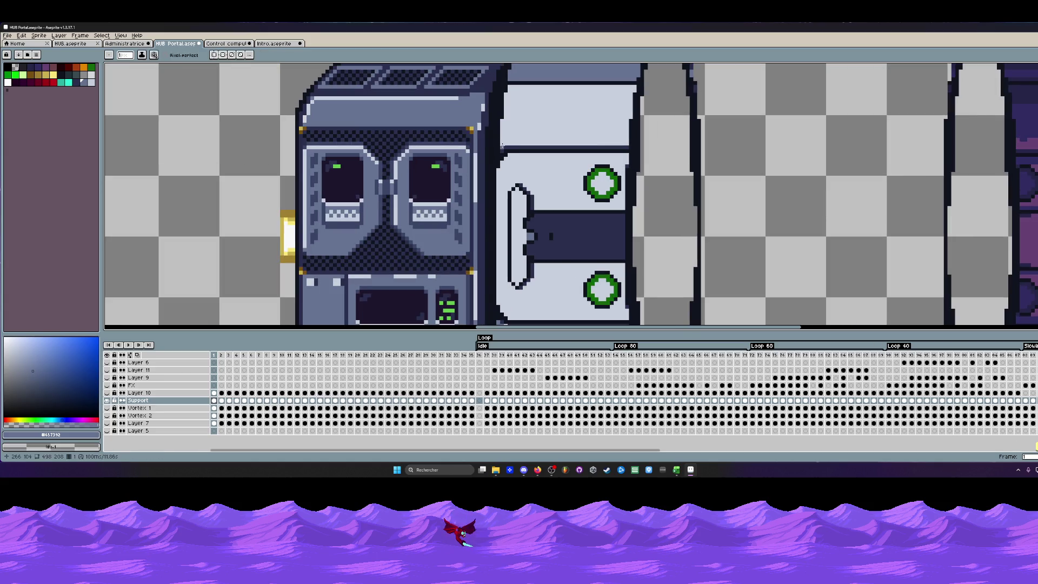
scroll(501, 123, down, 1)
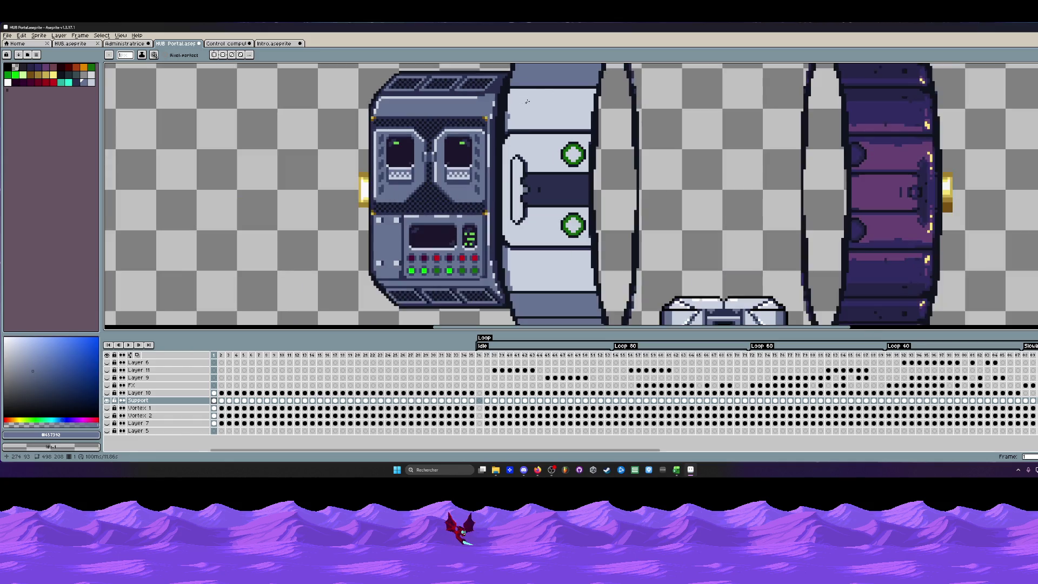
scroll(501, 122, up, 2)
key(z)
scroll(501, 115, up, 1)
key(b)
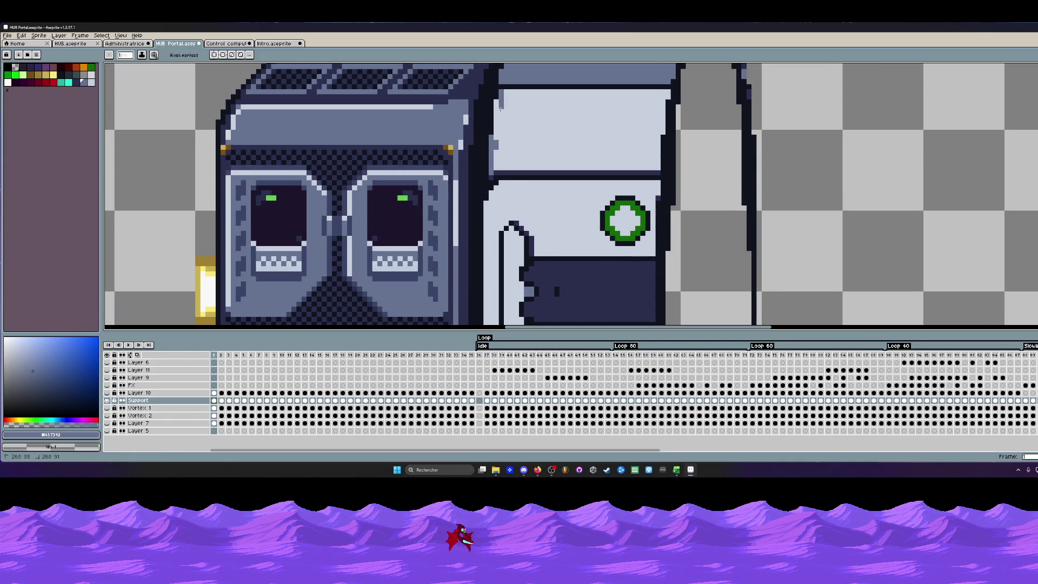
drag(496, 150, 504, 97)
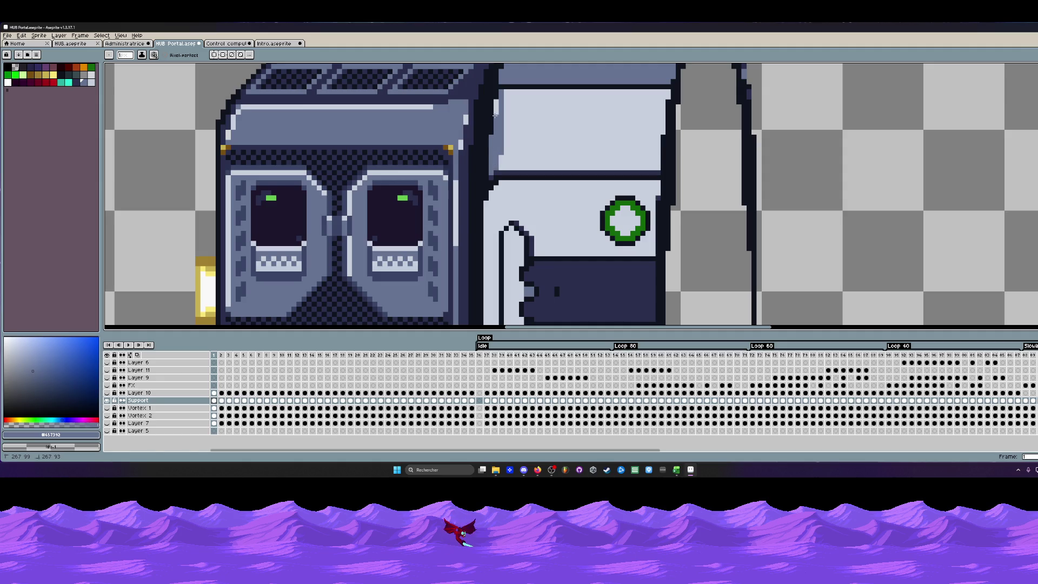
scroll(505, 103, down, 2)
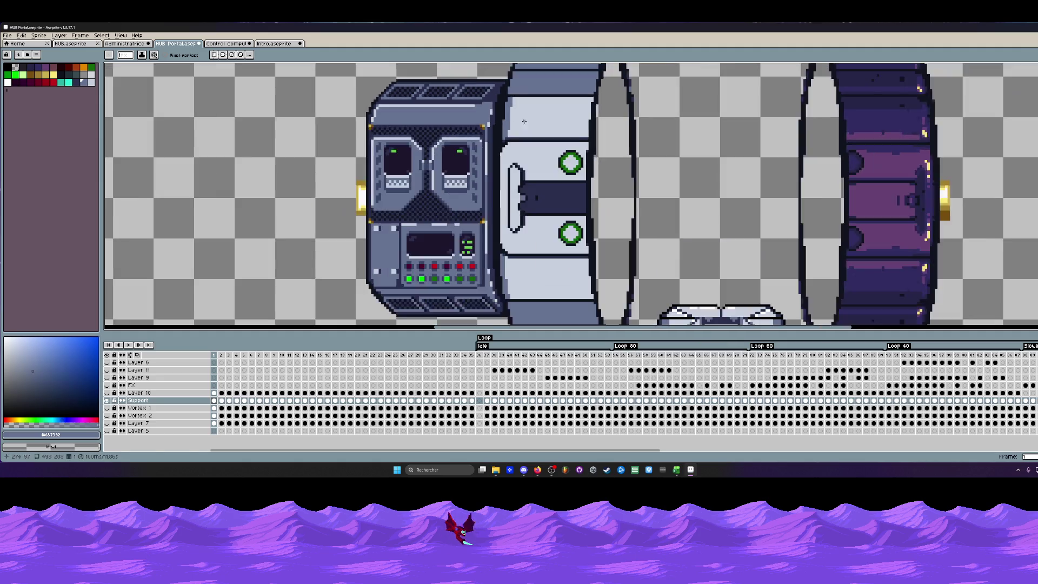
scroll(540, 114, down, 2)
scroll(527, 110, up, 2)
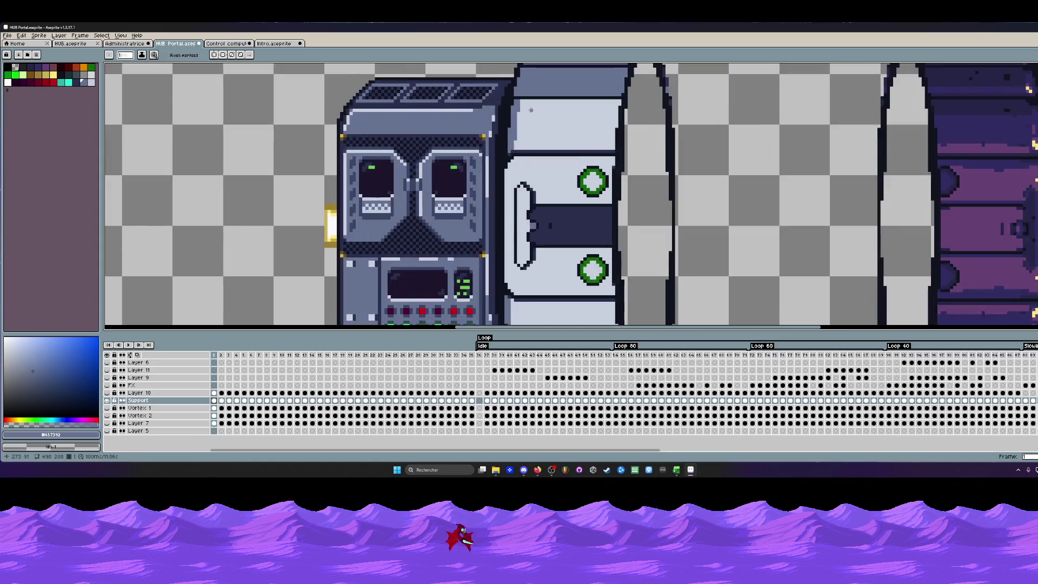
scroll(530, 110, down, 2)
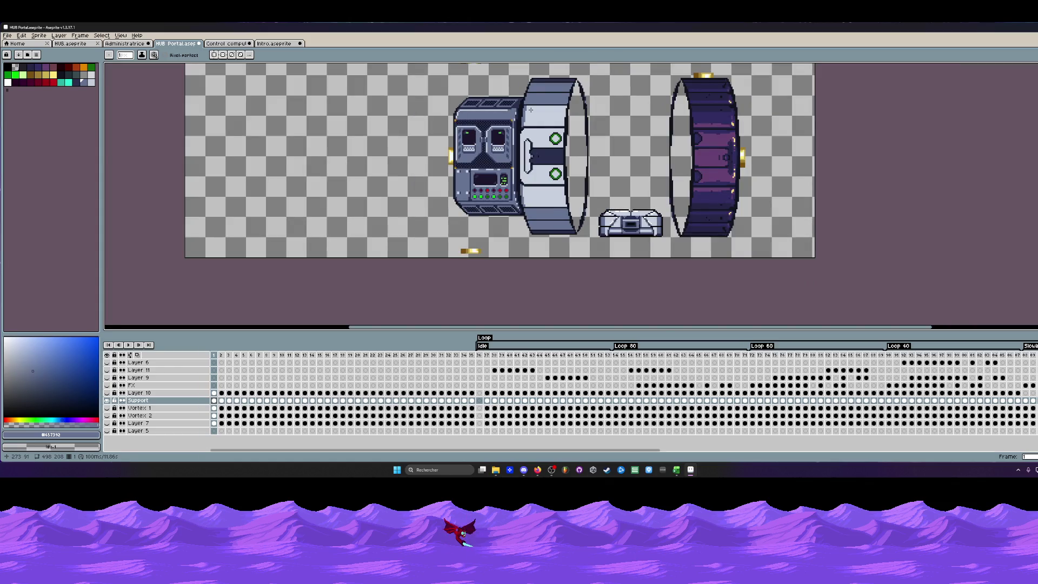
scroll(530, 109, up, 2)
Sample the light grey panel, then take the dark navy outline #2a2f4e as the drawing colour.
alt+click(530, 123)
scroll(540, 139, up, 1)
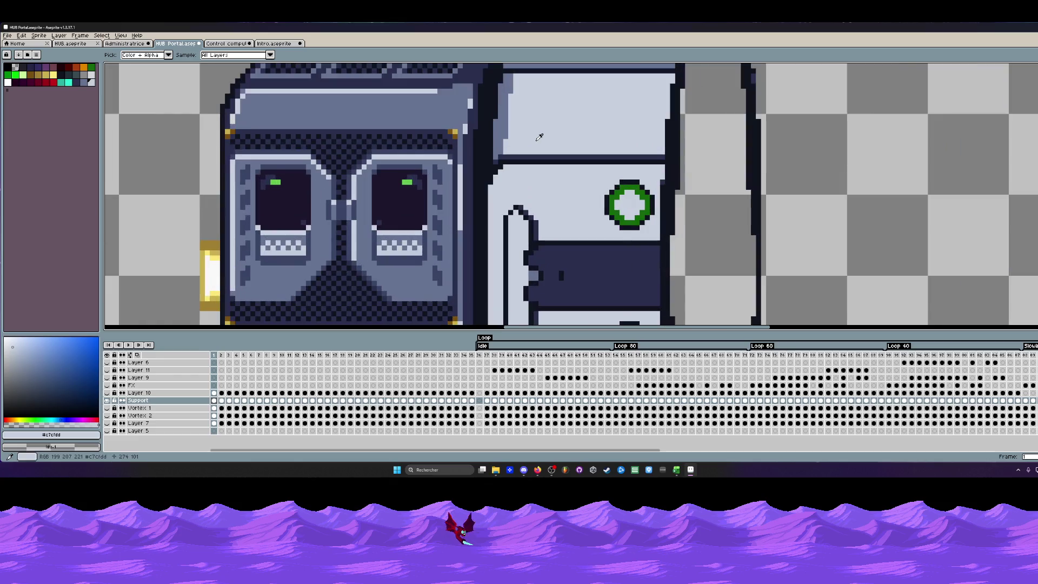
scroll(535, 146, down, 1)
scroll(519, 179, down, 2)
scroll(499, 215, up, 2)
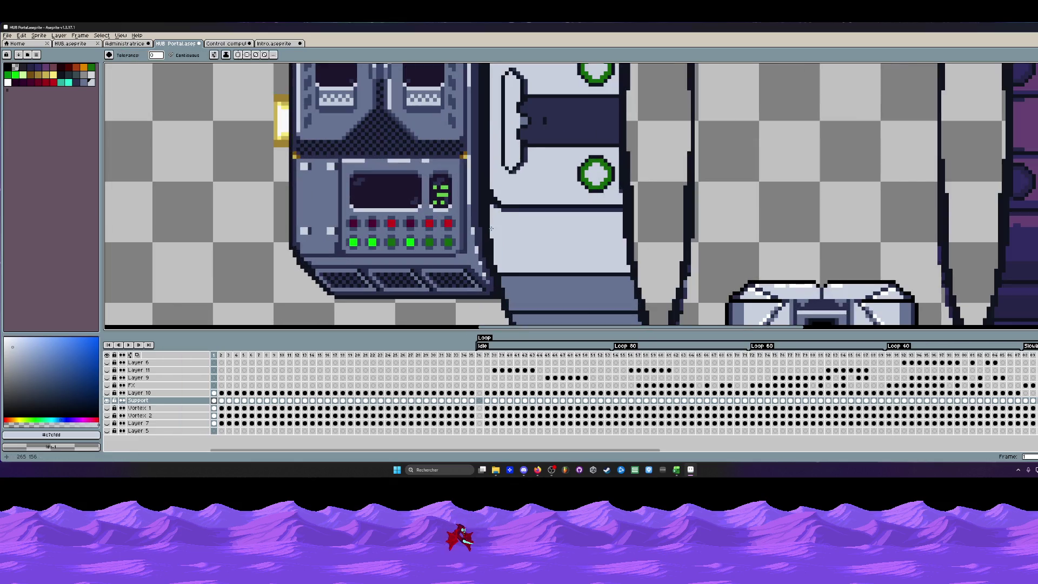
scroll(491, 228, up, 3)
alt+click(527, 181)
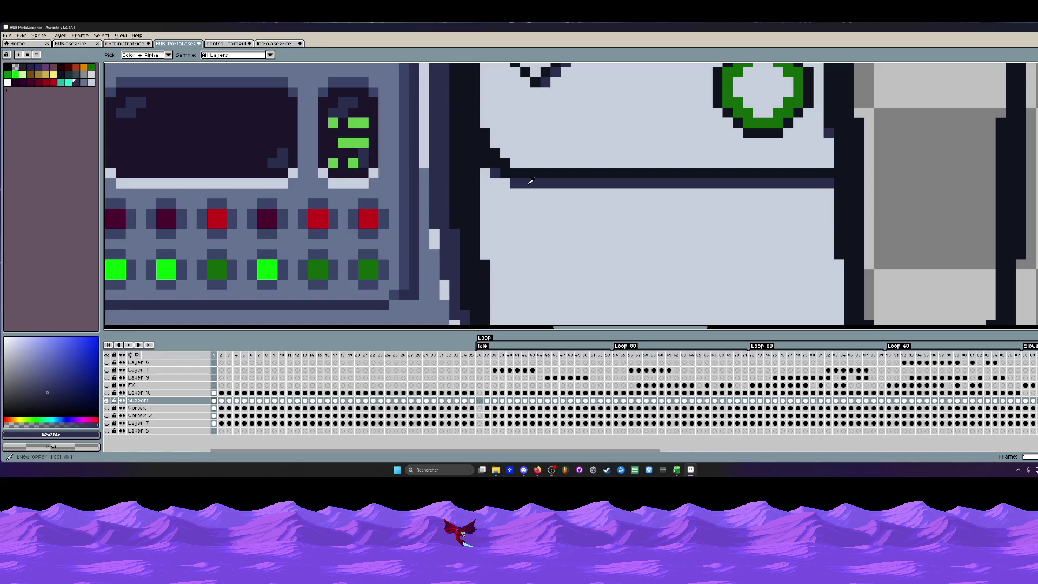
scroll(501, 182, down, 3)
drag(500, 182, 532, 233)
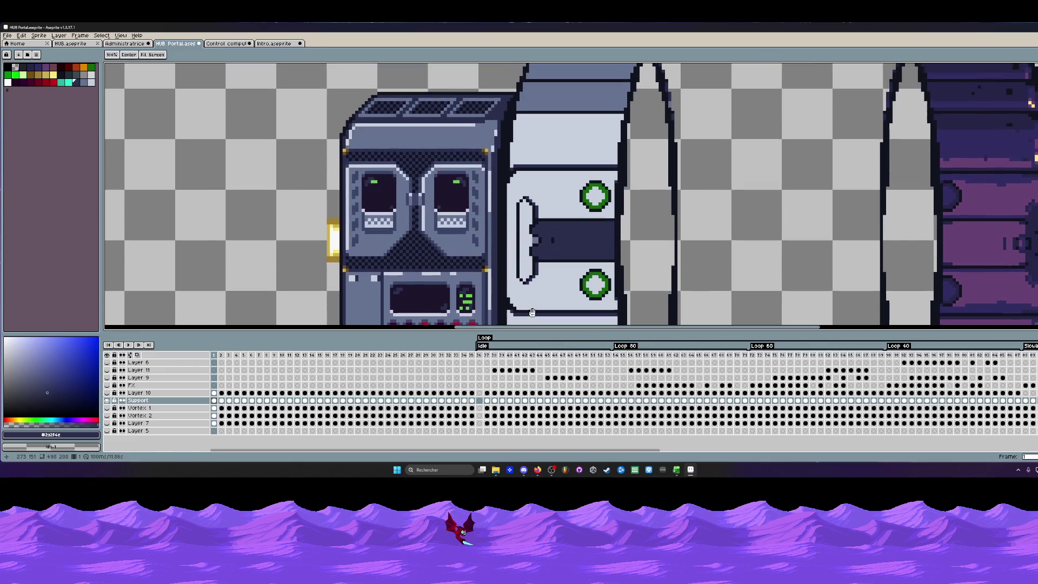
scroll(530, 233, up, 3)
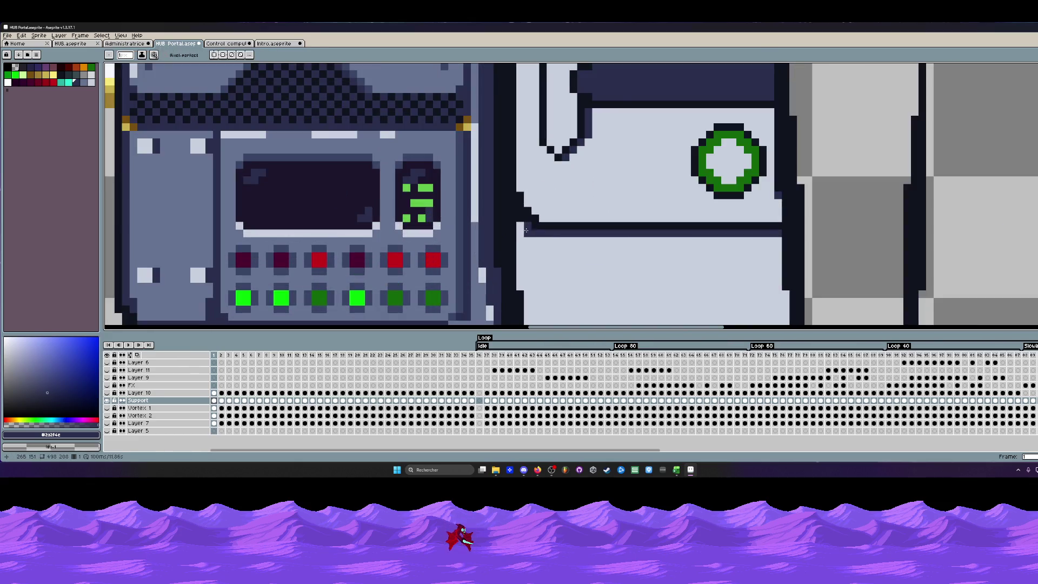
scroll(523, 230, down, 3)
scroll(547, 226, up, 2)
scroll(543, 227, down, 2)
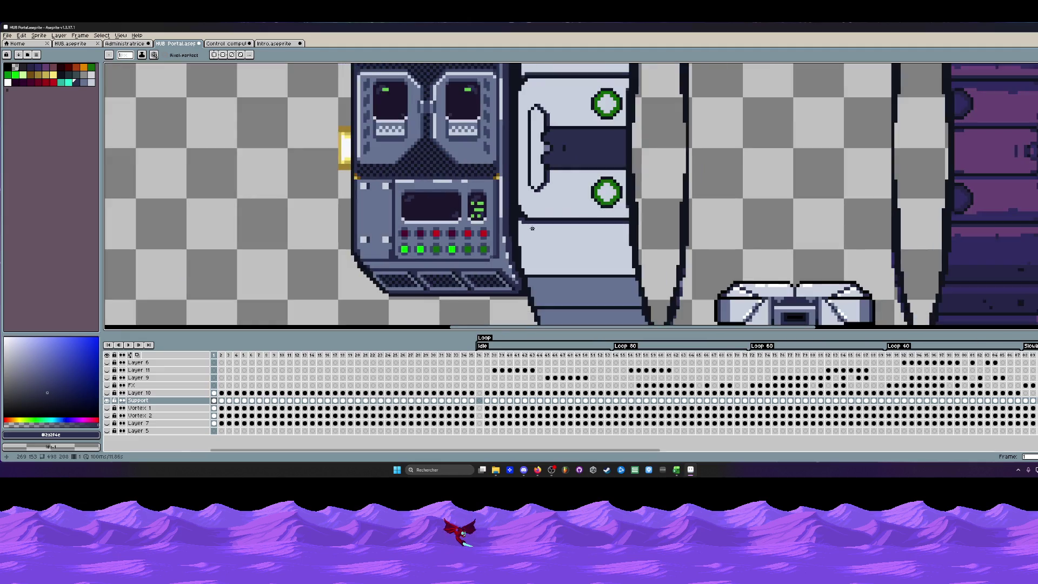
scroll(532, 227, down, 1)
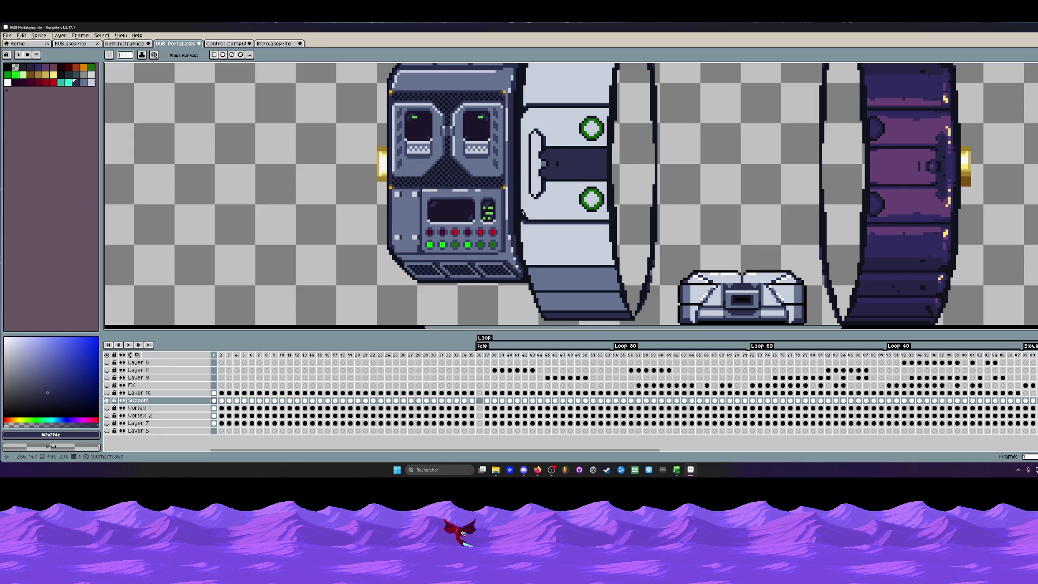
scroll(519, 207, up, 3)
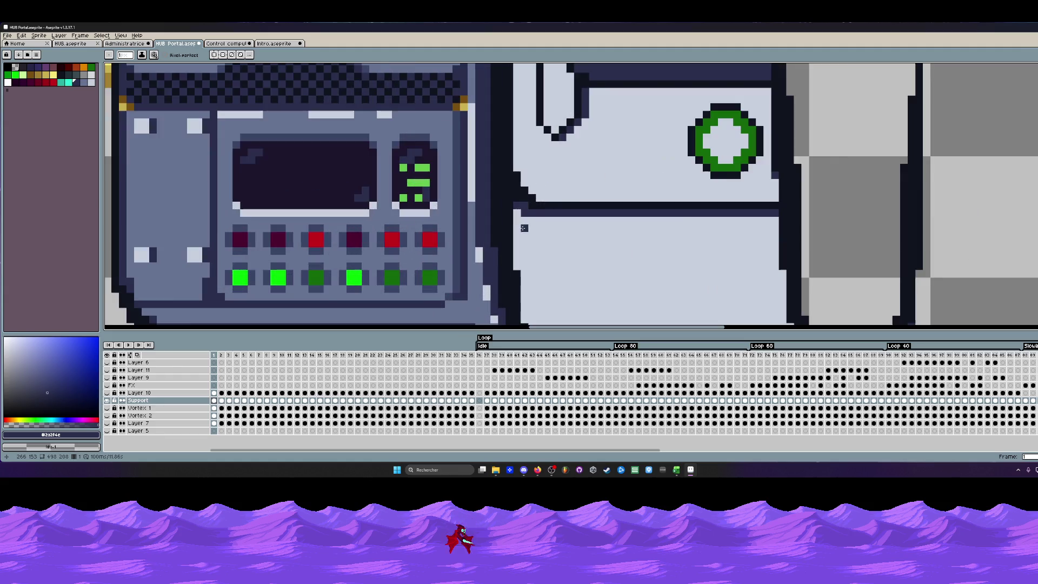
Sample the near-black outline, then leave the pale panel grey as the Pencil colour.
key(i)
click(508, 200)
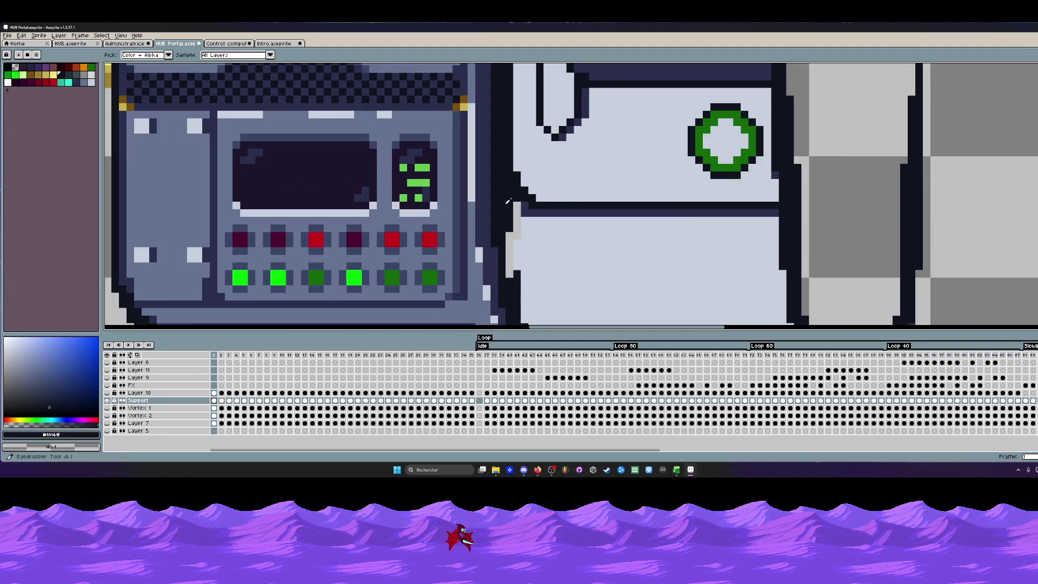
key(b)
scroll(530, 222, down, 2)
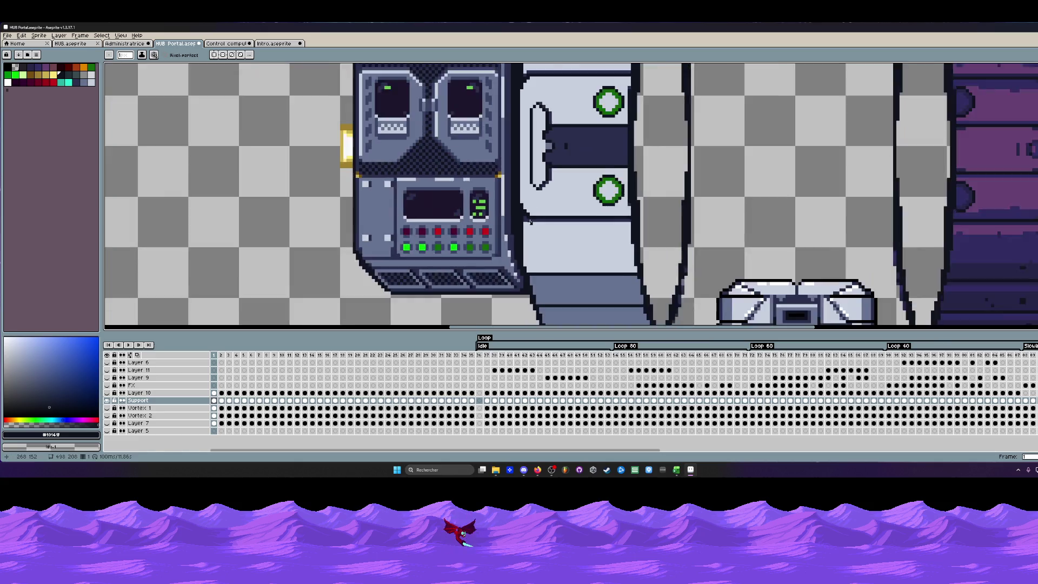
scroll(530, 222, up, 2)
scroll(530, 221, down, 2)
scroll(526, 234, up, 1)
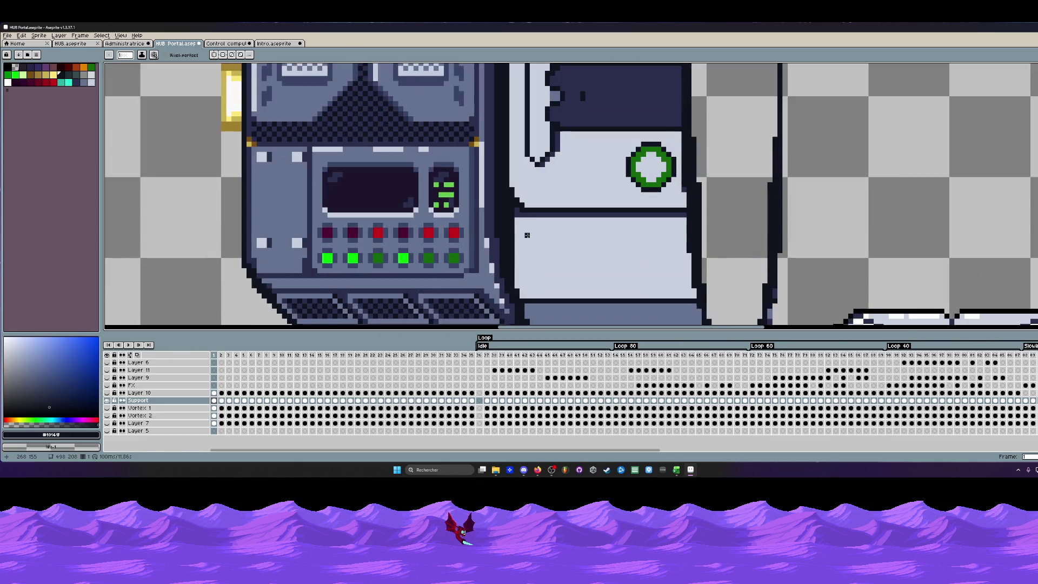
alt+click(523, 244)
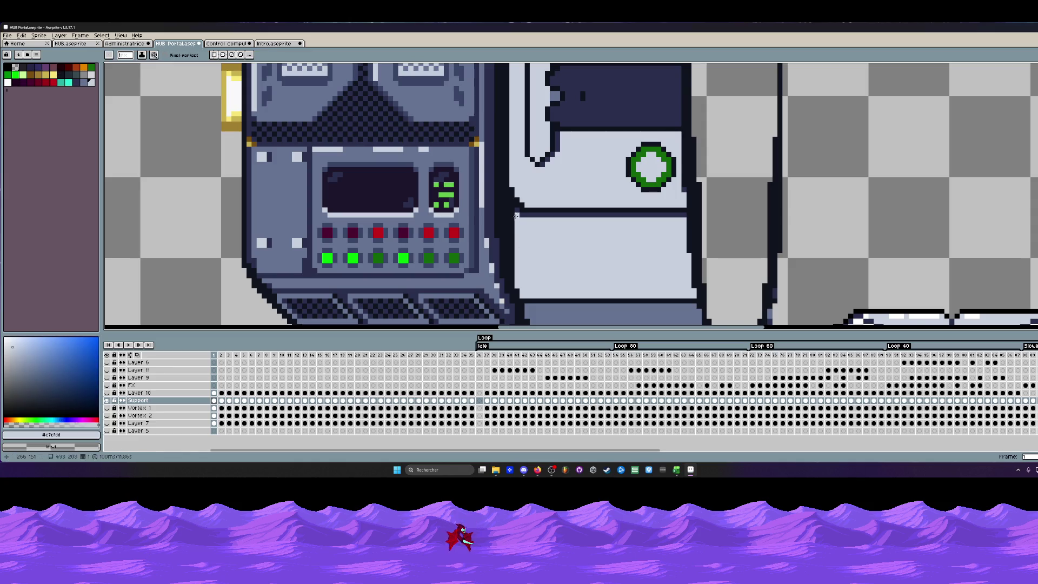
scroll(516, 217, down, 2)
scroll(538, 227, down, 2)
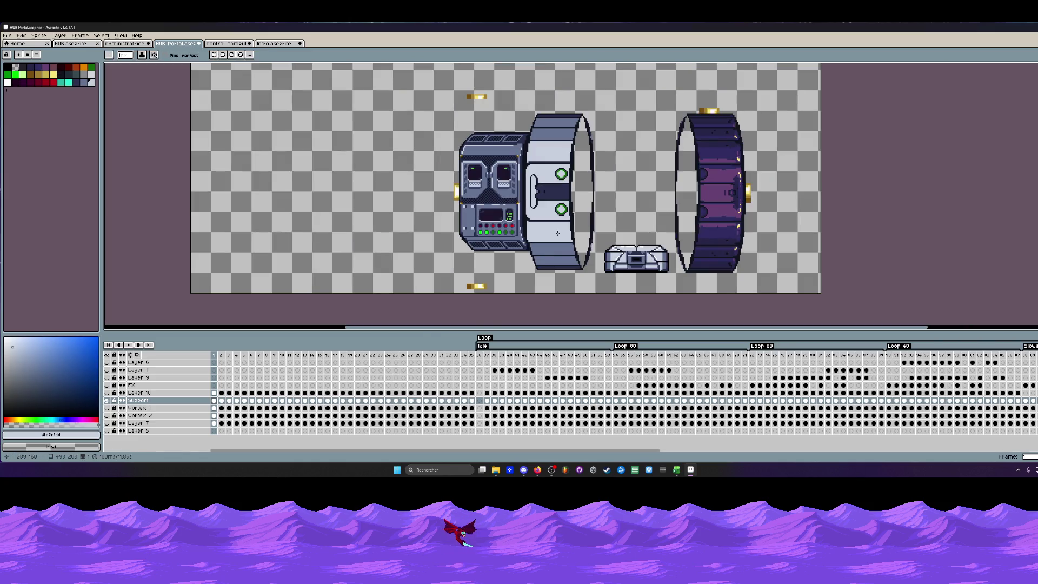
Save the portal sprite sheet via File > Save.
click(10, 36)
click(23, 68)
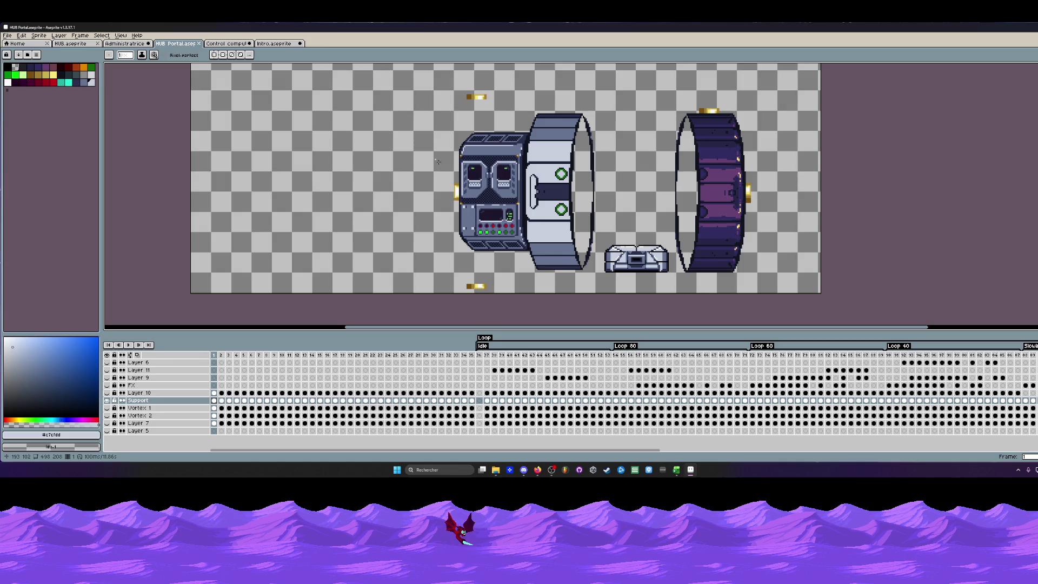
scroll(522, 270, up, 2)
scroll(523, 270, up, 3)
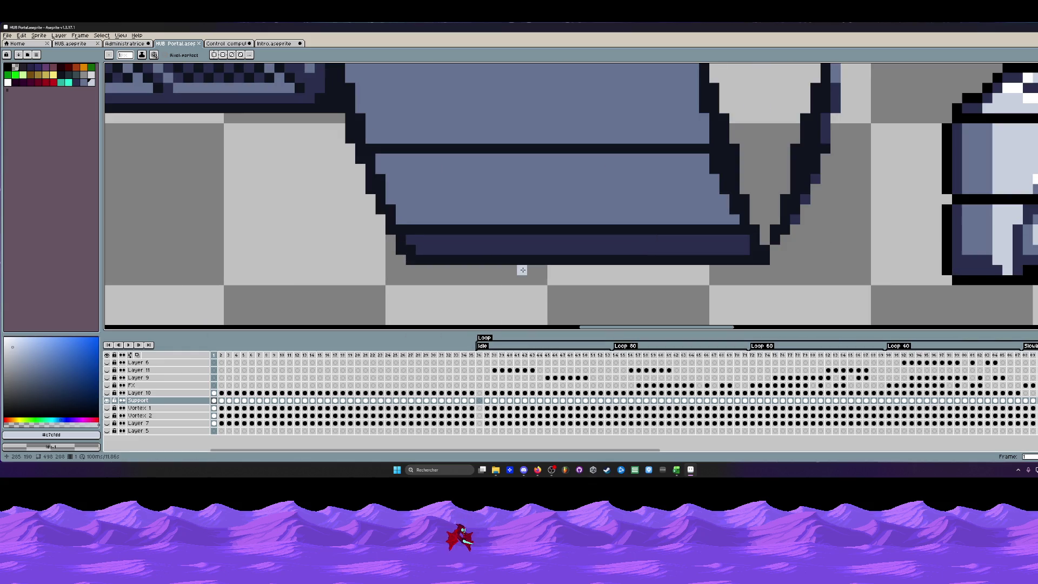
scroll(522, 269, up, 1)
scroll(490, 249, down, 2)
scroll(492, 248, up, 2)
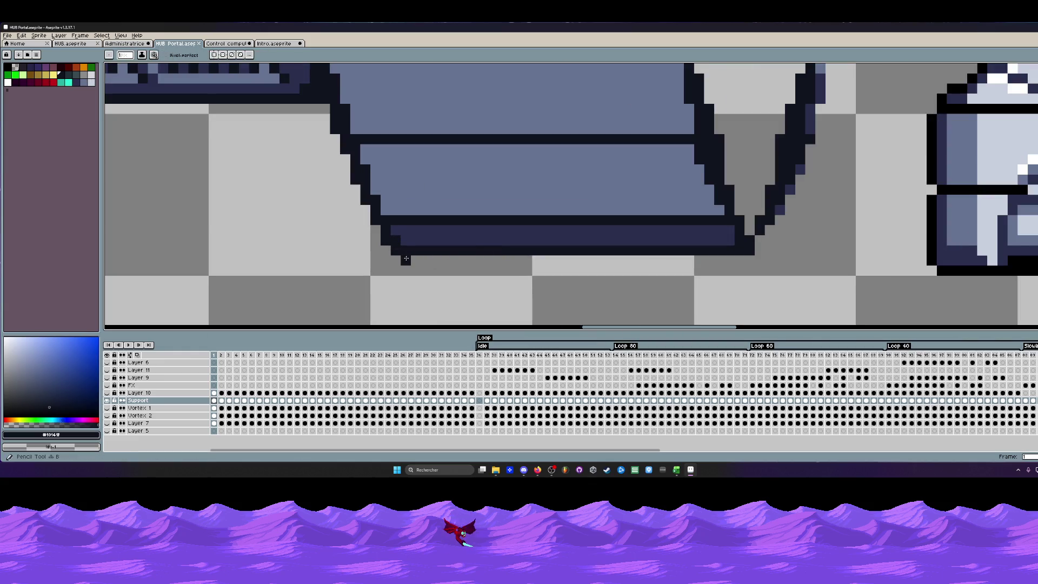
Draw a dark outline row under the ring base and show the hidden portal effect layers.
drag(406, 259, 742, 259)
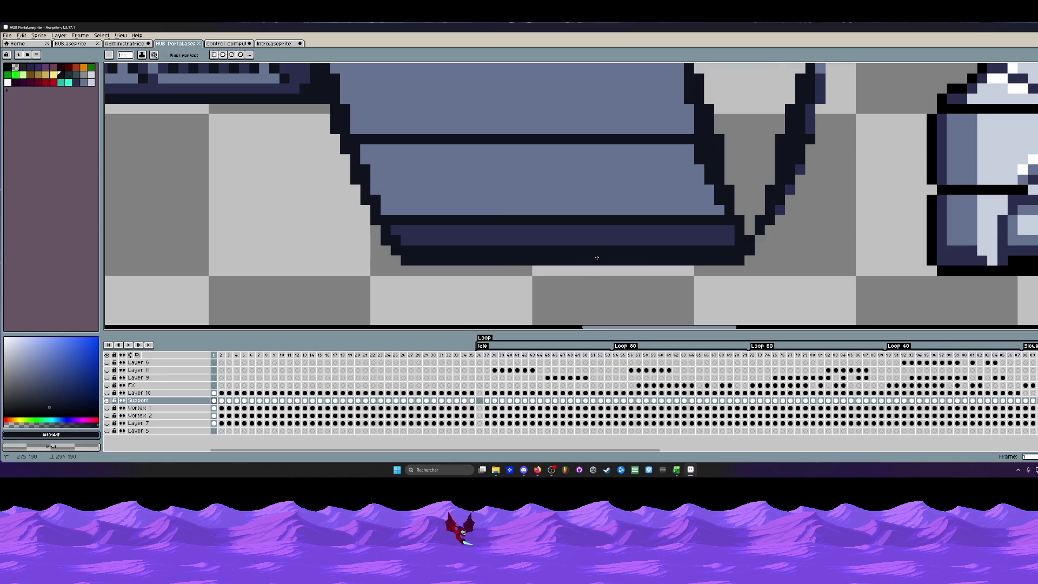
scroll(596, 258, down, 3)
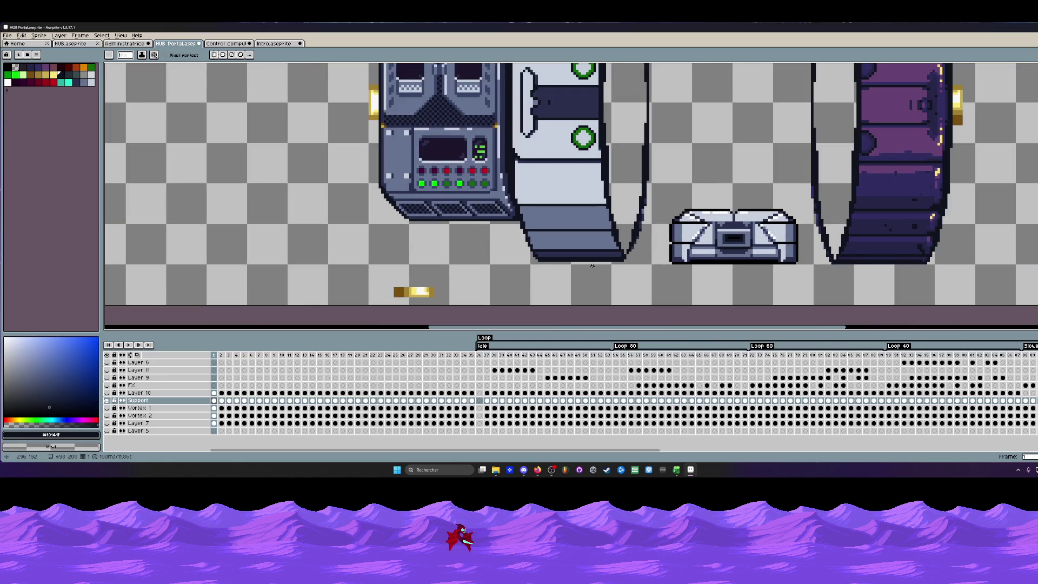
scroll(592, 266, down, 2)
scroll(593, 215, up, 1)
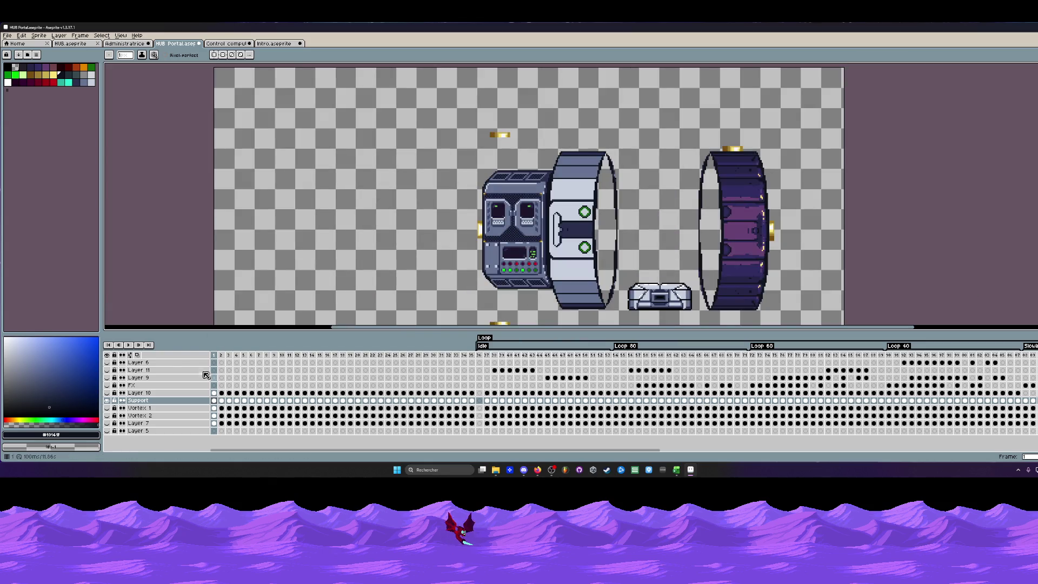
click(107, 355)
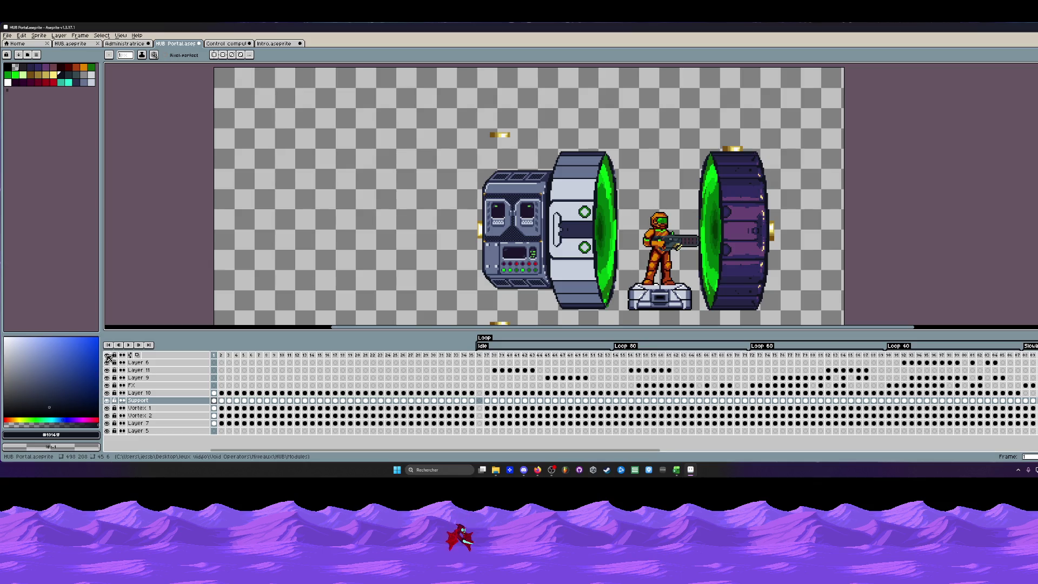
Toggle the portal and character layers visible and select frames 1–17 on every layer.
click(107, 355)
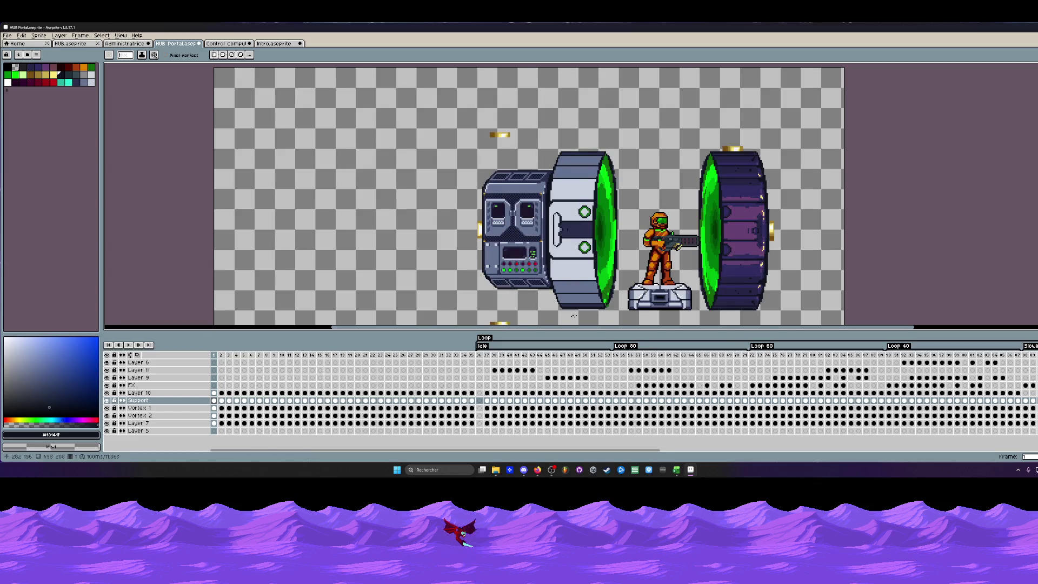
scroll(572, 308, up, 2)
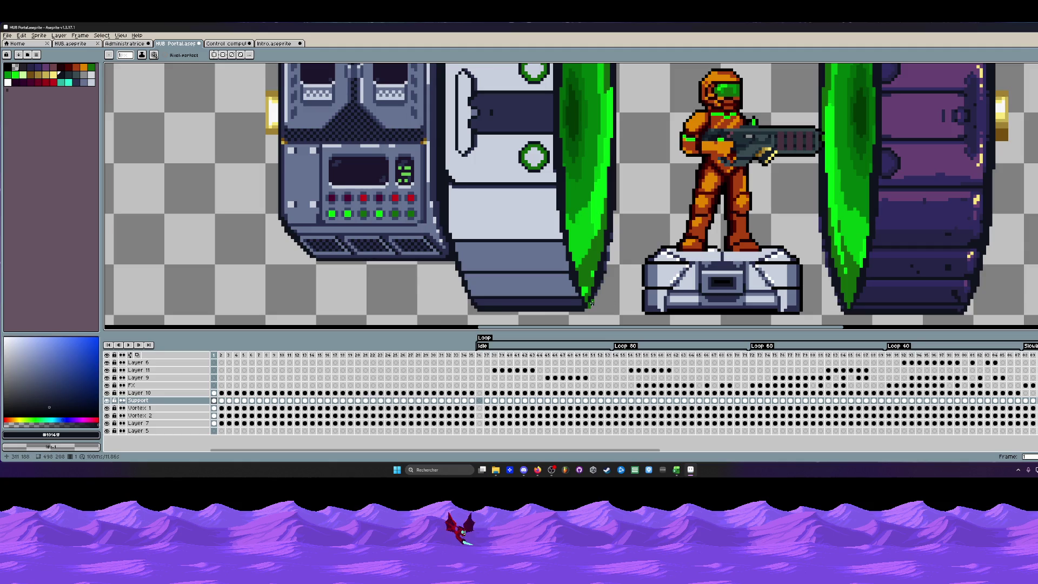
scroll(589, 302, down, 2)
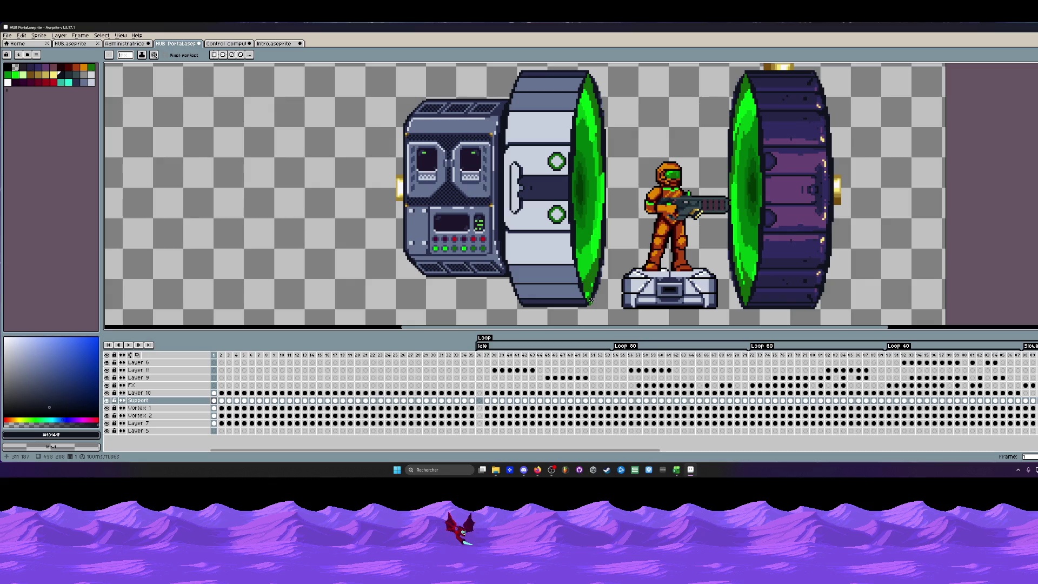
mouse_move(215, 355)
mouse_down()
mouse_move(343, 359)
mouse_move(194, 365)
mouse_up()
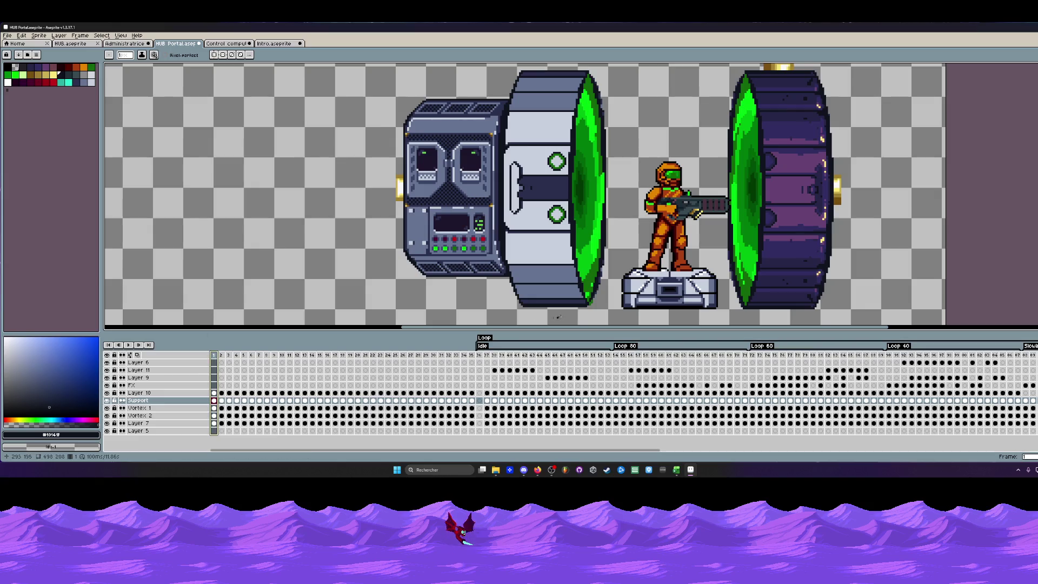
scroll(557, 317, up, 1)
scroll(608, 299, down, 1)
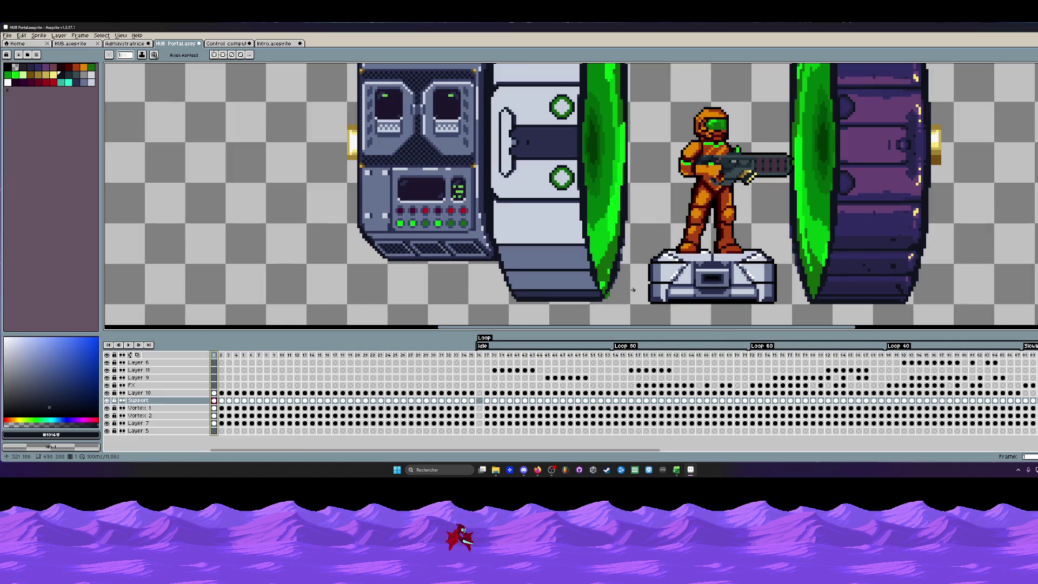
Marquee the purple ring's dark base and move it under the left ring, nudged one pixel right.
key(m)
drag(792, 268, 907, 325)
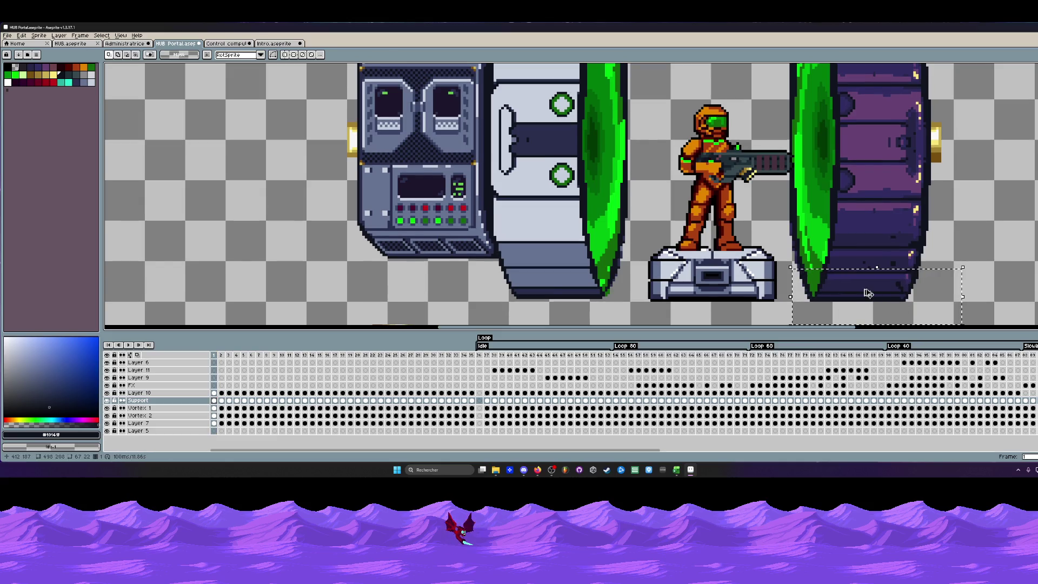
mouse_move(851, 280)
mouse_down()
mouse_move(542, 300)
mouse_move(600, 326)
mouse_move(604, 260)
mouse_move(596, 286)
mouse_up()
scroll(543, 299, up, 1)
key(Right)
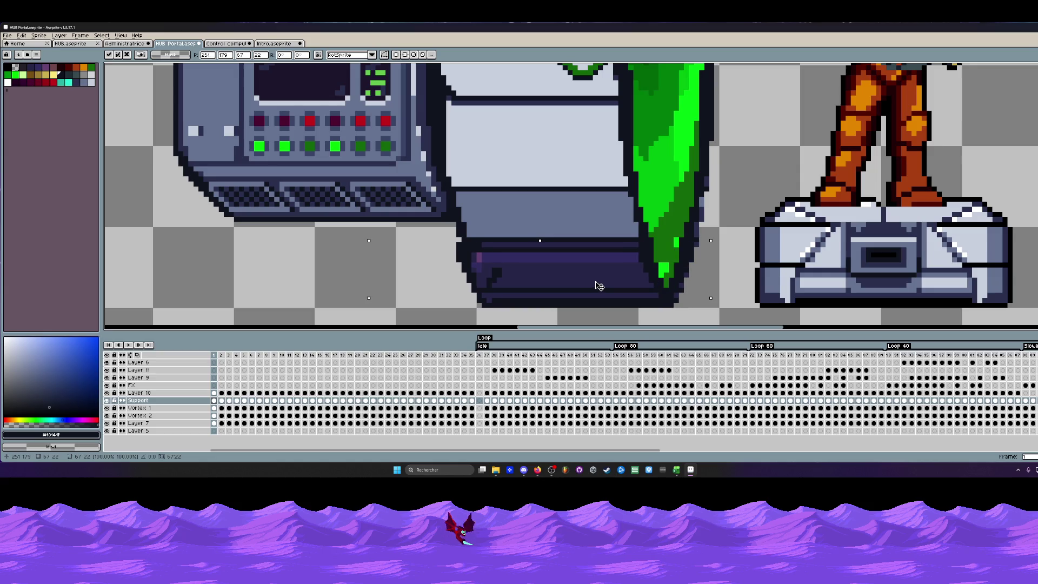
scroll(598, 285, down, 2)
scroll(591, 290, down, 1)
scroll(638, 286, down, 1)
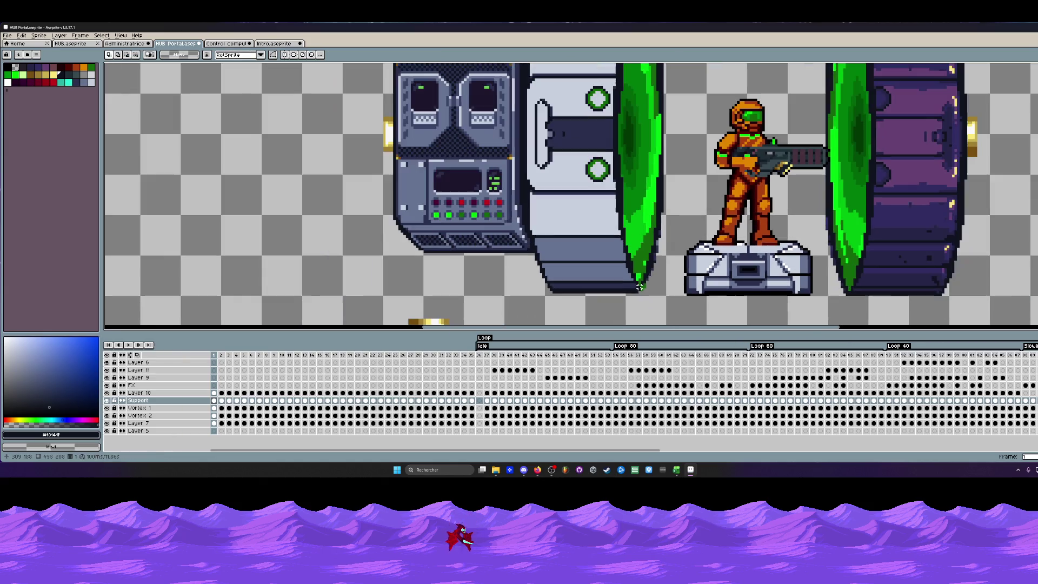
scroll(641, 284, up, 1)
scroll(647, 282, up, 2)
scroll(647, 282, down, 2)
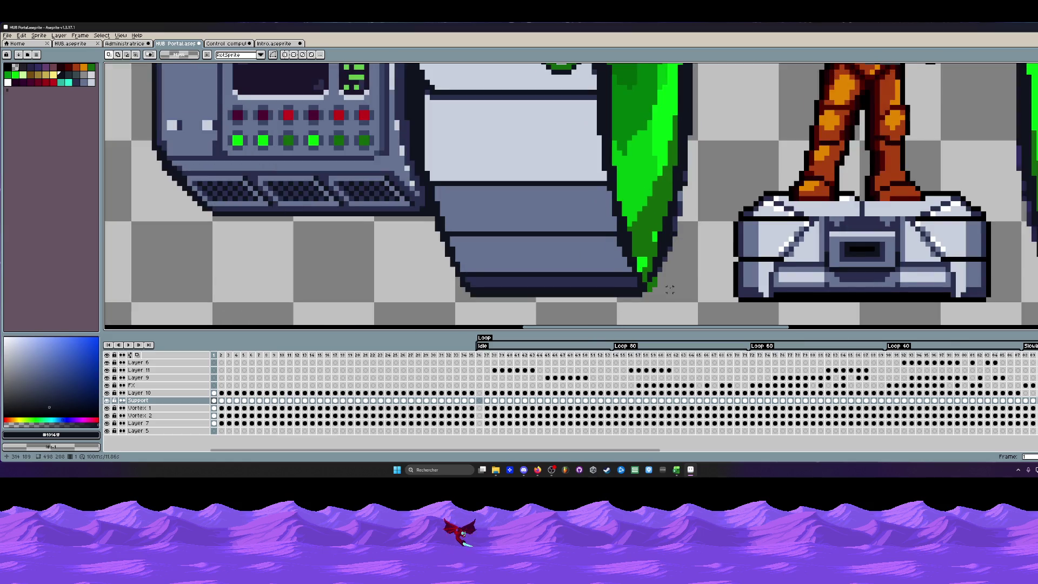
scroll(631, 277, up, 1)
scroll(632, 277, up, 1)
Hide Layer 10 with the boots and pick the dark outline colour from the sprite.
key(b)
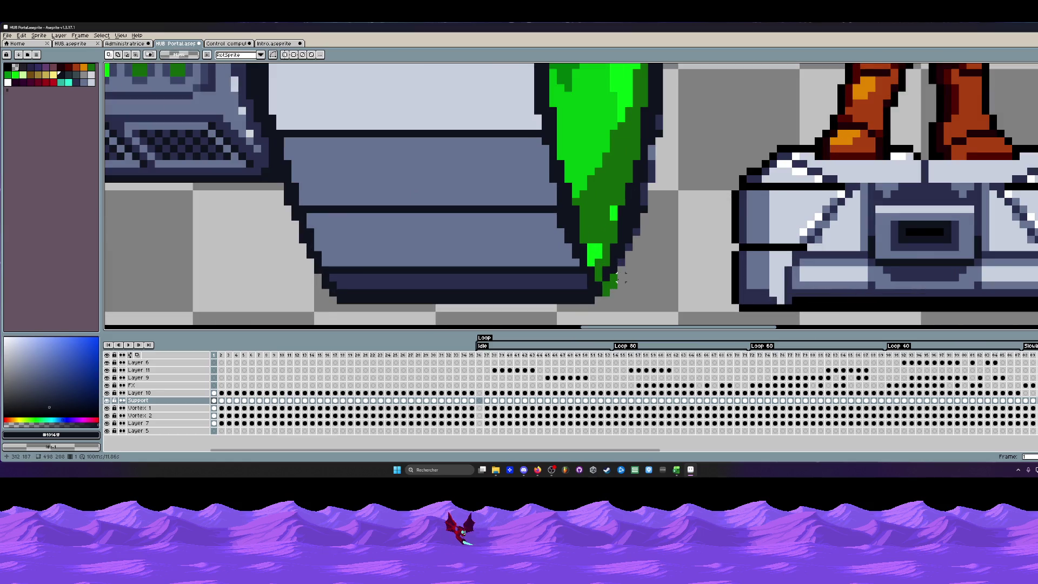
key(i)
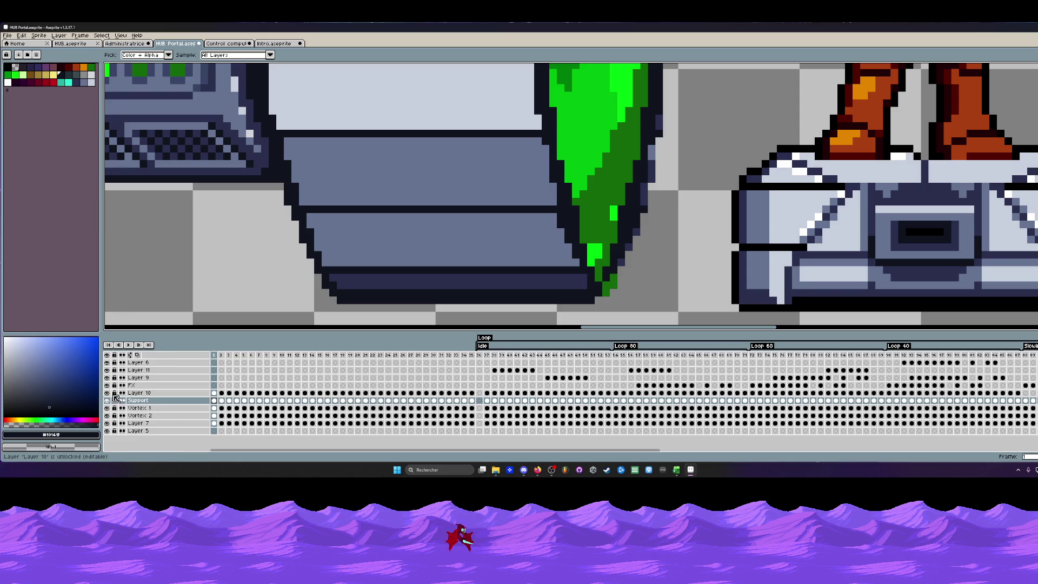
click(106, 393)
key(minus)
key(minus)
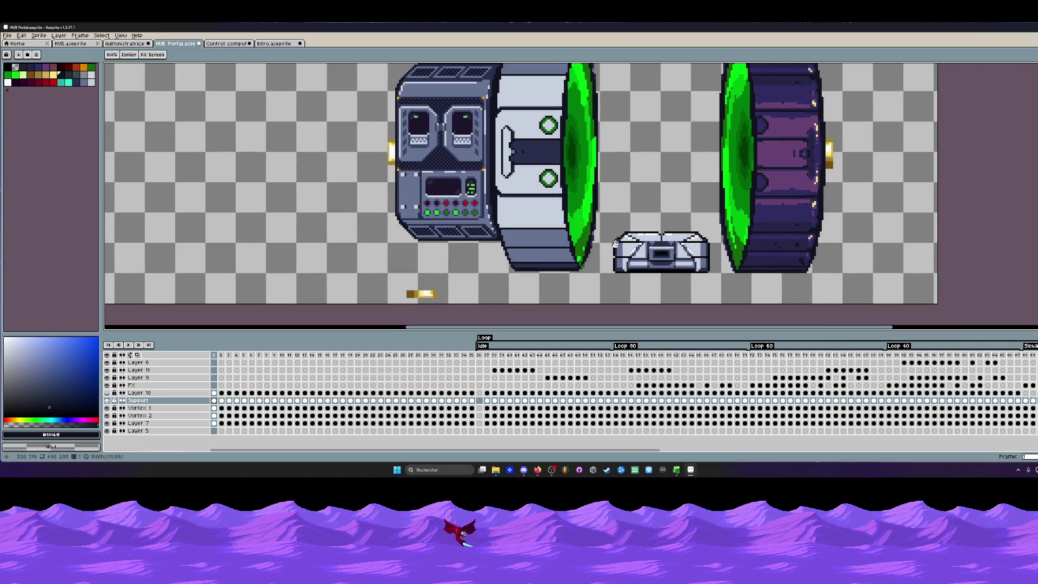
scroll(588, 229, up, 2)
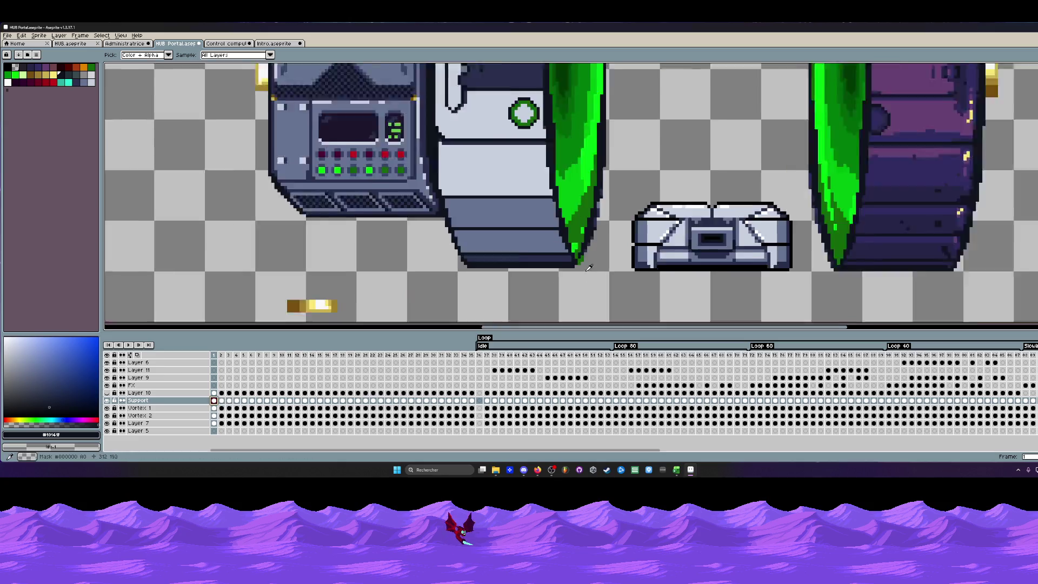
scroll(588, 229, up, 2)
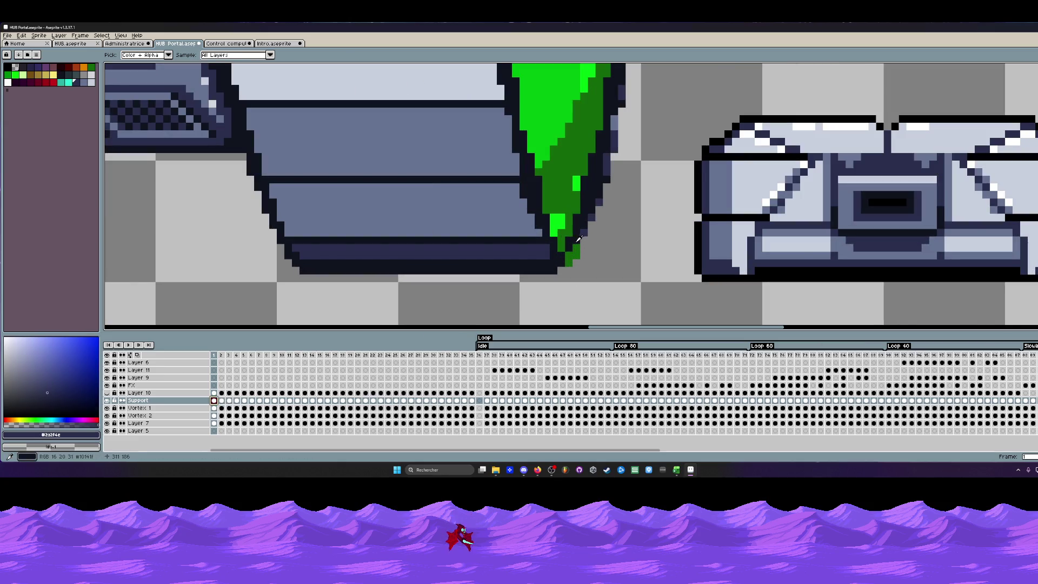
alt+click(584, 233)
scroll(579, 238, up, 1)
Outline the green portal tip's lower point with dark pixels and extend the housing's dark bottom edge.
click(561, 285)
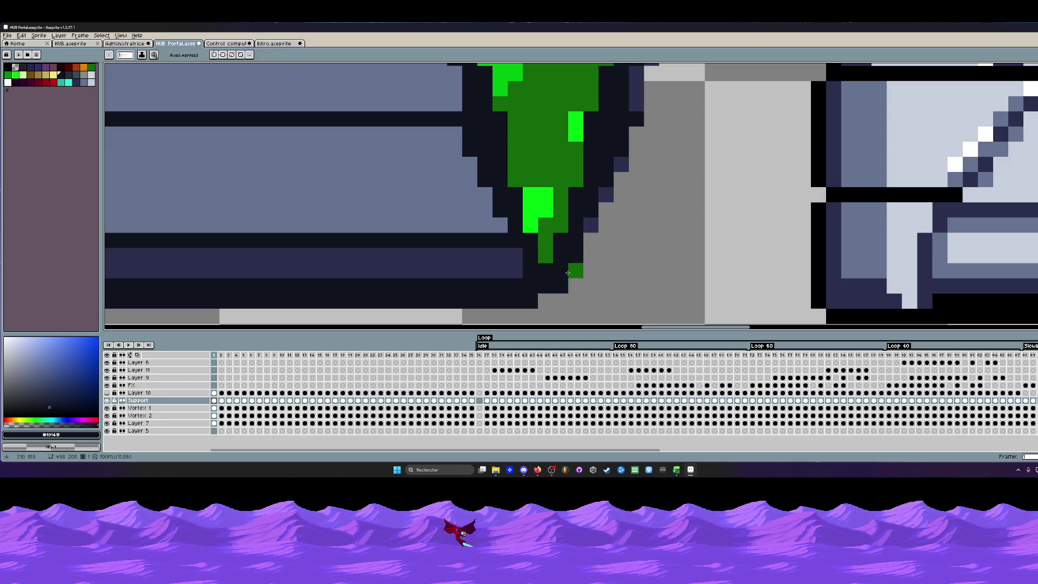
click(607, 195)
click(591, 226)
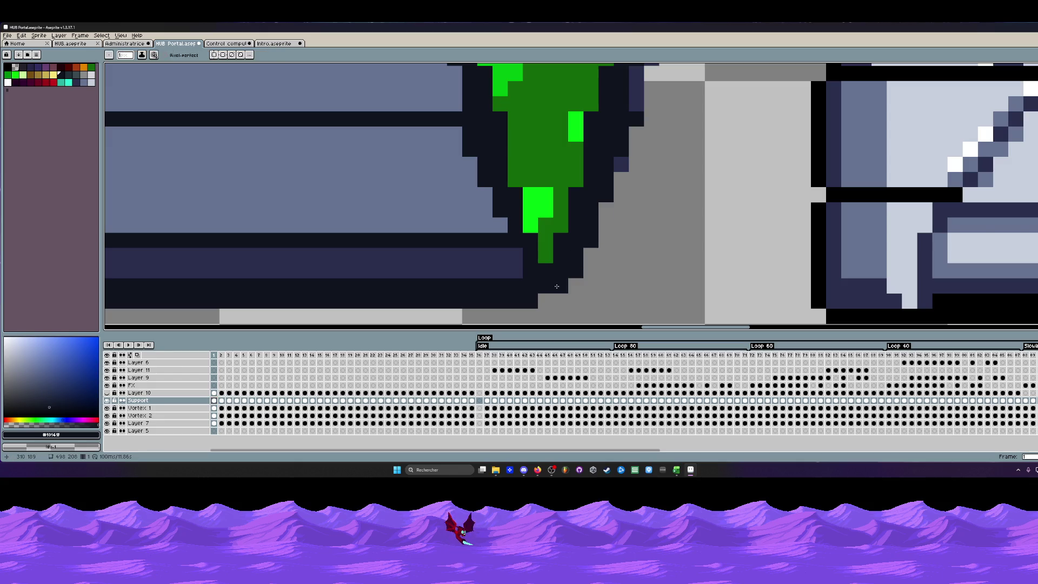
click(544, 301)
scroll(555, 299, down, 1)
scroll(555, 300, down, 1)
scroll(555, 299, up, 1)
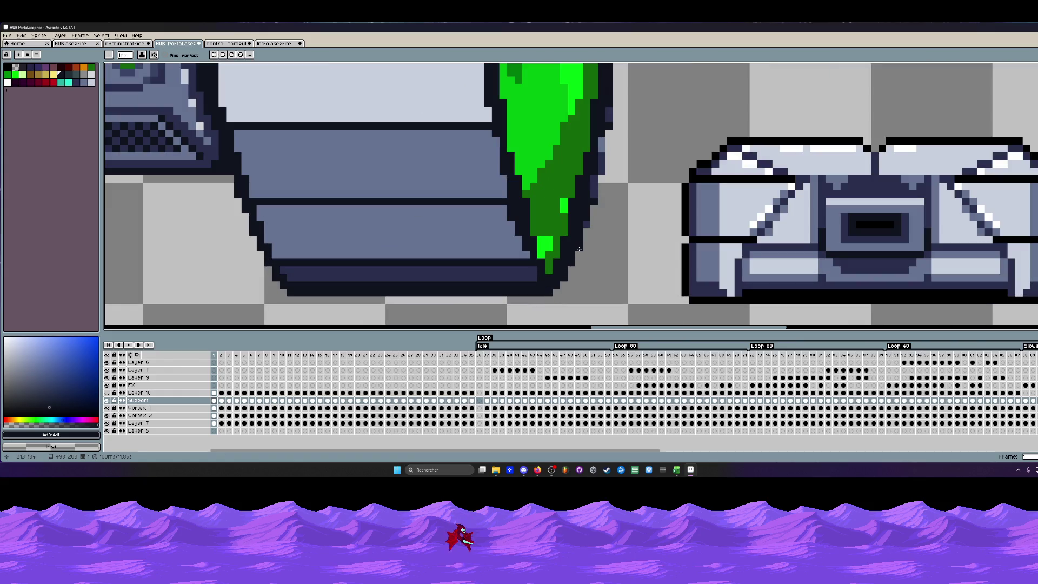
scroll(556, 244, down, 2)
scroll(557, 246, up, 1)
scroll(556, 245, up, 1)
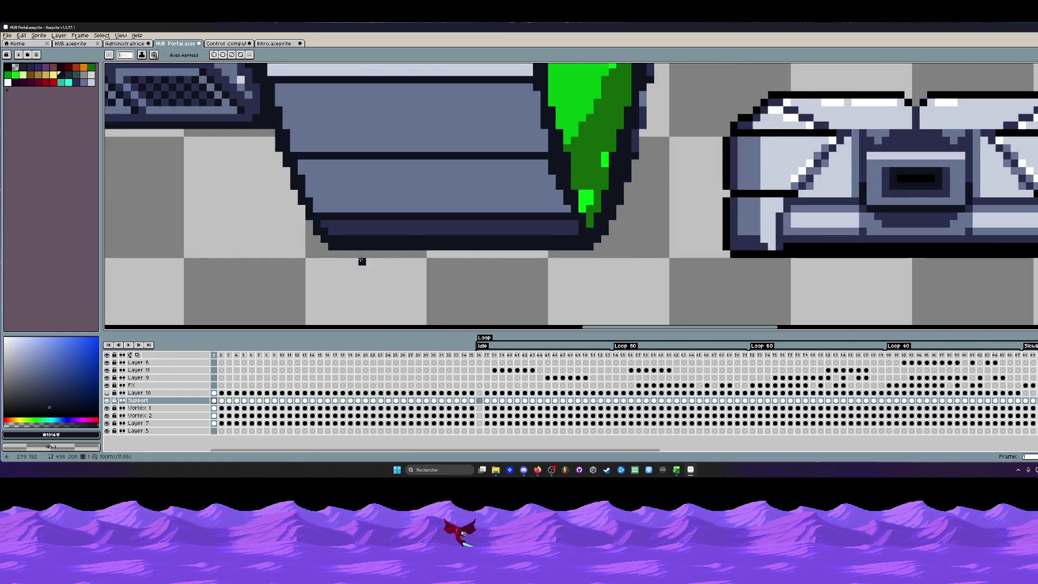
drag(590, 247, 532, 254)
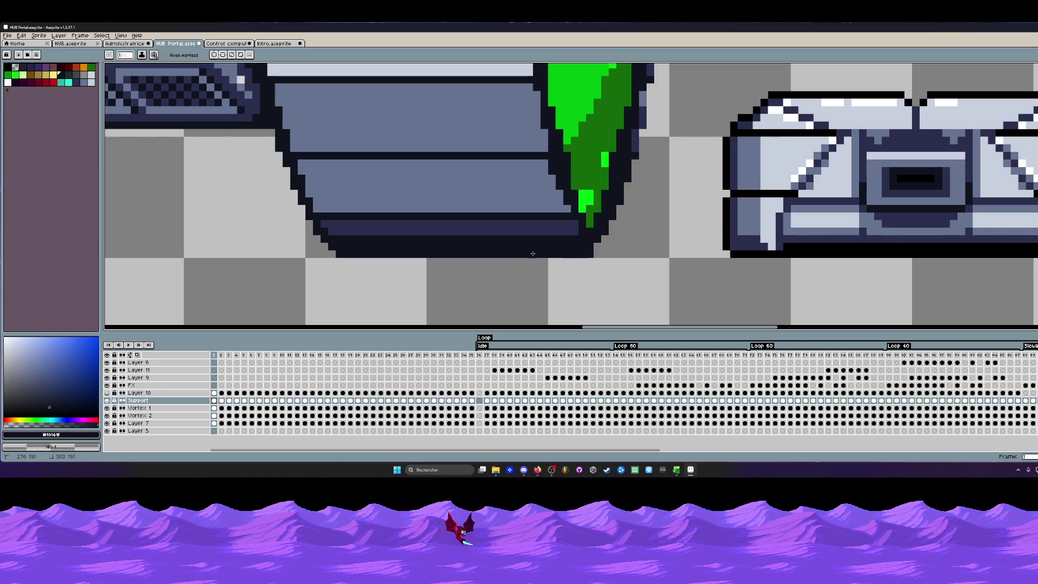
scroll(341, 251, down, 2)
scroll(381, 247, down, 1)
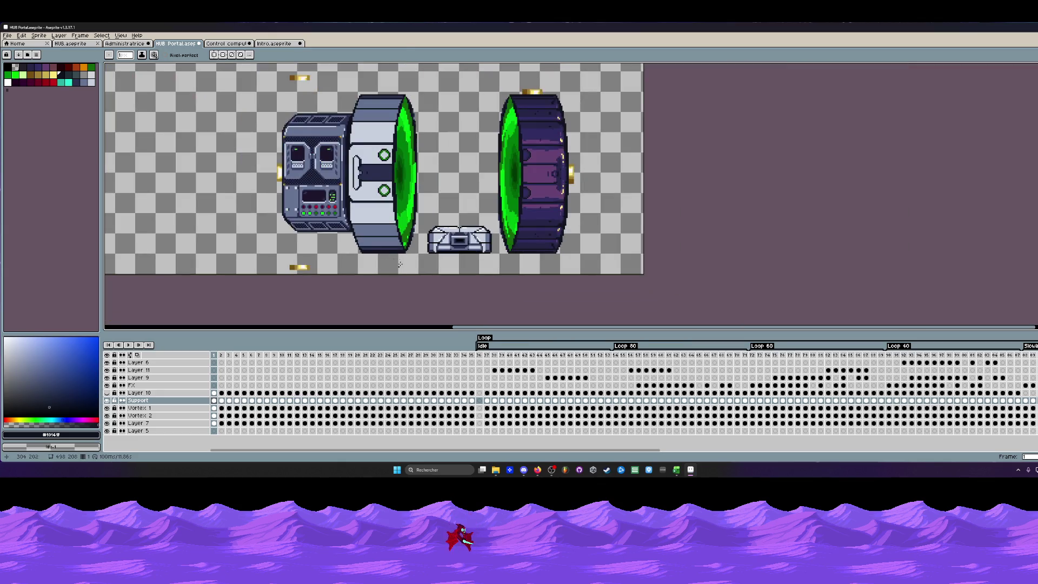
scroll(406, 247, up, 1)
scroll(405, 247, up, 1)
scroll(408, 258, up, 1)
scroll(409, 266, down, 1)
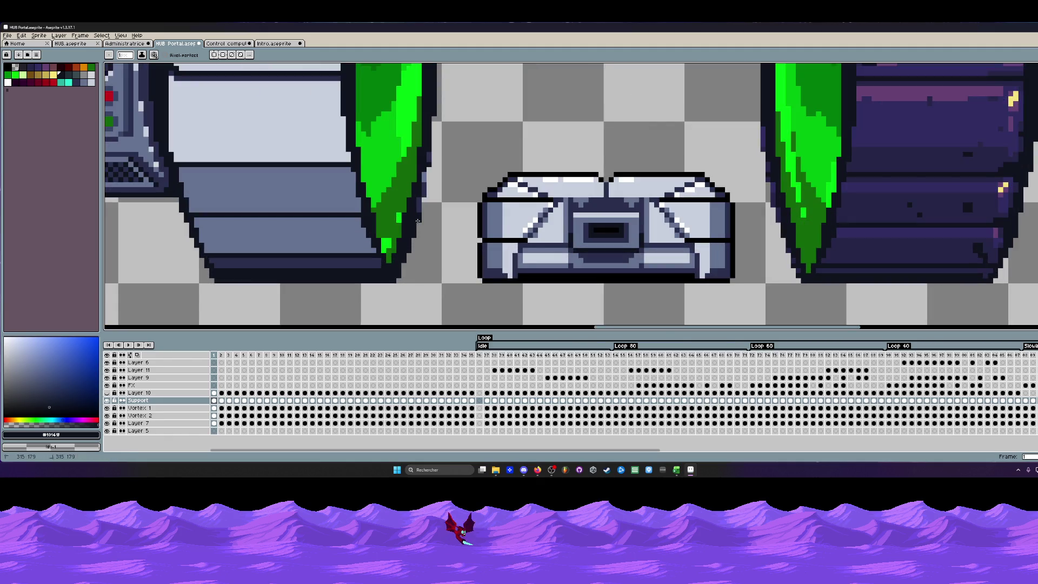
scroll(422, 223, down, 4)
scroll(430, 227, down, 1)
scroll(431, 227, up, 1)
scroll(430, 227, up, 1)
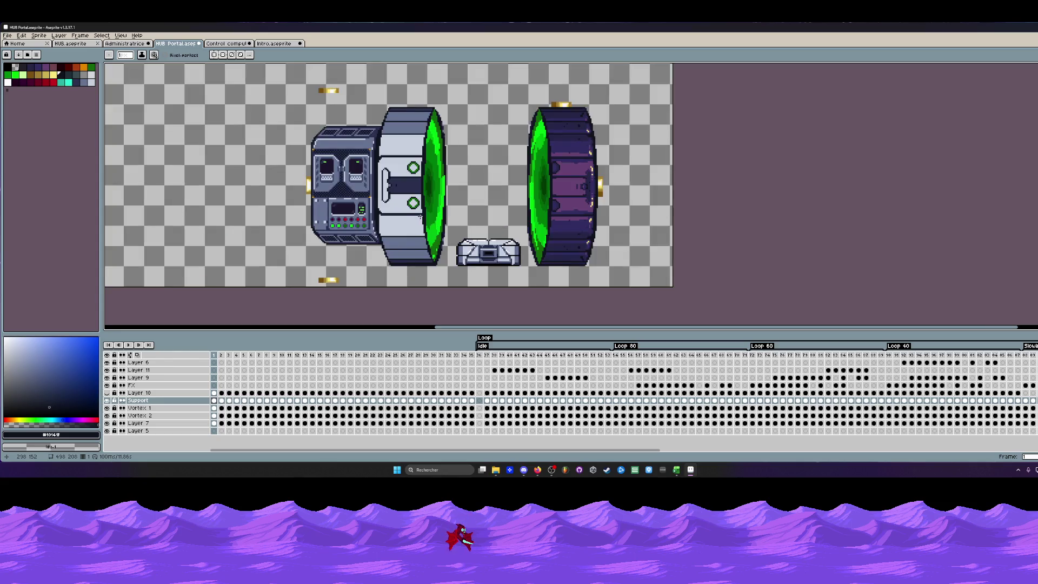
drag(410, 245, 441, 234)
scroll(442, 233, up, 1)
scroll(430, 255, up, 1)
key(i)
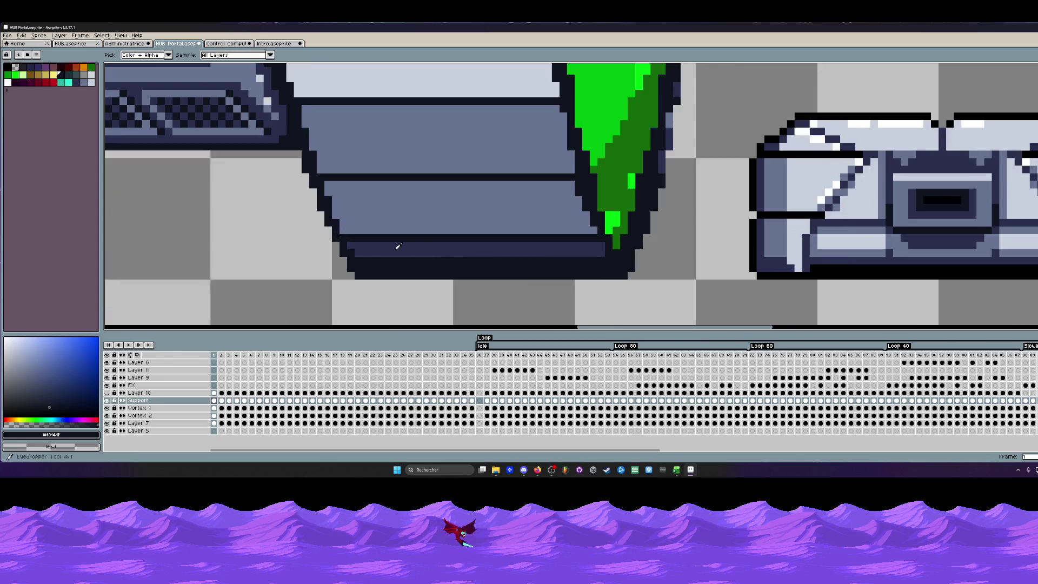
Hide both green vortex layers and draw a dark navy stroke thickening the housing's bottom band.
click(398, 245)
click(107, 414)
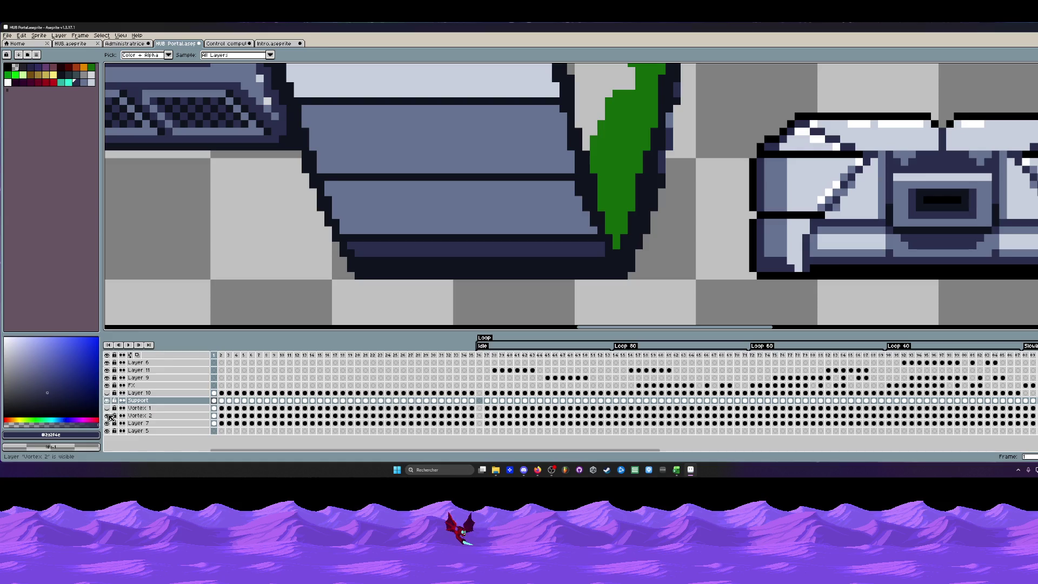
click(108, 423)
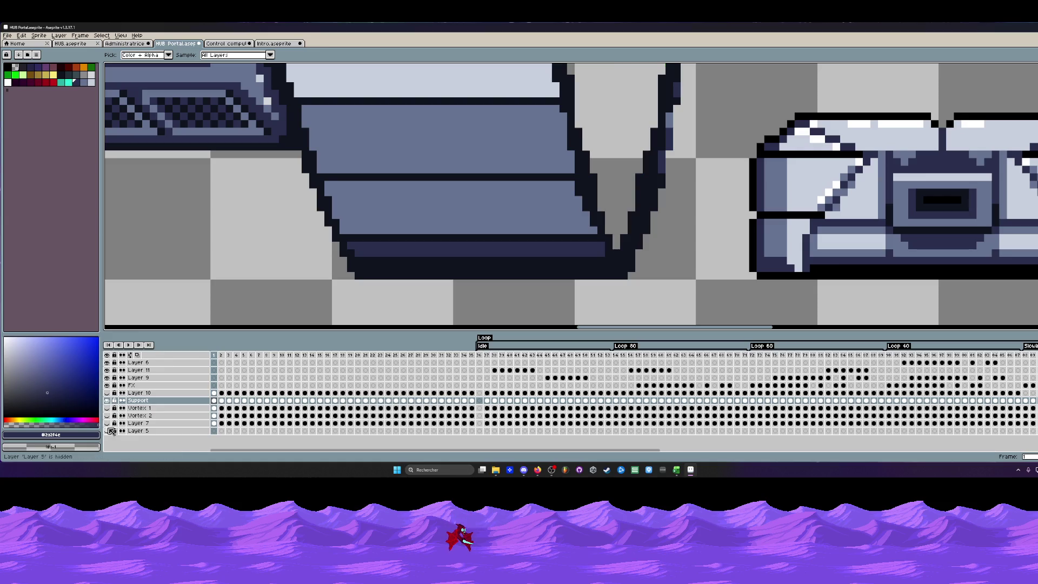
click(376, 248)
scroll(387, 251, up, 1)
key(b)
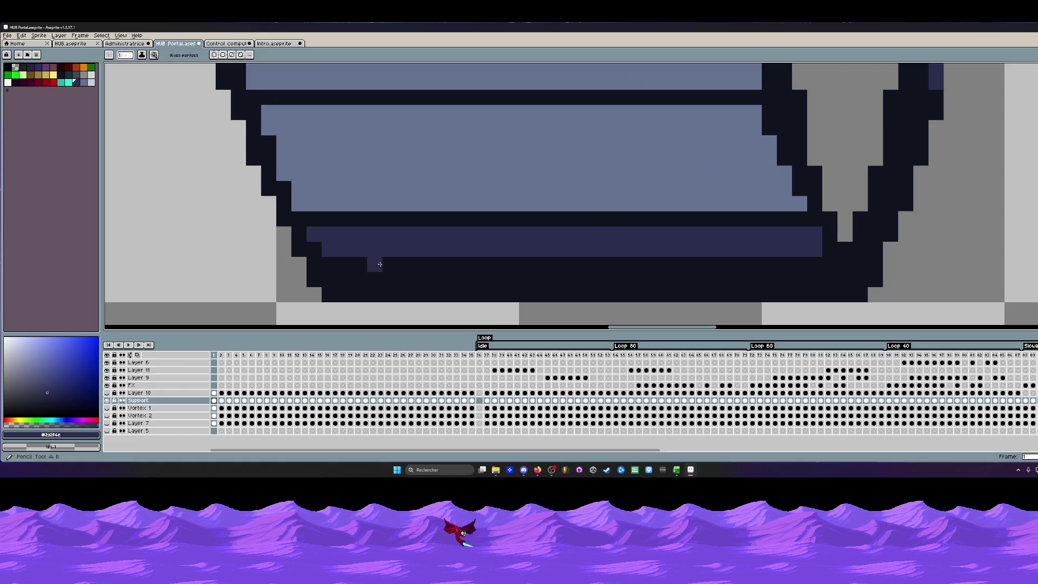
drag(333, 265, 816, 260)
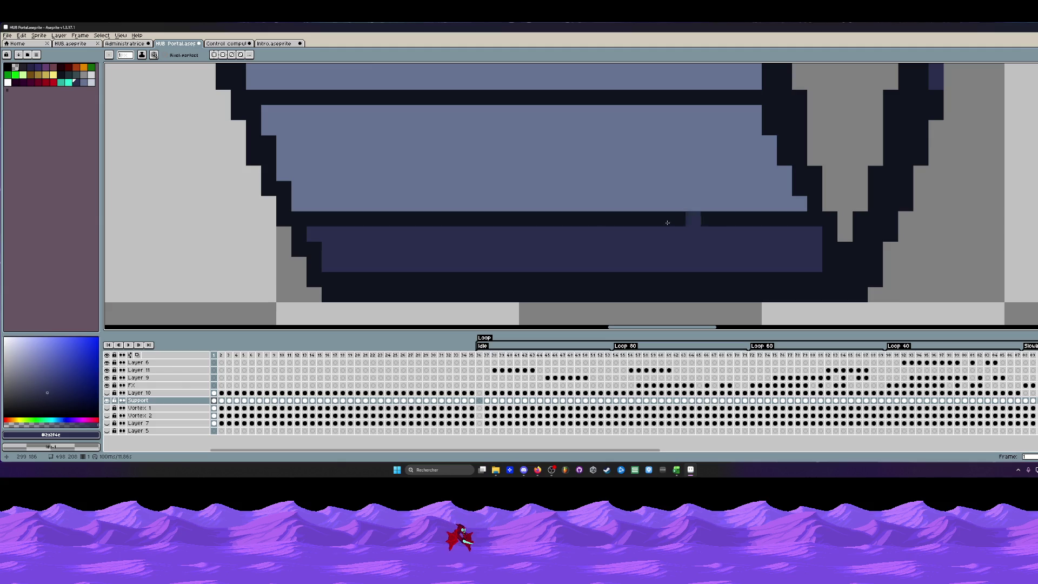
scroll(479, 221, down, 2)
scroll(427, 231, up, 1)
Paint navy pixels along the bar's bottom edge and right end, then down the ring's shaded inner edge.
drag(397, 237, 703, 237)
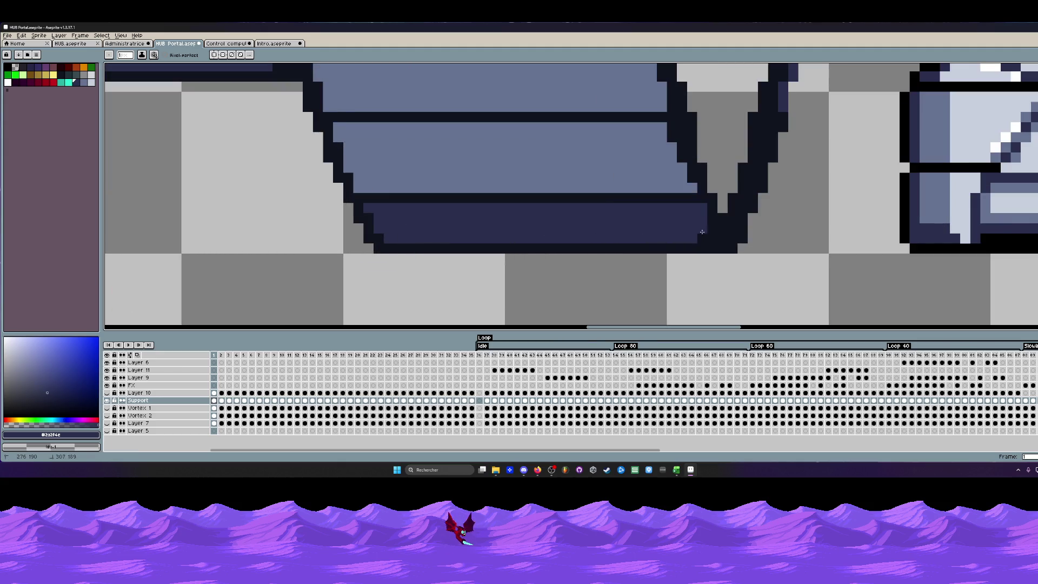
scroll(705, 236, down, 1)
scroll(704, 235, up, 1)
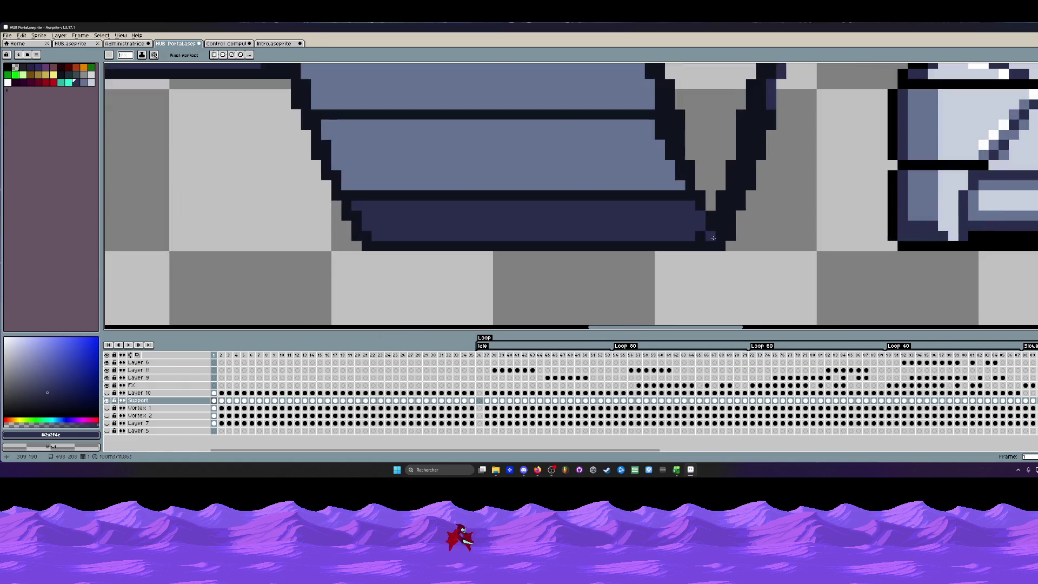
scroll(703, 237, up, 1)
drag(709, 220, 692, 230)
scroll(692, 231, down, 1)
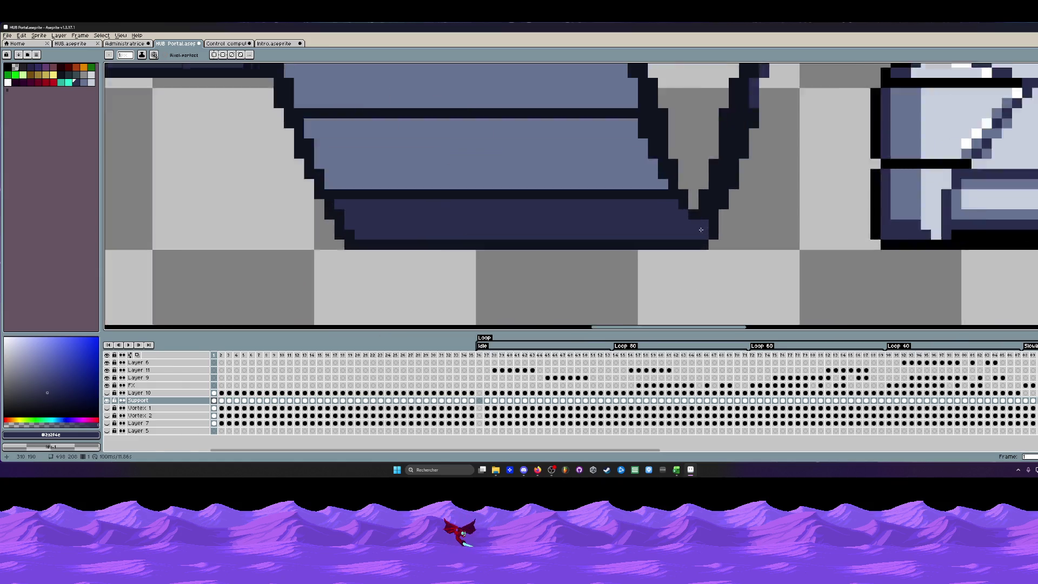
scroll(708, 227, up, 1)
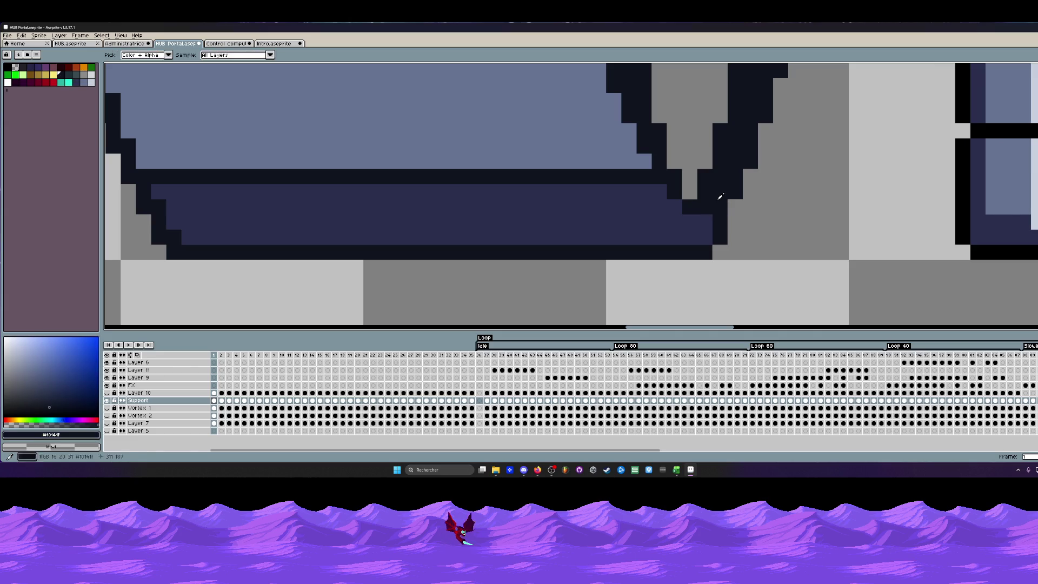
scroll(704, 229, down, 3)
scroll(704, 228, down, 1)
scroll(703, 227, up, 3)
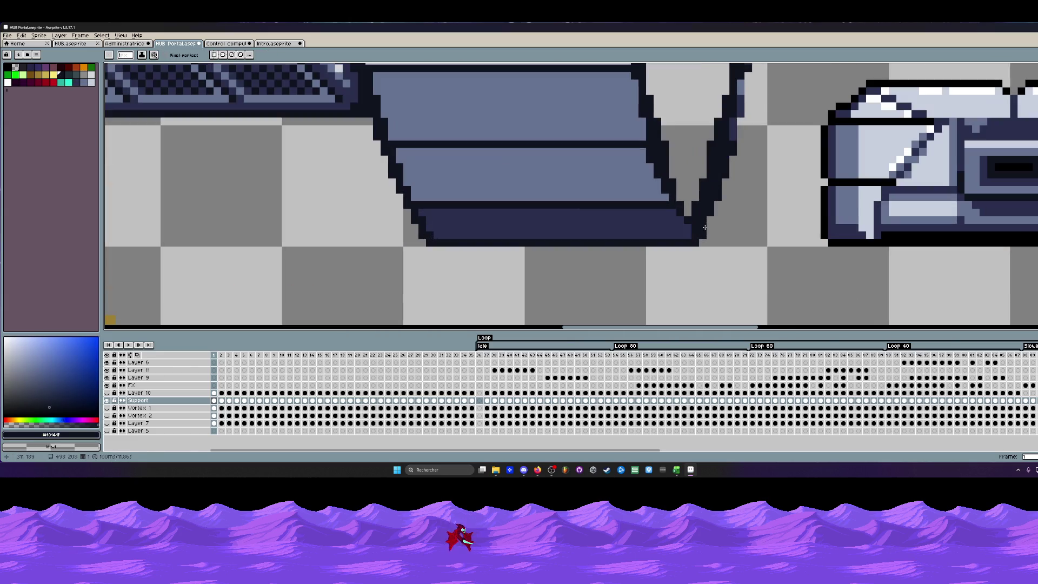
scroll(703, 228, up, 1)
scroll(704, 227, up, 1)
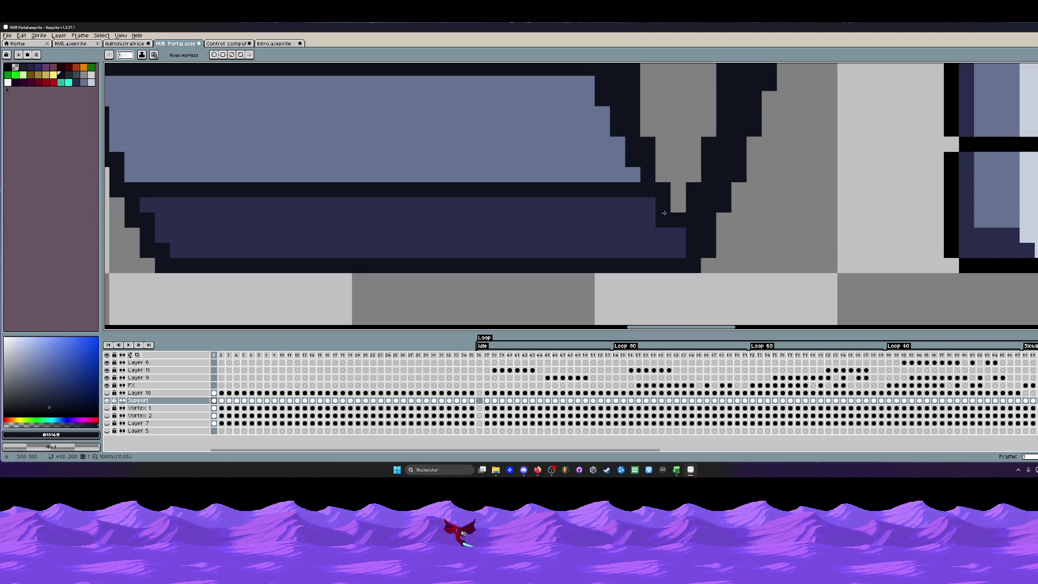
scroll(685, 229, down, 1)
scroll(696, 230, down, 1)
scroll(696, 230, down, 1)
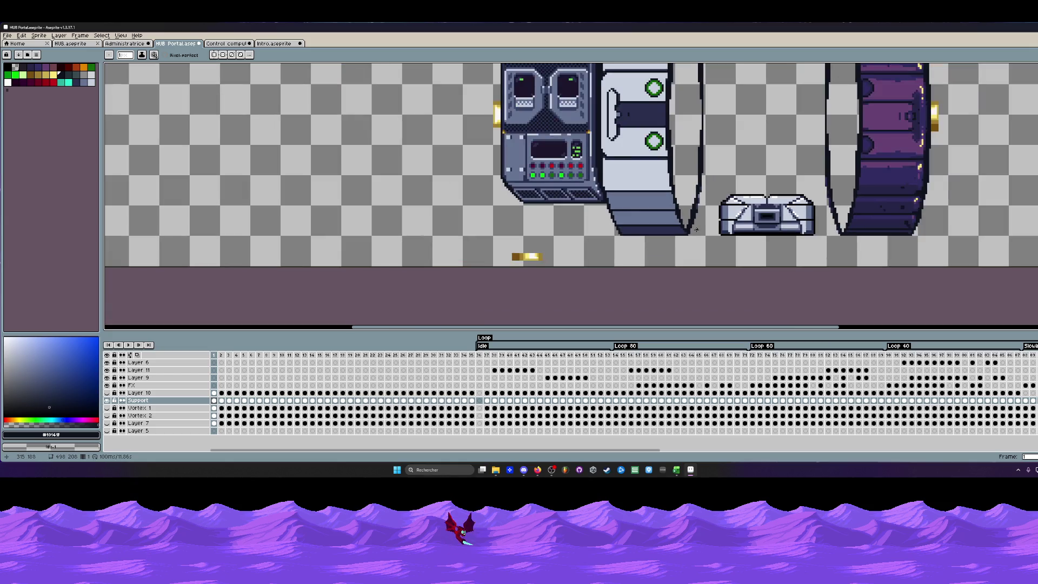
scroll(679, 234, up, 3)
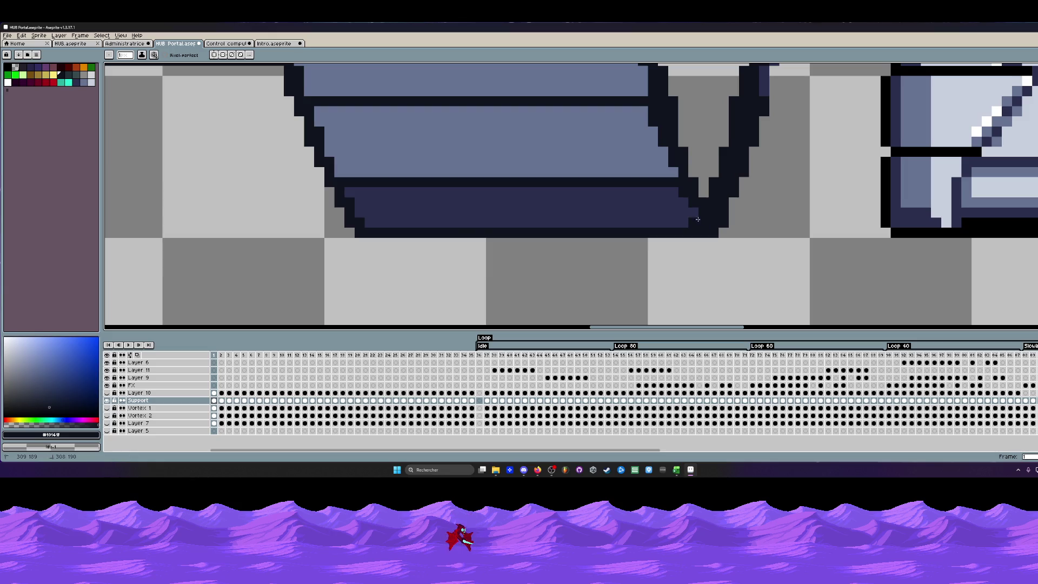
scroll(697, 206, down, 3)
scroll(649, 235, up, 1)
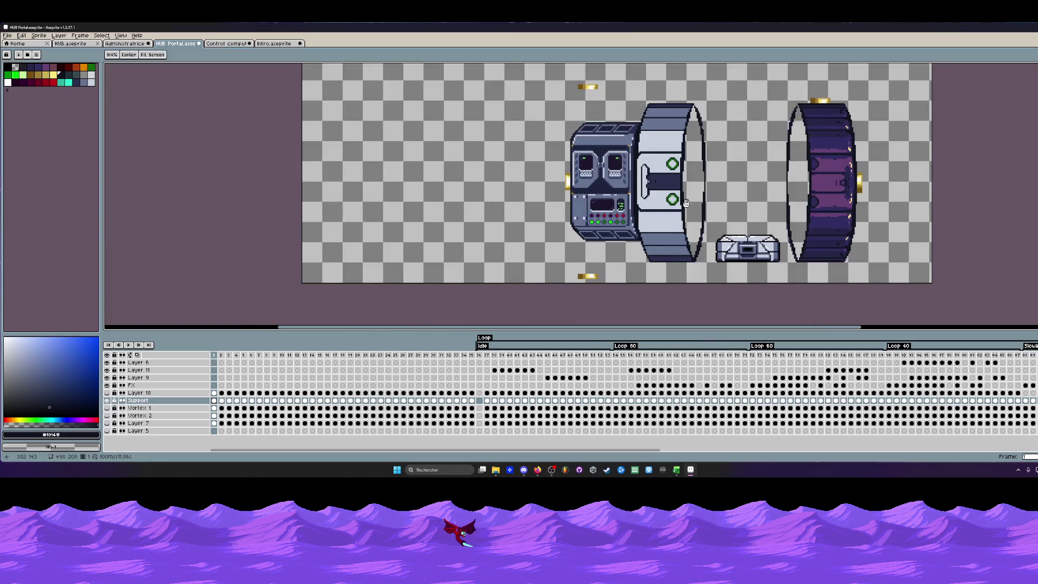
scroll(645, 237, up, 3)
scroll(648, 247, up, 2)
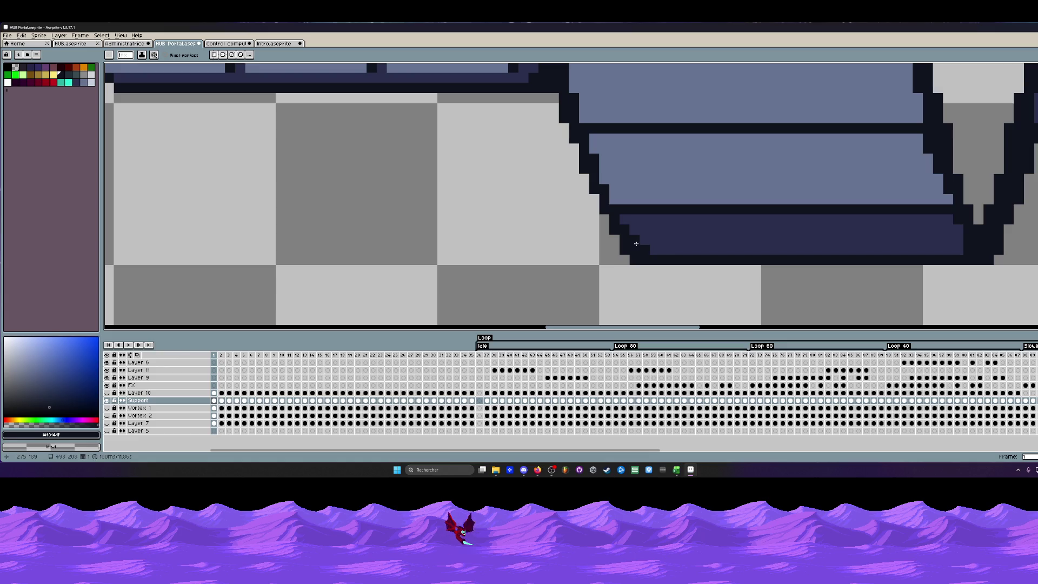
scroll(651, 253, down, 3)
scroll(643, 250, down, 2)
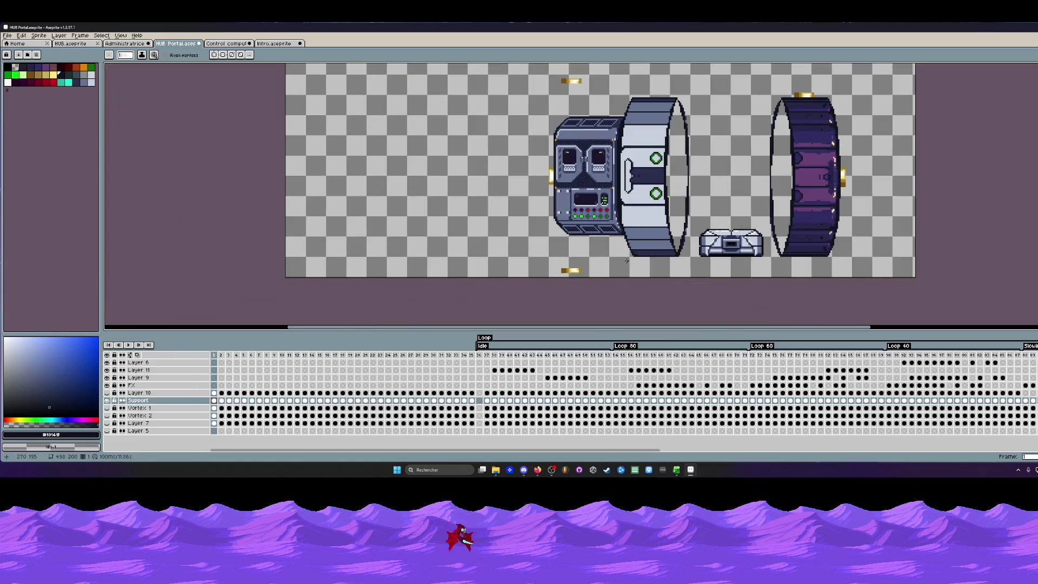
scroll(622, 257, up, 2)
scroll(616, 255, up, 2)
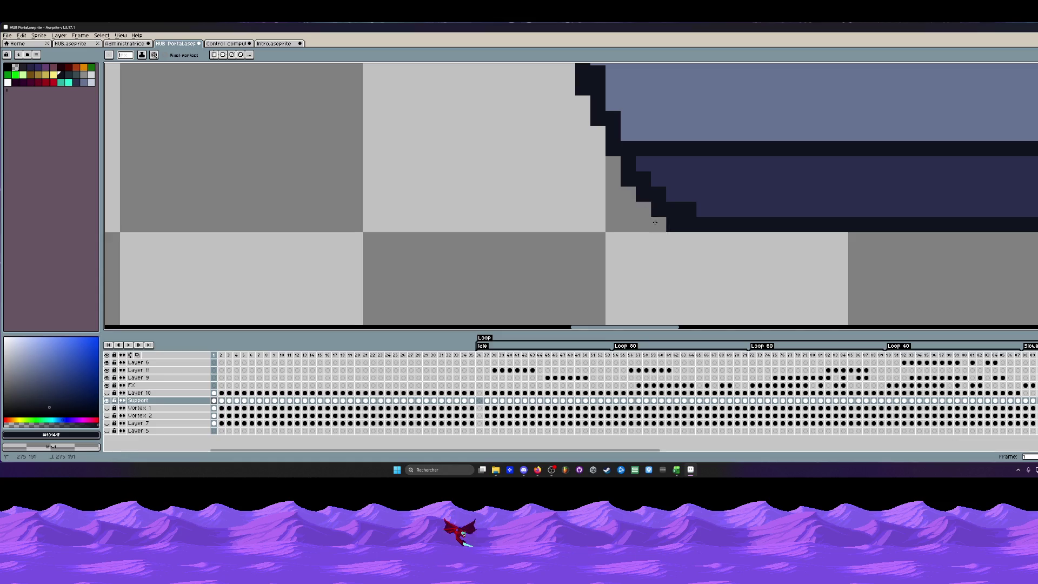
scroll(609, 255, down, 2)
scroll(609, 257, down, 2)
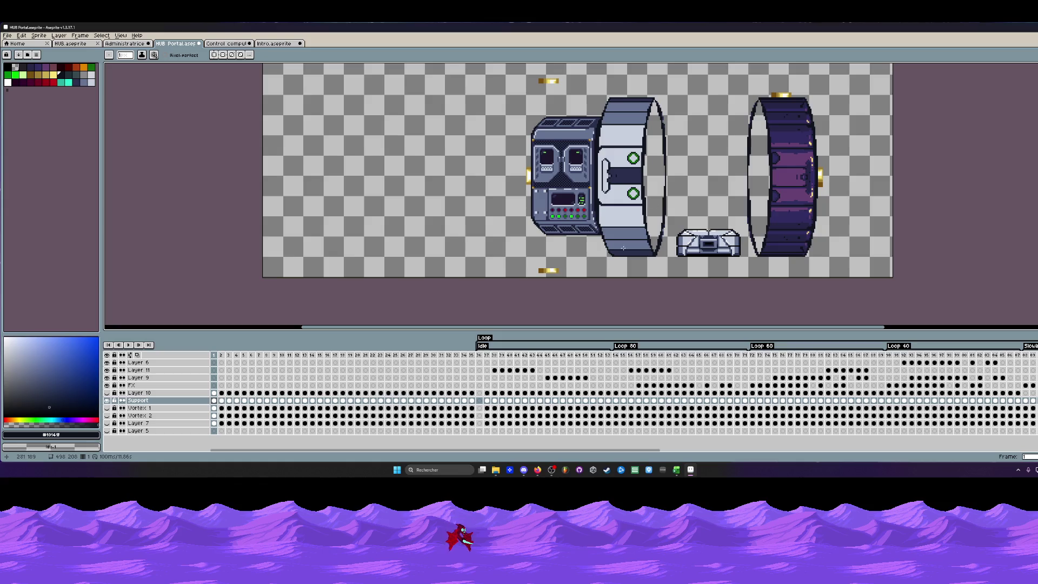
scroll(667, 123, up, 3)
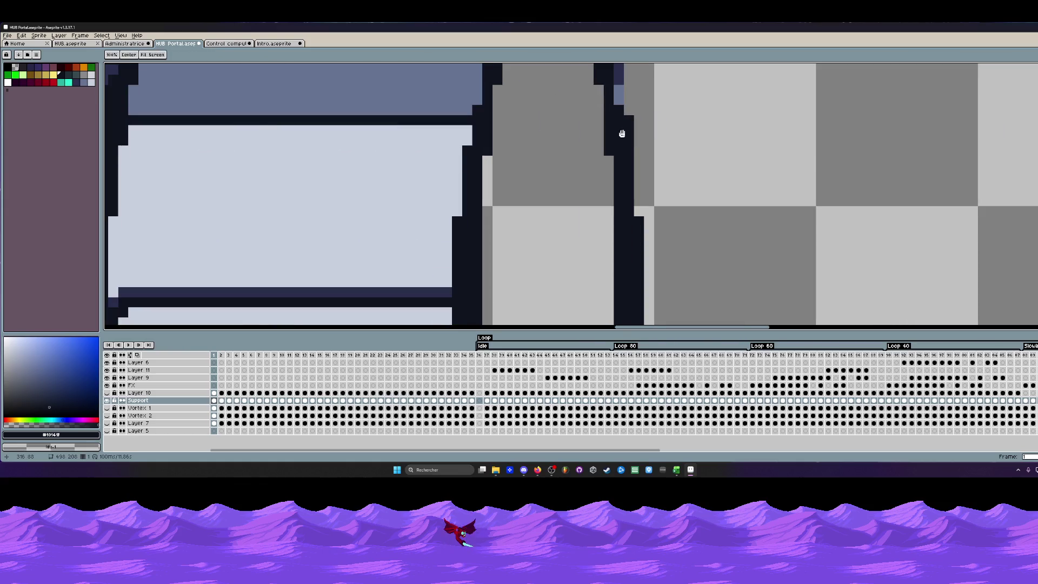
scroll(605, 146, up, 2)
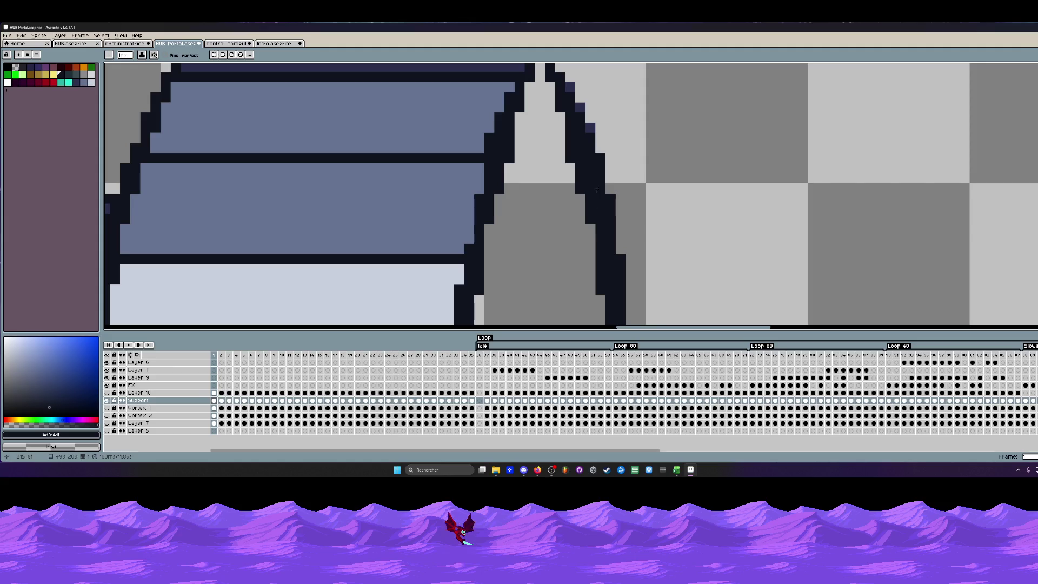
scroll(588, 127, down, 2)
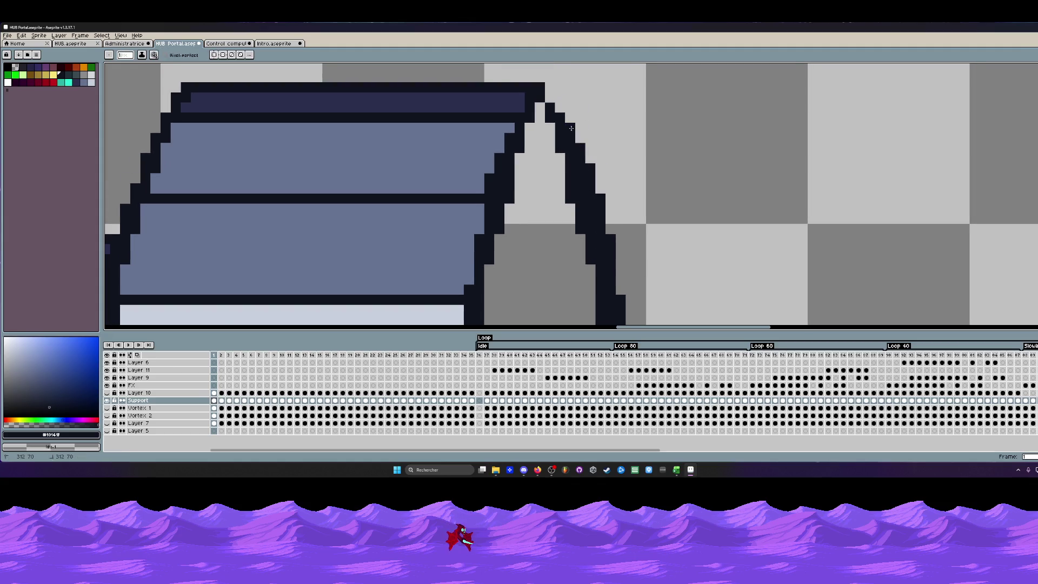
scroll(671, 209, down, 1)
scroll(671, 209, down, 2)
scroll(614, 111, up, 3)
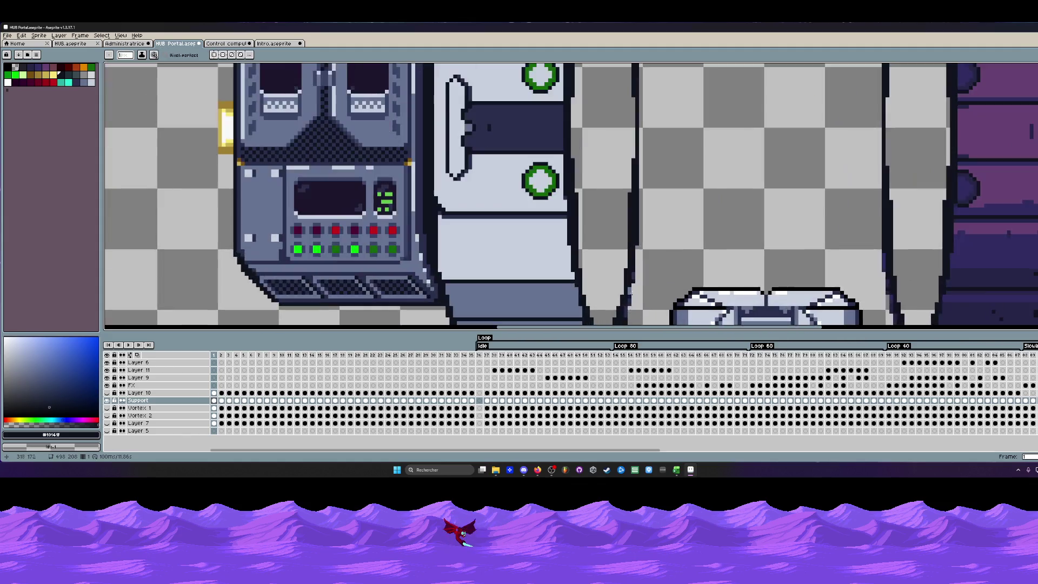
scroll(614, 111, up, 2)
scroll(614, 112, down, 1)
scroll(614, 111, up, 1)
drag(603, 138, 581, 268)
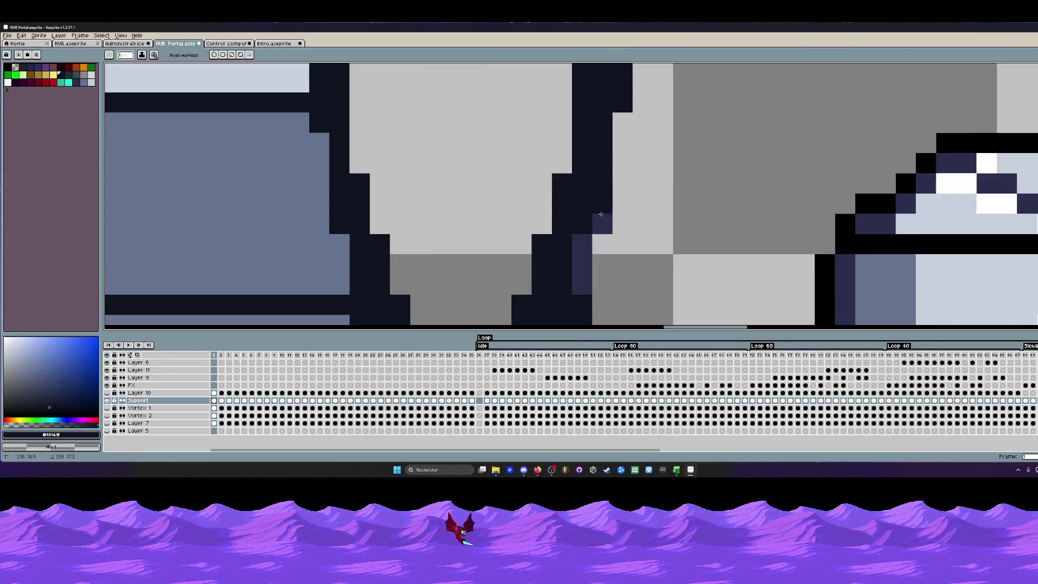
scroll(581, 268, down, 2)
scroll(573, 260, up, 1)
scroll(573, 259, down, 3)
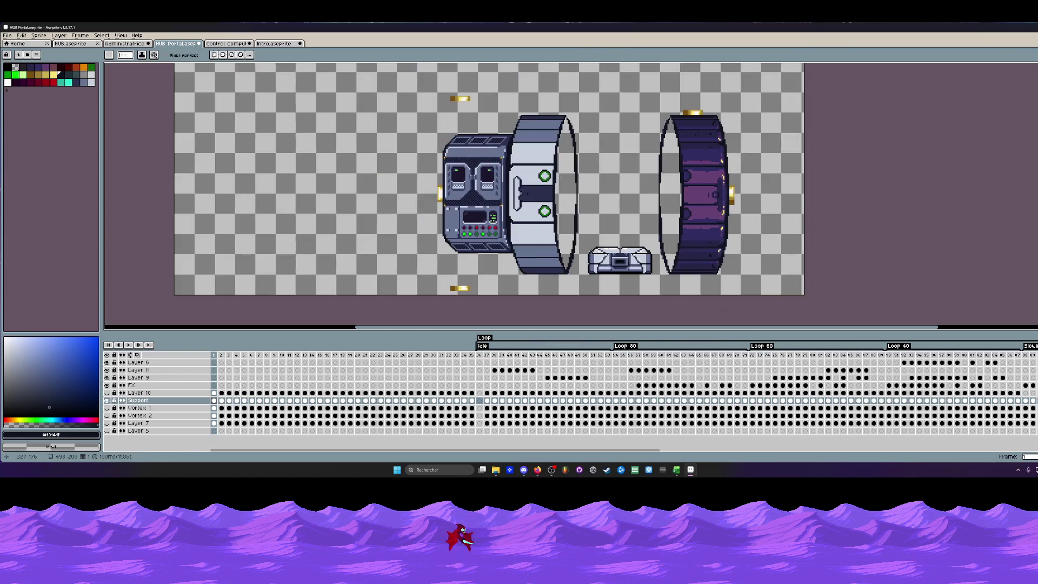
click(106, 407)
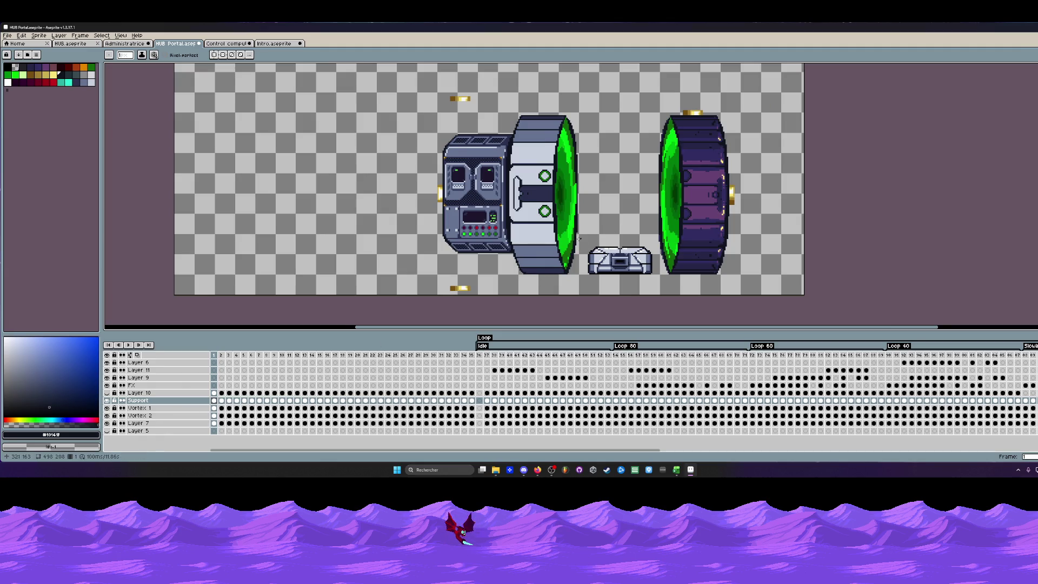
scroll(543, 241, up, 2)
scroll(543, 241, up, 3)
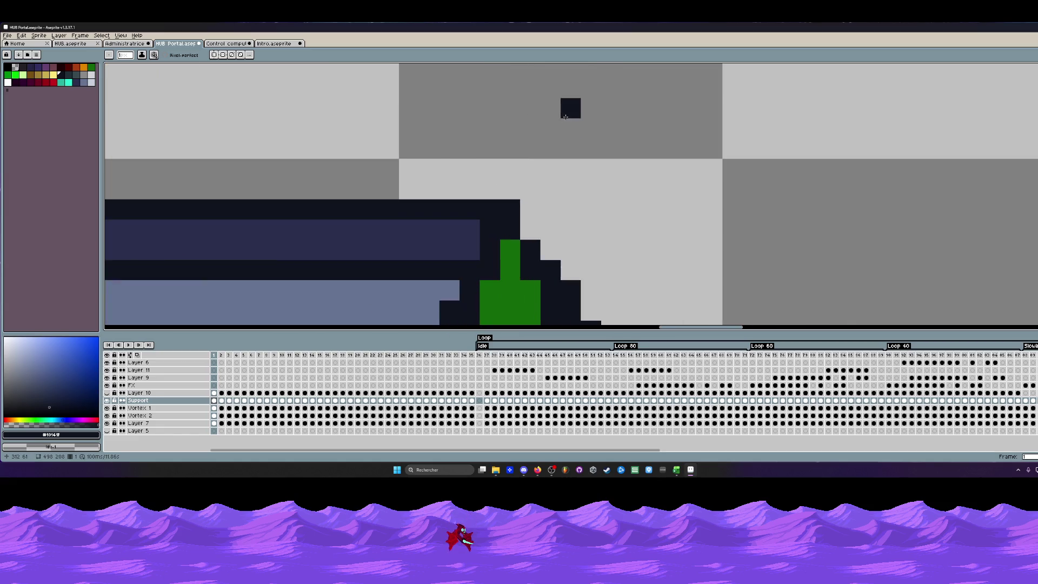
click(106, 407)
click(106, 414)
drag(521, 240, 487, 180)
scroll(485, 180, down, 2)
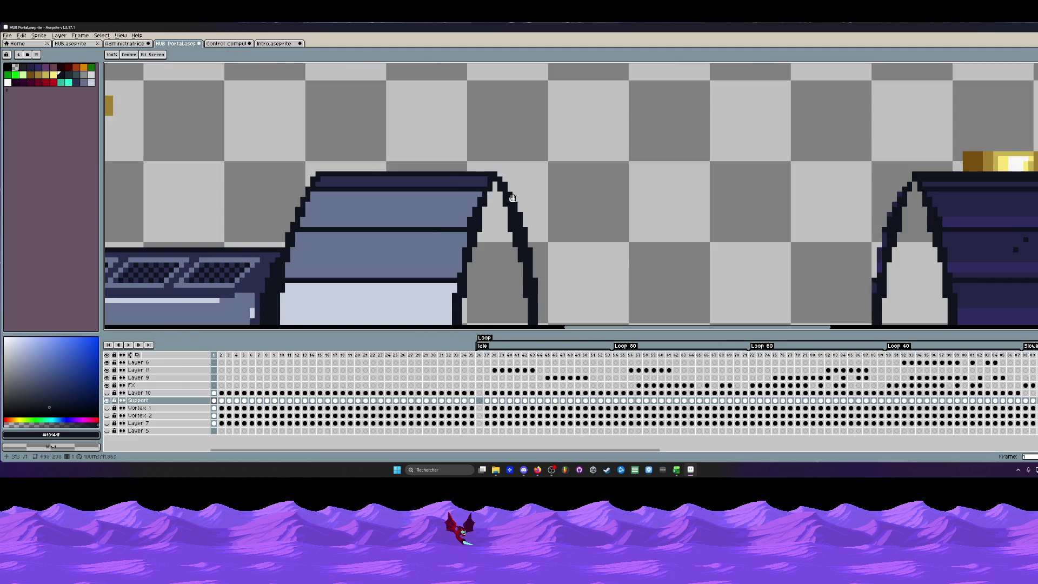
scroll(503, 185, down, 1)
scroll(510, 187, up, 1)
scroll(508, 187, down, 2)
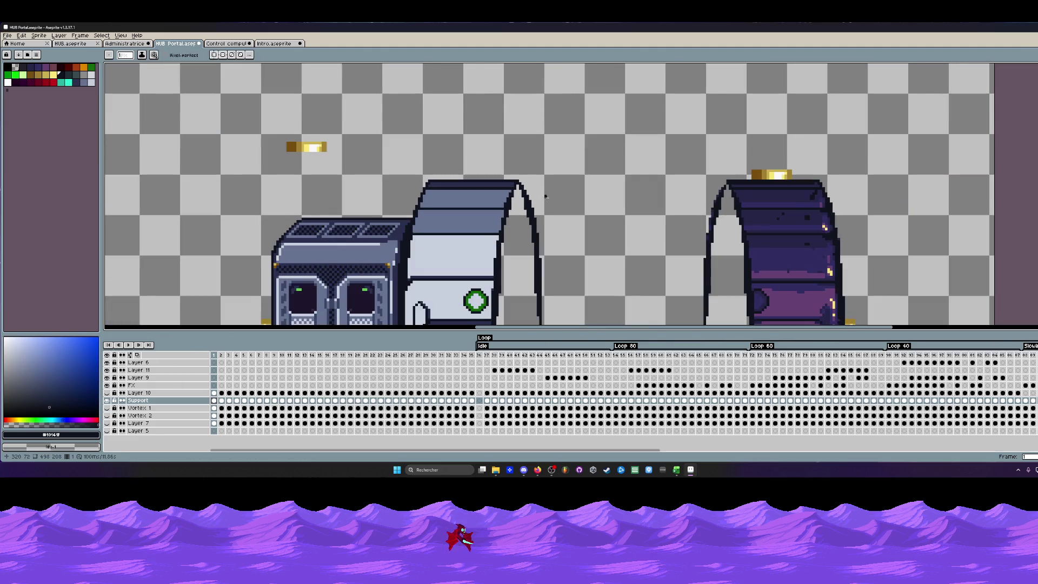
scroll(527, 183, down, 2)
scroll(536, 176, up, 2)
drag(535, 175, 550, 196)
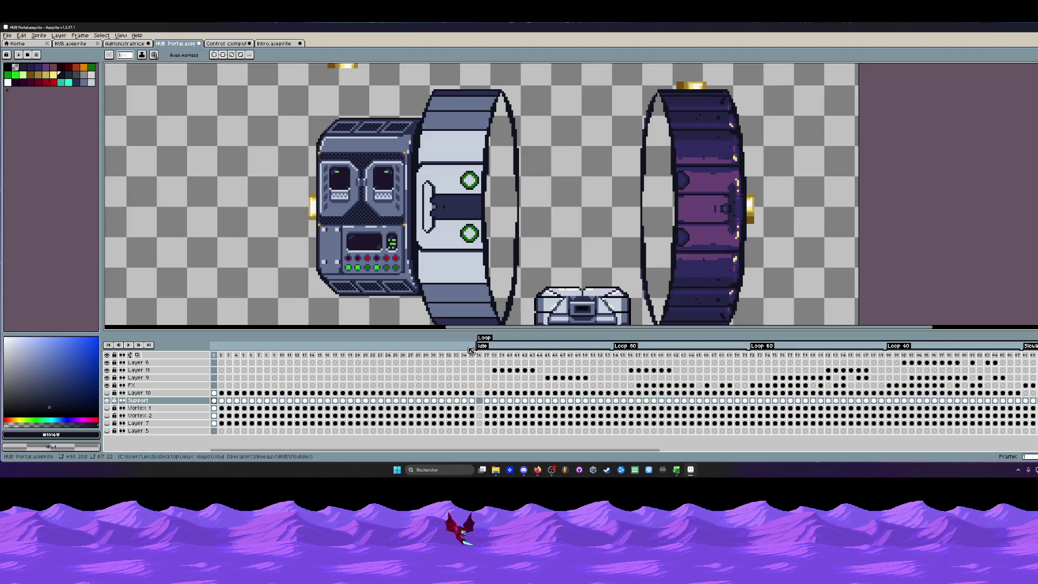
scroll(332, 101, up, 1)
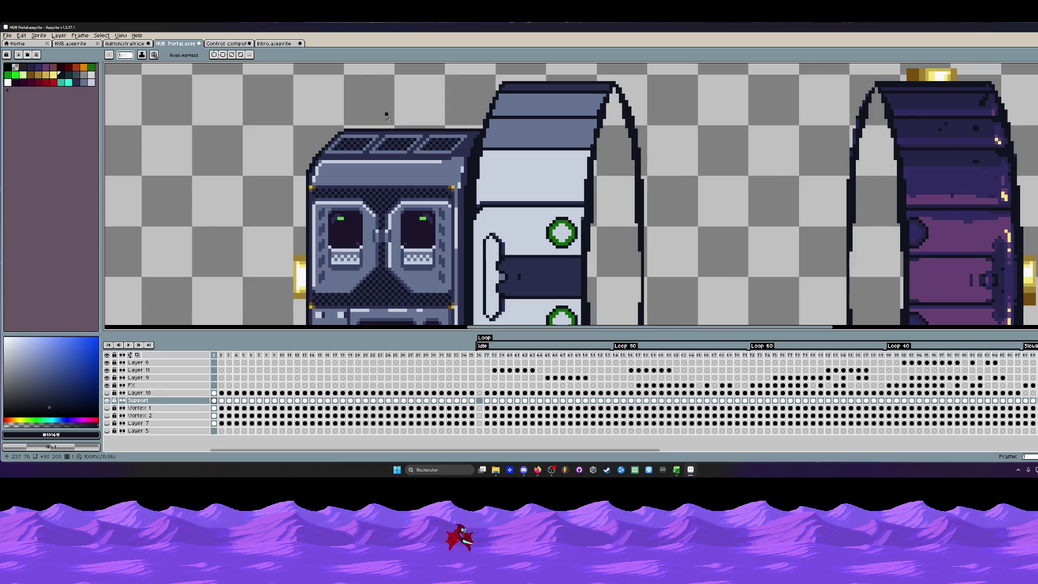
scroll(408, 160, down, 1)
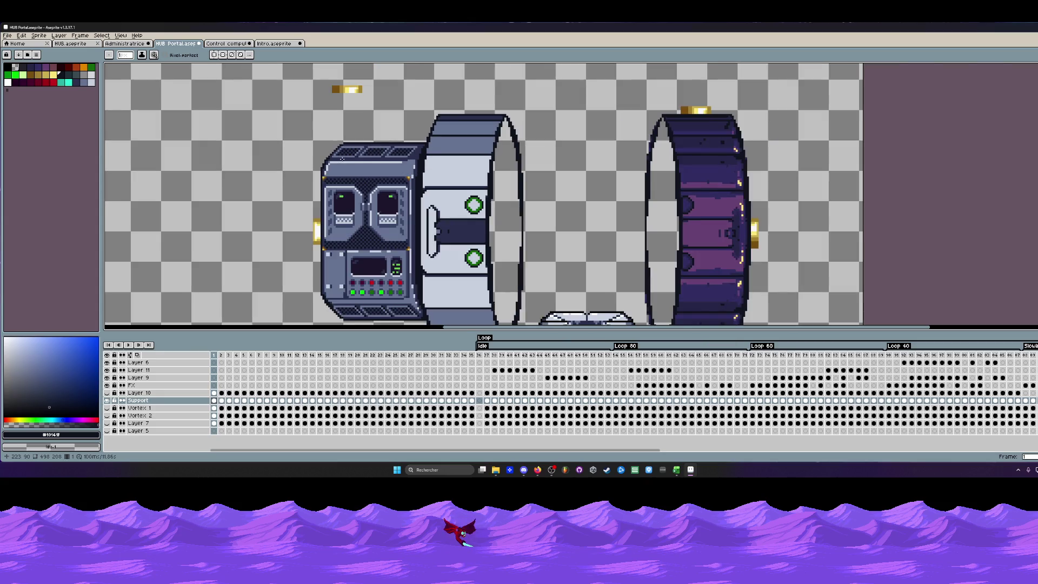
scroll(350, 129, up, 3)
Lasso the housing's top grille, drag it into place on the roof and confirm the move.
key(b)
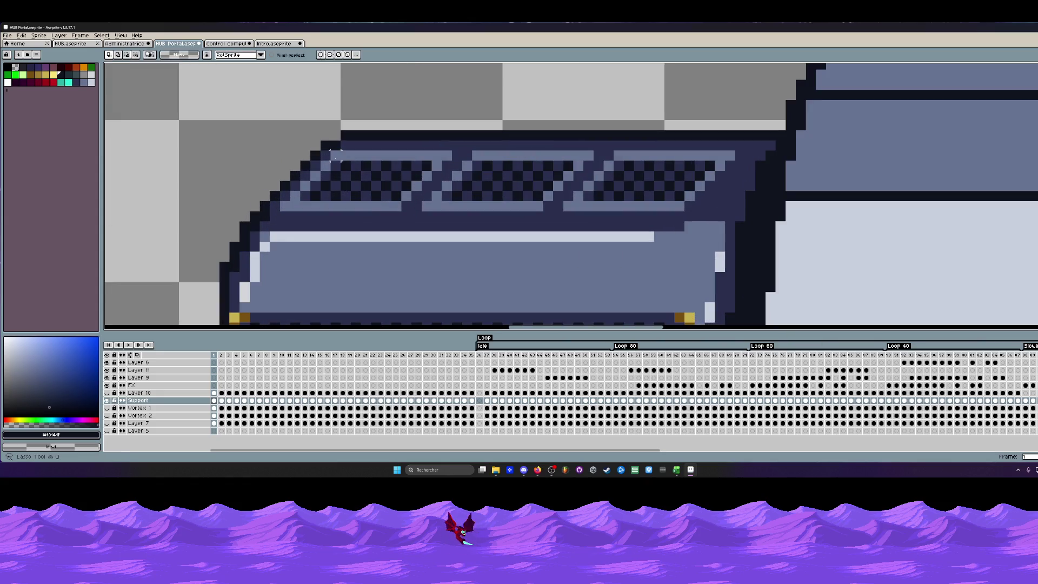
mouse_move(328, 154)
mouse_down()
mouse_move(355, 205)
mouse_move(502, 206)
mouse_move(686, 204)
mouse_move(714, 186)
mouse_move(726, 156)
mouse_move(362, 154)
mouse_up()
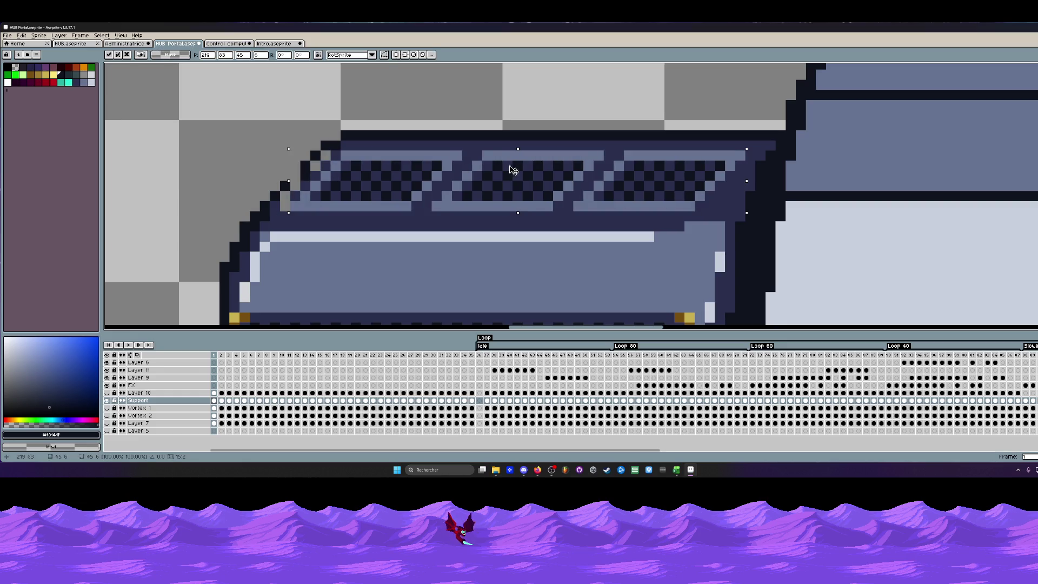
drag(511, 171, 521, 171)
scroll(493, 180, down, 3)
scroll(493, 180, down, 2)
scroll(496, 227, up, 1)
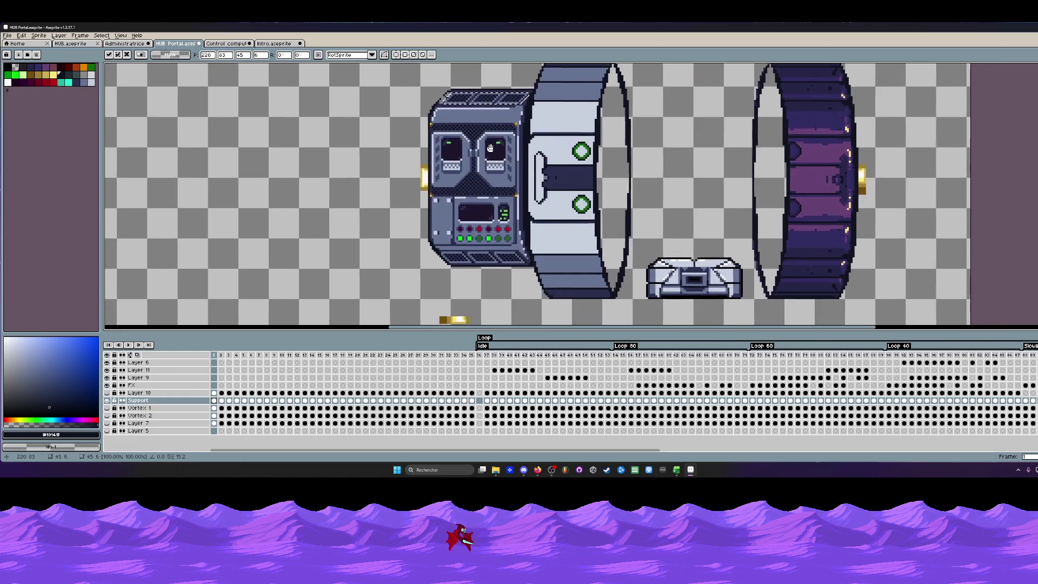
scroll(500, 263, up, 2)
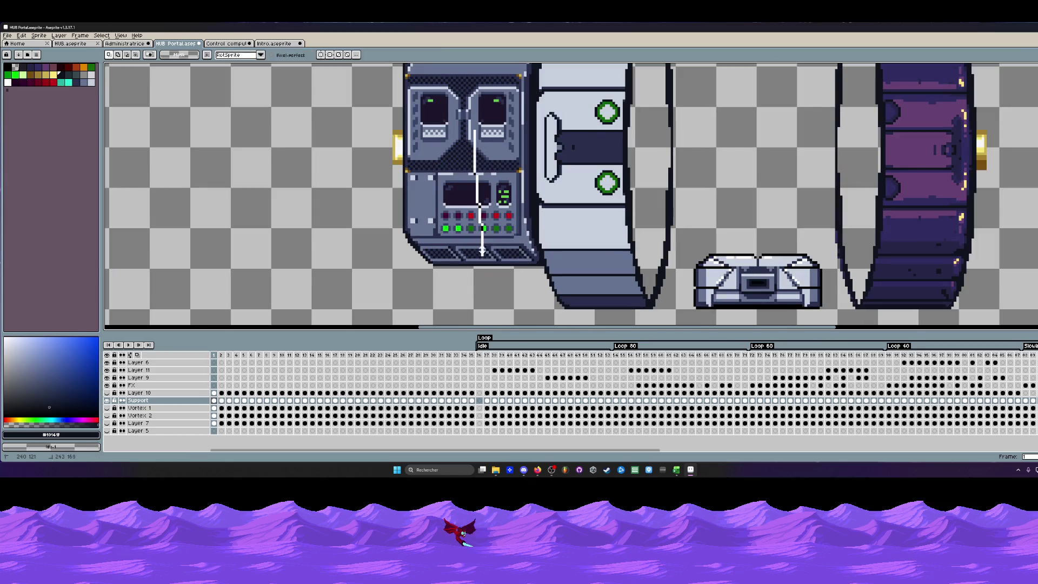
scroll(479, 218, up, 1)
scroll(482, 140, up, 1)
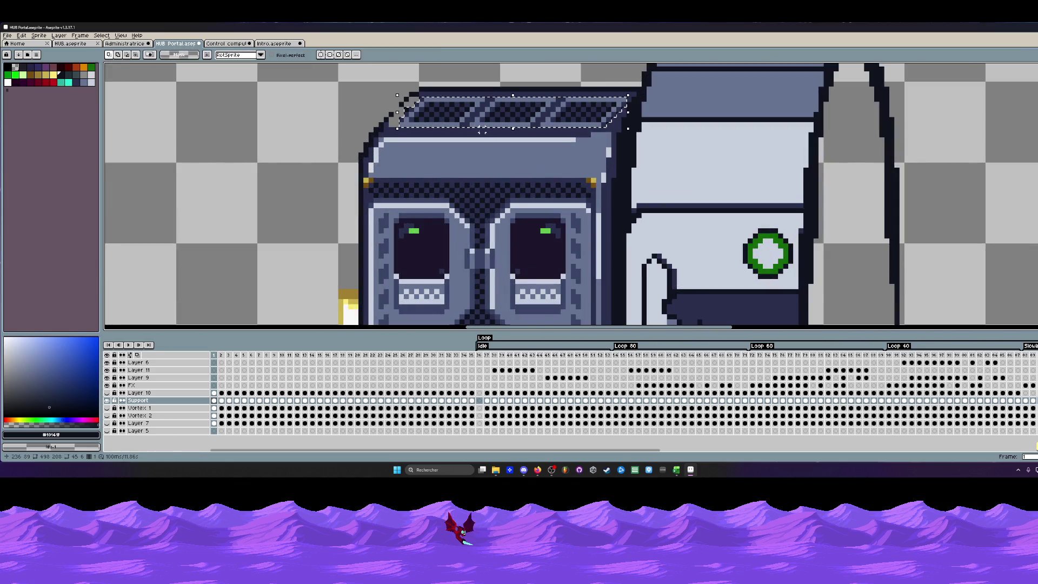
drag(487, 120, 500, 117)
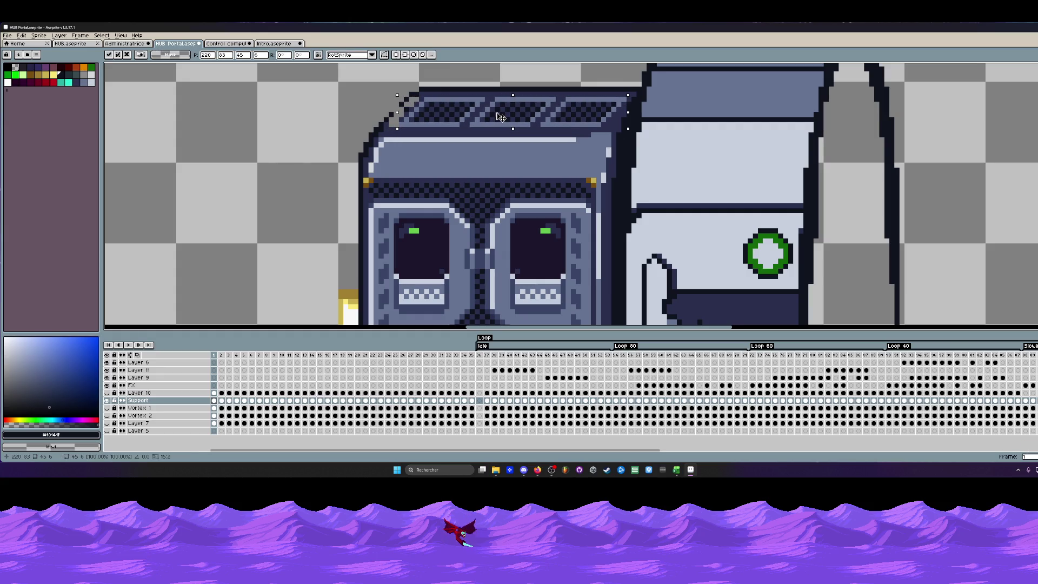
key(Return)
scroll(501, 118, down, 1)
scroll(501, 118, up, 1)
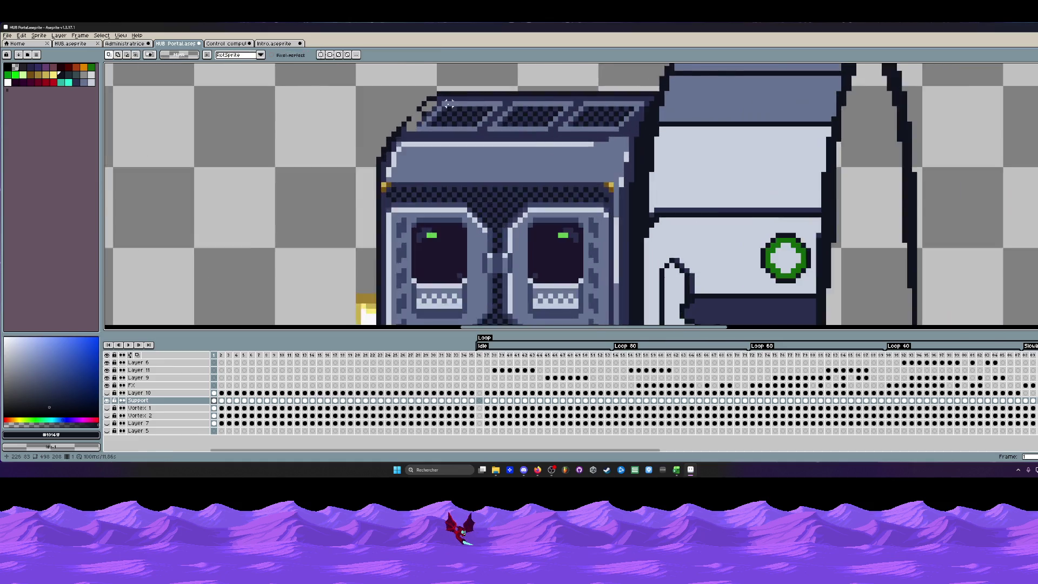
scroll(442, 101, up, 2)
scroll(442, 102, up, 1)
key(i)
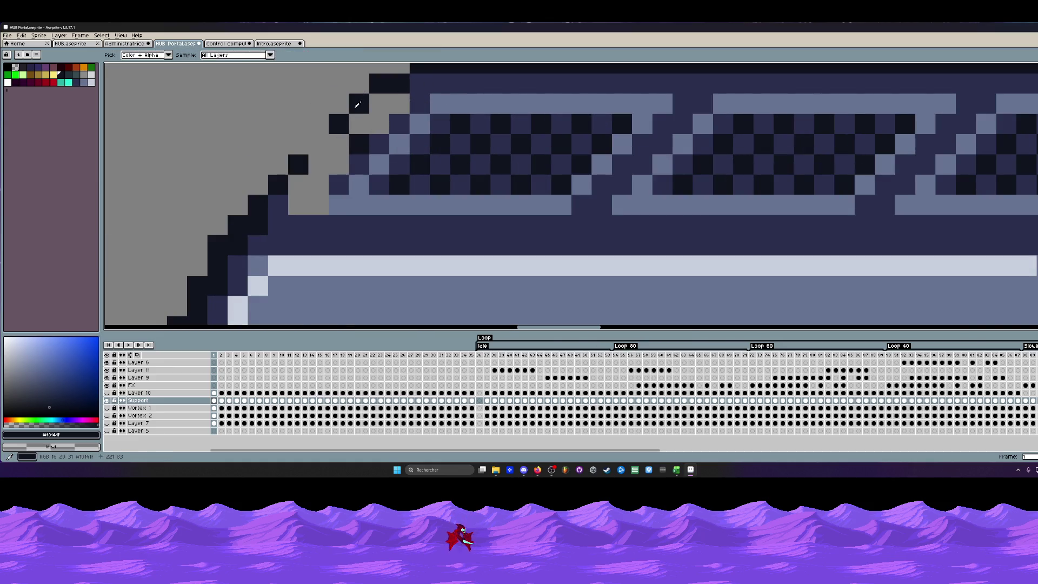
Pick the grille frame's dark navy and paint the grey diagonal edge pixels with it.
key(b)
click(317, 144)
scroll(317, 138, down, 2)
scroll(317, 138, up, 2)
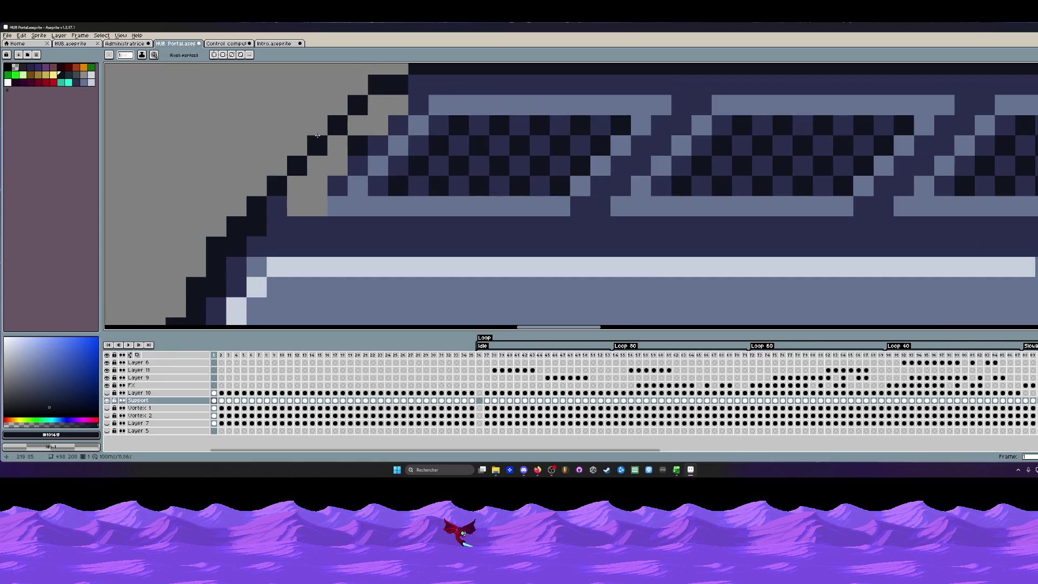
key(i)
click(427, 95)
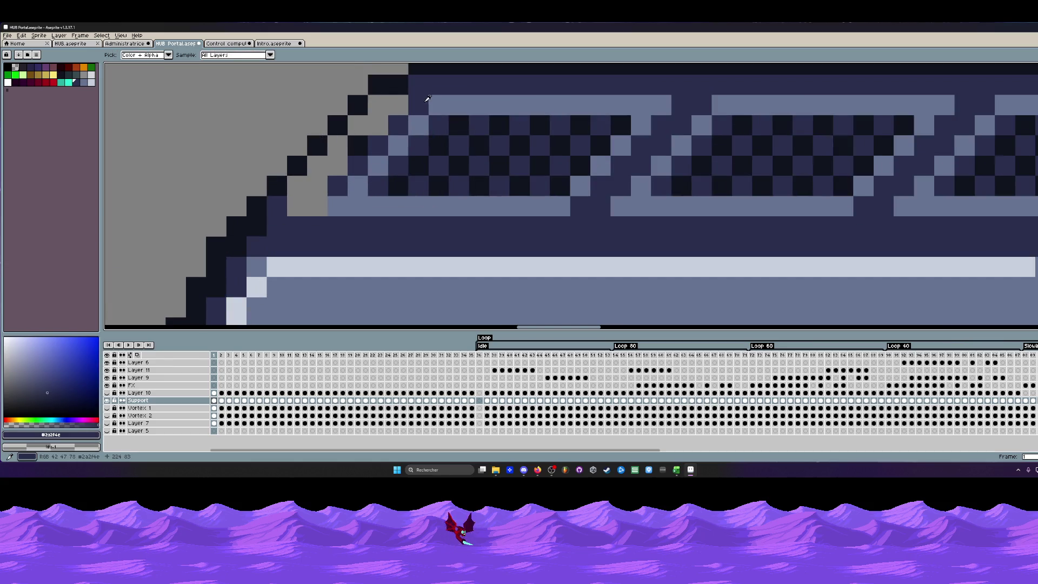
key(b)
drag(418, 101, 315, 213)
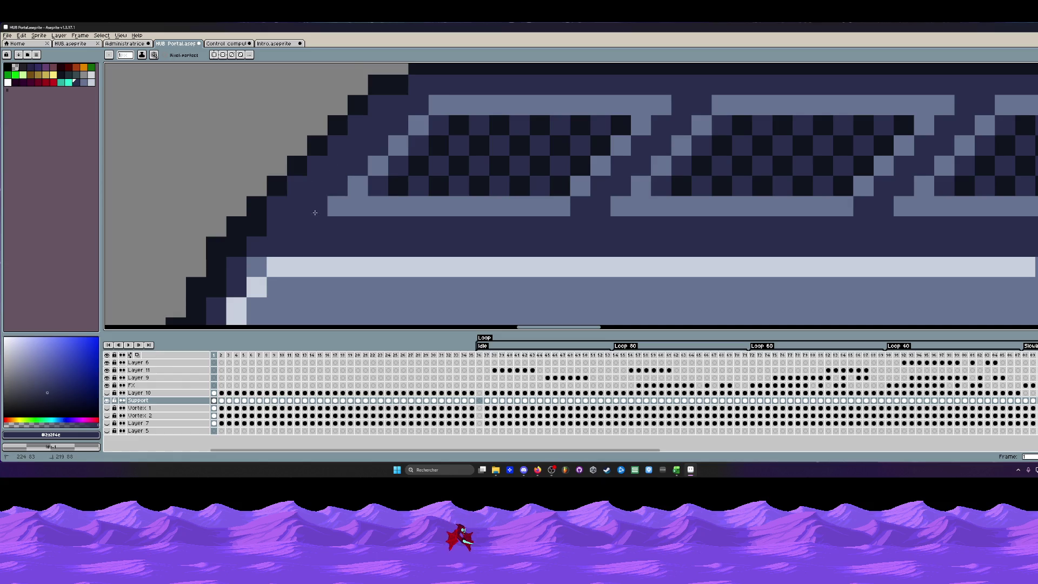
scroll(315, 213, down, 3)
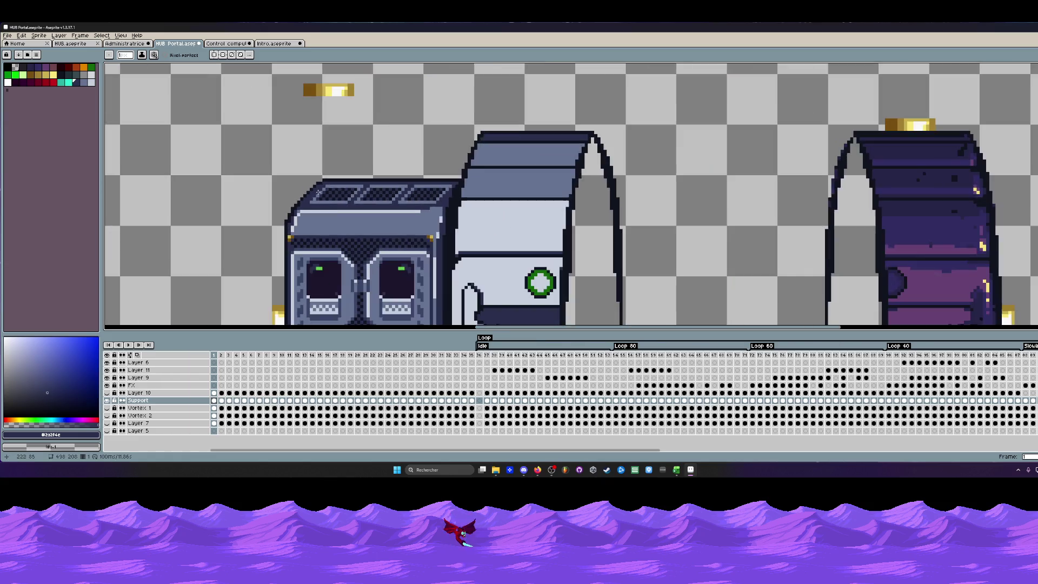
scroll(345, 201, down, 1)
scroll(324, 195, up, 2)
scroll(315, 185, up, 2)
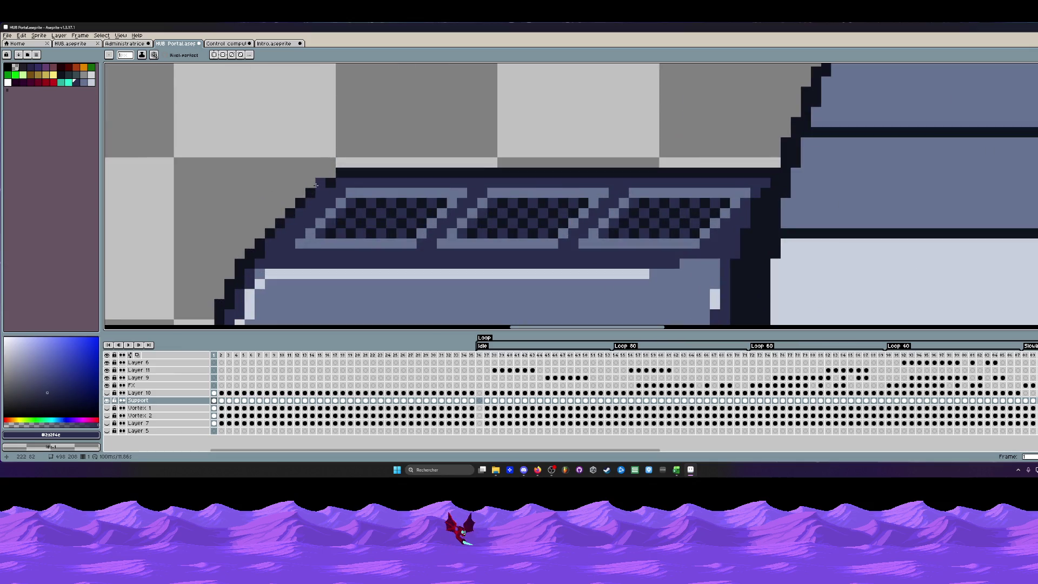
Sample the dark outline, then take the roof's dark blue as the drawing colour.
alt+click(317, 185)
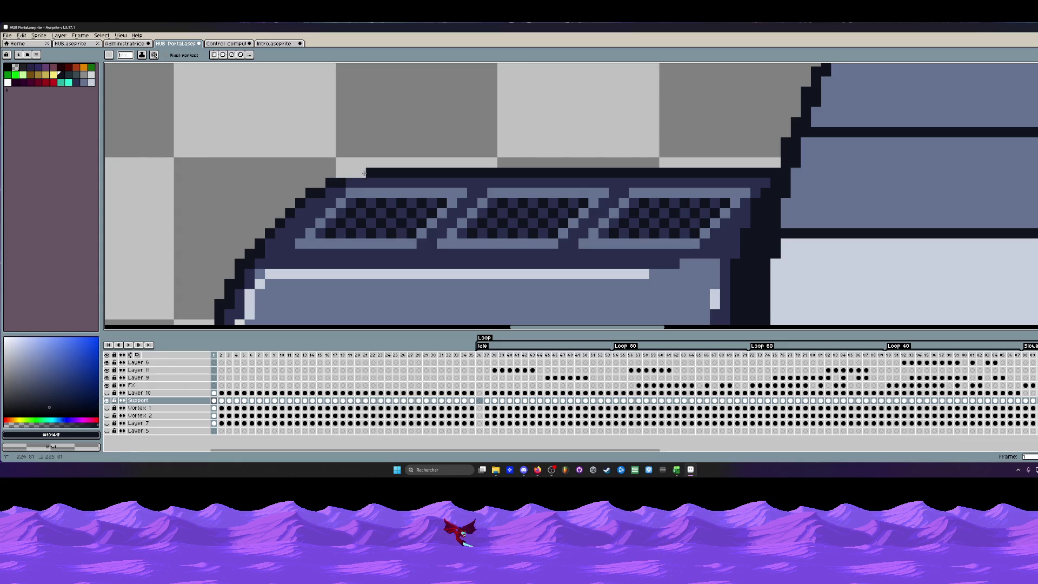
scroll(359, 174, down, 2)
scroll(360, 174, down, 1)
scroll(360, 174, up, 1)
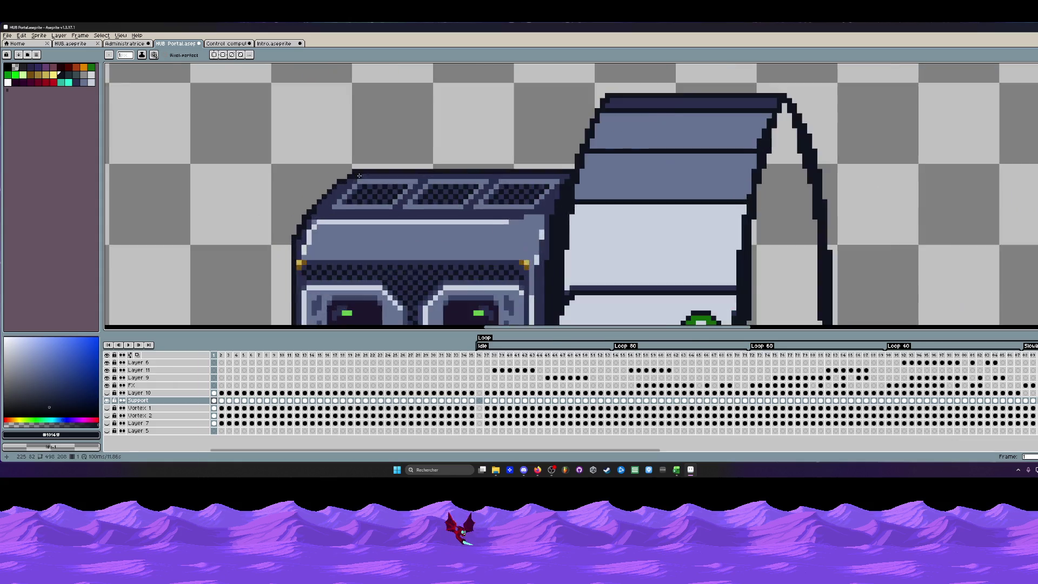
scroll(356, 170, up, 1)
scroll(457, 169, down, 2)
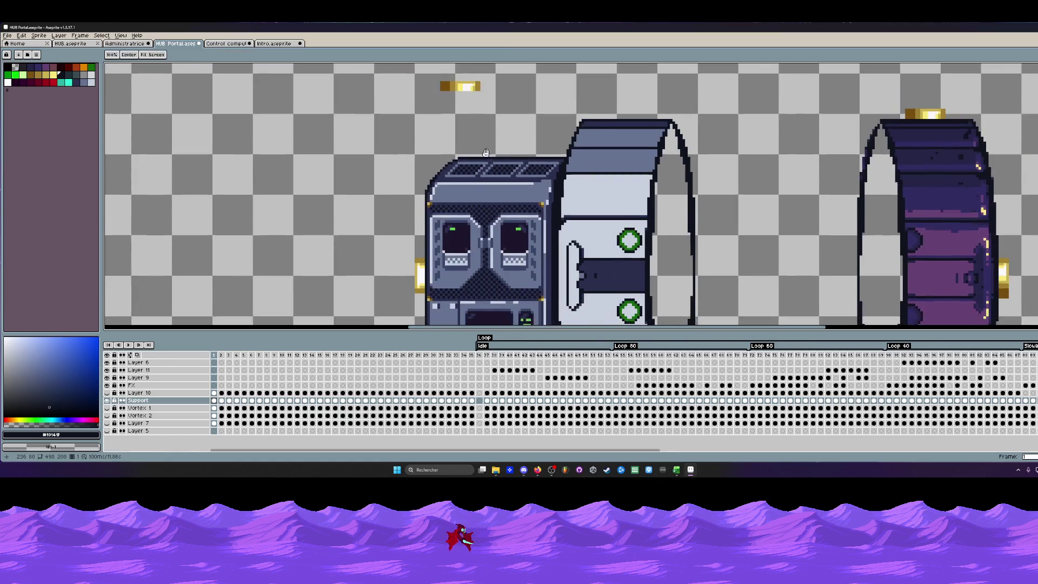
scroll(479, 139, down, 1)
scroll(486, 125, down, 1)
scroll(494, 122, up, 1)
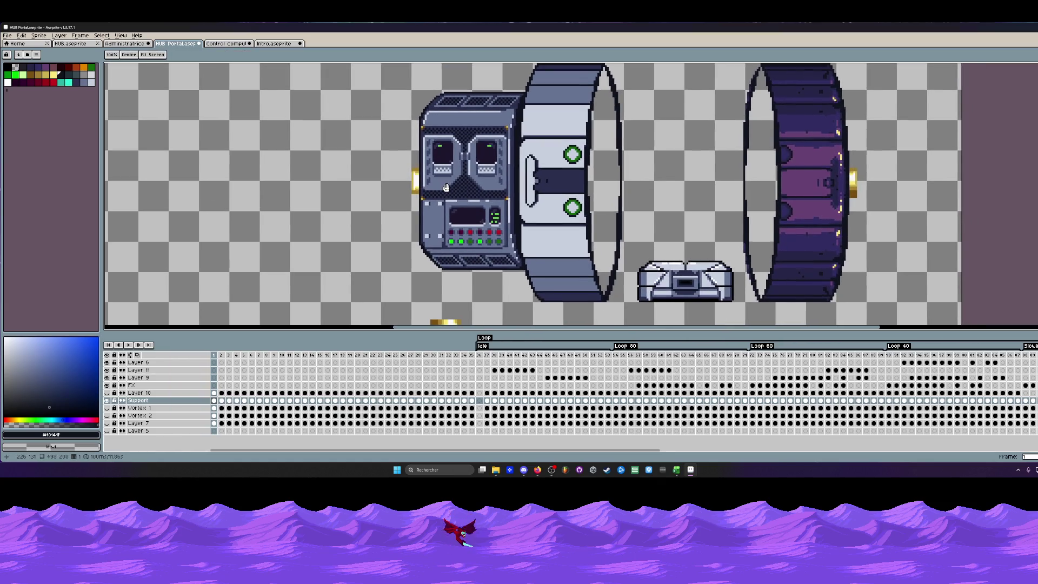
key(space)
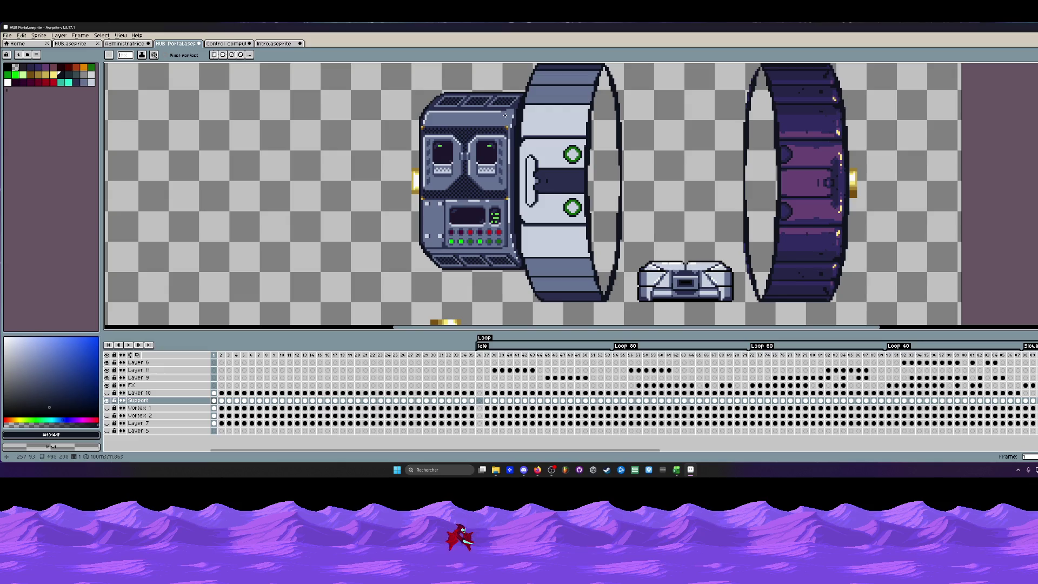
scroll(469, 114, down, 2)
scroll(468, 114, up, 3)
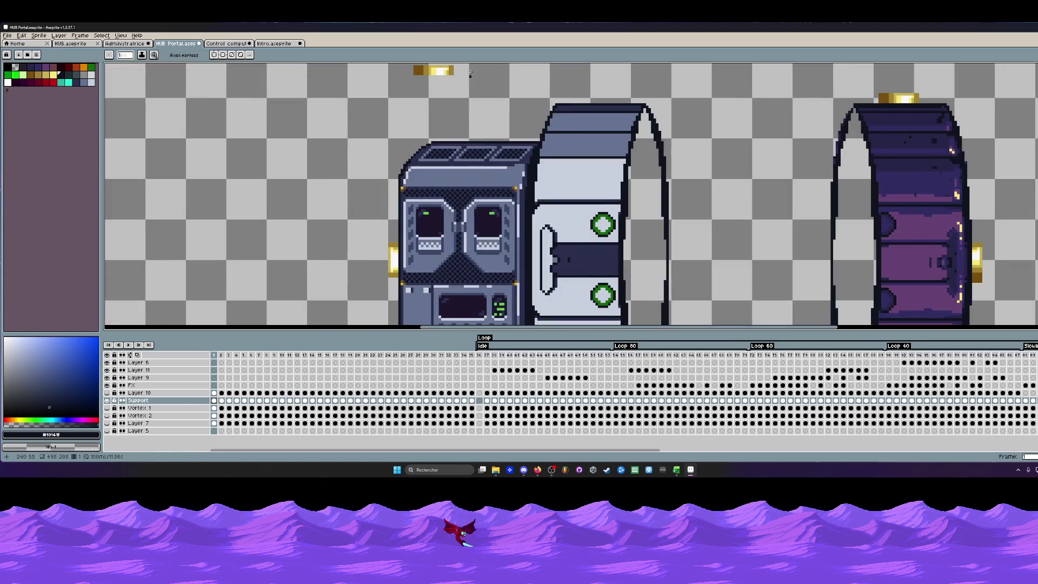
scroll(554, 143, up, 1)
scroll(554, 143, up, 1)
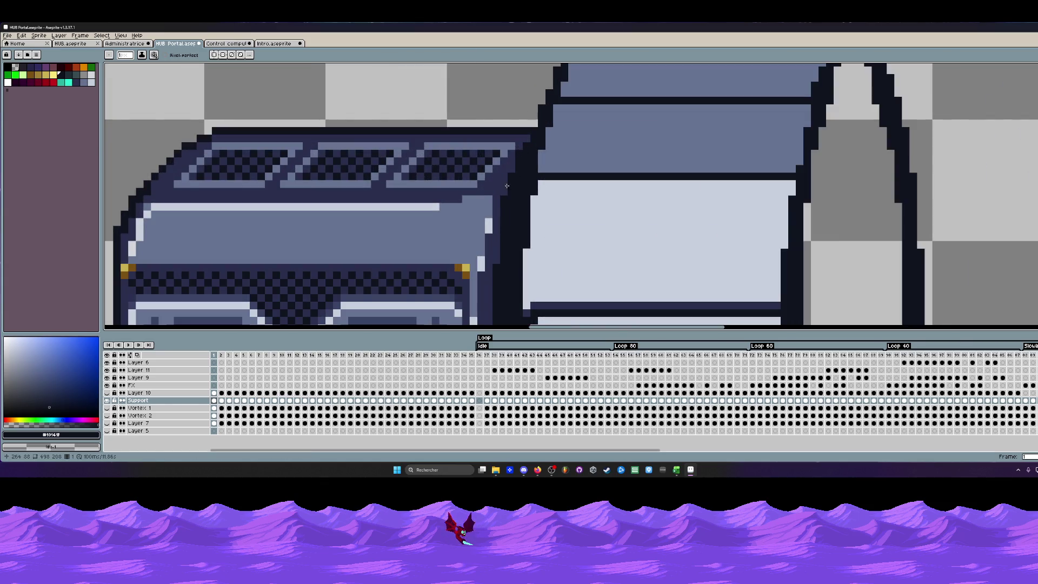
scroll(504, 192, down, 2)
scroll(486, 186, down, 1)
scroll(454, 178, down, 1)
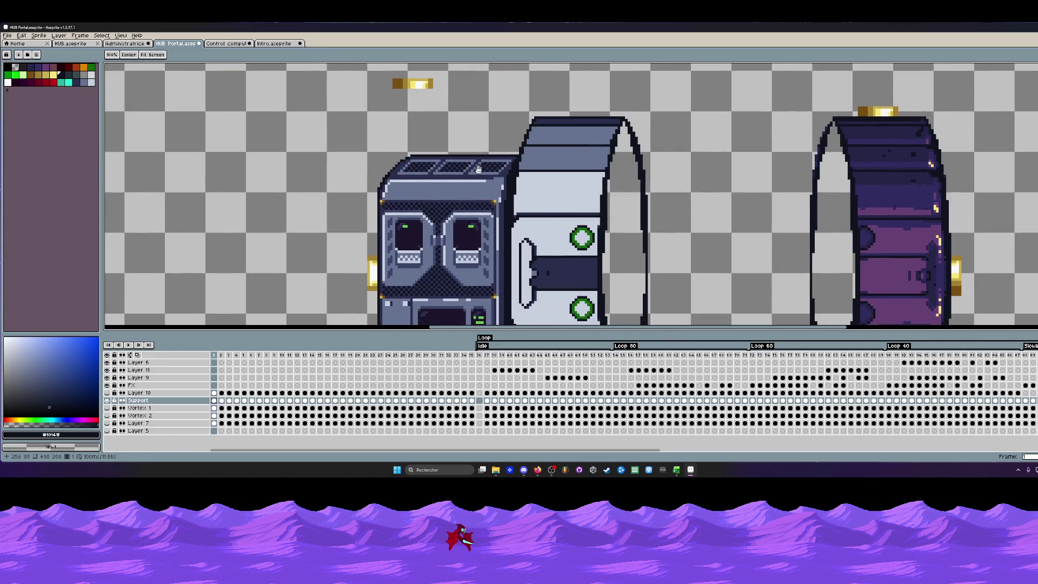
scroll(414, 172, down, 1)
scroll(414, 171, up, 2)
scroll(423, 157, down, 1)
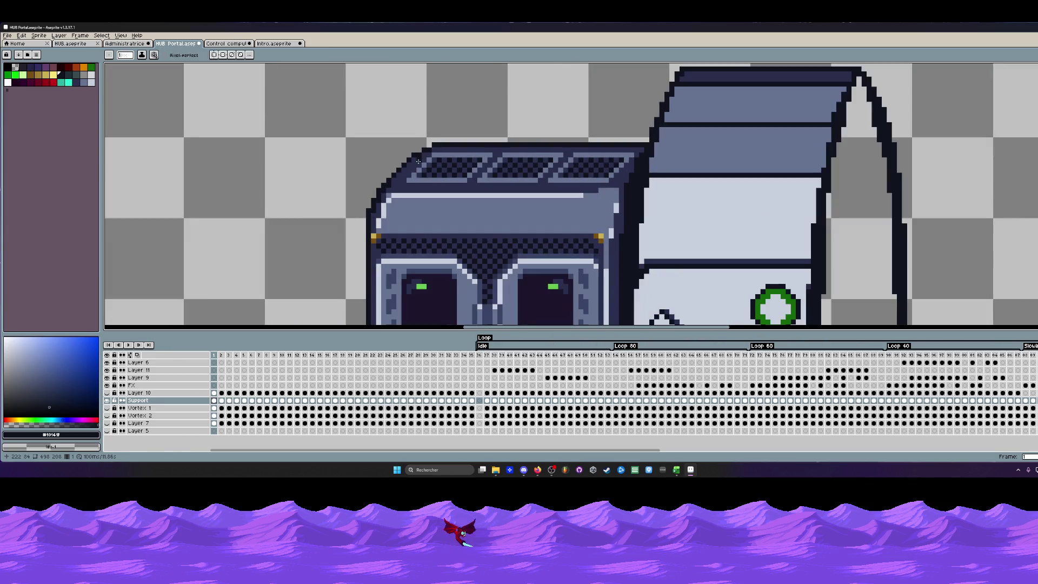
scroll(413, 161, up, 1)
key(i)
click(435, 153)
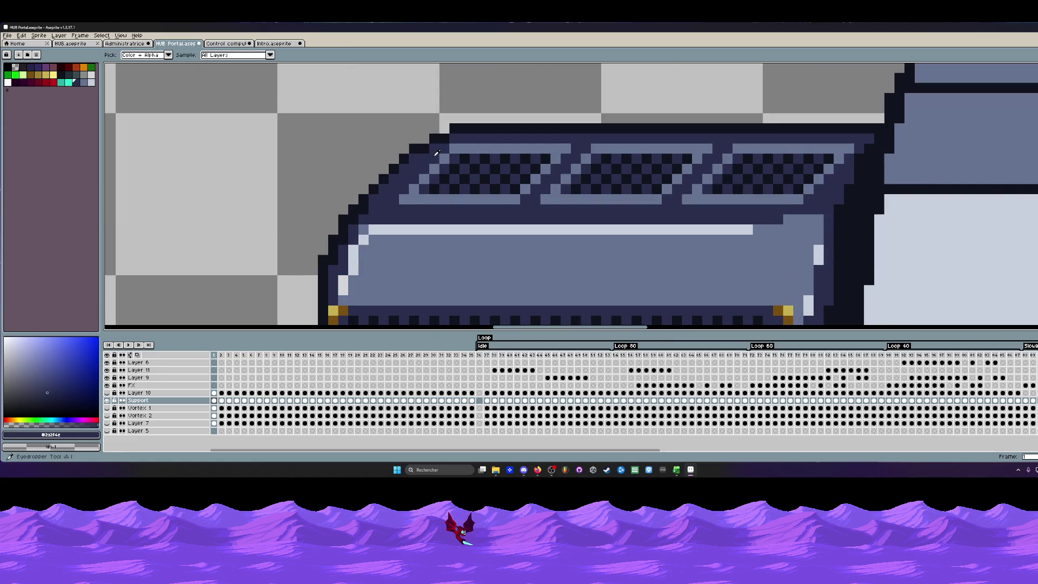
Paint near-black pixels along the machine's top edge, then take dark navy as the colour.
key(b)
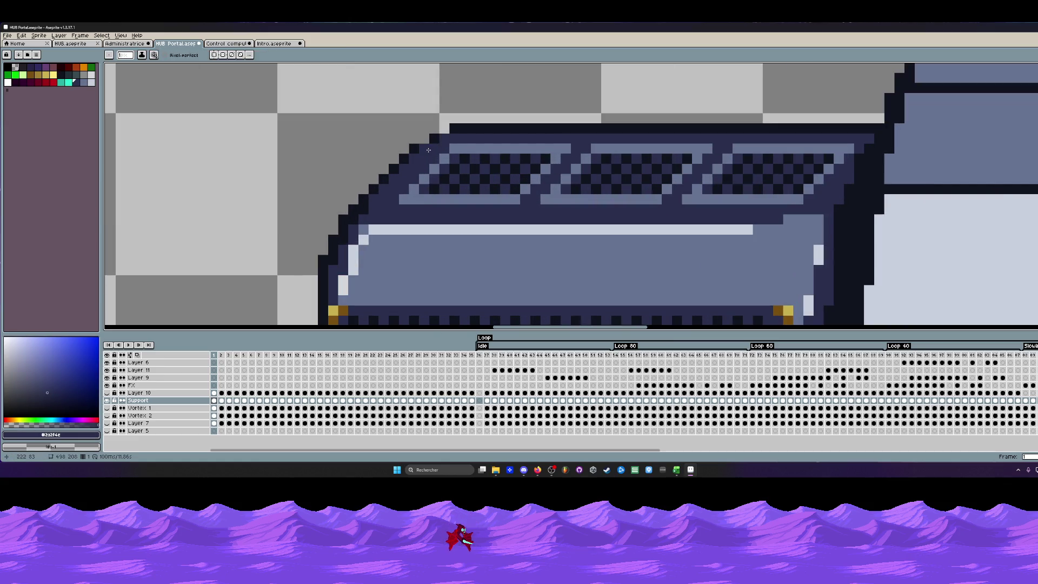
key(i)
click(454, 127)
key(b)
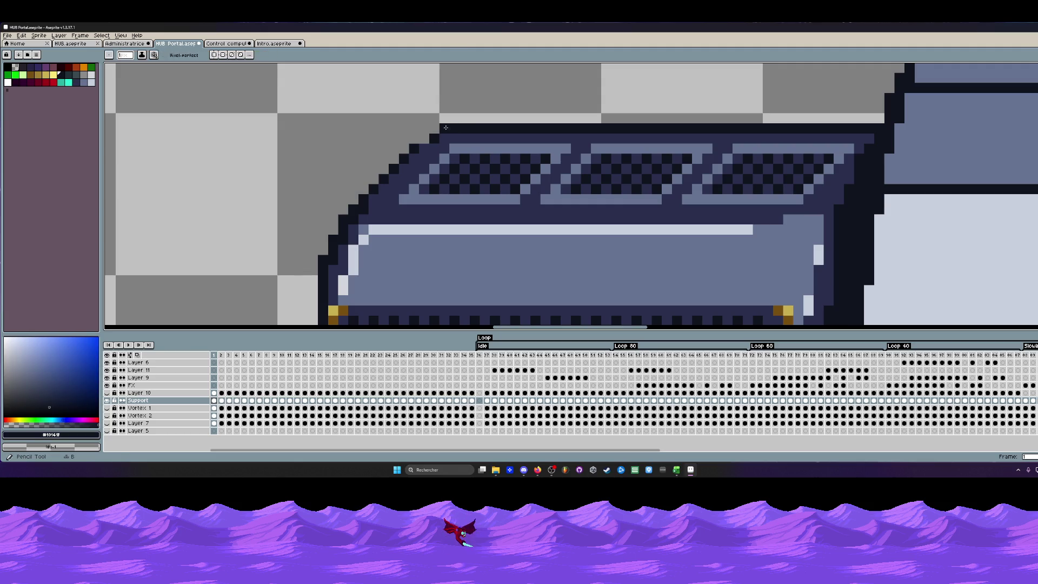
scroll(440, 150, down, 3)
scroll(453, 154, down, 1)
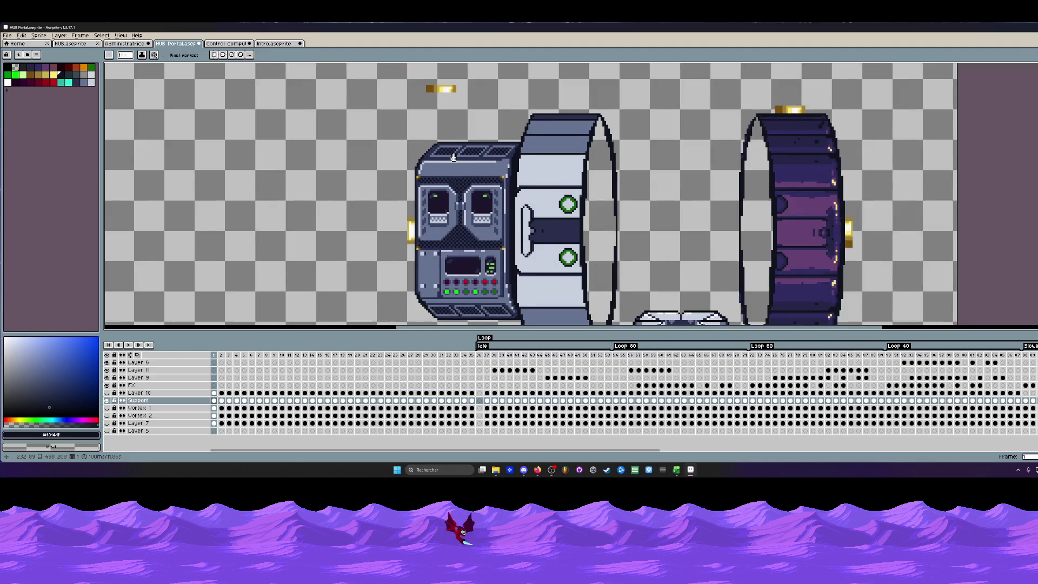
drag(452, 153, 448, 131)
scroll(427, 126, up, 2)
scroll(428, 126, up, 2)
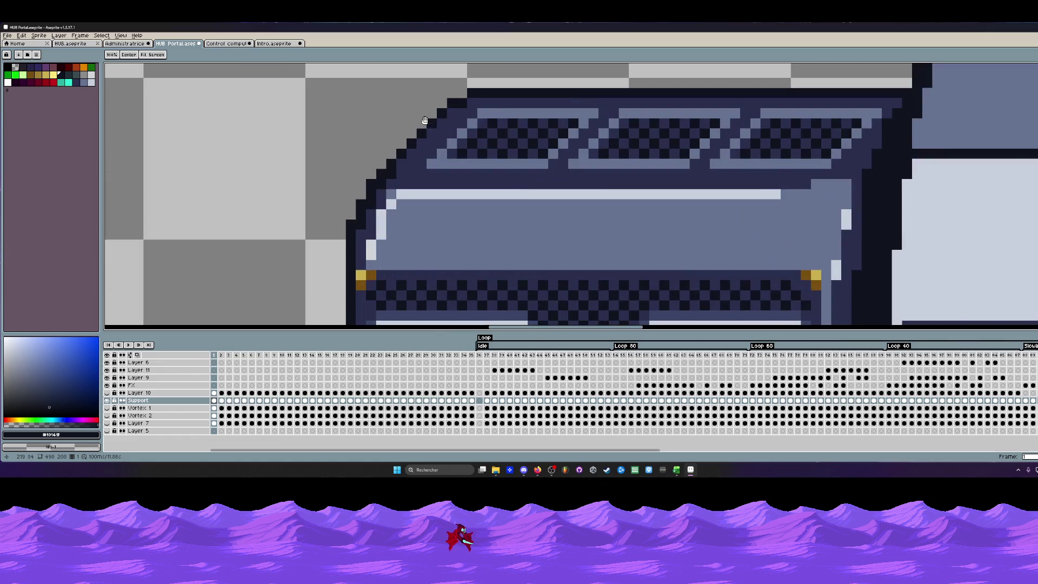
key(v)
drag(479, 93, 474, 93)
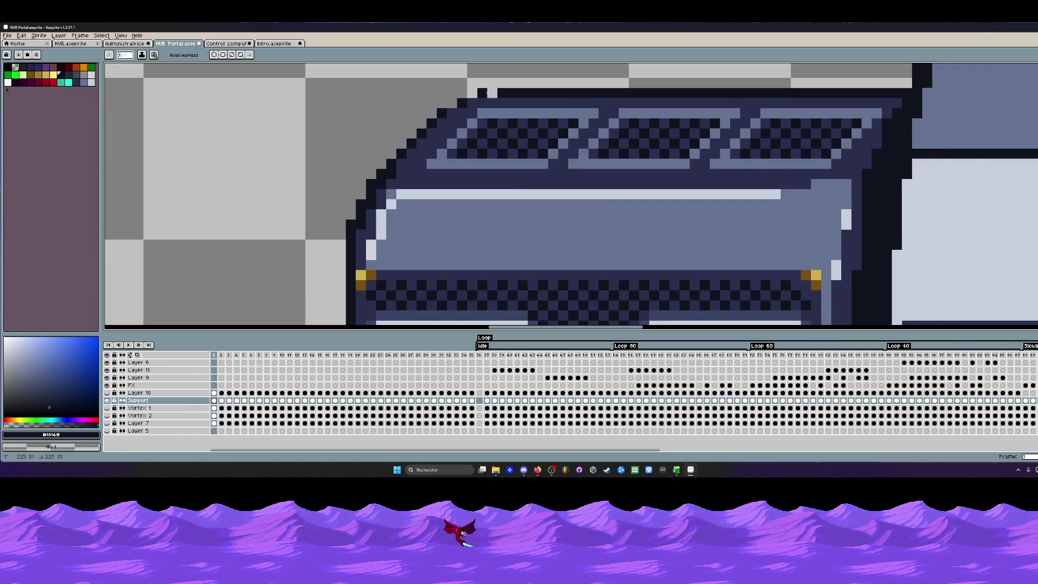
scroll(447, 104, down, 2)
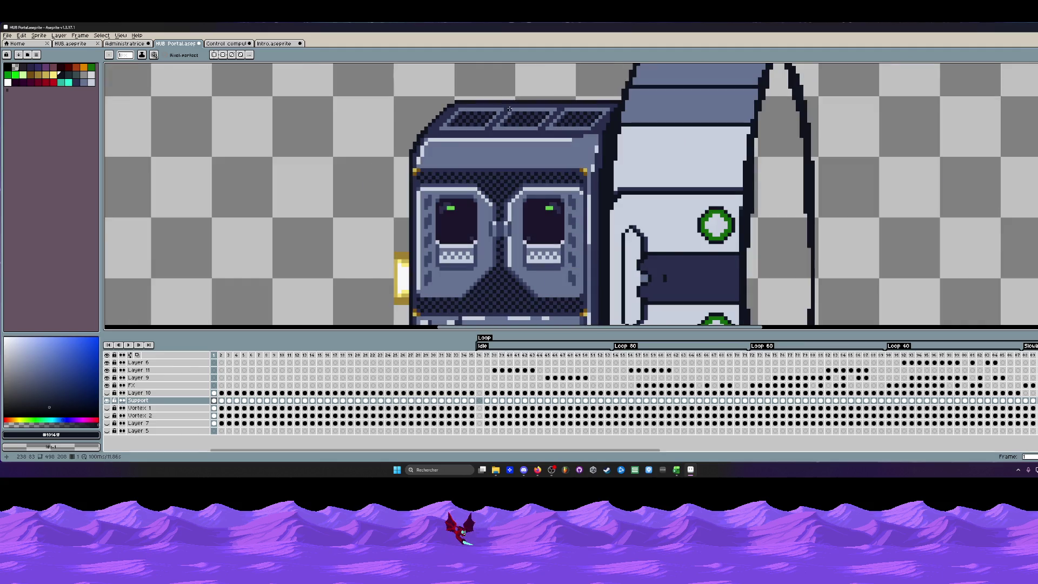
scroll(510, 109, down, 1)
scroll(520, 110, up, 1)
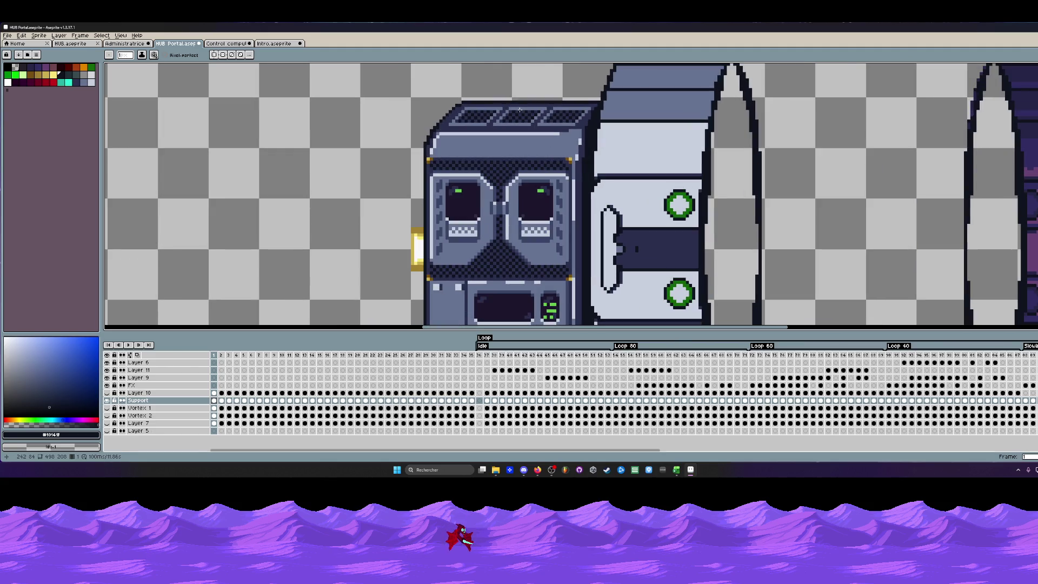
scroll(519, 110, up, 1)
scroll(447, 121, up, 2)
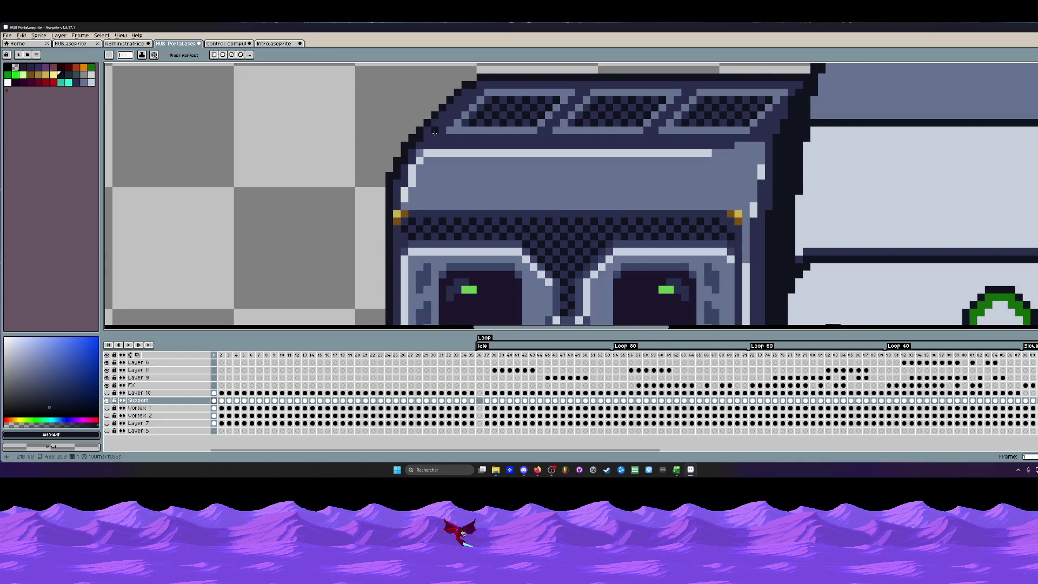
alt+click(434, 131)
scroll(430, 134, up, 1)
scroll(418, 140, up, 1)
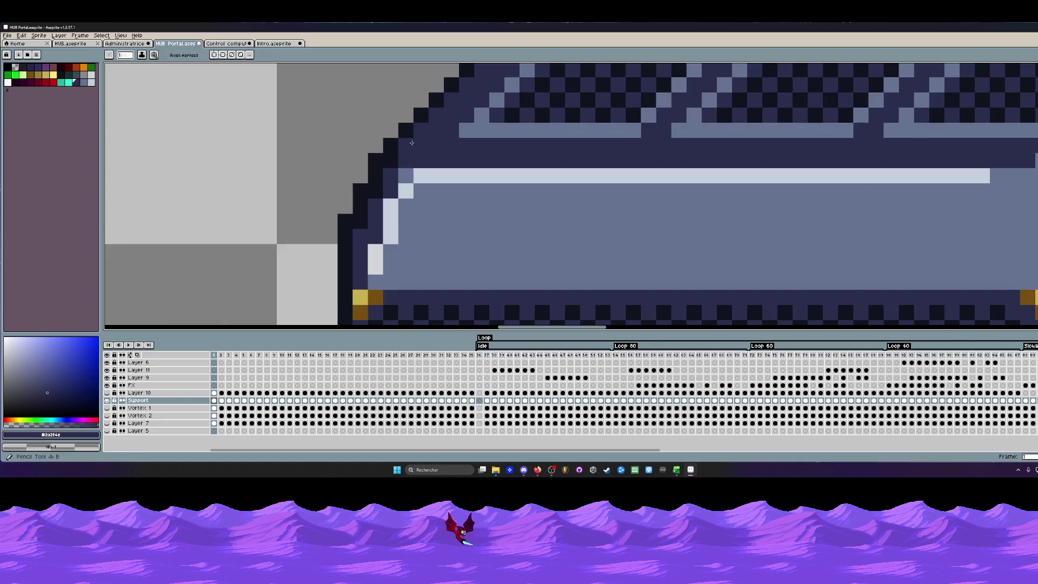
scroll(411, 143, down, 1)
scroll(411, 143, down, 2)
scroll(411, 143, down, 1)
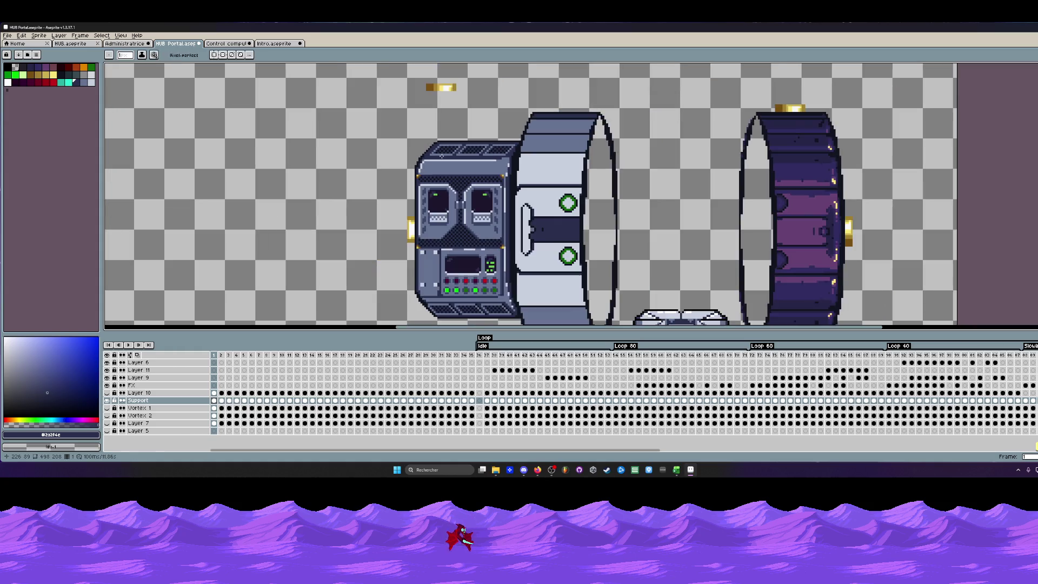
scroll(441, 155, up, 1)
scroll(439, 154, up, 1)
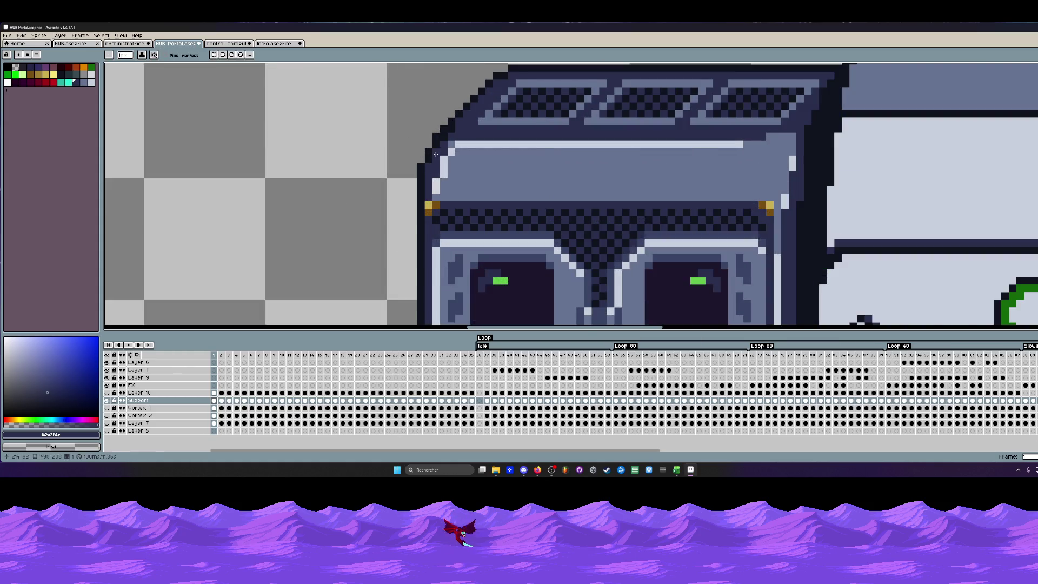
scroll(454, 131, down, 3)
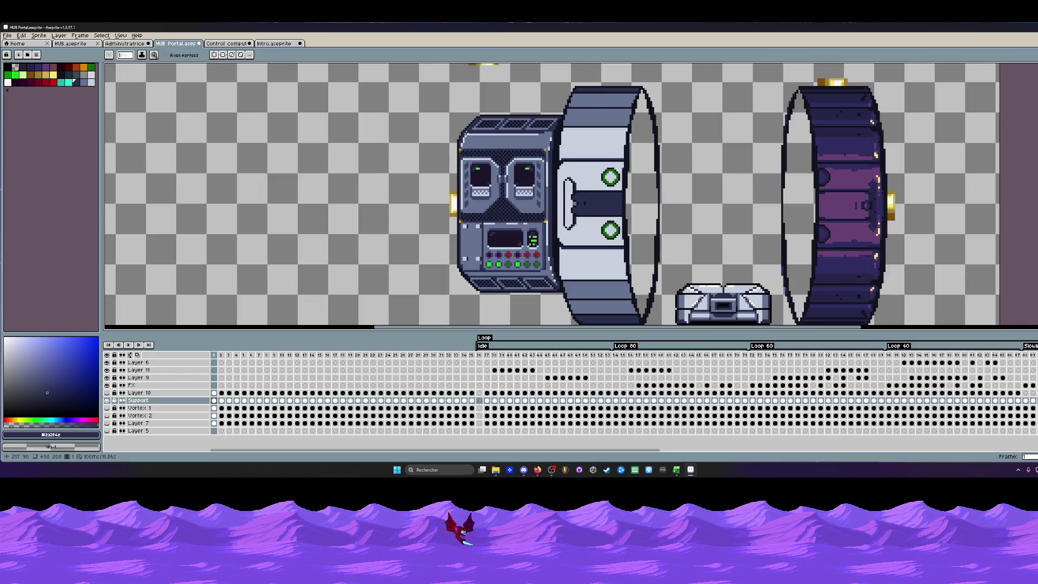
scroll(463, 136, up, 2)
scroll(463, 136, up, 1)
Try light highlight strokes across the machine top, then undo them.
alt+click(454, 131)
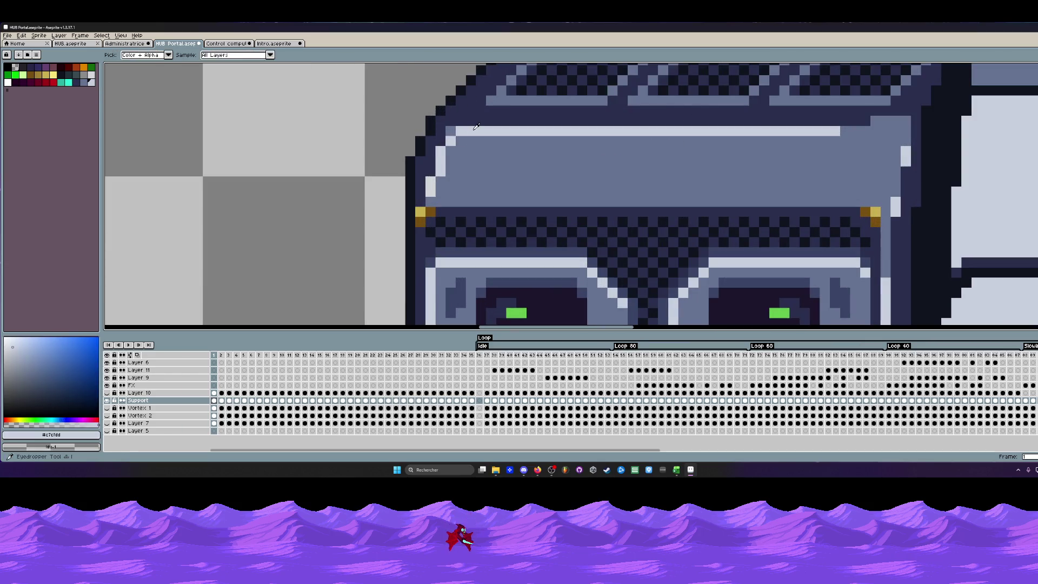
scroll(448, 126, down, 2)
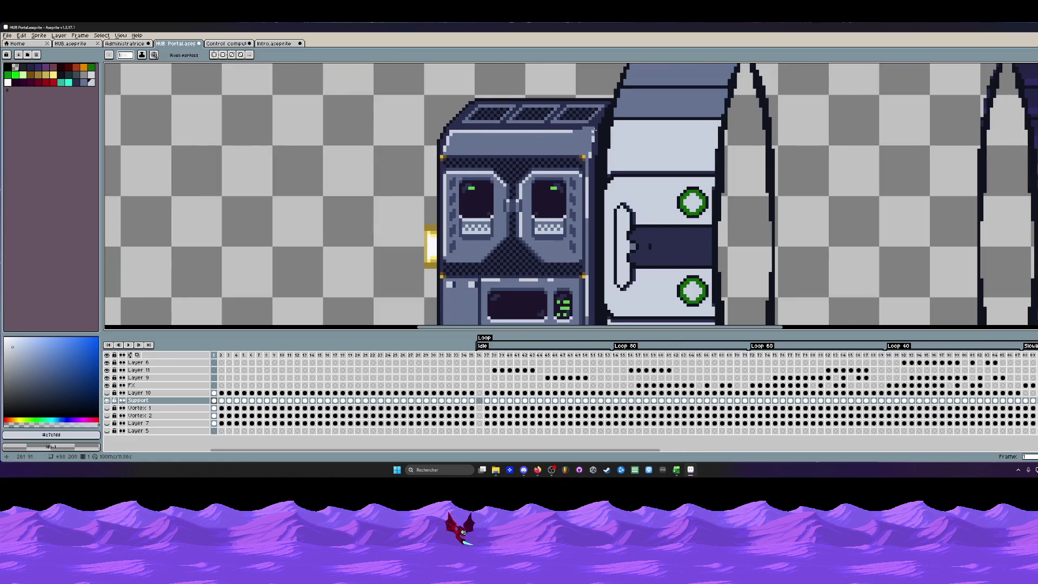
scroll(593, 130, up, 1)
scroll(578, 138, down, 2)
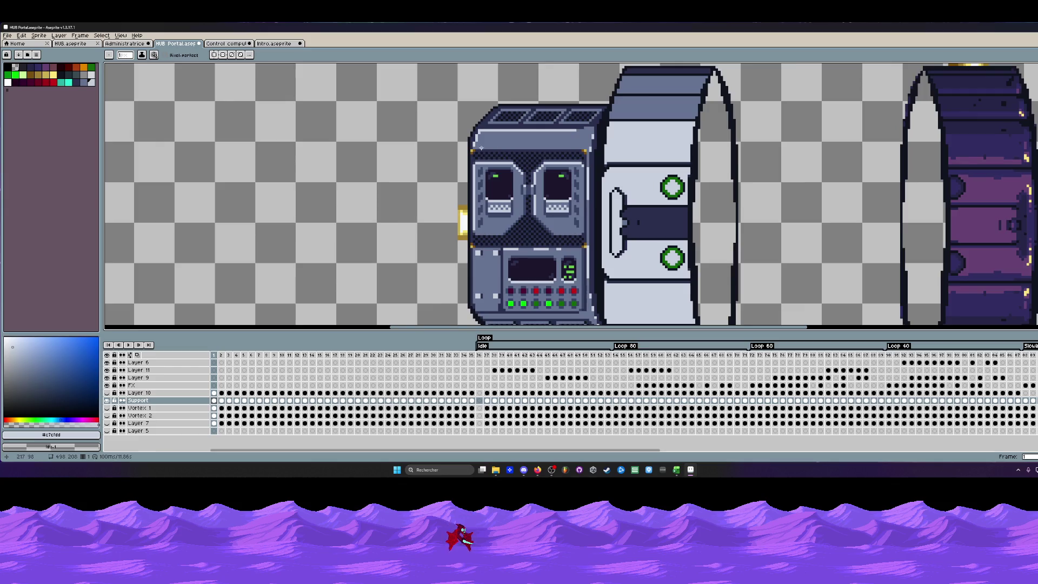
scroll(480, 149, up, 2)
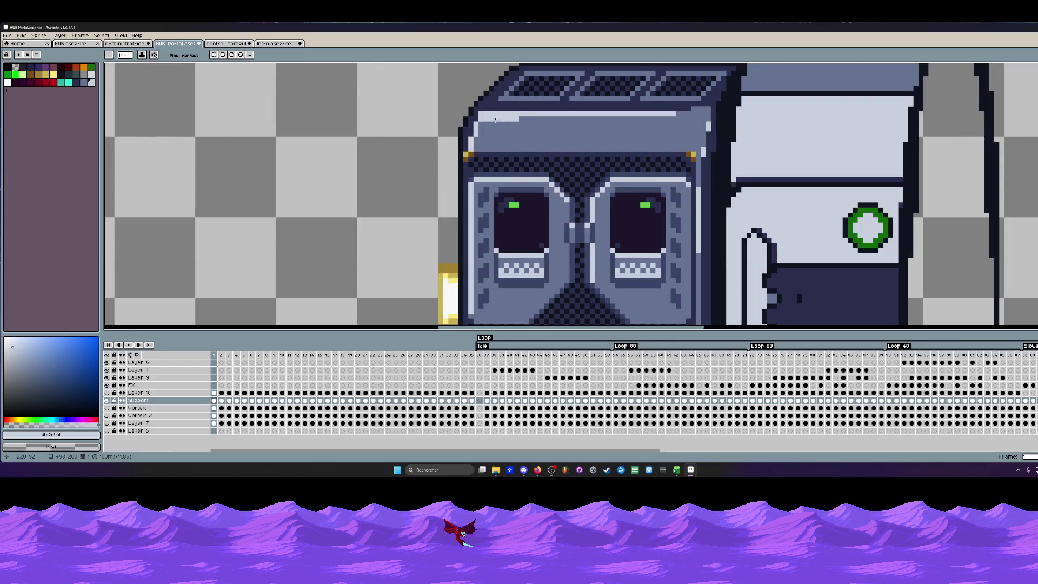
scroll(481, 123, up, 1)
scroll(518, 128, up, 1)
scroll(518, 128, down, 2)
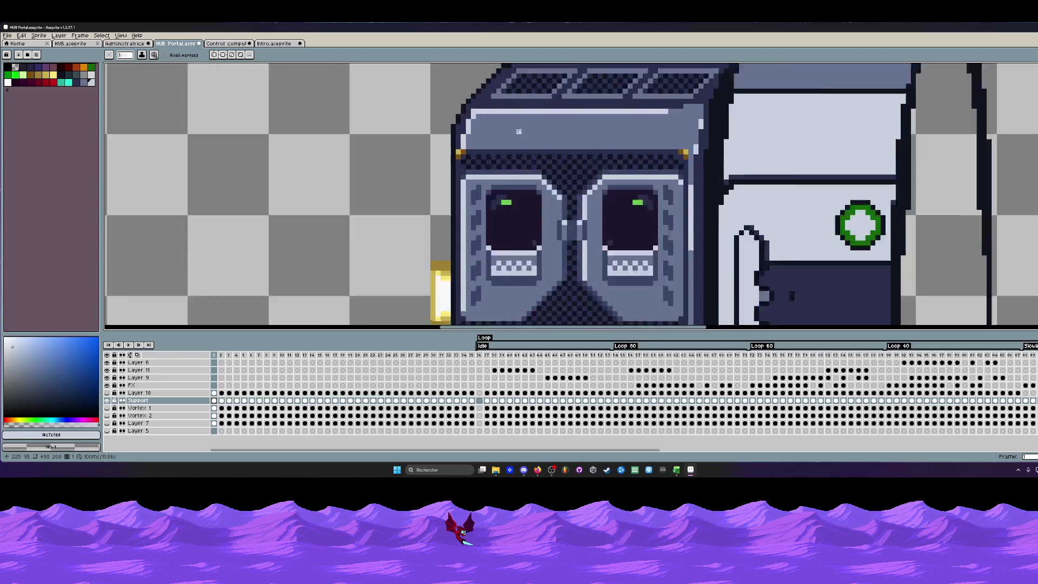
scroll(518, 128, up, 1)
drag(464, 113, 644, 113)
drag(655, 113, 665, 113)
scroll(659, 113, down, 3)
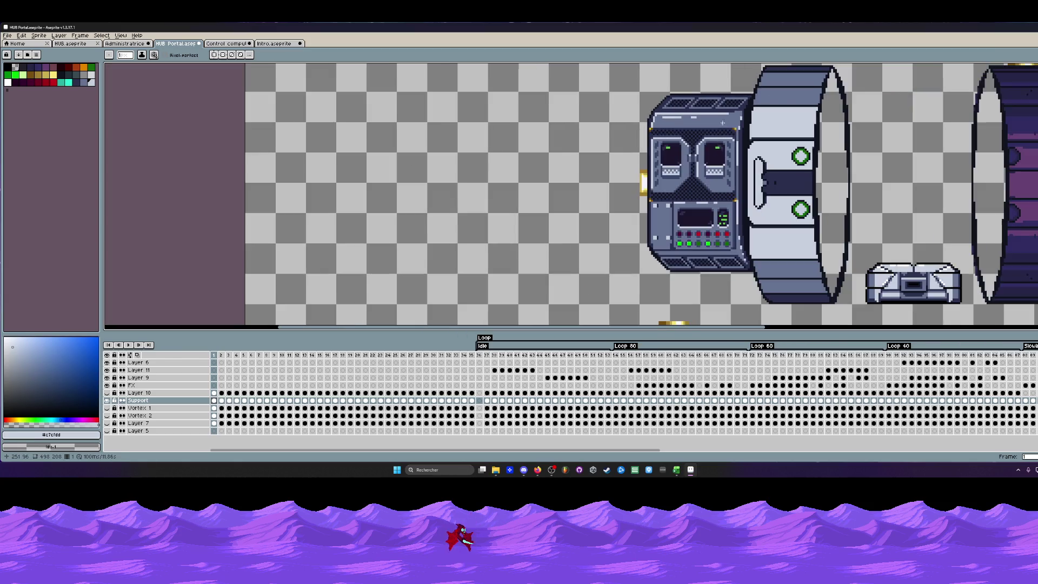
scroll(680, 128, up, 1)
scroll(680, 129, up, 2)
key(ctrl+z)
key(ctrl+z)
key(ctrl+z)
scroll(680, 128, down, 2)
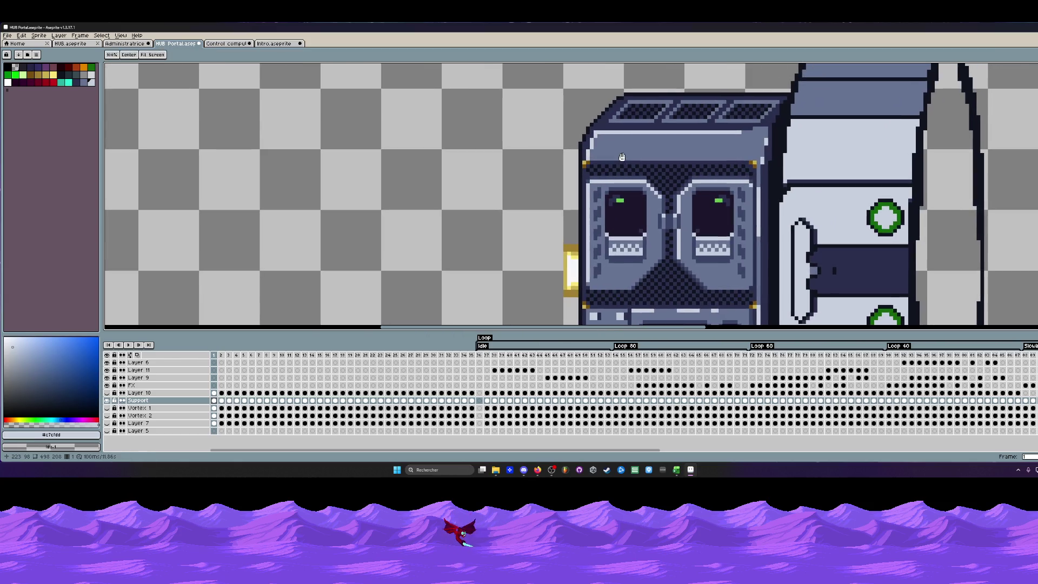
scroll(754, 129, up, 2)
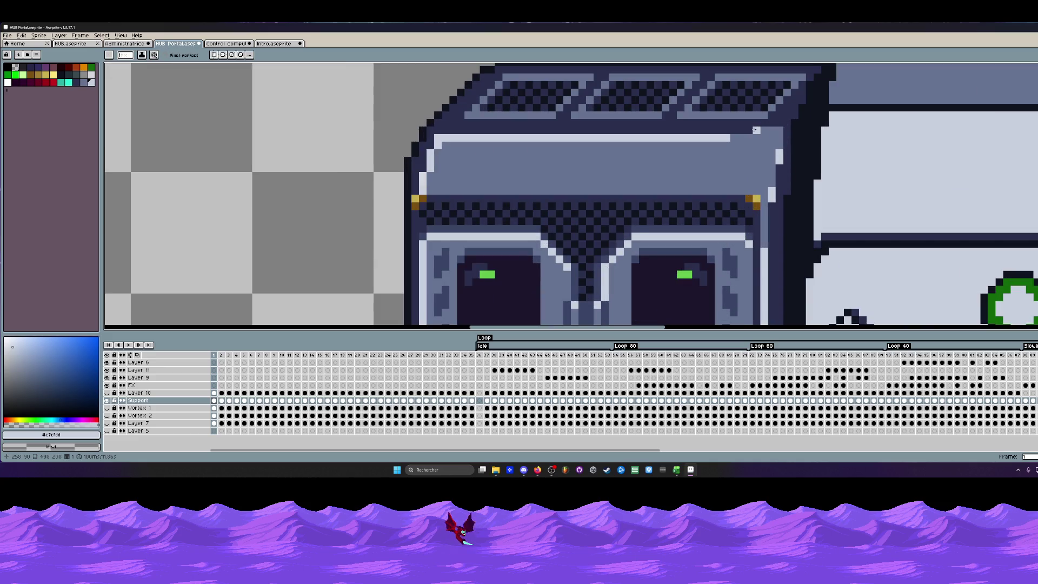
Sample the machine's dark blue for the Pencil and shift the view over machine and portals.
key(z)
scroll(752, 132, down, 2)
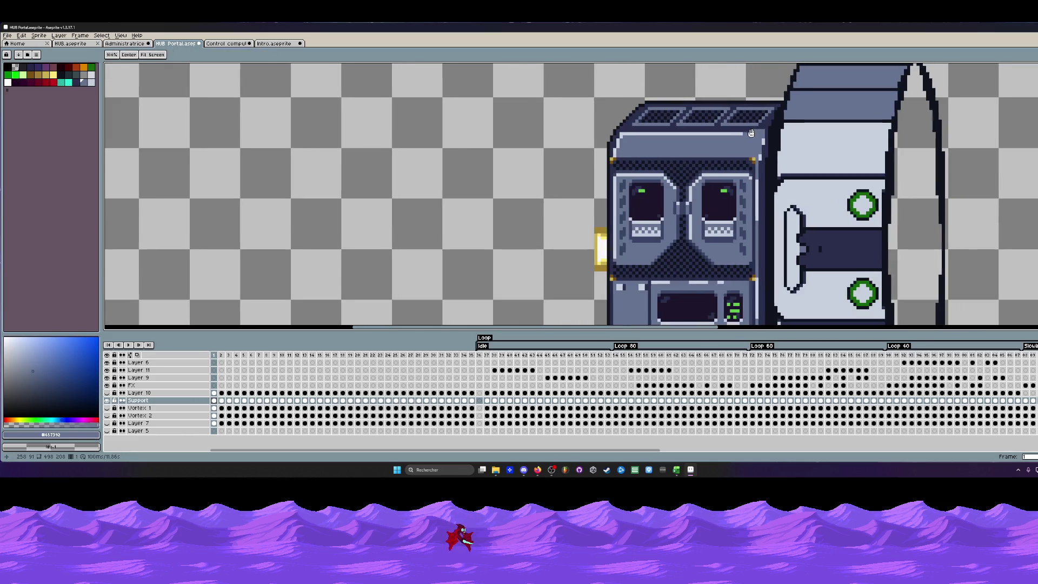
key(i)
scroll(768, 116, up, 1)
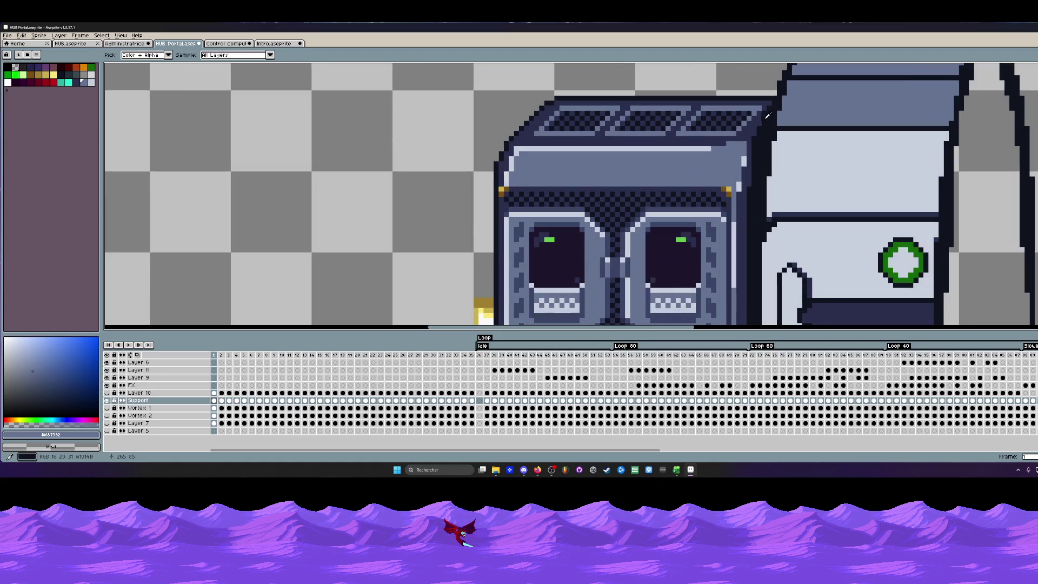
click(767, 116)
scroll(767, 117, up, 2)
key(b)
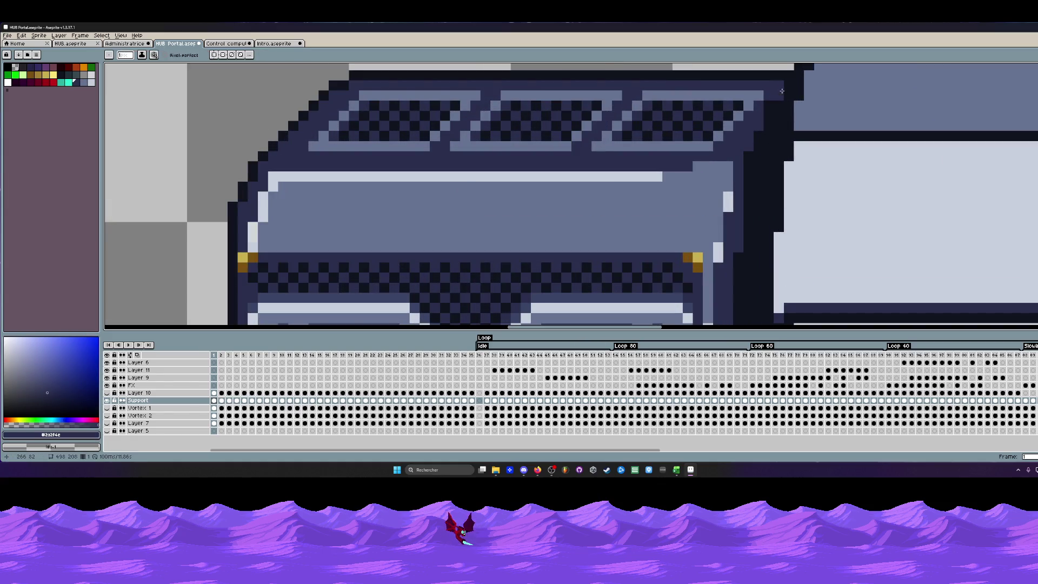
scroll(748, 151, down, 3)
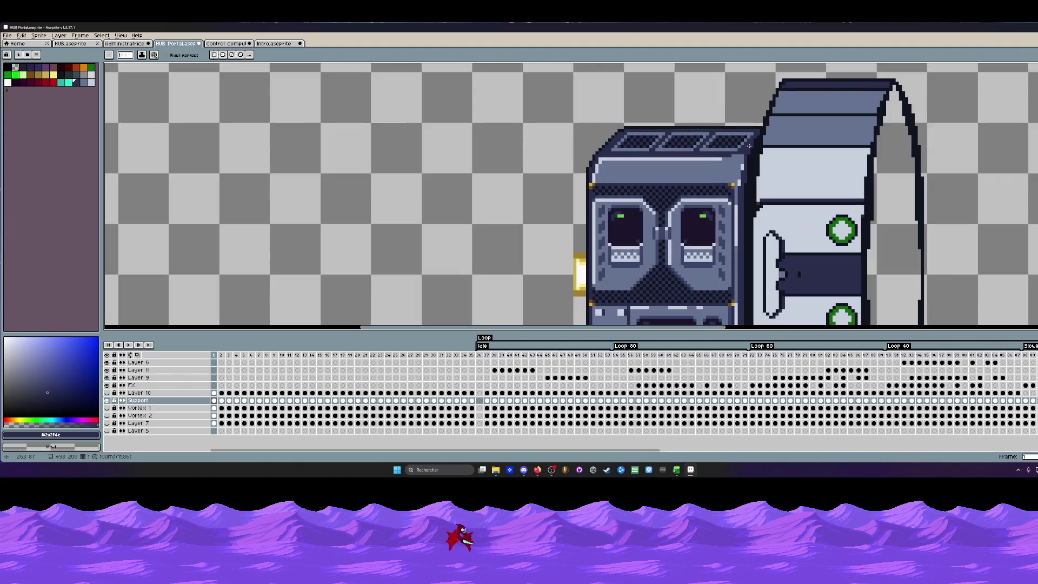
scroll(756, 134, up, 2)
scroll(766, 121, down, 2)
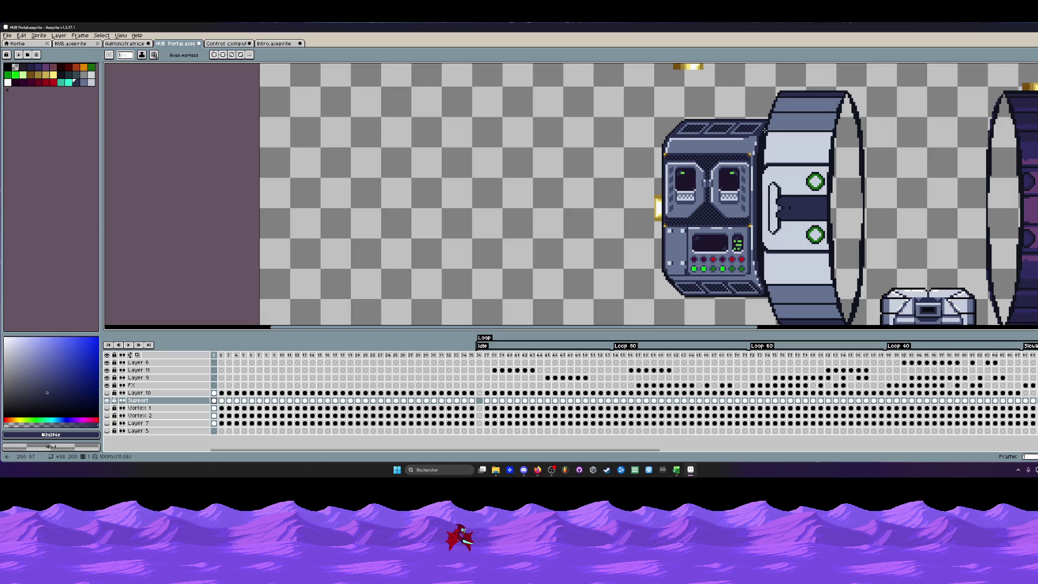
drag(771, 112, 765, 96)
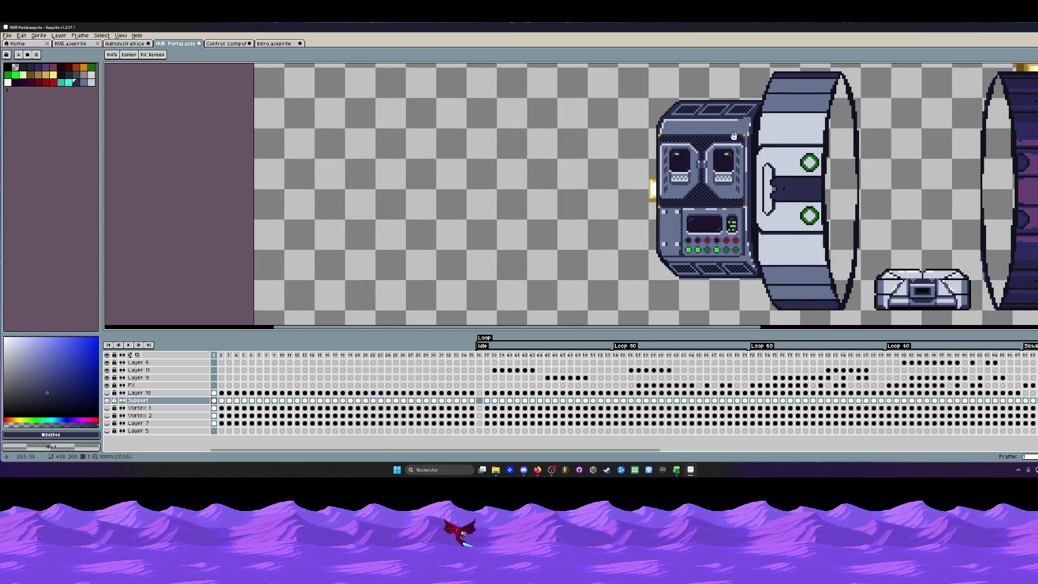
scroll(738, 120, up, 1)
scroll(739, 120, down, 1)
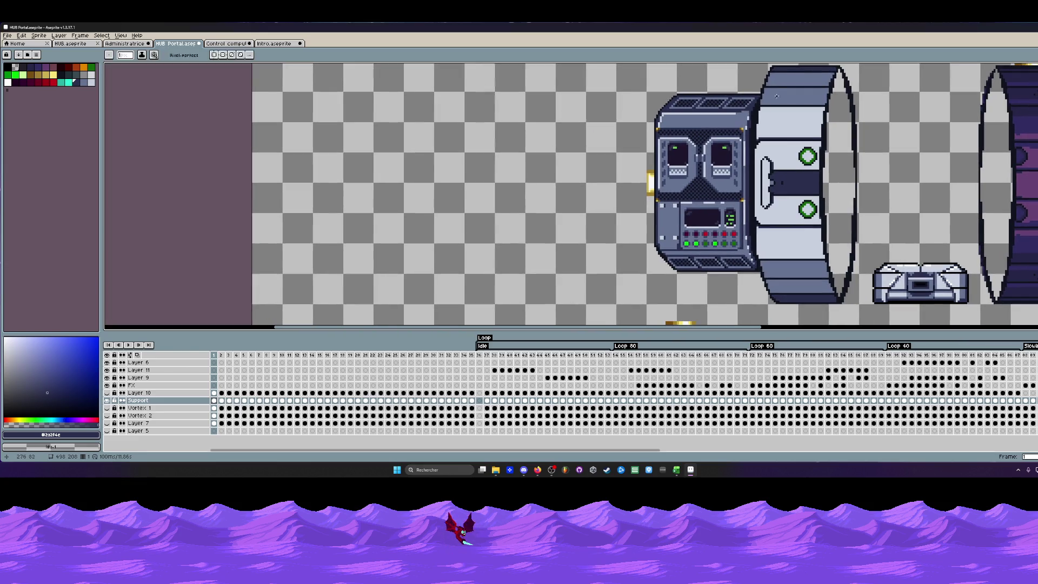
drag(777, 95, 758, 112)
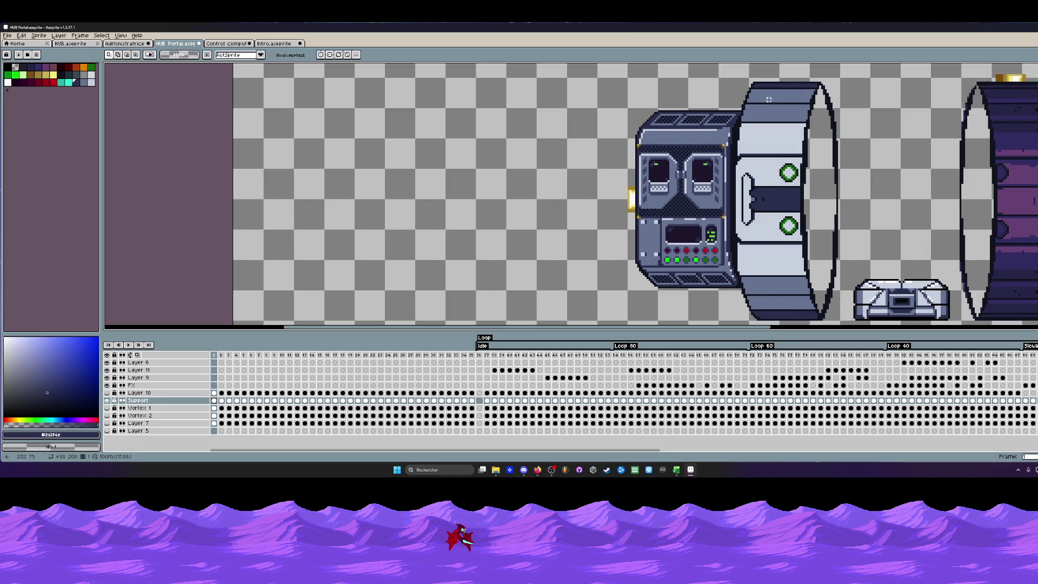
scroll(766, 89, up, 1)
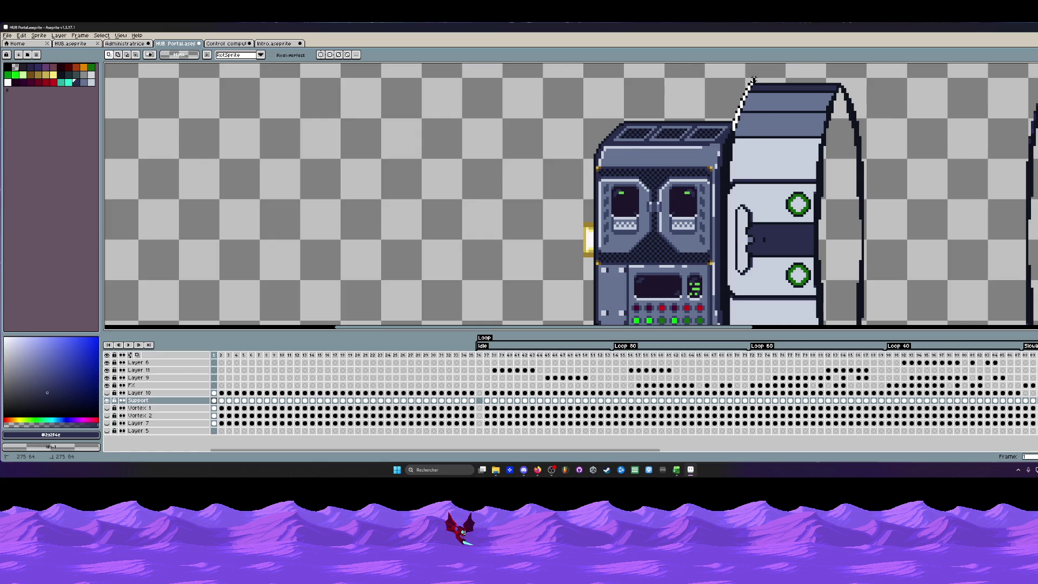
scroll(750, 84, down, 1)
scroll(641, 76, up, 1)
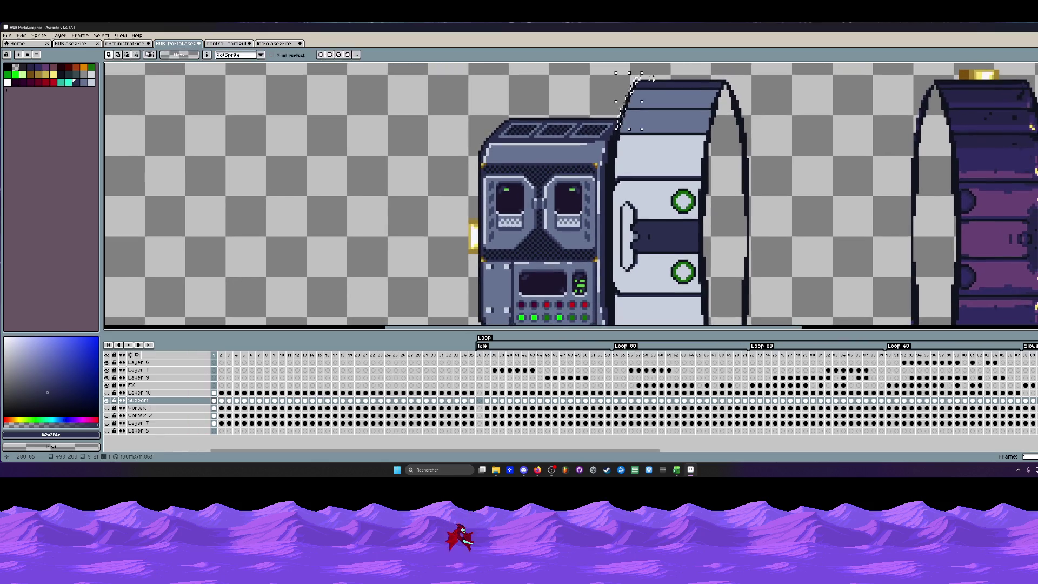
Lasso a freehand selection around the light grey ring beside the housing.
drag(640, 77, 620, 78)
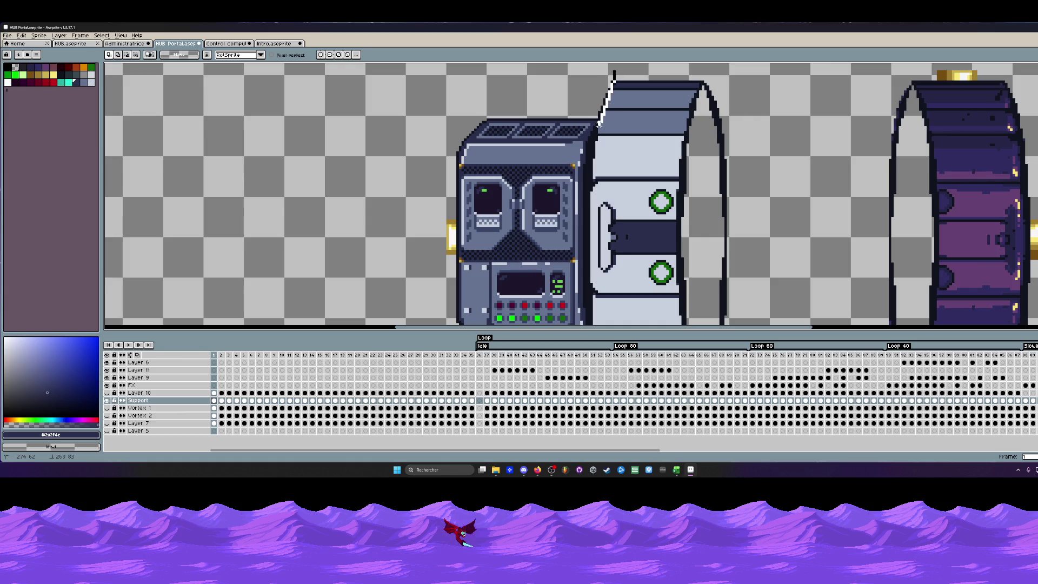
drag(614, 82, 576, 80)
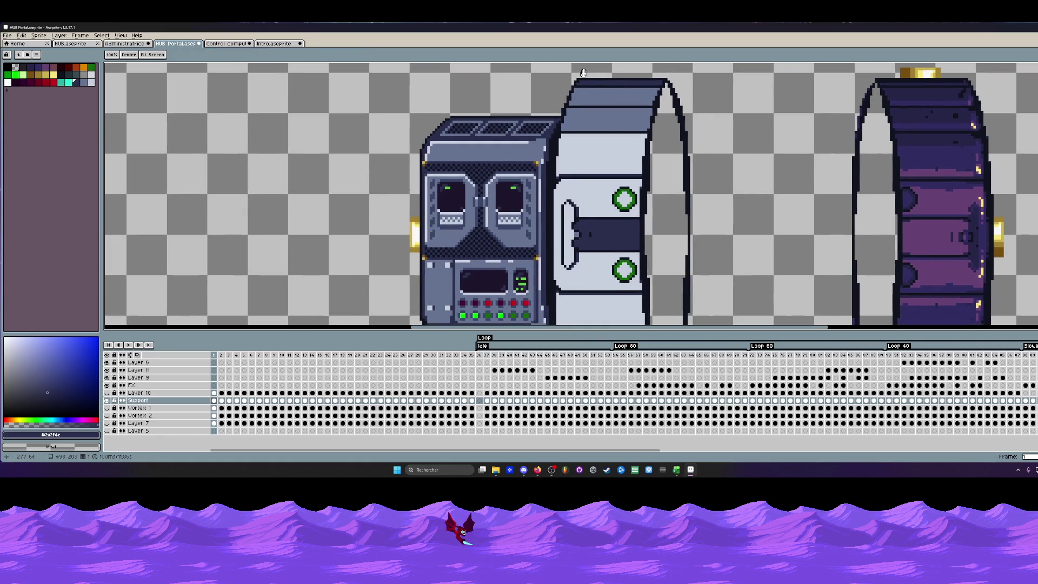
scroll(545, 74, up, 1)
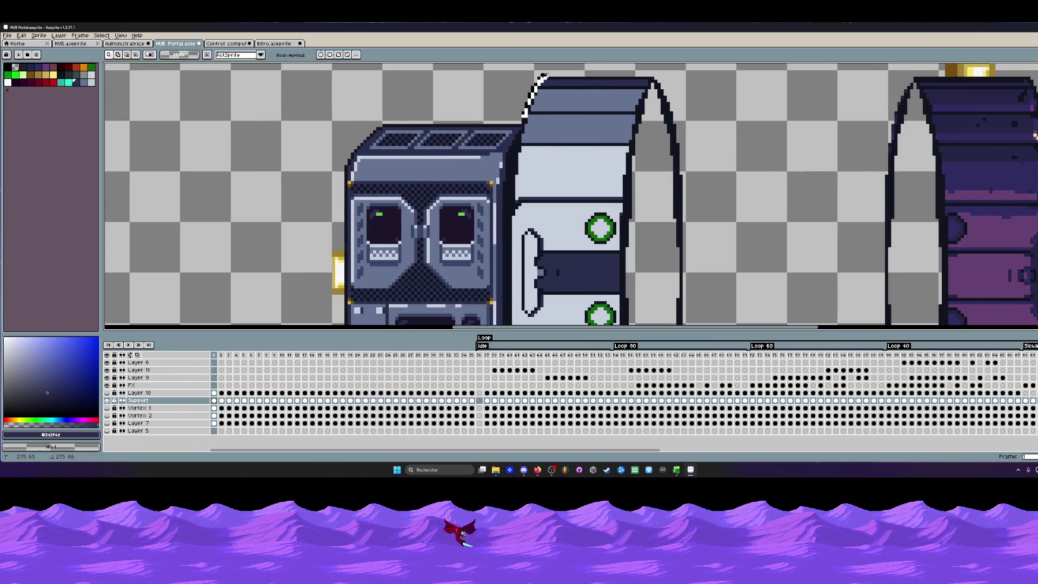
scroll(511, 156, down, 1)
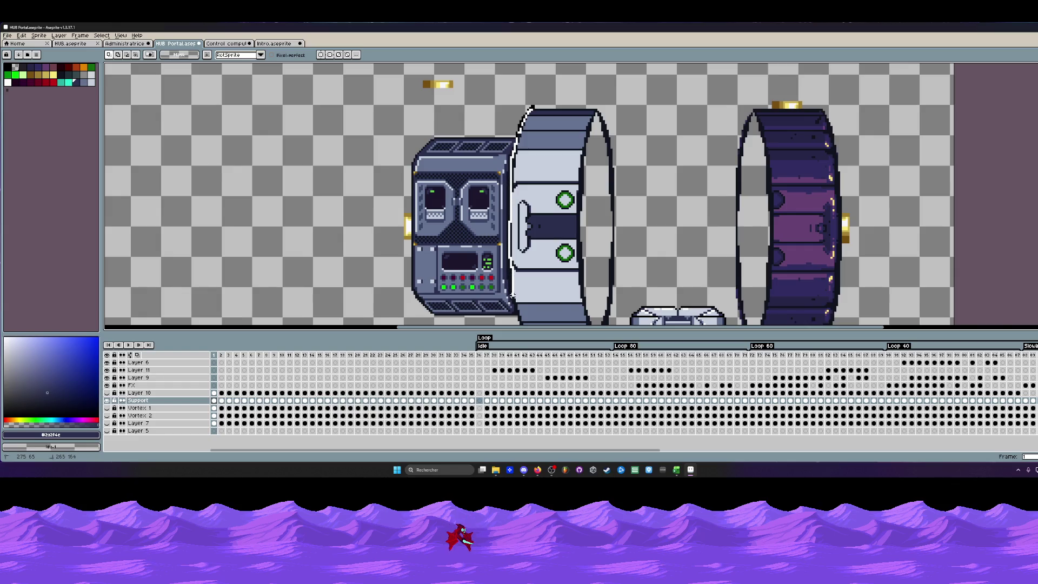
scroll(516, 303, down, 1)
mouse_move(516, 301)
mouse_down()
mouse_move(598, 202)
mouse_move(531, 154)
mouse_up()
scroll(534, 165, up, 2)
scroll(534, 165, up, 1)
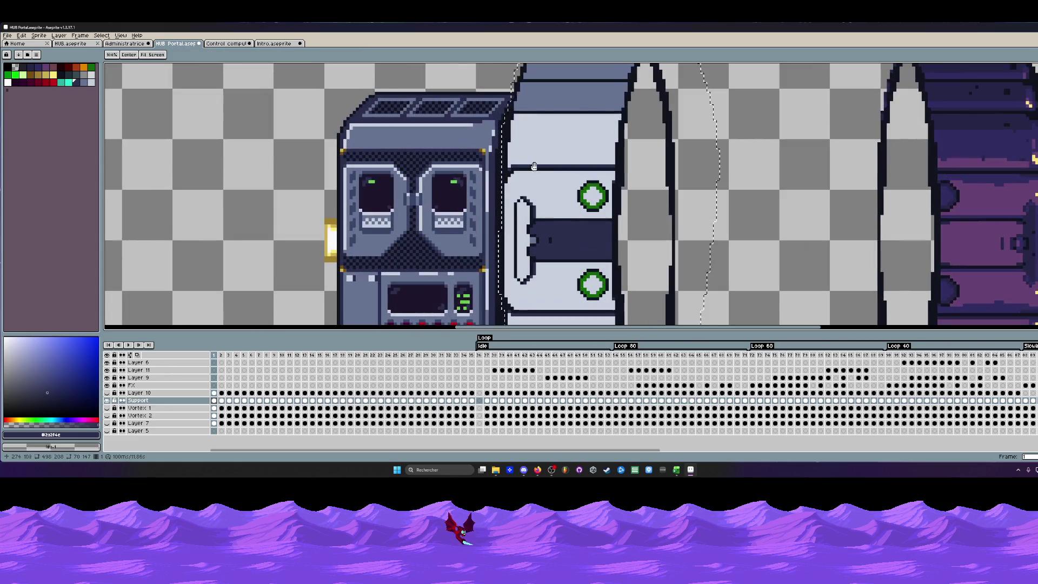
scroll(535, 165, down, 1)
scroll(558, 150, down, 1)
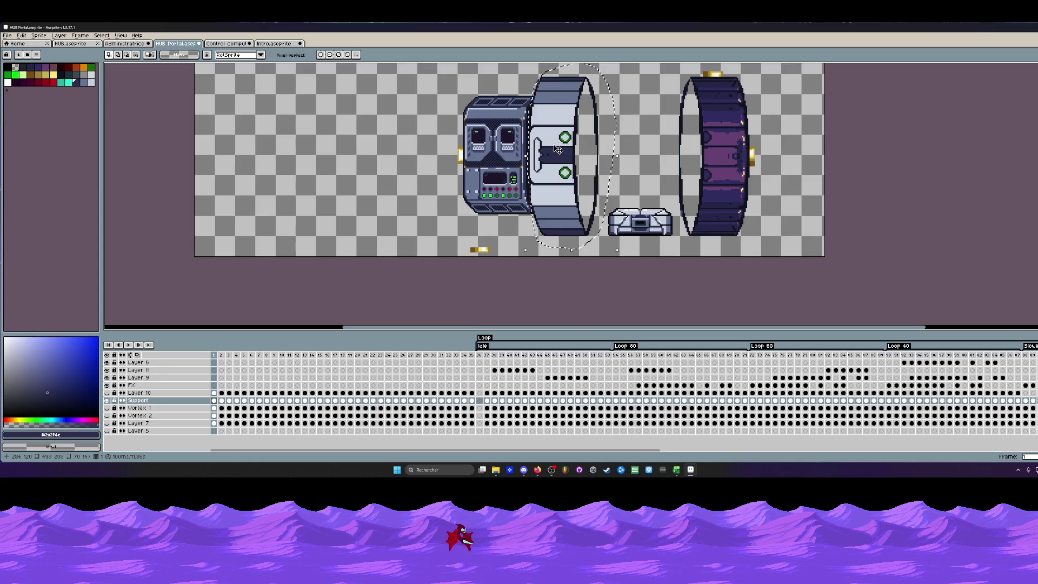
scroll(559, 150, up, 1)
Drag the selected ring left, clear of the housing, and confirm its new position.
drag(558, 150, 542, 155)
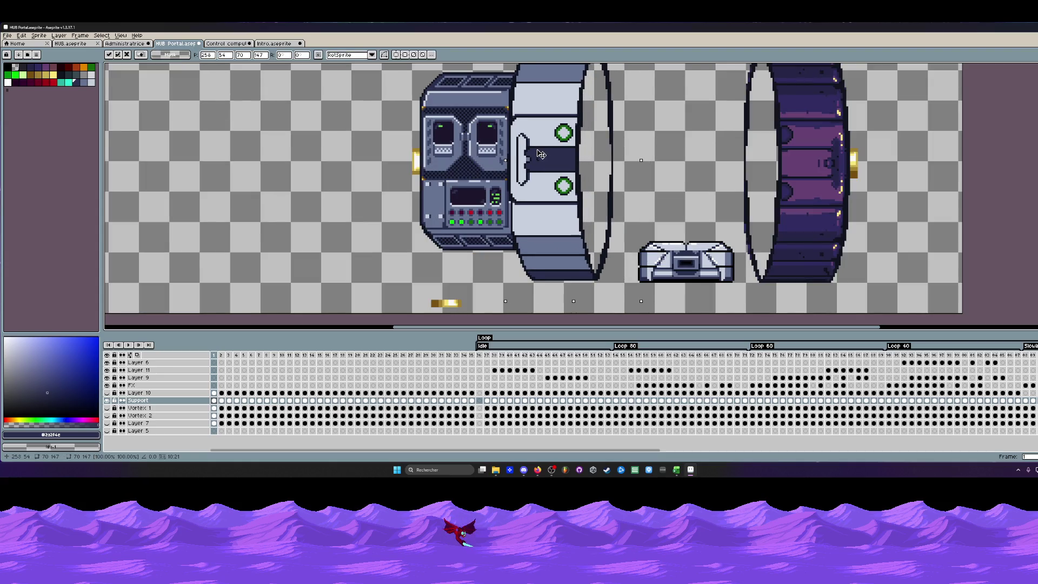
scroll(538, 154, down, 1)
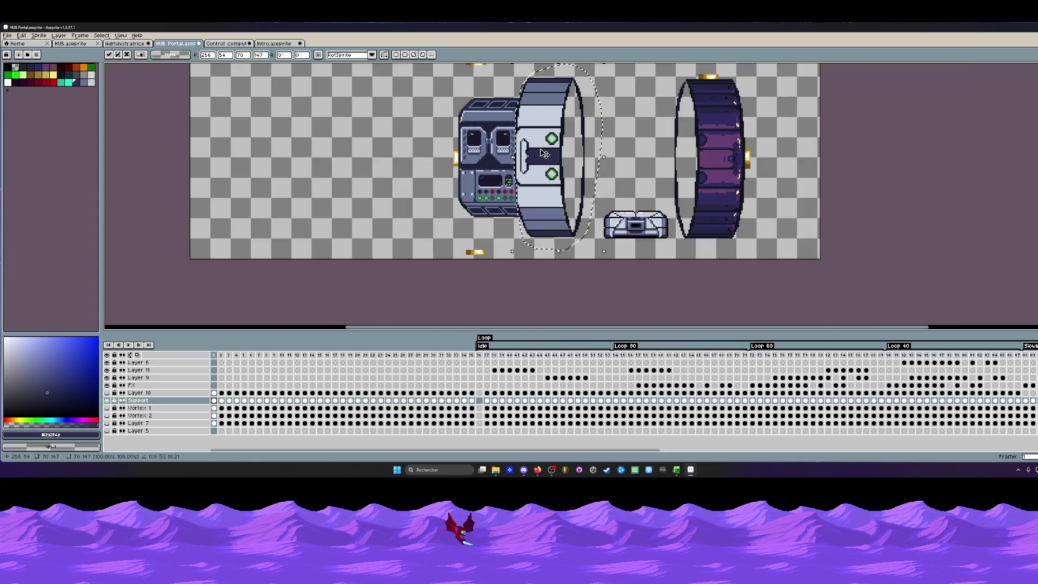
drag(543, 154, 351, 160)
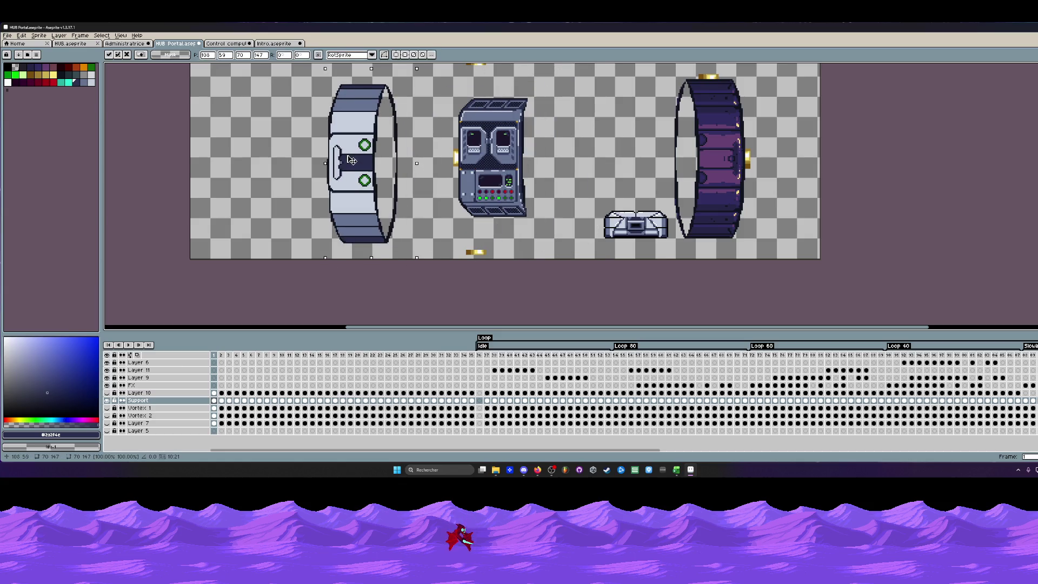
key(ctrl+d)
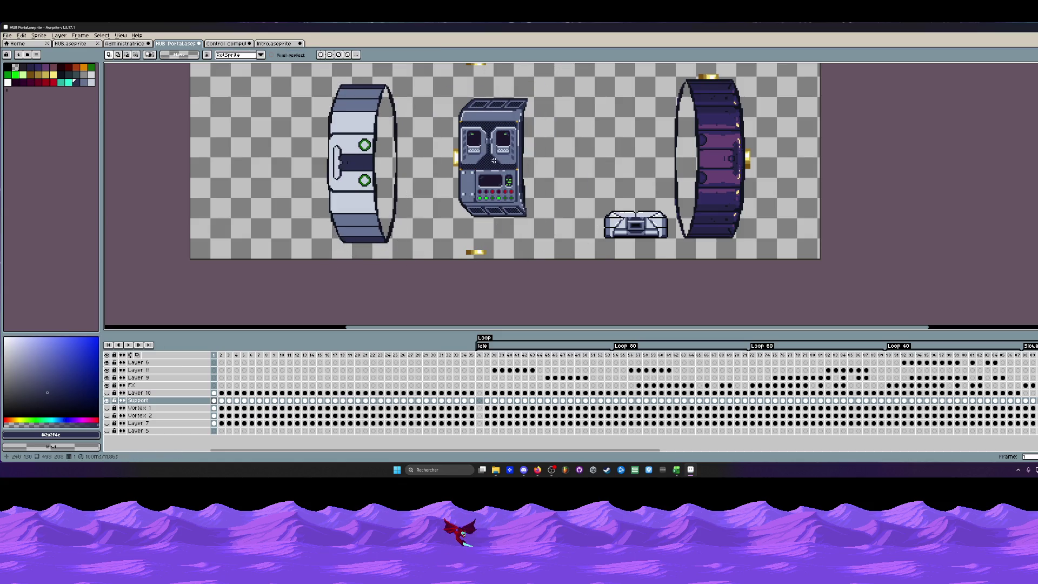
scroll(541, 127, up, 1)
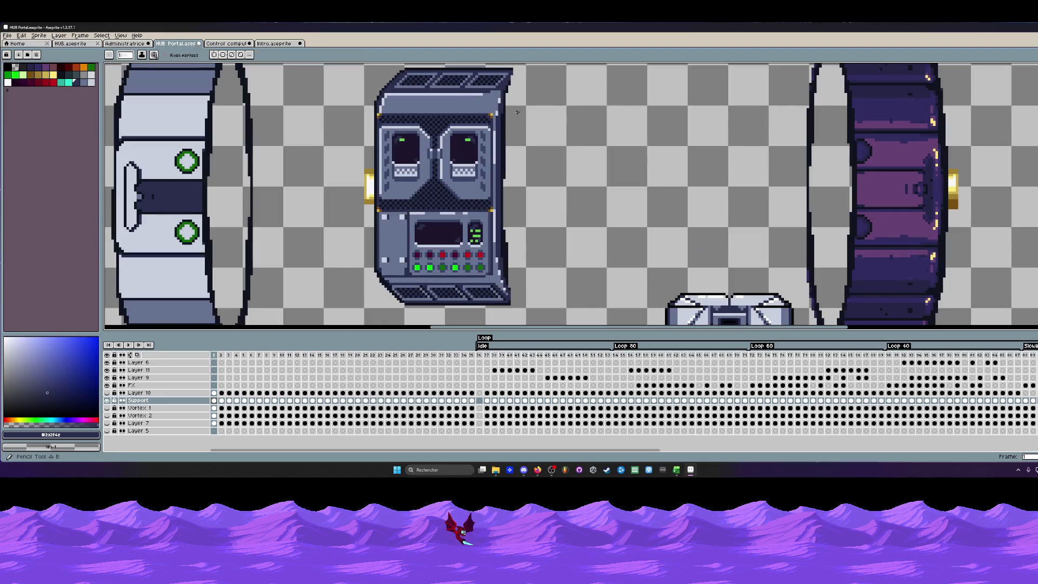
scroll(531, 125, up, 2)
Erase the stray dark pixels down the housing's right edge with the Pencil.
key(ctrl+space)
key(Escape)
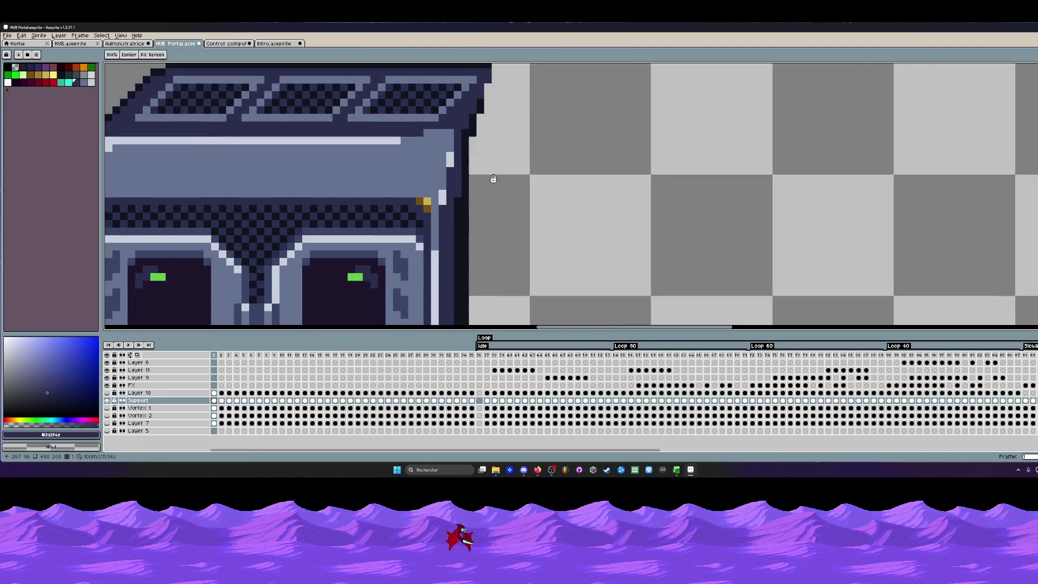
scroll(498, 131, up, 2)
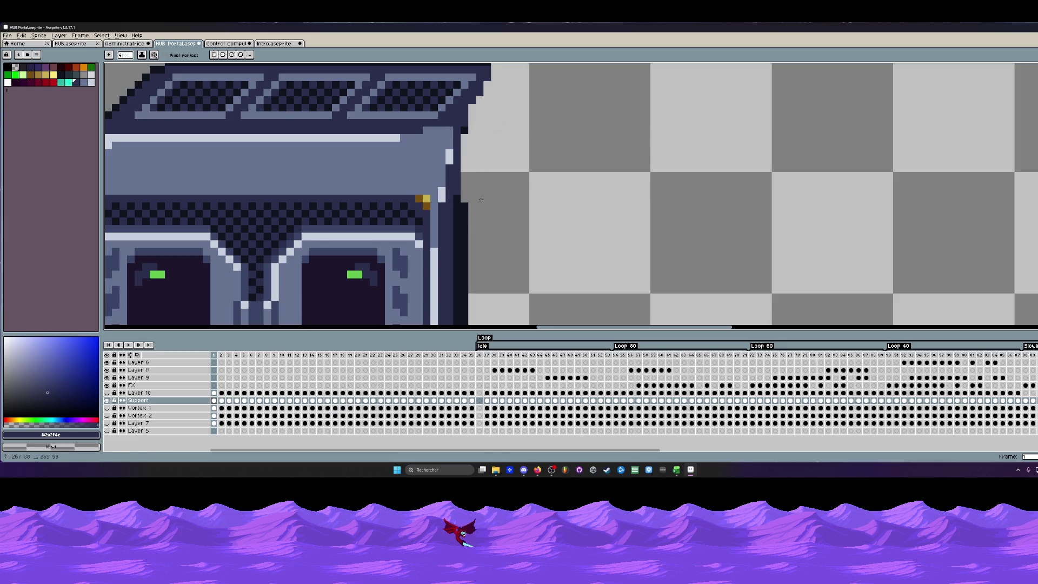
click(471, 127)
key(v)
key(b)
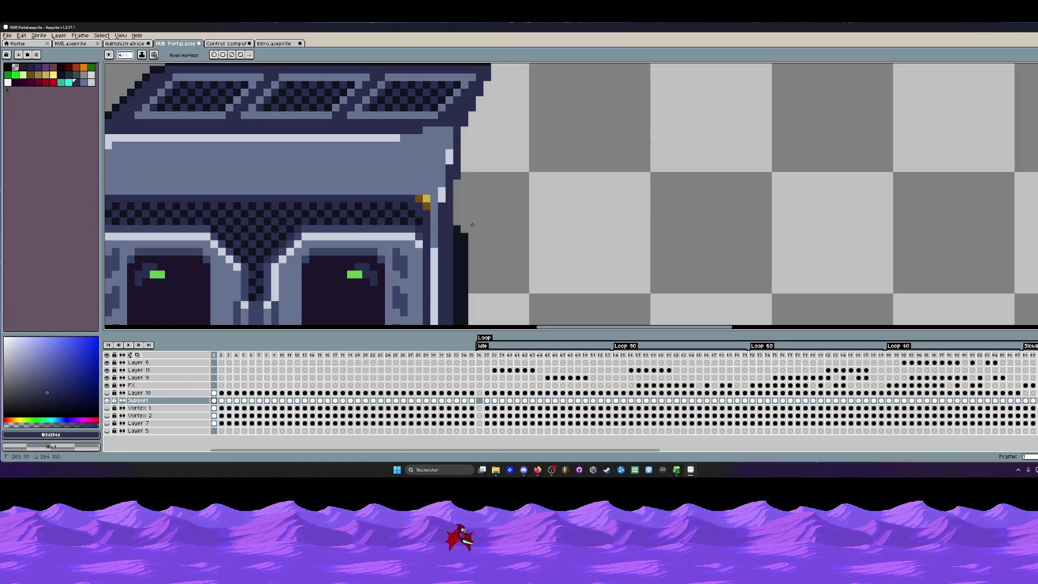
drag(480, 132, 480, 165)
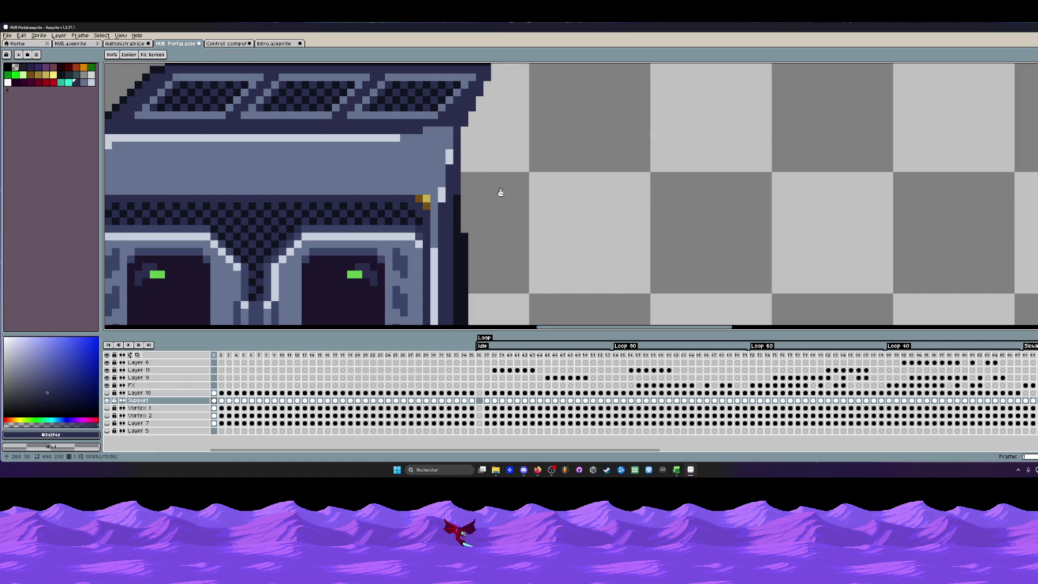
scroll(498, 192, down, 3)
drag(475, 97, 463, 243)
scroll(450, 224, up, 3)
key(b)
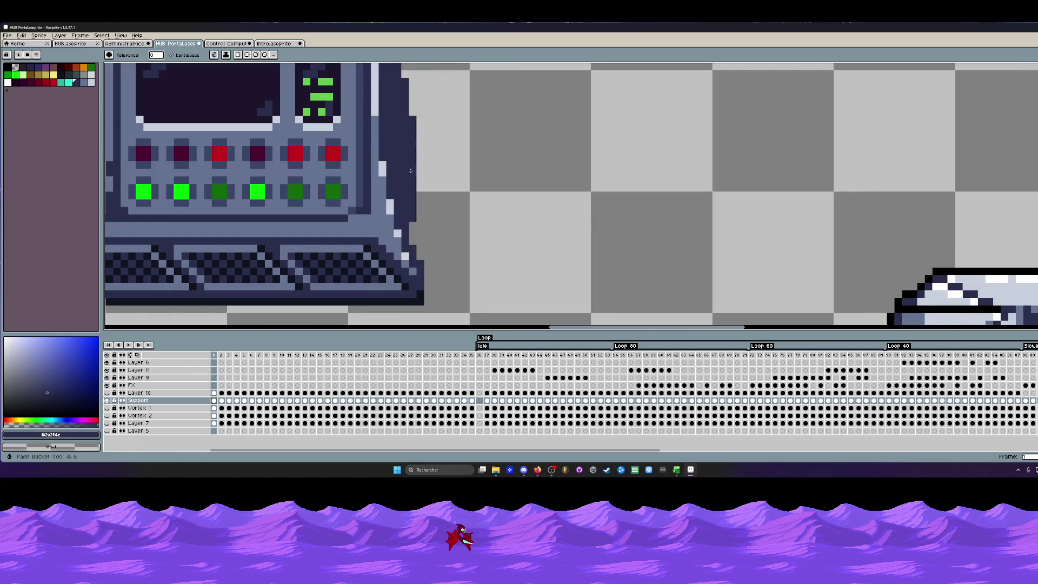
scroll(444, 223, down, 3)
drag(409, 208, 431, 208)
scroll(430, 208, down, 2)
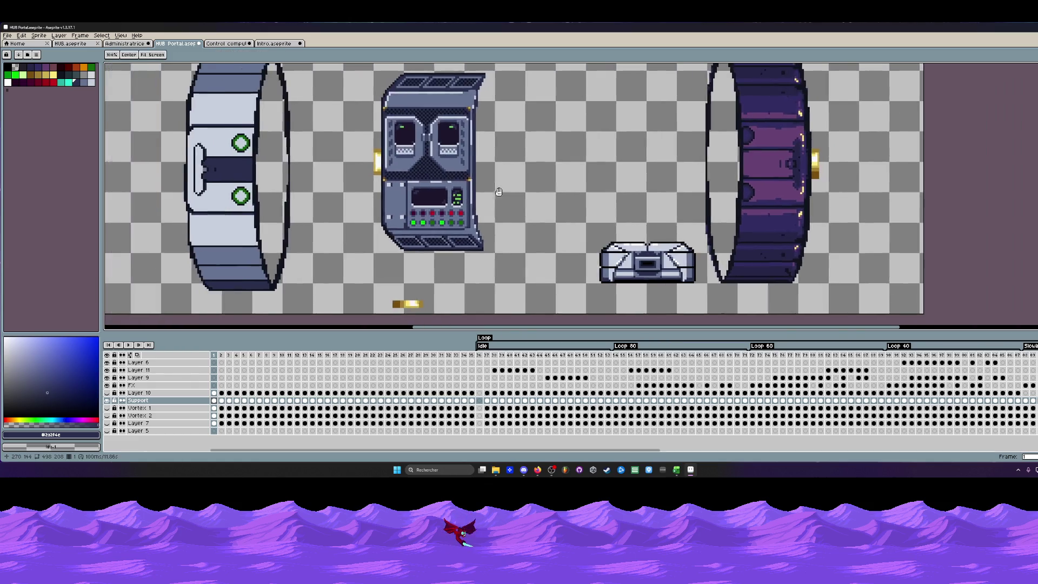
scroll(431, 208, down, 1)
scroll(356, 122, up, 3)
scroll(367, 124, down, 1)
scroll(367, 124, up, 1)
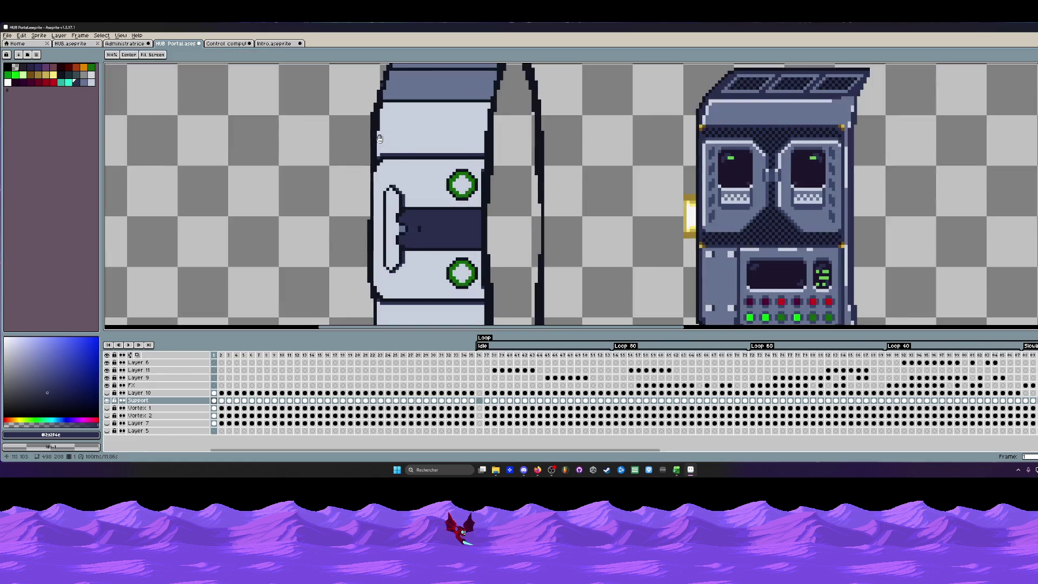
scroll(367, 131, down, 1)
scroll(363, 181, up, 1)
scroll(364, 181, up, 1)
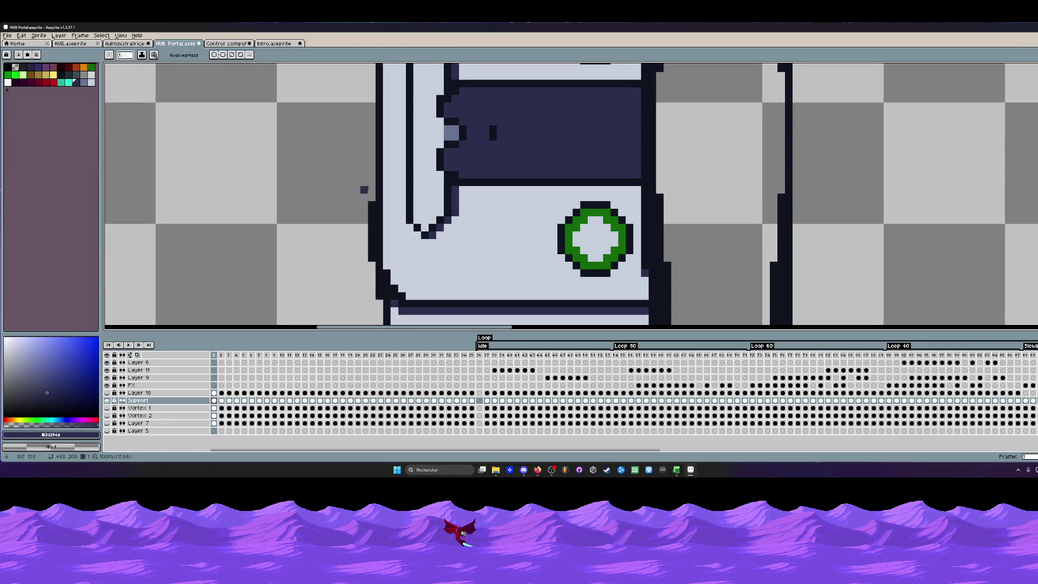
scroll(364, 281, down, 2)
scroll(364, 281, down, 2)
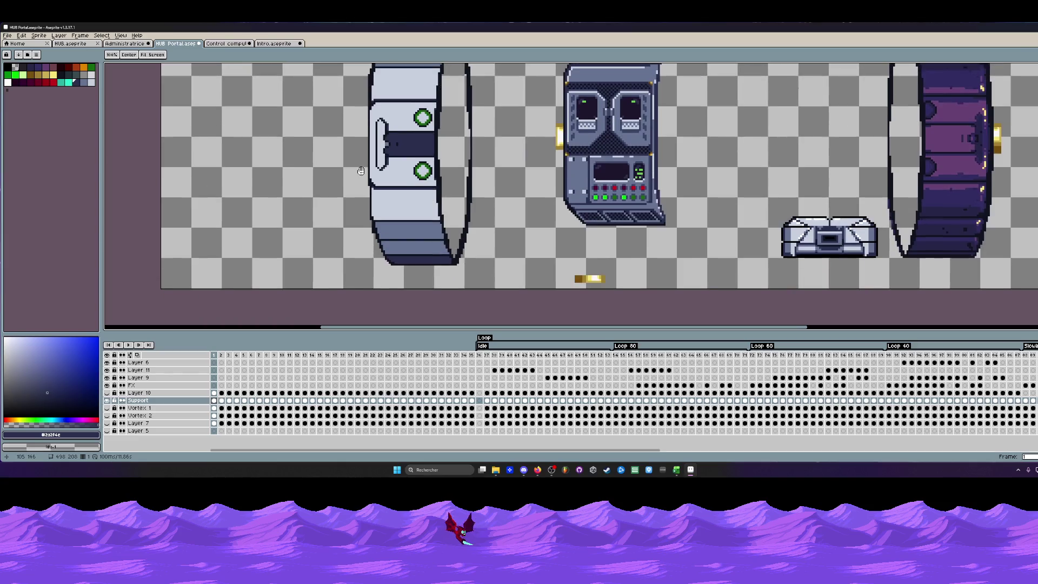
scroll(381, 110, up, 1)
scroll(382, 108, up, 2)
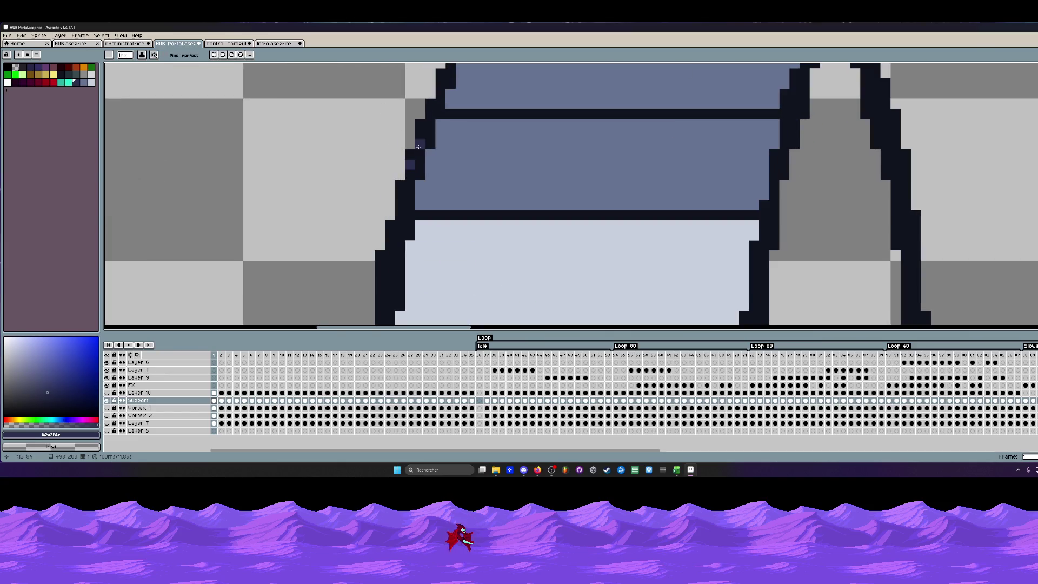
Eyedropper the portal's dark outline shade #10141f as the drawing colour.
alt+click(420, 132)
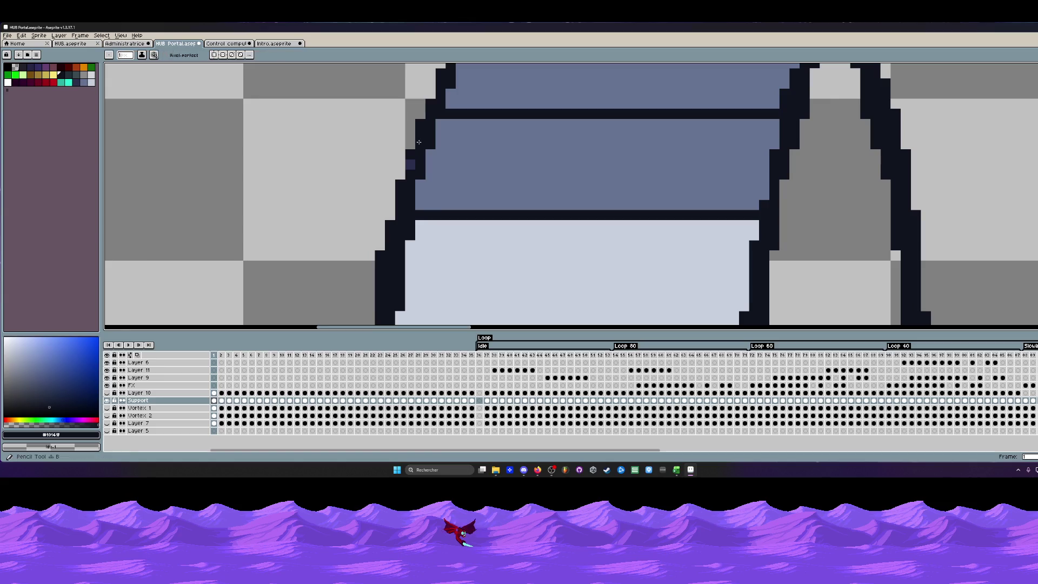
scroll(411, 151, down, 3)
scroll(413, 148, down, 2)
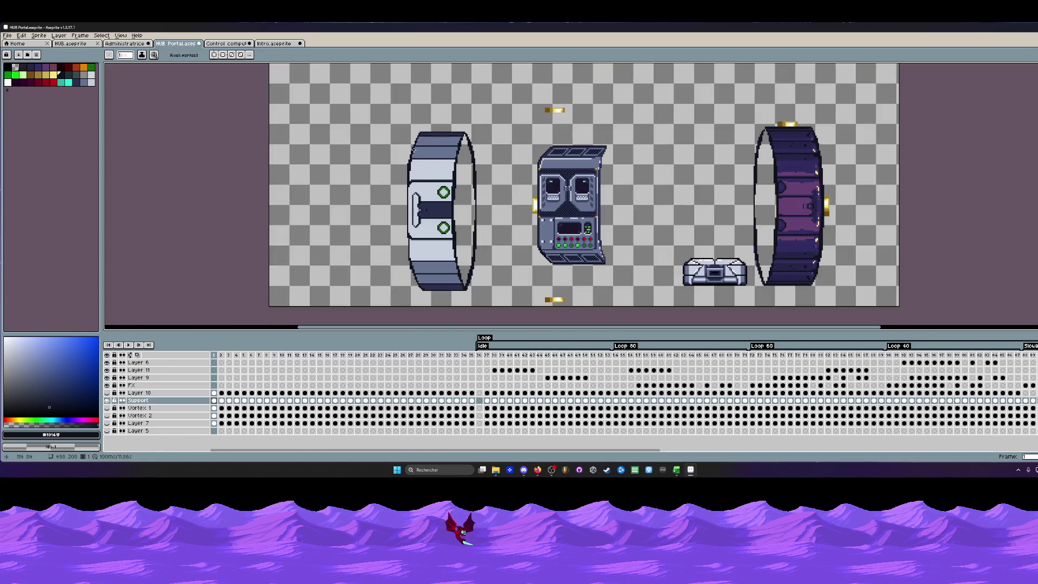
scroll(403, 173, up, 2)
scroll(403, 170, up, 1)
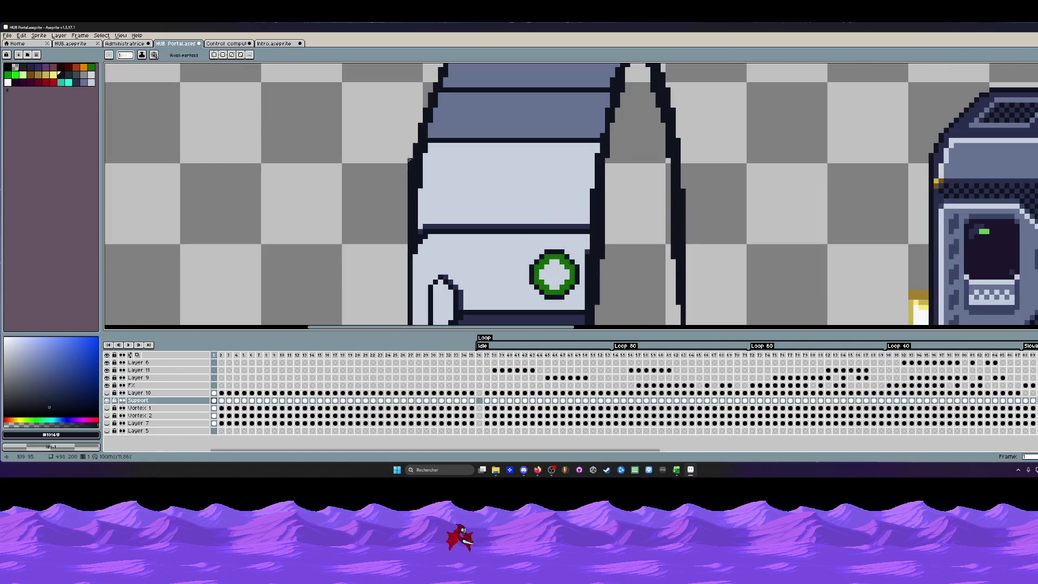
scroll(403, 167, down, 2)
scroll(403, 168, down, 1)
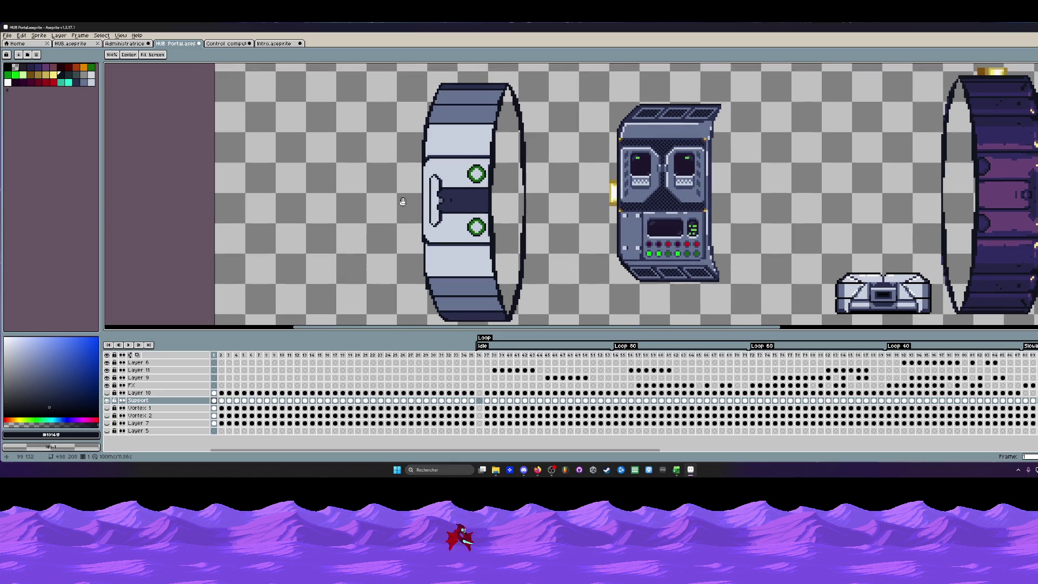
drag(397, 192, 401, 186)
scroll(405, 195, up, 2)
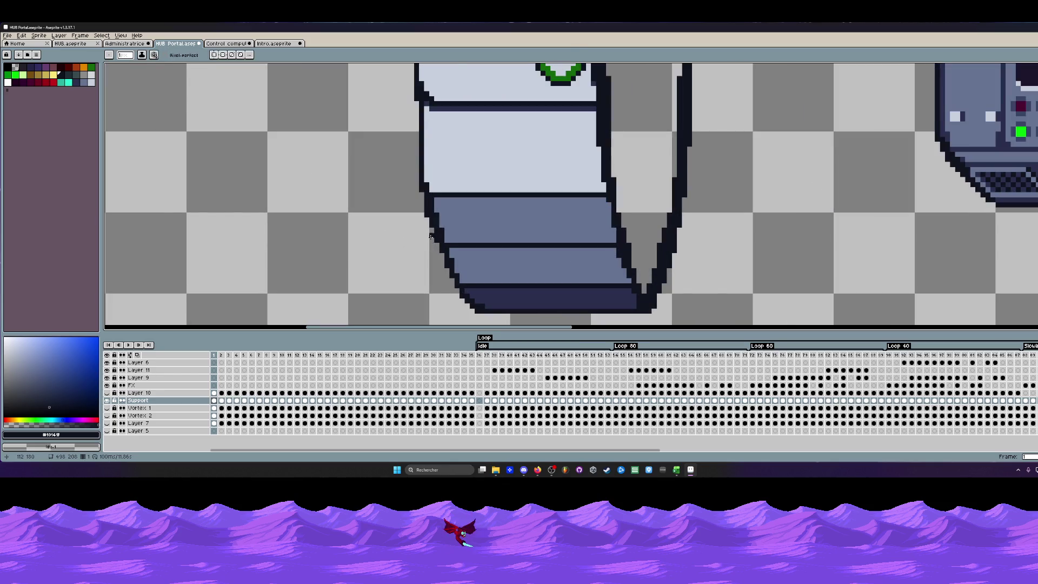
scroll(431, 227, down, 2)
scroll(406, 219, down, 1)
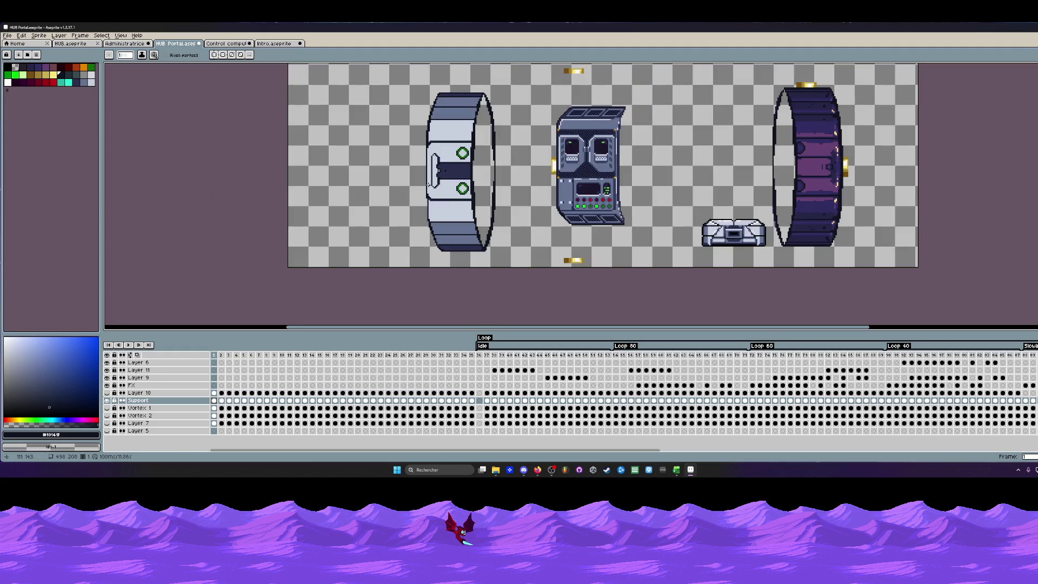
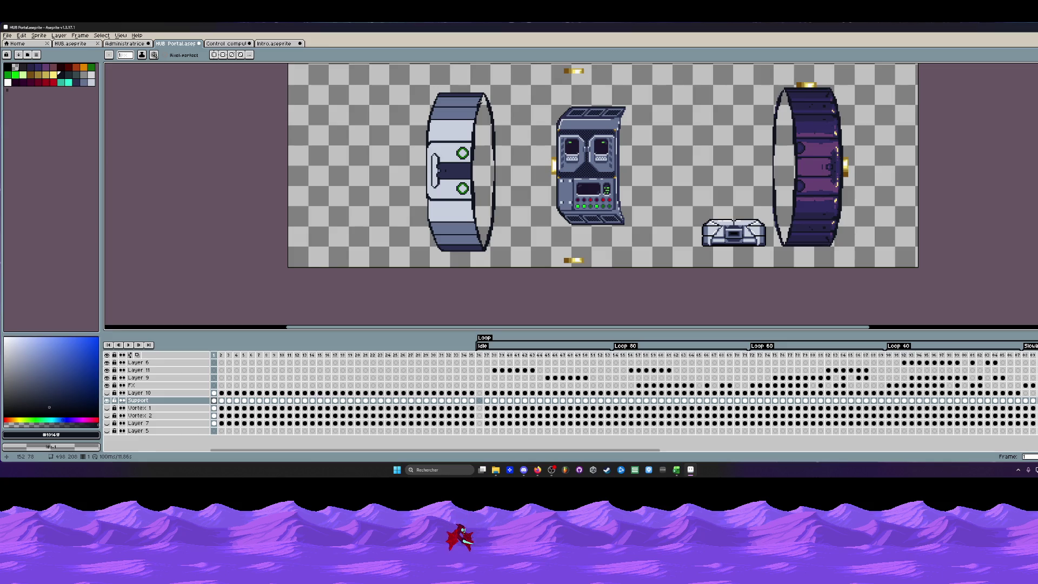
scroll(432, 125, up, 4)
scroll(432, 127, down, 2)
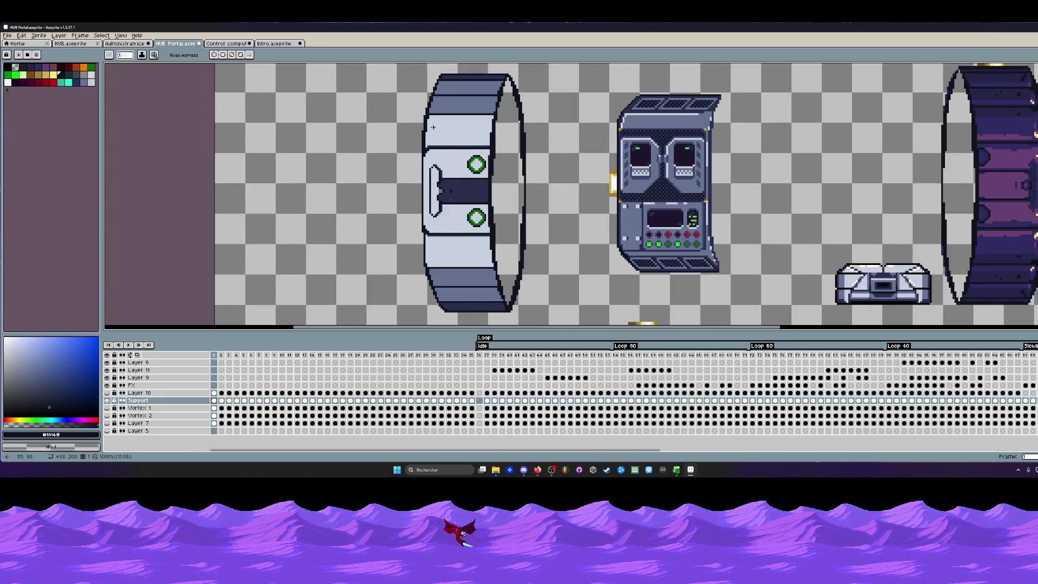
scroll(432, 143, up, 1)
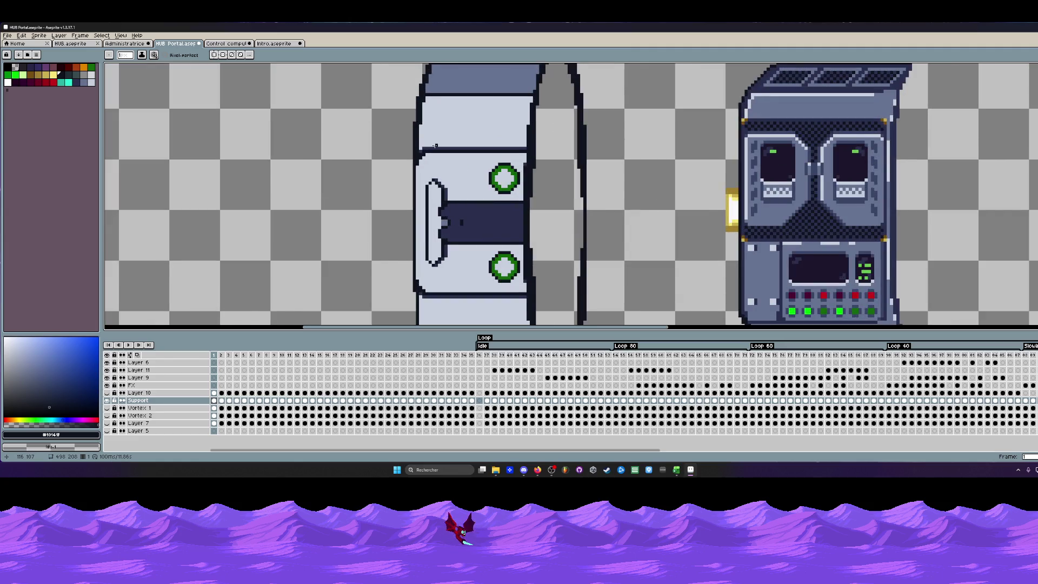
scroll(436, 147, down, 1)
scroll(413, 160, up, 2)
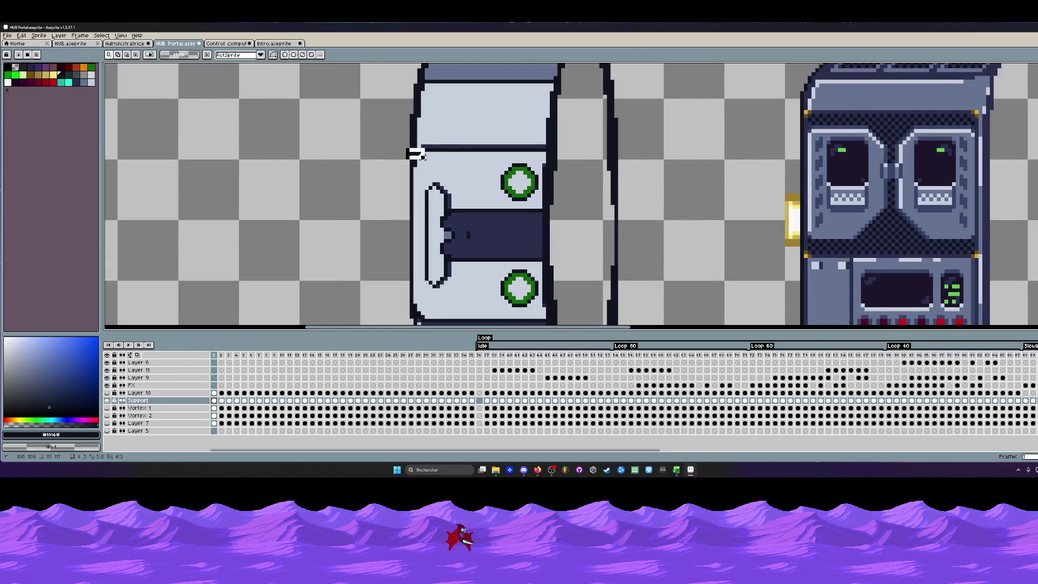
scroll(415, 153, down, 1)
Shift the front panel's left section leftward, then undo the attempt.
drag(412, 151, 472, 296)
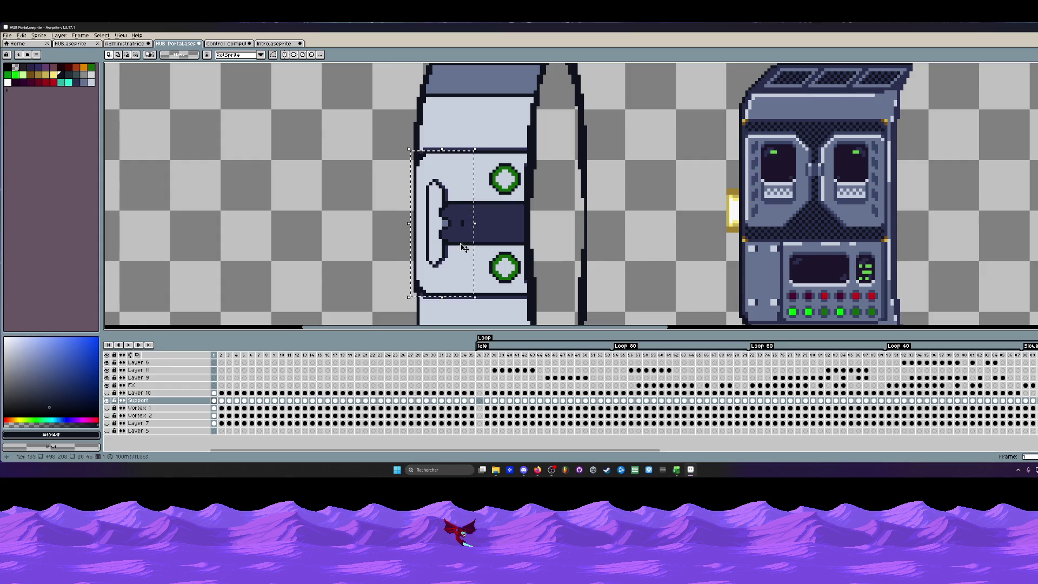
drag(451, 220, 436, 219)
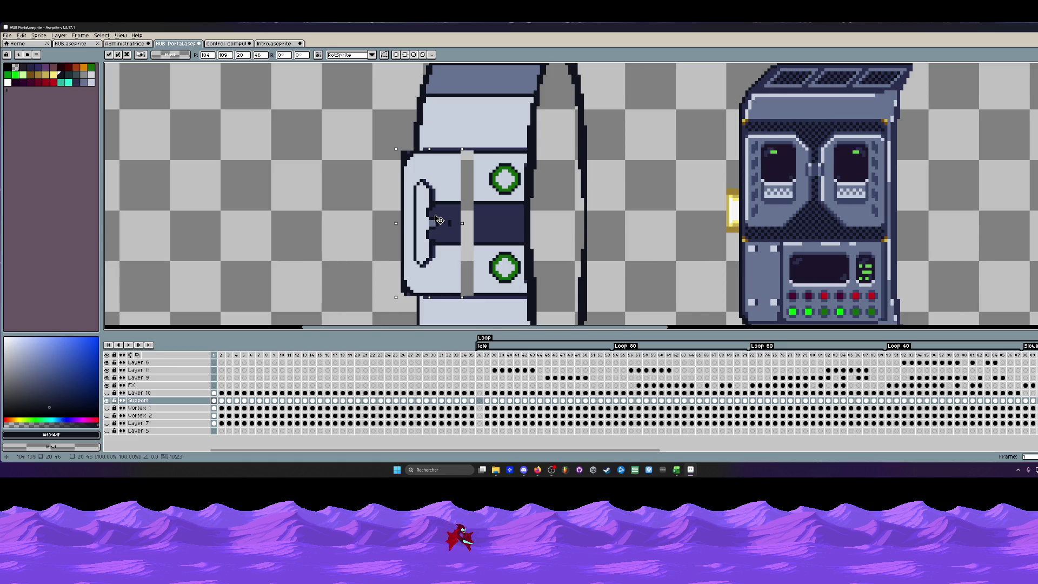
key(ctrl+d)
key(ctrl+z)
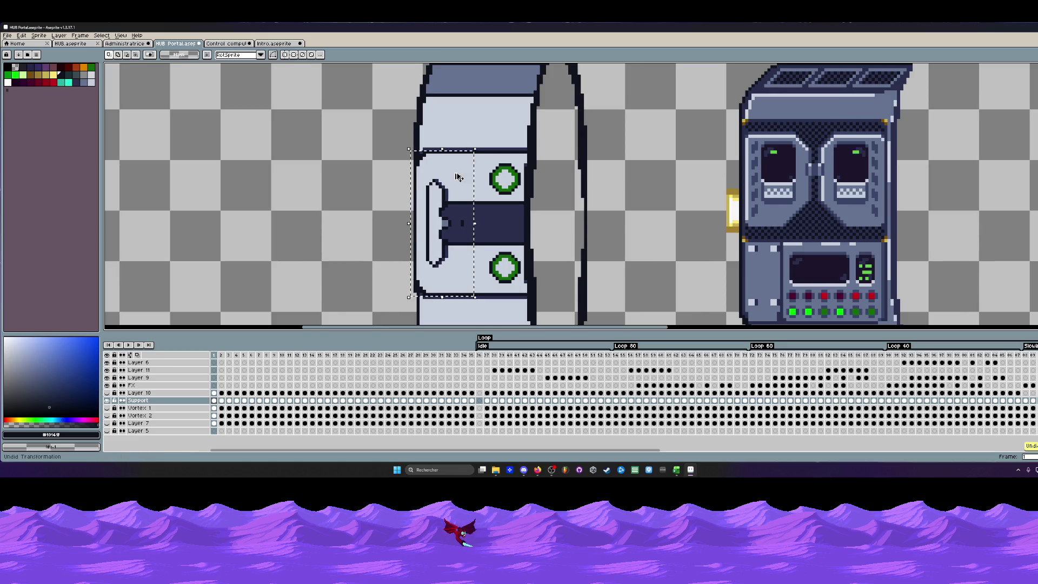
scroll(414, 154, up, 1)
scroll(414, 154, down, 1)
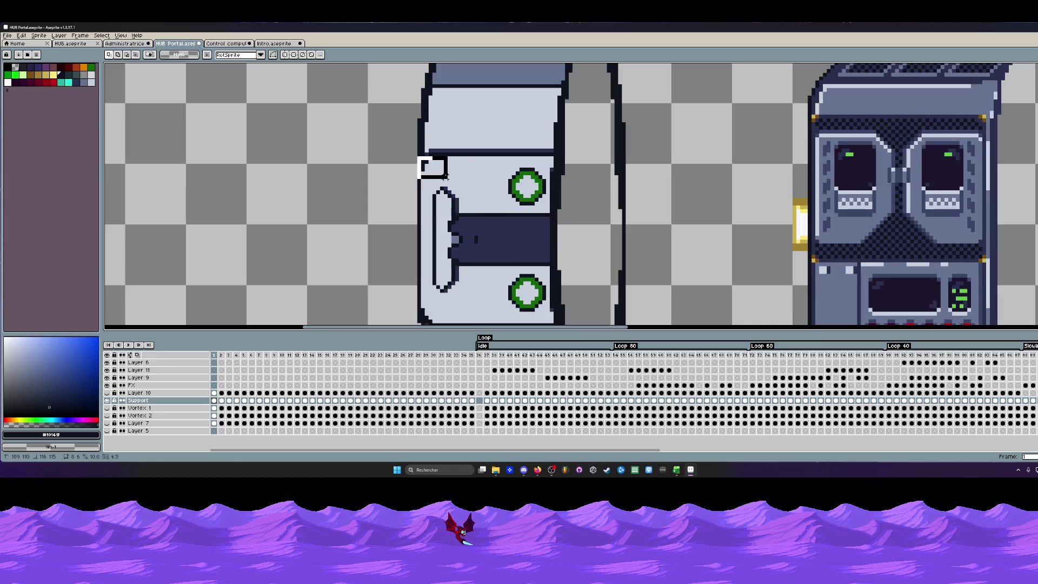
Move the front panel's left section further left so it juts past the ring outline.
drag(420, 158, 491, 304)
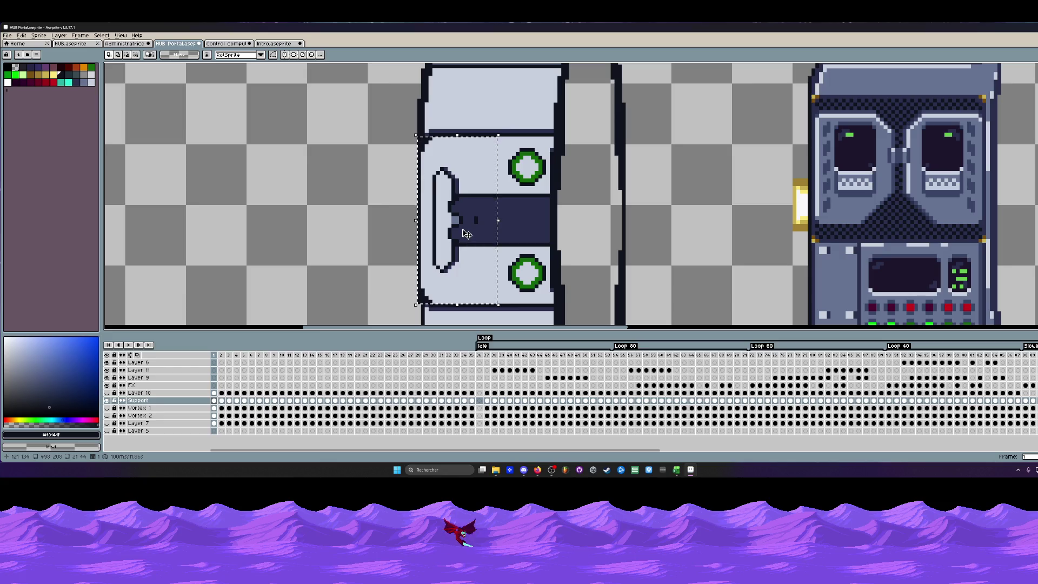
drag(466, 234, 448, 234)
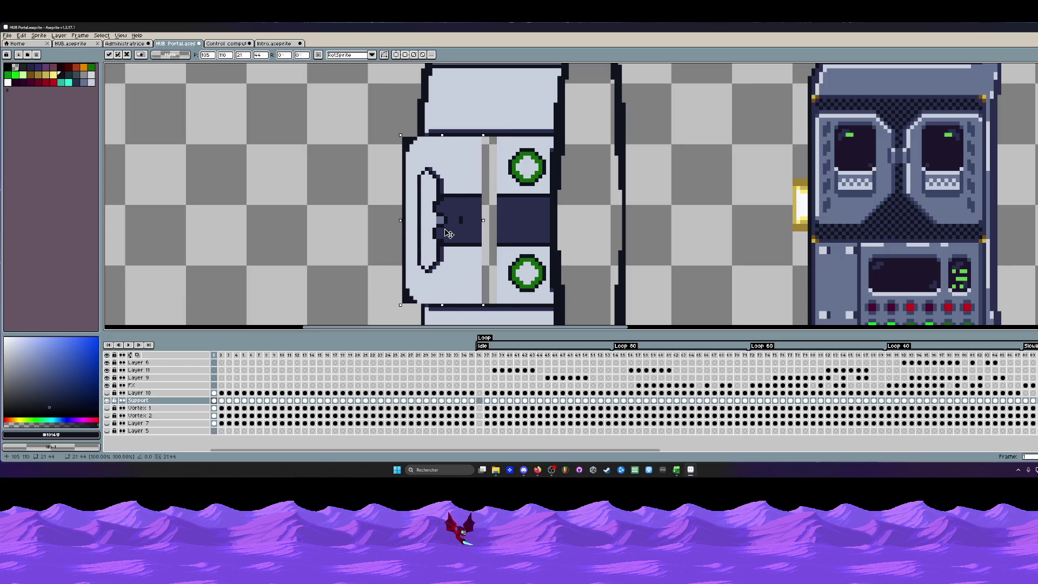
key(Return)
scroll(449, 234, up, 2)
scroll(523, 161, up, 2)
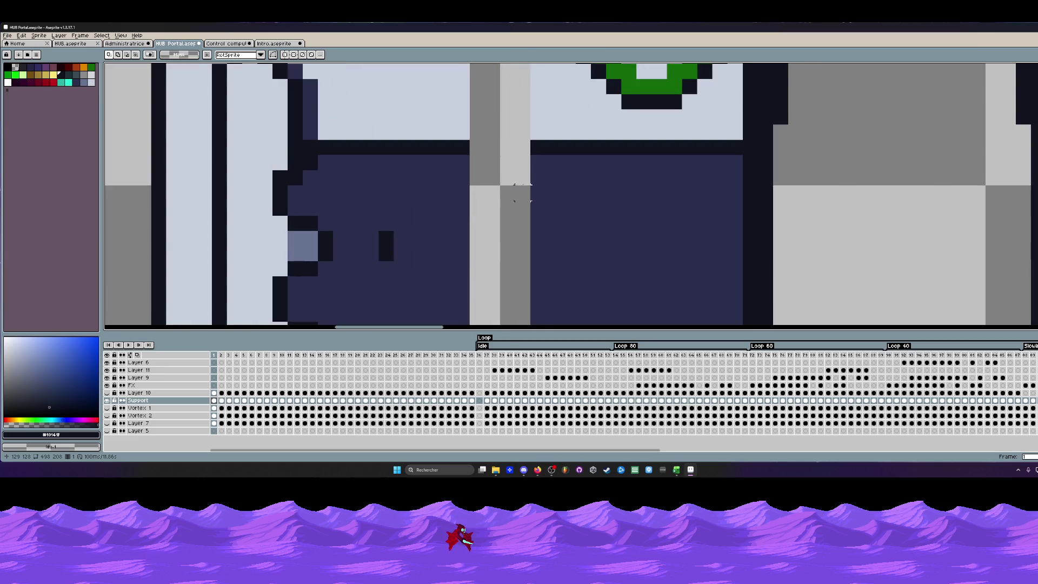
scroll(523, 161, down, 1)
scroll(523, 161, down, 1)
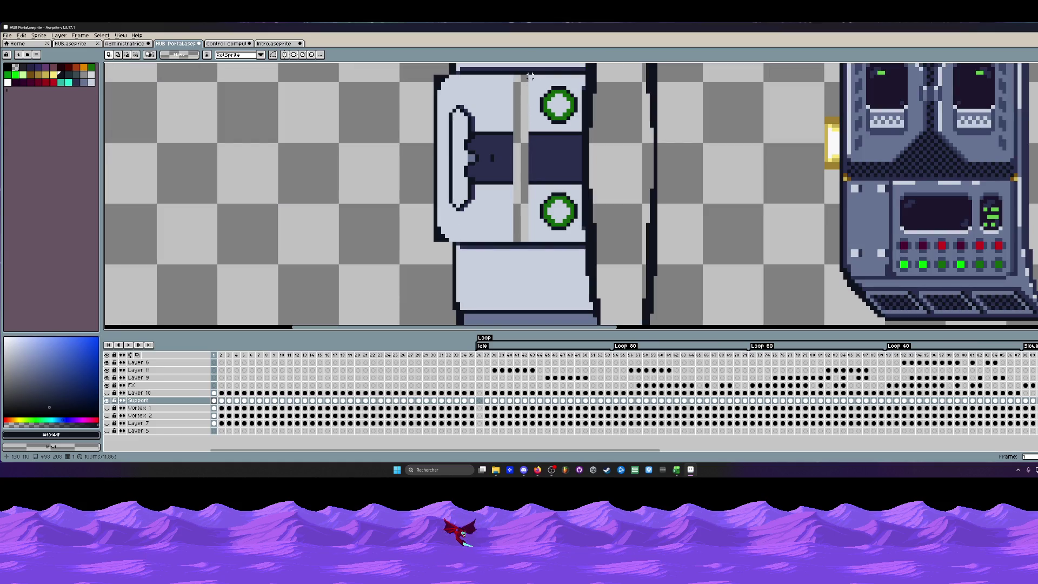
Reposition the thin strip along the panel's centre seam.
drag(533, 80, 523, 235)
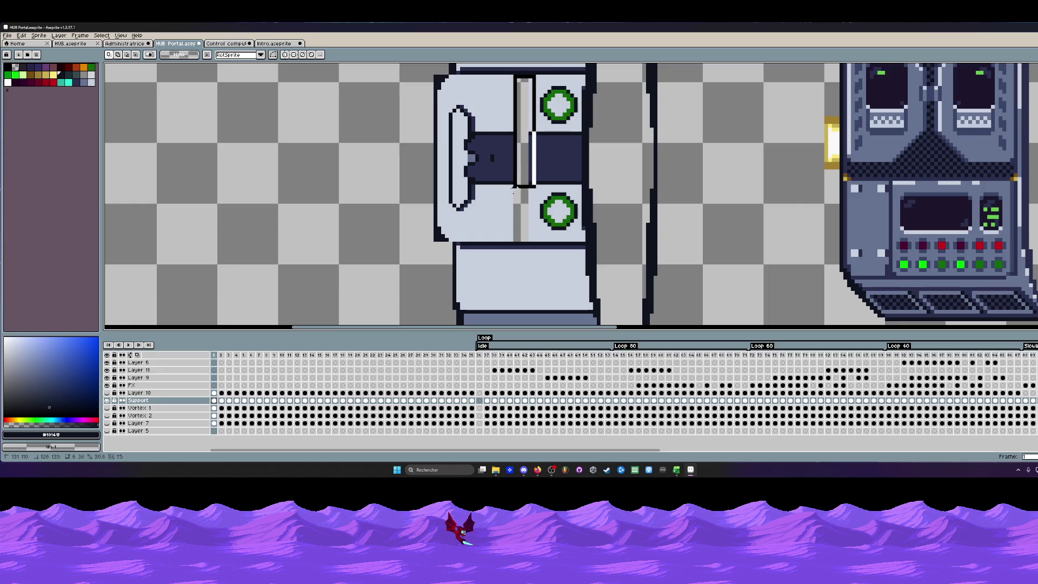
scroll(535, 175, up, 1)
drag(535, 168, 505, 165)
scroll(505, 165, down, 2)
key(Return)
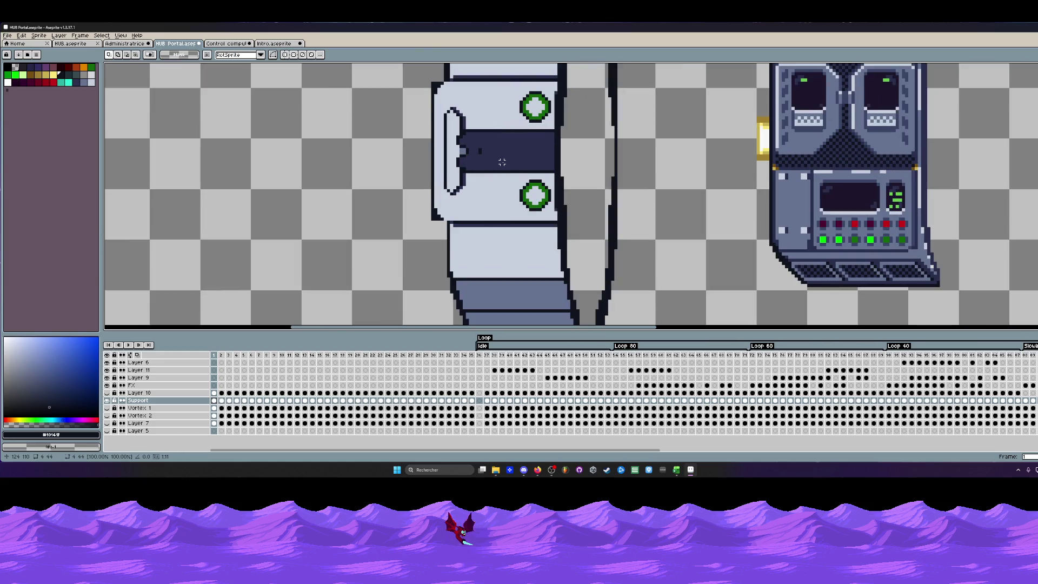
scroll(501, 161, down, 1)
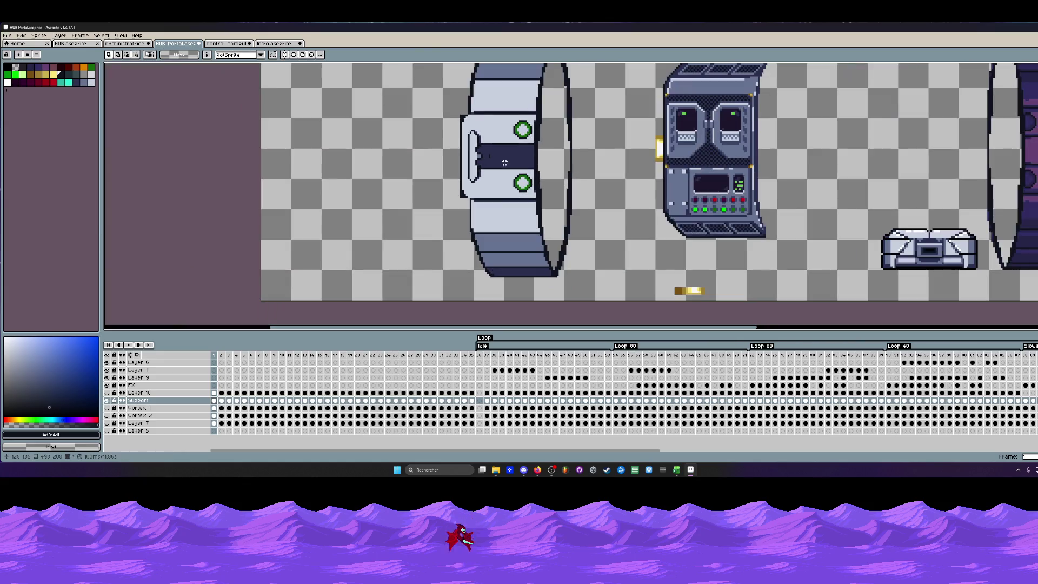
scroll(463, 110, up, 2)
scroll(462, 114, up, 2)
Fix the panel's corner outline pixel and erase the dark fill inside the stepped edge.
key(b)
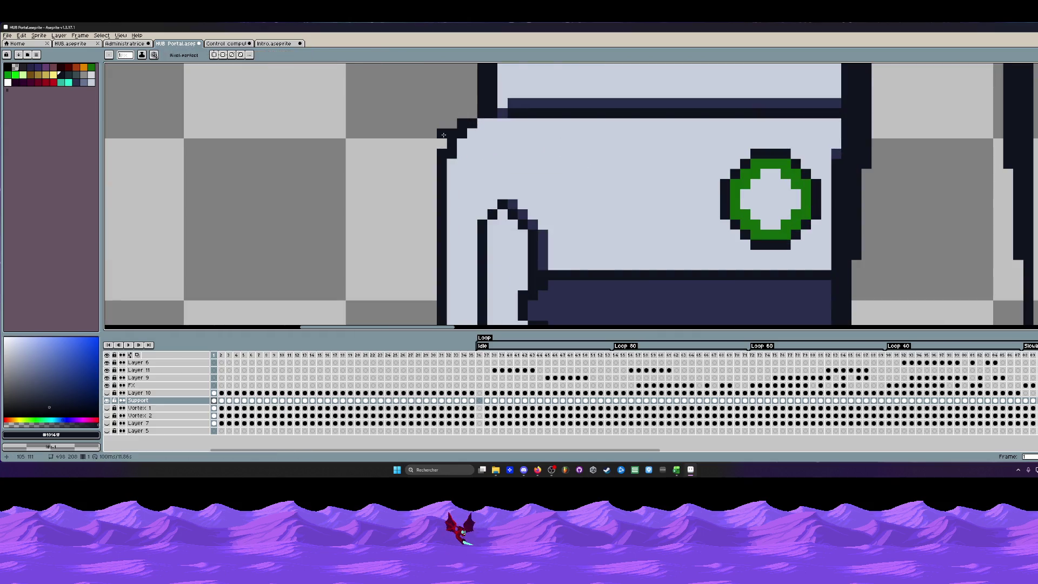
click(452, 125)
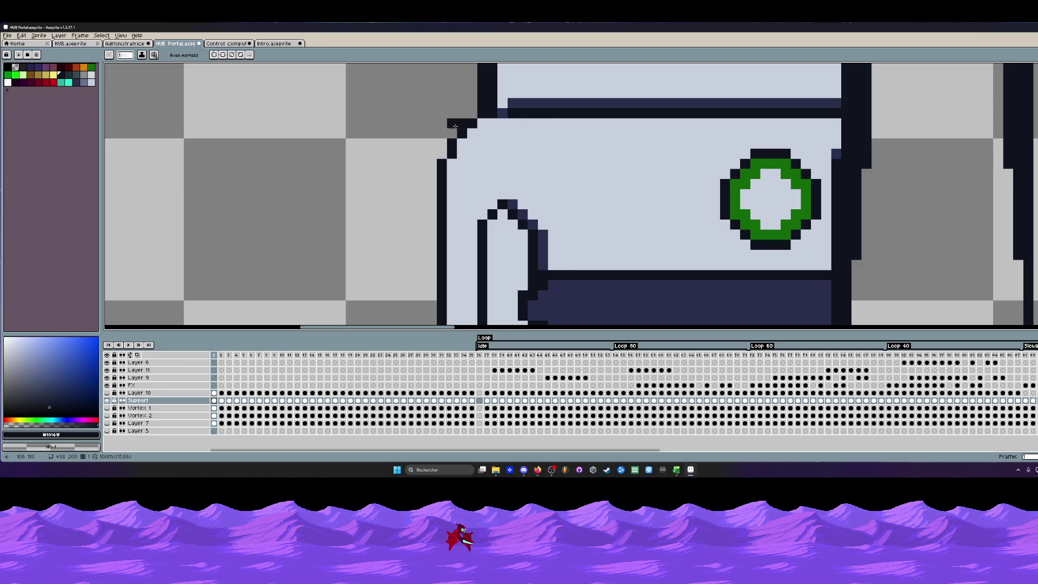
scroll(459, 122, down, 3)
scroll(460, 143, up, 4)
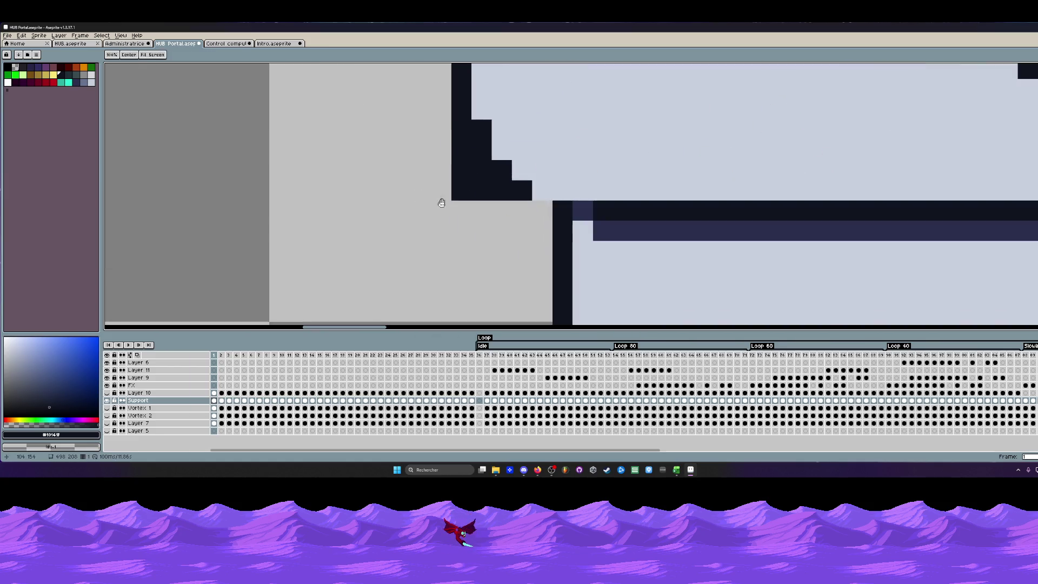
mouse_move(460, 142)
mouse_down()
mouse_move(478, 186)
mouse_move(498, 191)
mouse_up()
scroll(455, 186, down, 3)
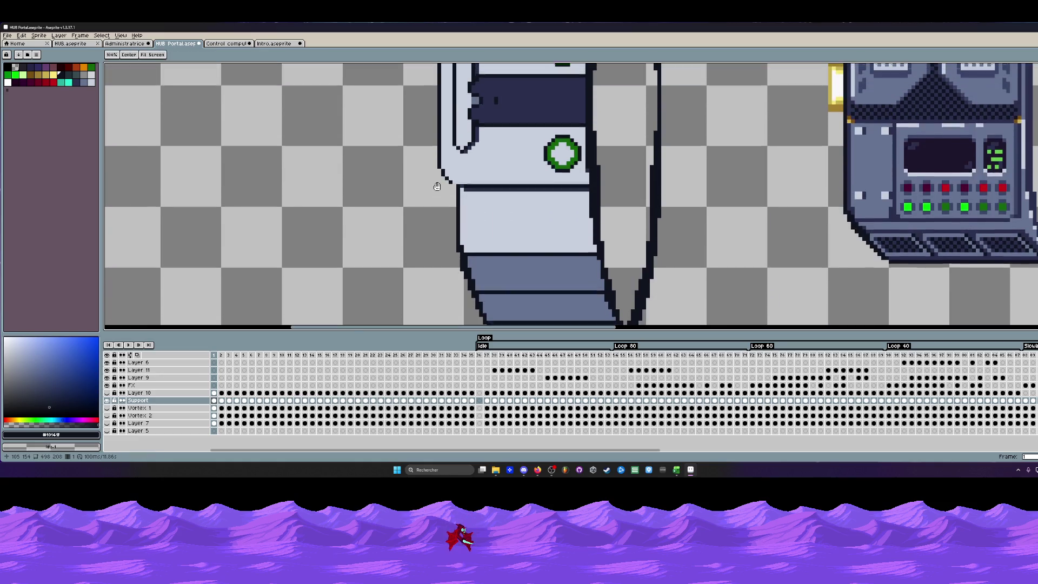
scroll(456, 185, up, 2)
scroll(480, 171, down, 3)
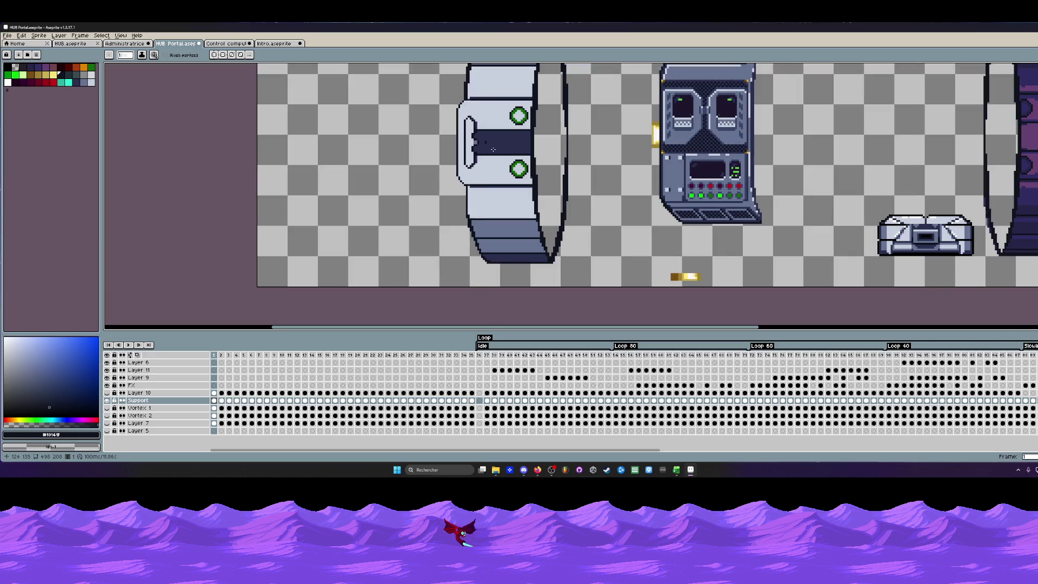
scroll(482, 176, down, 1)
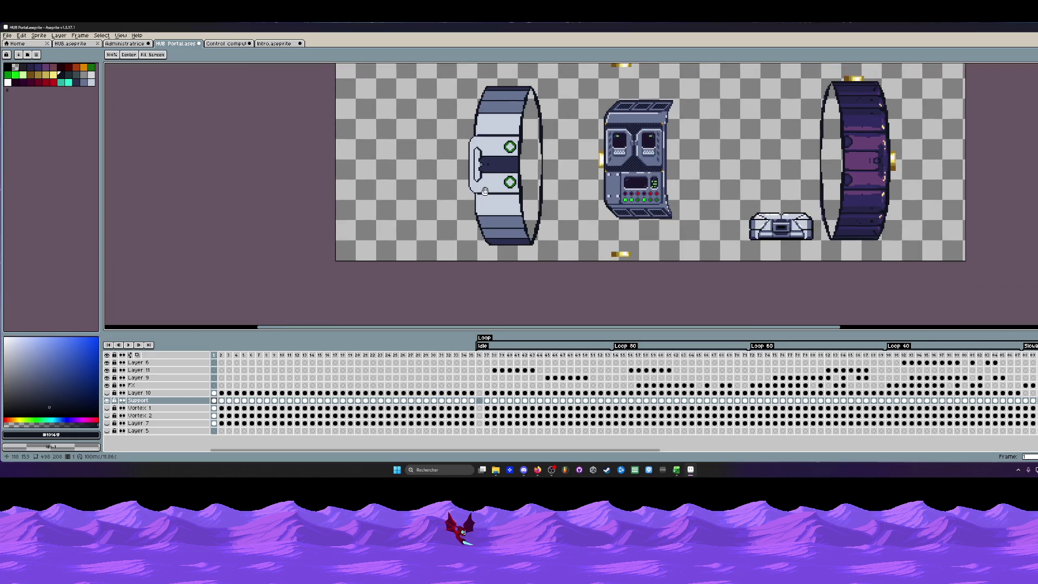
scroll(479, 127, up, 2)
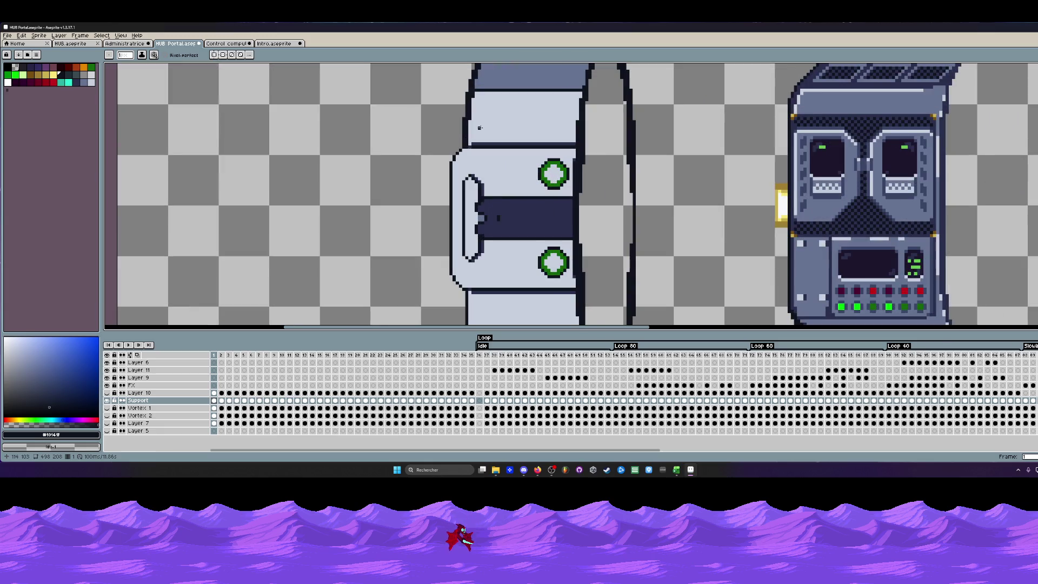
Paint a grey-blue pixel sampled from the sprite at the panel's corner.
click(483, 124)
scroll(478, 130, up, 2)
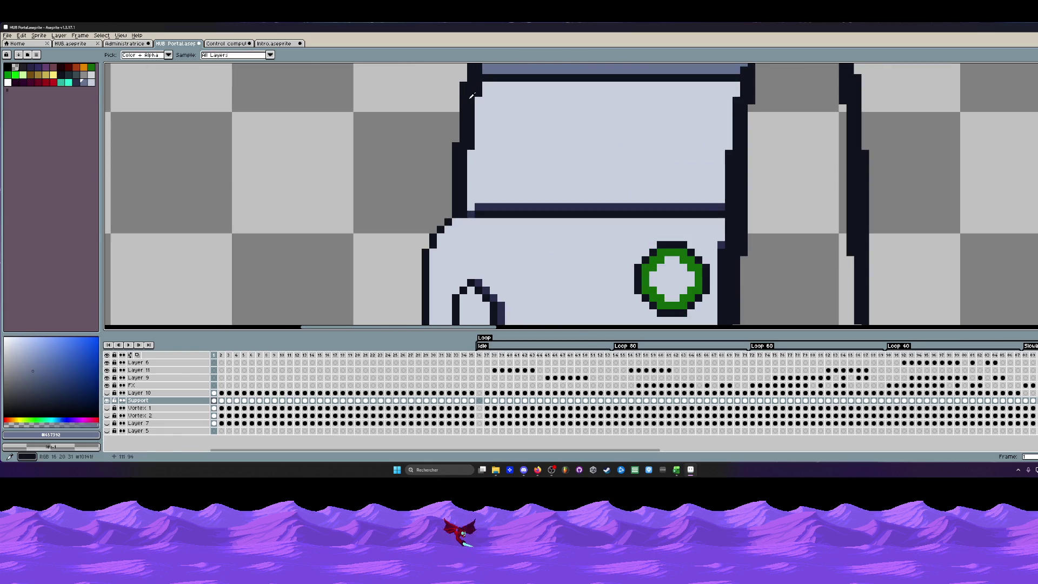
click(470, 145)
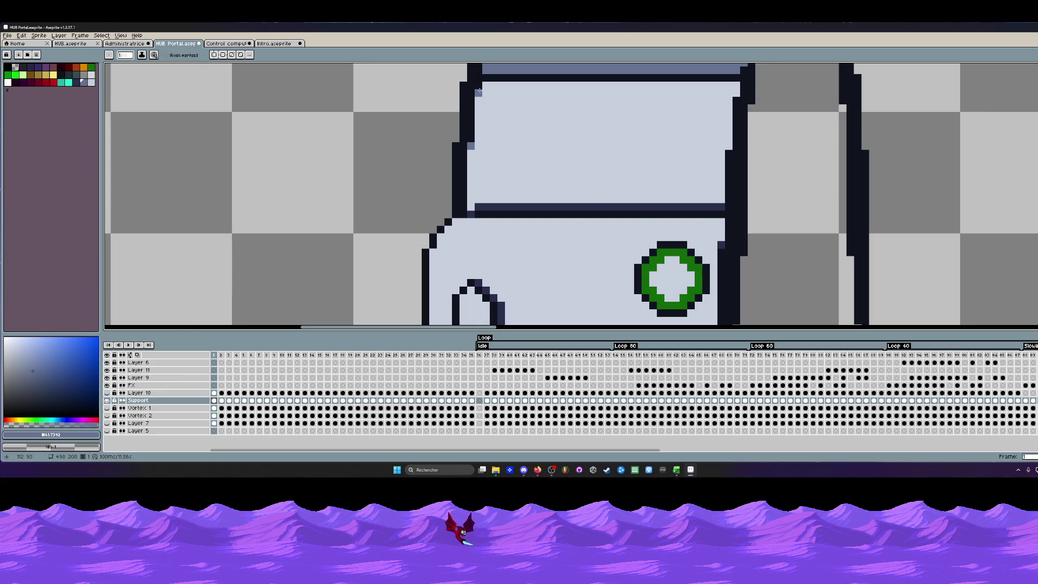
scroll(478, 91, down, 2)
scroll(474, 146, up, 2)
scroll(468, 206, down, 2)
scroll(460, 219, up, 2)
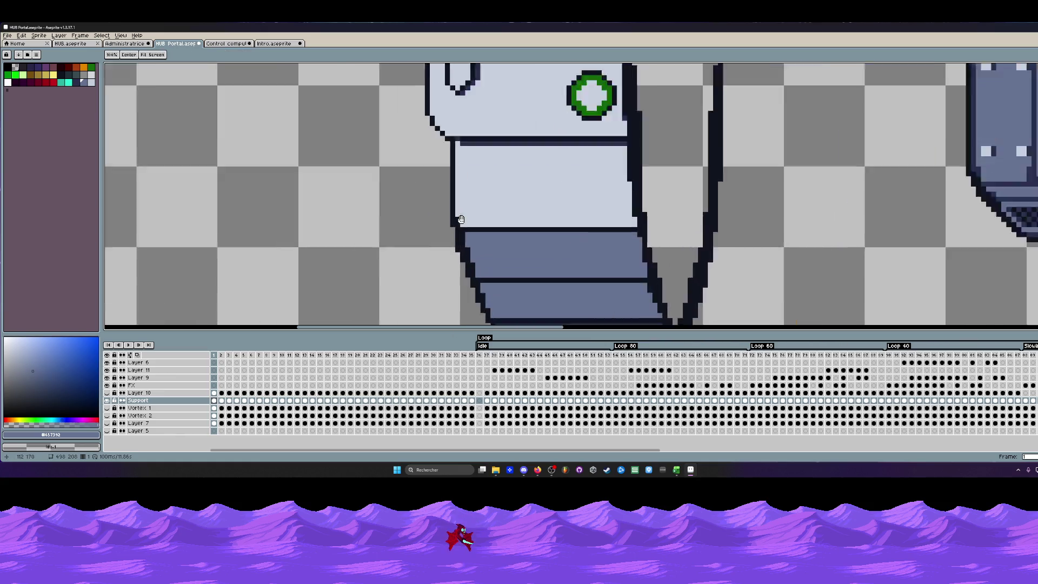
scroll(461, 219, down, 1)
scroll(470, 218, down, 1)
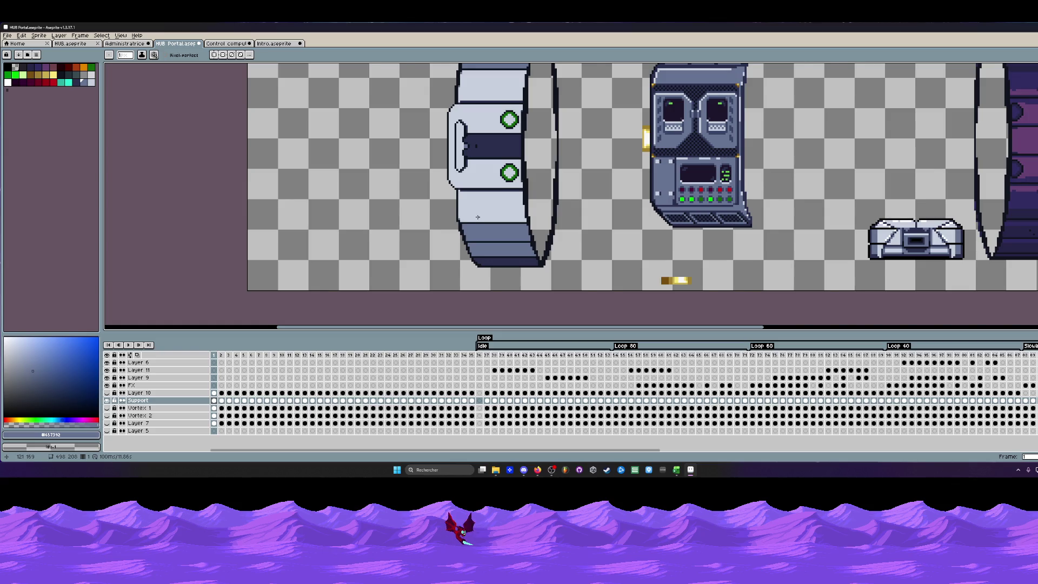
scroll(477, 217, down, 1)
scroll(479, 186, up, 2)
scroll(475, 112, up, 2)
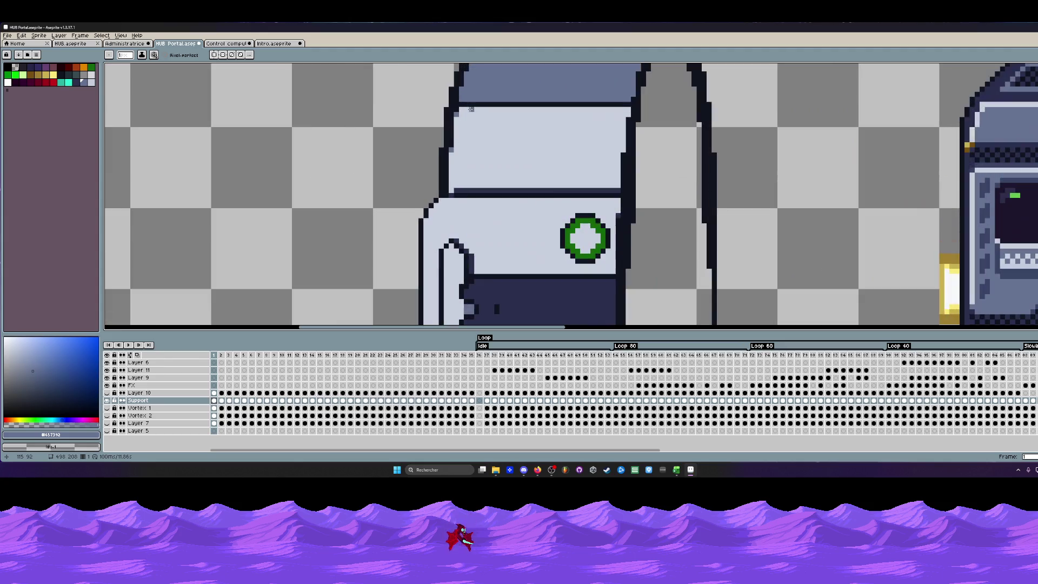
scroll(463, 108, down, 2)
scroll(490, 125, down, 2)
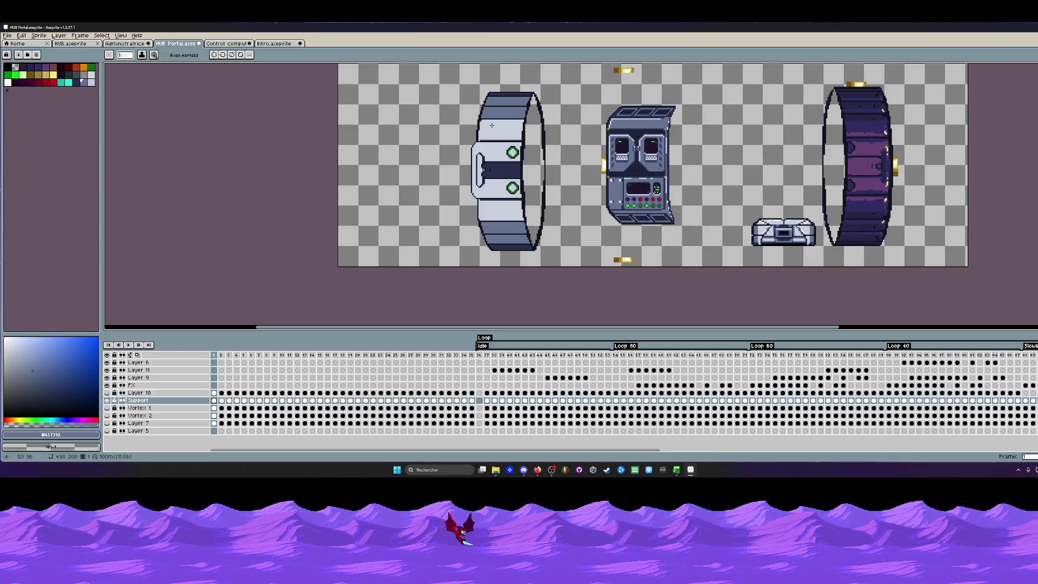
scroll(485, 216, up, 2)
scroll(484, 217, up, 1)
scroll(490, 211, down, 2)
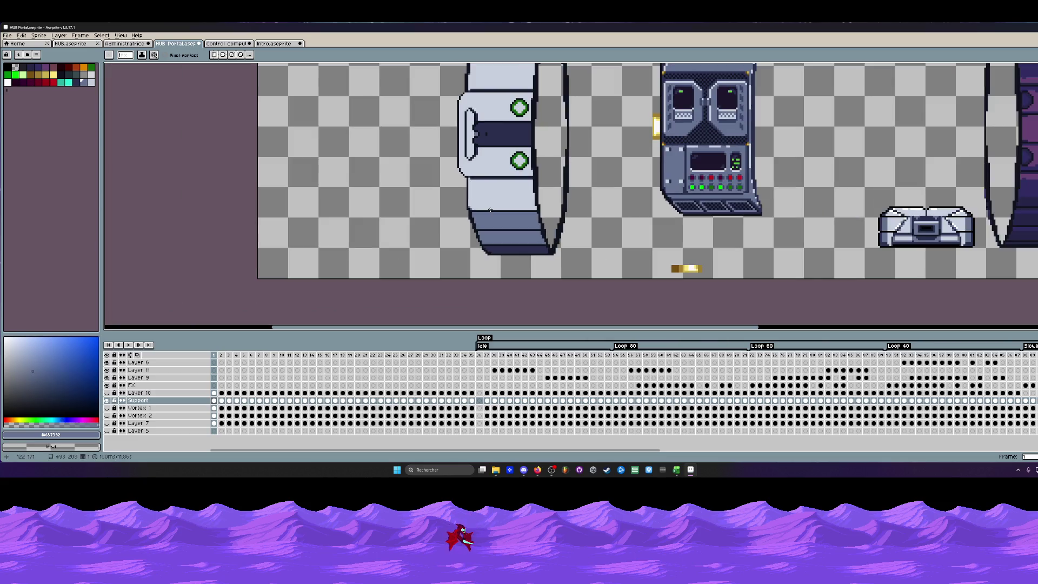
scroll(490, 203, down, 1)
scroll(492, 208, down, 1)
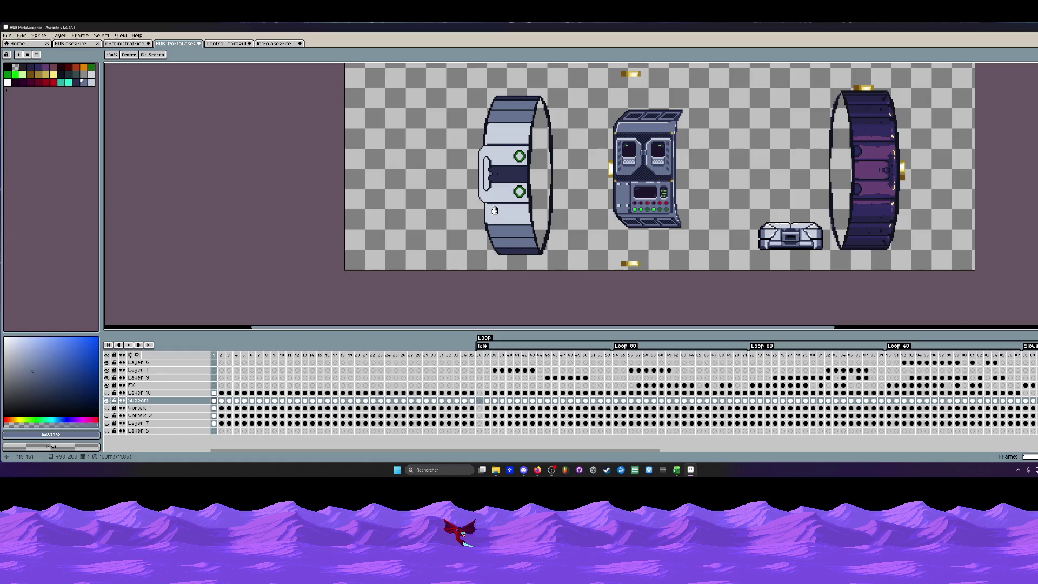
key(v)
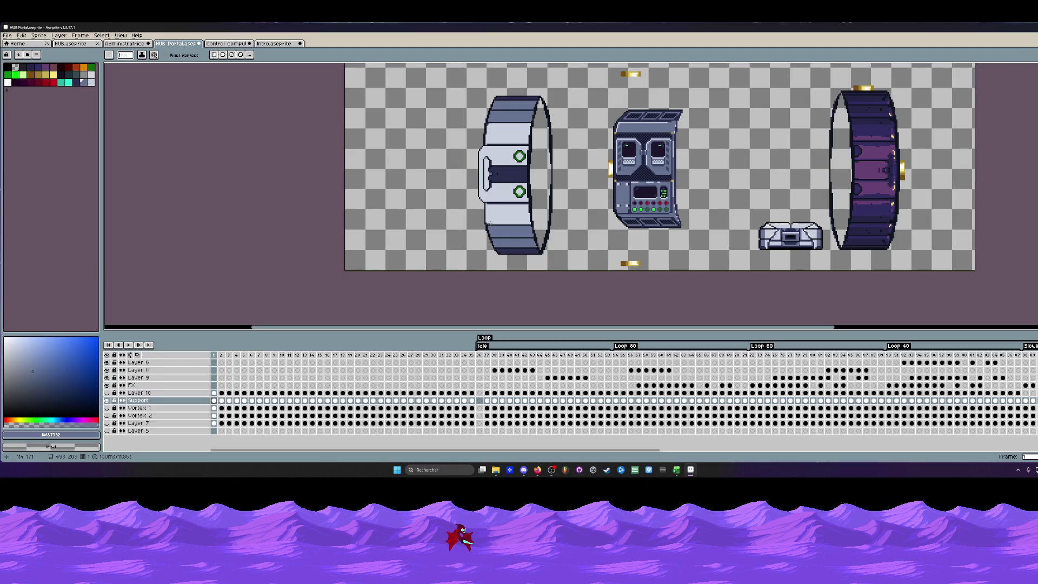
key(m)
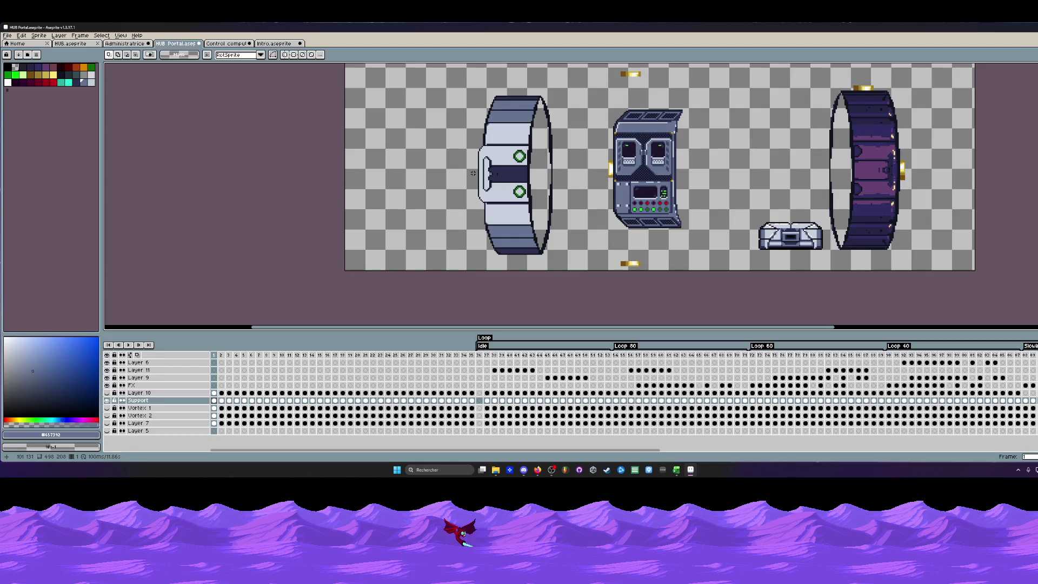
Move the white-panelled ring against the console's right side and commit its position.
drag(475, 173, 560, 247)
scroll(459, 148, up, 4)
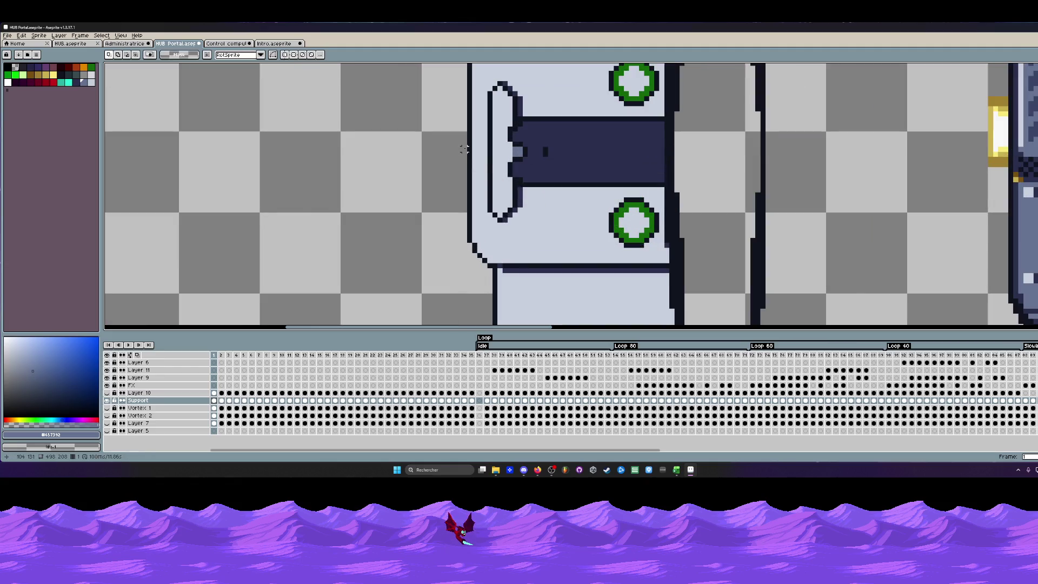
scroll(462, 153, down, 2)
drag(463, 144, 655, 323)
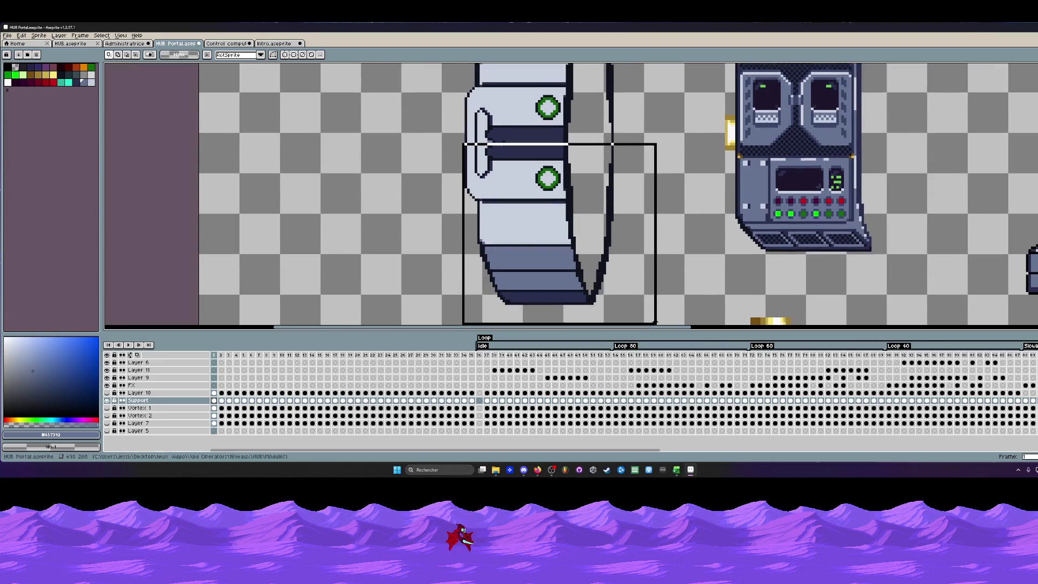
scroll(648, 318, down, 1)
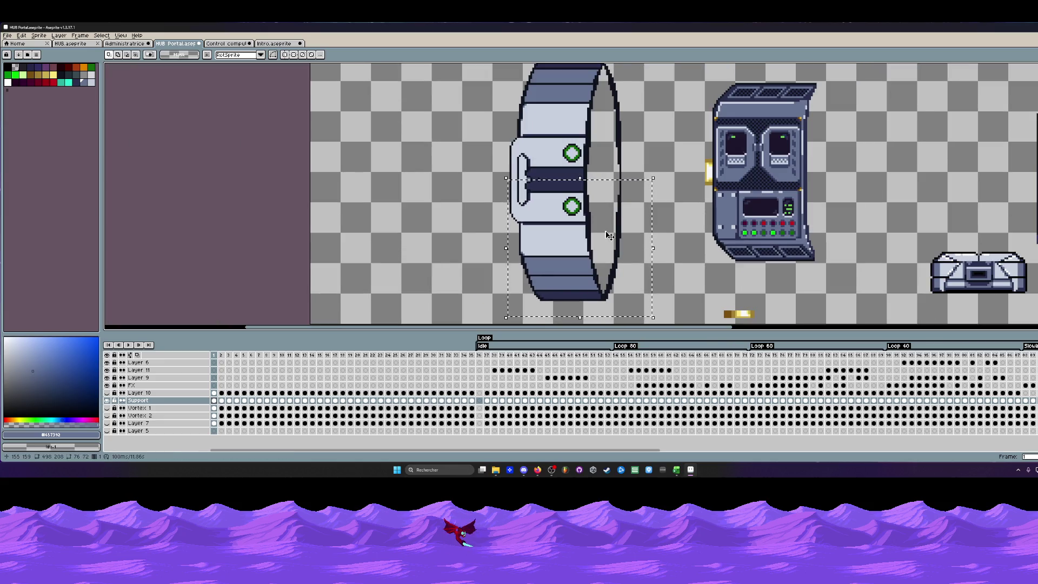
scroll(532, 238, down, 1)
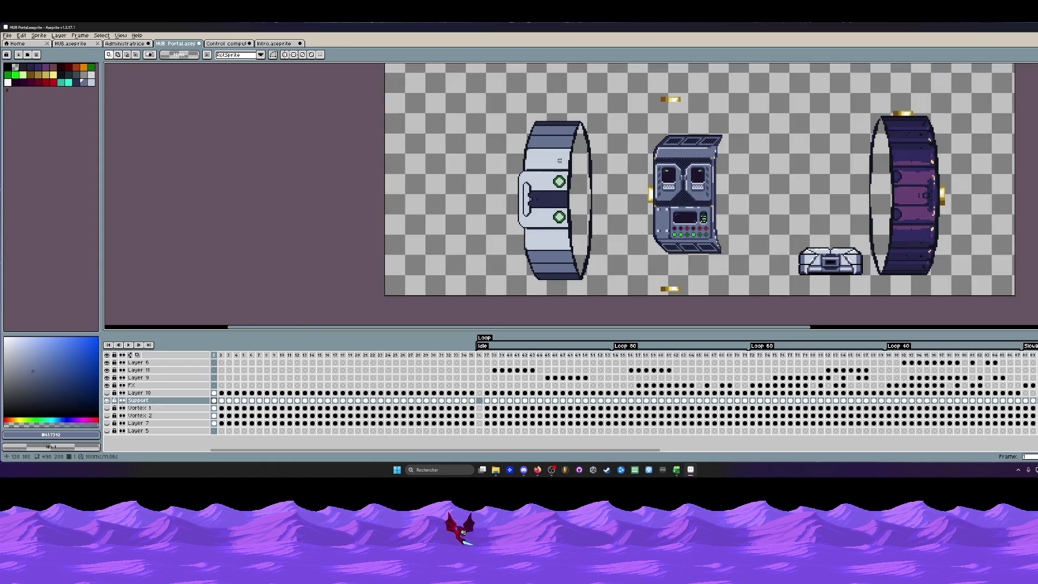
scroll(558, 160, up, 1)
scroll(559, 160, up, 2)
scroll(527, 158, down, 2)
scroll(520, 156, down, 1)
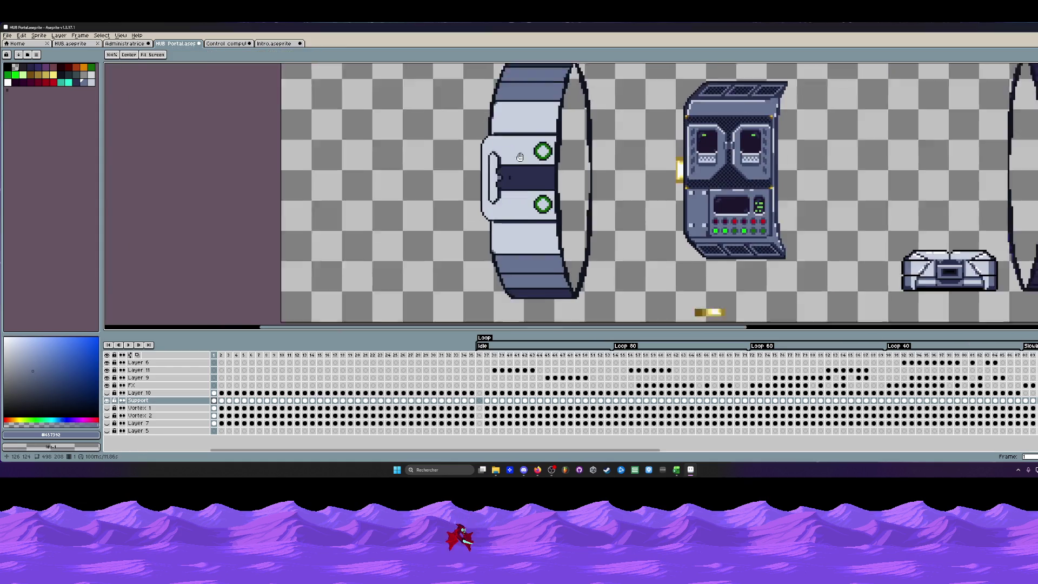
drag(519, 156, 518, 143)
scroll(515, 266, up, 2)
scroll(509, 261, down, 2)
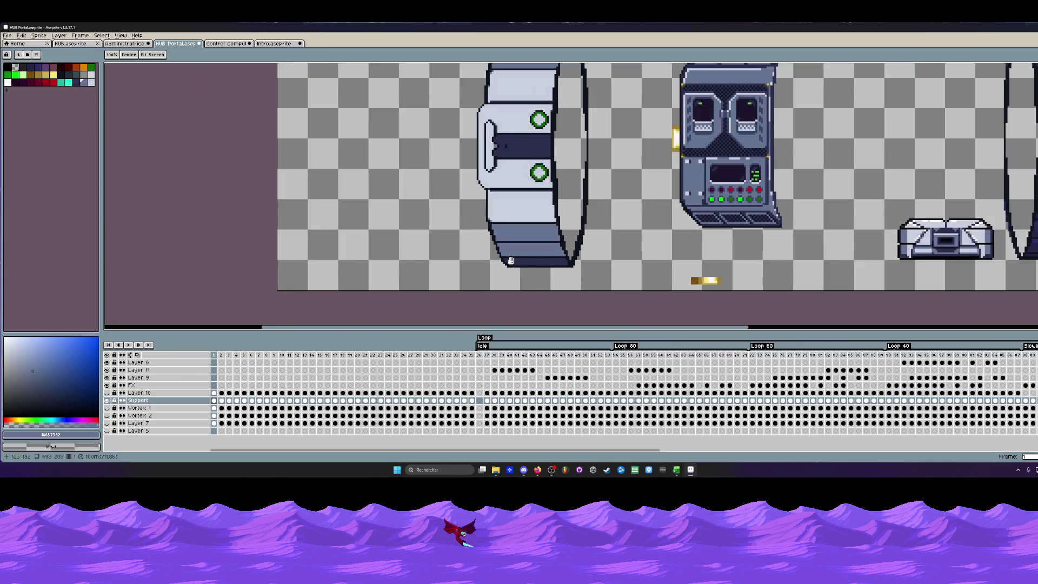
scroll(510, 261, down, 1)
key(m)
drag(460, 86, 584, 278)
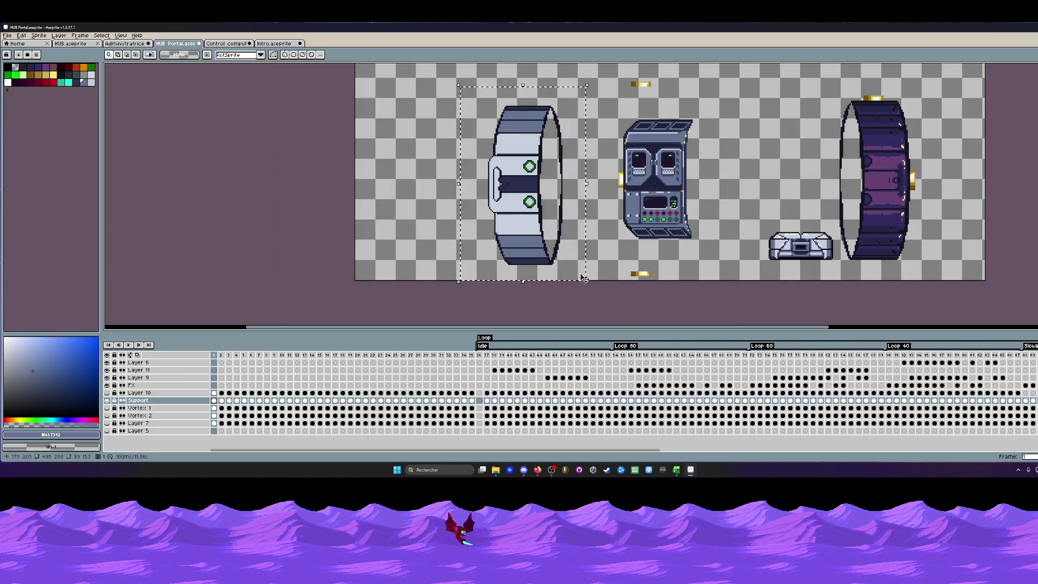
drag(535, 224, 723, 212)
scroll(723, 212, up, 1)
scroll(707, 182, down, 1)
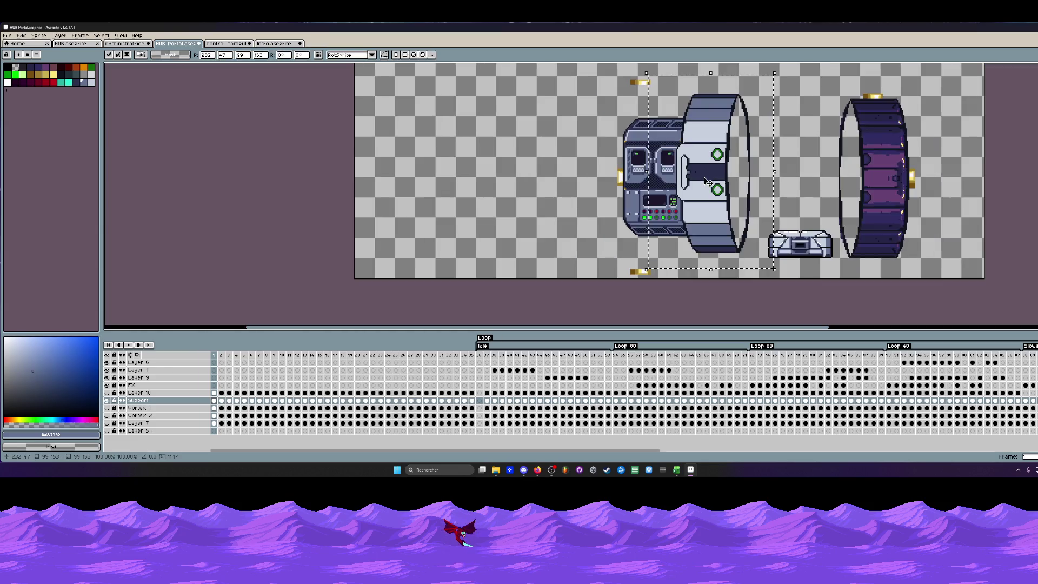
scroll(708, 182, up, 2)
scroll(693, 179, down, 1)
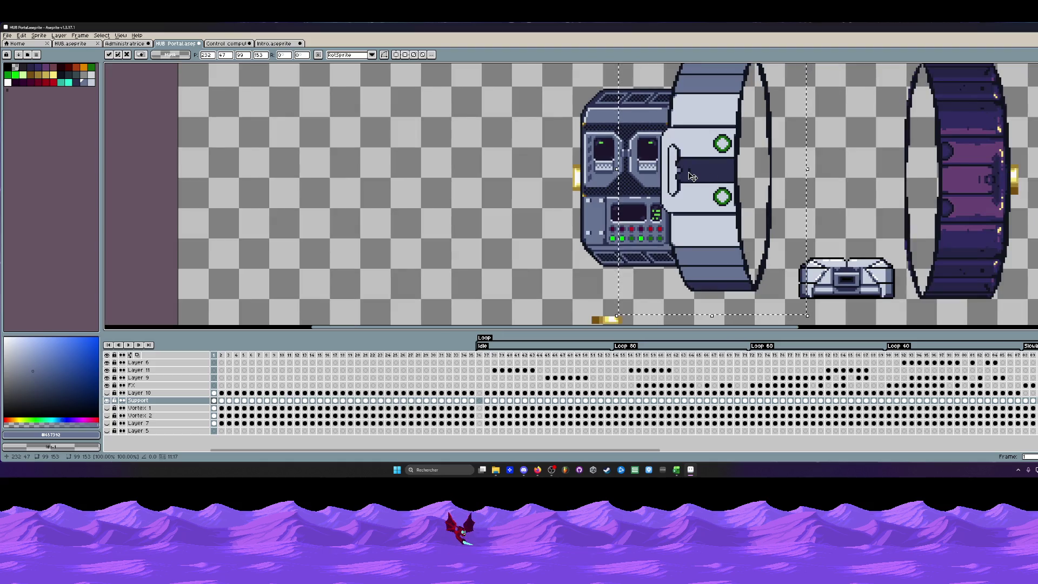
drag(692, 177, 710, 184)
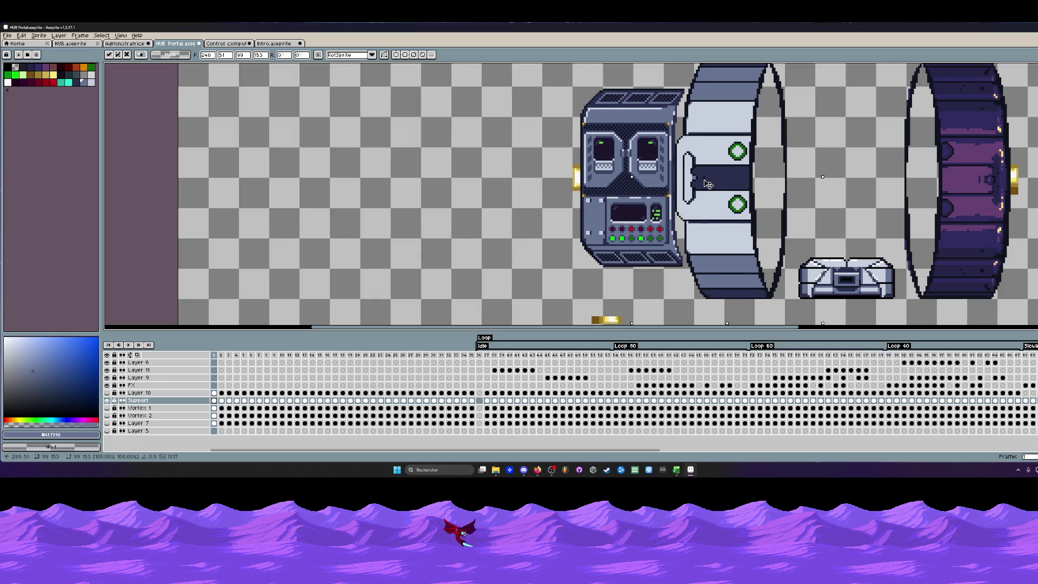
scroll(695, 183, down, 1)
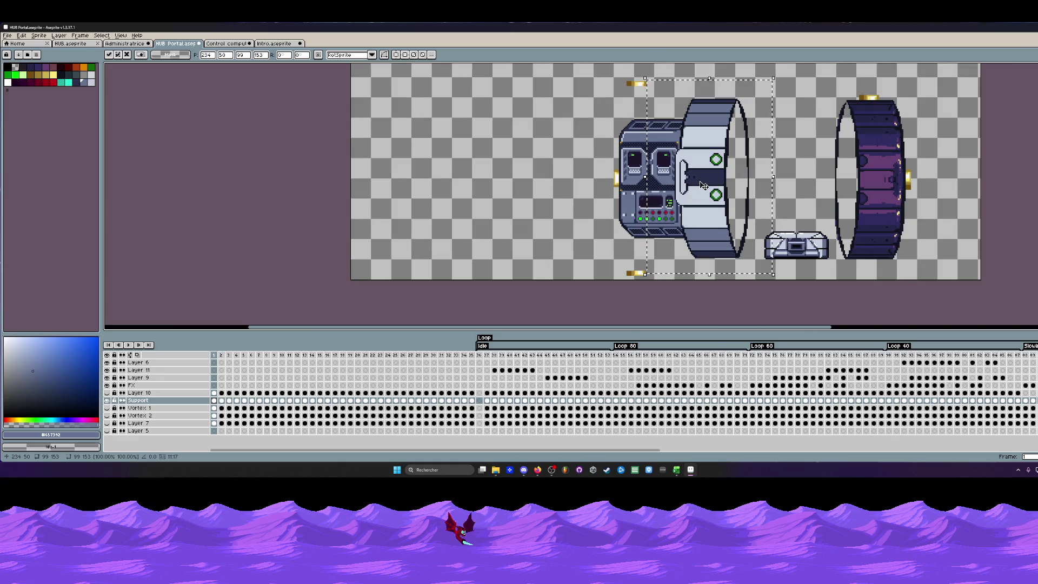
scroll(703, 191, up, 1)
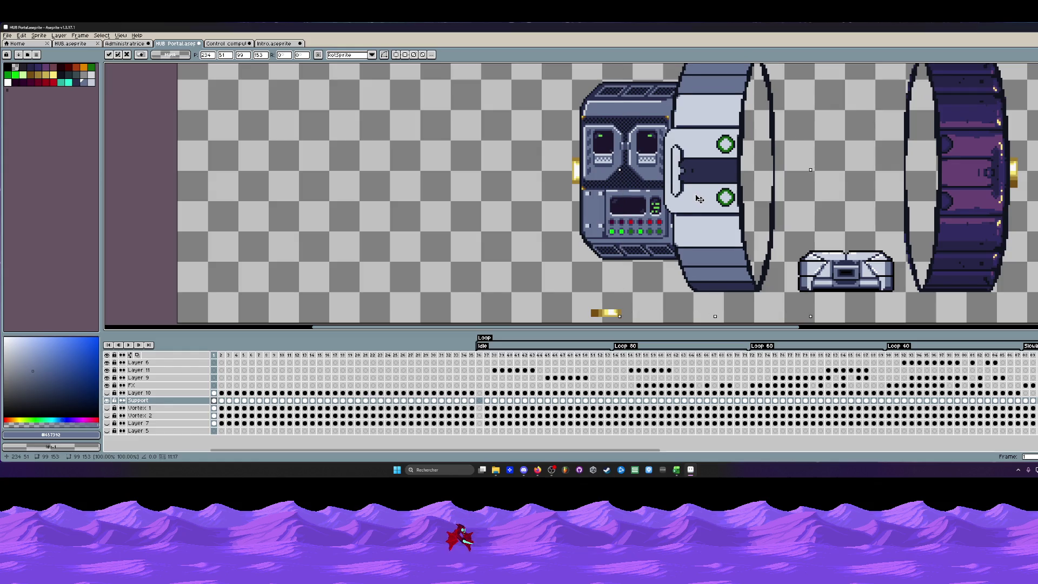
scroll(697, 199, down, 1)
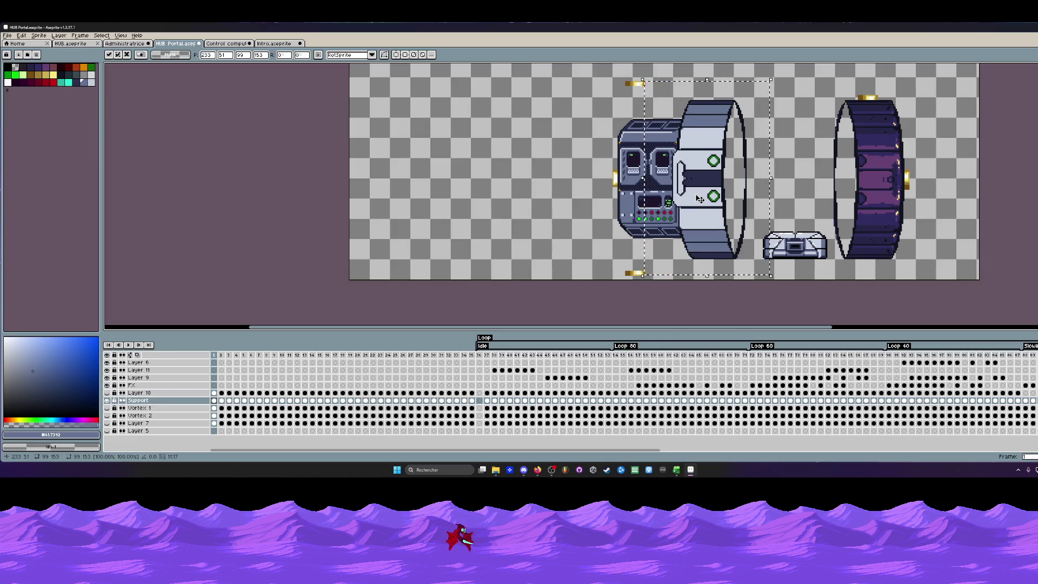
click(574, 149)
scroll(574, 149, down, 1)
scroll(584, 146, up, 1)
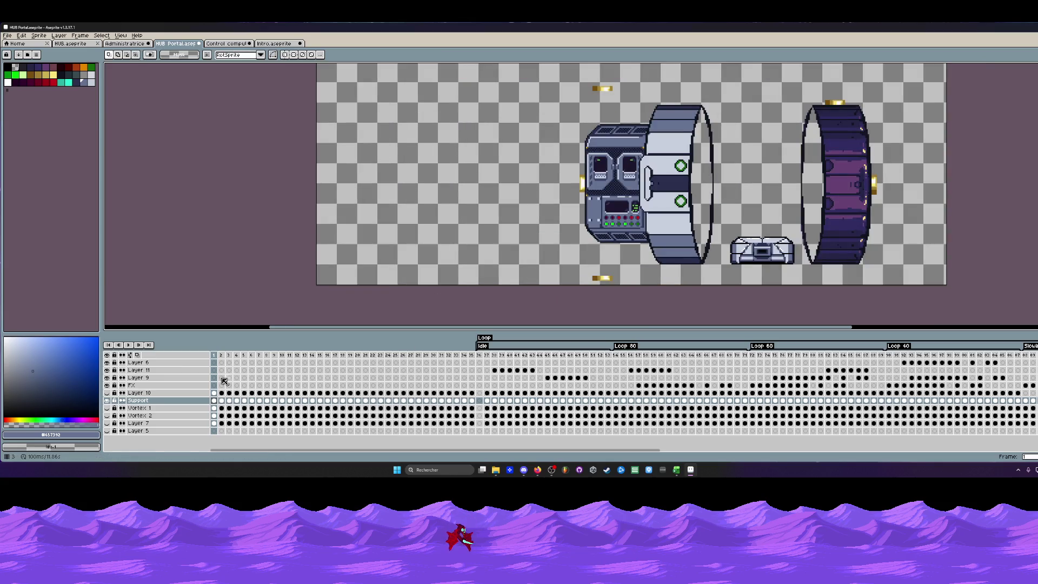
scroll(569, 198, down, 1)
scroll(574, 187, up, 1)
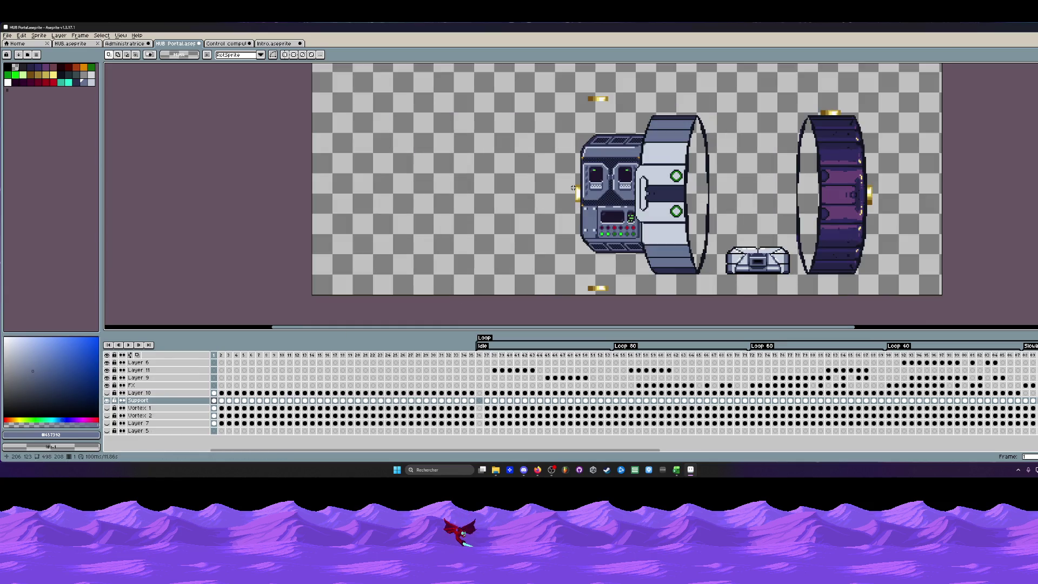
Stretch the console wider toward the ring so the two pieces join, checking both frames.
click(221, 356)
key(Left)
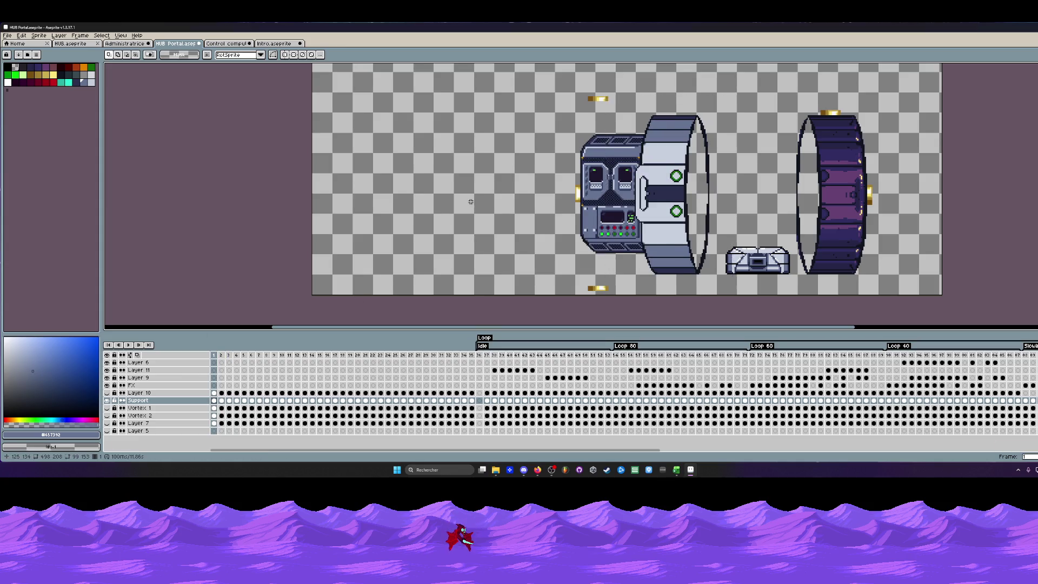
scroll(460, 112, down, 1)
drag(627, 289, 592, 278)
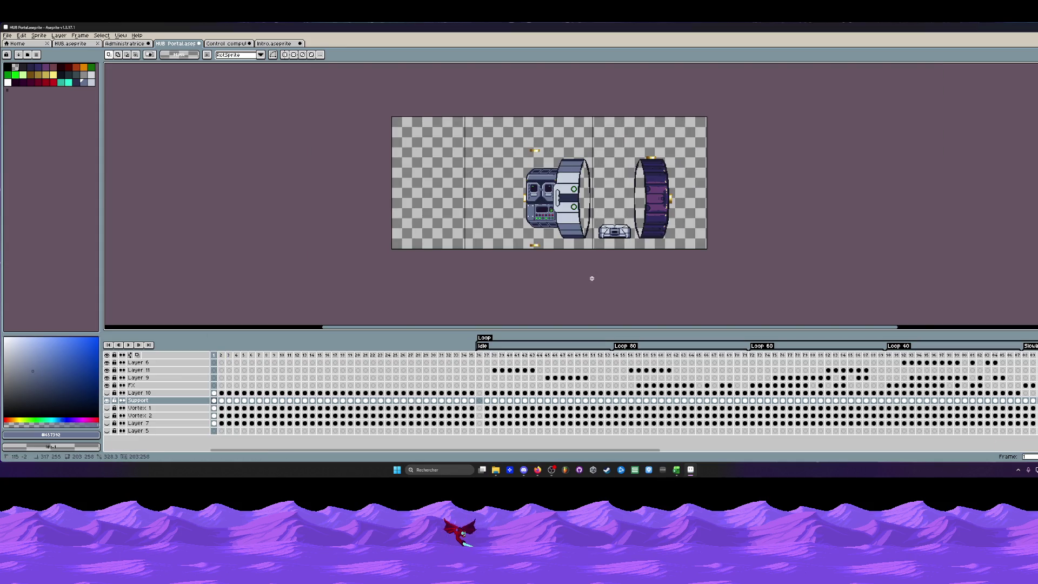
scroll(591, 278, up, 2)
scroll(589, 179, up, 2)
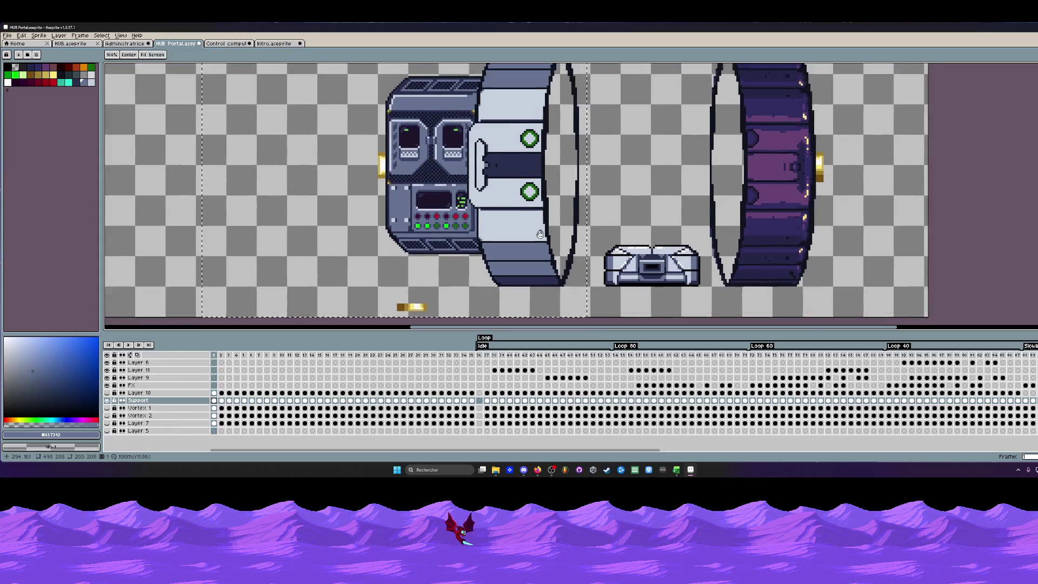
drag(595, 180, 590, 179)
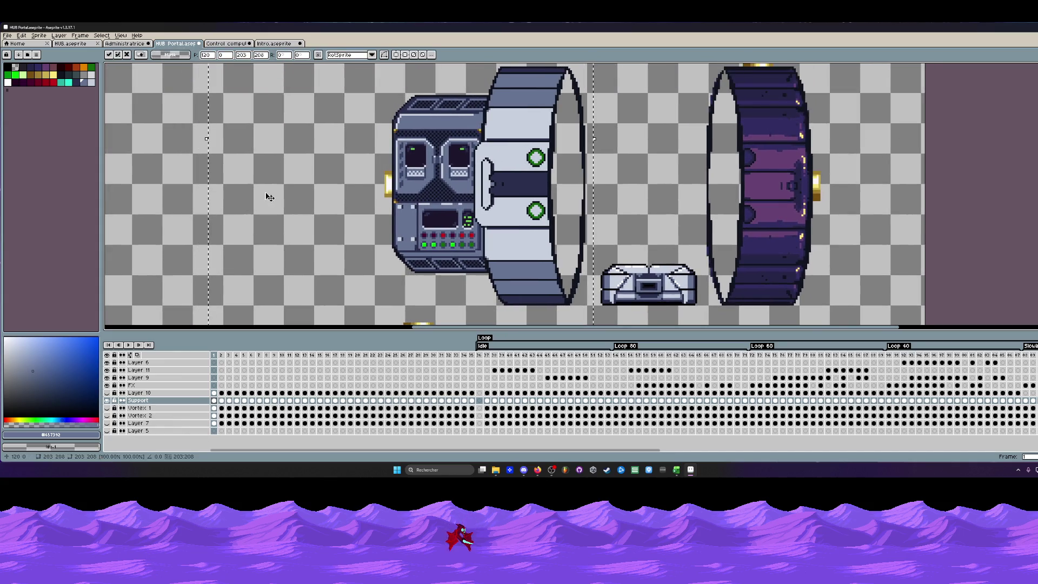
click(182, 195)
key(Return)
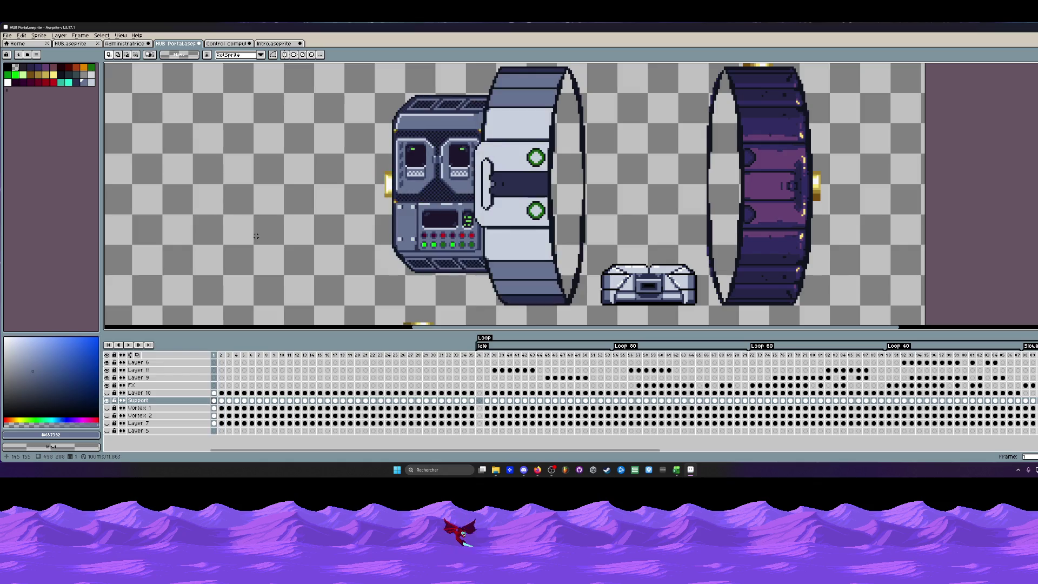
scroll(263, 228, down, 3)
scroll(431, 157, up, 3)
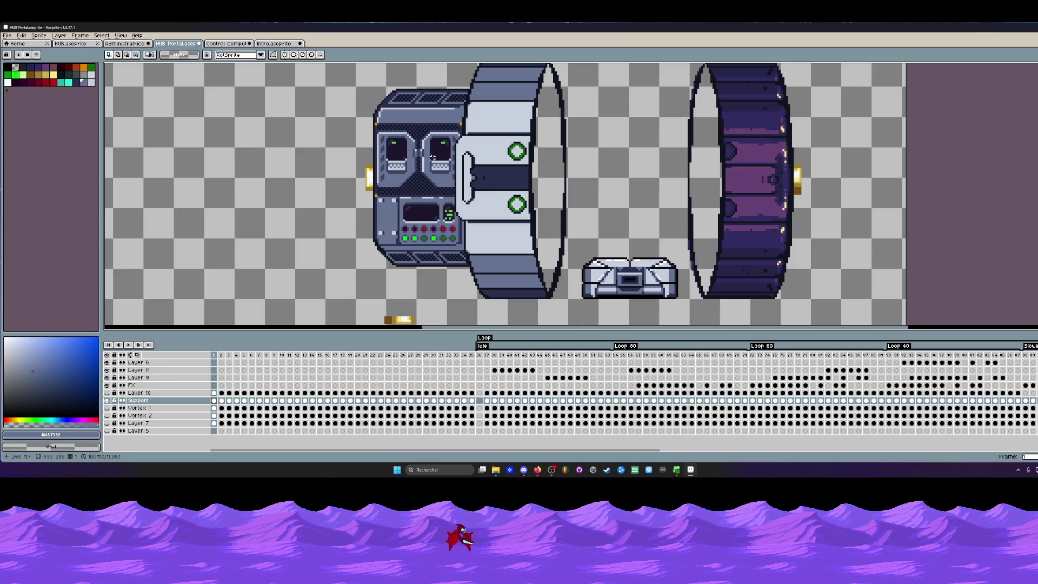
scroll(428, 156, down, 1)
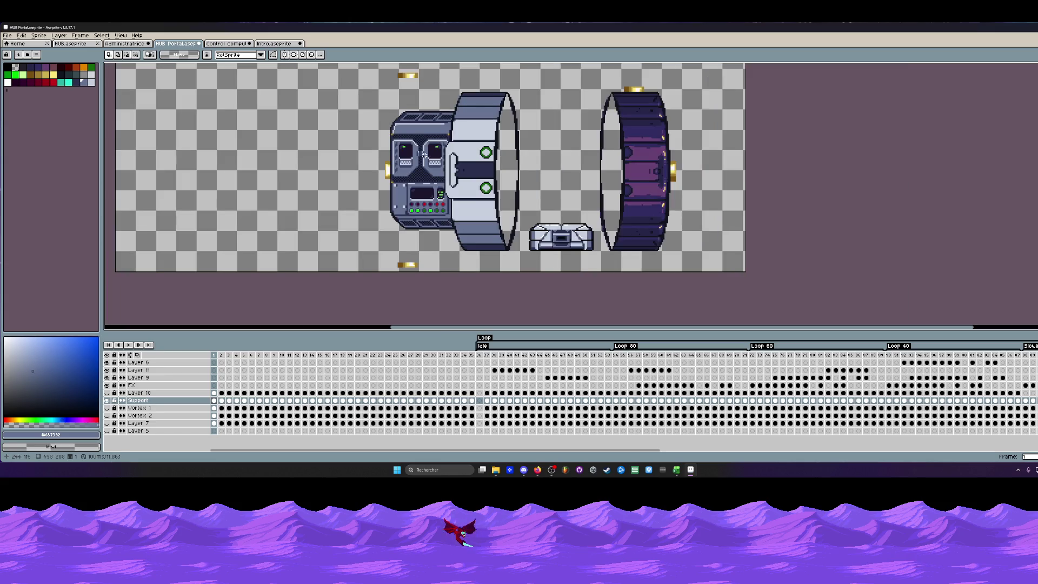
scroll(430, 164, up, 1)
scroll(415, 126, up, 1)
scroll(394, 214, up, 1)
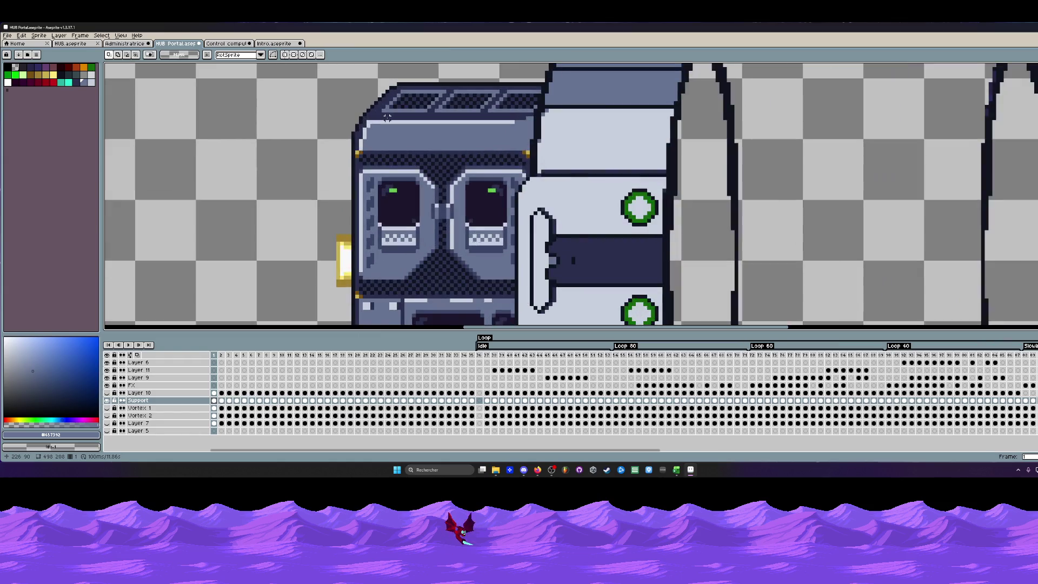
scroll(375, 116, up, 1)
scroll(376, 116, down, 1)
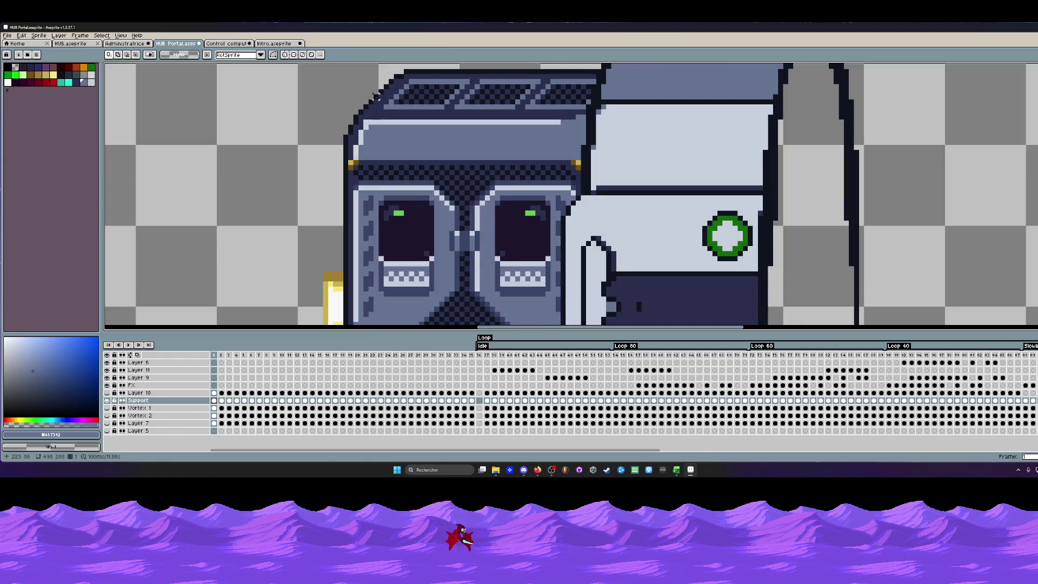
scroll(380, 92, down, 1)
scroll(372, 95, up, 1)
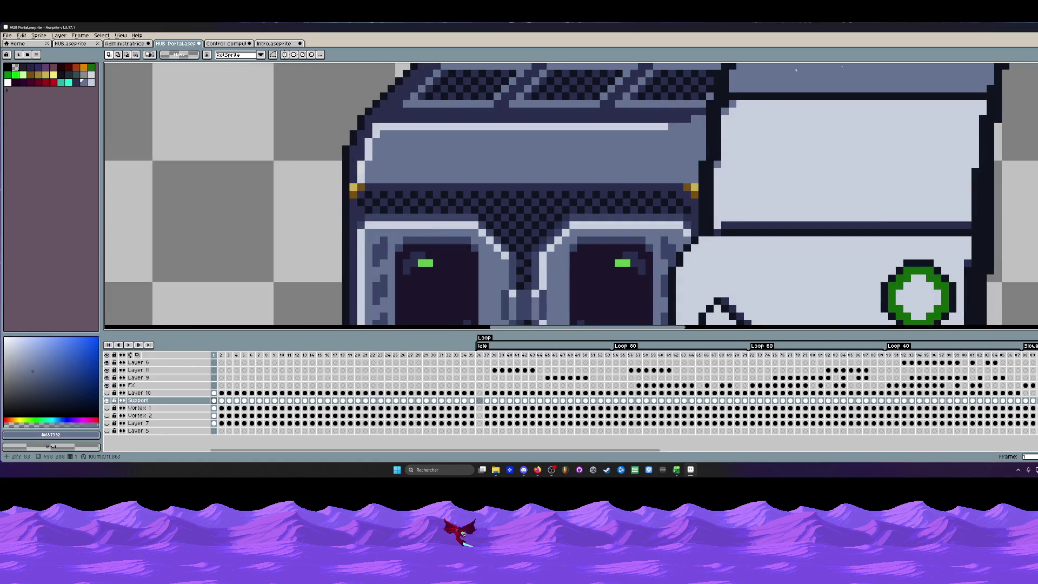
Sample the grey-blue shade from the console's top edge as the drawing colour.
key(l)
scroll(924, 122, up, 2)
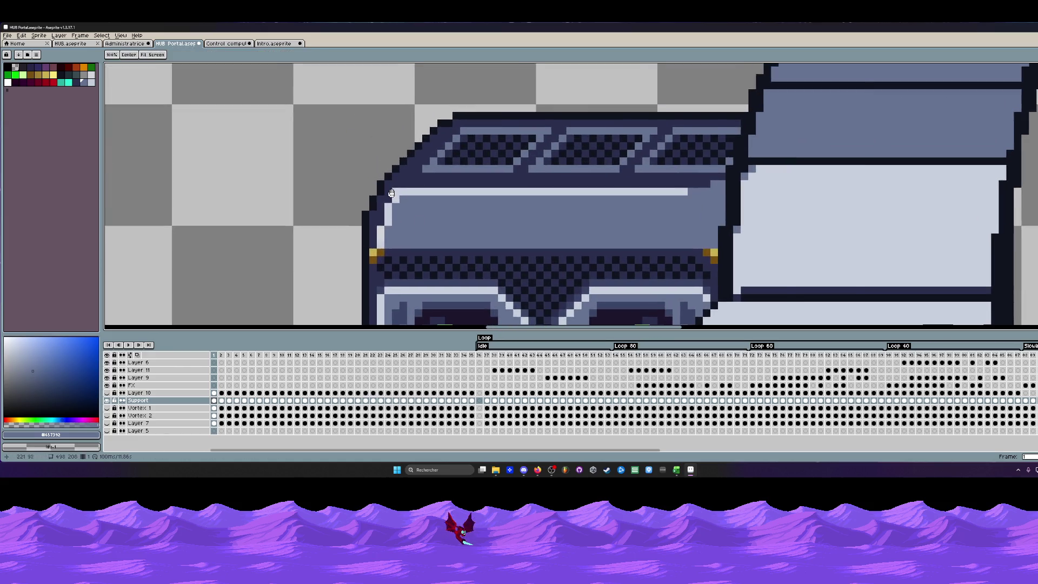
scroll(777, 147, up, 1)
alt+click(777, 146)
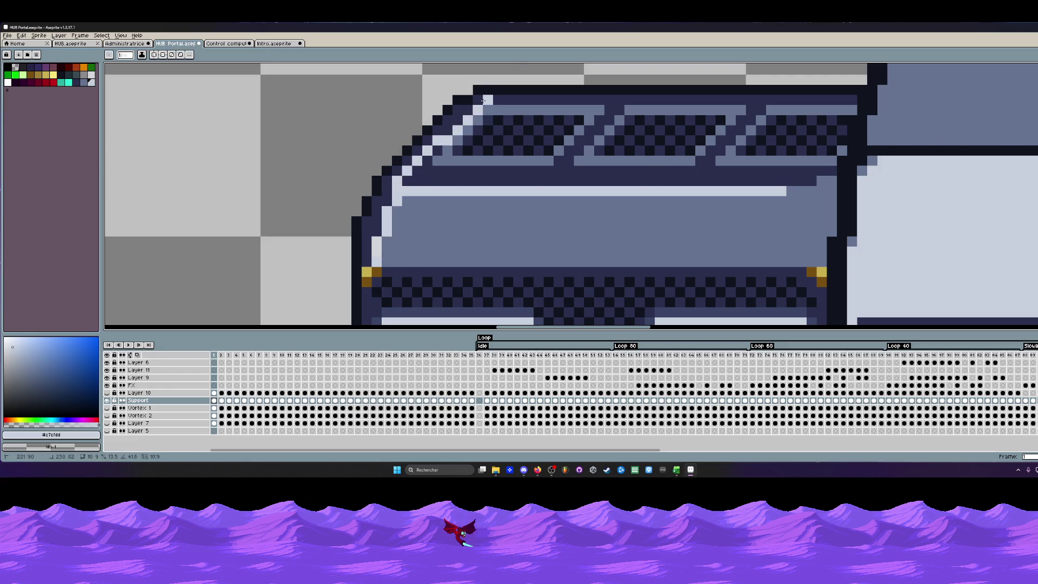
scroll(480, 108, down, 3)
scroll(480, 108, down, 2)
scroll(480, 108, up, 4)
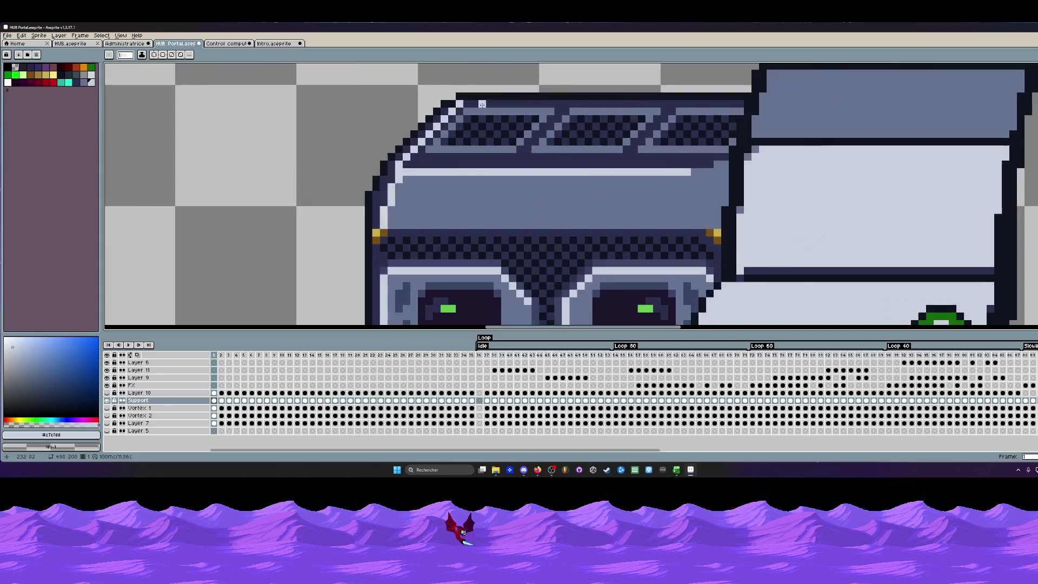
scroll(737, 102, down, 2)
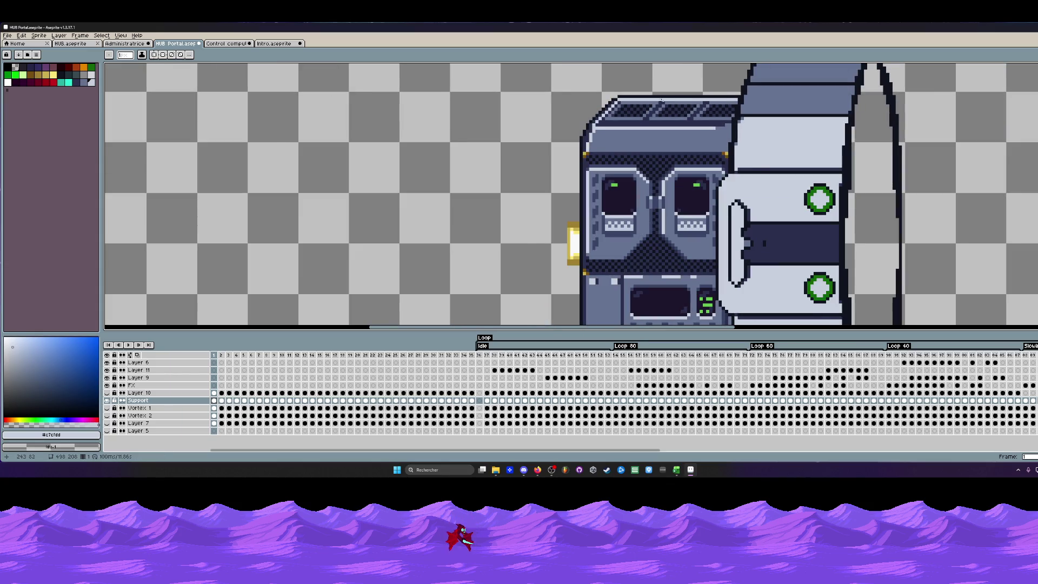
scroll(663, 101, down, 1)
scroll(662, 106, down, 1)
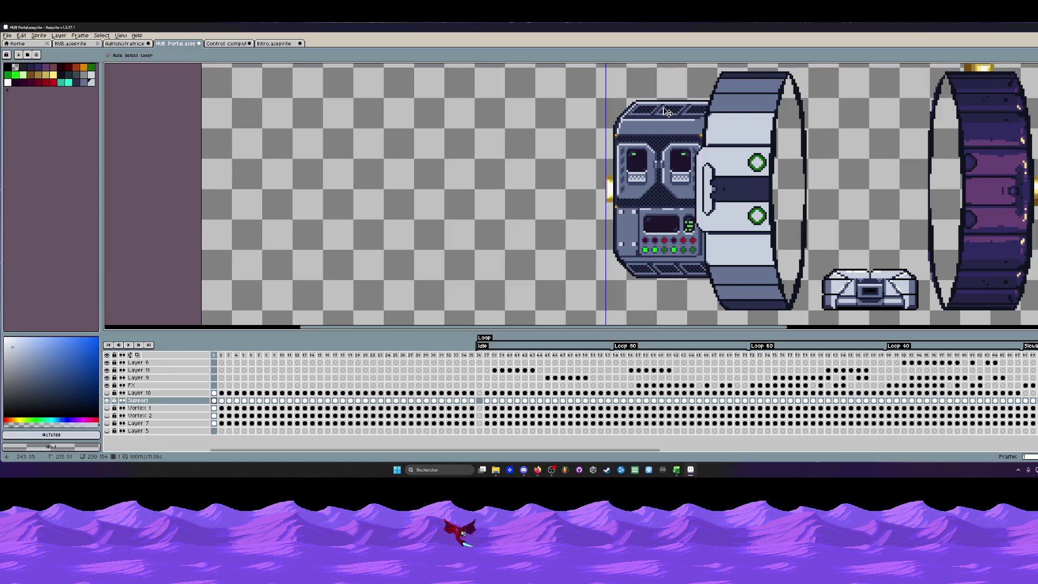
scroll(662, 108, up, 2)
scroll(640, 106, down, 1)
scroll(657, 105, up, 1)
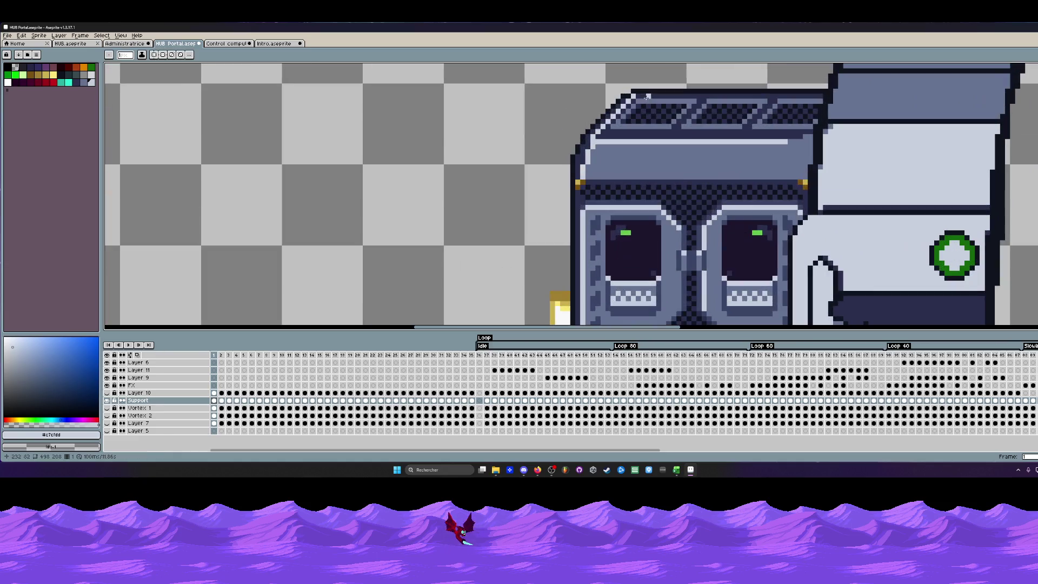
scroll(642, 113, down, 2)
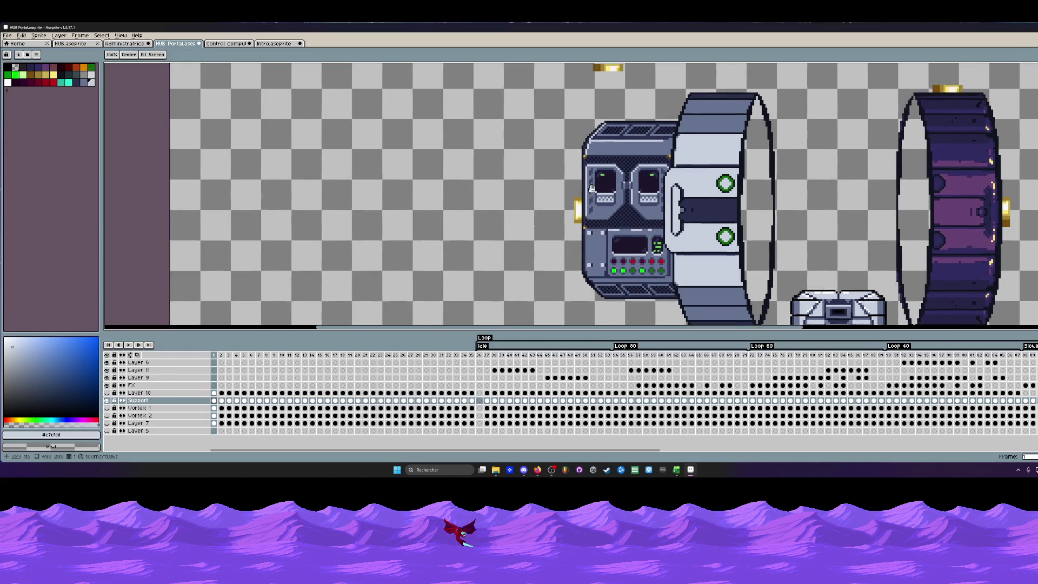
scroll(588, 142, up, 2)
scroll(586, 145, up, 1)
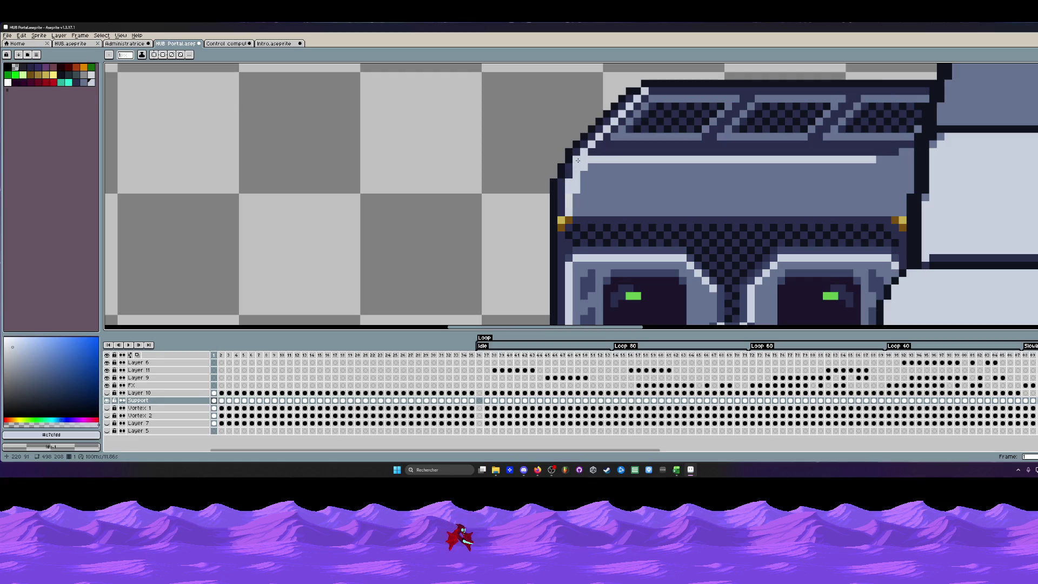
scroll(568, 182, up, 1)
key(i)
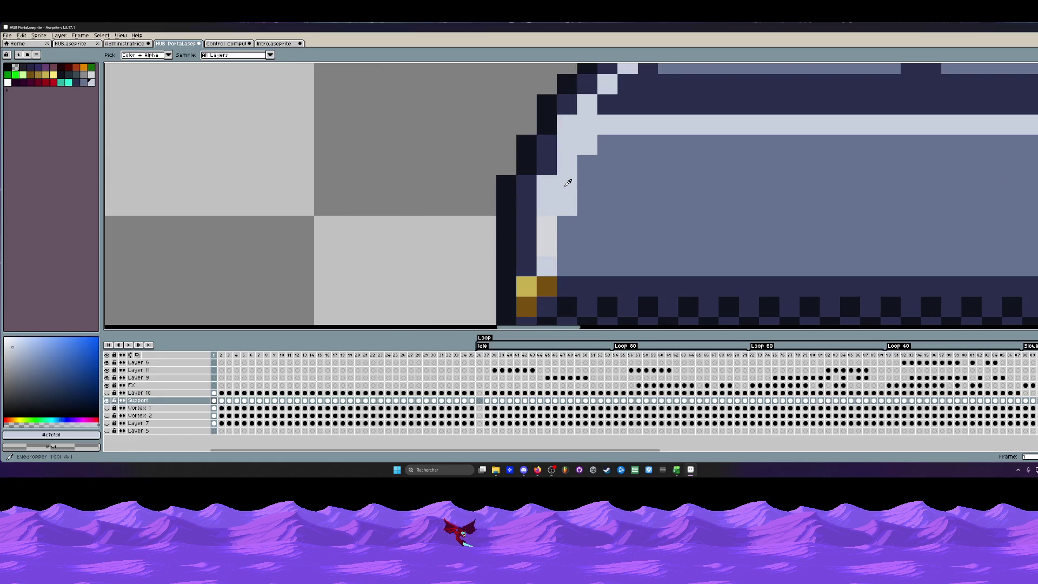
key(v)
scroll(577, 194, down, 1)
scroll(588, 215, down, 1)
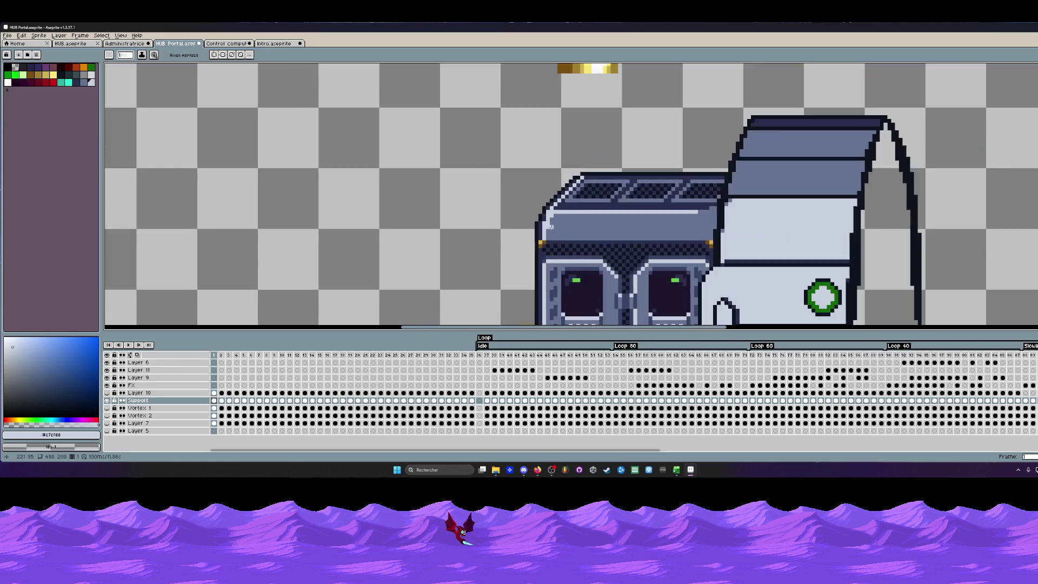
scroll(599, 231, down, 1)
scroll(597, 225, up, 2)
scroll(577, 195, up, 1)
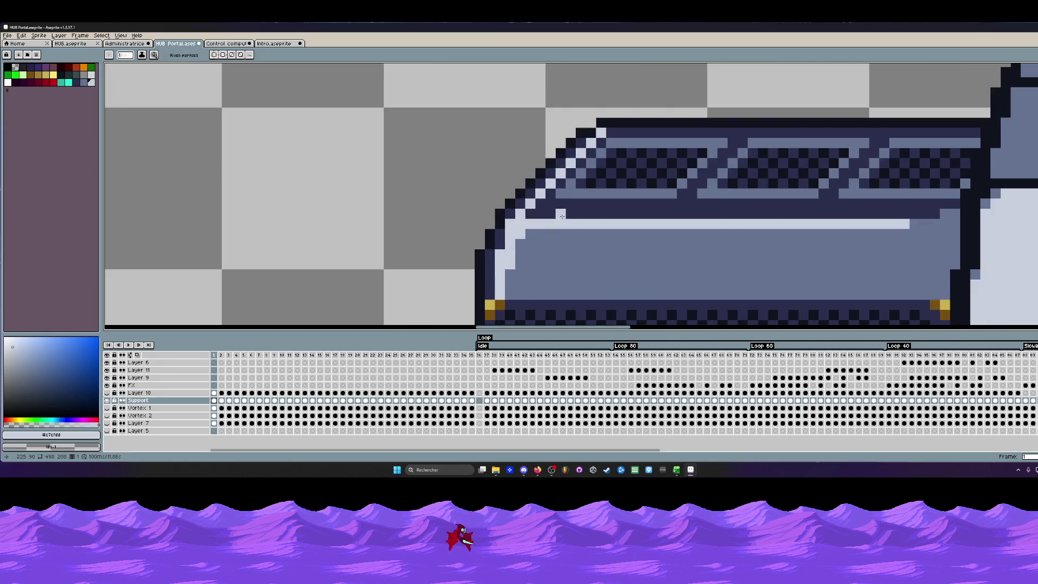
key(i)
key(b)
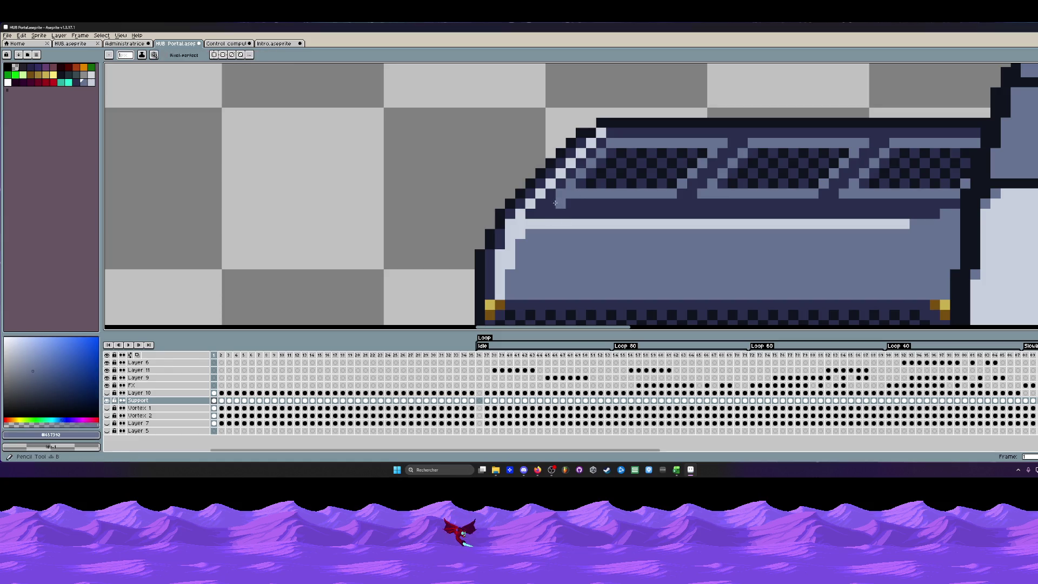
Draw a grey-blue stroke along the console's top seam beneath the grille and review it.
mouse_move(575, 212)
mouse_down()
mouse_move(529, 213)
mouse_move(786, 209)
mouse_up()
scroll(628, 212, down, 2)
scroll(632, 211, down, 1)
scroll(637, 209, up, 2)
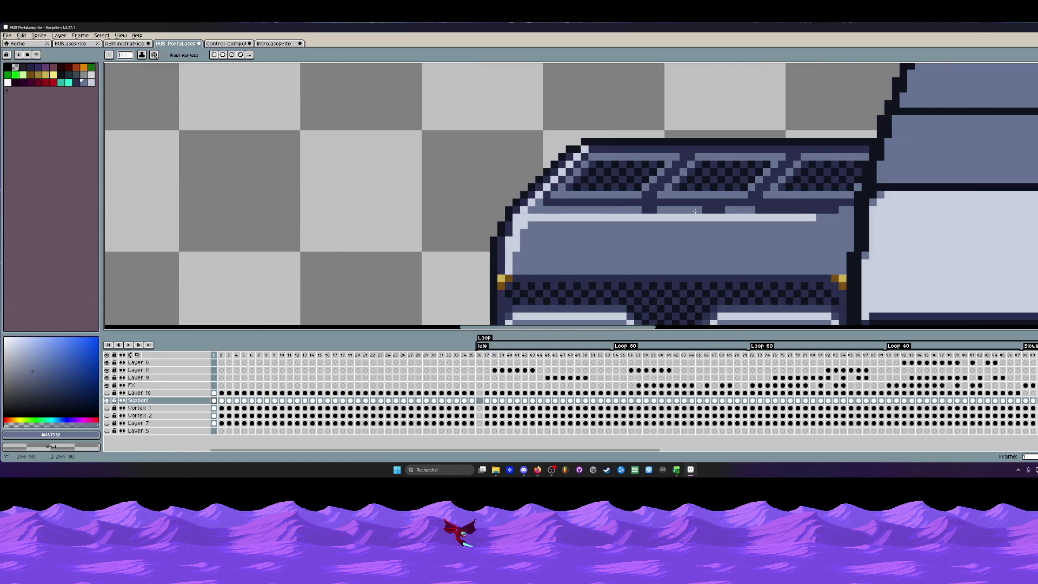
scroll(730, 211, down, 2)
scroll(730, 210, up, 2)
scroll(674, 212, down, 1)
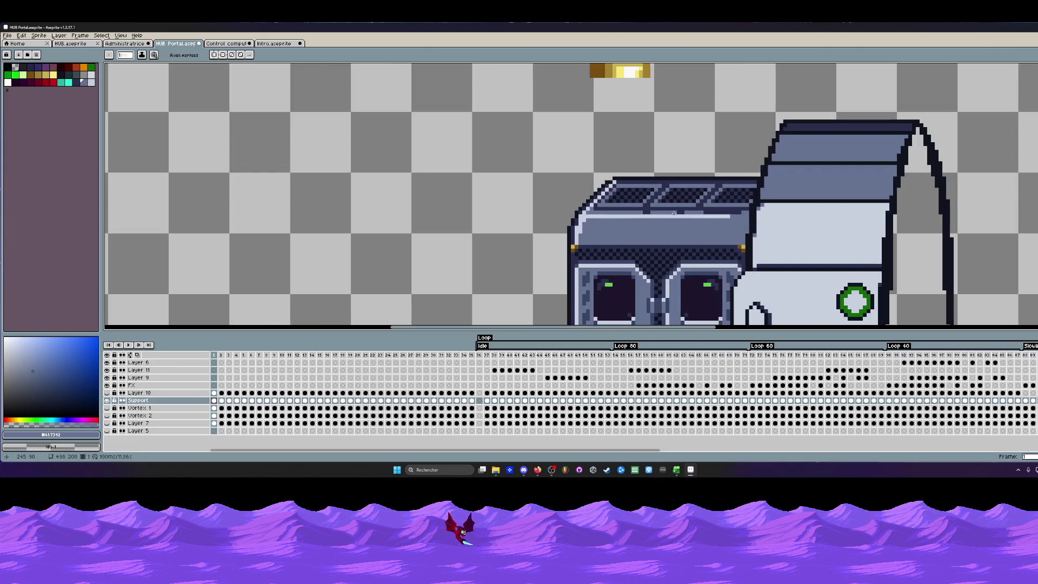
scroll(674, 213, down, 1)
scroll(674, 212, down, 1)
scroll(674, 213, down, 1)
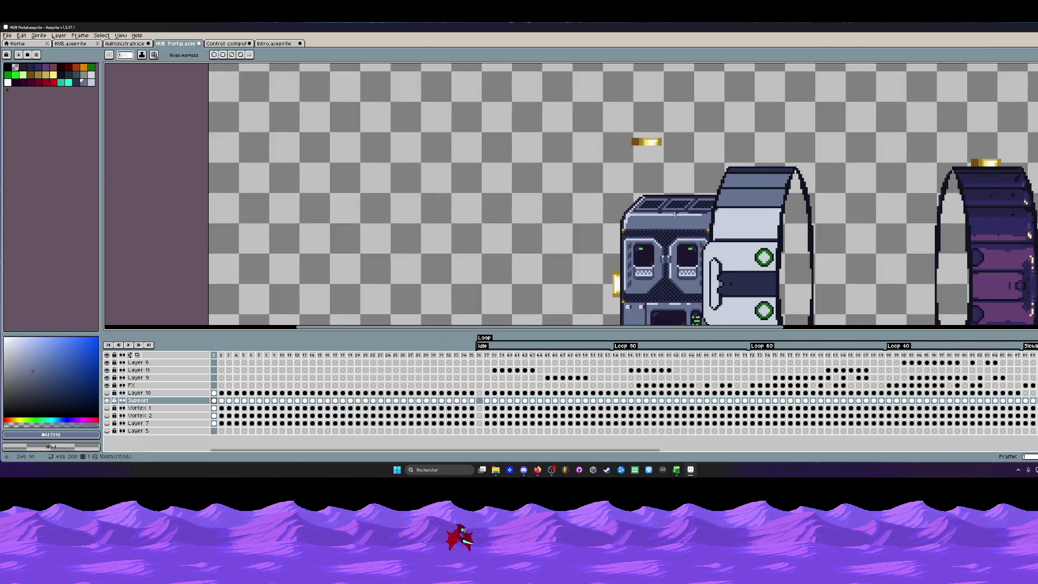
drag(671, 215, 643, 204)
scroll(578, 209, up, 1)
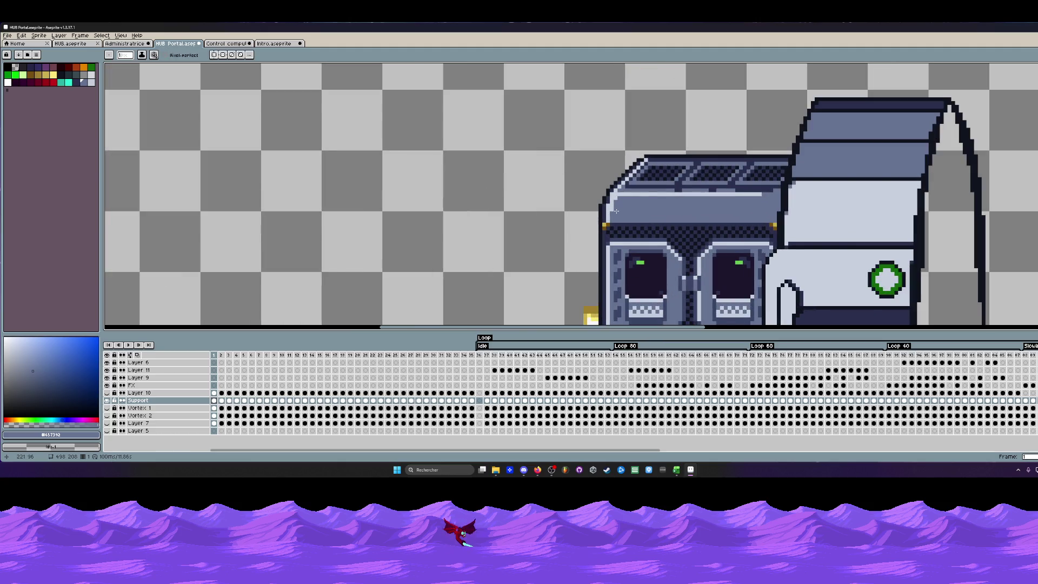
scroll(616, 212, down, 1)
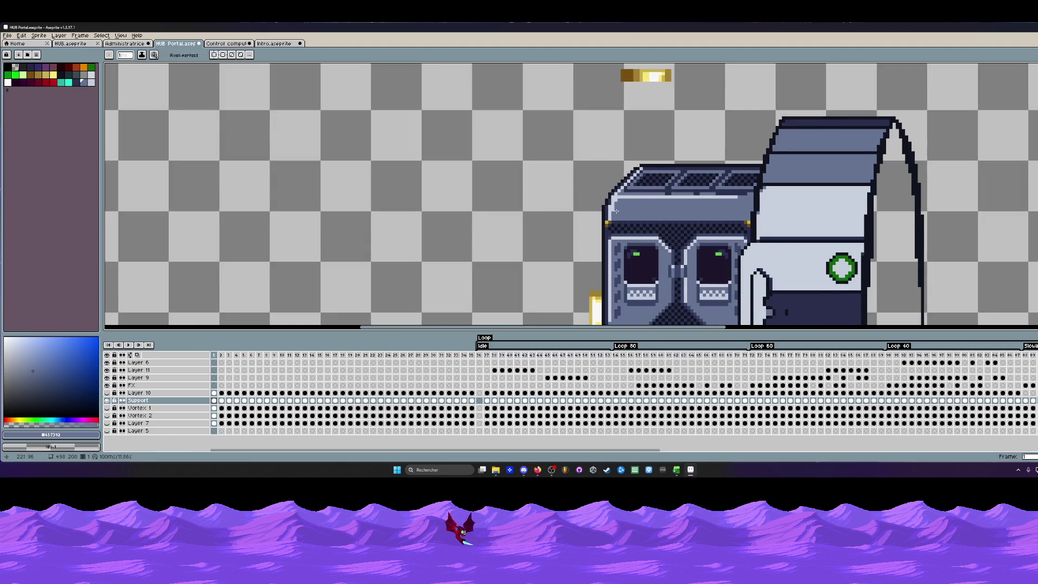
drag(616, 211, 576, 212)
scroll(590, 186, up, 2)
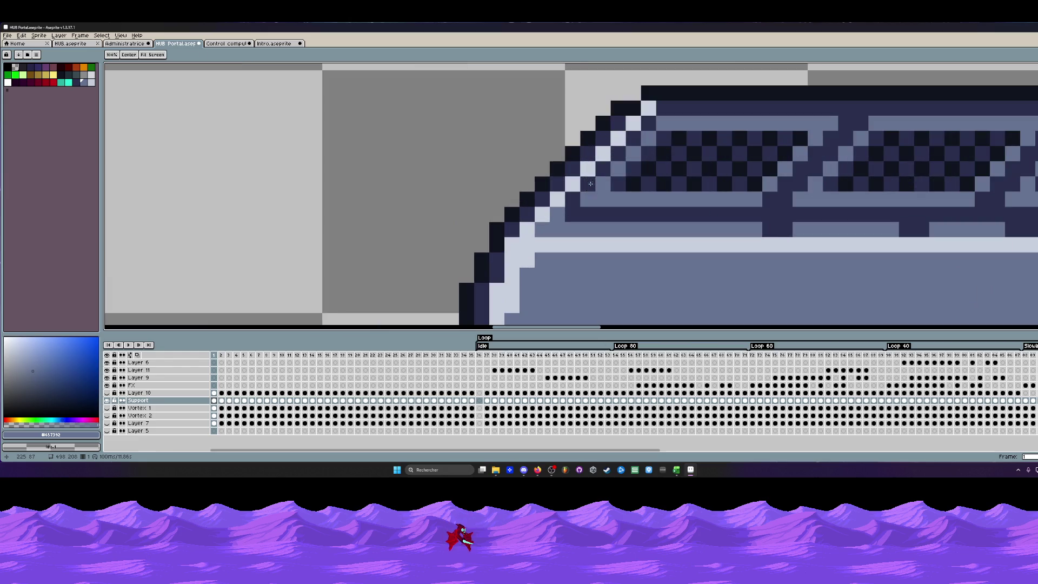
scroll(598, 189, down, 1)
scroll(597, 189, down, 1)
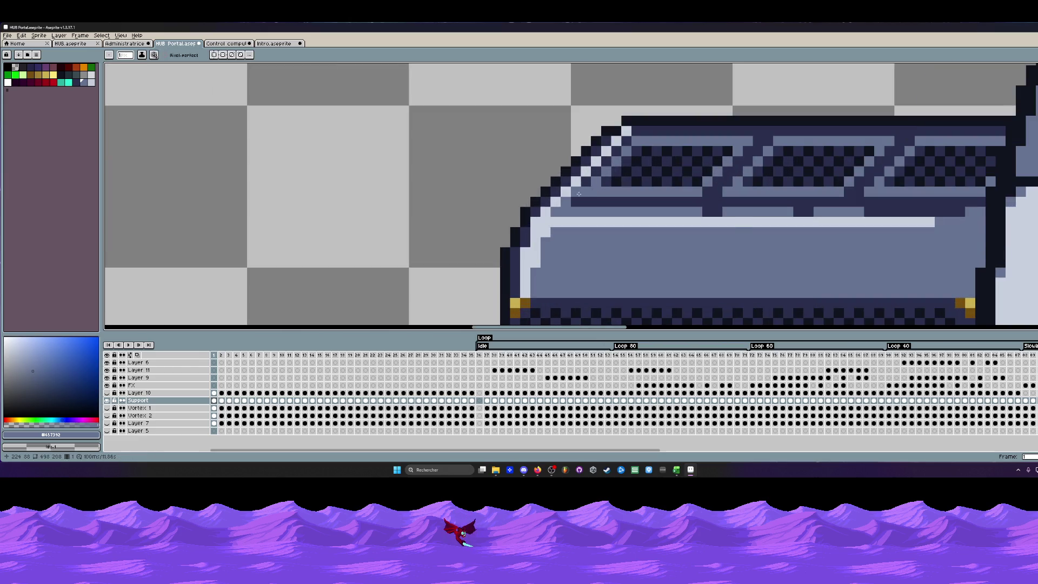
scroll(598, 189, down, 1)
scroll(598, 189, down, 1)
drag(601, 208, 577, 201)
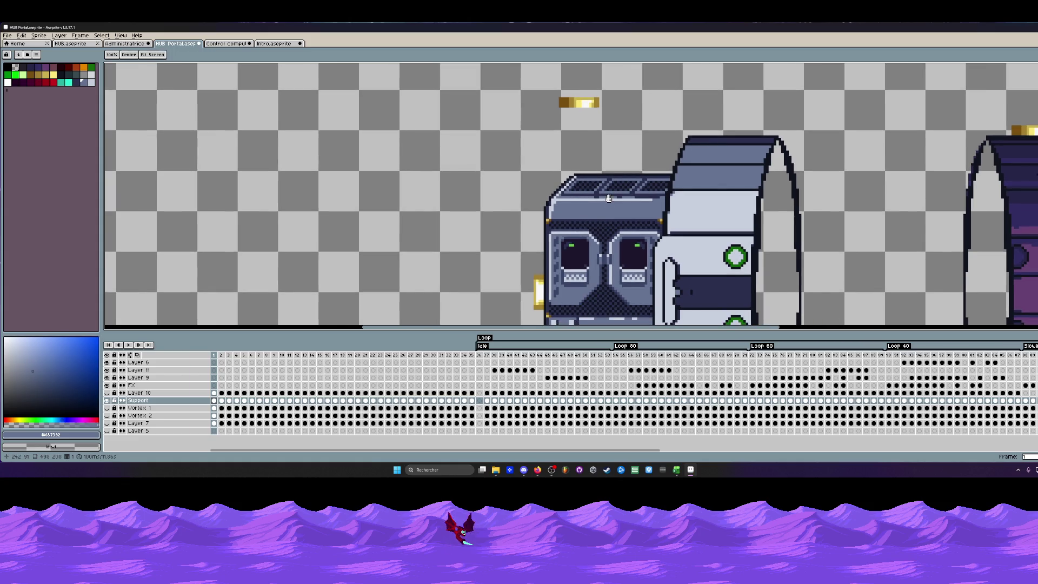
scroll(608, 197, up, 1)
scroll(605, 196, up, 1)
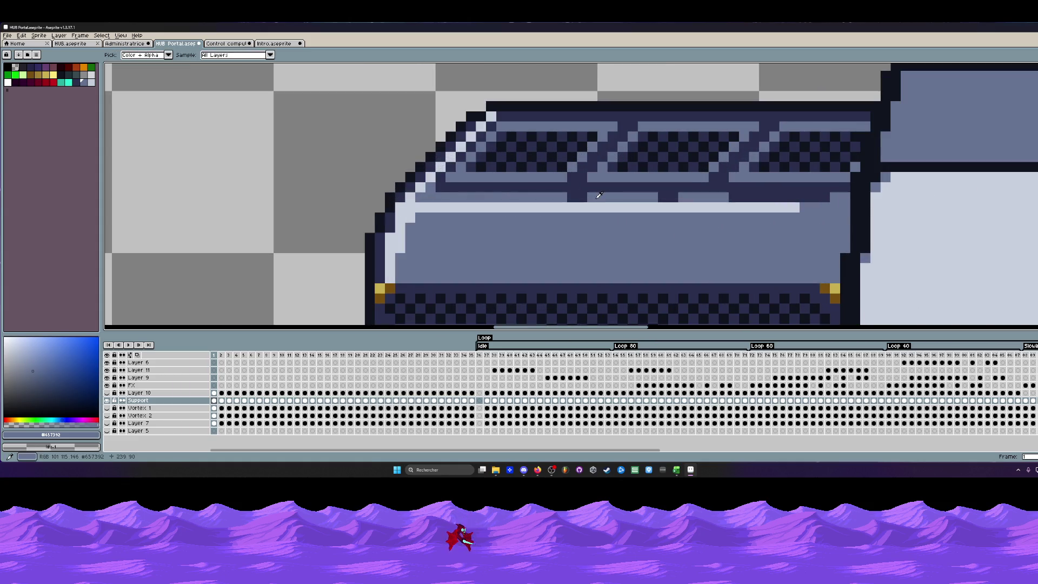
scroll(568, 194, down, 1)
scroll(452, 182, up, 2)
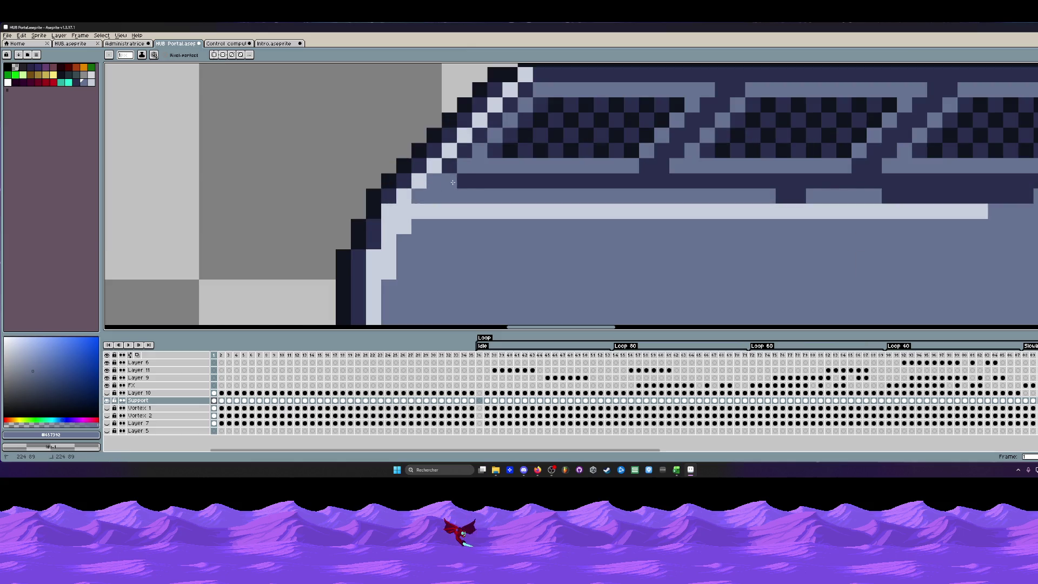
scroll(500, 188, down, 1)
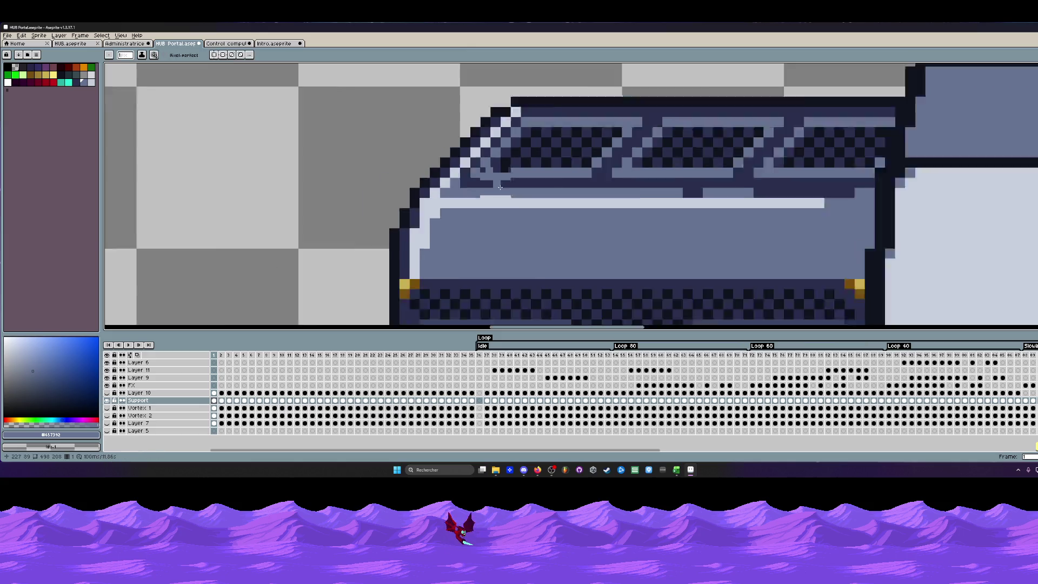
scroll(500, 188, down, 1)
scroll(631, 188, up, 1)
scroll(649, 191, down, 1)
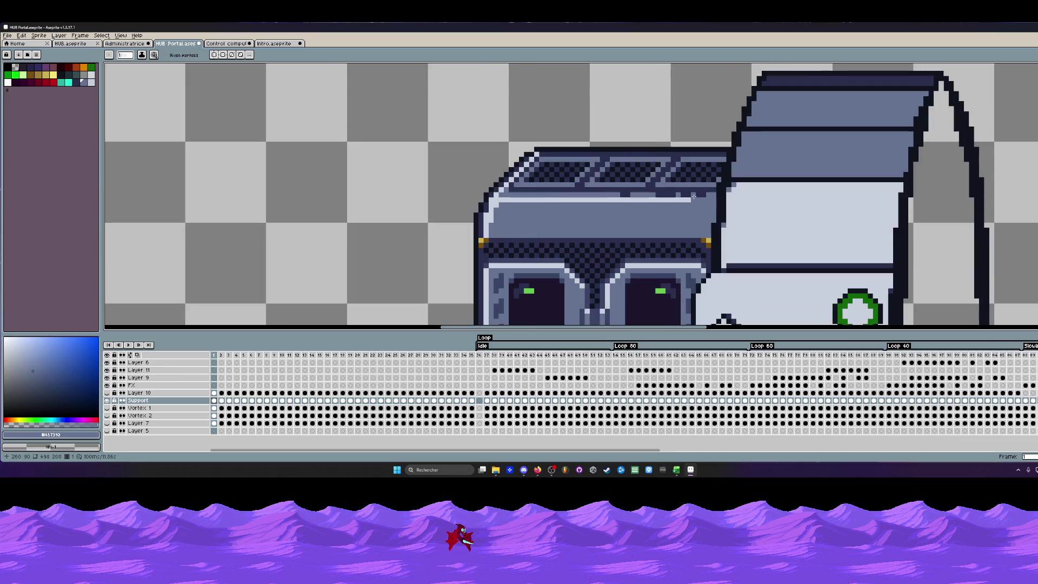
scroll(665, 194, down, 1)
scroll(684, 196, up, 2)
scroll(684, 195, down, 1)
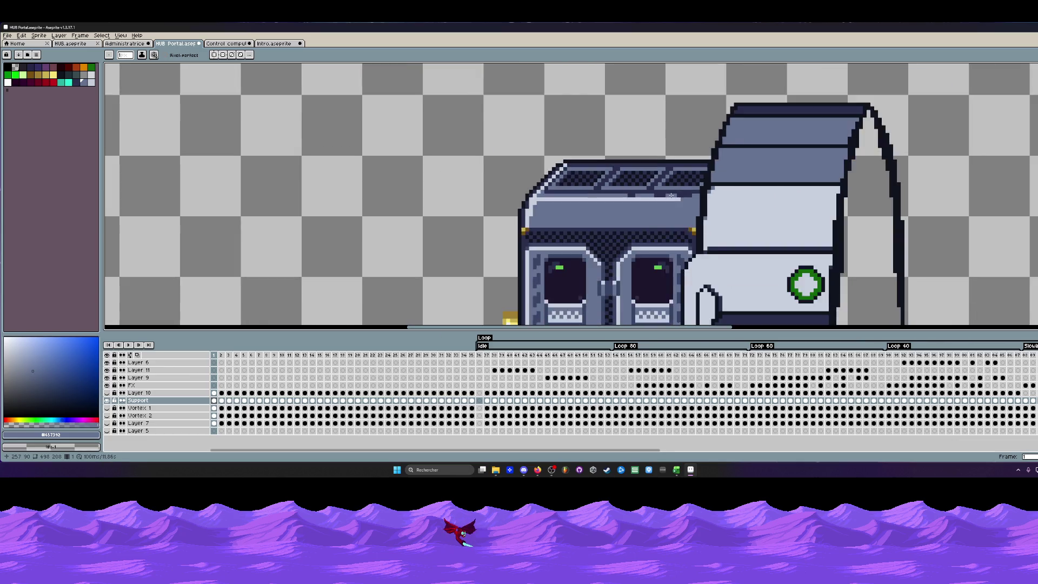
scroll(681, 202, down, 1)
scroll(679, 205, down, 2)
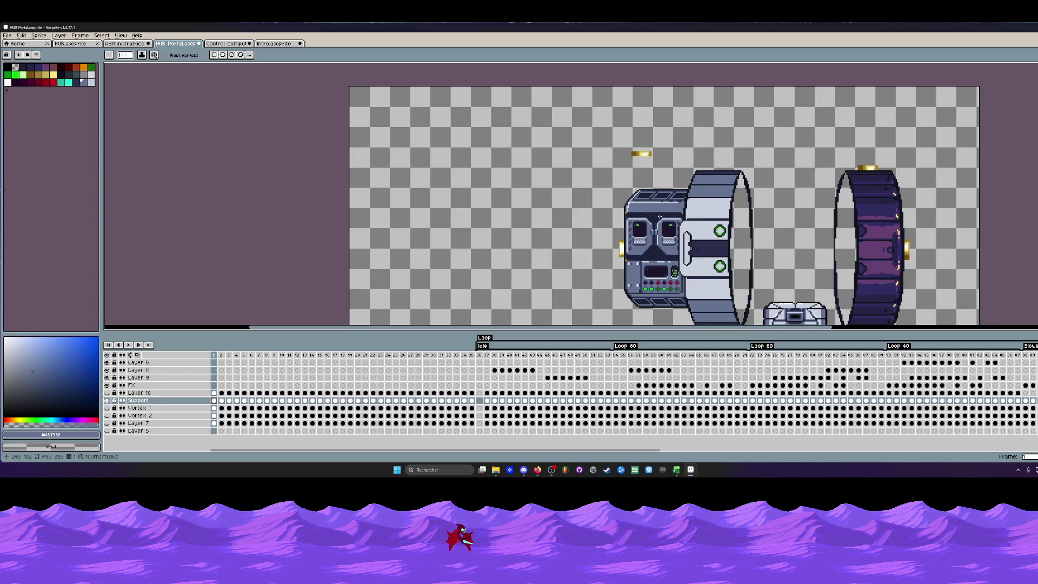
scroll(659, 217, up, 2)
scroll(626, 200, up, 2)
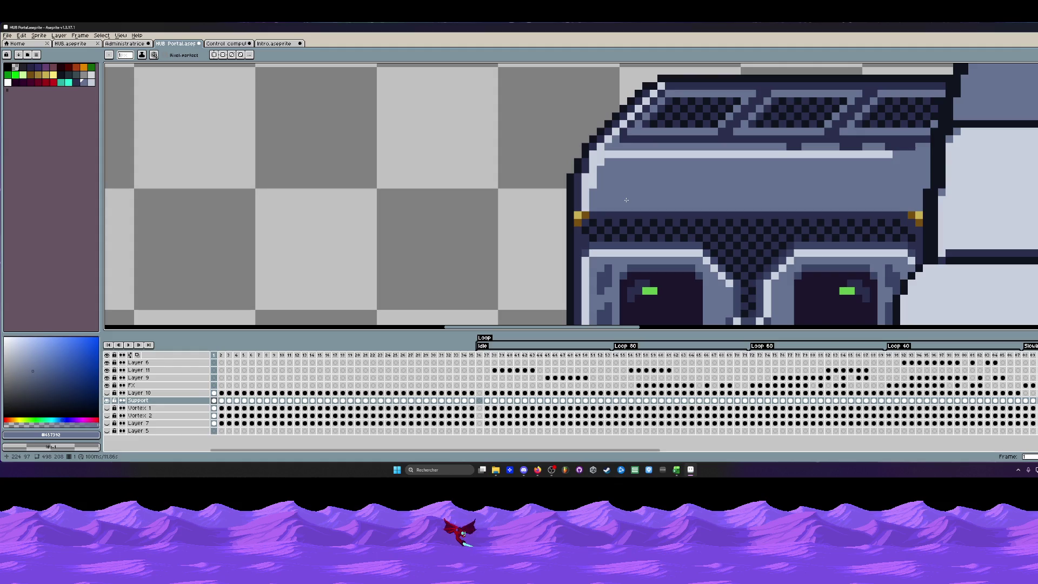
Draw light highlight lines across the console front and cap the stripe's two ends.
key(i)
click(627, 153)
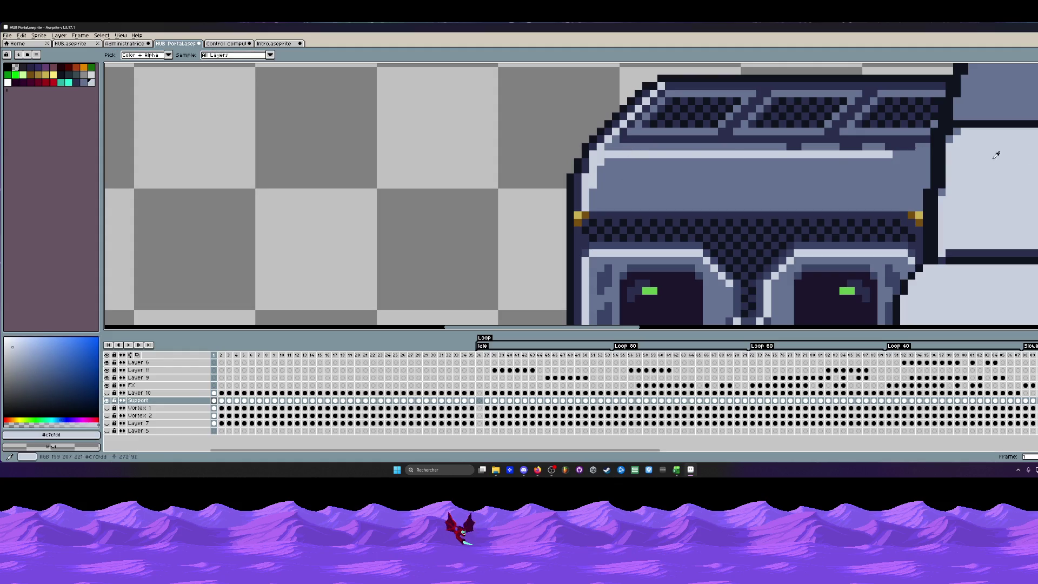
key(b)
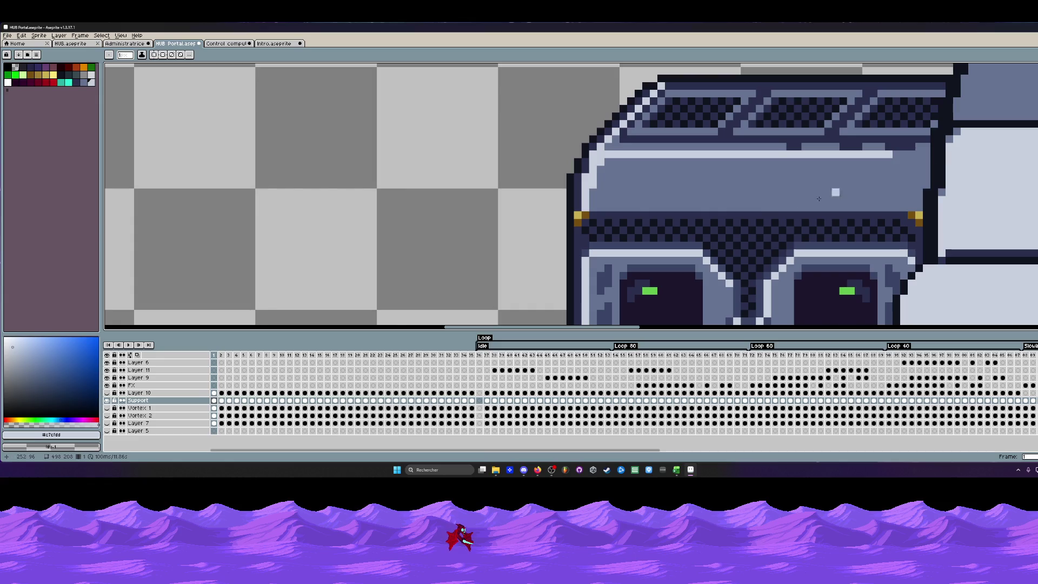
drag(600, 208, 686, 208)
drag(758, 208, 815, 208)
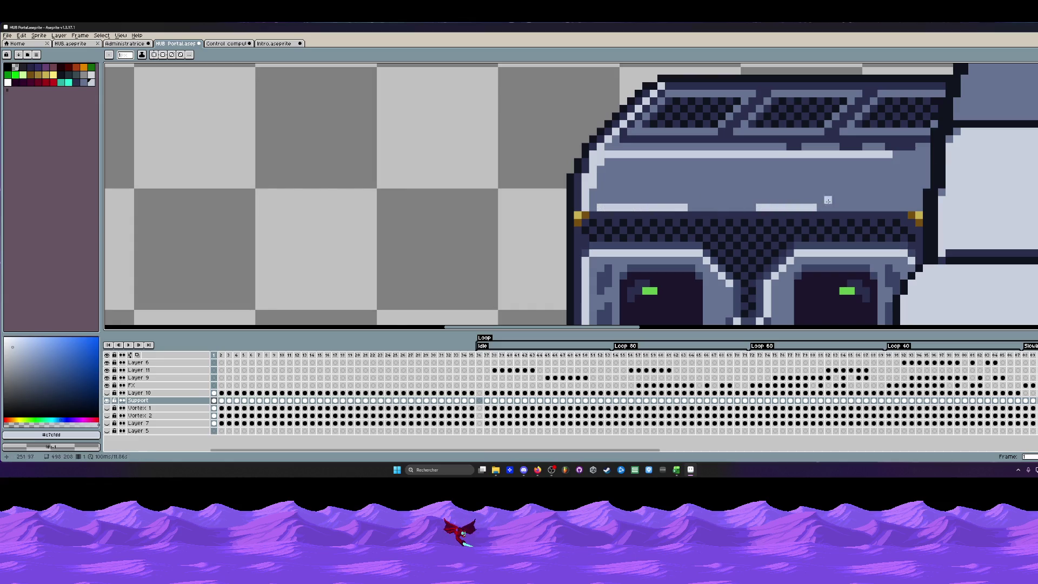
scroll(730, 207, down, 2)
scroll(730, 208, down, 2)
scroll(730, 208, down, 2)
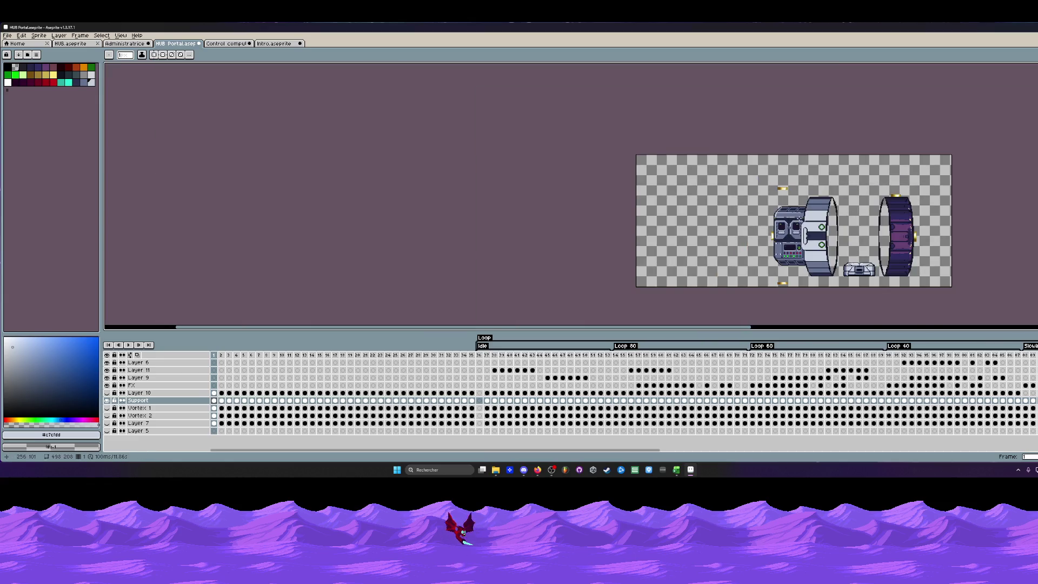
scroll(808, 215, up, 3)
scroll(812, 213, up, 1)
scroll(812, 213, up, 1)
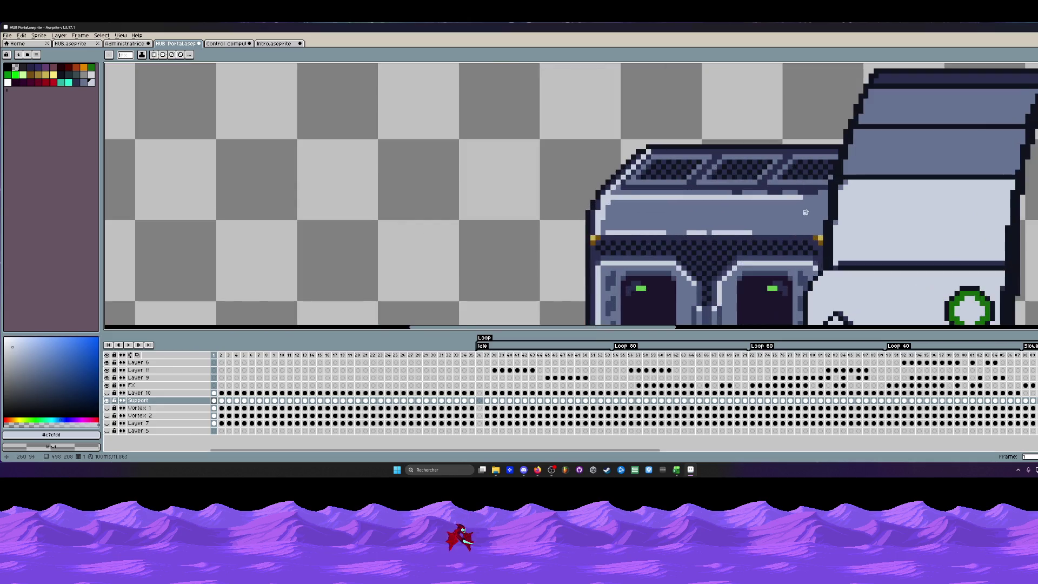
scroll(814, 212, up, 1)
scroll(742, 222, down, 1)
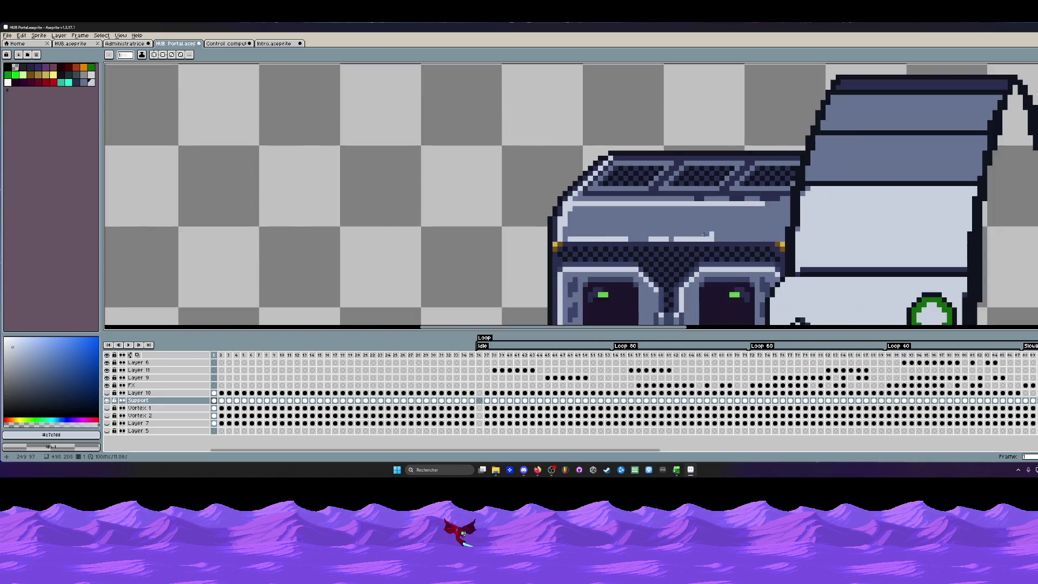
scroll(688, 238, up, 1)
click(618, 238)
click(476, 237)
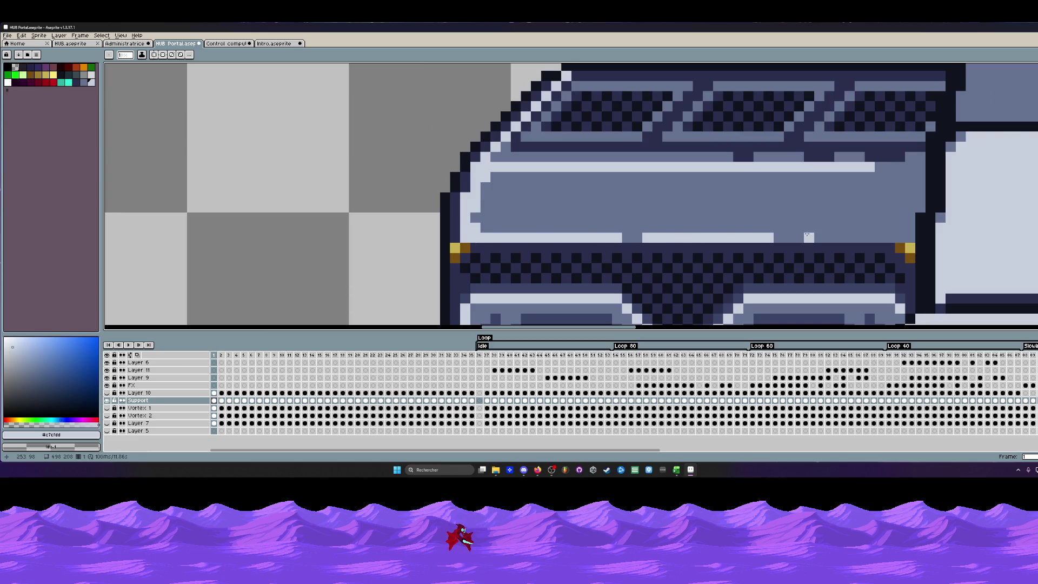
scroll(815, 237, down, 2)
scroll(827, 210, down, 1)
scroll(827, 210, down, 1)
scroll(714, 207, up, 1)
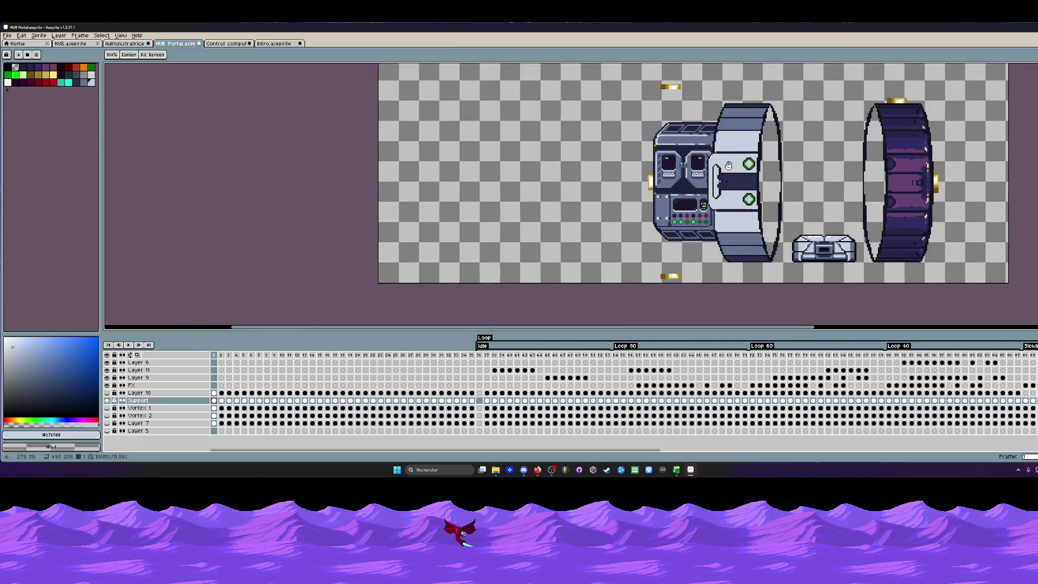
scroll(669, 191, up, 2)
scroll(668, 191, up, 1)
scroll(669, 194, up, 1)
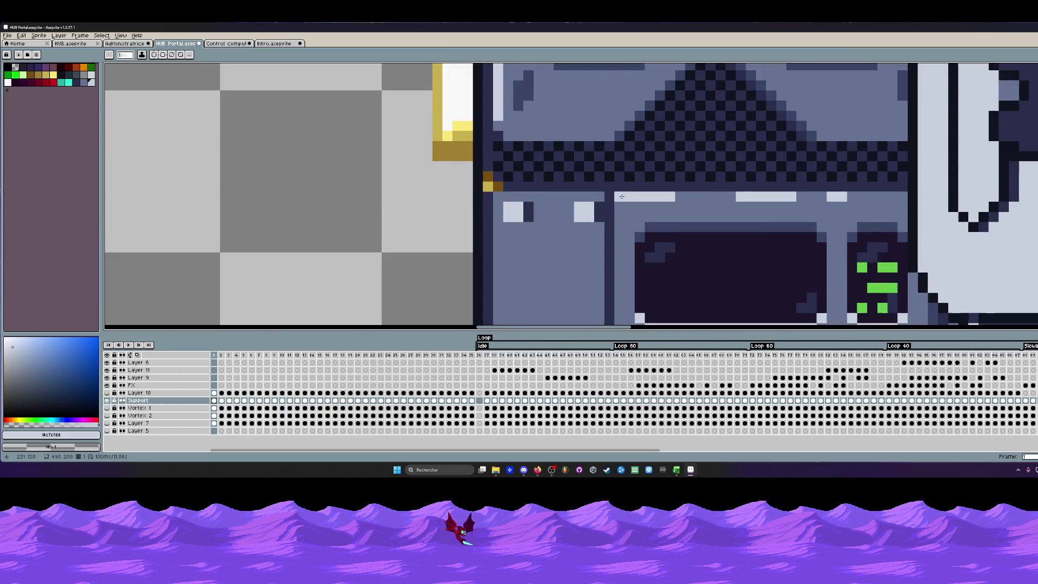
scroll(527, 203, down, 2)
scroll(515, 243, down, 2)
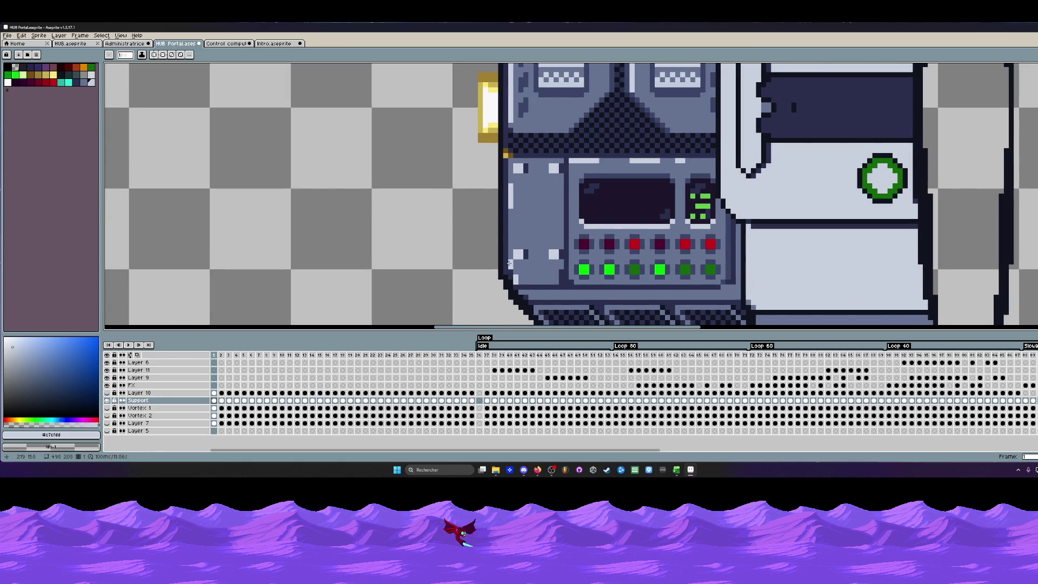
scroll(543, 273, down, 2)
scroll(549, 282, up, 2)
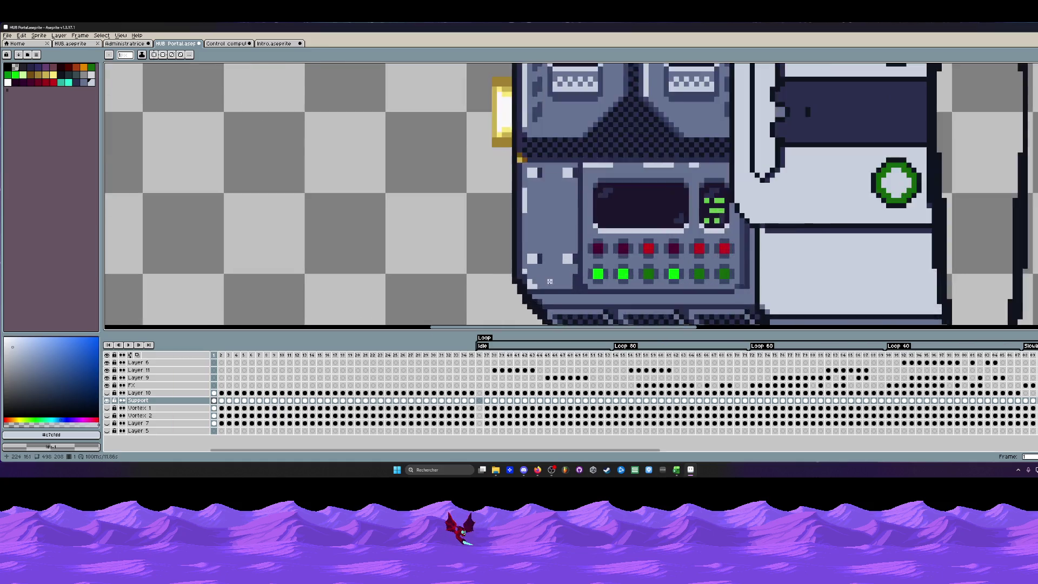
scroll(549, 280, up, 1)
scroll(547, 286, down, 1)
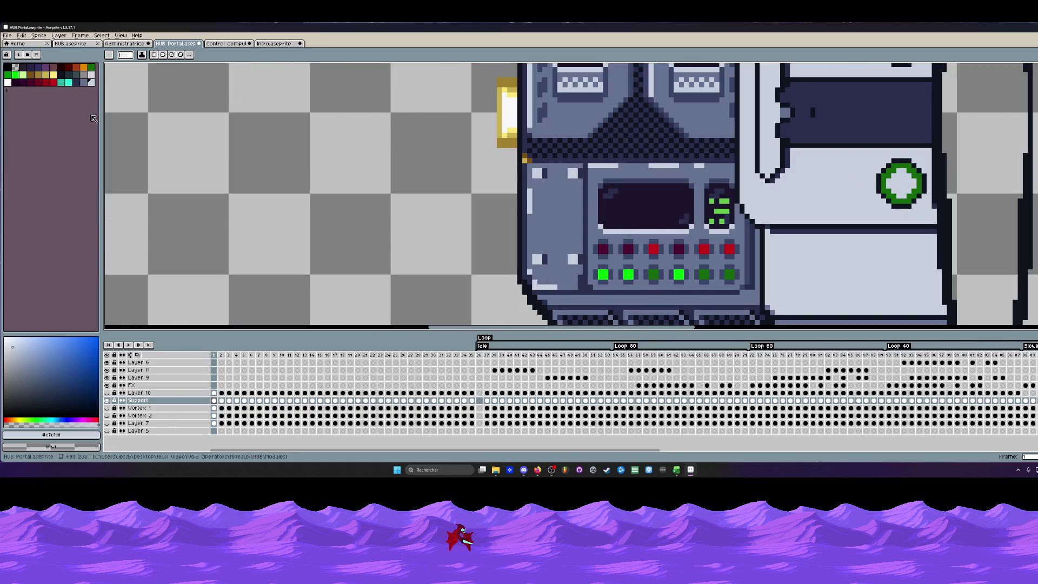
Turn a console panel corner pixel yellow as a bolt accent.
click(45, 75)
scroll(525, 184, up, 1)
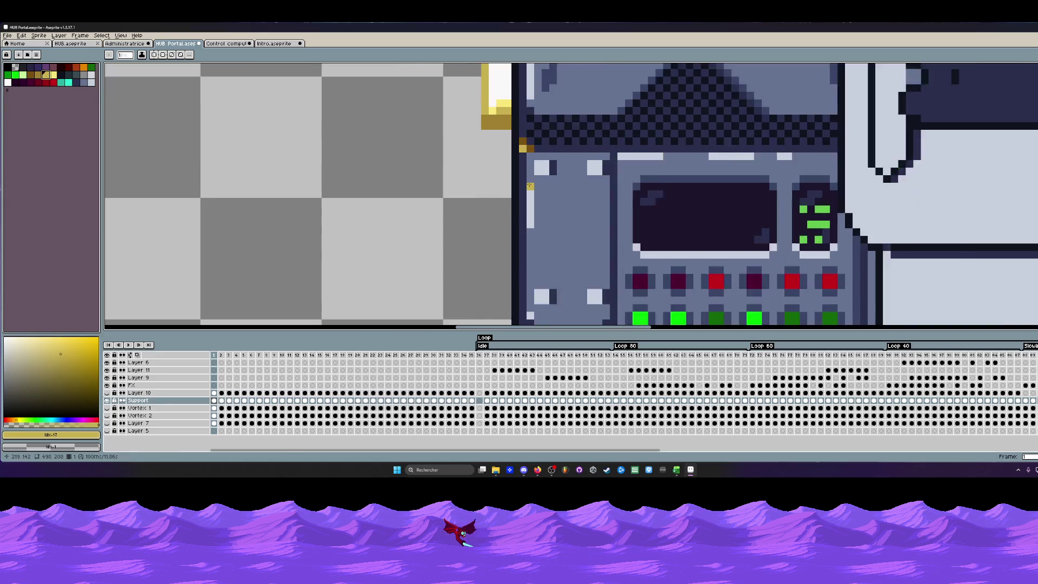
scroll(525, 184, up, 1)
key(g)
click(545, 162)
scroll(621, 186, down, 2)
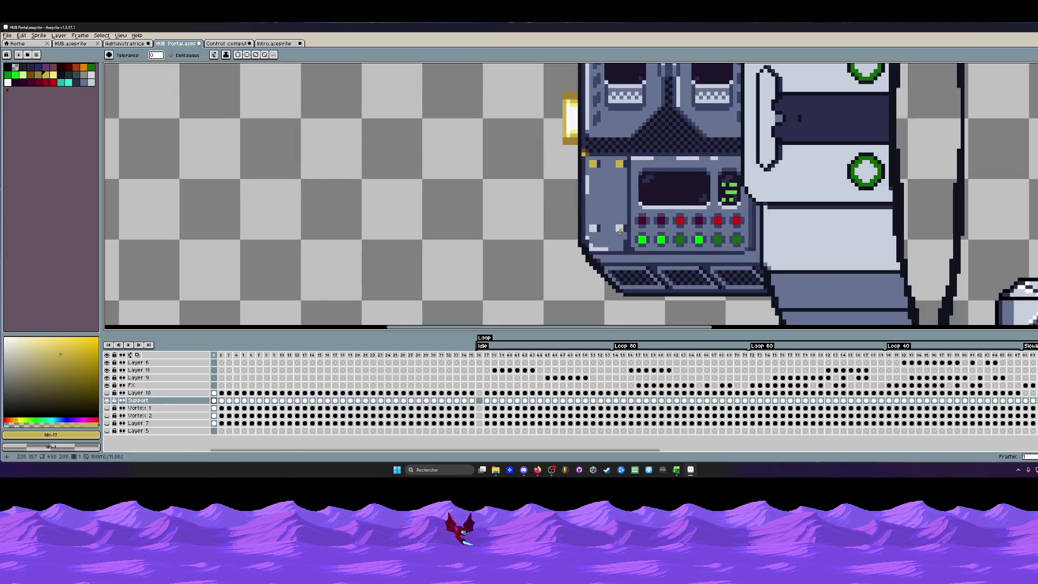
scroll(632, 222, down, 1)
scroll(634, 223, down, 1)
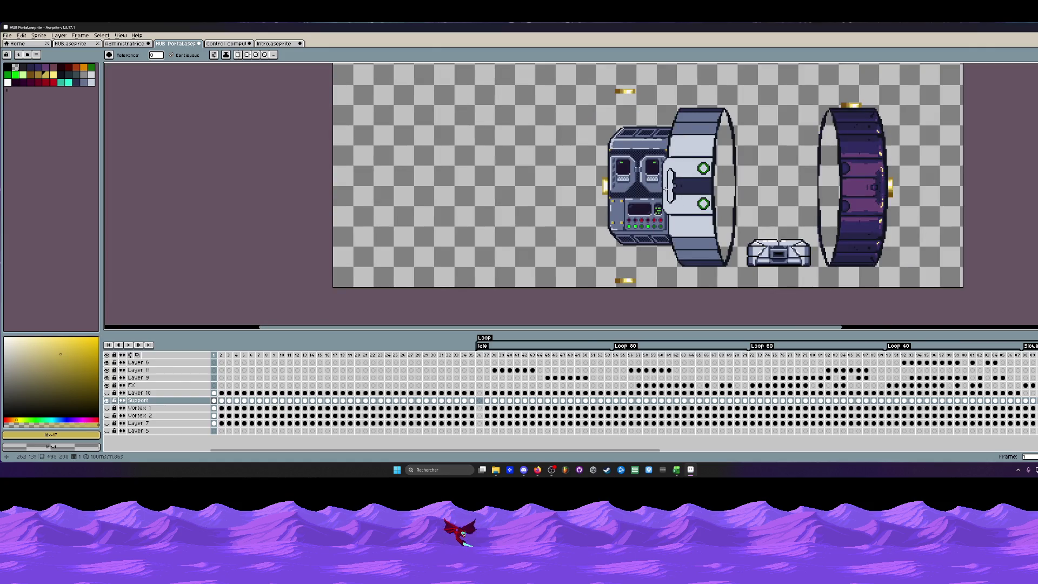
scroll(665, 189, up, 1)
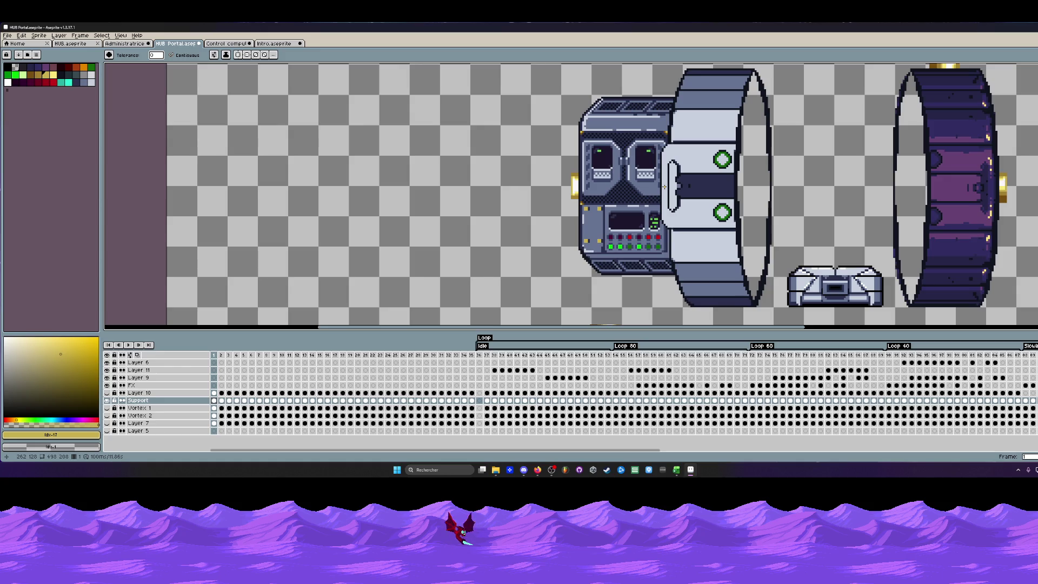
scroll(666, 186, down, 1)
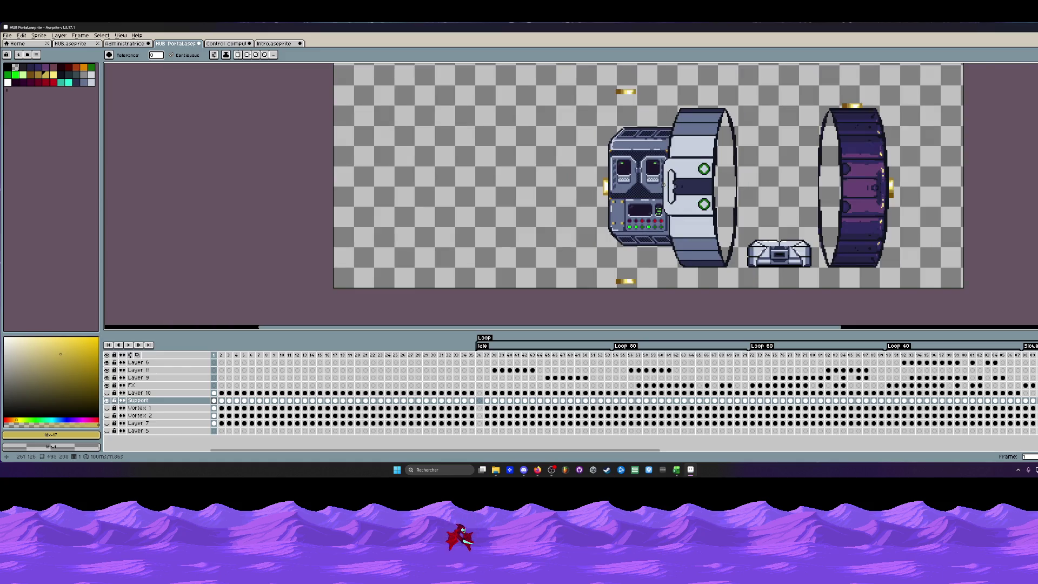
scroll(626, 143, up, 1)
scroll(626, 142, up, 1)
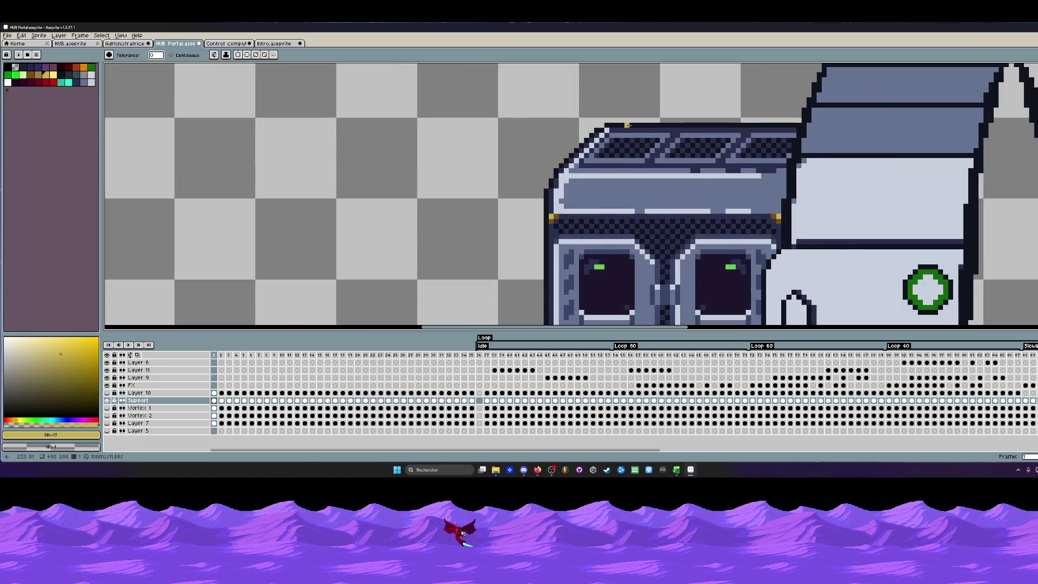
scroll(625, 142, down, 1)
scroll(625, 150, up, 1)
Draw light grey highlight pixels and lines along the console's roof and vent rows.
key(i)
click(632, 157)
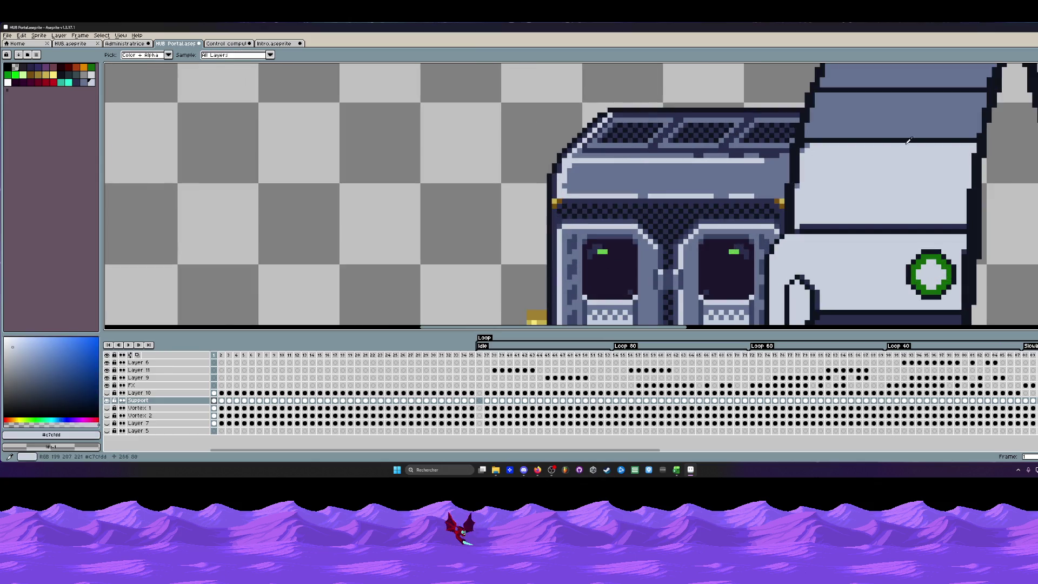
key(l)
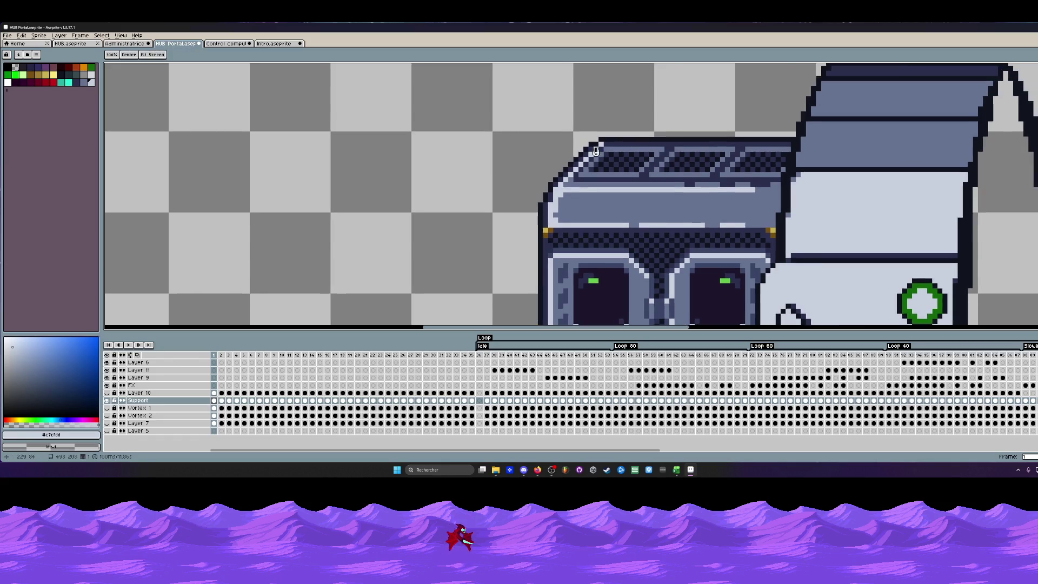
scroll(628, 150, up, 2)
drag(627, 147, 702, 147)
click(763, 145)
scroll(776, 147, down, 1)
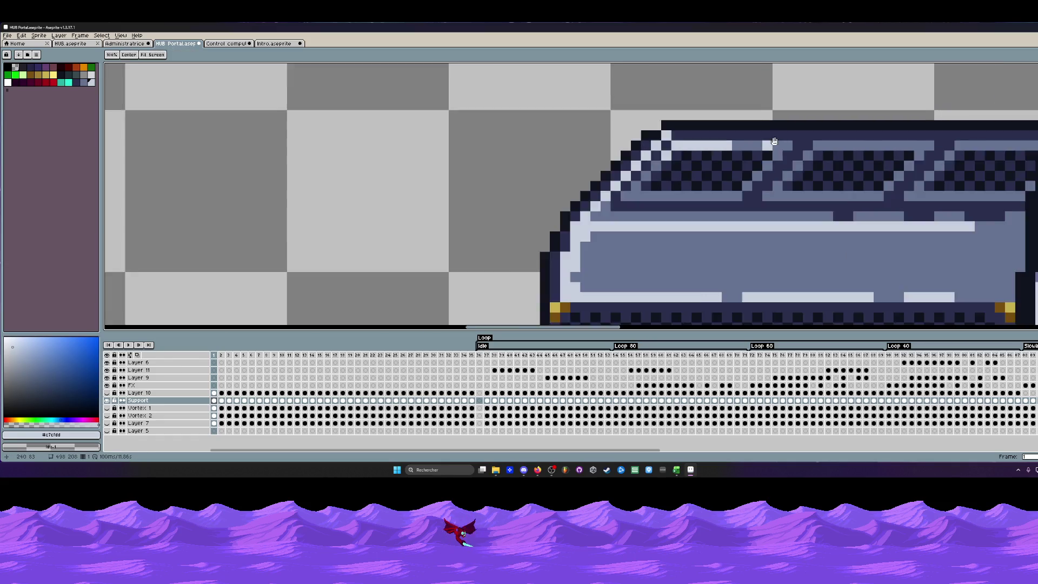
scroll(777, 146, up, 1)
click(675, 160)
click(644, 191)
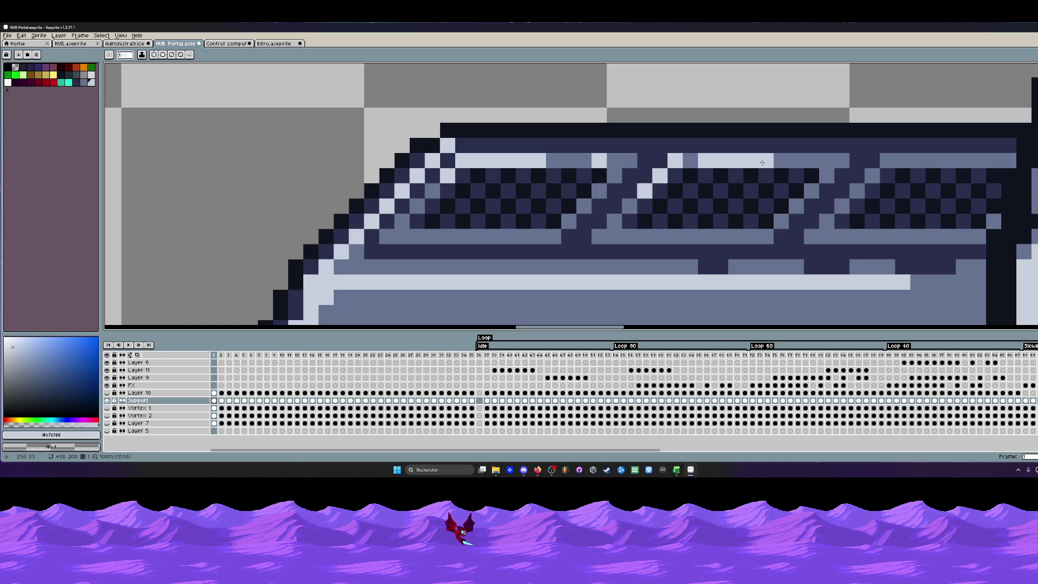
drag(691, 159, 813, 156)
scroll(796, 160, down, 3)
scroll(752, 187, up, 2)
Add light highlight pixels and runs along the roof shelf and the shelf row beneath.
click(732, 197)
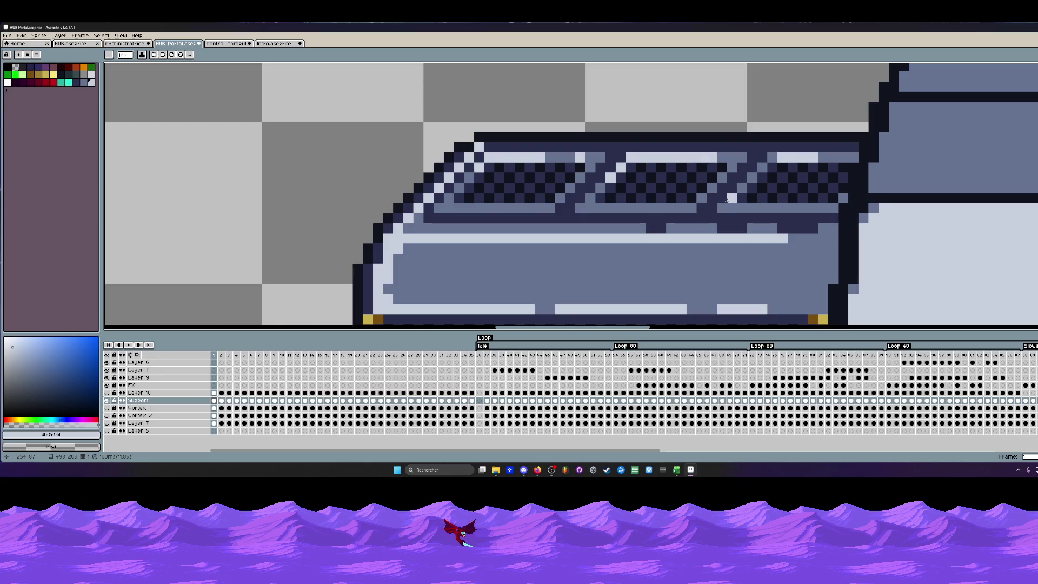
click(722, 207)
drag(754, 208, 802, 208)
scroll(802, 207, down, 3)
scroll(730, 219, up, 1)
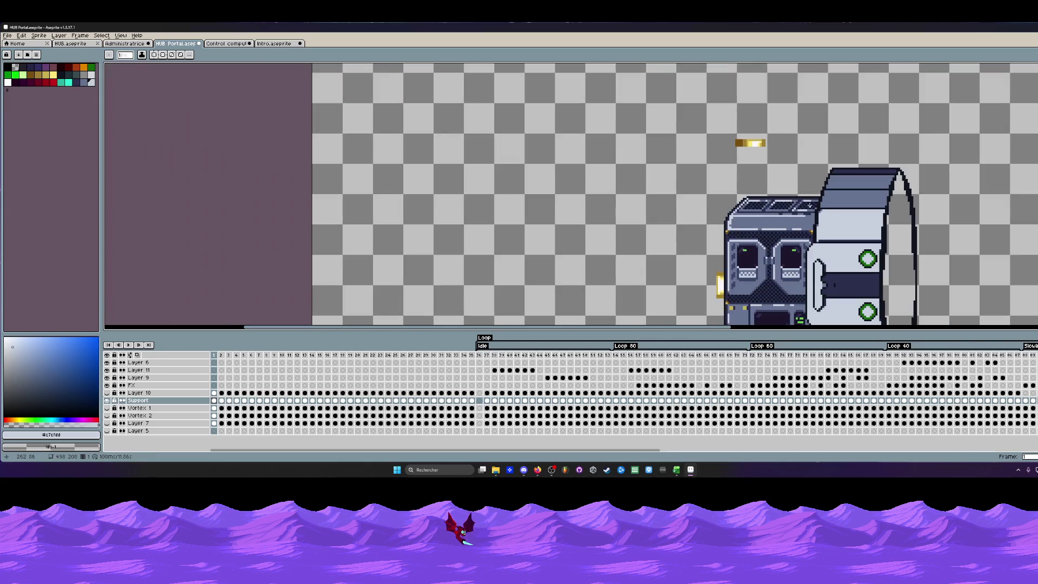
scroll(650, 227, up, 3)
click(551, 239)
drag(522, 241, 583, 241)
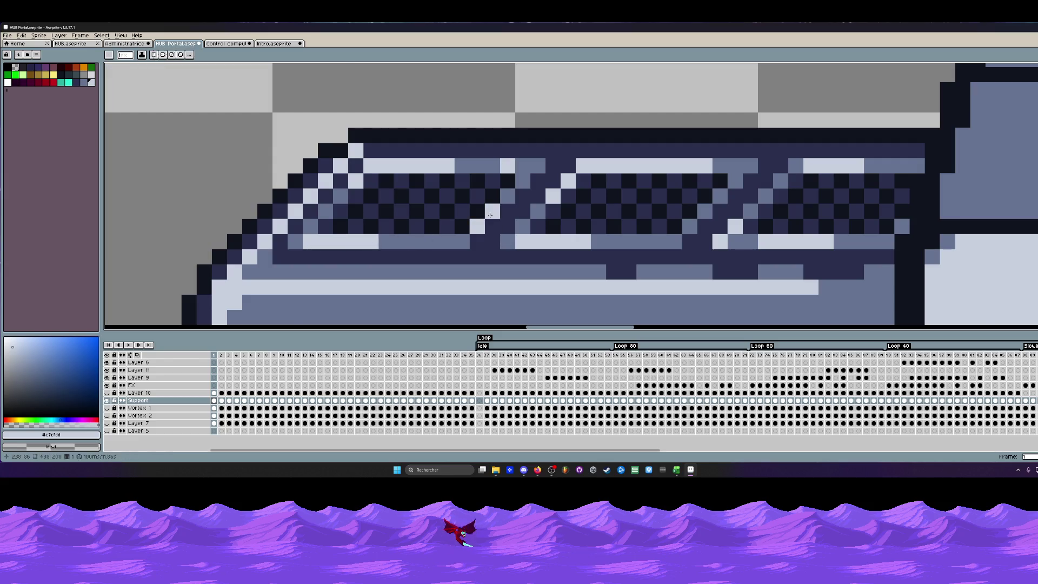
scroll(526, 153, down, 4)
scroll(526, 152, down, 3)
scroll(527, 153, up, 1)
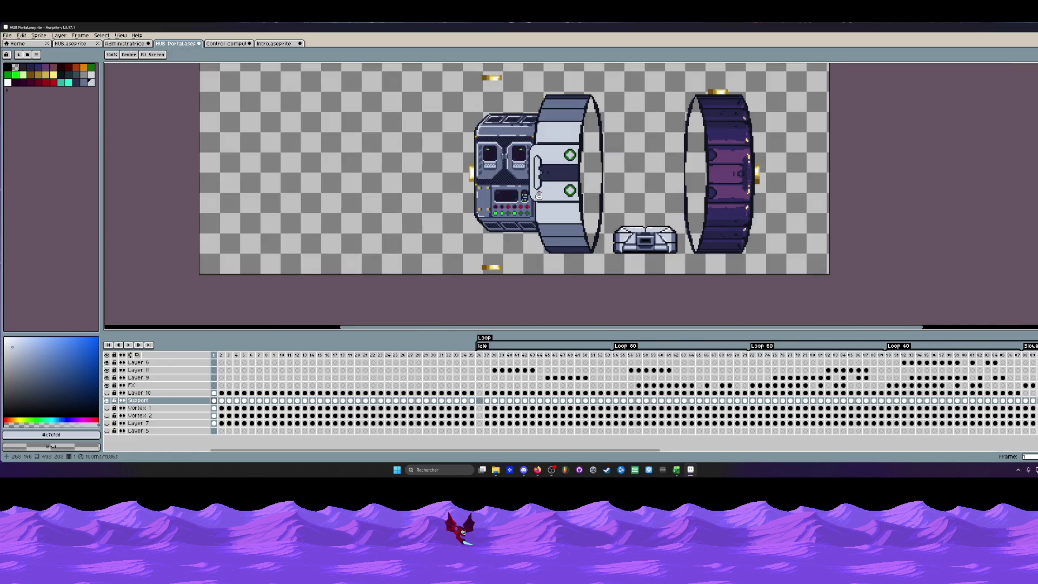
scroll(511, 186, up, 1)
scroll(494, 190, up, 1)
scroll(494, 191, down, 1)
scroll(496, 191, down, 1)
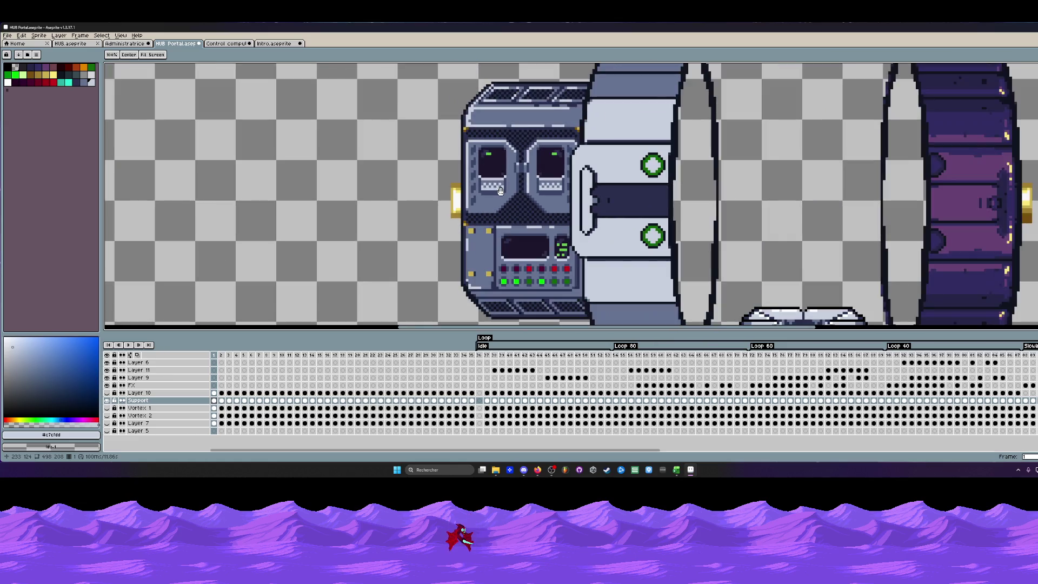
scroll(521, 167, up, 3)
scroll(522, 167, down, 2)
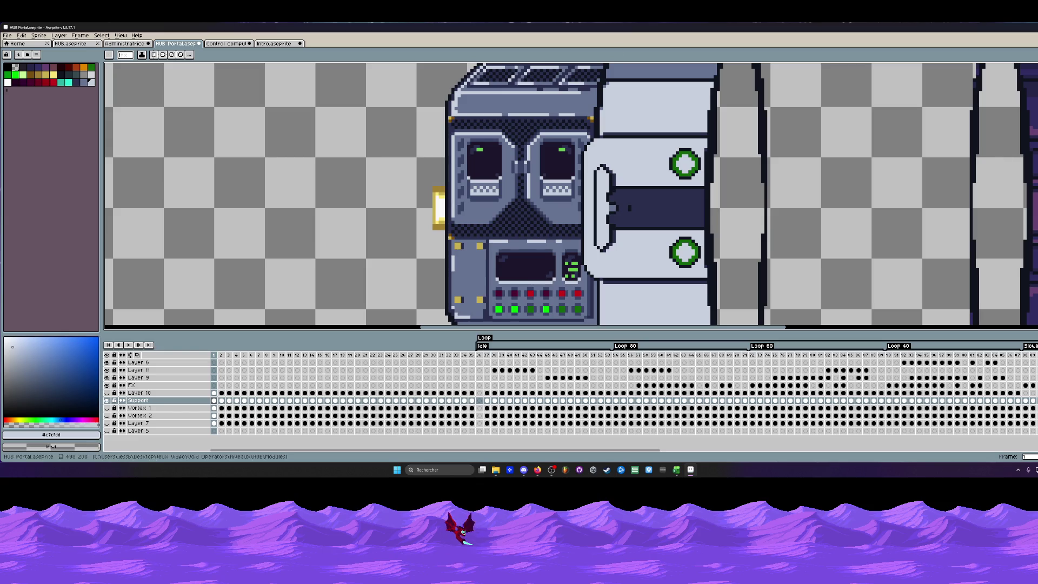
scroll(536, 121, down, 1)
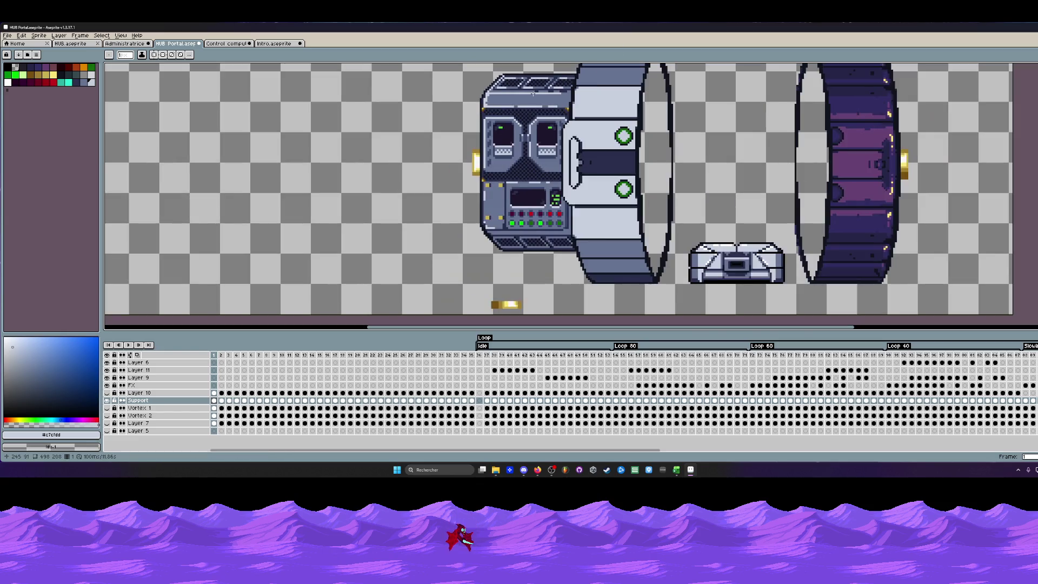
scroll(498, 125, up, 1)
scroll(501, 120, down, 1)
scroll(495, 119, up, 3)
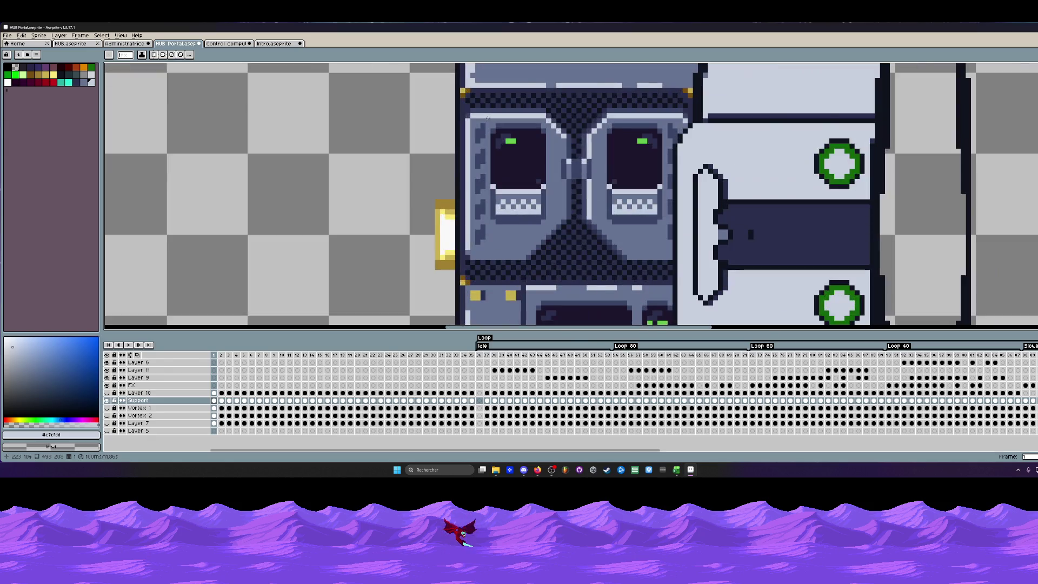
scroll(489, 117, down, 1)
scroll(490, 118, down, 1)
scroll(489, 118, down, 1)
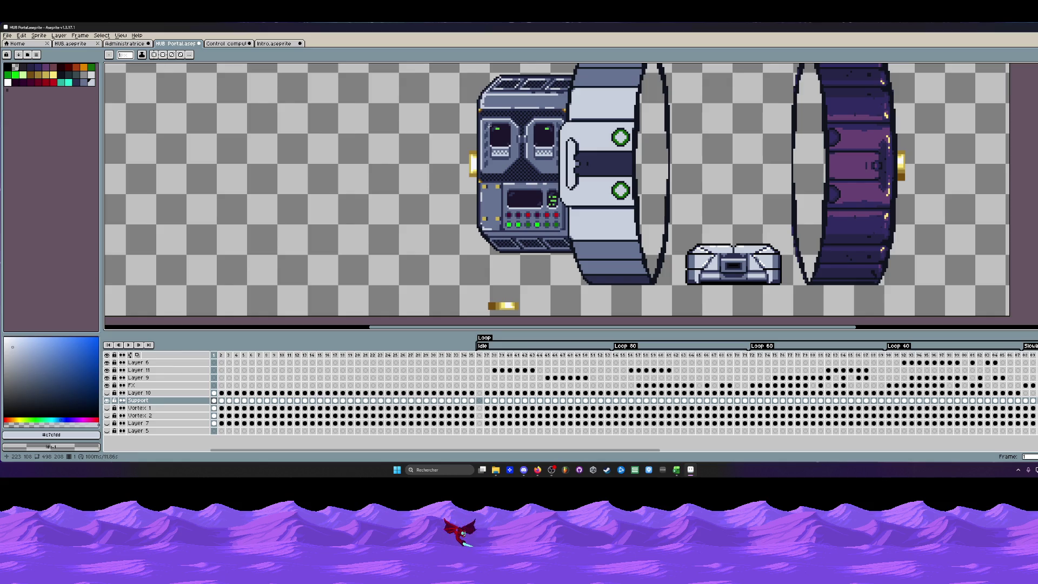
scroll(474, 200, down, 1)
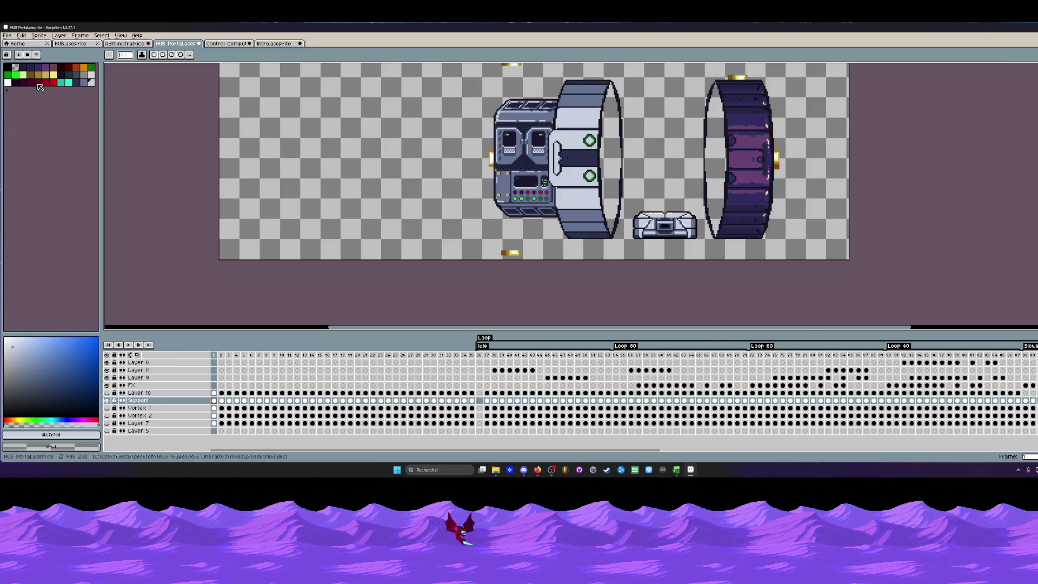
Save HUB Portal.aseprite via the File menu.
key(alt+f)
key(s)
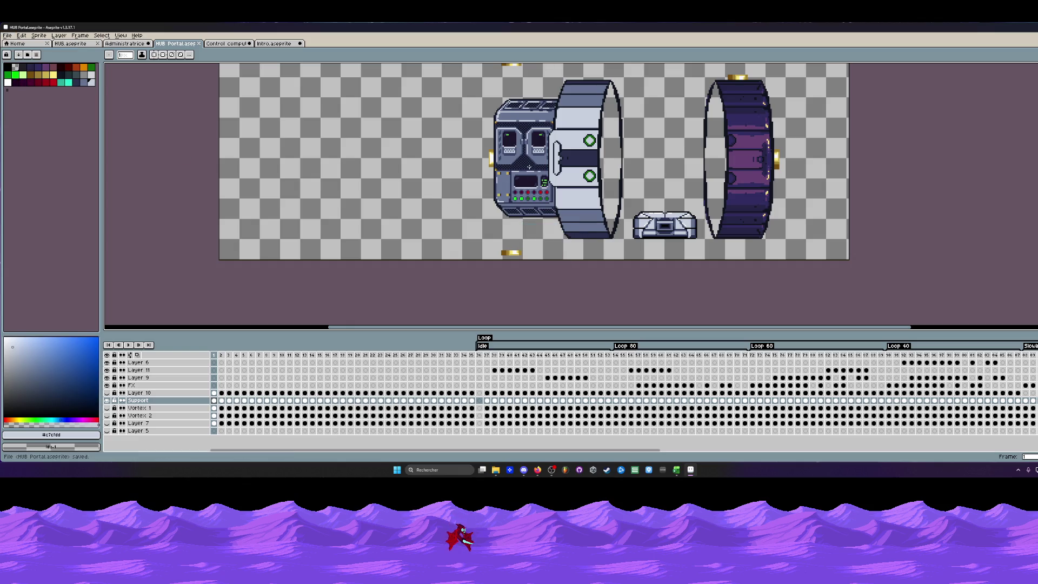
scroll(474, 201, down, 1)
scroll(305, 178, up, 1)
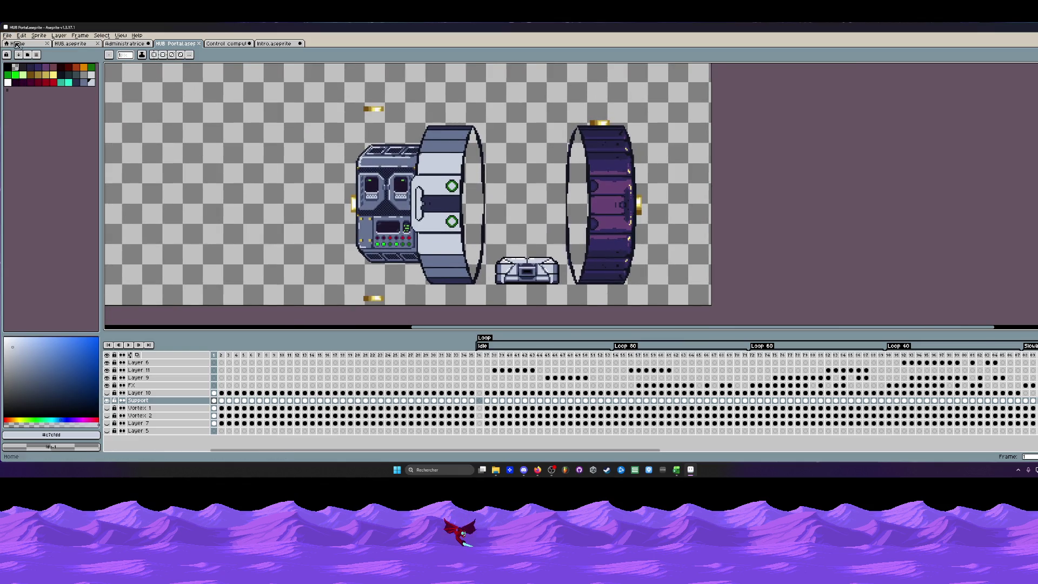
click(7, 35)
click(20, 69)
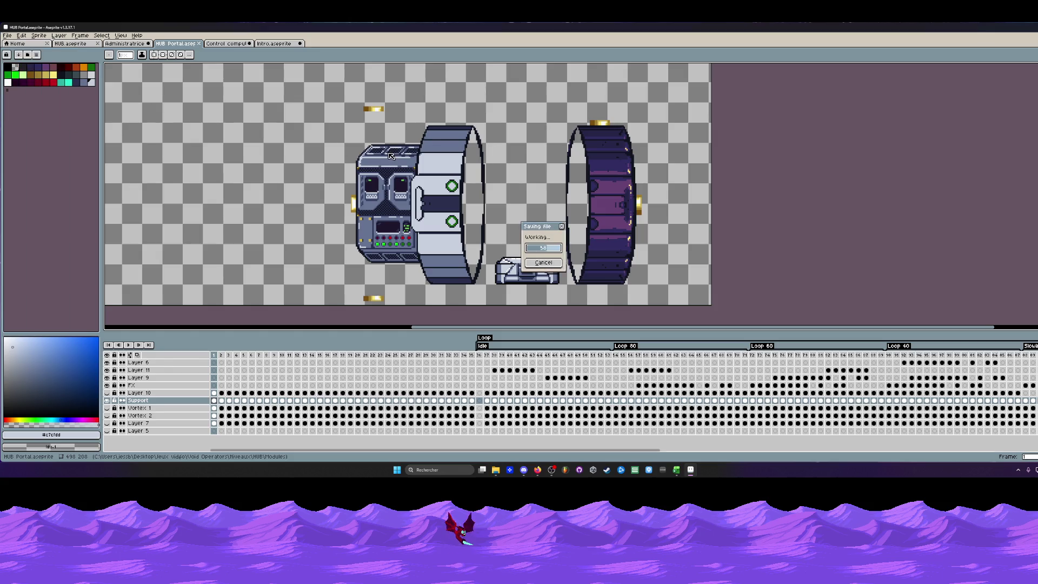
scroll(426, 160, down, 1)
scroll(425, 160, up, 1)
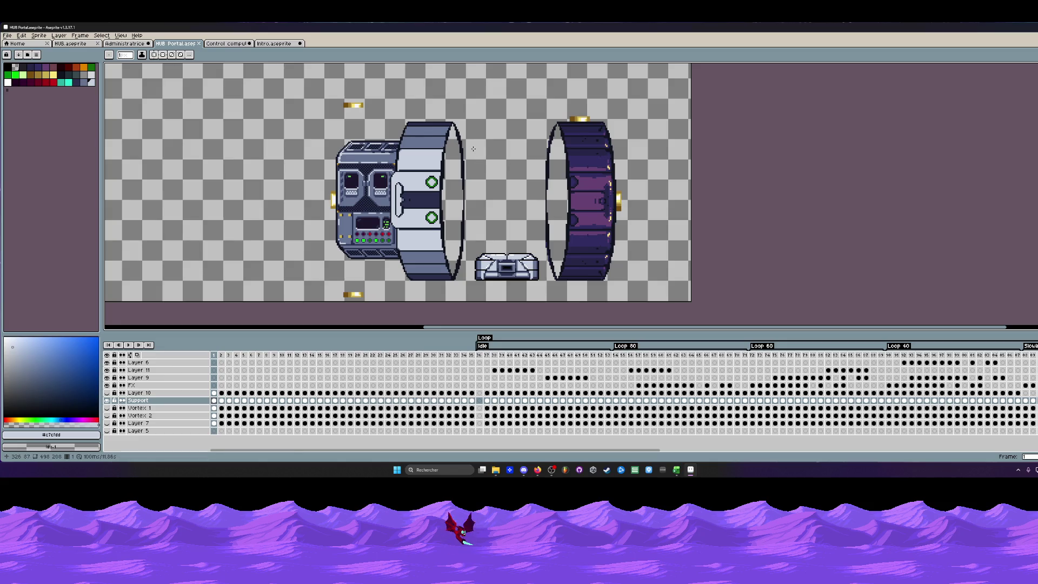
scroll(473, 149, up, 1)
scroll(446, 158, up, 1)
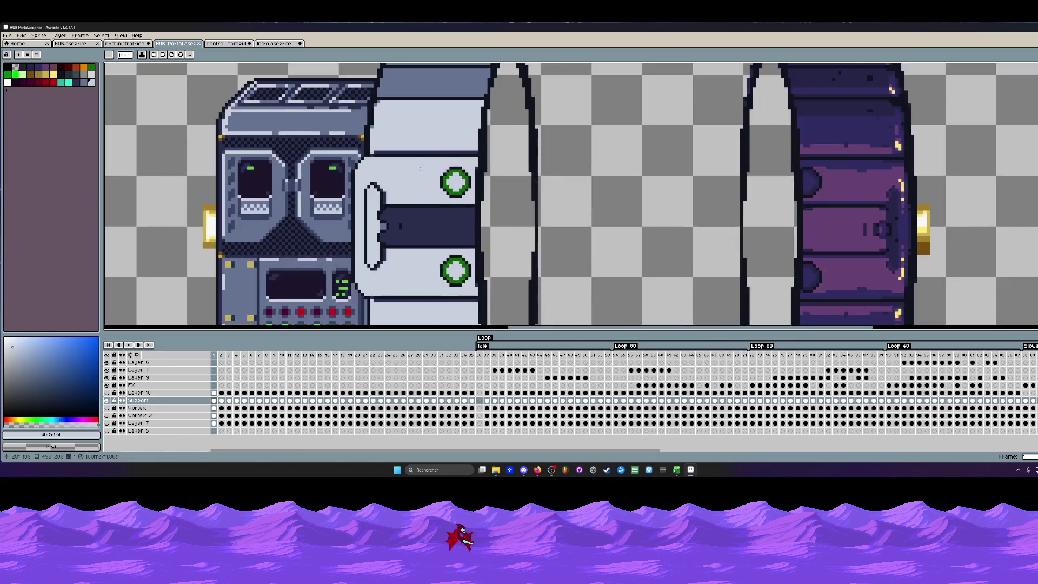
scroll(421, 168, up, 1)
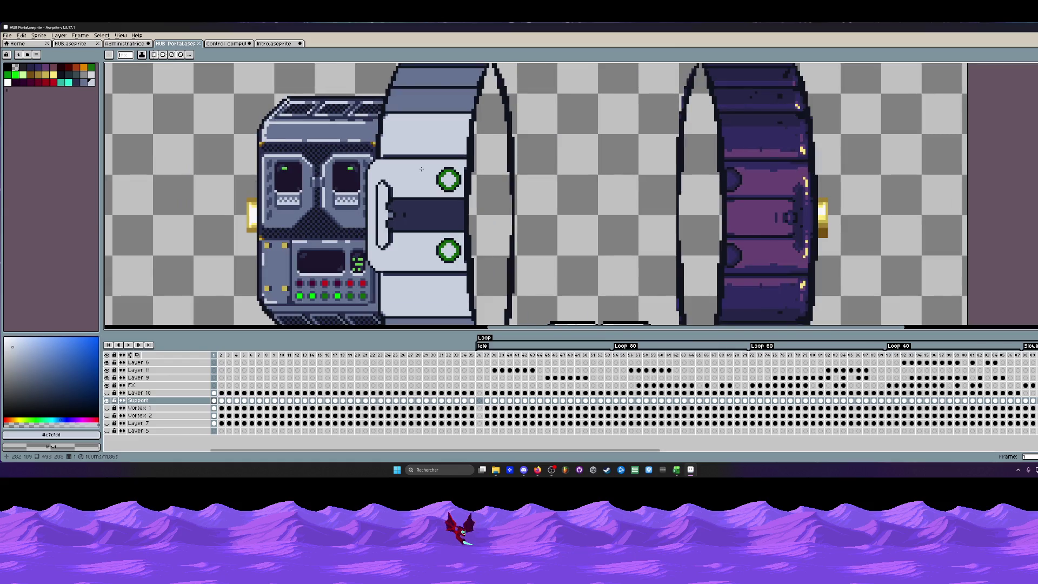
scroll(421, 169, down, 1)
scroll(421, 169, down, 1)
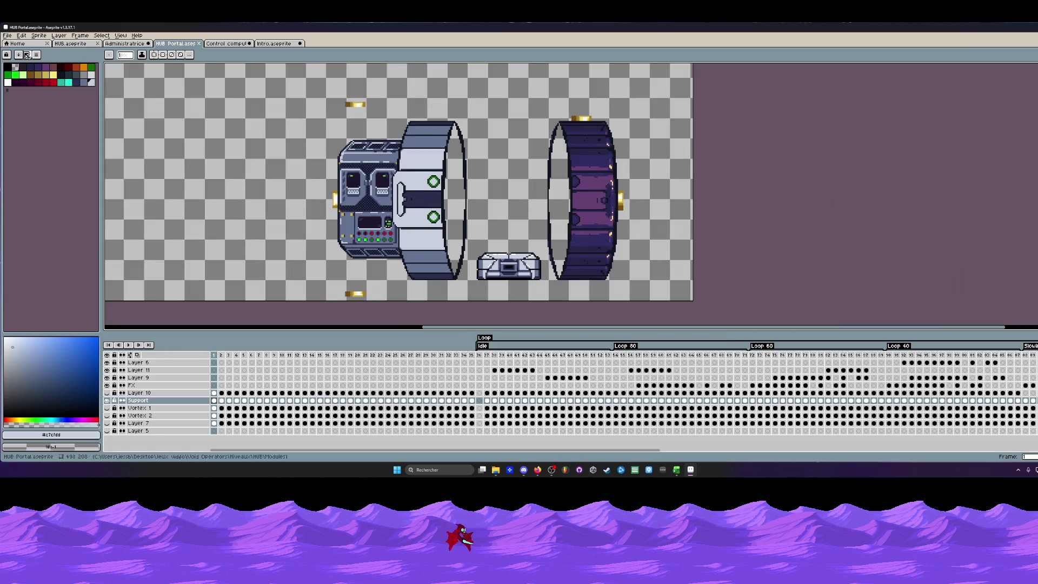
click(8, 35)
click(24, 67)
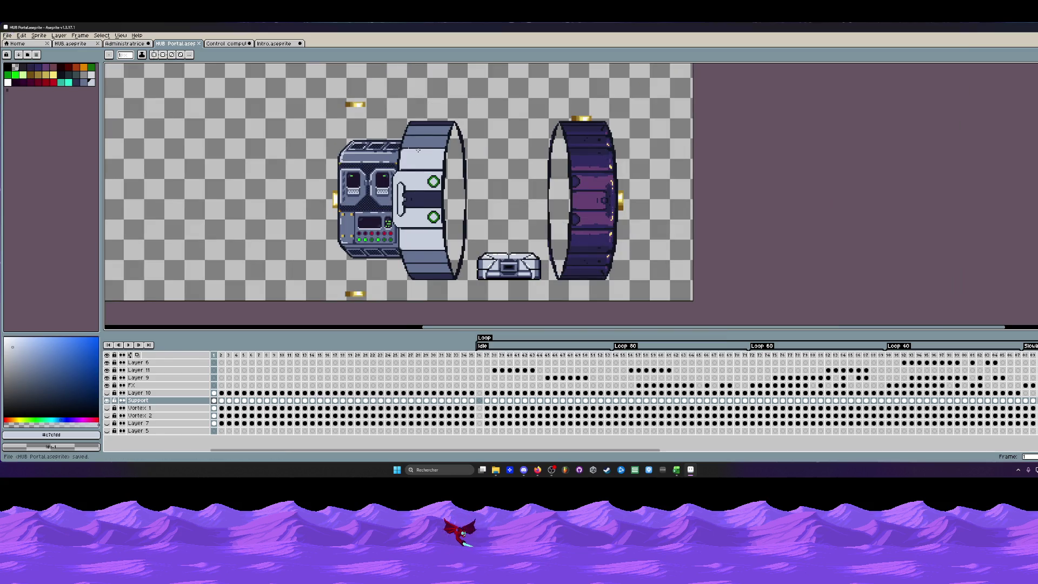
scroll(418, 149, down, 1)
scroll(431, 147, up, 1)
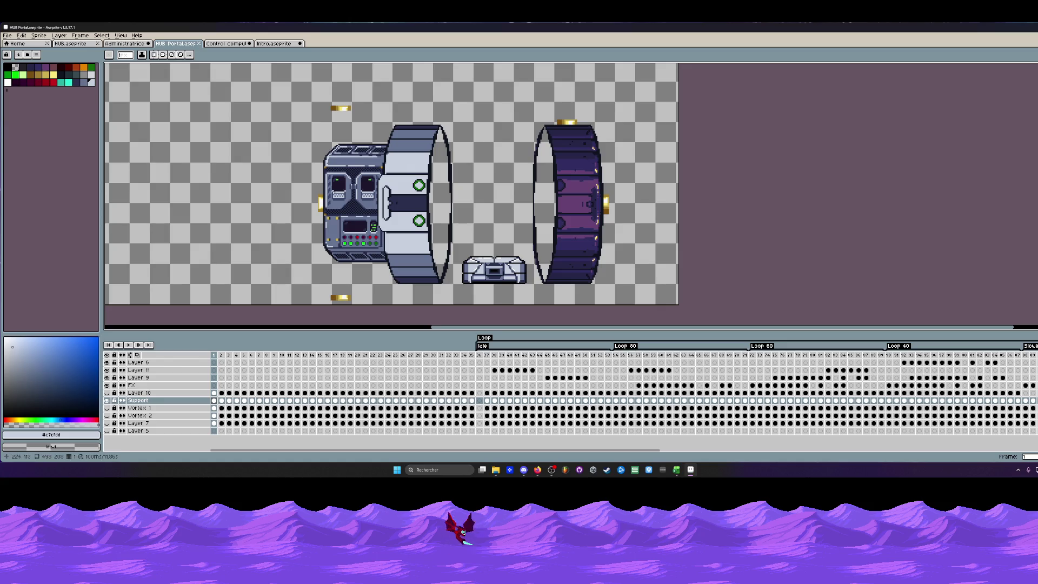
scroll(340, 122, down, 1)
scroll(341, 122, up, 1)
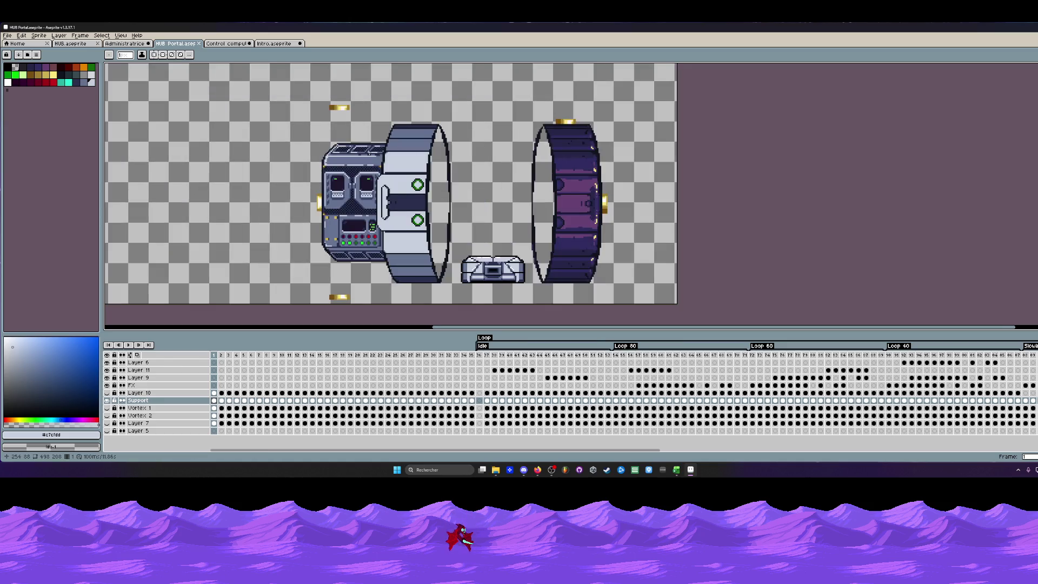
scroll(358, 119, down, 1)
scroll(358, 119, up, 1)
scroll(330, 221, up, 1)
scroll(330, 221, up, 1)
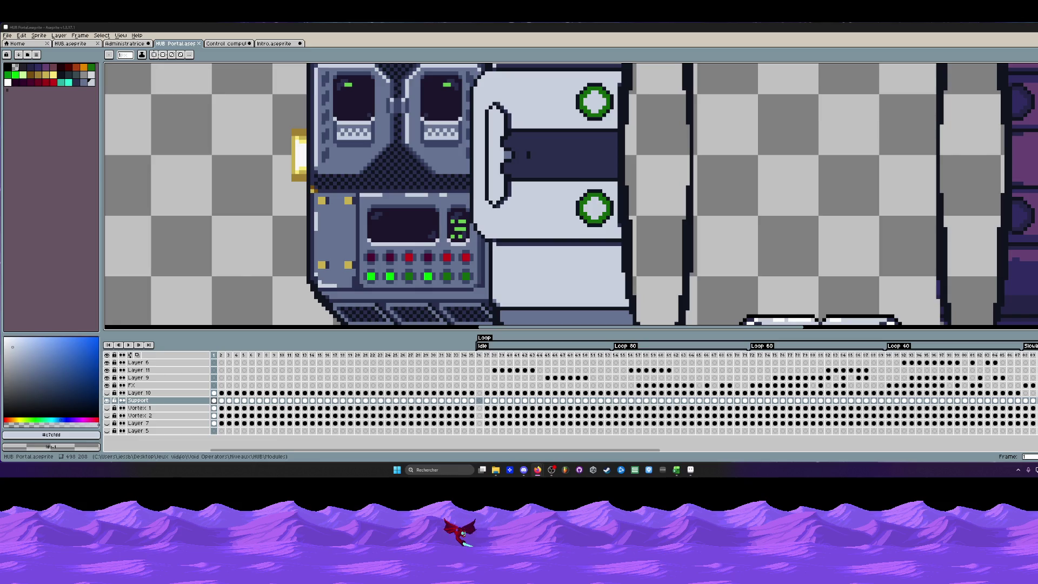
scroll(538, 152, down, 3)
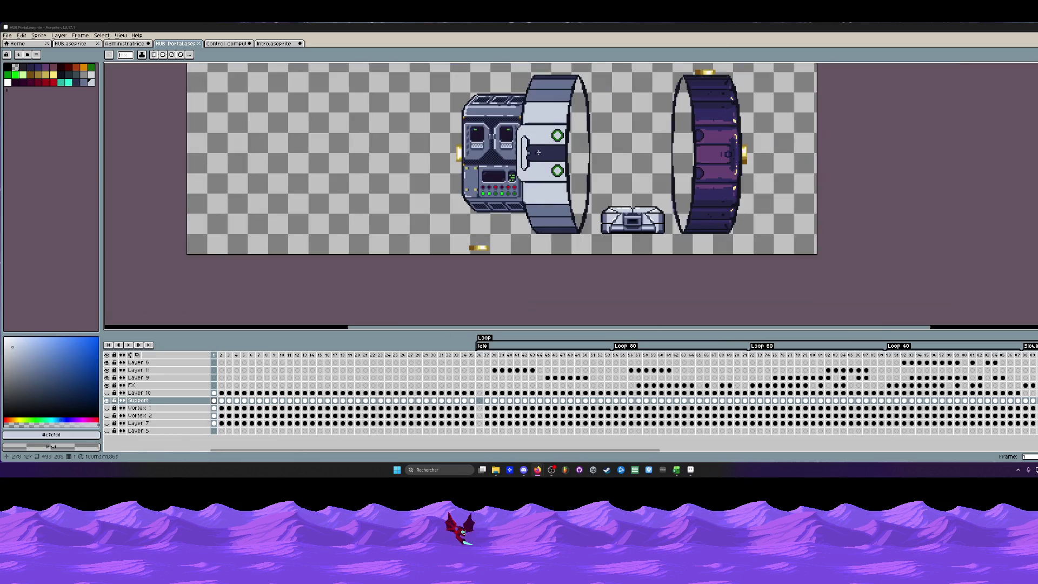
scroll(538, 152, up, 1)
scroll(538, 152, up, 1)
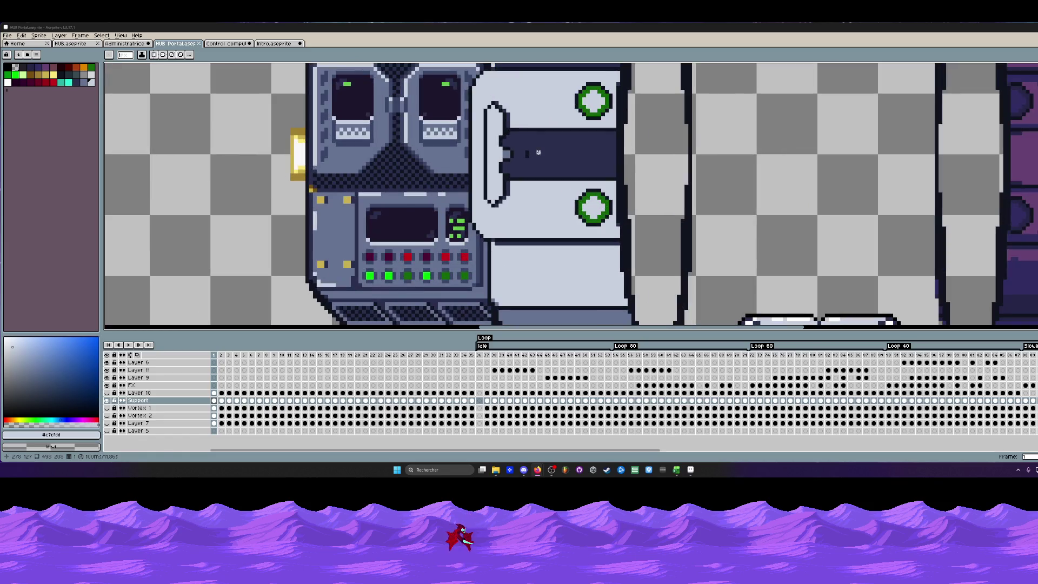
scroll(534, 152, up, 1)
scroll(534, 152, up, 1)
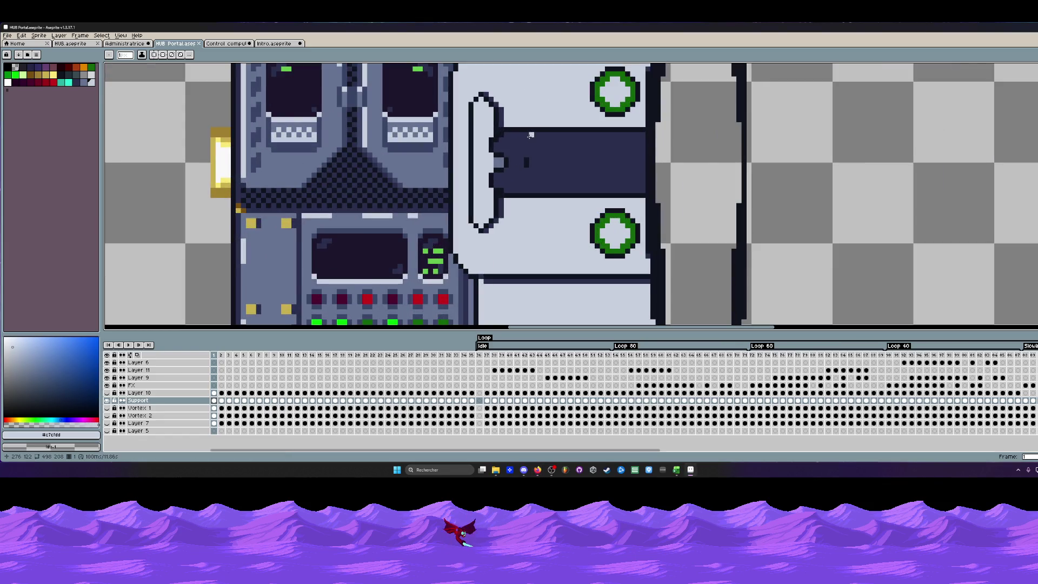
scroll(530, 136, up, 1)
Paint light grey pixels along the dark bar's outline and left end.
key(i)
click(489, 168)
key(b)
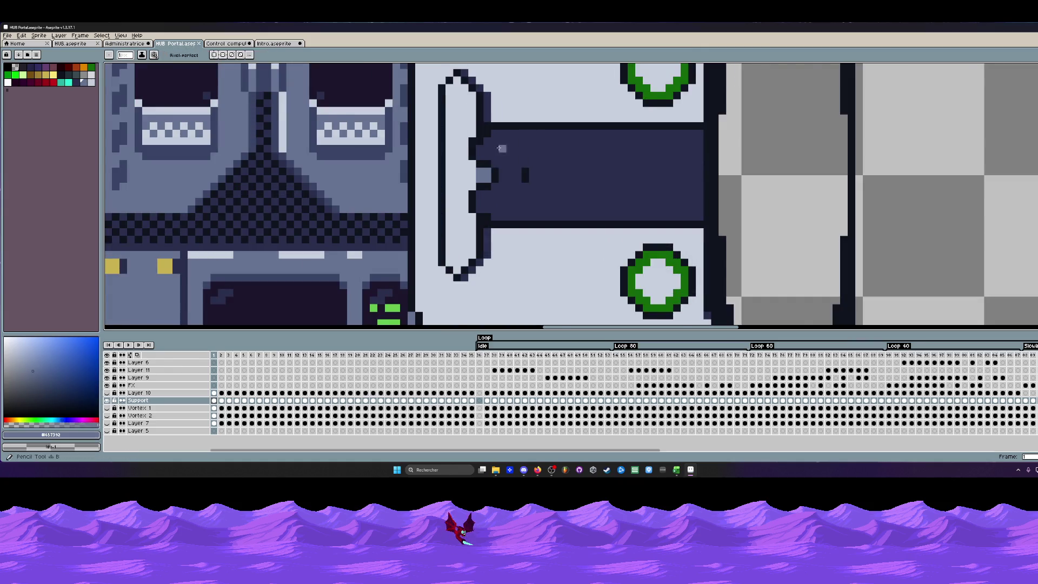
scroll(493, 132, up, 1)
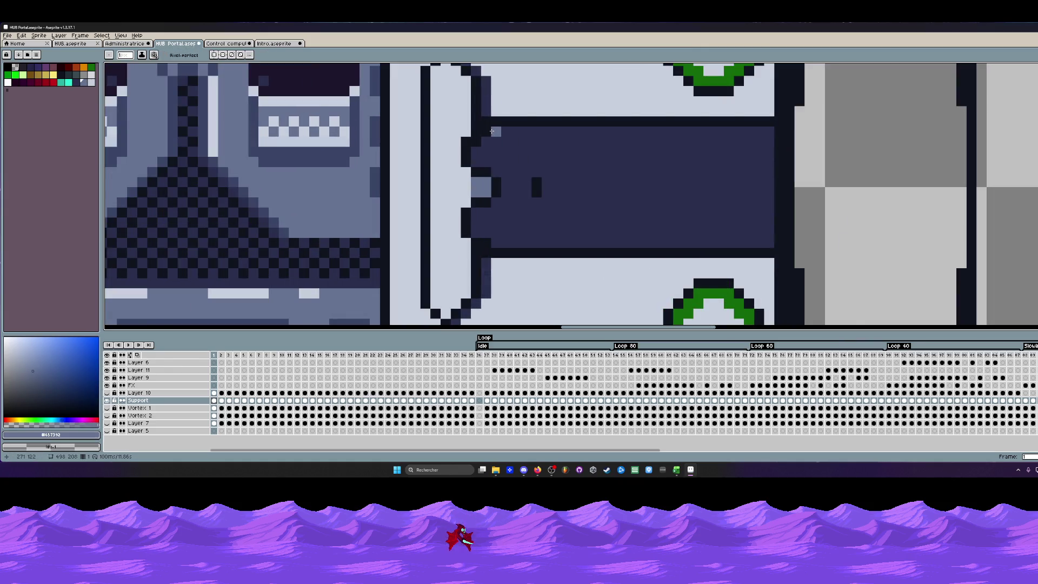
mouse_move(494, 131)
mouse_down()
mouse_move(485, 143)
mouse_move(799, 124)
mouse_up()
scroll(601, 139, down, 2)
scroll(600, 139, up, 1)
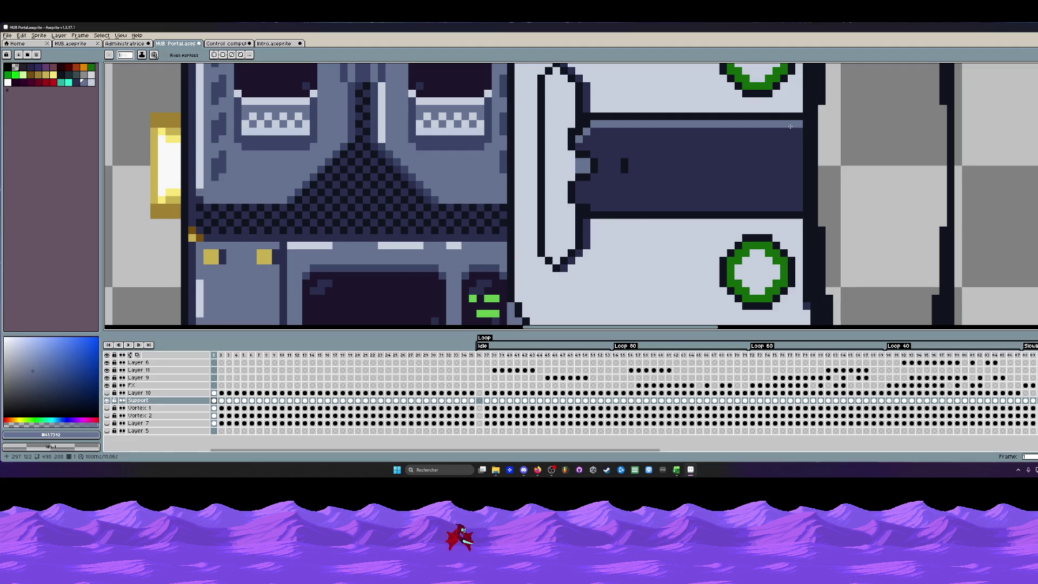
scroll(644, 146, up, 1)
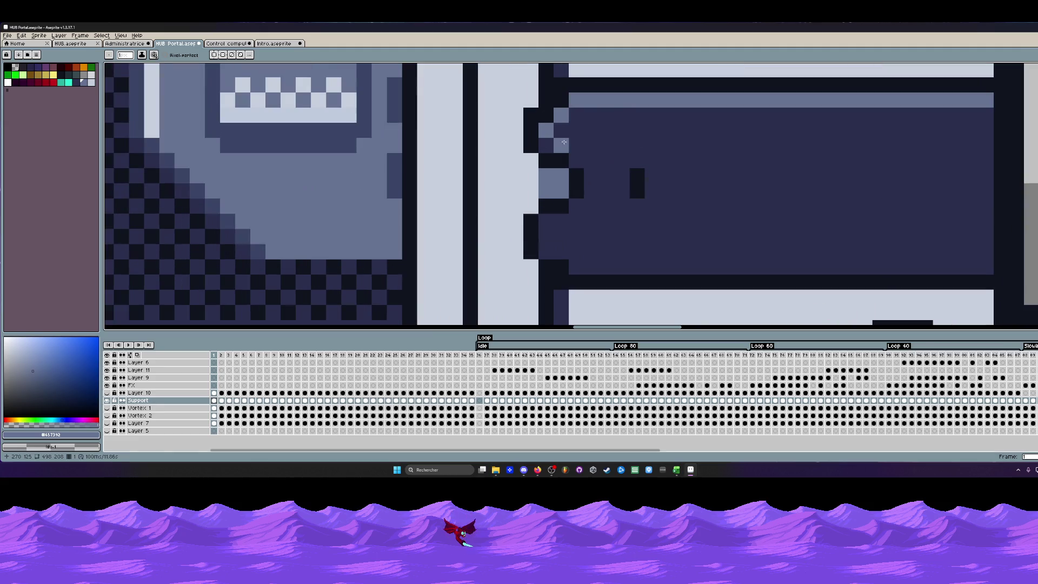
mouse_move(548, 146)
mouse_down()
mouse_move(571, 122)
mouse_move(769, 115)
mouse_up()
scroll(800, 114, down, 3)
scroll(800, 115, down, 2)
scroll(791, 115, up, 2)
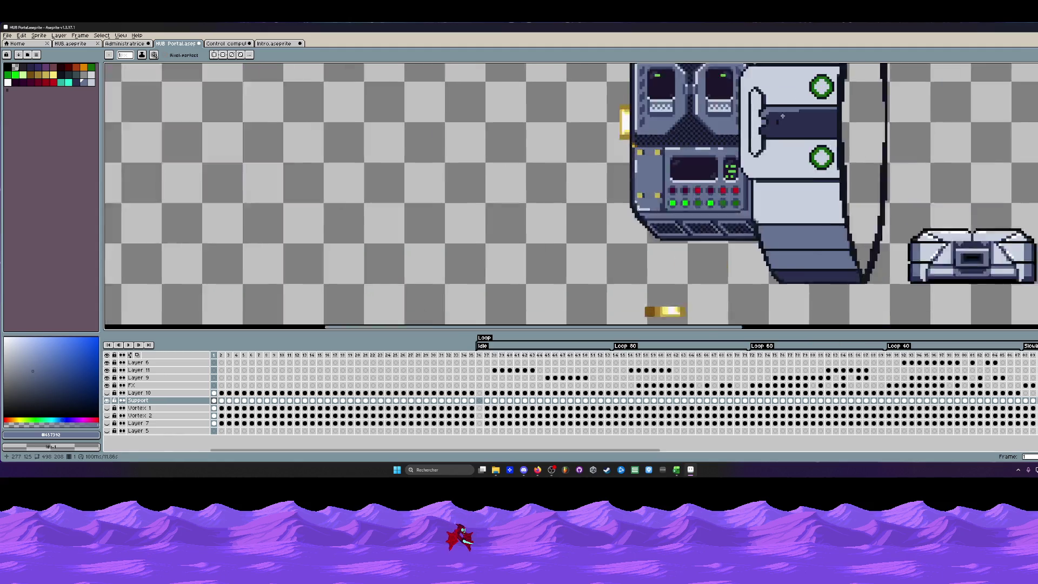
scroll(781, 115, up, 2)
scroll(782, 115, up, 1)
scroll(774, 138, up, 1)
Repaint the light strip atop the bar with the bar's dark colour.
key(i)
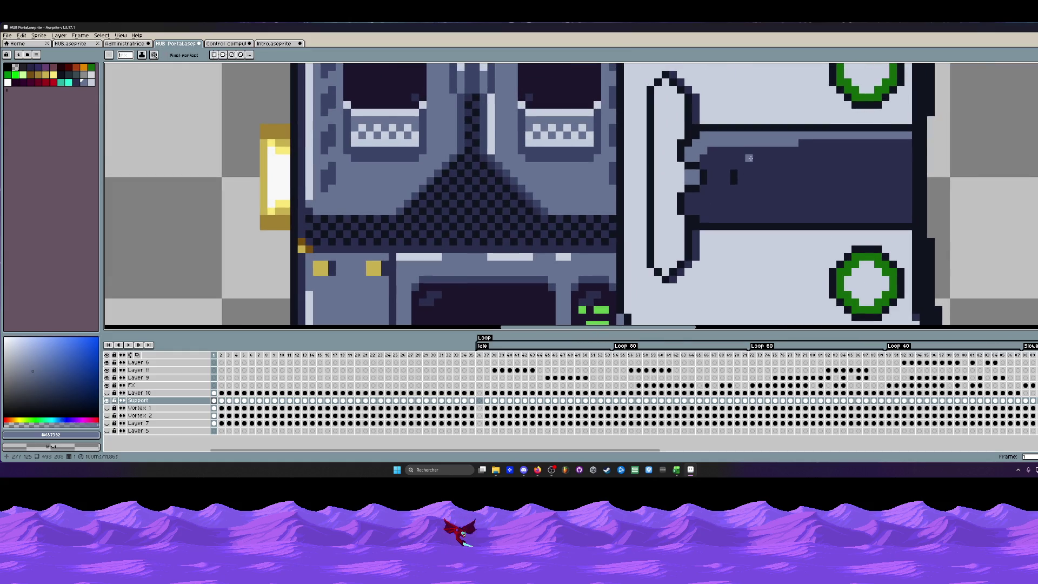
click(771, 159)
key(b)
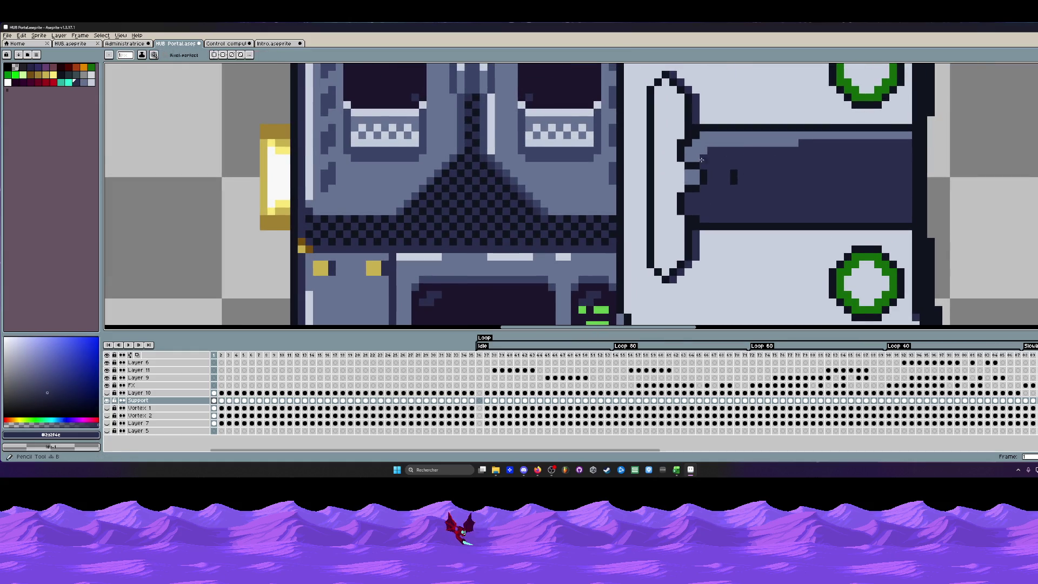
drag(705, 145, 799, 142)
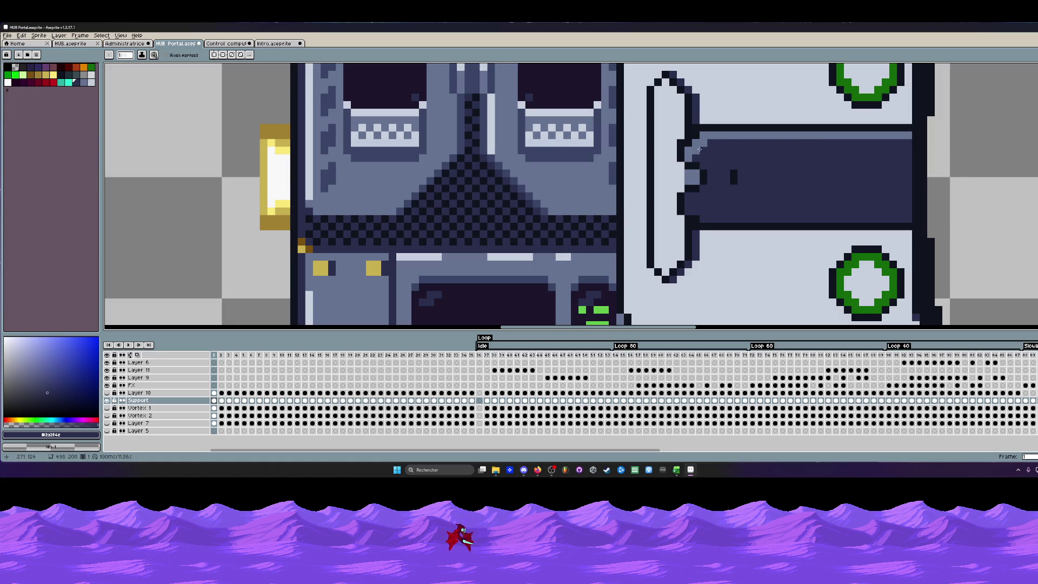
scroll(702, 144, down, 2)
scroll(766, 161, down, 1)
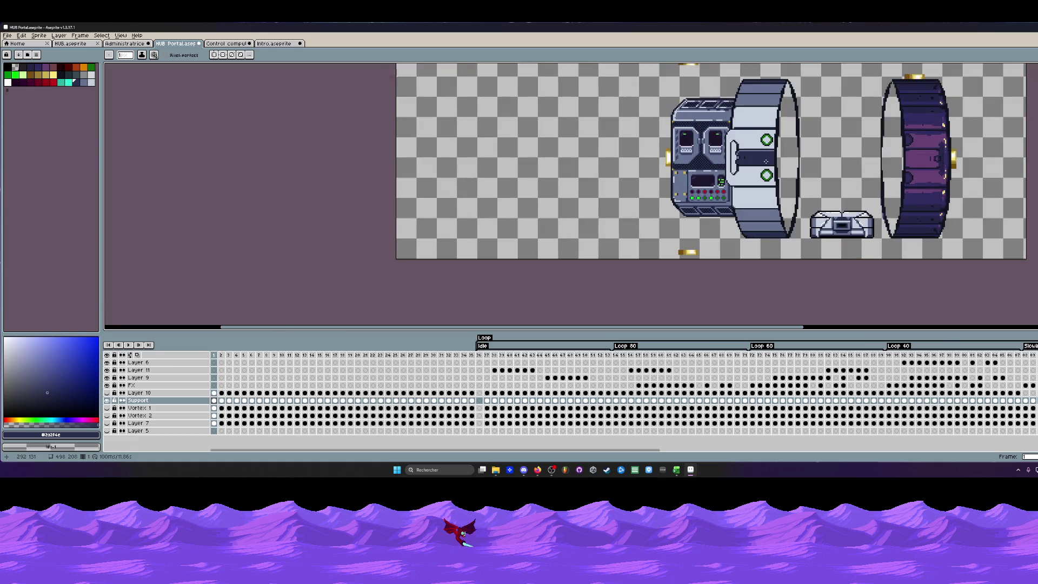
scroll(740, 161, up, 2)
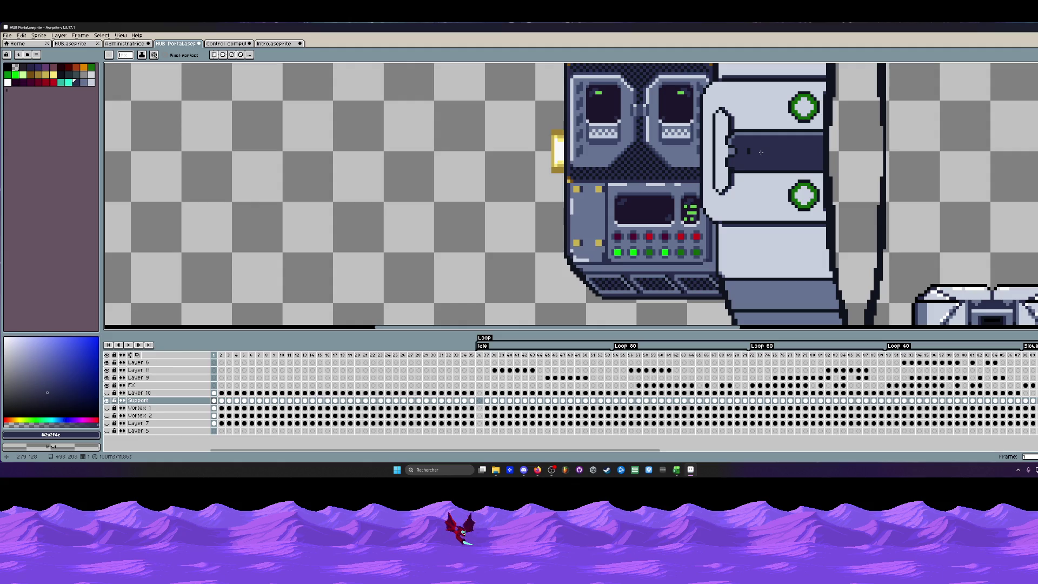
scroll(744, 162, up, 2)
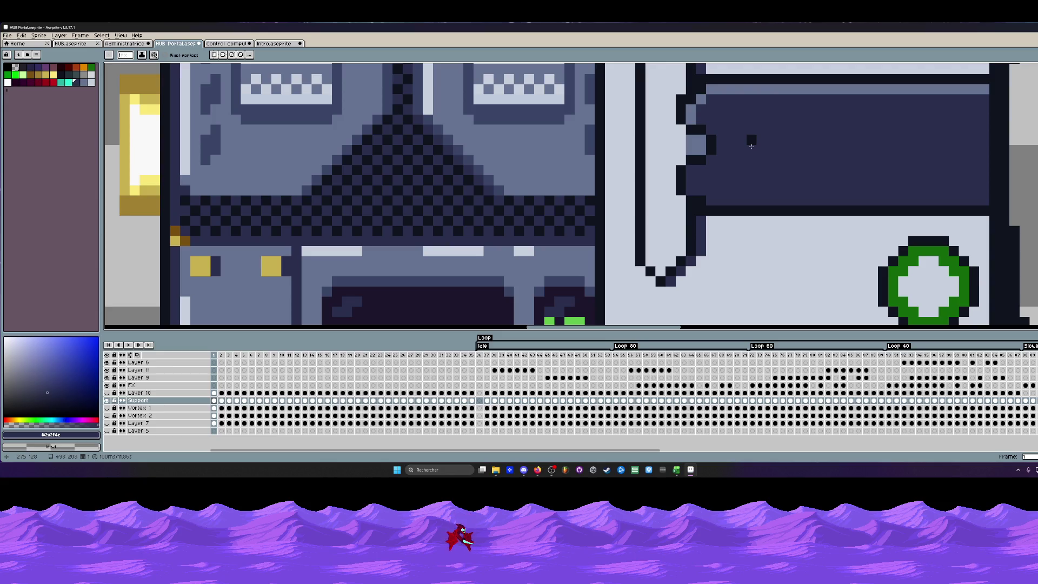
Place a light grey pixel inside the dark bar.
key(i)
click(696, 145)
key(b)
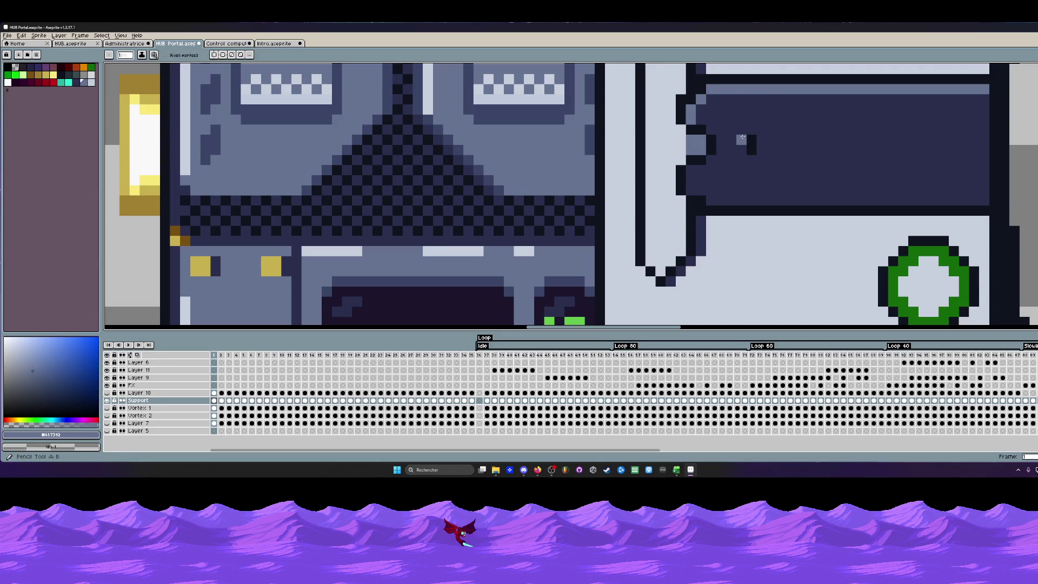
click(762, 141)
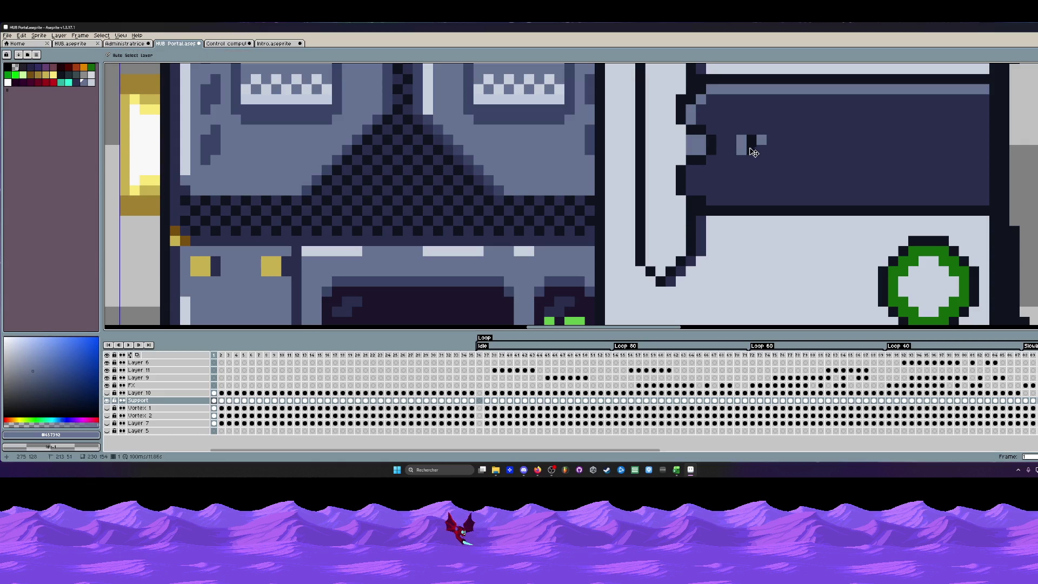
scroll(763, 150, down, 2)
scroll(784, 161, down, 1)
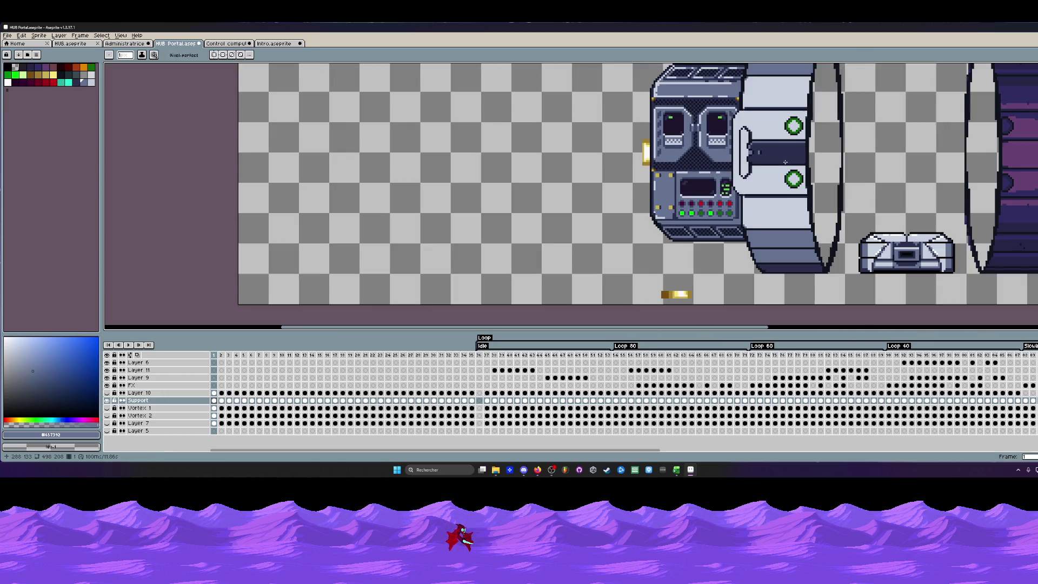
scroll(784, 161, up, 1)
scroll(783, 162, up, 1)
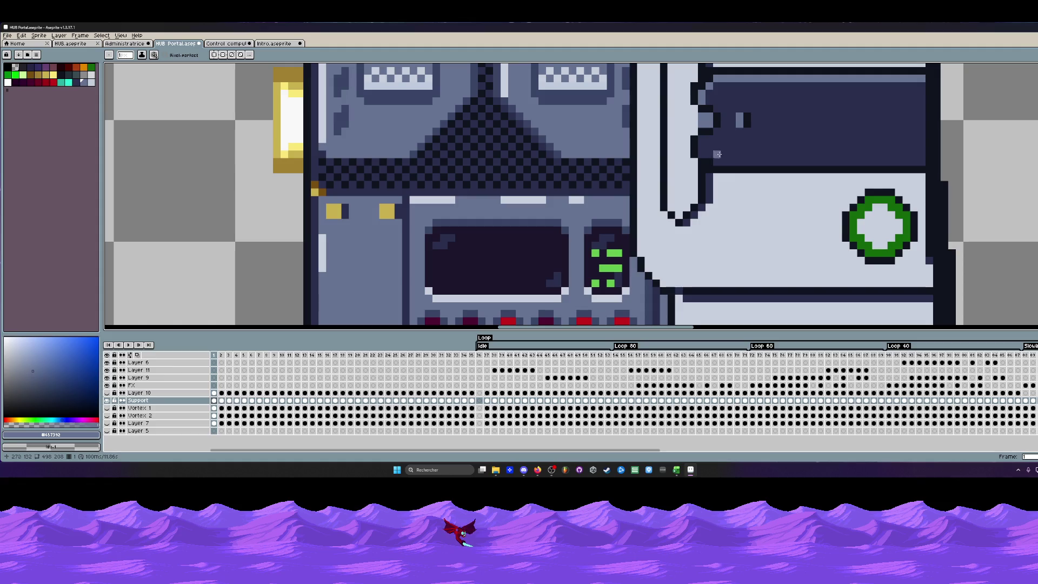
scroll(921, 162, down, 3)
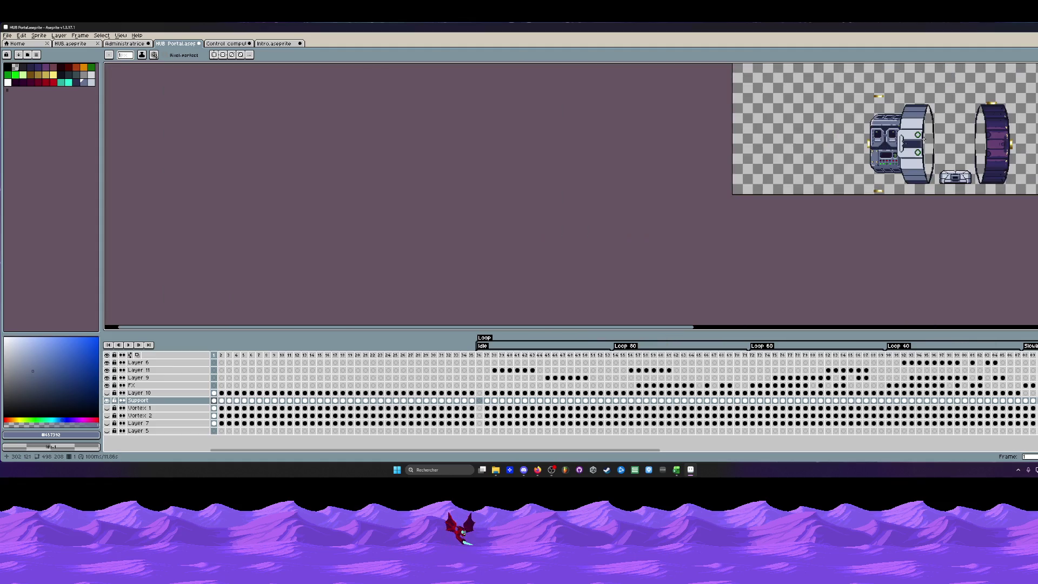
scroll(926, 138, up, 1)
scroll(879, 140, up, 1)
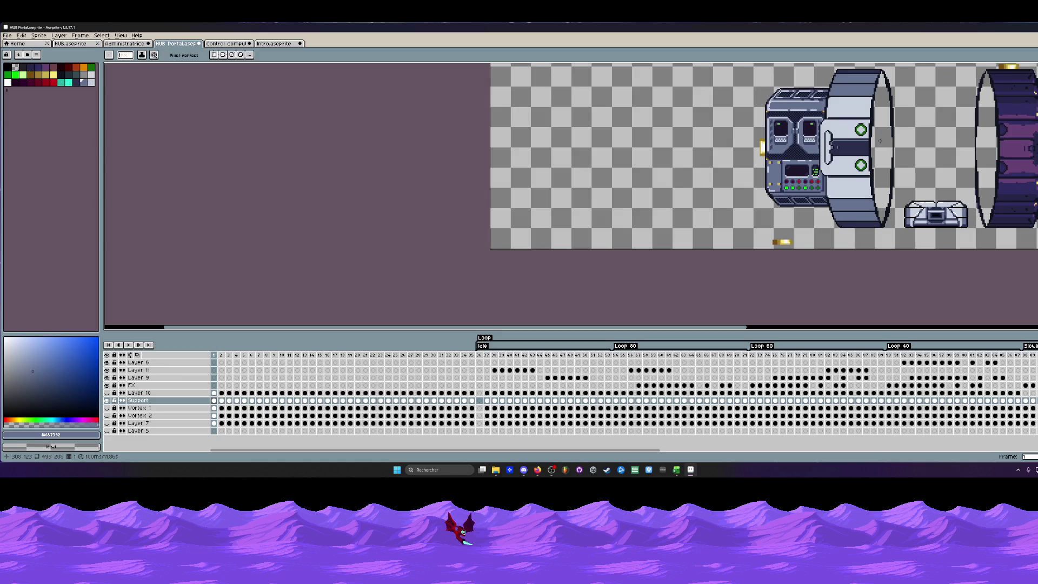
Draw a straight light highlight along the ring's upper dark band, redoing a stepped stroke.
drag(880, 141, 538, 257)
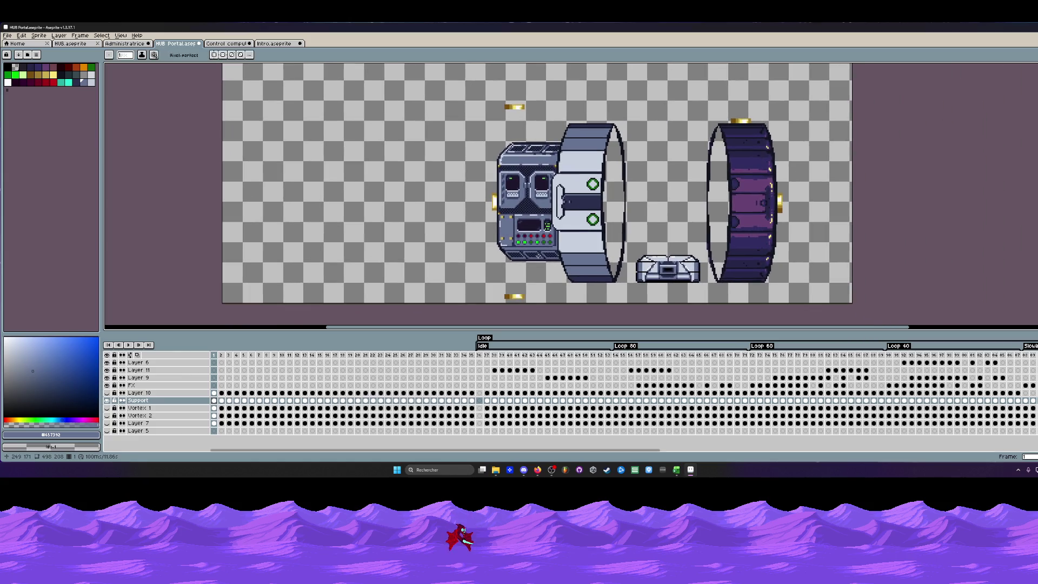
scroll(504, 290, up, 3)
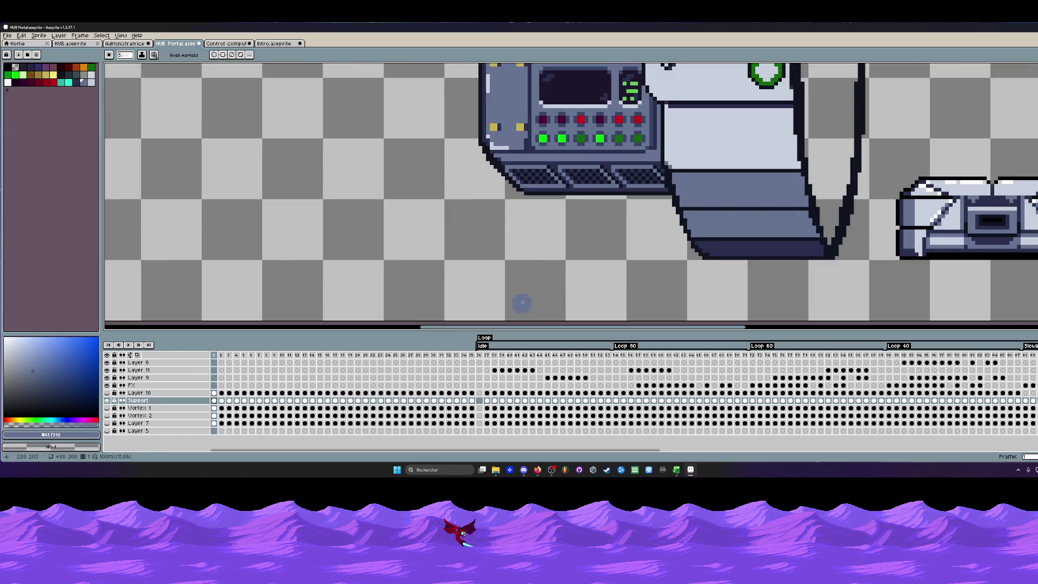
scroll(559, 223, down, 1)
scroll(562, 218, down, 1)
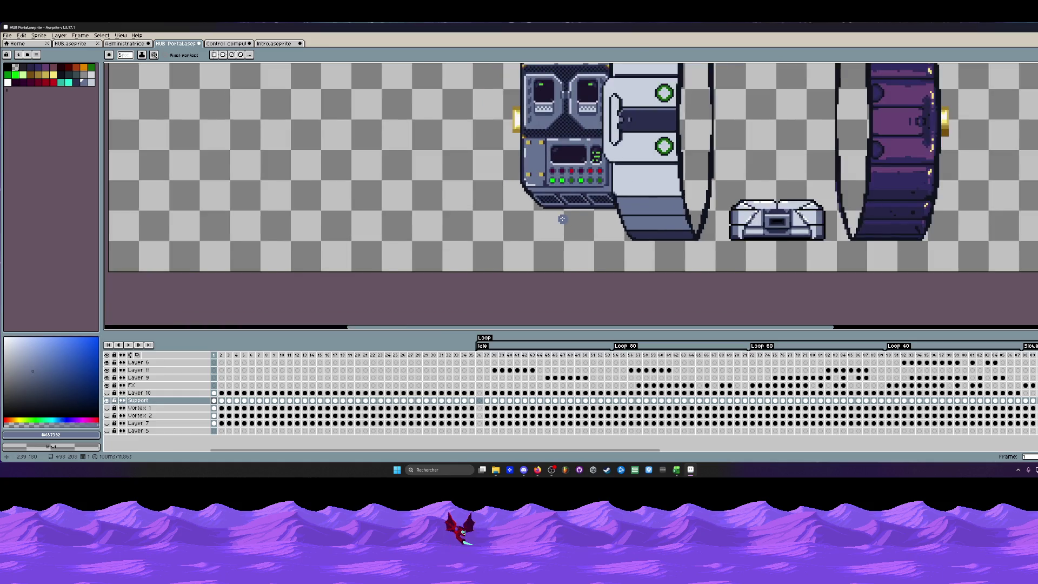
scroll(562, 219, down, 1)
drag(568, 95, 557, 124)
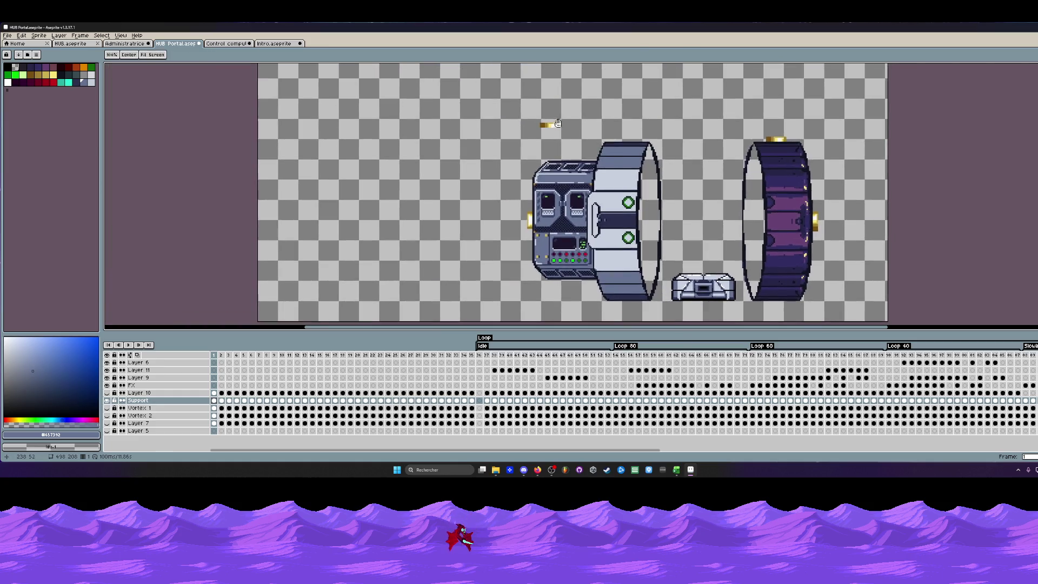
scroll(557, 124, up, 1)
scroll(597, 132, down, 4)
scroll(598, 131, up, 3)
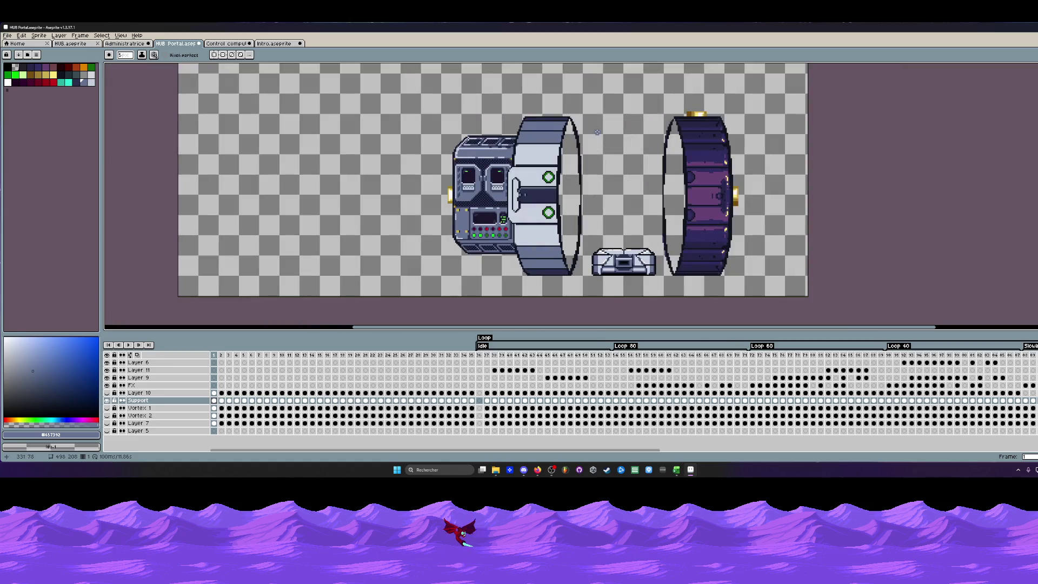
drag(596, 132, 613, 127)
scroll(545, 148, up, 2)
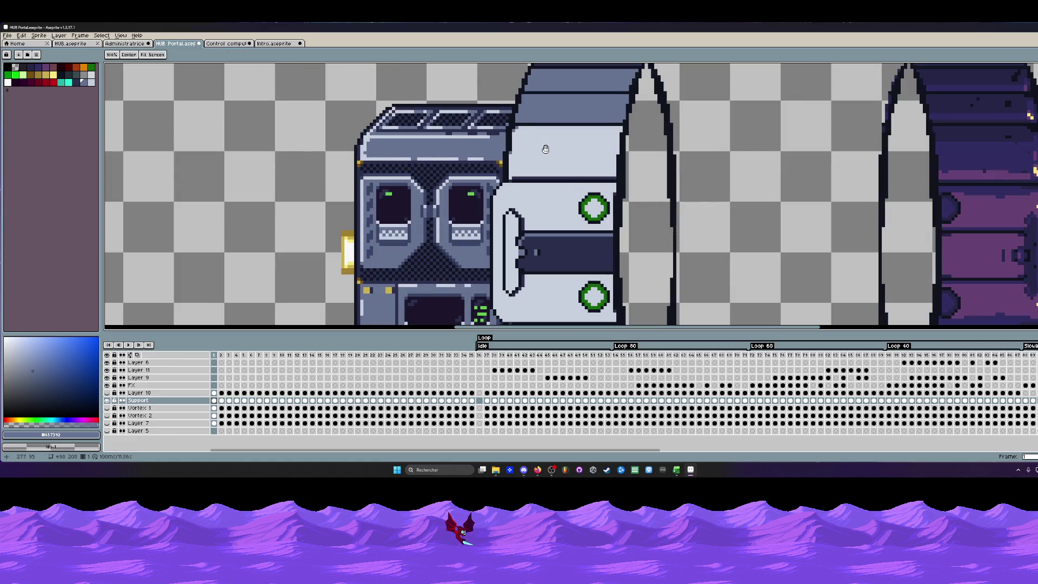
key(space)
scroll(545, 149, down, 1)
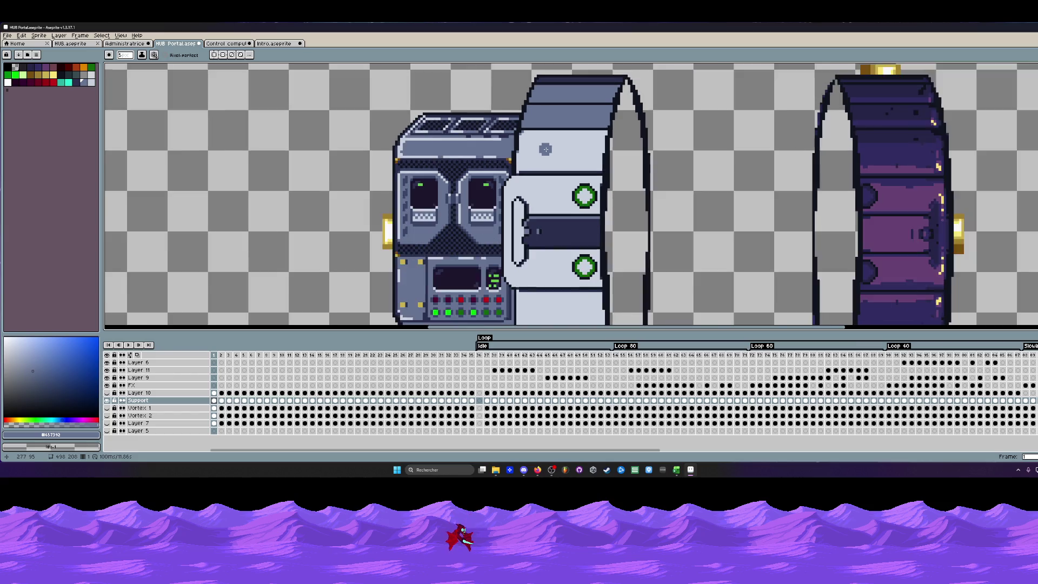
scroll(545, 148, up, 2)
scroll(548, 146, up, 1)
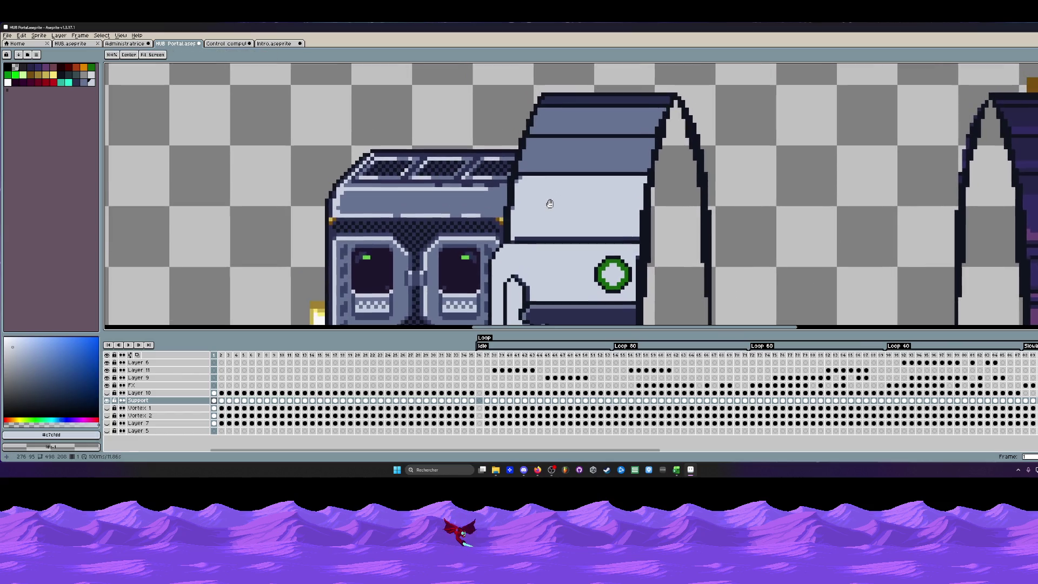
scroll(542, 145, up, 1)
drag(509, 133, 744, 143)
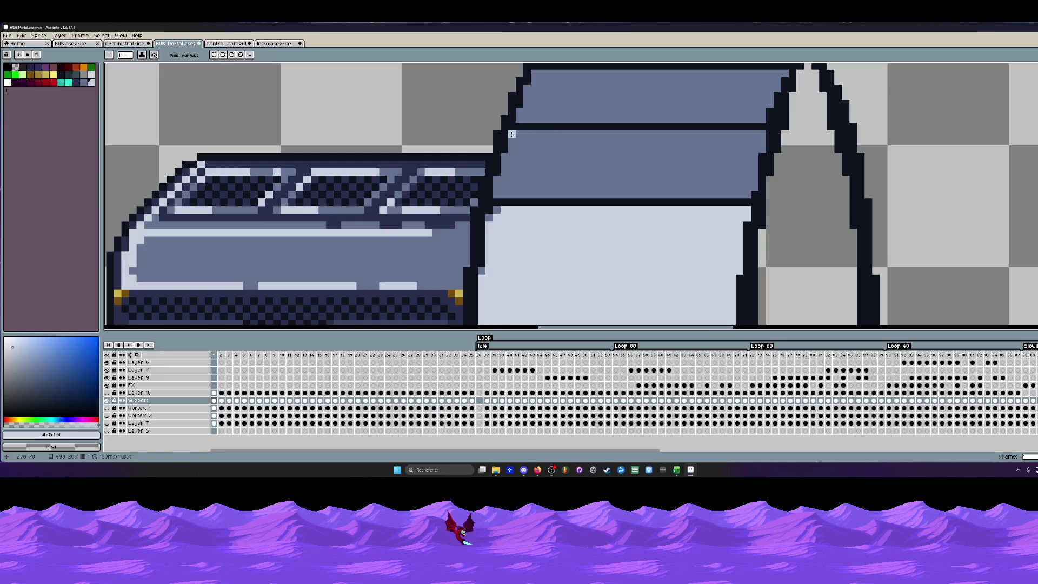
key(ctrl+z)
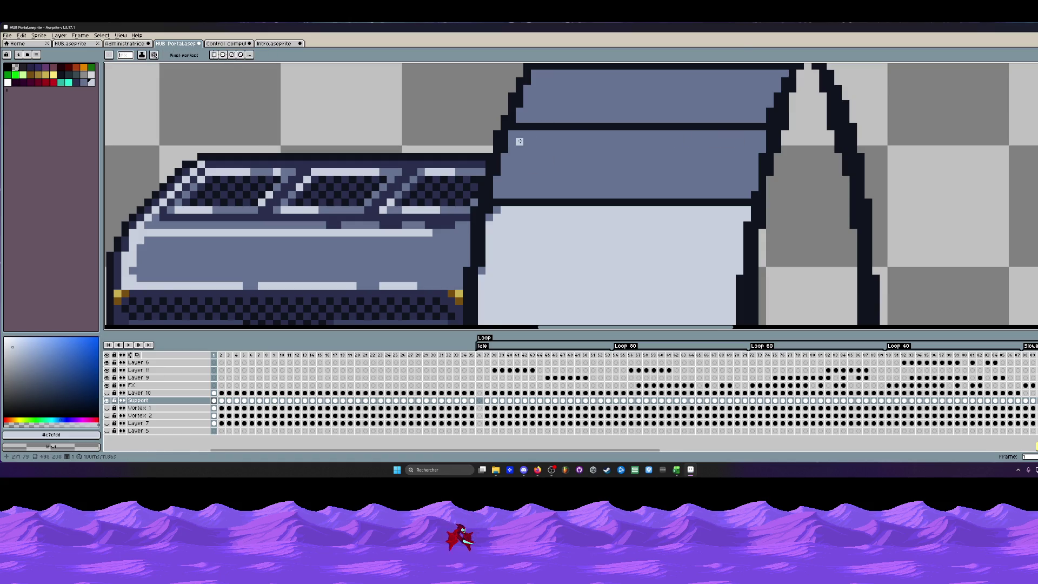
drag(513, 133, 727, 134)
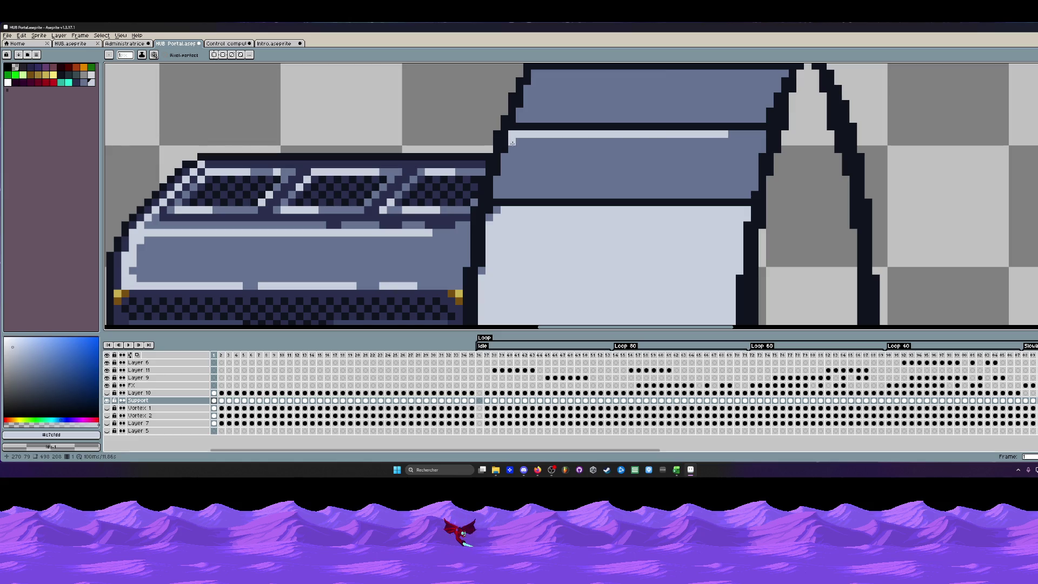
Extend the highlight down the band's left end where it meets the console.
drag(512, 140, 502, 166)
click(496, 189)
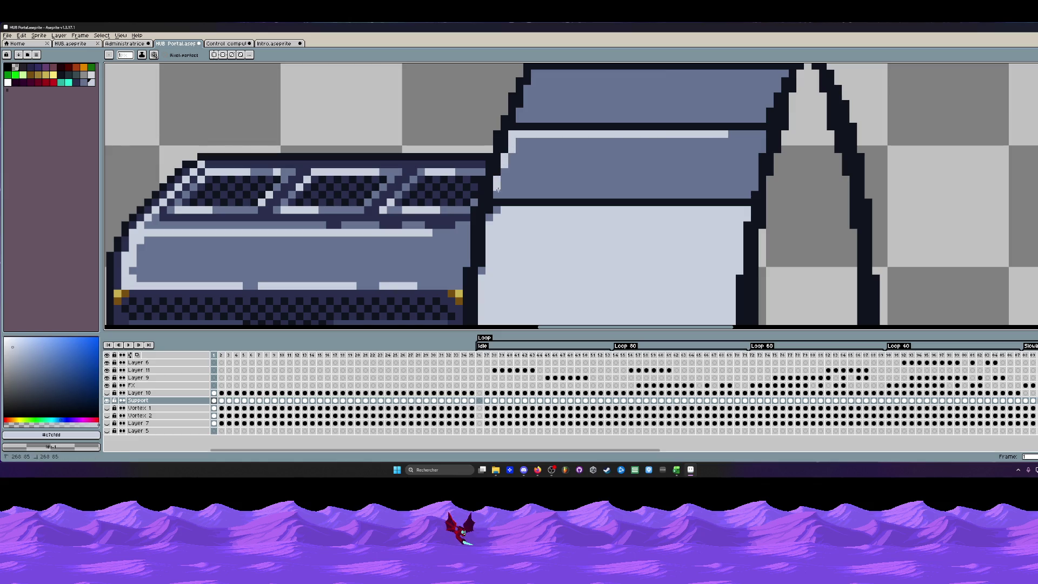
mouse_move(501, 170)
mouse_down()
mouse_move(515, 146)
mouse_move(754, 134)
mouse_up()
scroll(755, 134, down, 3)
scroll(759, 109, down, 2)
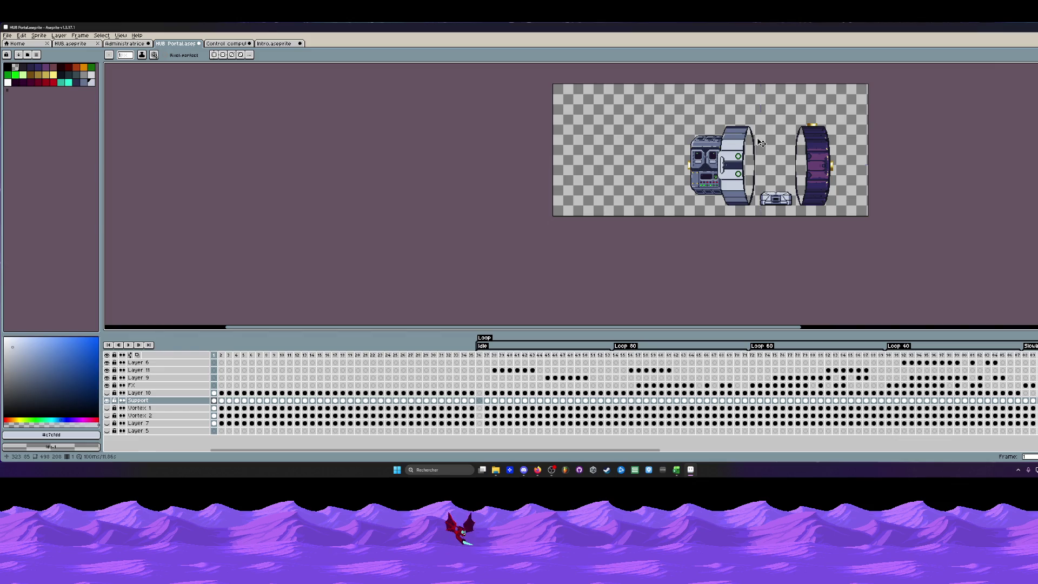
Undo the last pencil stroke and pick white from the palette as the drawing colour.
key(ctrl+z)
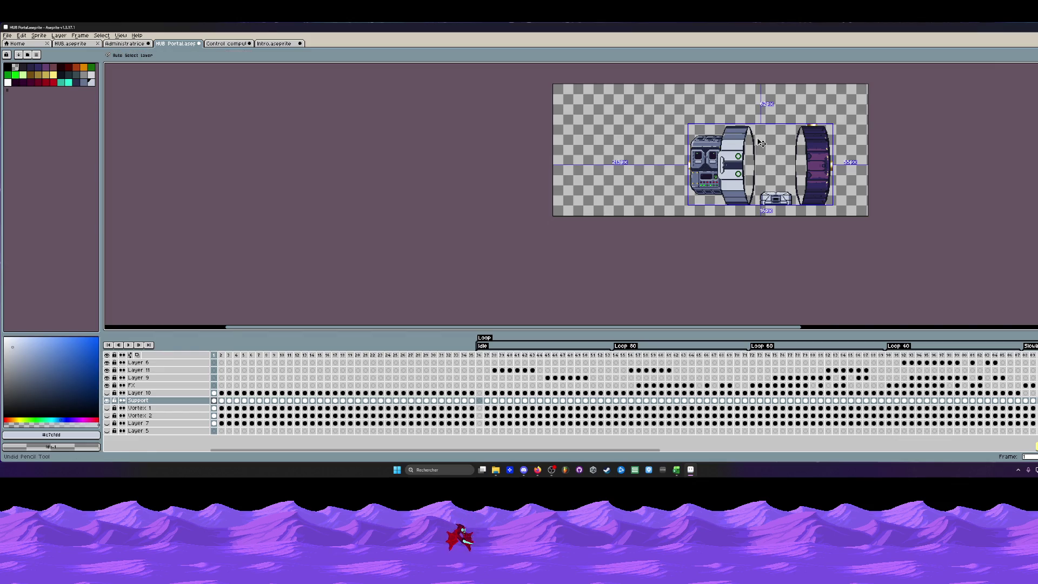
scroll(754, 140, up, 4)
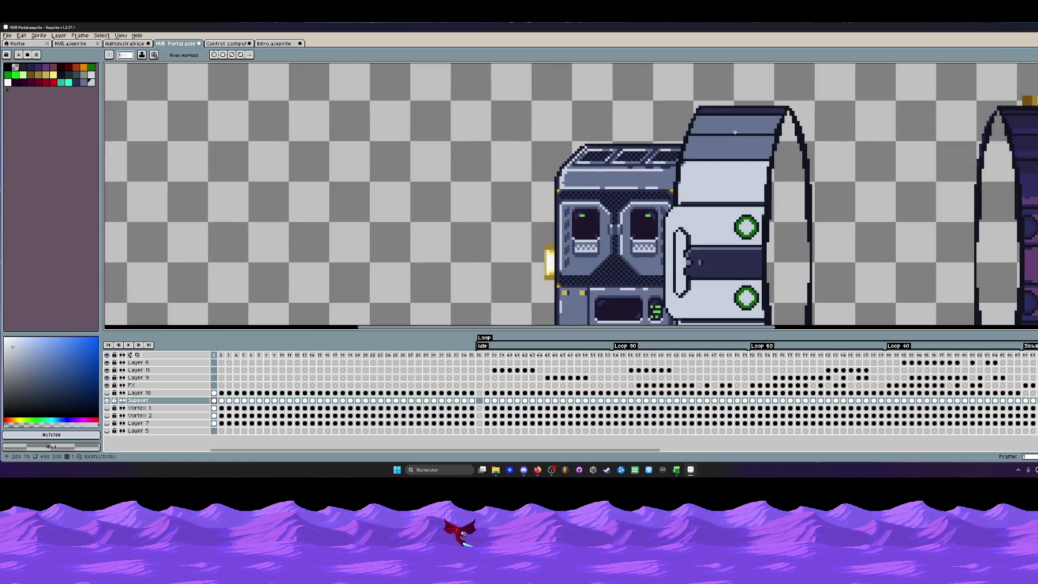
scroll(732, 139, down, 3)
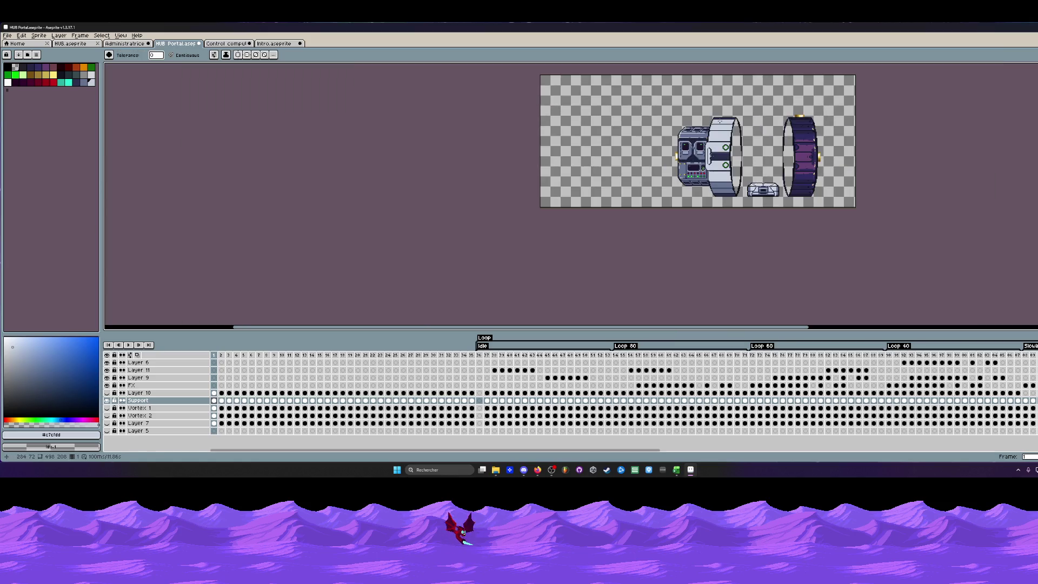
scroll(732, 183, down, 1)
scroll(731, 176, up, 1)
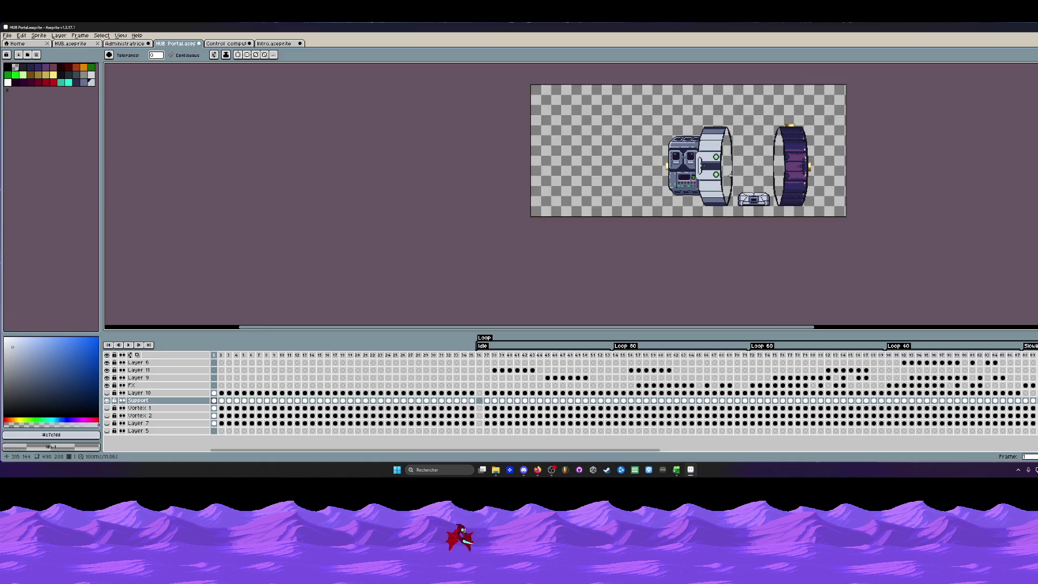
scroll(731, 175, up, 1)
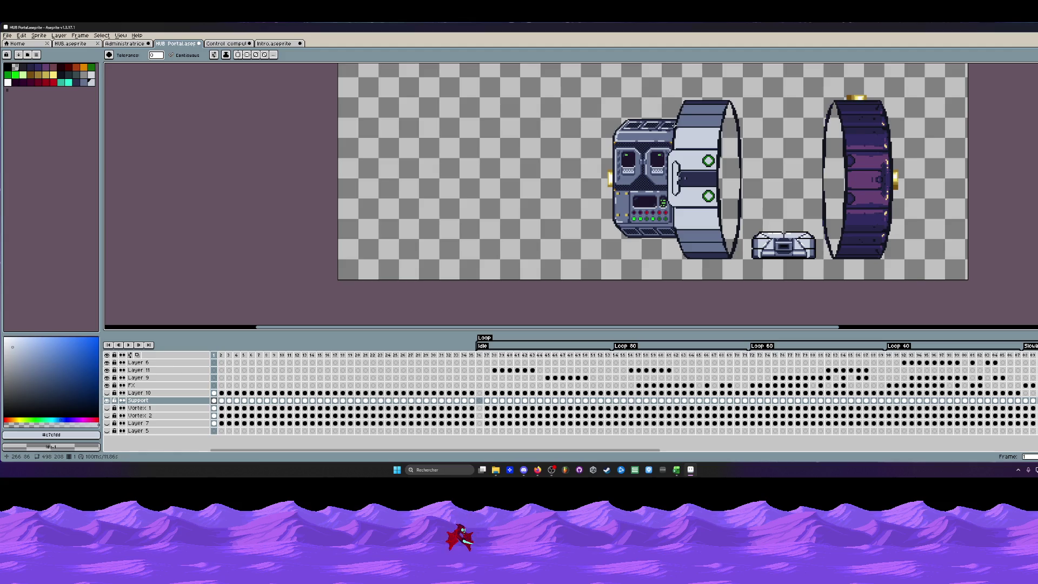
click(8, 83)
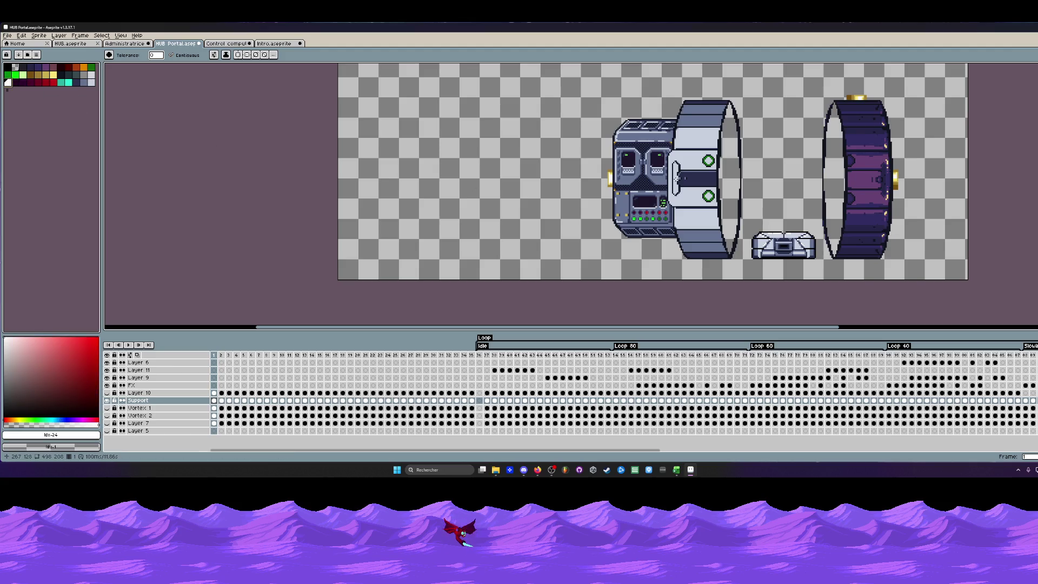
scroll(695, 192, down, 1)
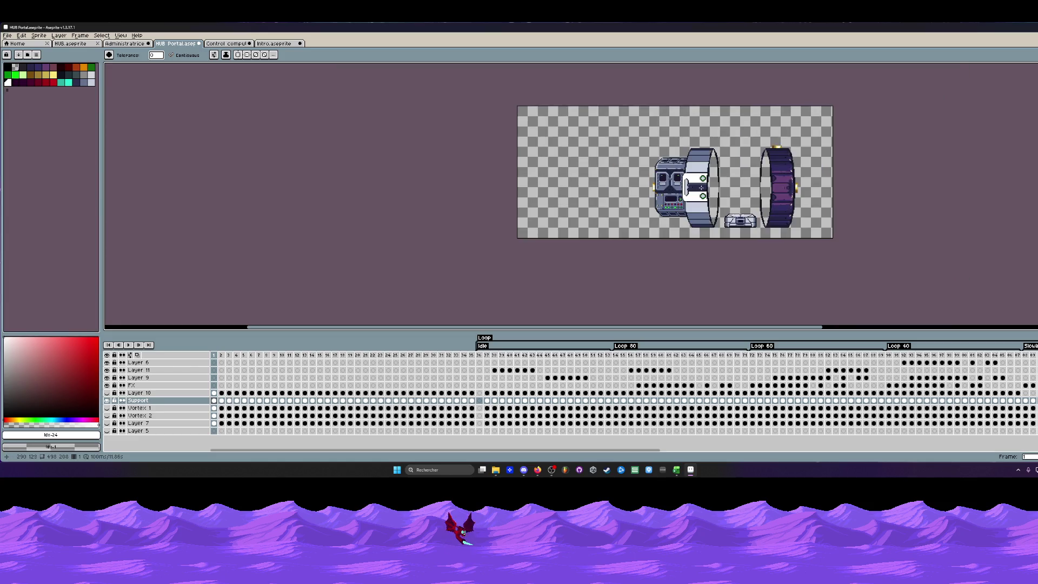
scroll(696, 184, up, 2)
scroll(668, 213, down, 1)
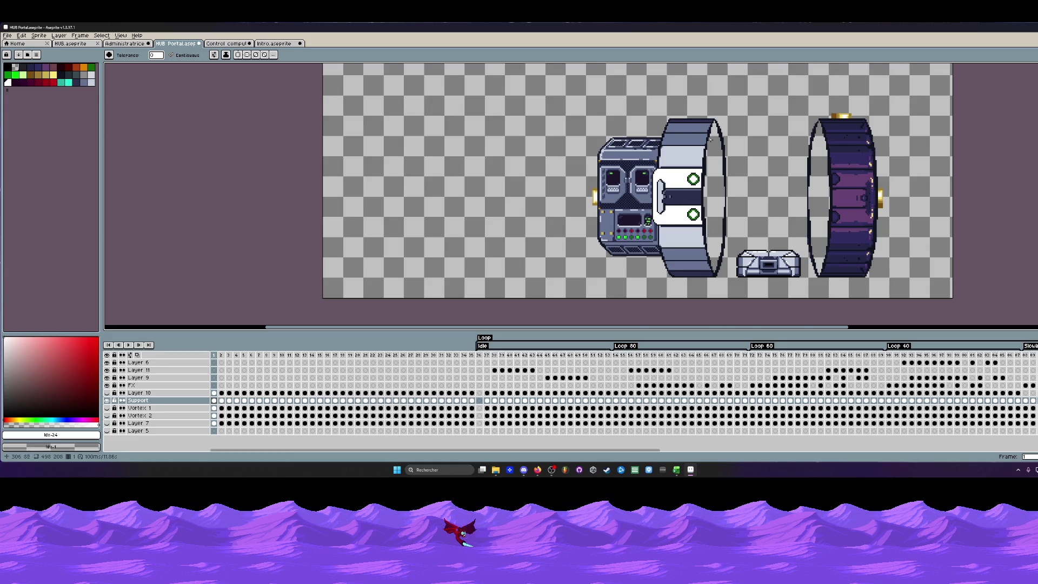
scroll(686, 154, up, 1)
Draw a light grey-blue straight highlight line along the console's roof edge.
alt+click(675, 159)
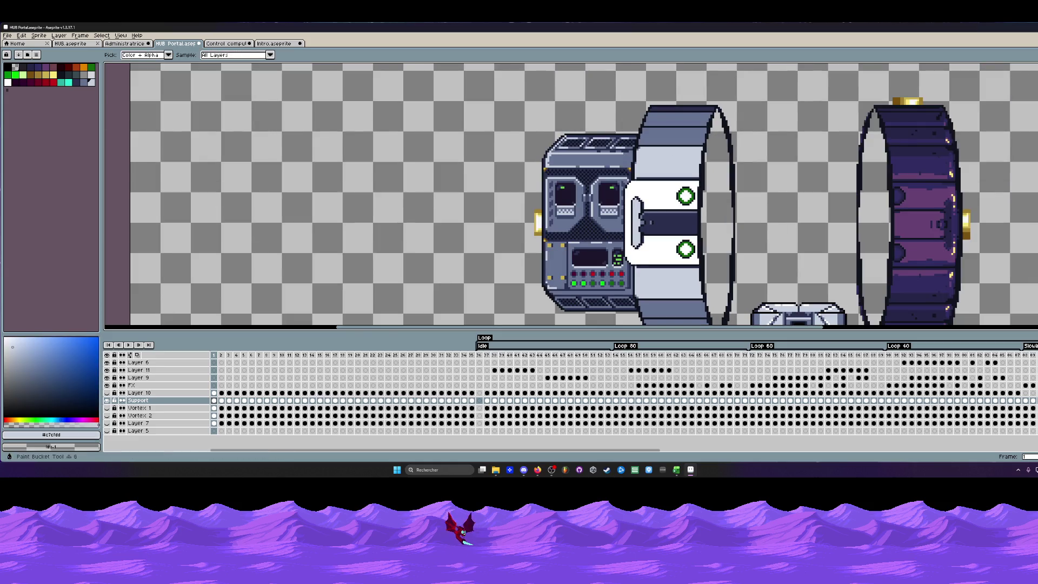
key(l)
scroll(648, 134, up, 3)
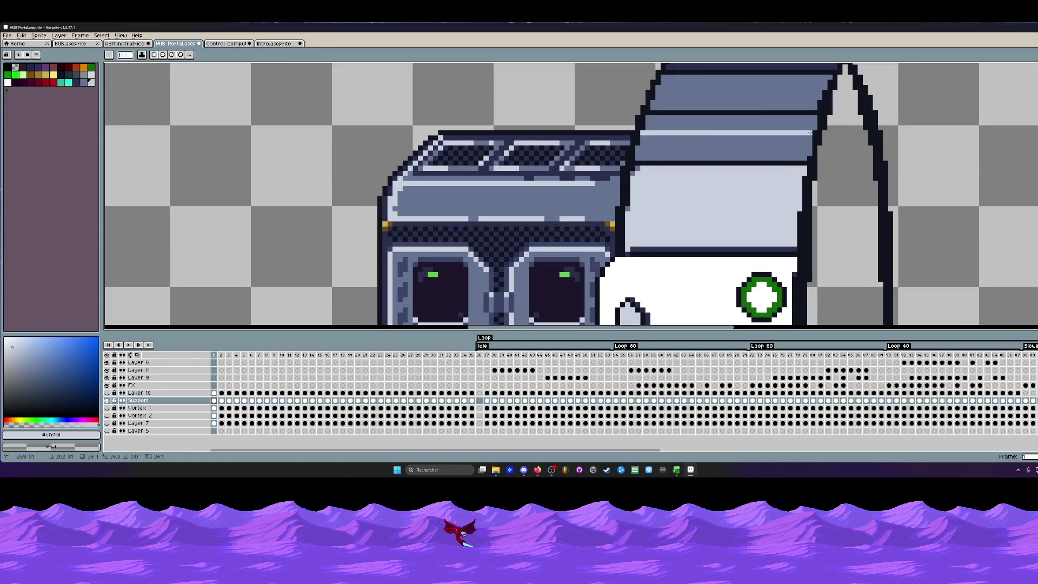
drag(810, 131, 810, 131)
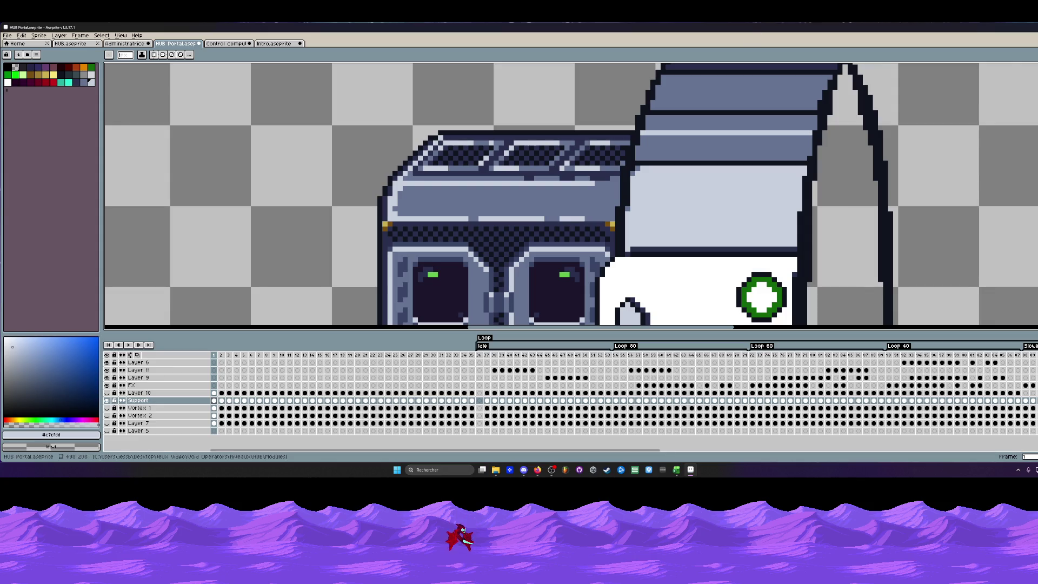
scroll(733, 150, down, 2)
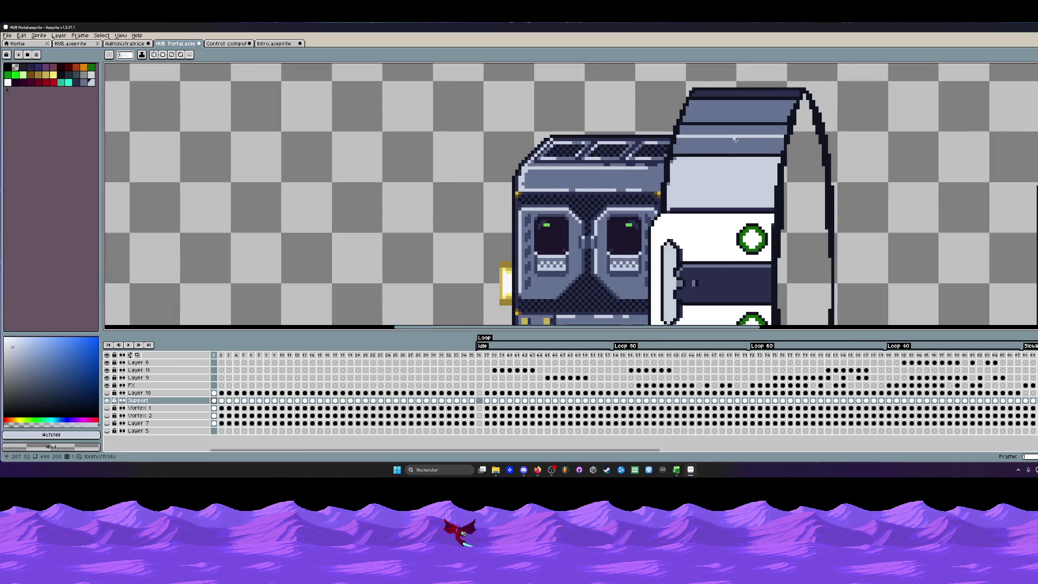
scroll(721, 144, up, 1)
key(g)
scroll(717, 142, down, 1)
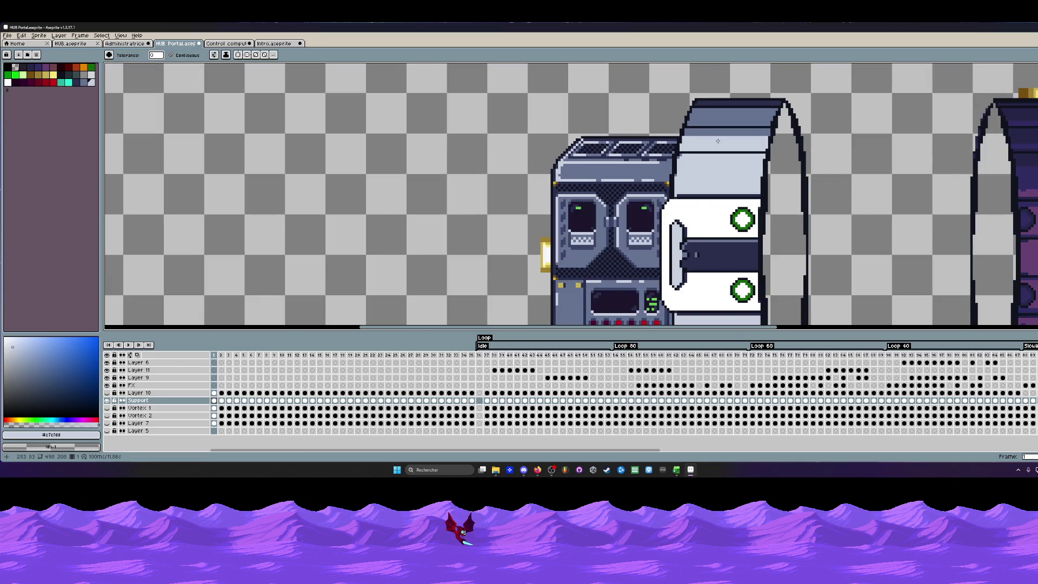
scroll(717, 142, down, 1)
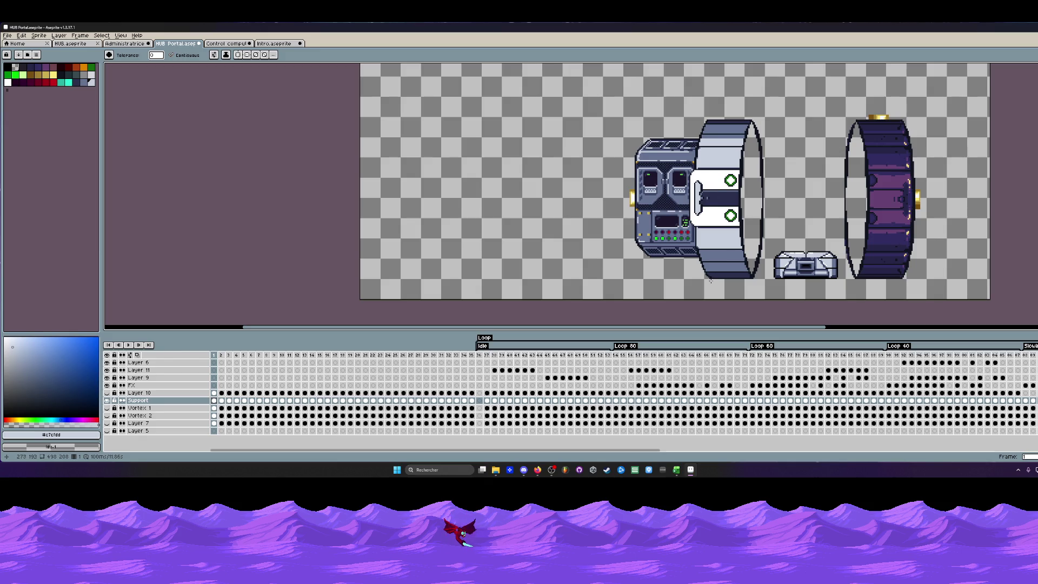
scroll(716, 141, up, 2)
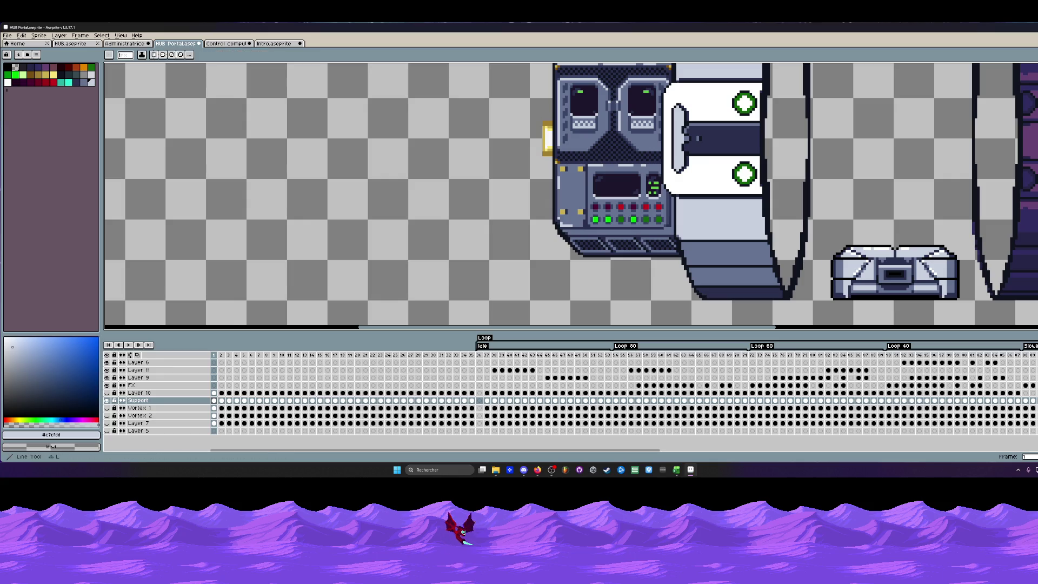
scroll(671, 262, up, 1)
scroll(671, 261, up, 1)
scroll(671, 261, down, 3)
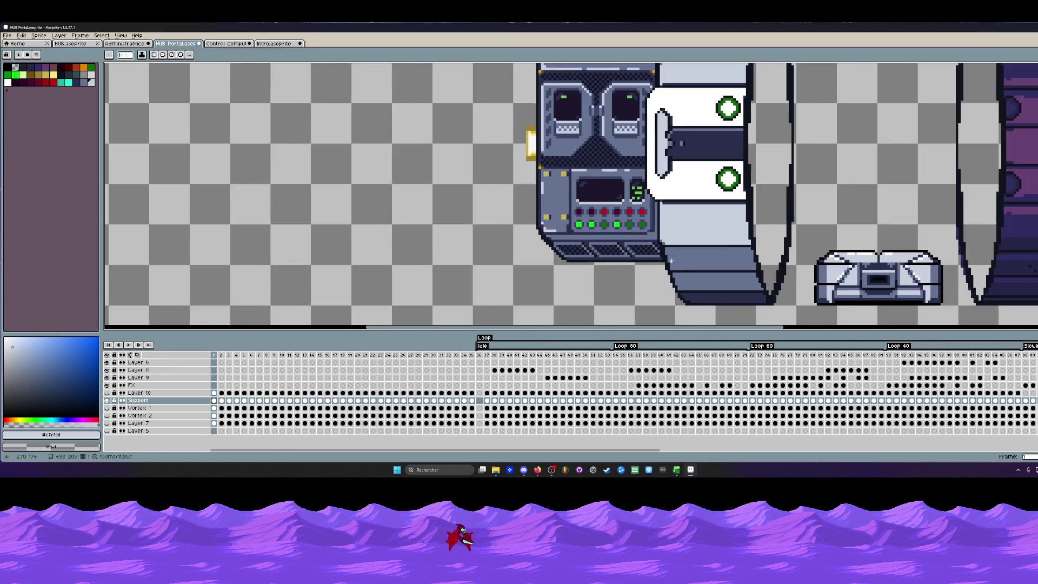
scroll(670, 261, down, 1)
scroll(670, 261, up, 2)
scroll(670, 261, up, 1)
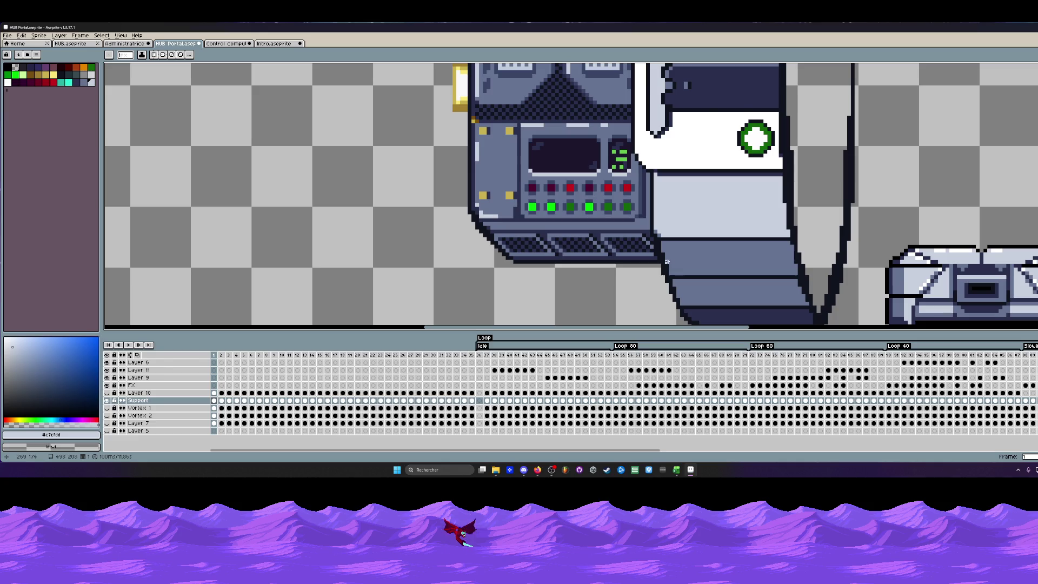
Draw a light horizontal line from the console edge across the ring's lower section.
drag(665, 261, 794, 259)
scroll(791, 260, down, 2)
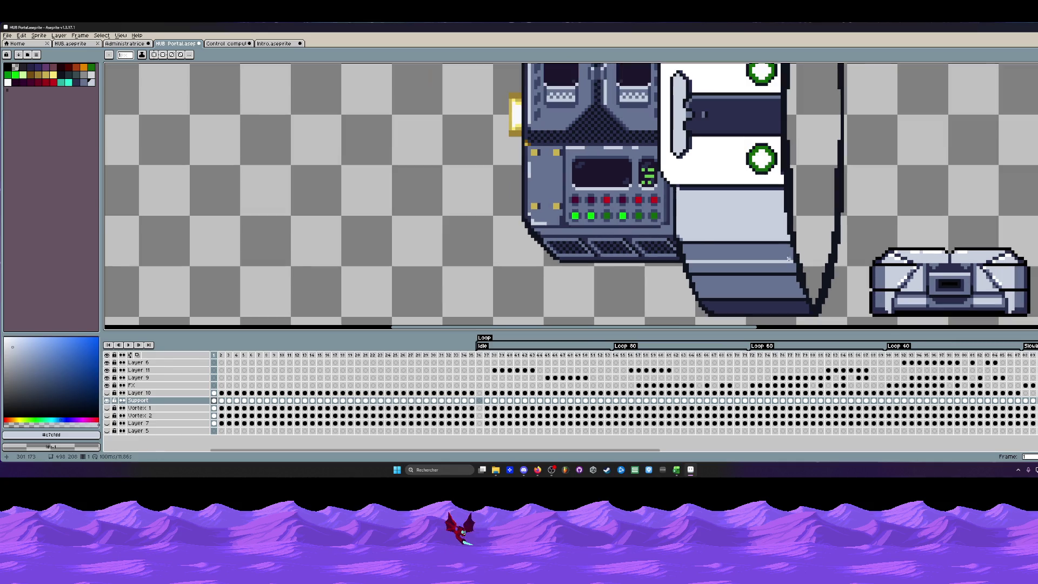
key(w)
scroll(763, 253, down, 2)
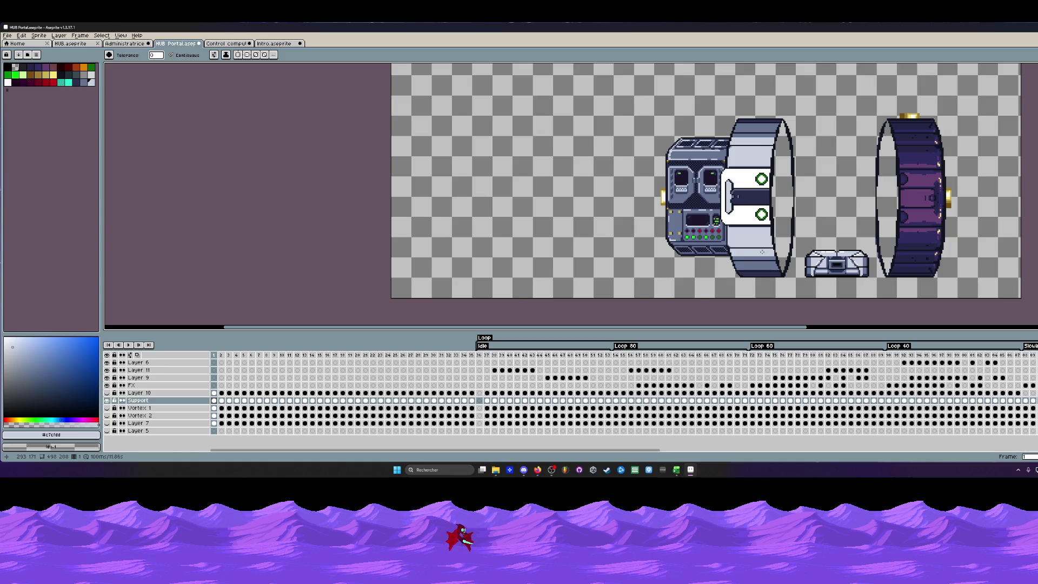
scroll(775, 260, up, 2)
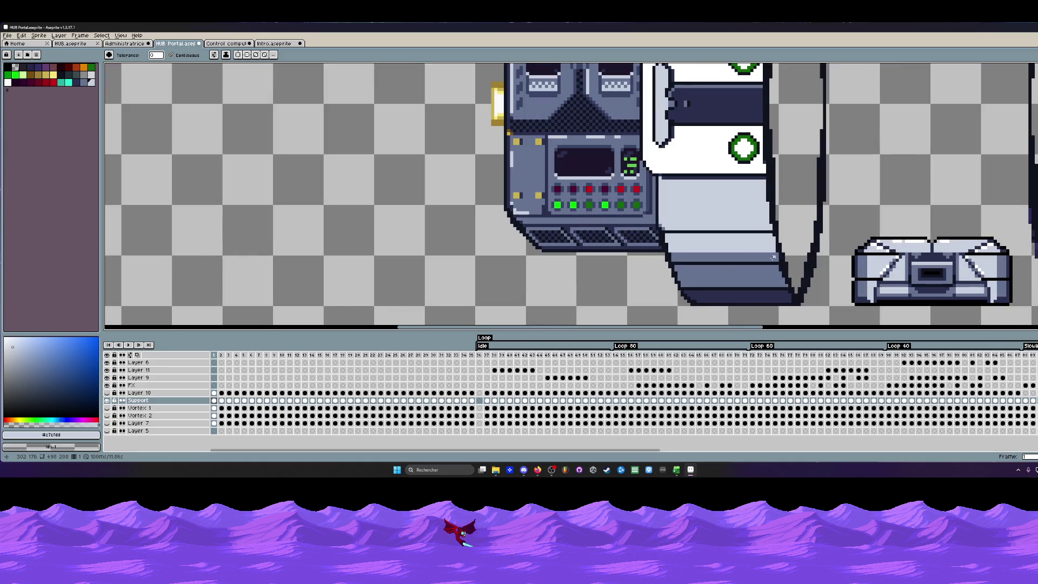
scroll(773, 258, up, 2)
scroll(774, 257, down, 1)
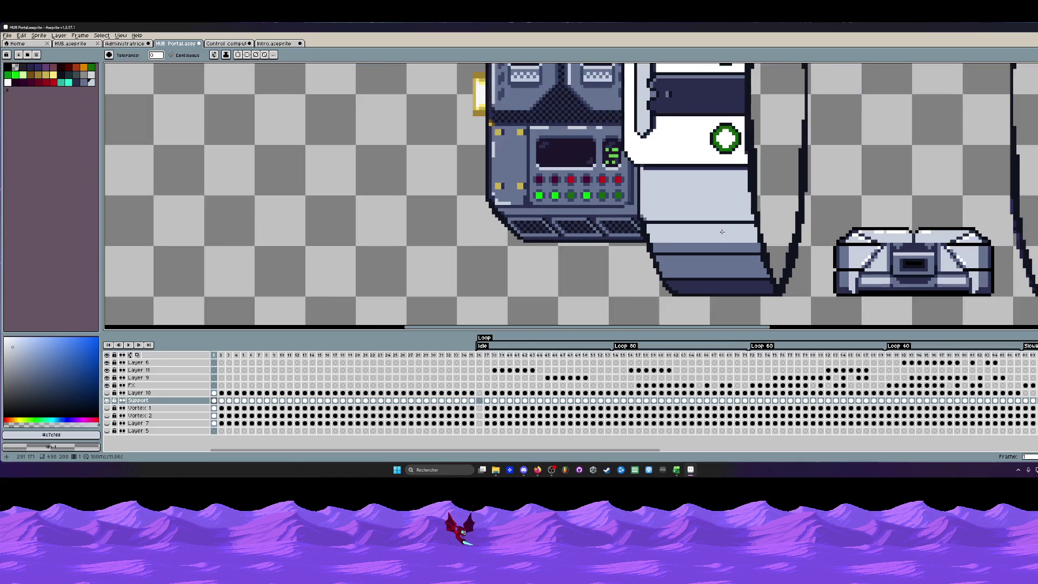
scroll(754, 247, down, 1)
scroll(720, 233, down, 1)
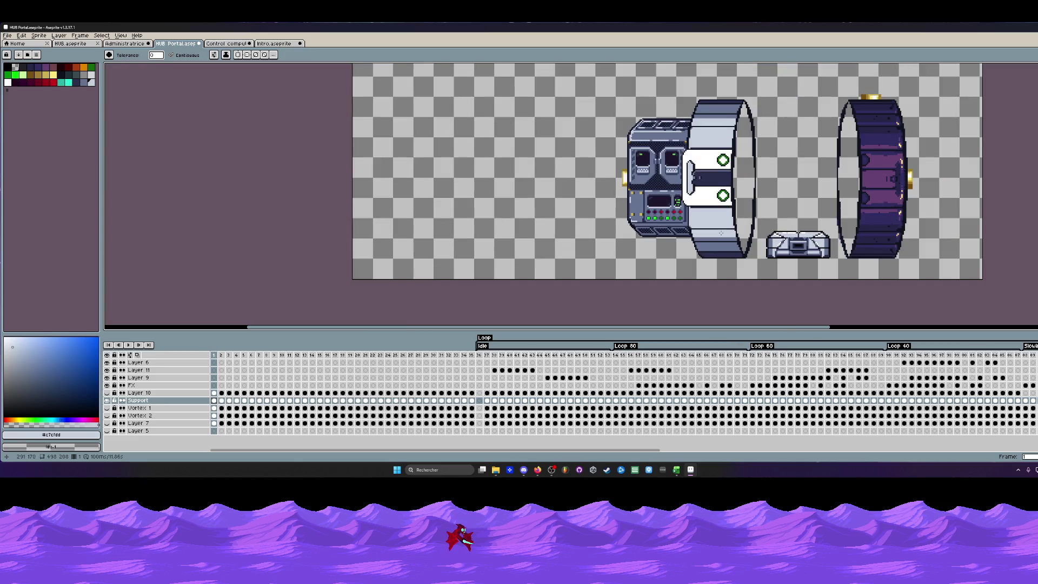
scroll(710, 104, up, 2)
scroll(710, 104, down, 1)
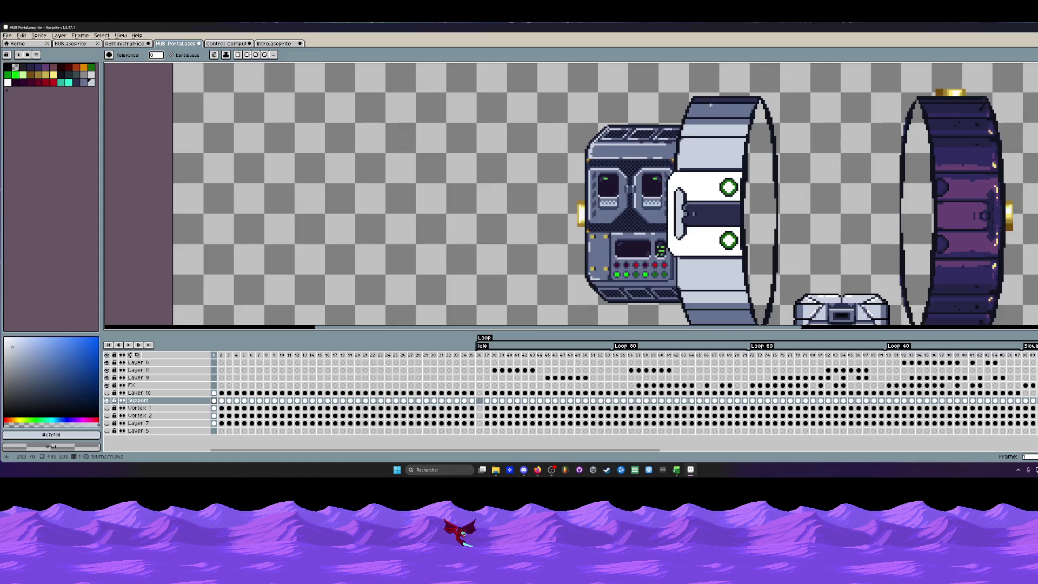
scroll(710, 104, down, 1)
drag(711, 103, 536, 142)
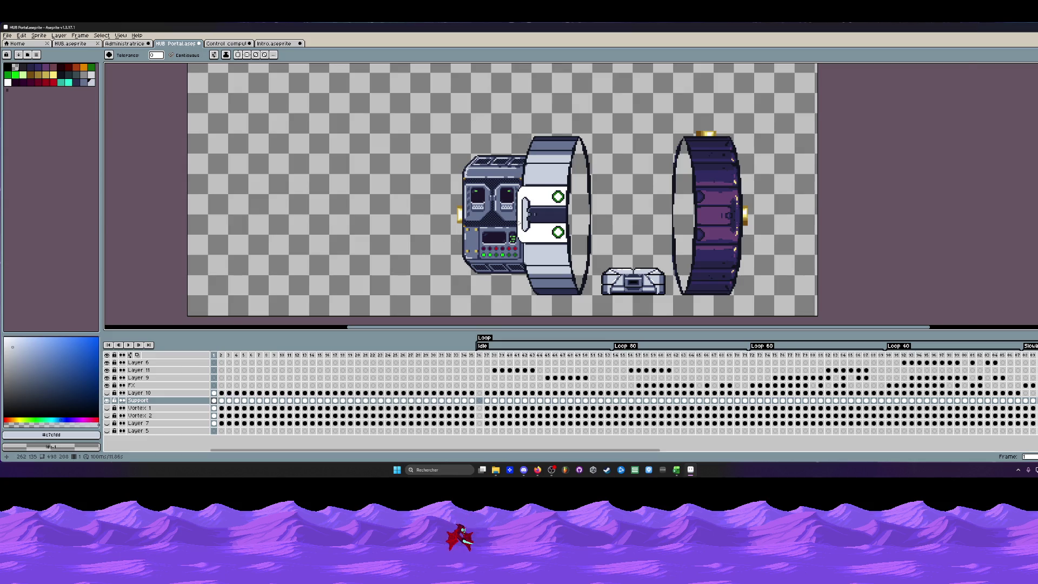
scroll(516, 227, up, 1)
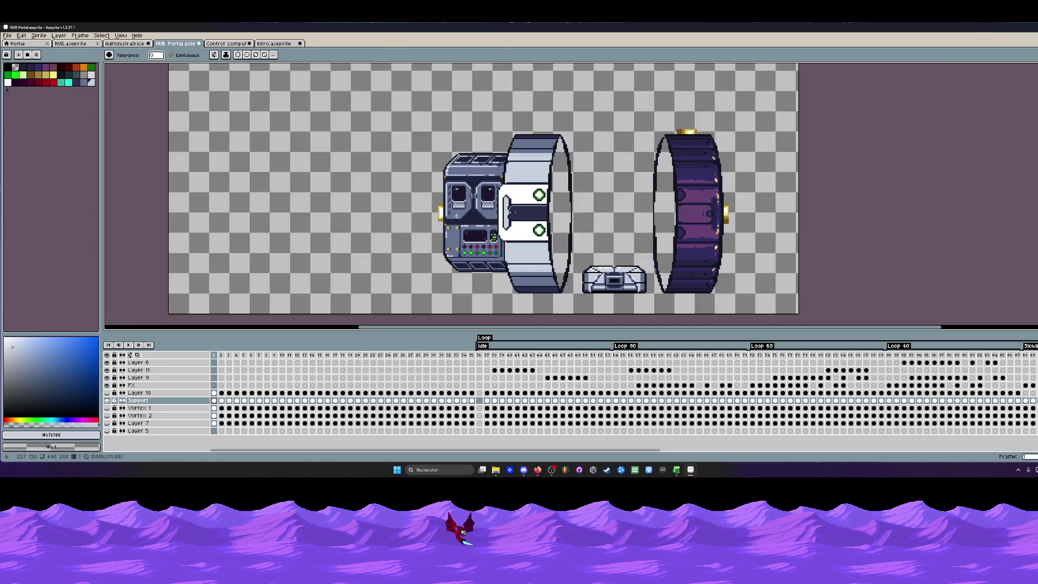
scroll(519, 171, up, 2)
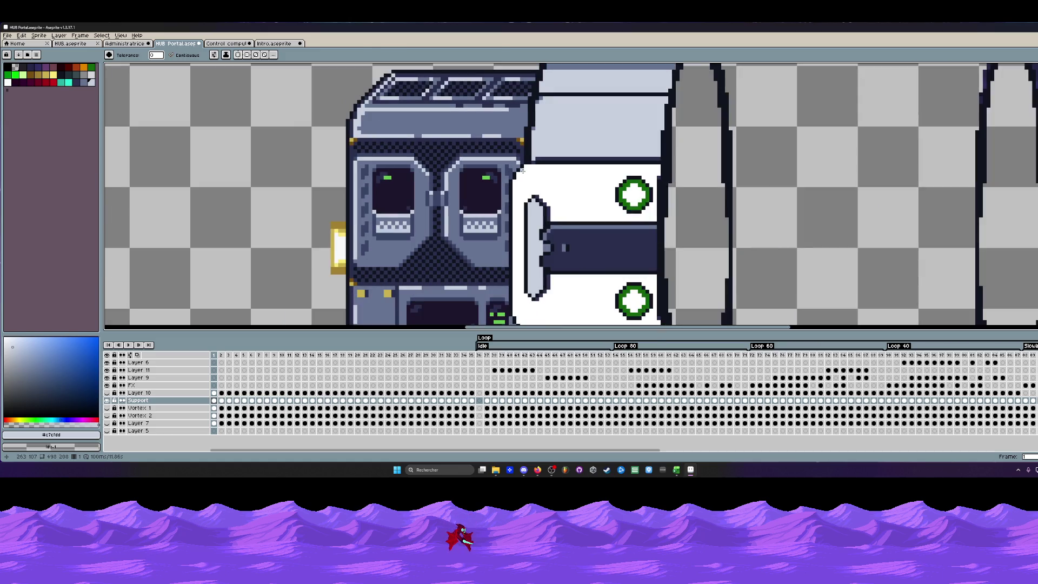
Sample the ring's blue-grey, then the dark navy from its top edge as drawing colour.
key(i)
scroll(521, 162, up, 2)
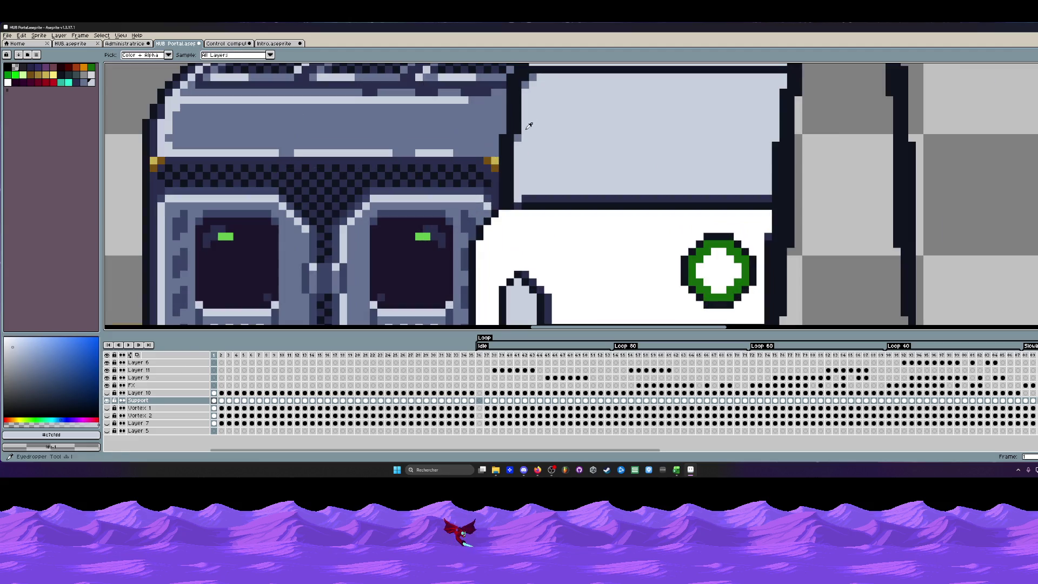
click(523, 134)
scroll(522, 132, up, 2)
key(v)
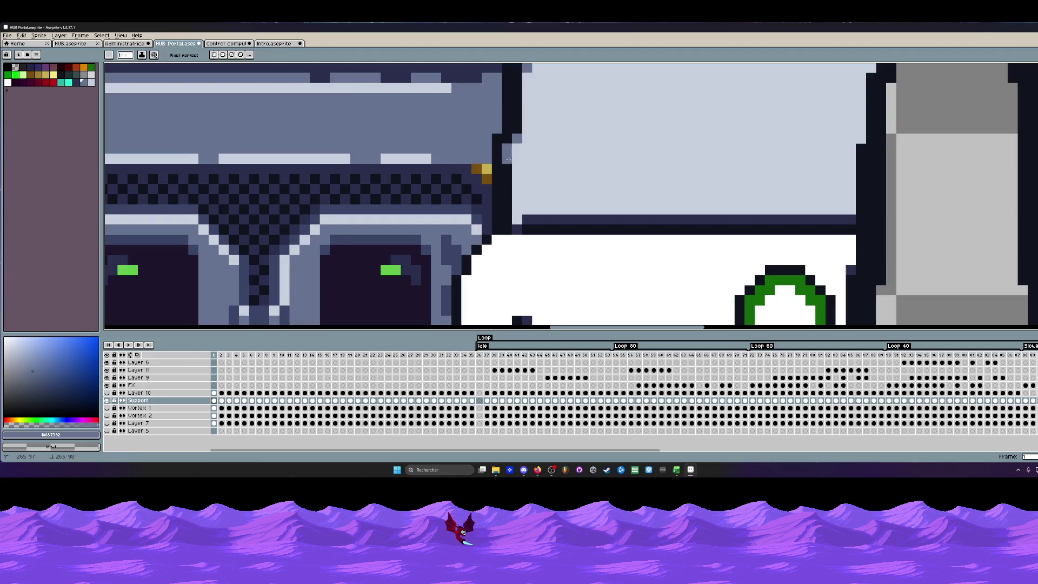
scroll(519, 218, down, 3)
scroll(519, 217, up, 2)
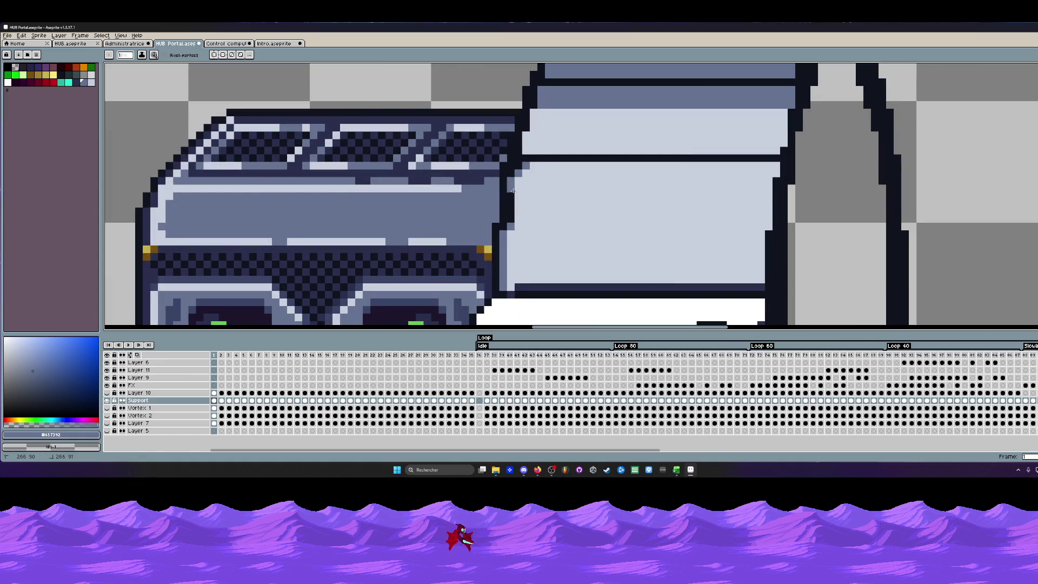
scroll(510, 207, down, 2)
scroll(507, 216, down, 1)
scroll(508, 215, up, 1)
scroll(507, 215, up, 3)
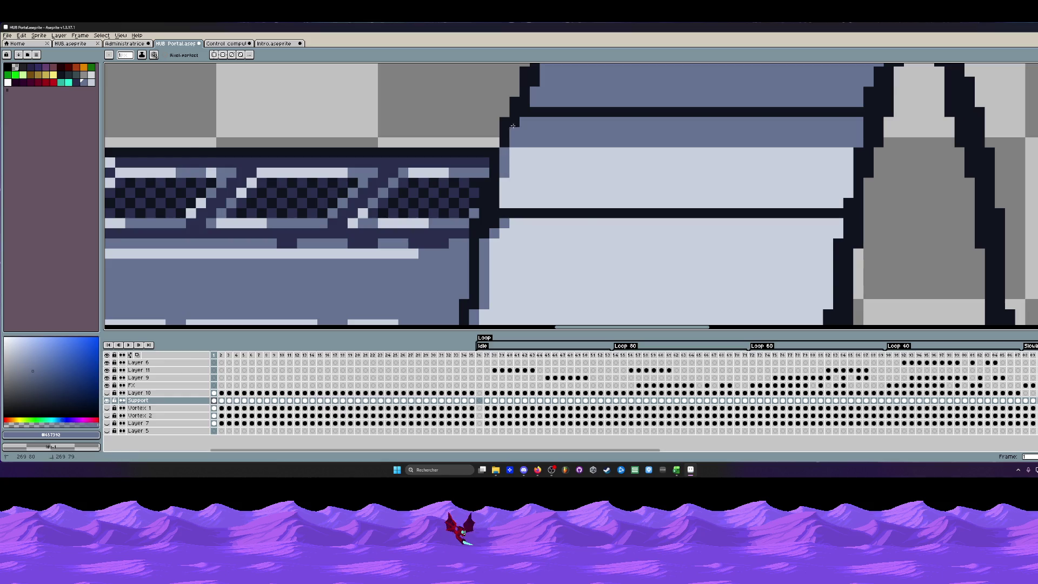
scroll(515, 136, down, 2)
scroll(515, 137, up, 2)
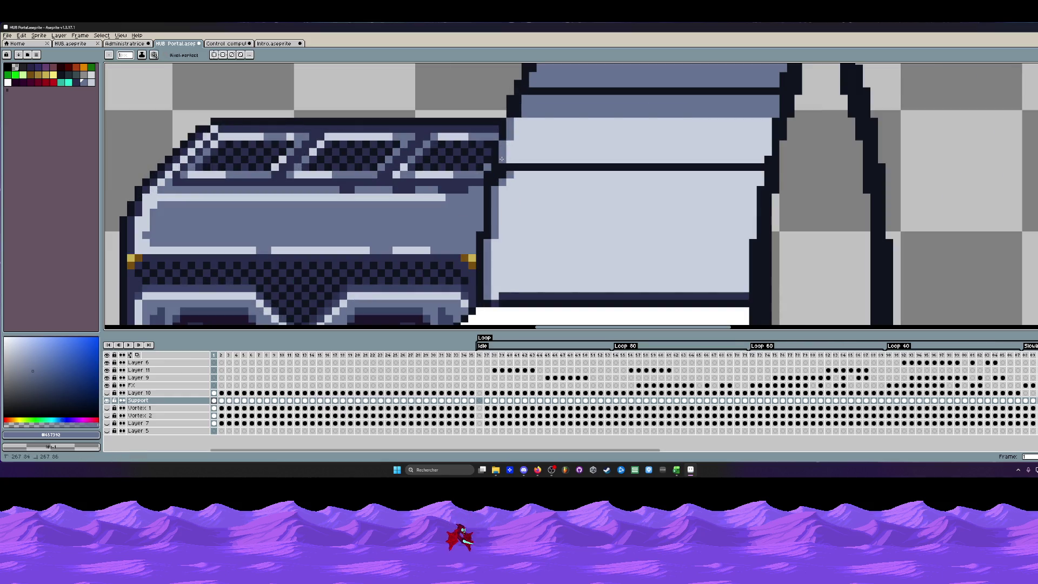
scroll(495, 175, down, 3)
scroll(544, 191, down, 3)
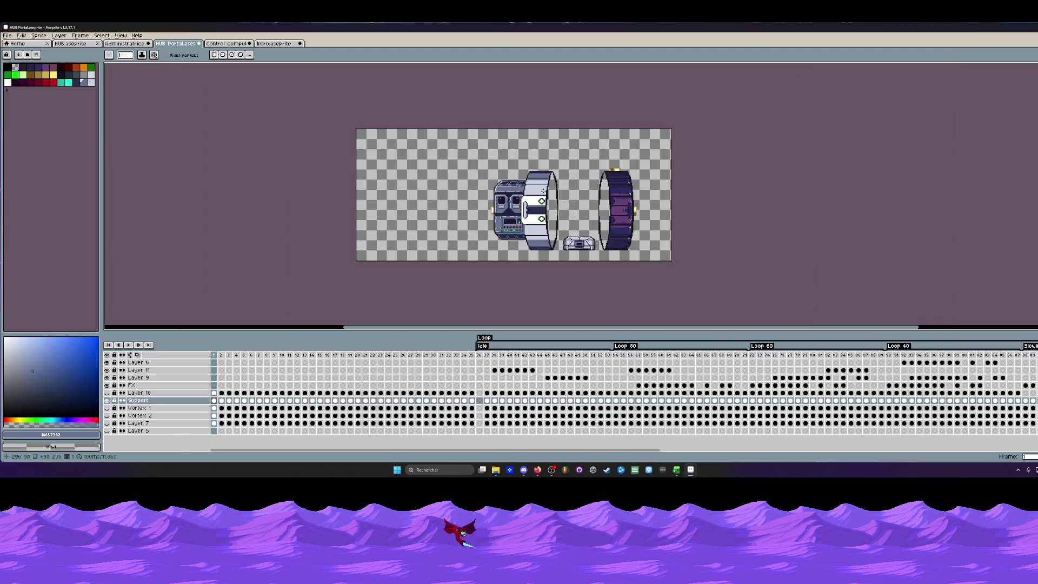
scroll(530, 186, up, 2)
scroll(529, 182, up, 2)
scroll(531, 162, up, 1)
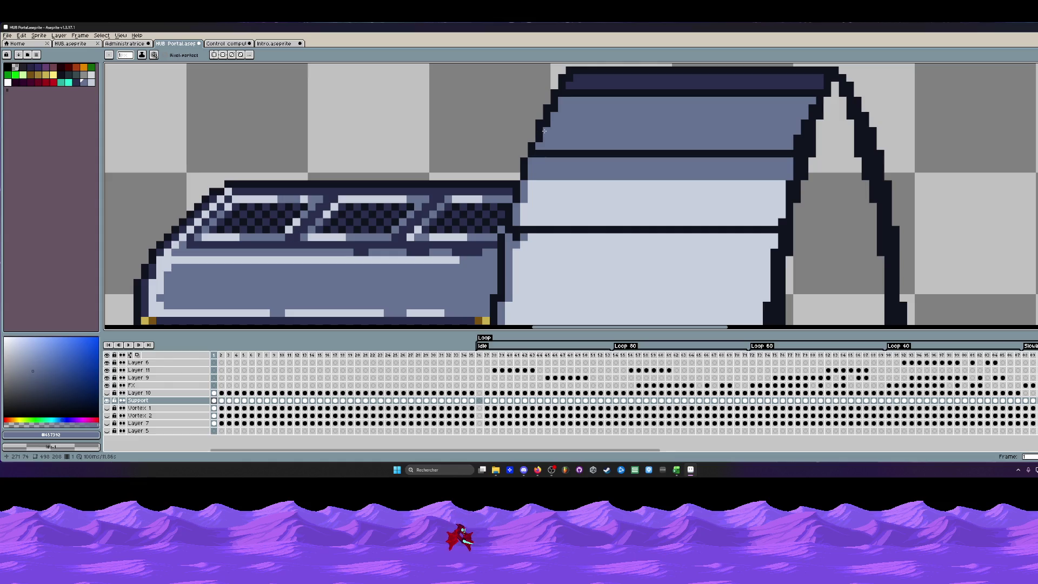
scroll(552, 112, down, 1)
scroll(553, 118, down, 2)
scroll(557, 130, down, 1)
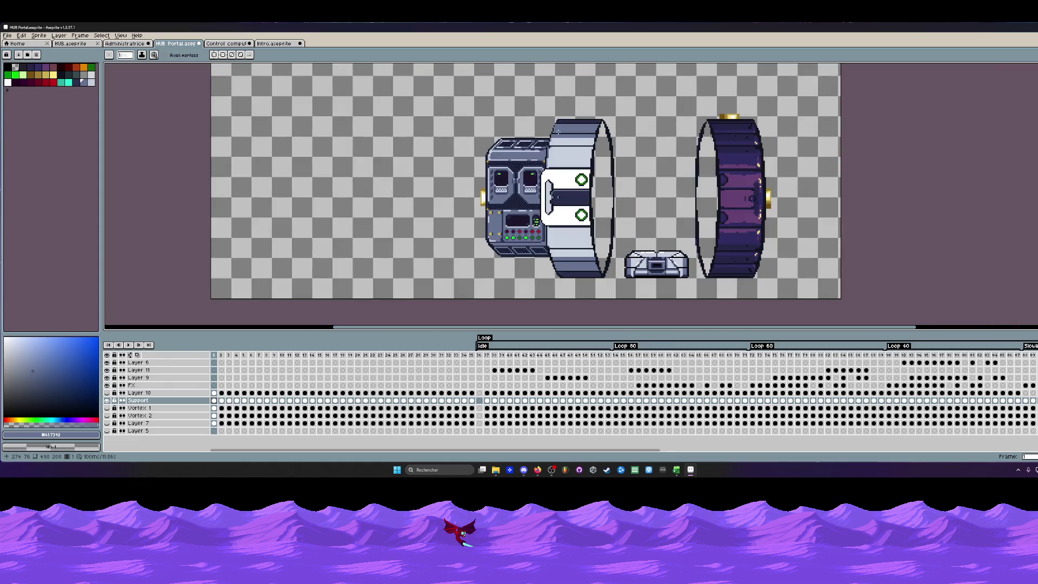
scroll(560, 129, up, 2)
scroll(563, 128, up, 1)
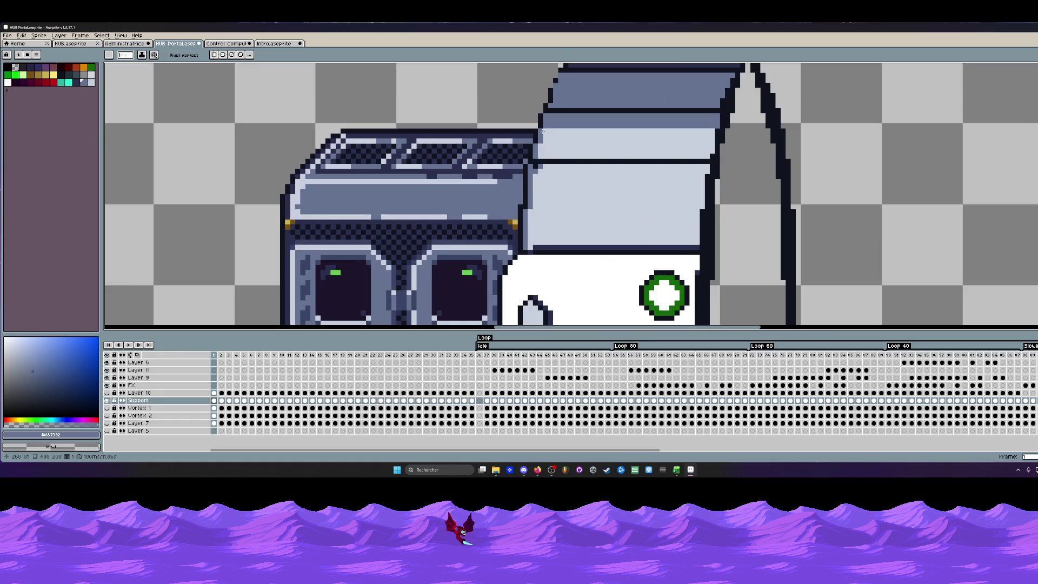
scroll(569, 127, down, 2)
scroll(569, 127, down, 1)
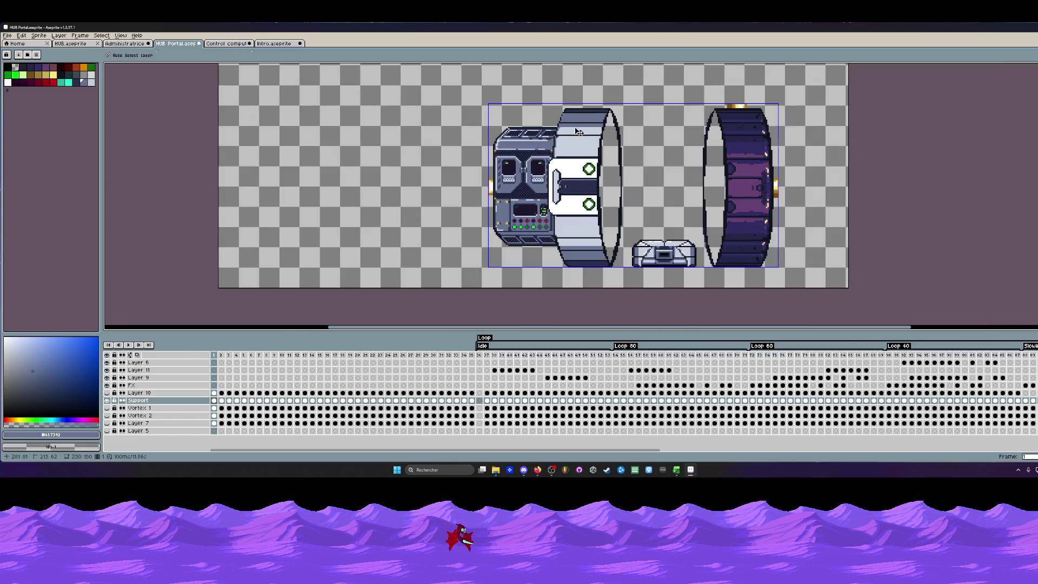
scroll(562, 108, up, 2)
scroll(562, 107, up, 1)
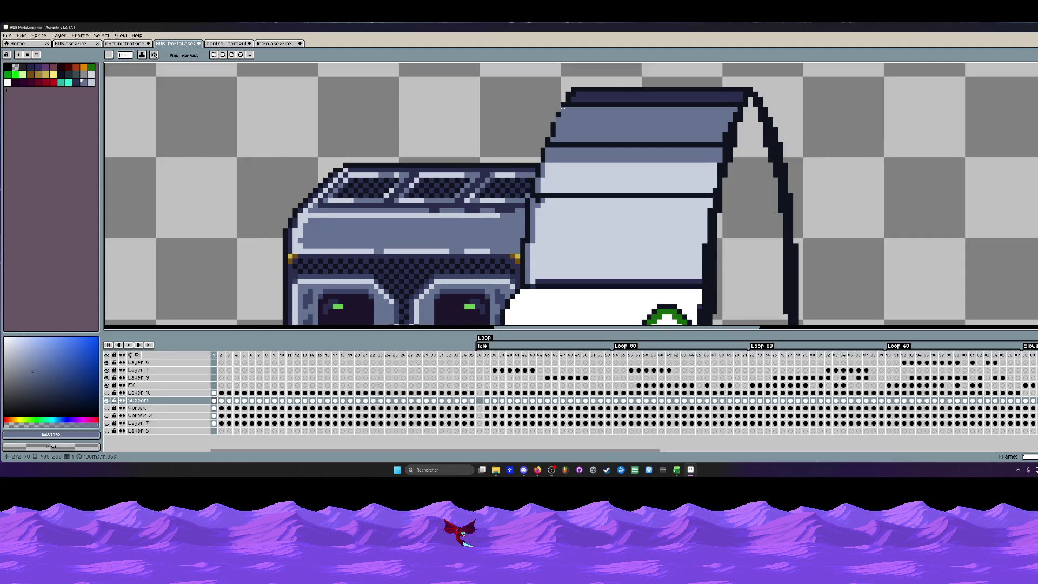
scroll(562, 108, up, 1)
alt+click(566, 96)
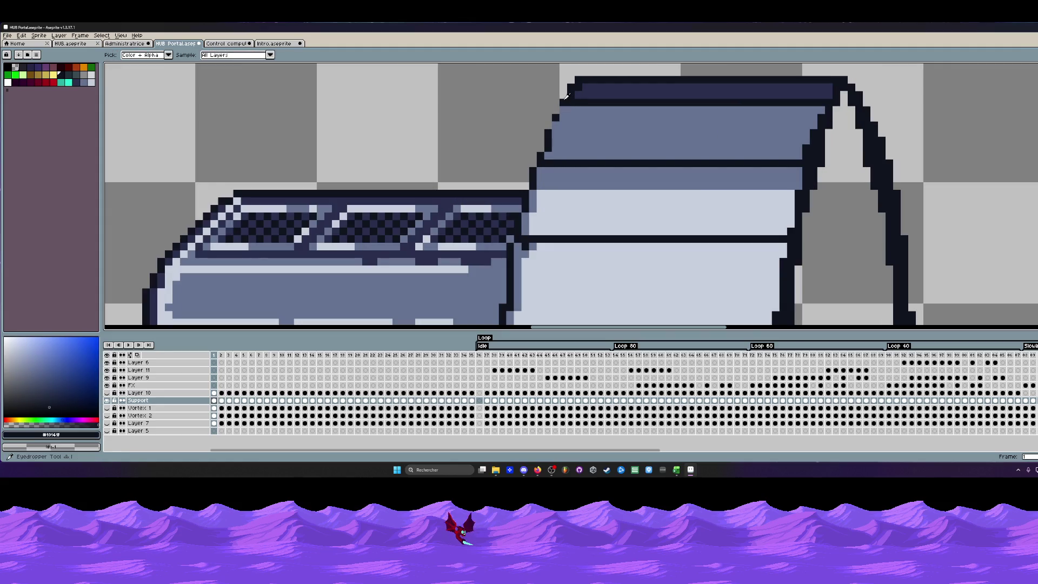
scroll(566, 95, down, 1)
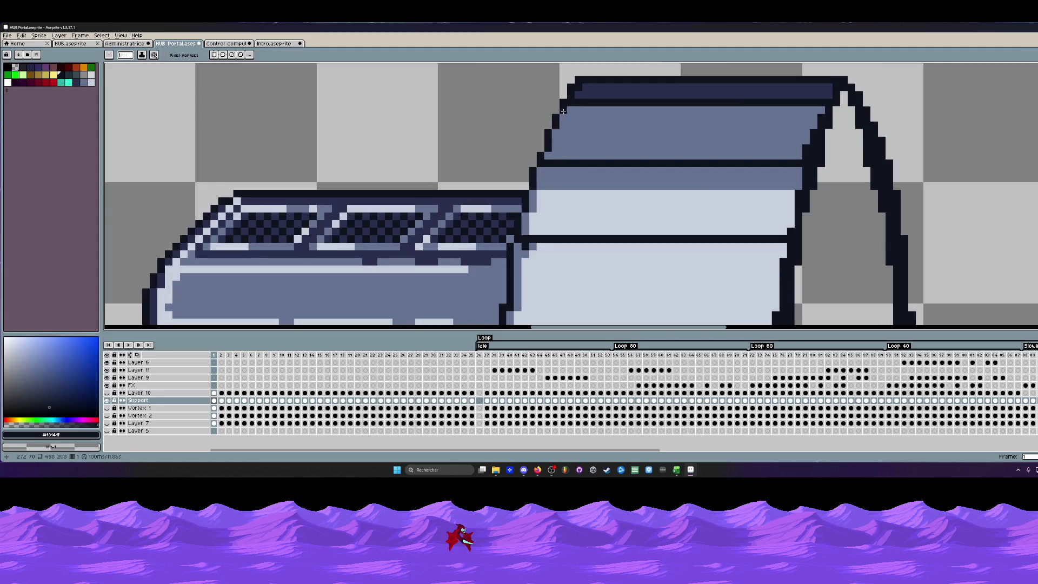
scroll(590, 94, down, 2)
scroll(589, 93, down, 3)
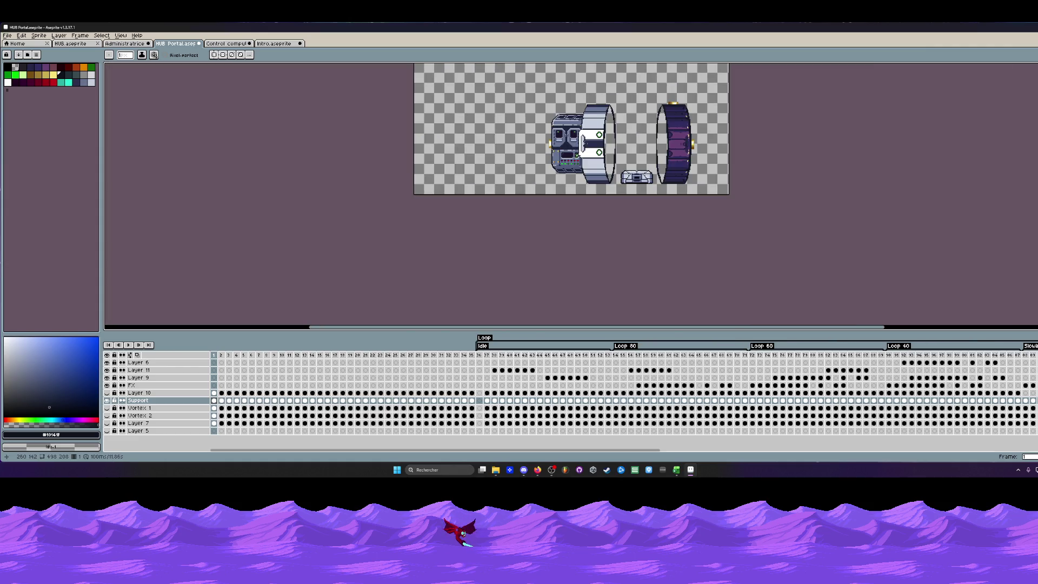
scroll(599, 92, up, 1)
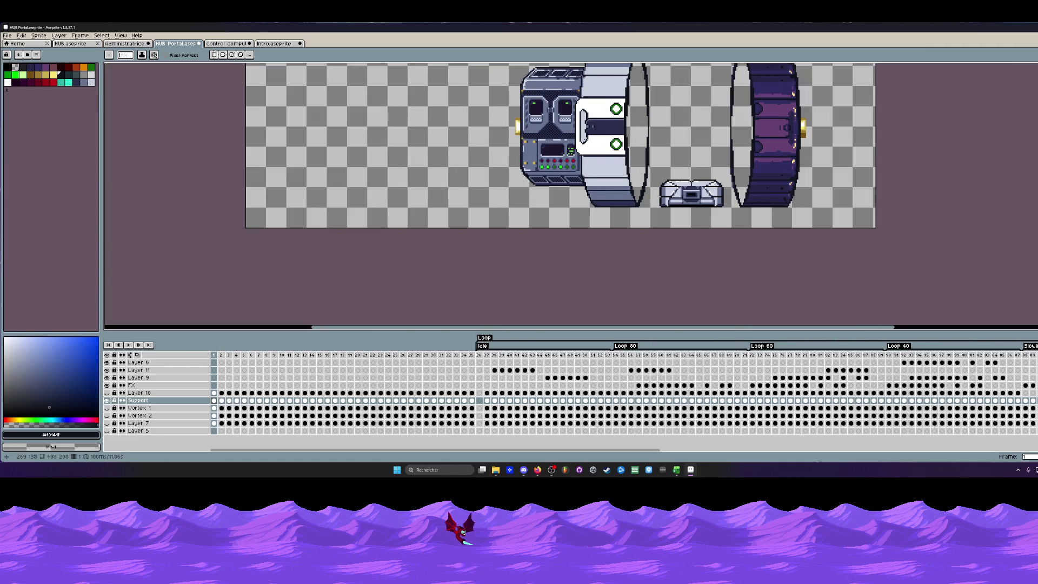
drag(598, 93, 605, 133)
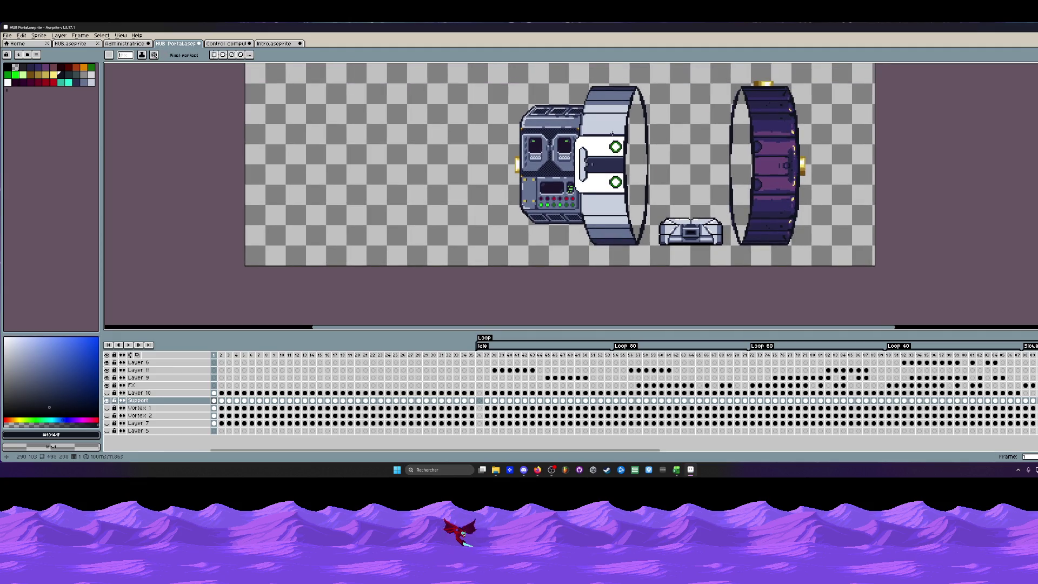
scroll(617, 138, up, 2)
scroll(554, 144, up, 3)
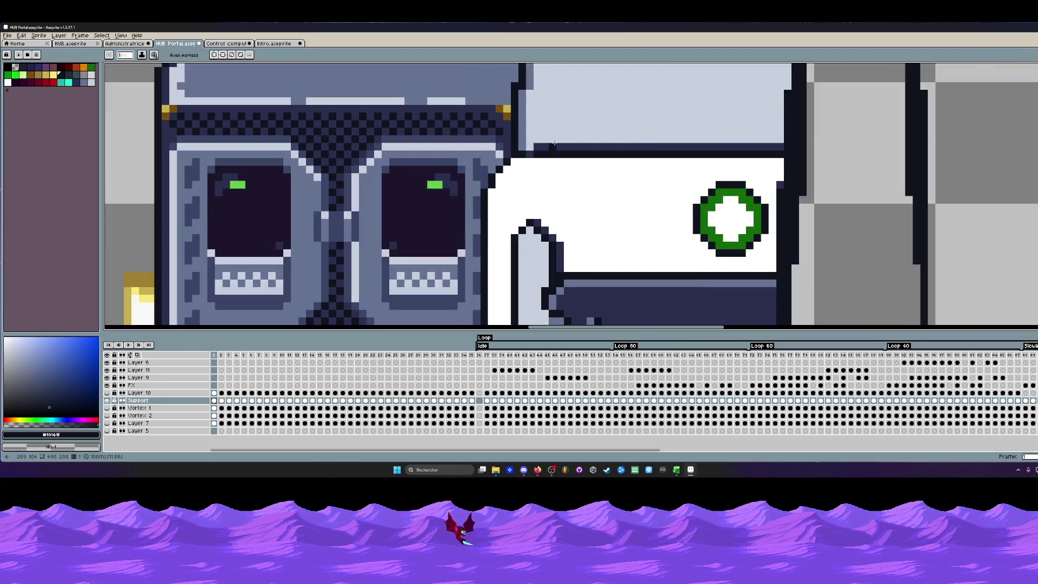
scroll(551, 144, up, 1)
scroll(544, 150, down, 3)
scroll(537, 154, up, 2)
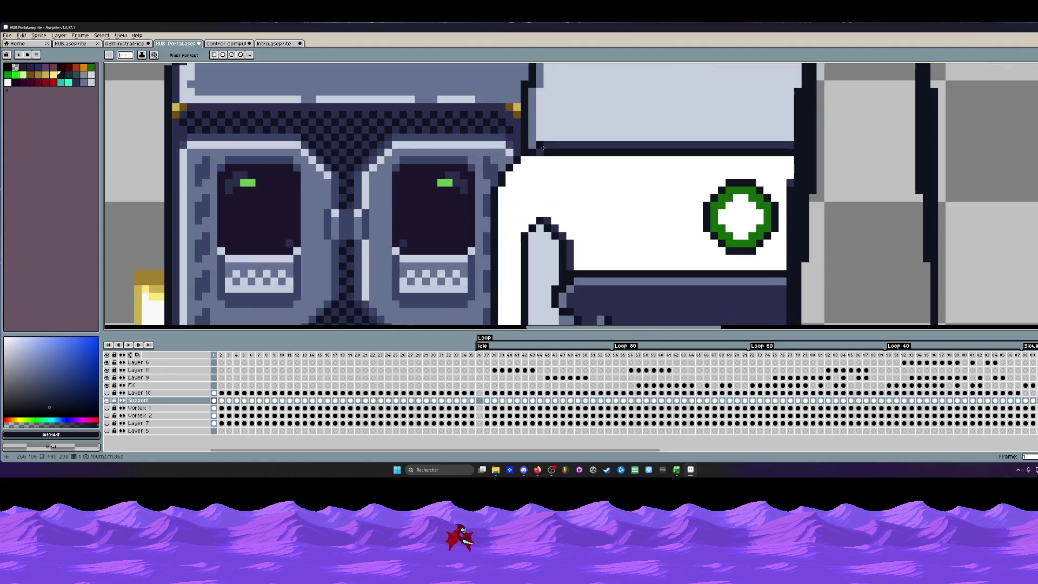
Sample the dark navy #2a2f4e, then the pale blue-grey of the ring body for pencil work.
key(i)
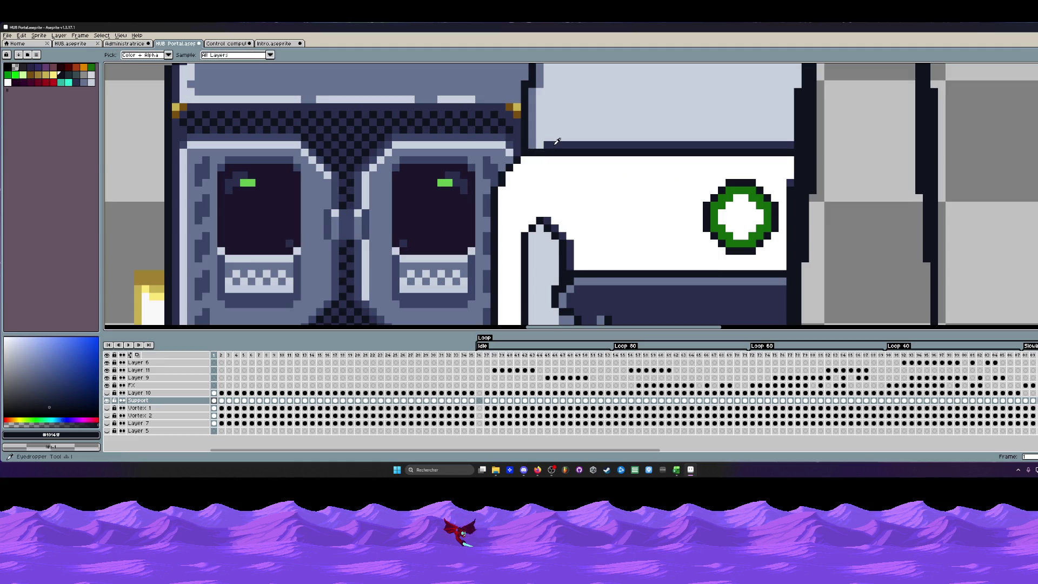
click(555, 145)
key(b)
scroll(577, 145, down, 3)
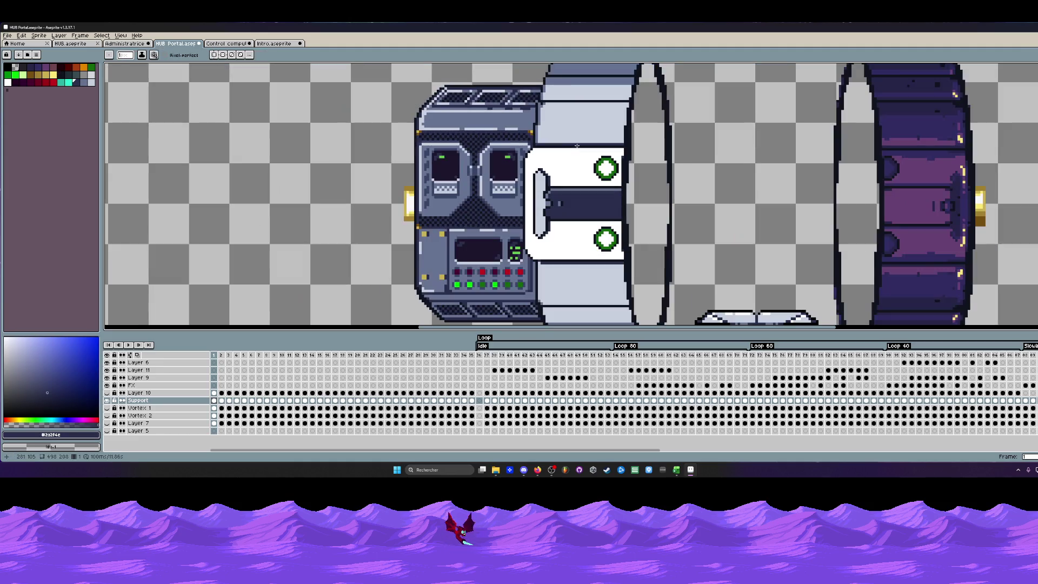
scroll(577, 145, down, 2)
scroll(559, 147, up, 1)
scroll(527, 149, up, 2)
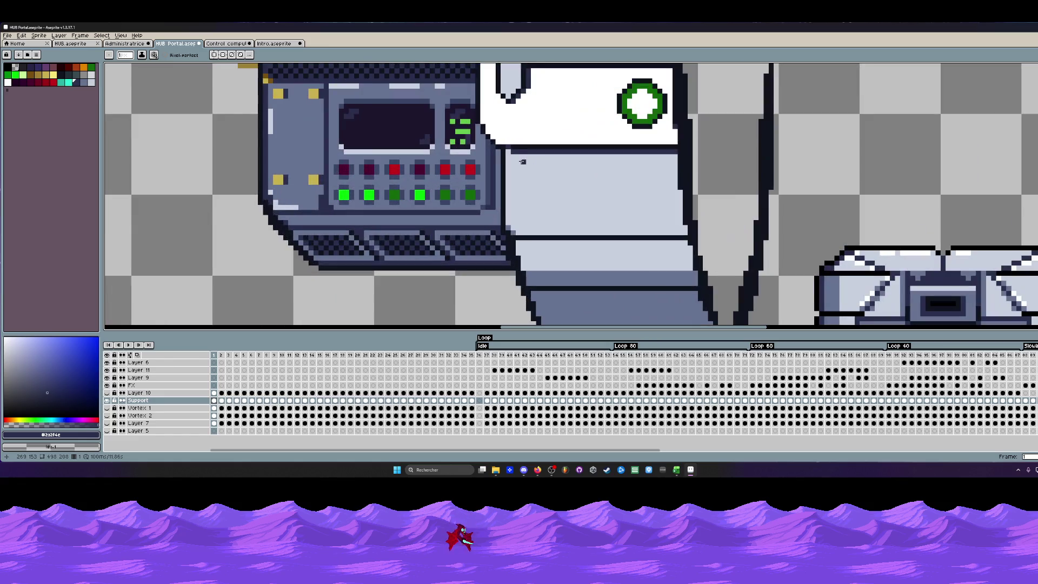
scroll(512, 150, up, 2)
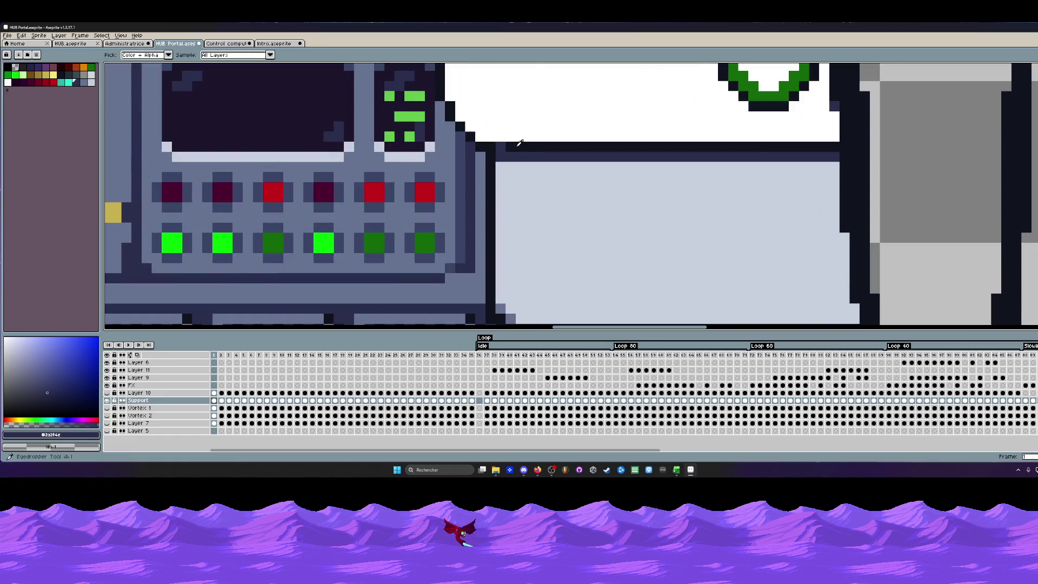
key(i)
click(517, 143)
key(v)
scroll(516, 144, down, 2)
scroll(503, 145, down, 2)
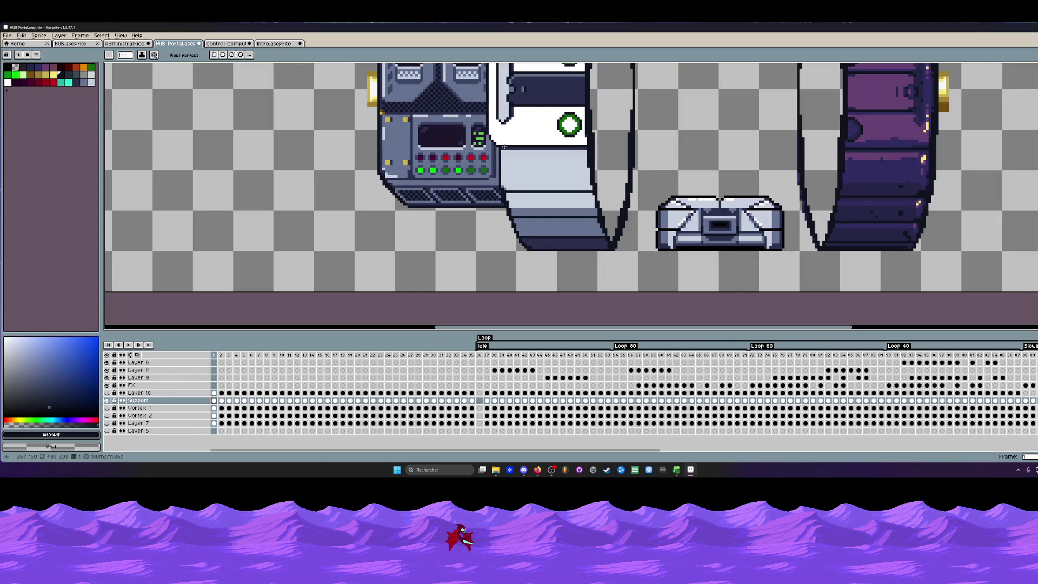
scroll(514, 144, down, 1)
scroll(507, 138, down, 2)
key(h)
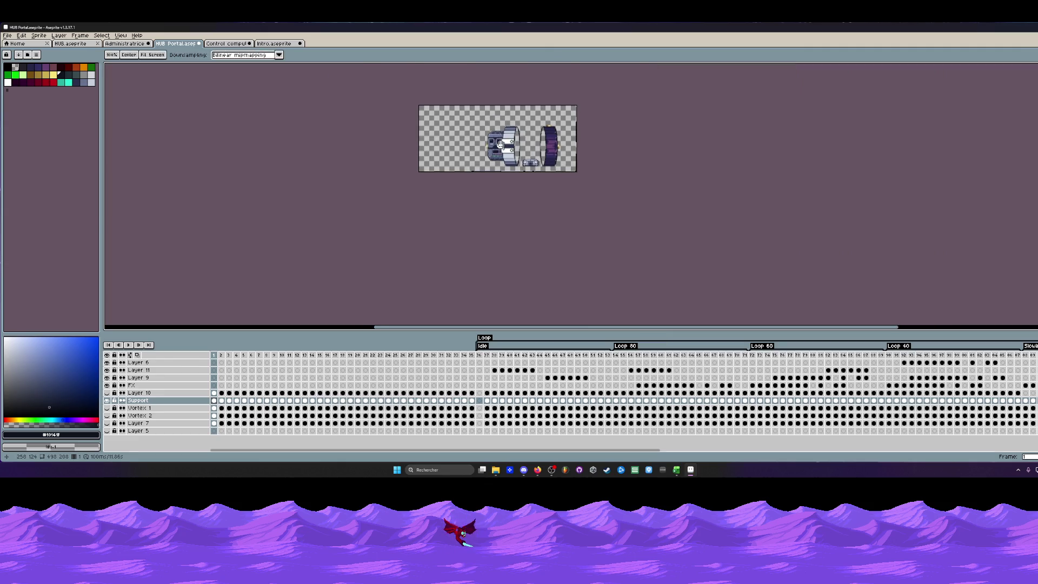
scroll(491, 129, up, 1)
scroll(491, 131, up, 2)
scroll(550, 153, up, 1)
key(v)
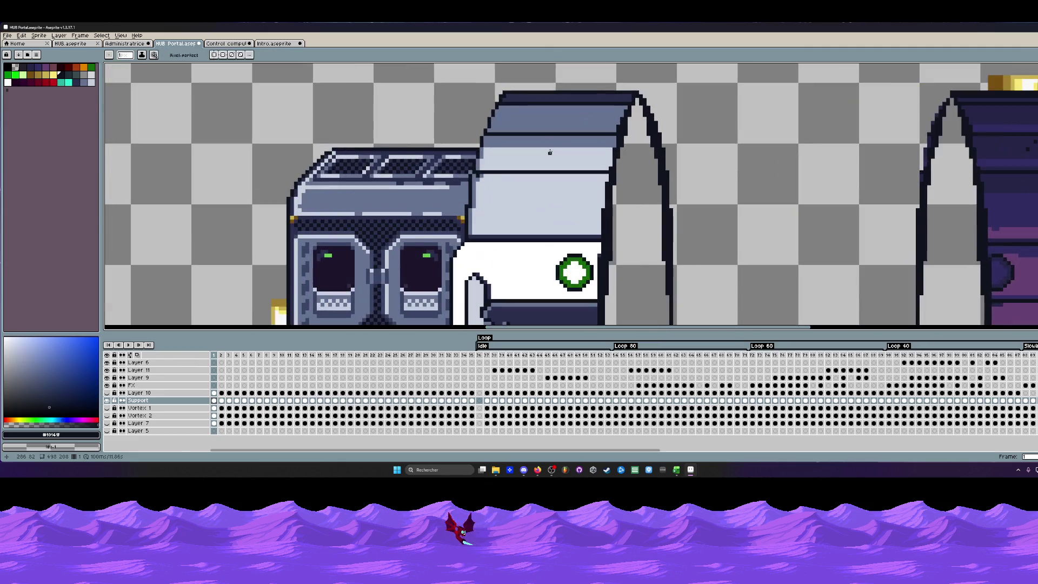
scroll(538, 152, up, 1)
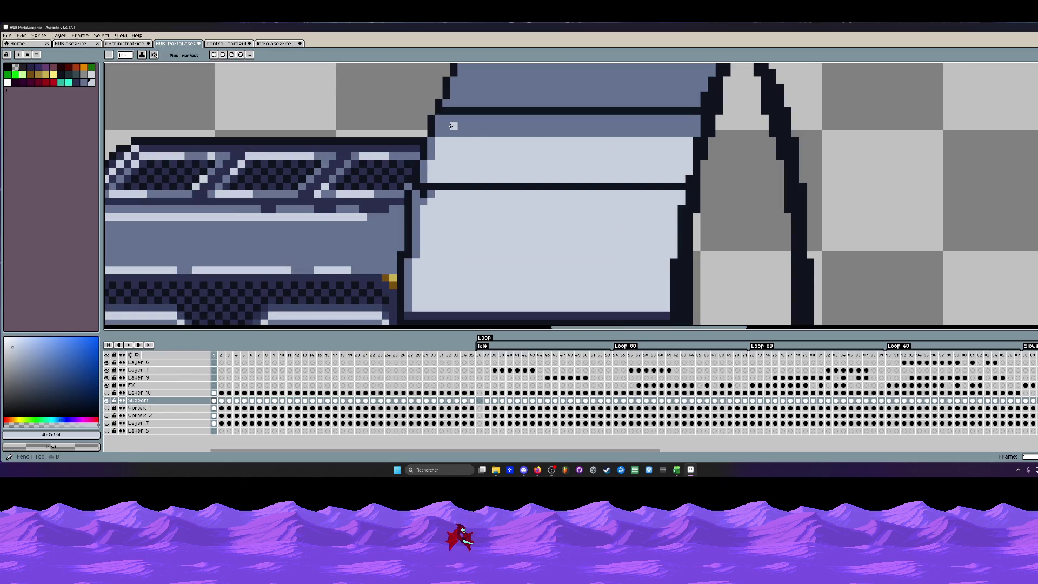
Paint light highlight lines along the ring's dark band and a short one on its top edge.
drag(445, 136, 701, 134)
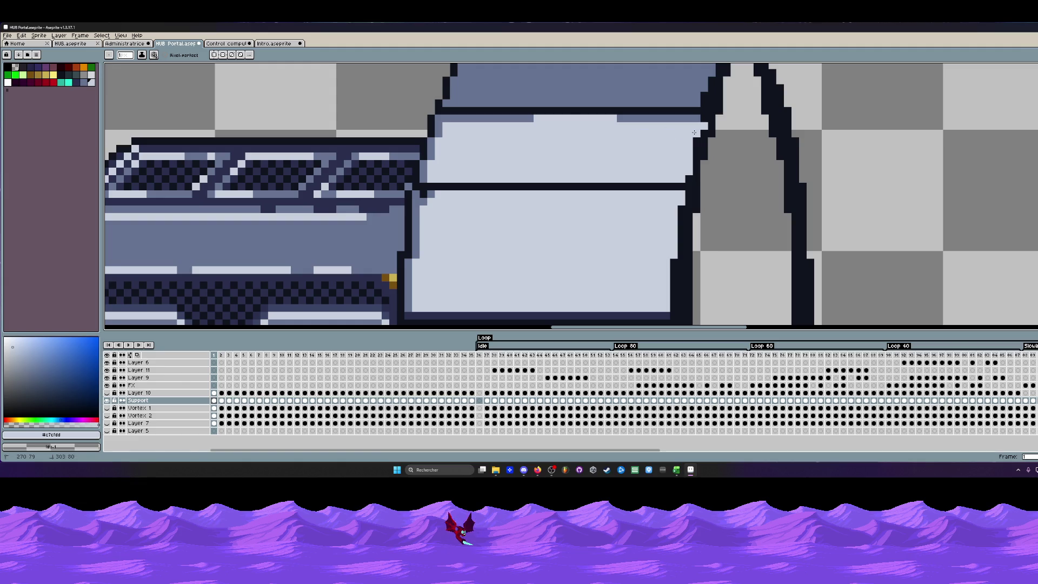
key(ctrl+z)
drag(438, 126, 691, 125)
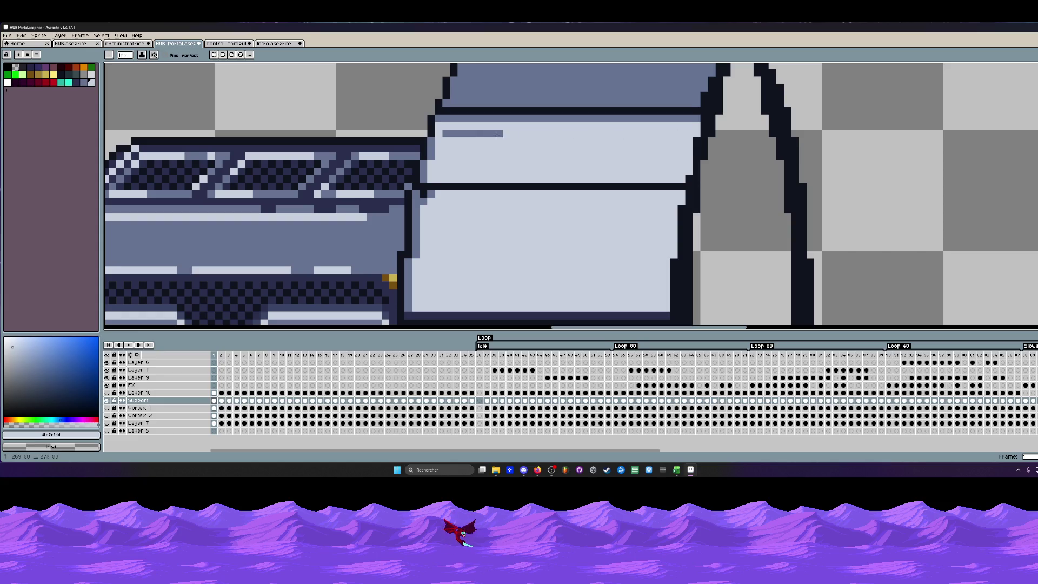
drag(691, 130, 442, 133)
scroll(442, 134, down, 2)
scroll(441, 134, down, 2)
scroll(514, 144, up, 1)
scroll(488, 117, up, 2)
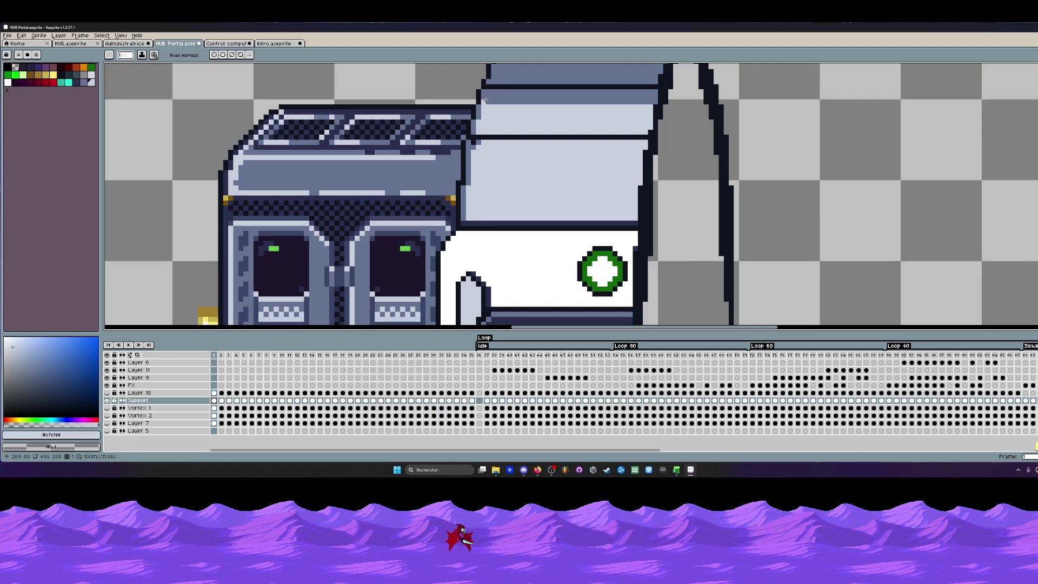
drag(484, 95, 626, 103)
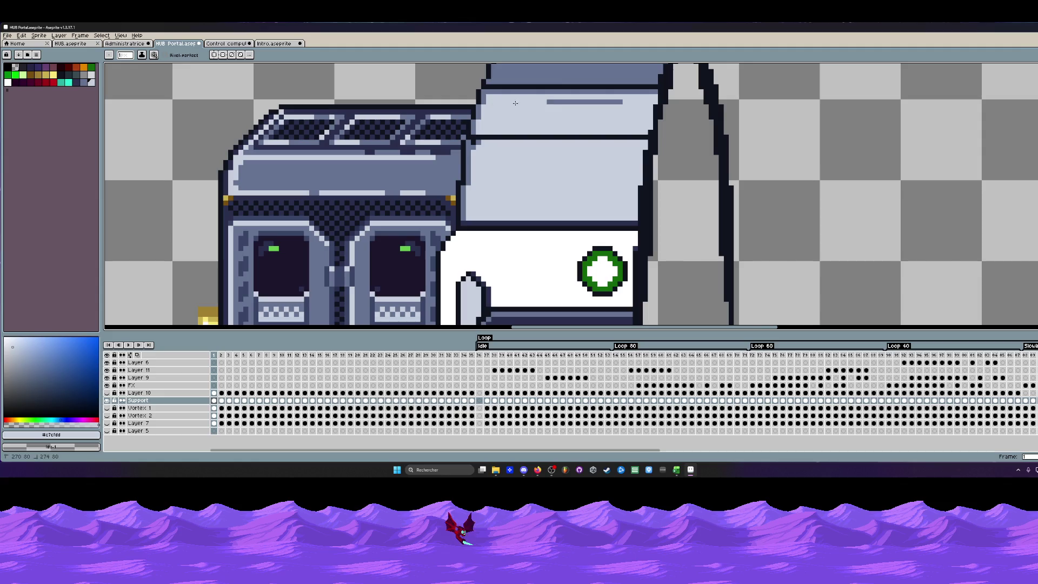
scroll(646, 115, down, 3)
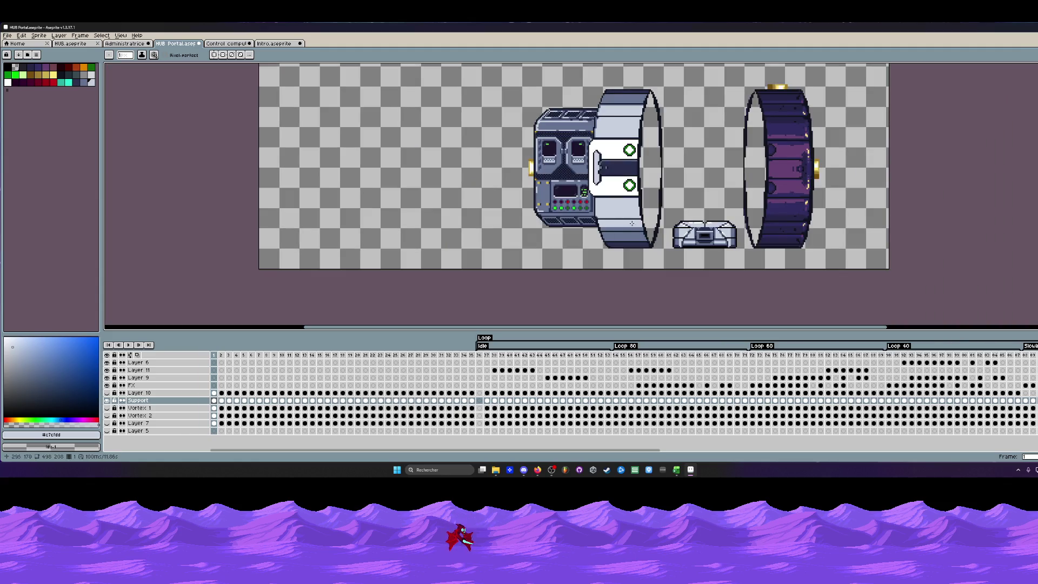
scroll(608, 119, up, 2)
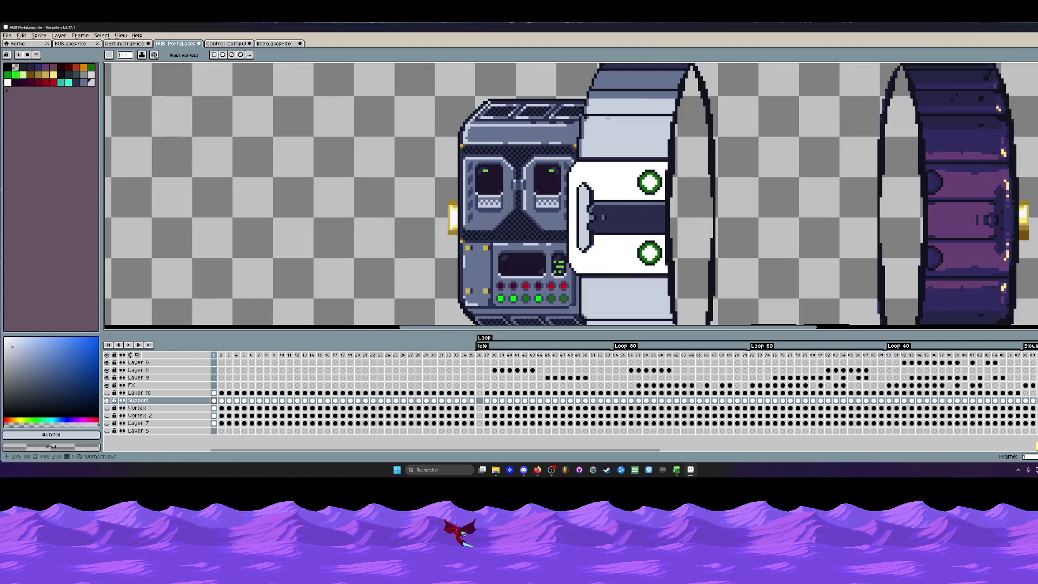
Add a short white line on the front panel edge beside the green markers.
alt+click(588, 167)
scroll(588, 162, up, 2)
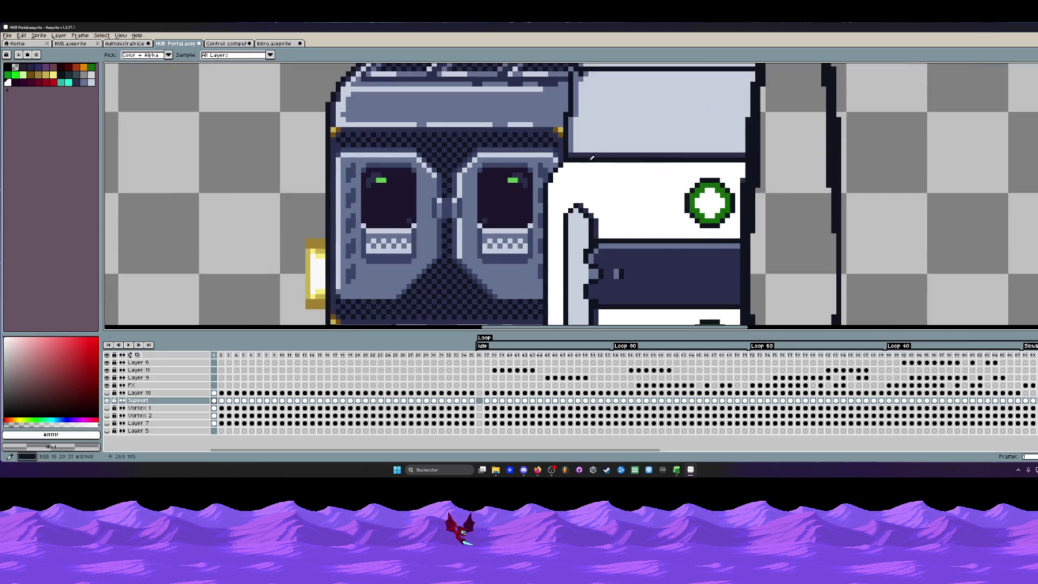
mouse_move(574, 119)
mouse_down()
mouse_move(570, 147)
mouse_move(576, 82)
mouse_move(579, 131)
mouse_up()
scroll(580, 131, down, 2)
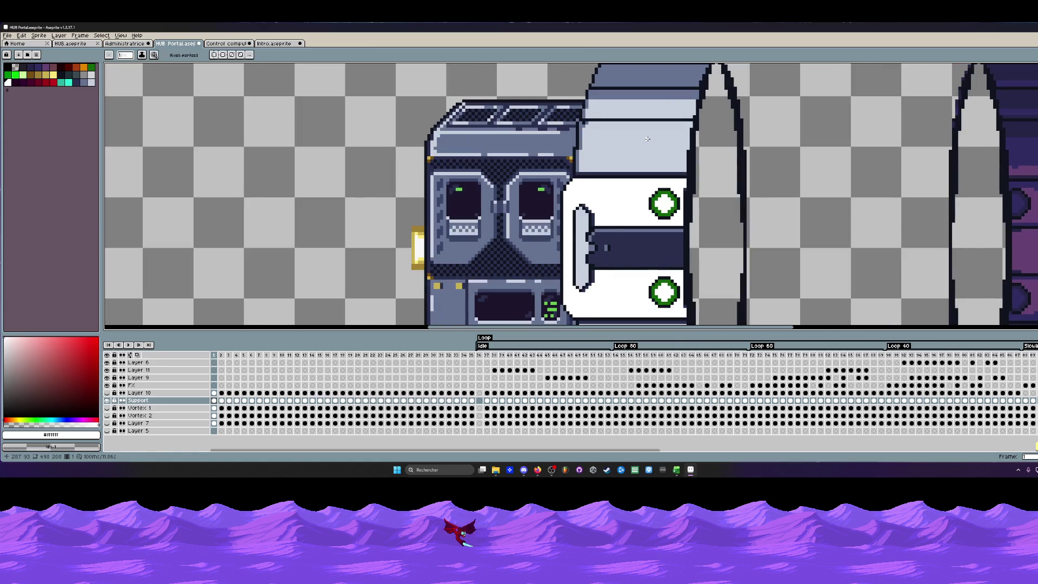
scroll(647, 138, down, 1)
scroll(619, 112, up, 2)
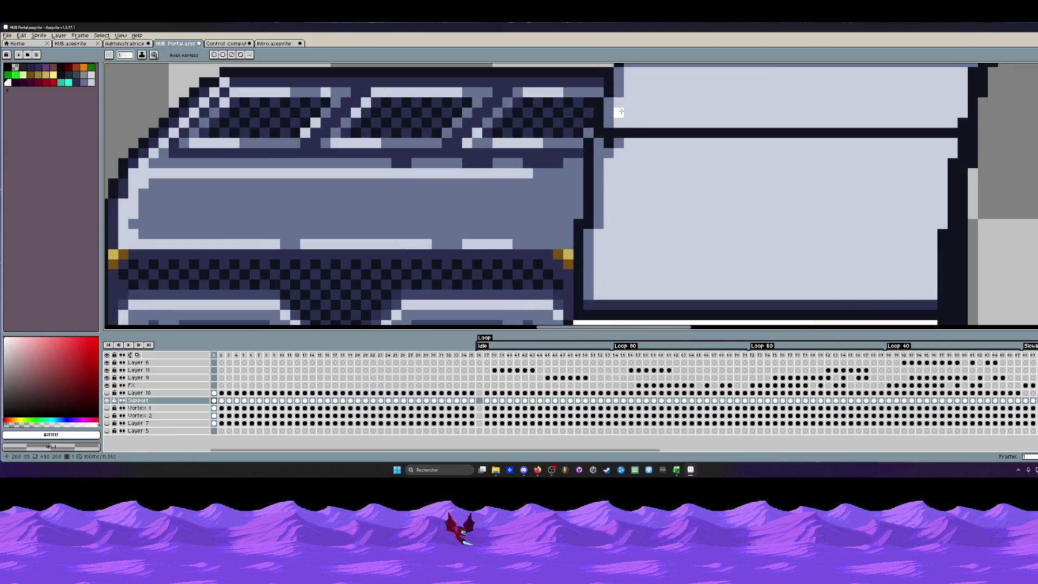
scroll(618, 111, down, 2)
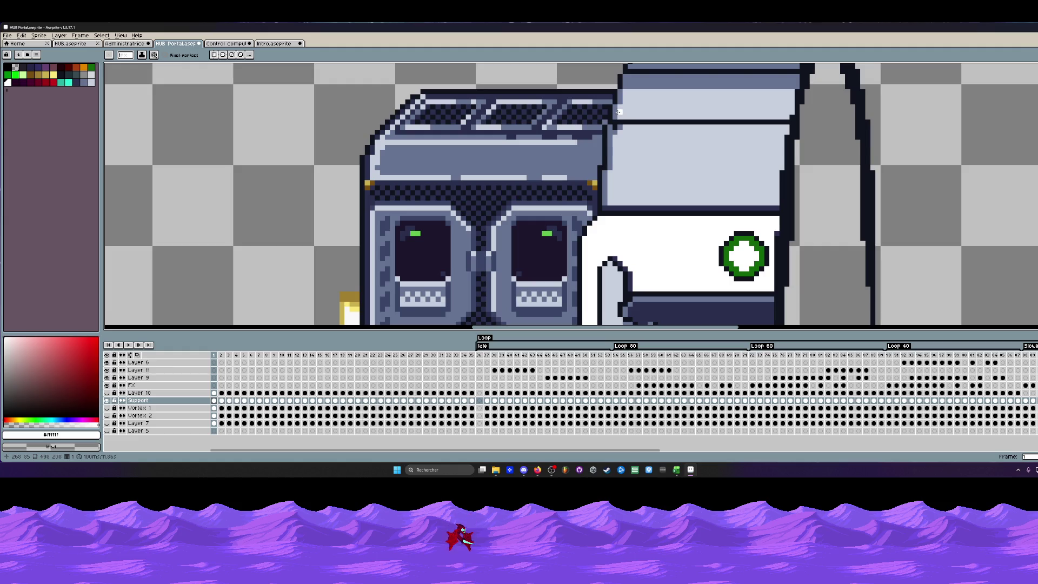
scroll(619, 112, down, 1)
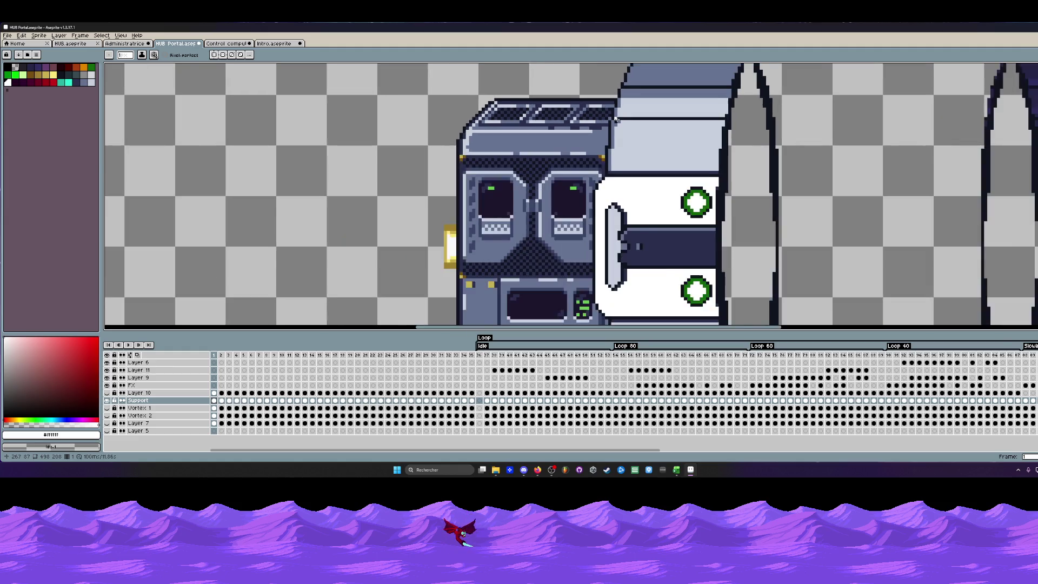
scroll(619, 113, down, 1)
scroll(619, 114, down, 2)
scroll(620, 119, up, 1)
scroll(618, 119, up, 2)
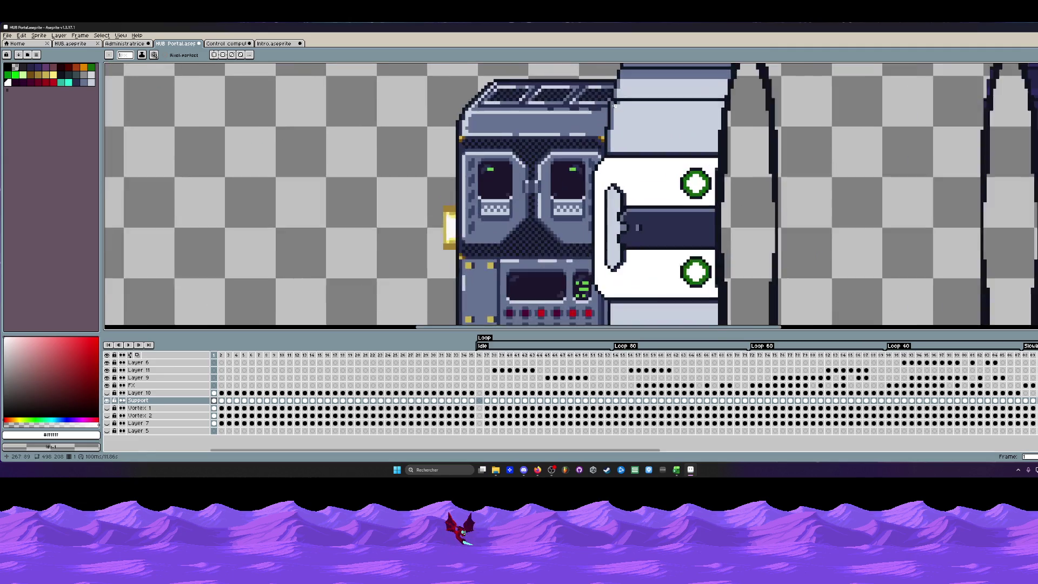
scroll(663, 100, down, 1)
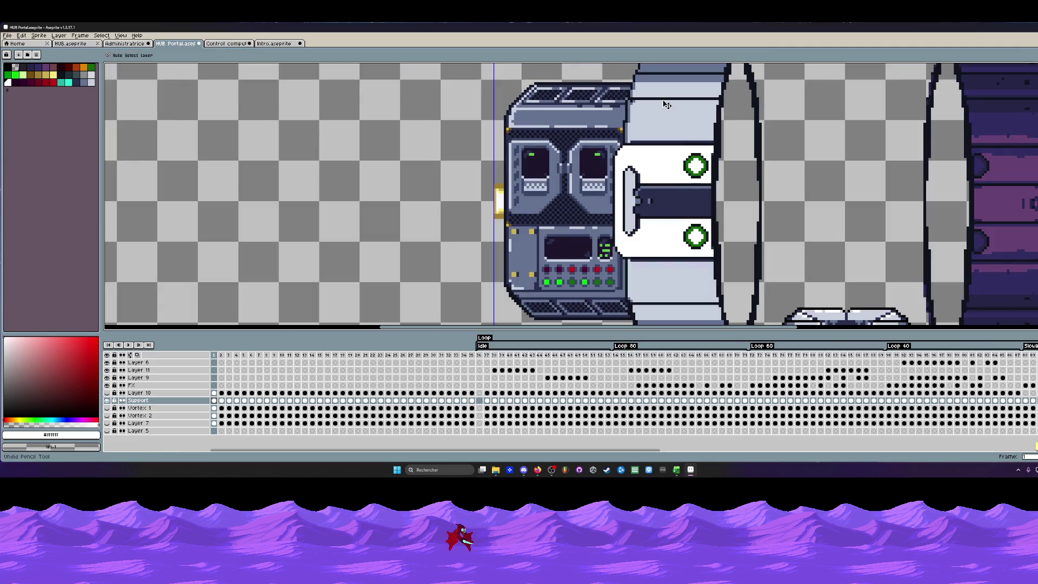
scroll(663, 100, down, 1)
scroll(658, 108, up, 1)
scroll(650, 116, up, 1)
scroll(650, 116, up, 1)
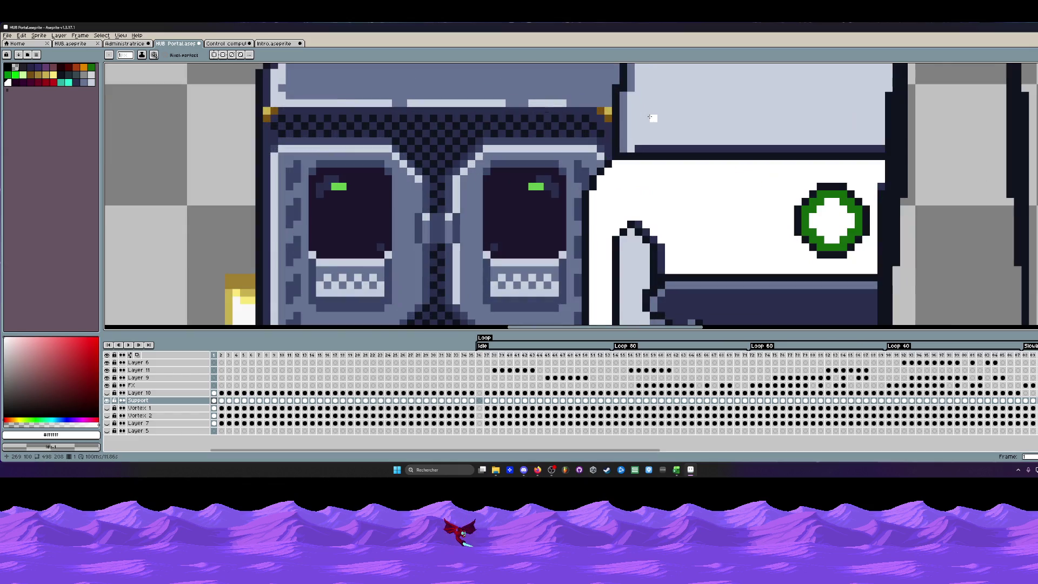
Sample the dark outline colour at the console-ring join for pencil work.
key(i)
click(641, 146)
key(b)
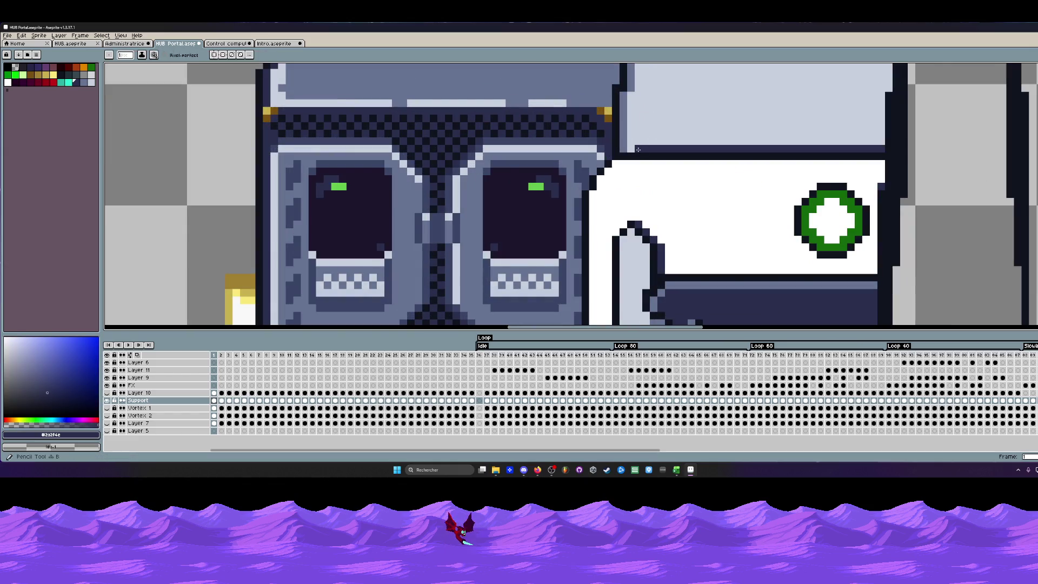
scroll(623, 150, down, 3)
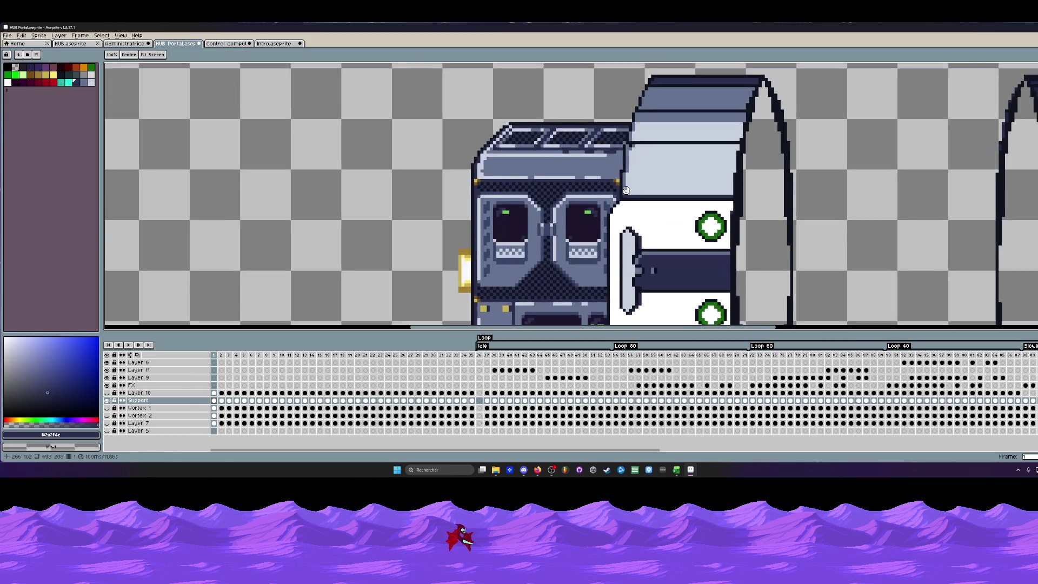
scroll(626, 140, up, 3)
scroll(630, 138, down, 2)
scroll(630, 138, down, 1)
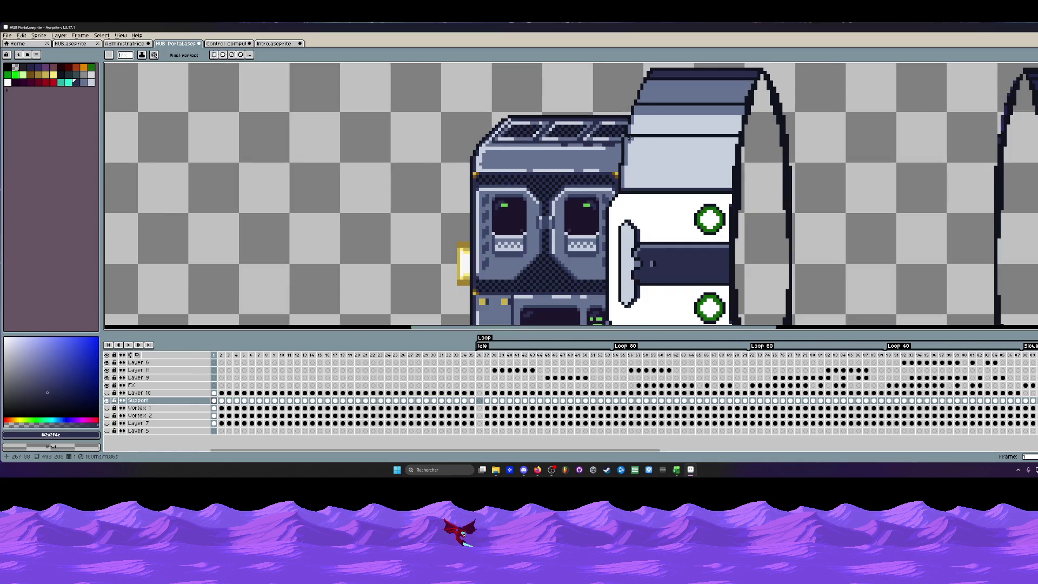
scroll(640, 123, down, 1)
scroll(660, 266, down, 1)
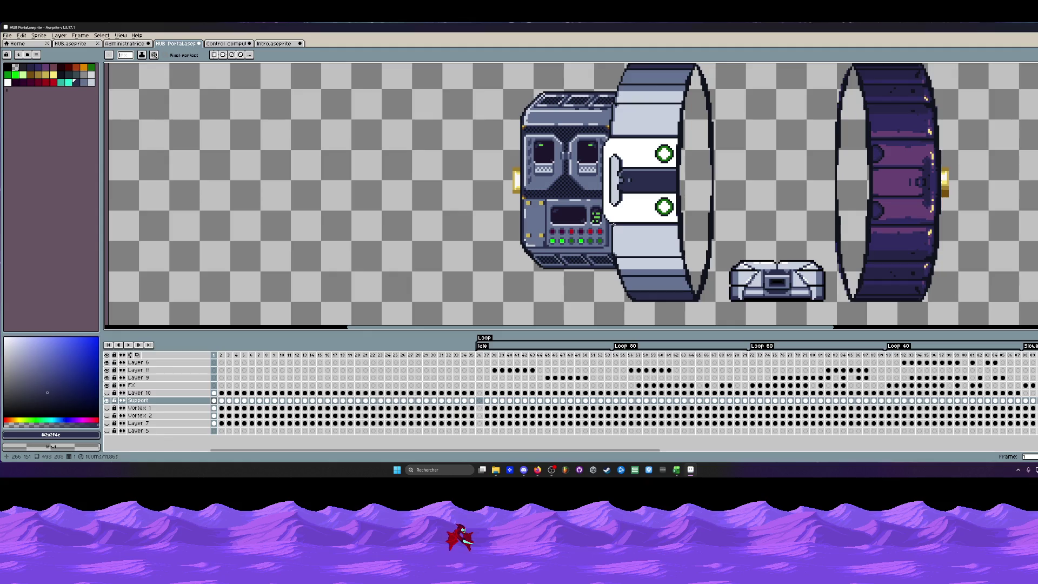
scroll(582, 201, down, 1)
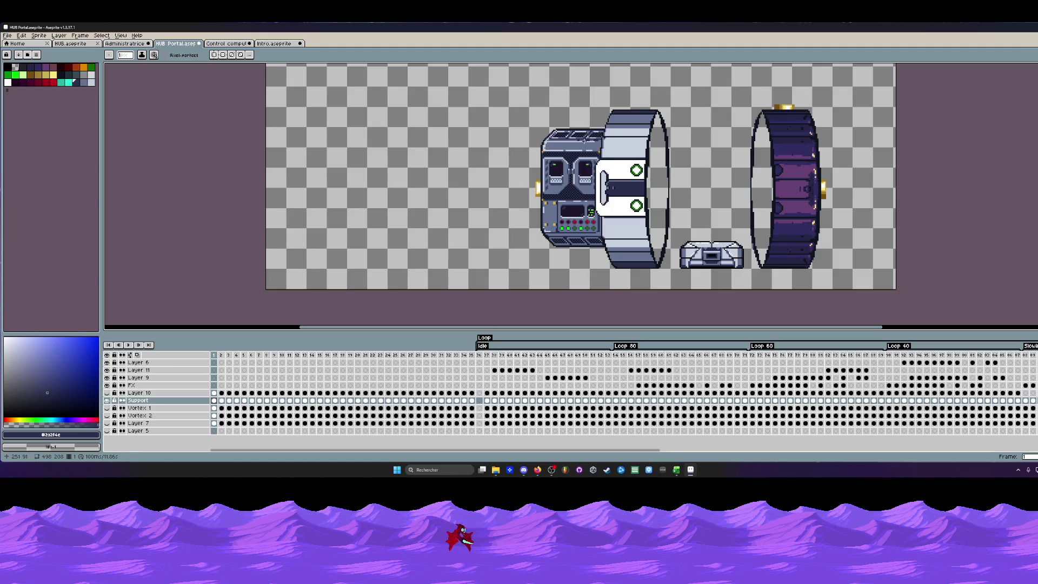
scroll(604, 137, up, 1)
scroll(573, 160, down, 1)
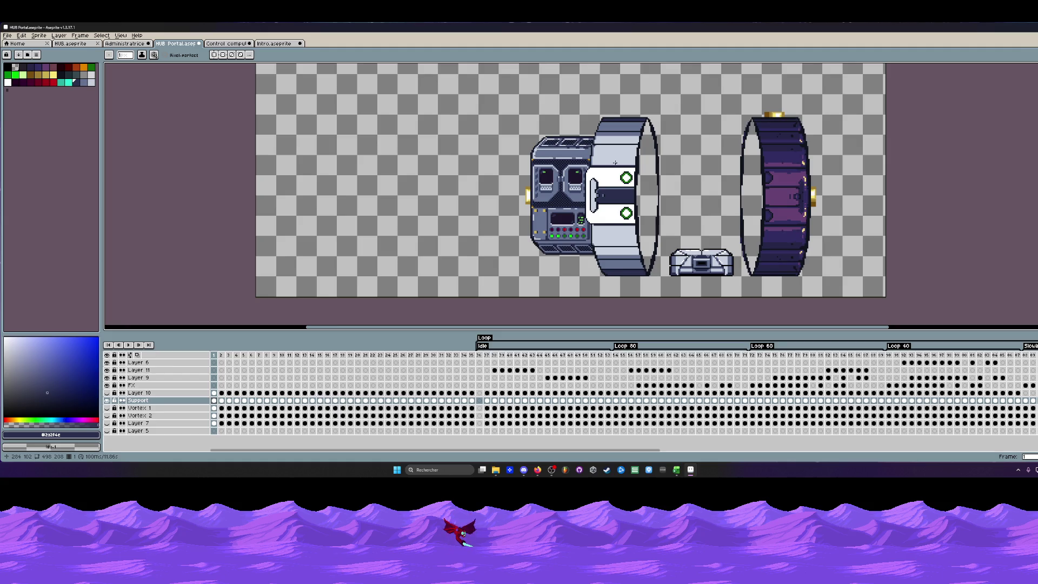
scroll(616, 162, up, 1)
scroll(608, 157, up, 1)
scroll(600, 150, up, 1)
scroll(587, 140, up, 1)
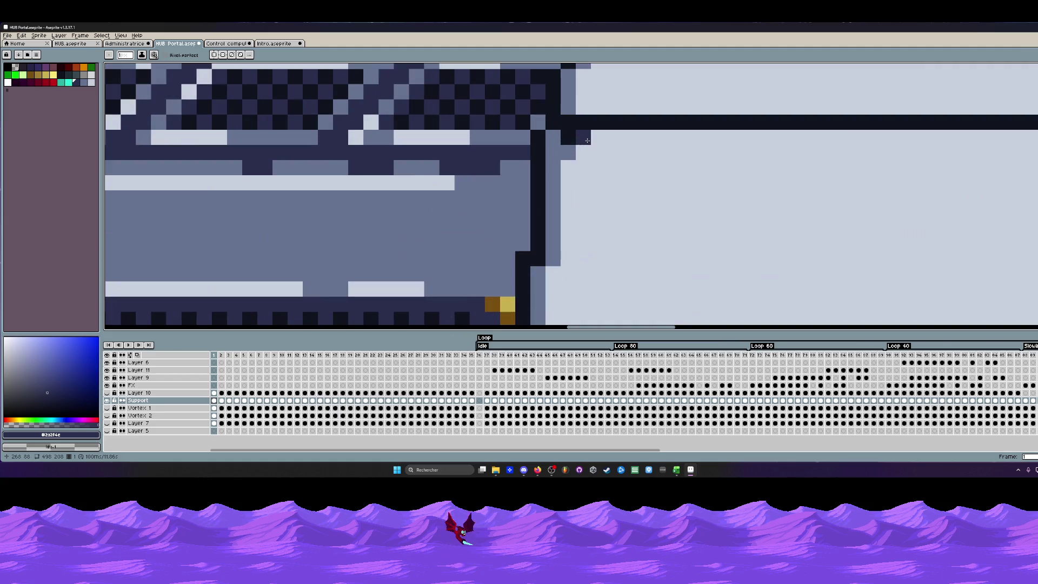
key(i)
click(559, 120)
scroll(560, 122, down, 2)
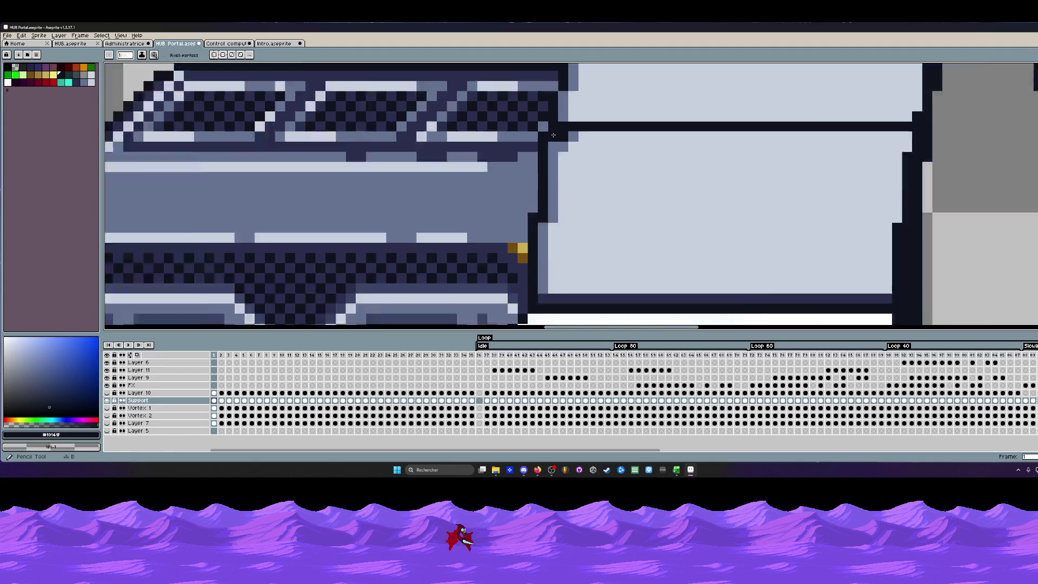
Paint a grey-blue pixel at the console-ring join, then sample the light grey-blue ring colour.
click(558, 159)
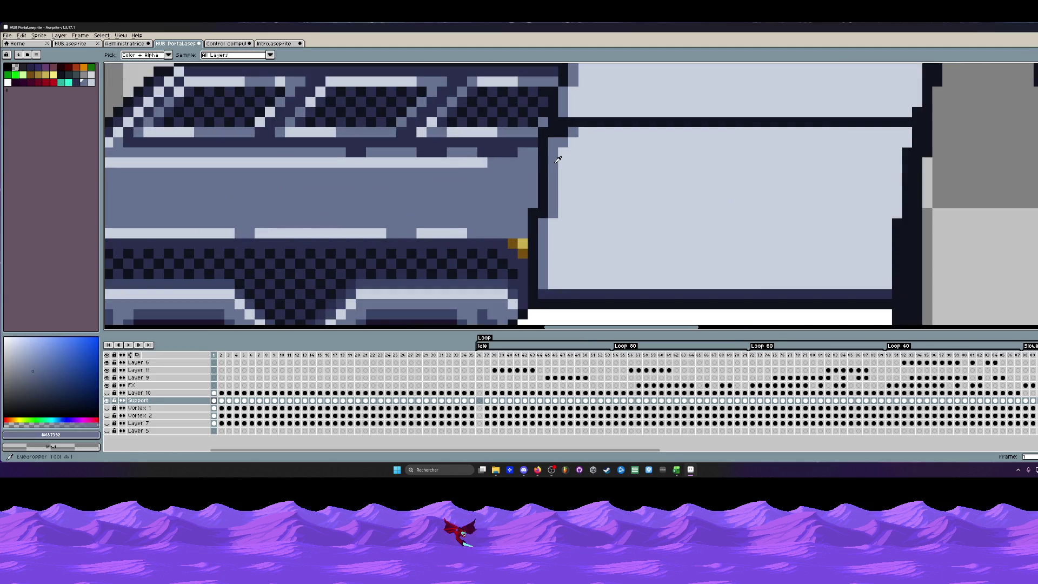
key(b)
click(563, 132)
scroll(564, 134, down, 2)
scroll(560, 138, up, 2)
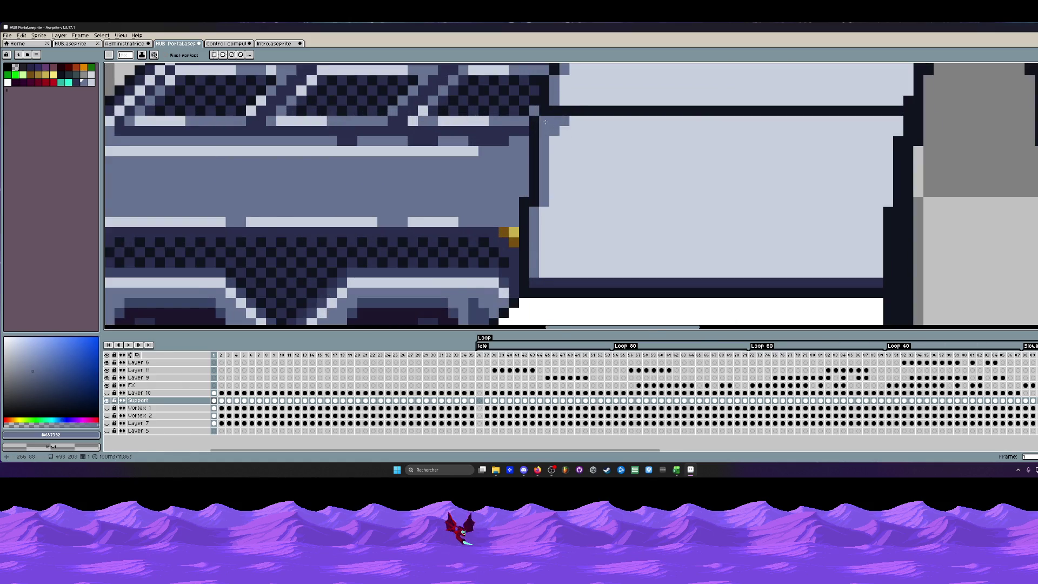
scroll(560, 139, down, 3)
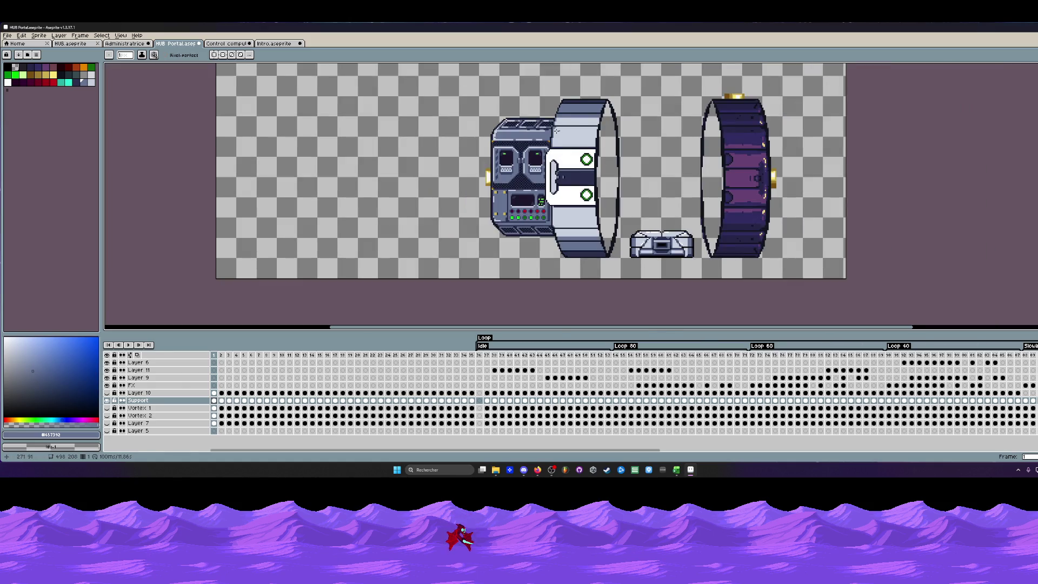
scroll(556, 130, up, 3)
key(i)
click(559, 130)
scroll(565, 128, up, 2)
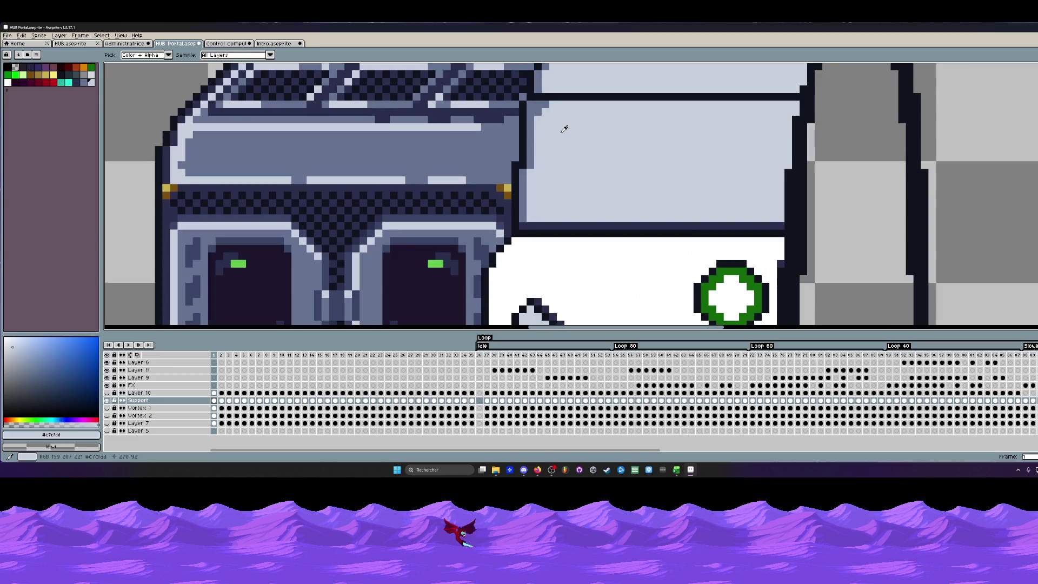
key(v)
scroll(564, 130, down, 1)
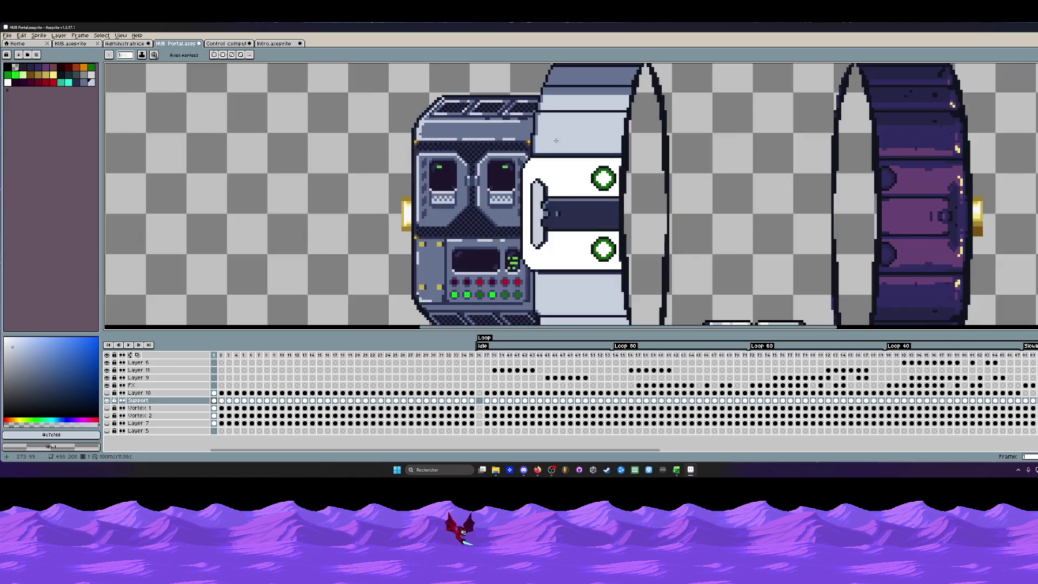
scroll(568, 152, down, 1)
scroll(568, 155, down, 1)
scroll(560, 179, up, 2)
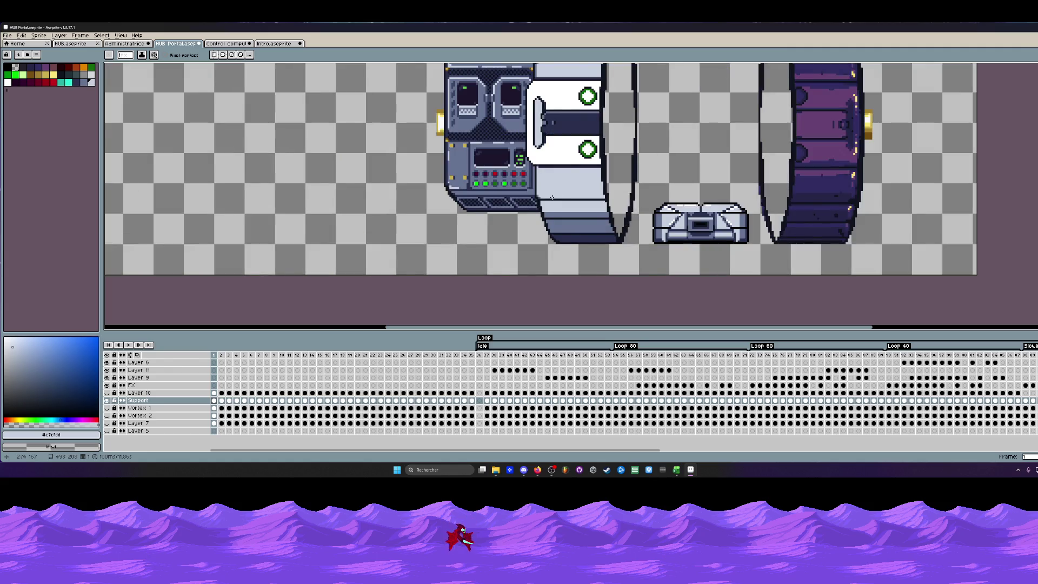
scroll(552, 197, down, 1)
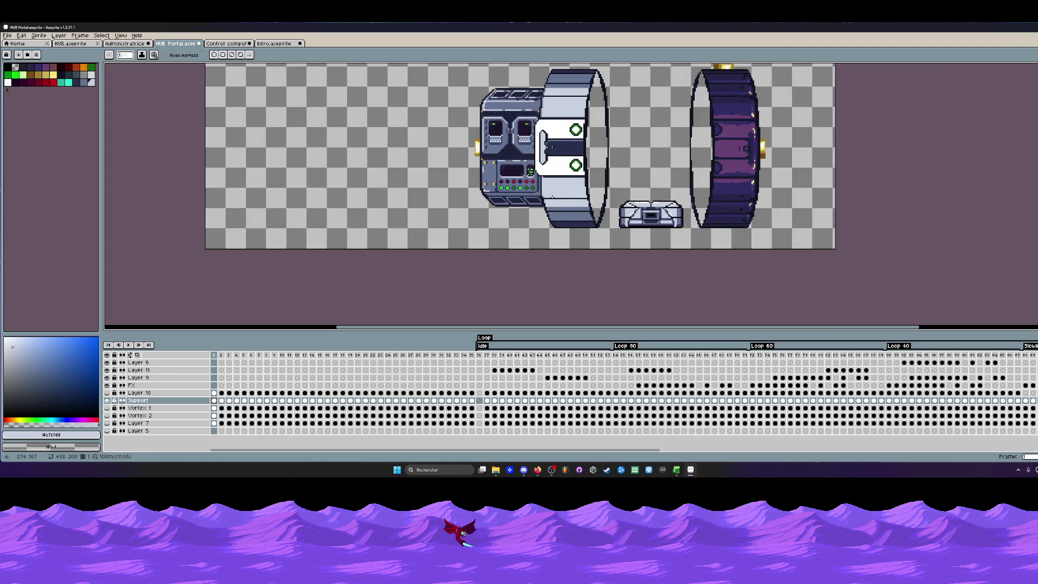
scroll(529, 171, up, 2)
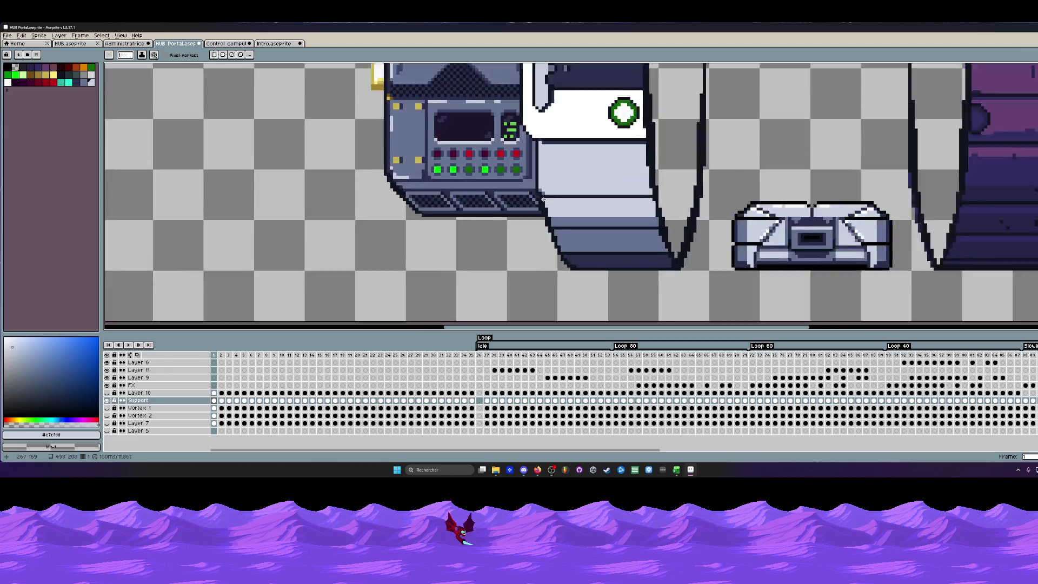
scroll(535, 177, up, 2)
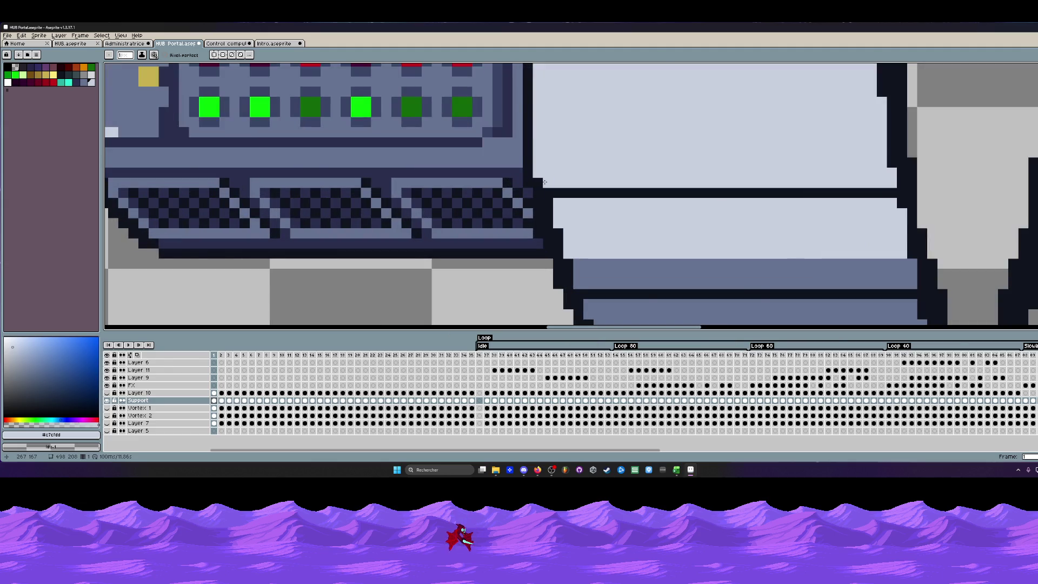
scroll(544, 187, down, 1)
scroll(548, 202, up, 1)
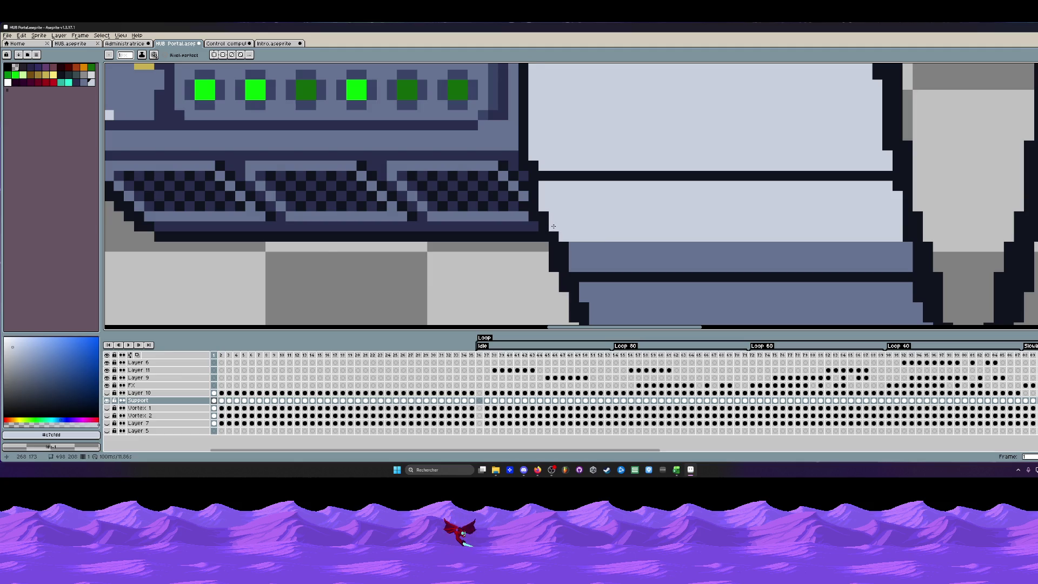
scroll(560, 223, down, 1)
scroll(568, 227, up, 1)
key(i)
click(575, 230)
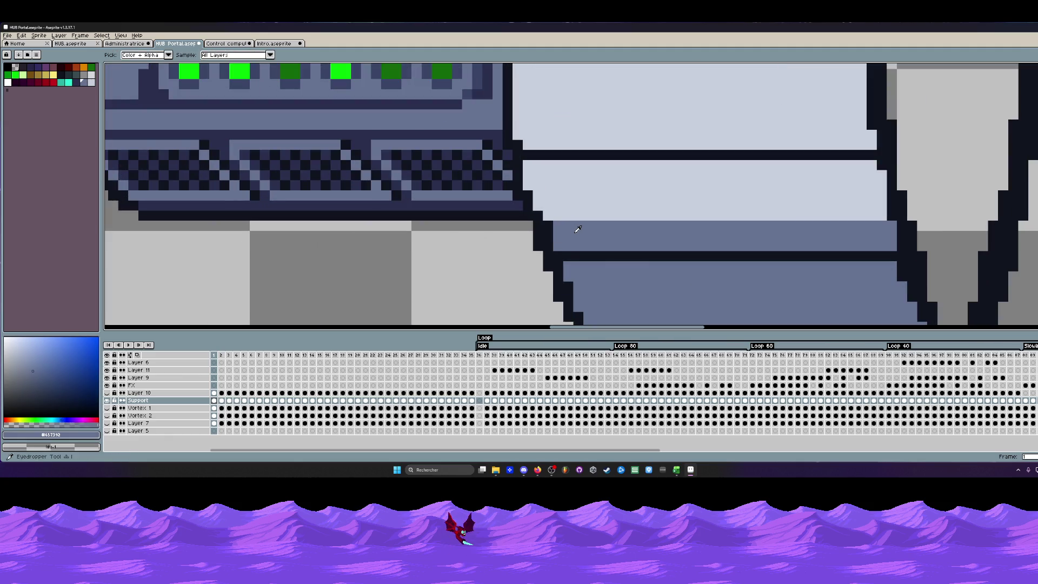
scroll(573, 232, down, 2)
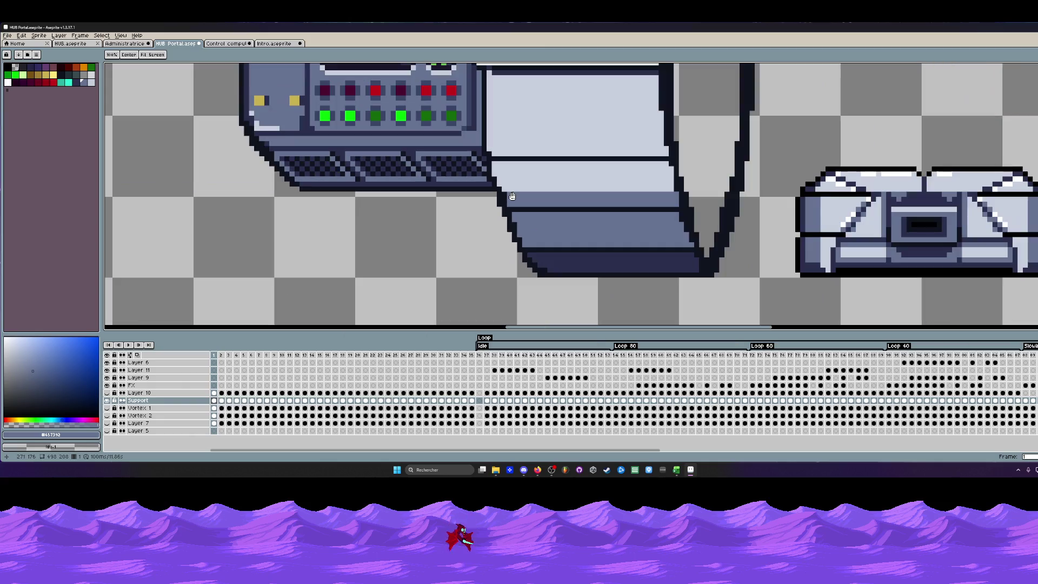
scroll(552, 219, up, 2)
scroll(514, 194, up, 1)
key(v)
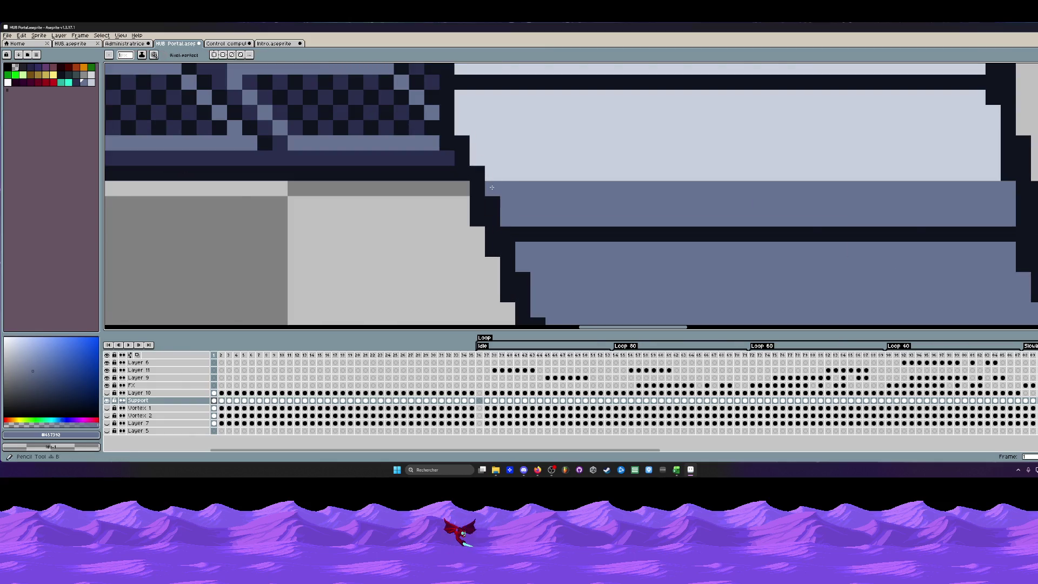
scroll(514, 199, down, 2)
scroll(516, 203, down, 1)
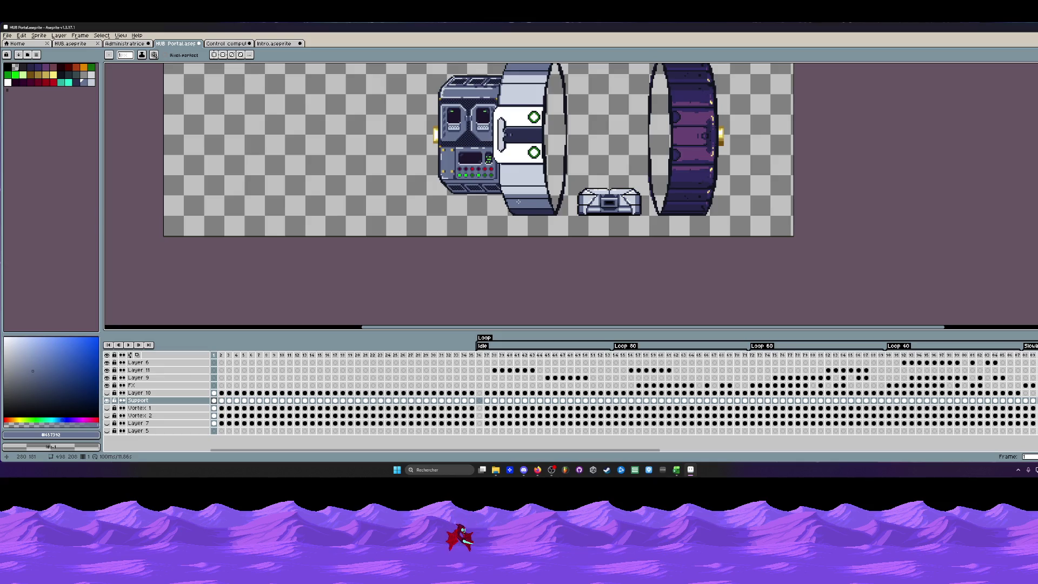
scroll(545, 190, up, 2)
scroll(544, 190, up, 1)
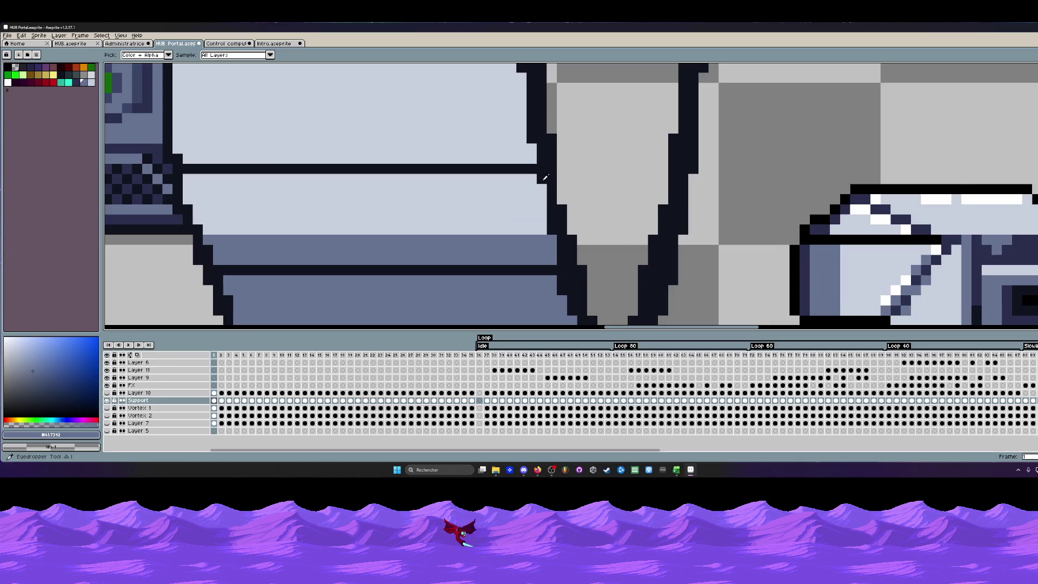
scroll(544, 192, down, 2)
scroll(542, 193, down, 2)
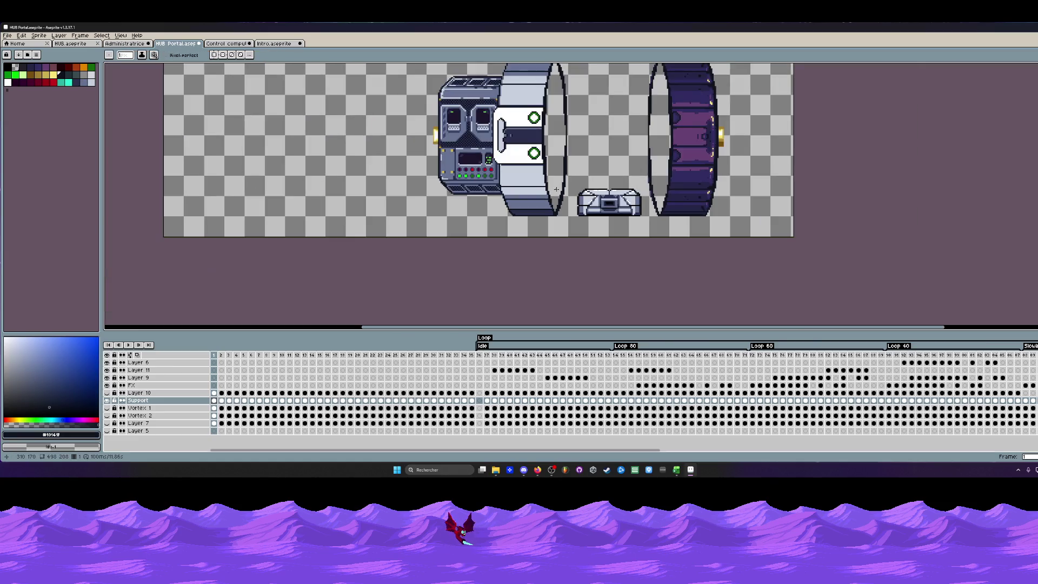
scroll(556, 188, up, 1)
scroll(535, 195, up, 1)
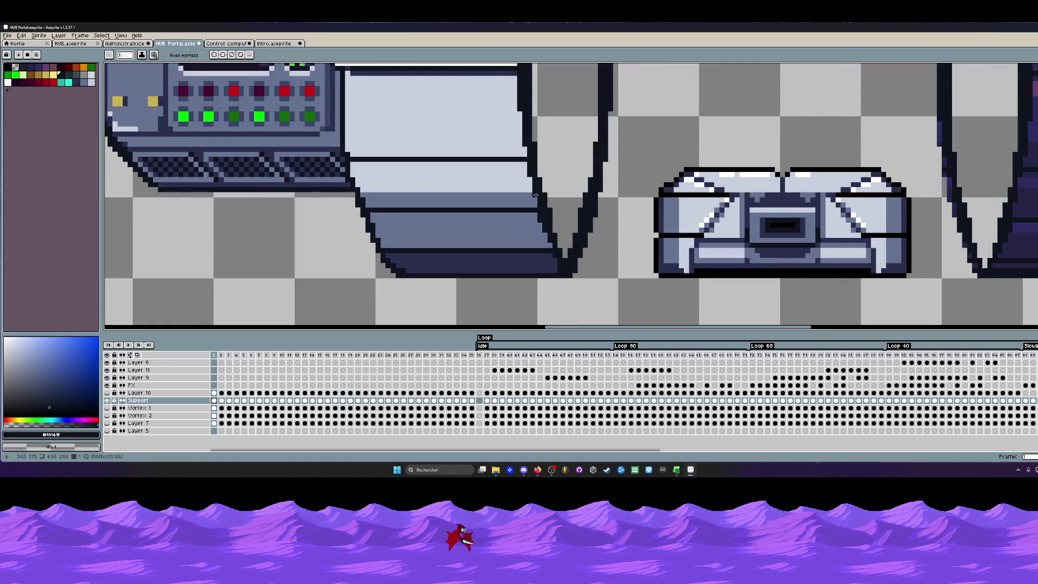
scroll(540, 204, up, 1)
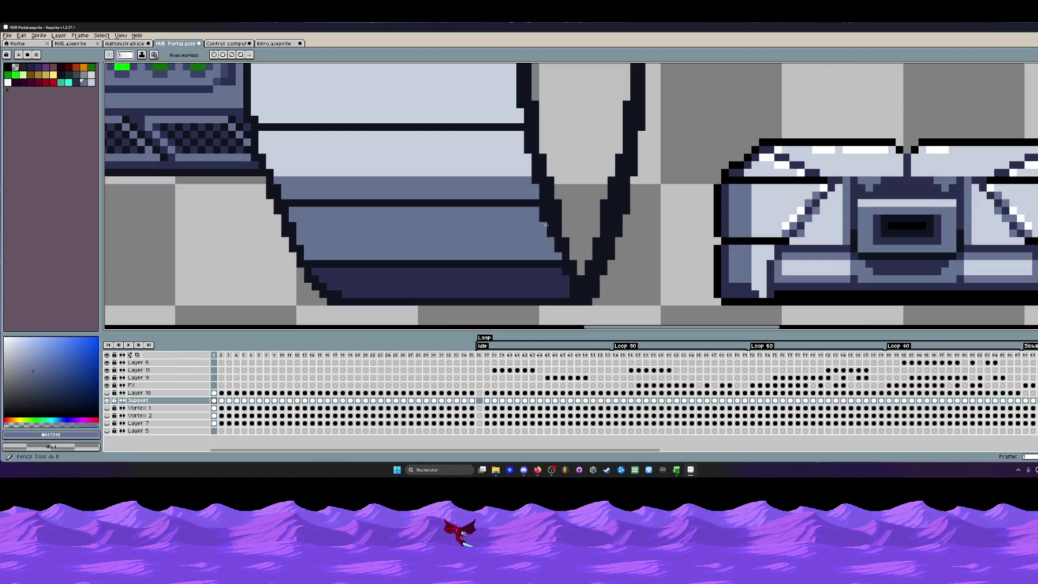
scroll(552, 243, down, 1)
scroll(553, 247, down, 1)
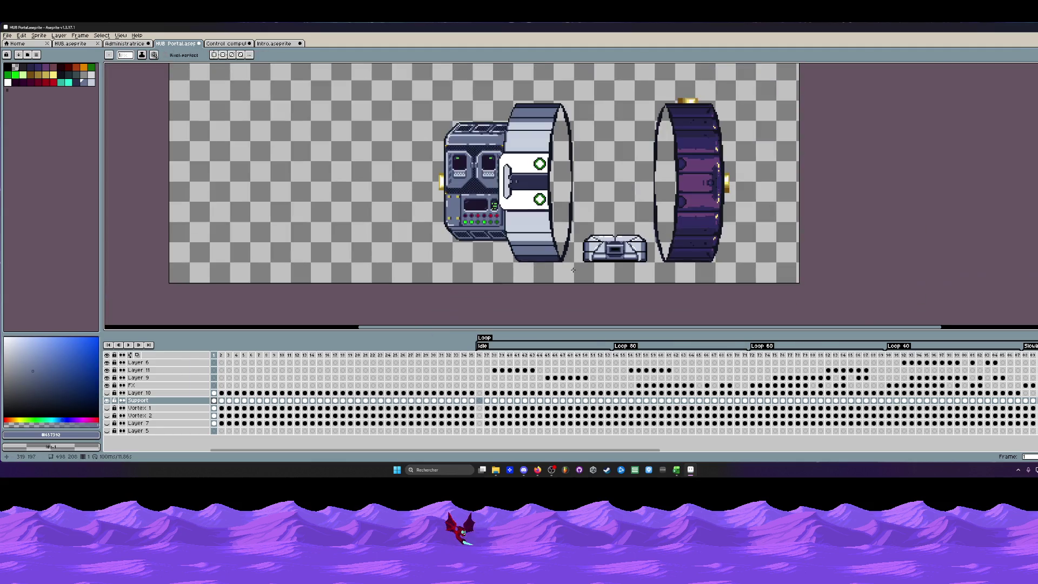
scroll(556, 254, up, 1)
scroll(558, 262, up, 1)
scroll(557, 261, down, 2)
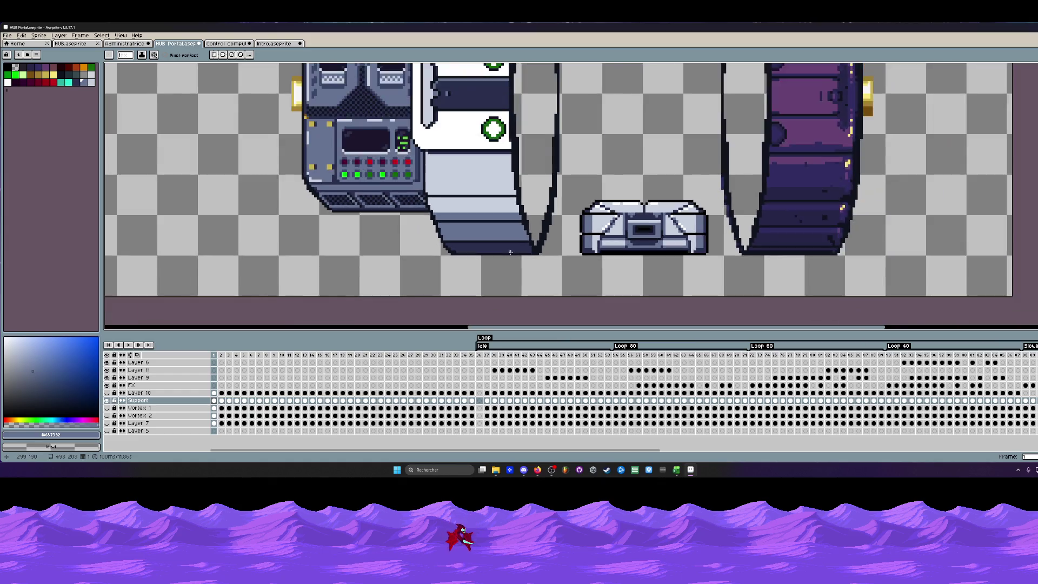
scroll(519, 256, down, 2)
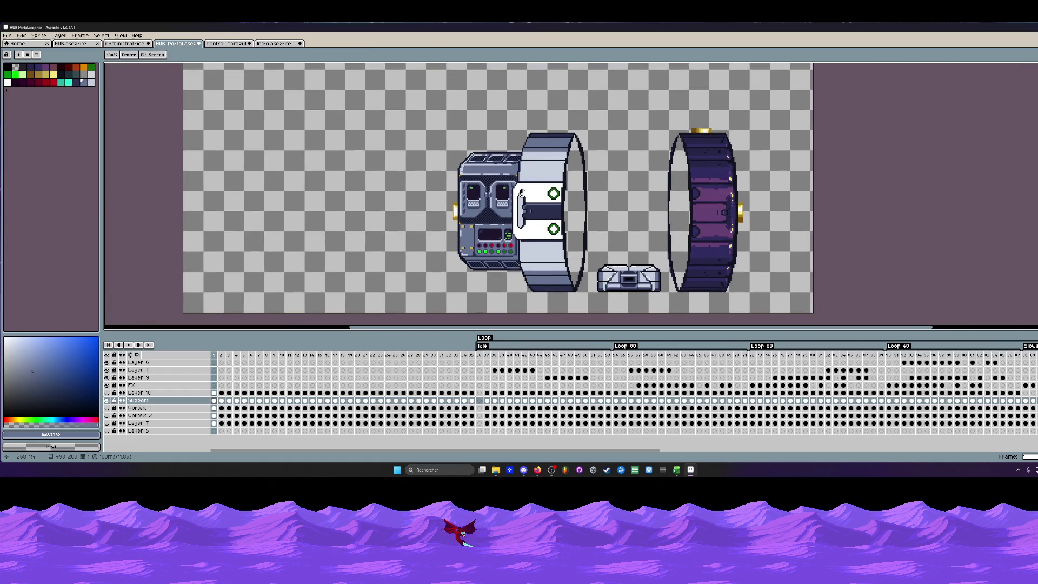
Sample the dark outline at the panel join, then the light grey below the white panel.
key(v)
scroll(574, 152, up, 1)
scroll(576, 131, up, 1)
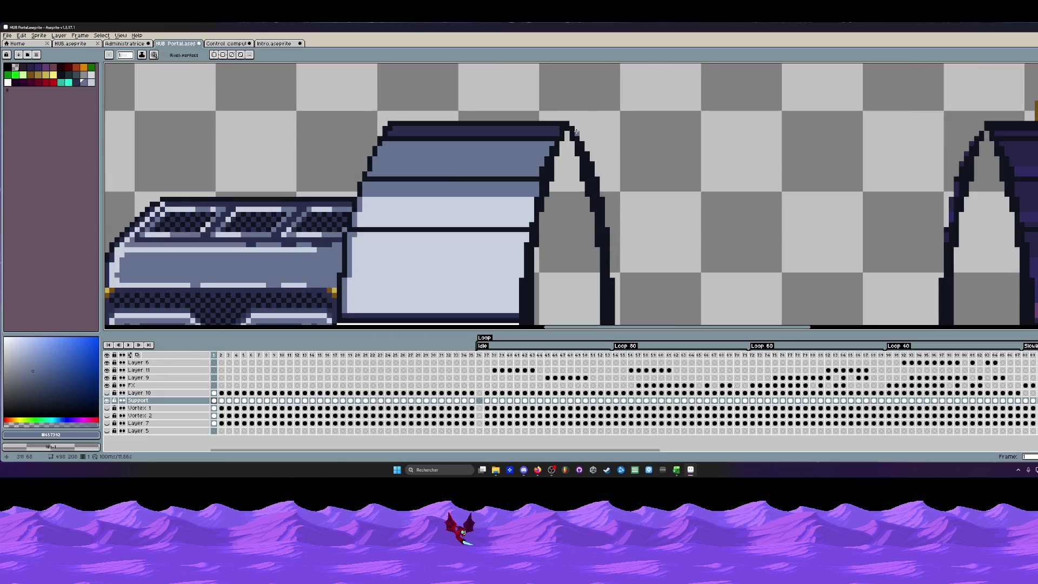
scroll(576, 132, down, 2)
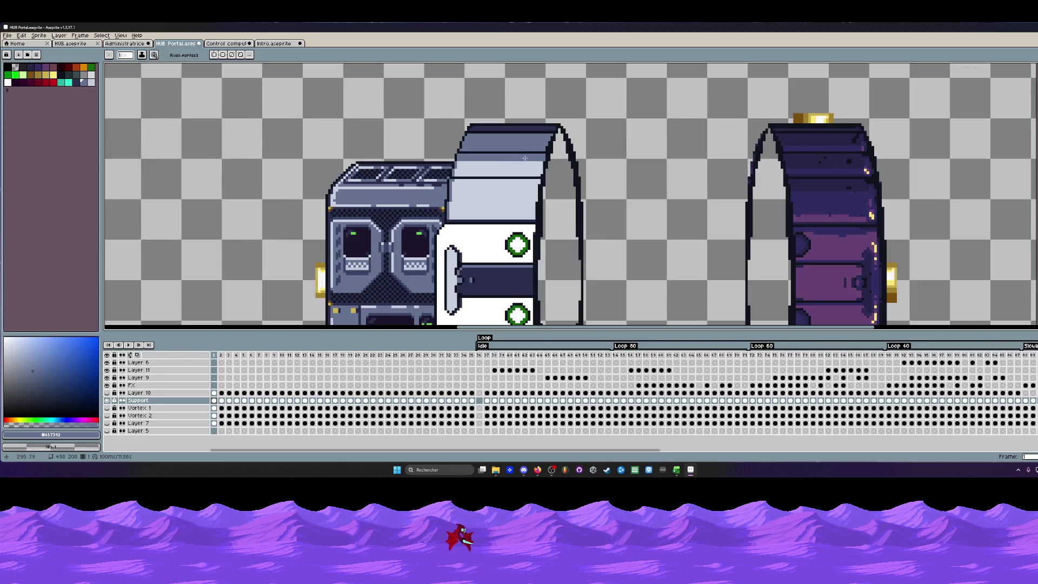
scroll(503, 227, down, 1)
scroll(488, 287, up, 1)
scroll(488, 288, up, 1)
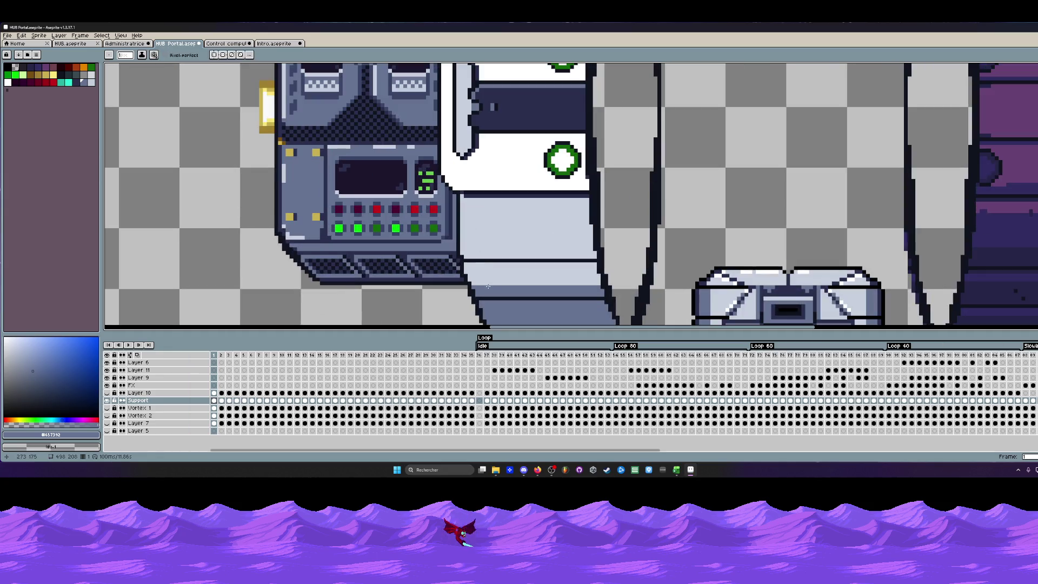
scroll(487, 288, up, 2)
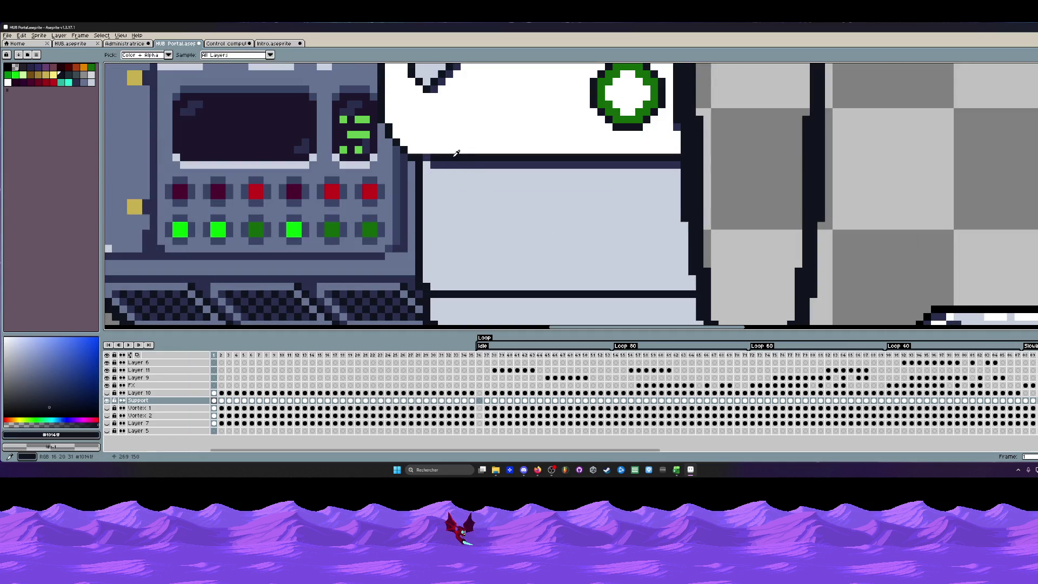
key(i)
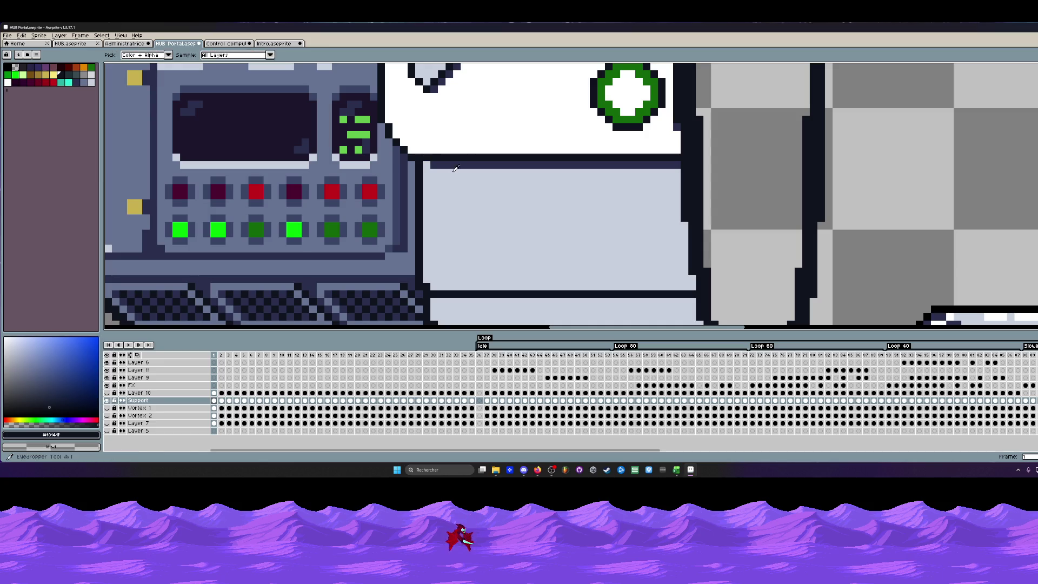
click(452, 160)
key(h)
scroll(442, 218, down, 3)
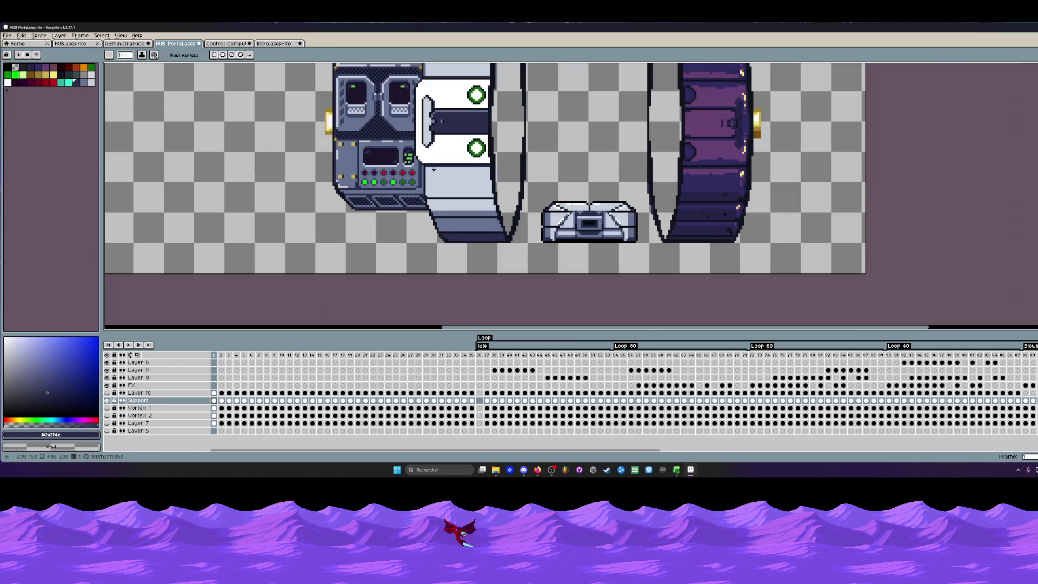
key(i)
scroll(442, 217, up, 2)
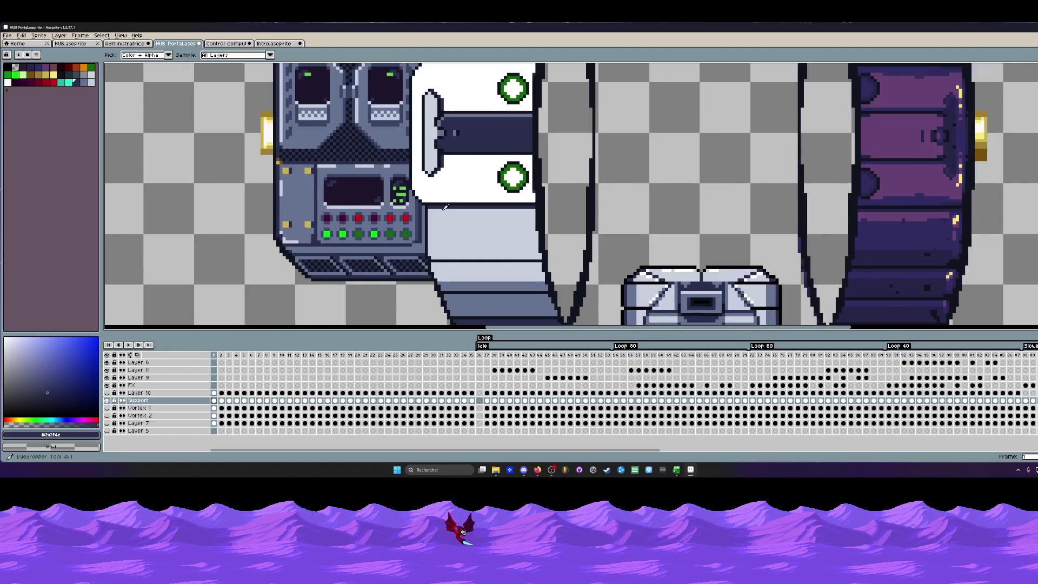
scroll(452, 250, down, 1)
click(452, 250)
Sample white from the front panel as drawing colour, ready for colour-area selection.
key(v)
scroll(433, 205, up, 2)
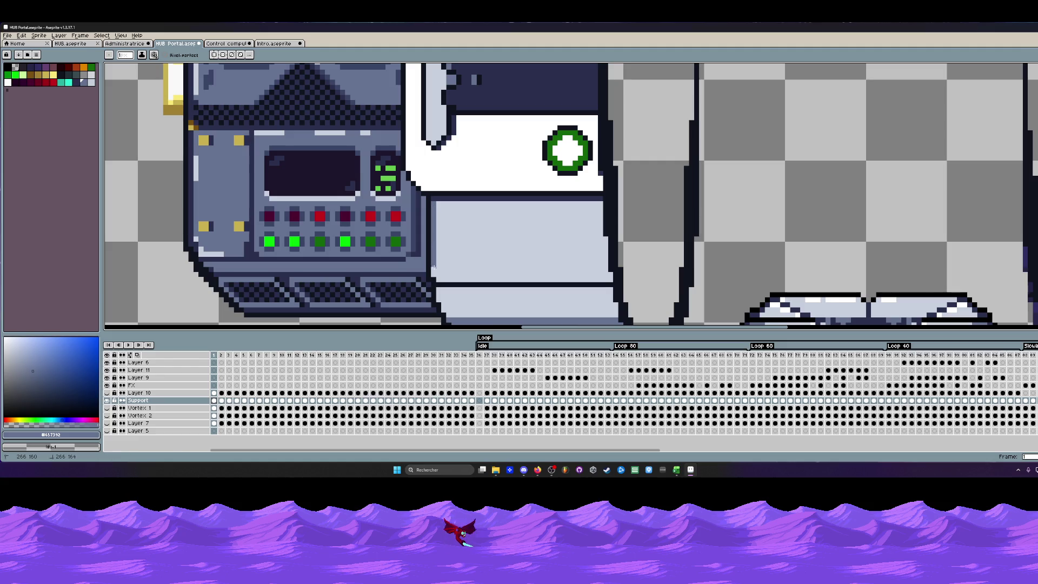
scroll(438, 279, down, 2)
scroll(438, 279, down, 1)
key(h)
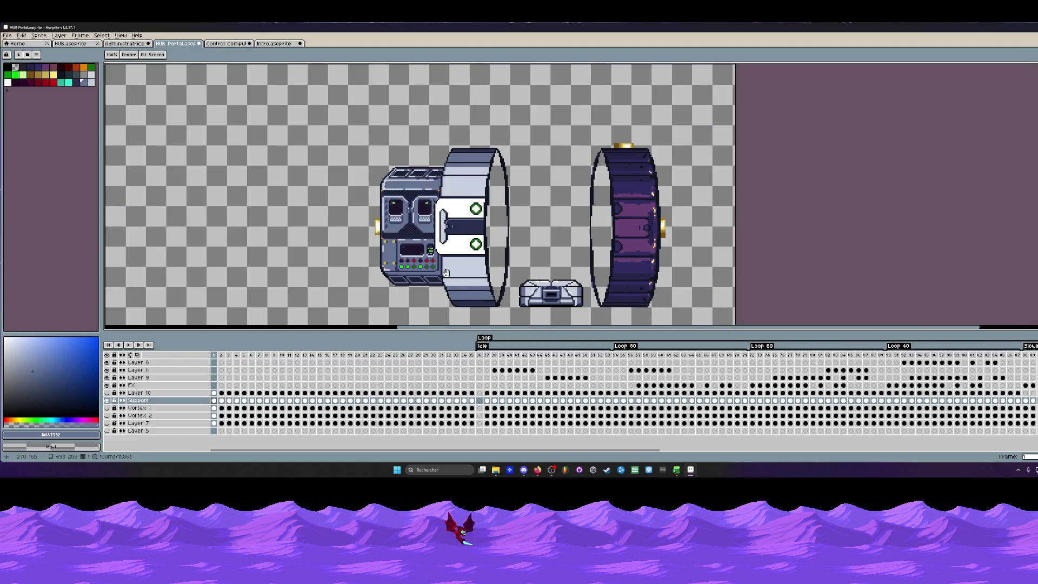
scroll(435, 225, up, 2)
scroll(435, 224, up, 1)
key(b)
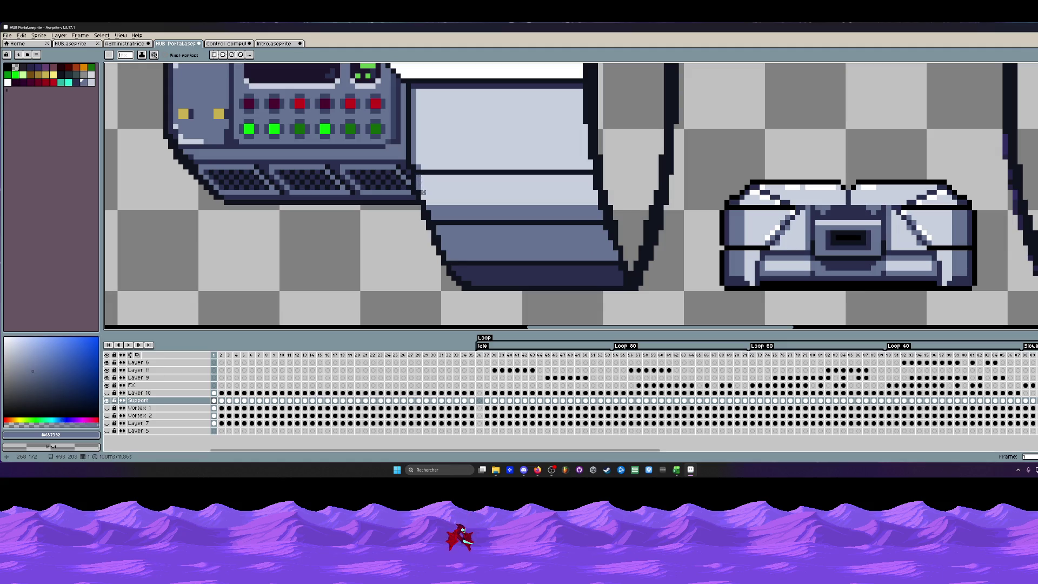
scroll(431, 199, down, 2)
scroll(442, 227, down, 1)
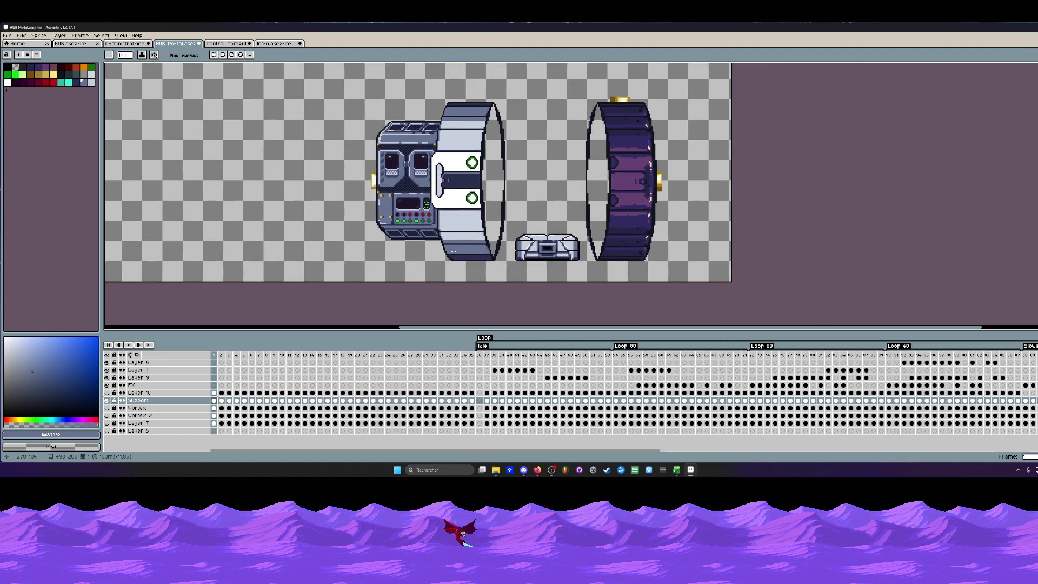
scroll(461, 195, up, 2)
scroll(482, 132, up, 1)
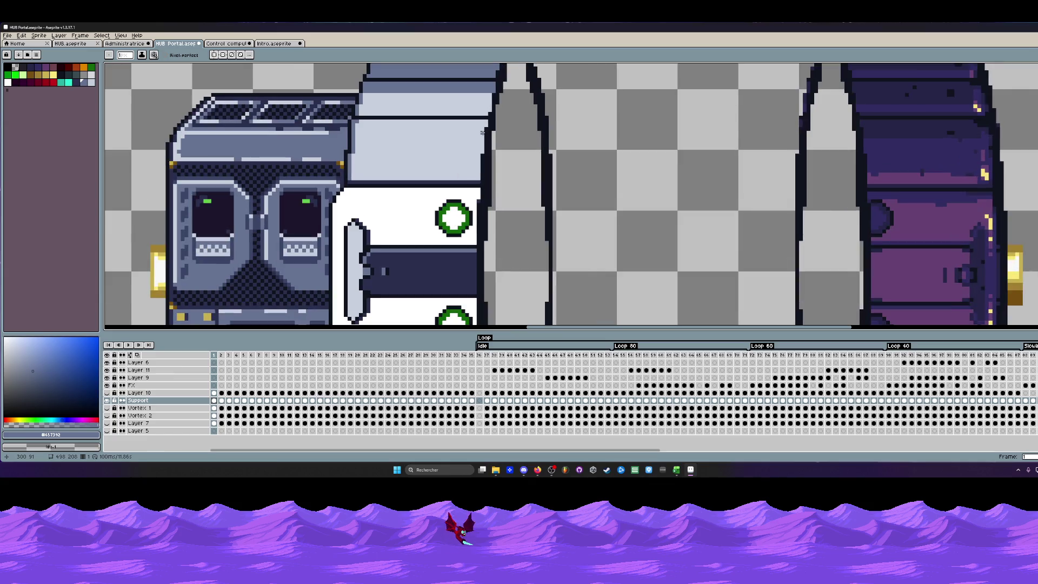
key(i)
click(410, 206)
key(w)
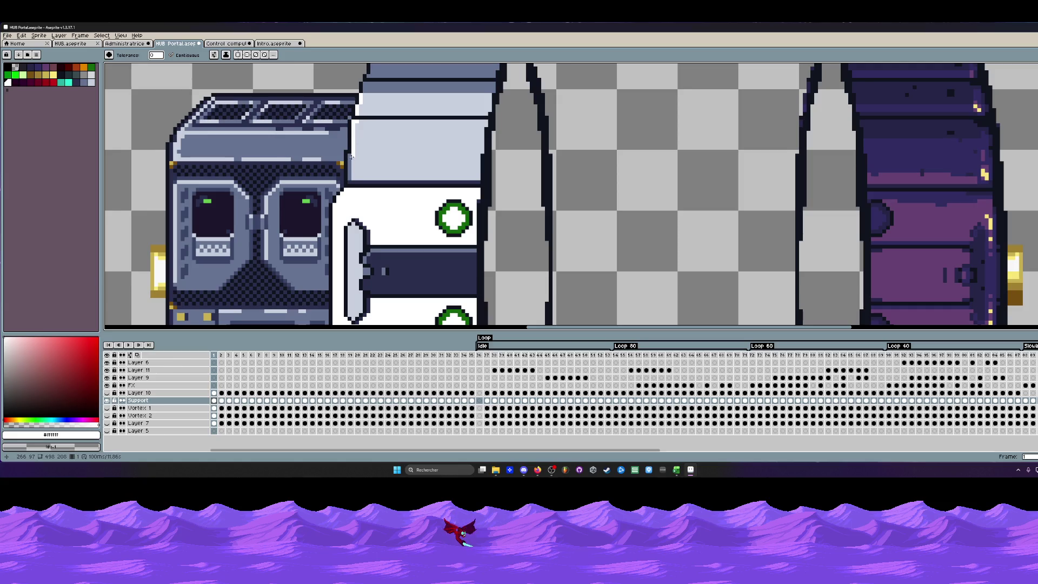
scroll(351, 166, down, 1)
Undo the last bucket fill on the hub sprite and recentre the view on it.
key(z)
scroll(350, 166, down, 1)
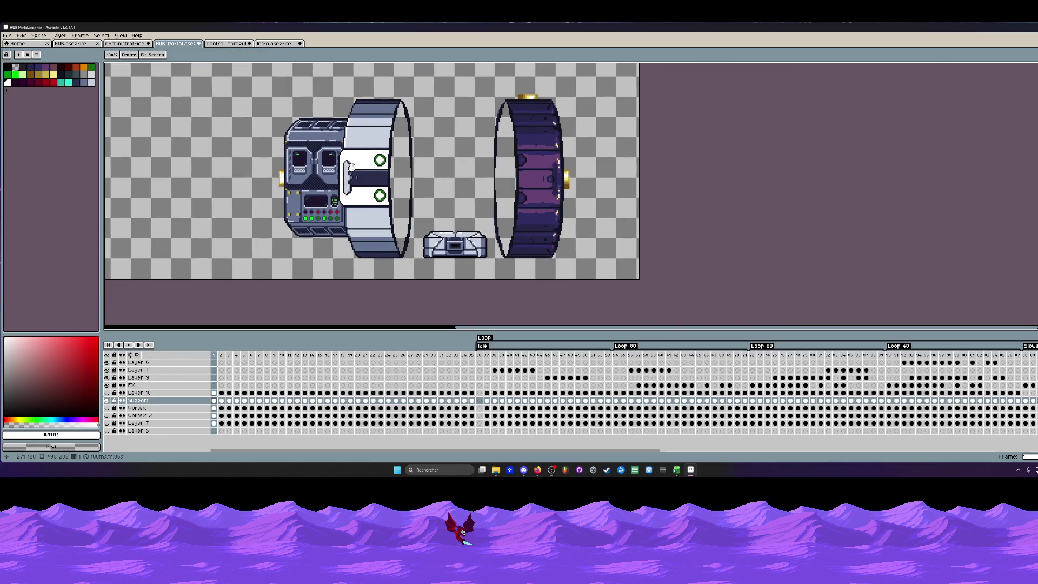
key(v)
key(ctrl+z)
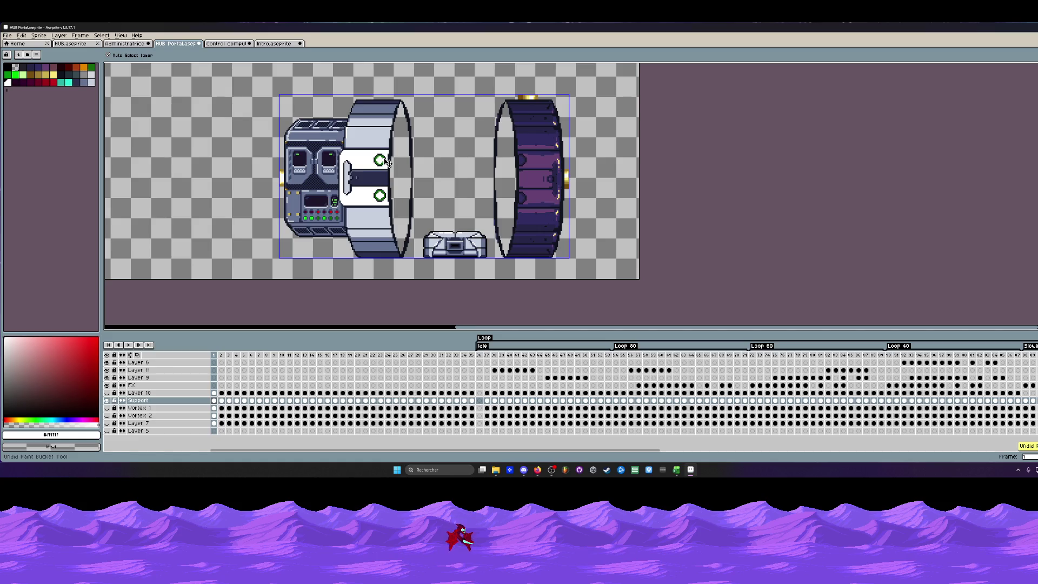
key(w)
scroll(348, 220, up, 2)
scroll(348, 220, down, 1)
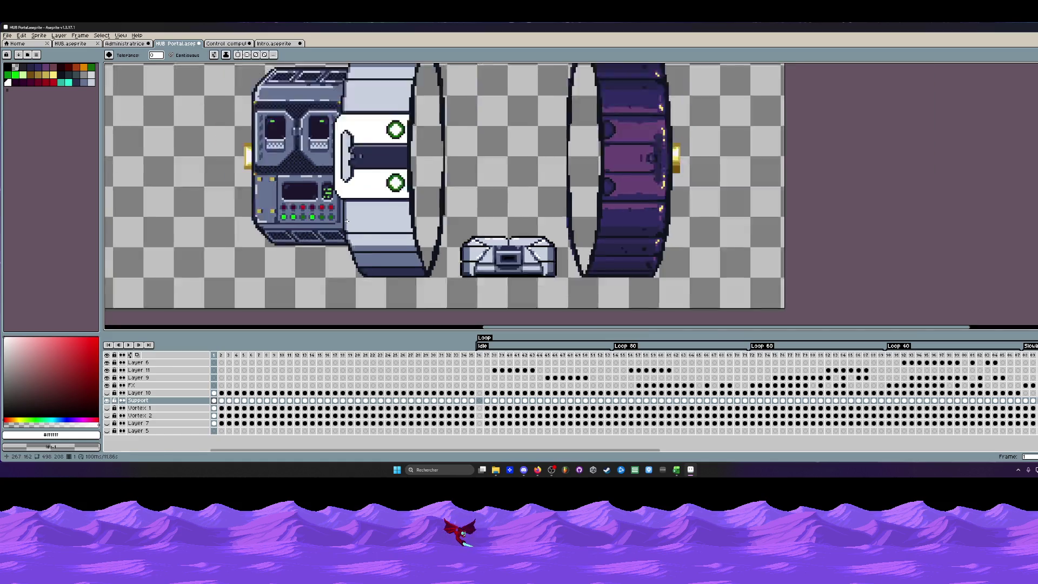
scroll(347, 220, down, 1)
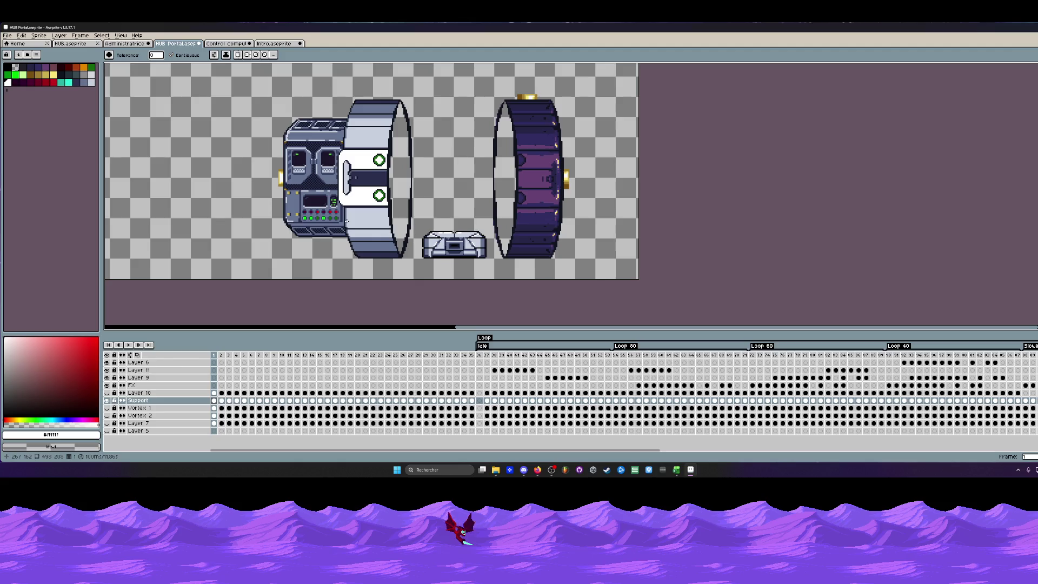
scroll(350, 174, up, 2)
scroll(351, 174, up, 2)
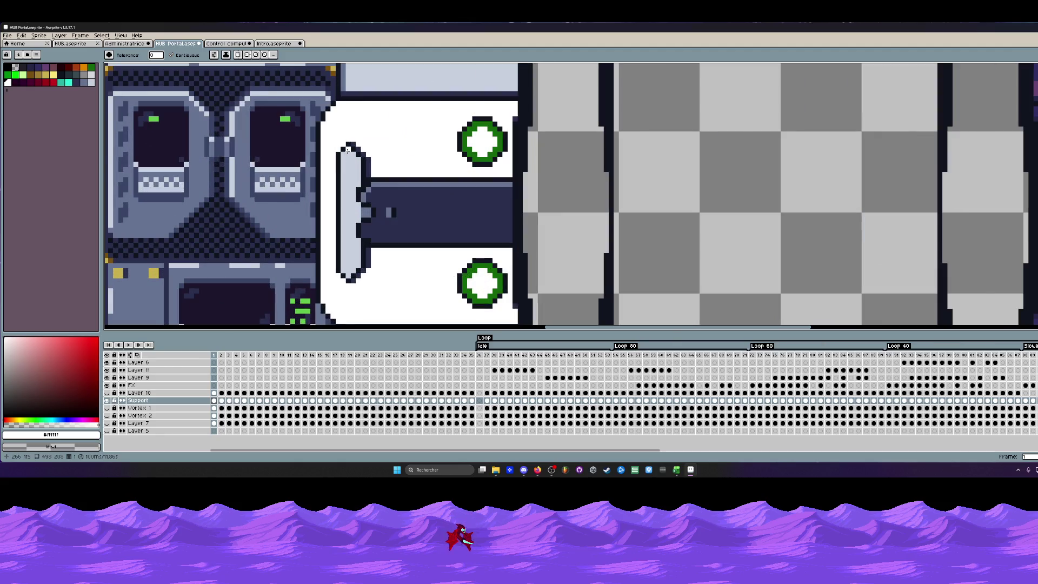
scroll(348, 152, down, 2)
scroll(347, 154, down, 1)
scroll(347, 159, down, 2)
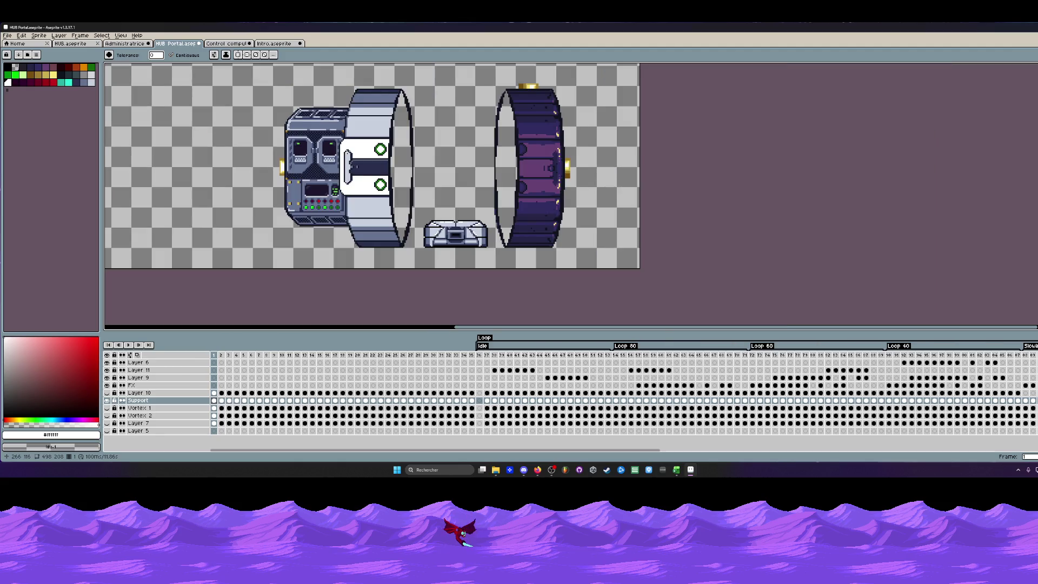
drag(347, 158, 426, 167)
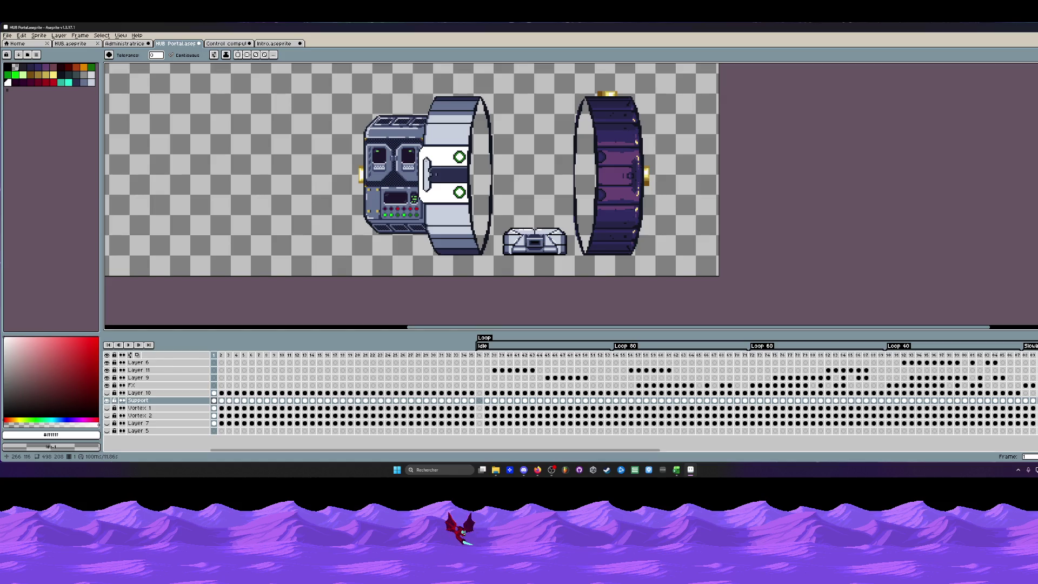
scroll(380, 97, down, 3)
scroll(380, 98, up, 1)
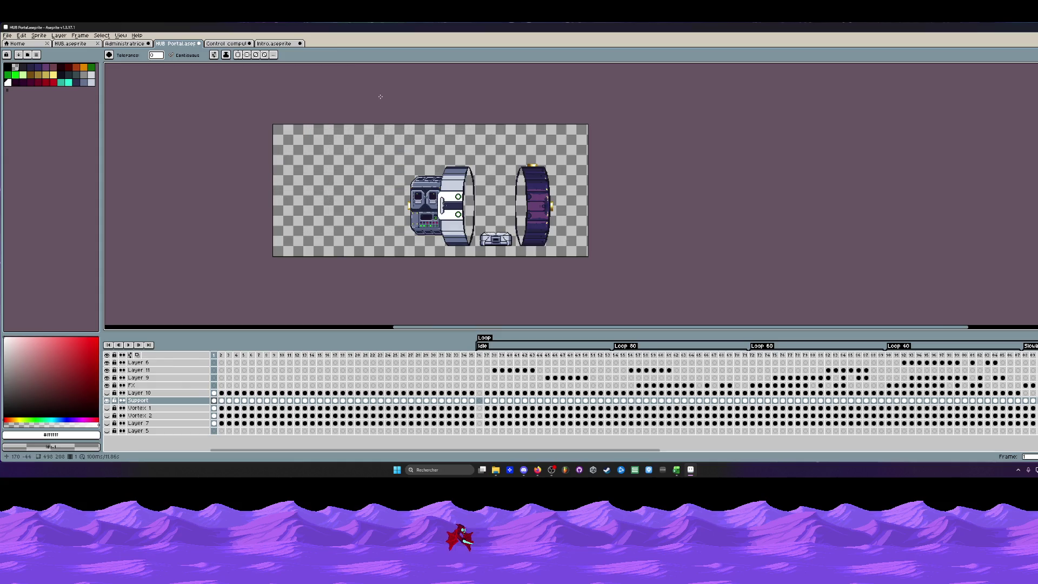
Save HUB Portal.aseprite with its current rings, console and base block.
click(7, 36)
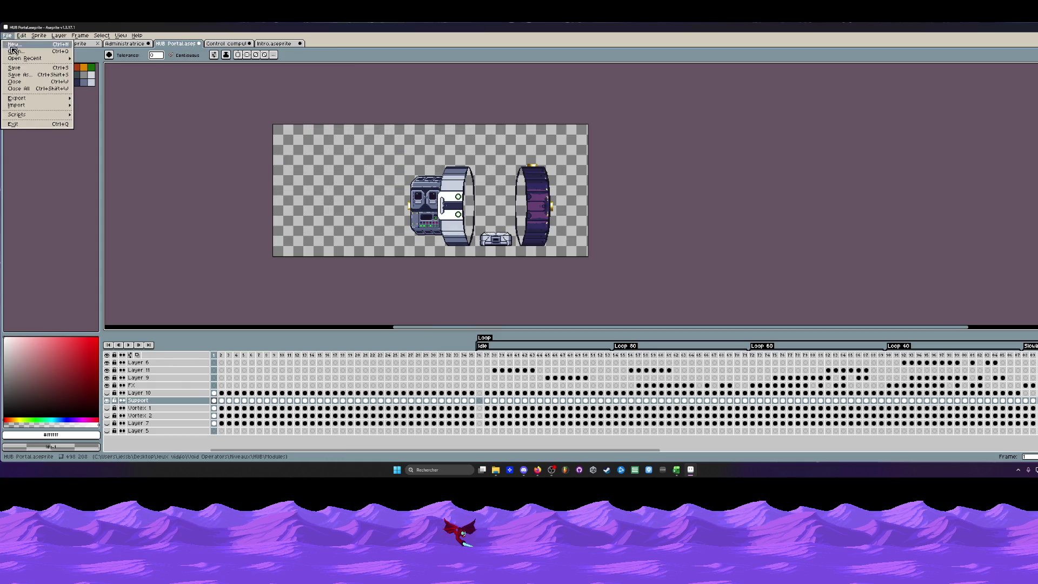
click(20, 70)
scroll(468, 204, up, 2)
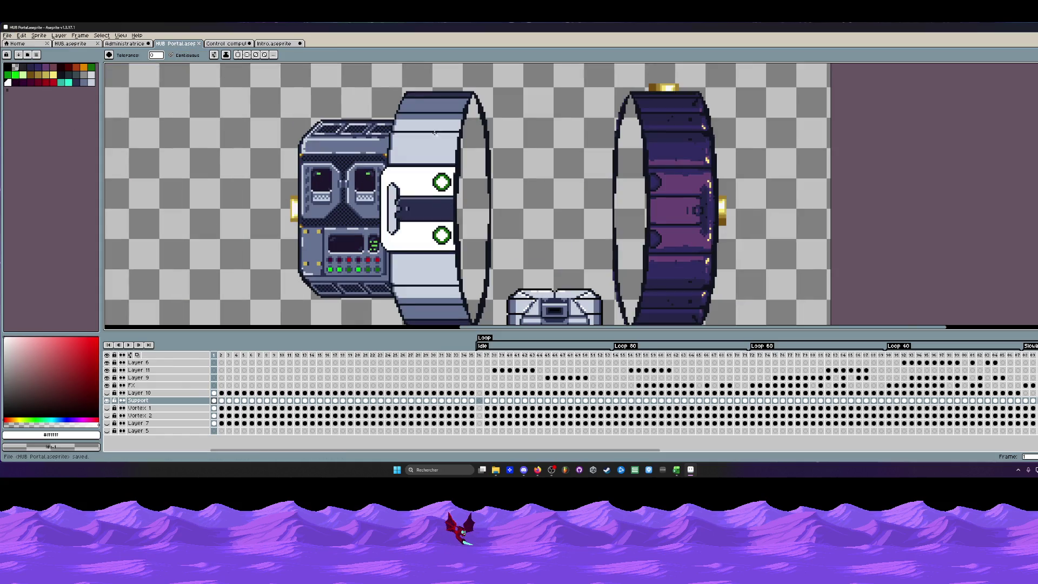
scroll(434, 133, down, 1)
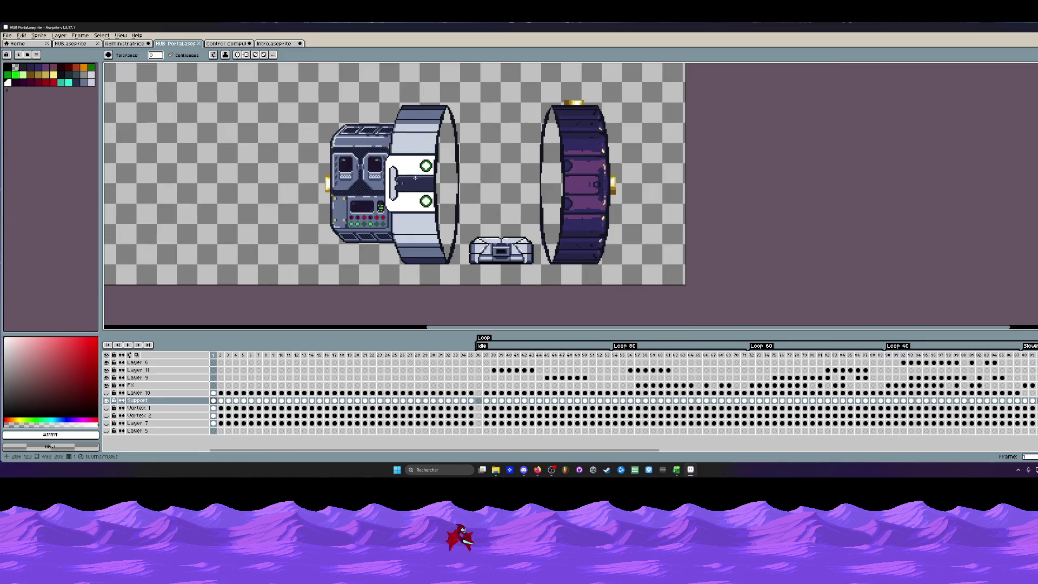
scroll(416, 177, down, 1)
scroll(419, 177, up, 3)
scroll(410, 162, up, 1)
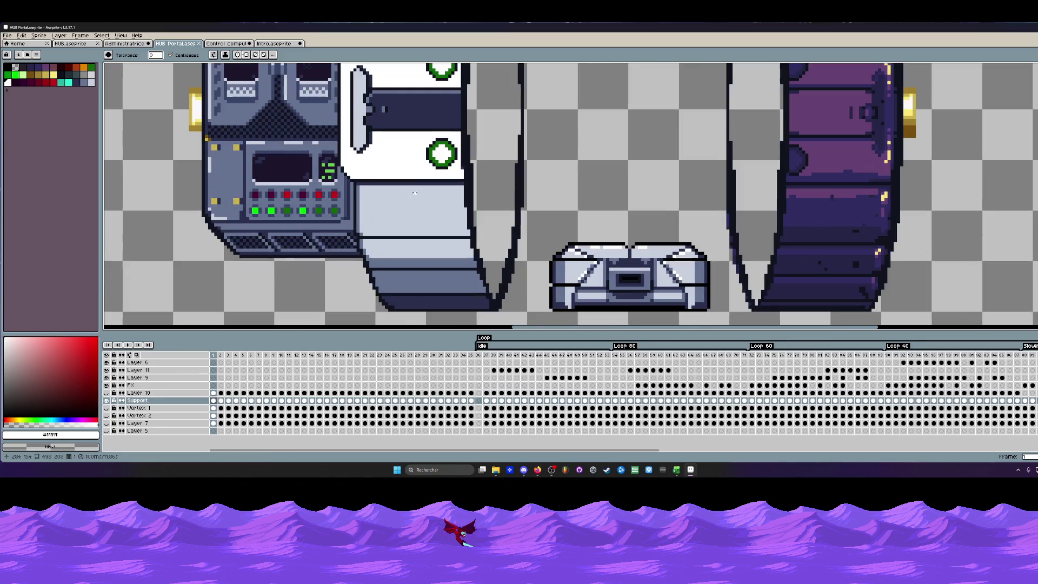
key(i)
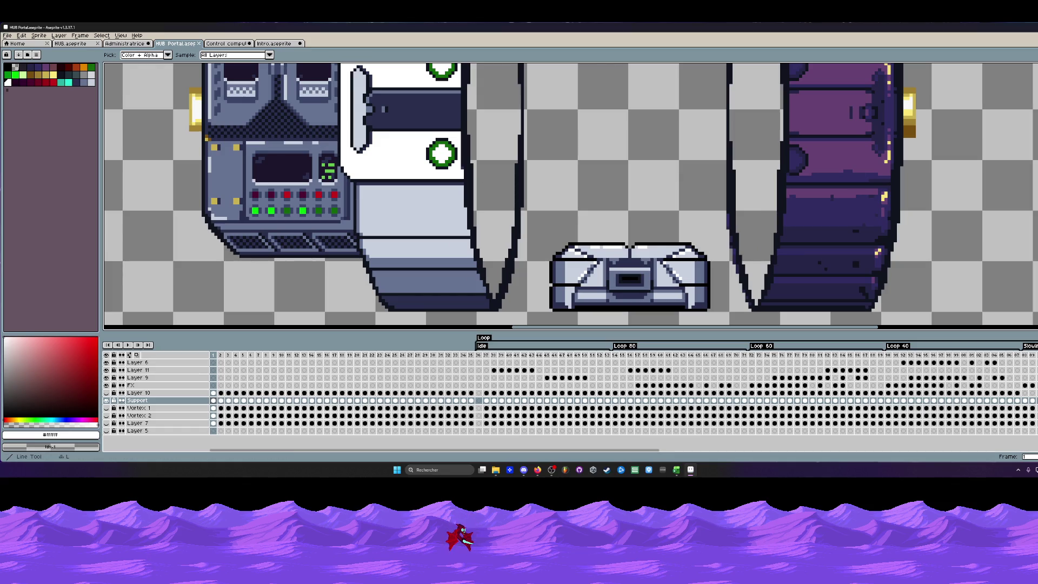
key(l)
scroll(389, 207, up, 1)
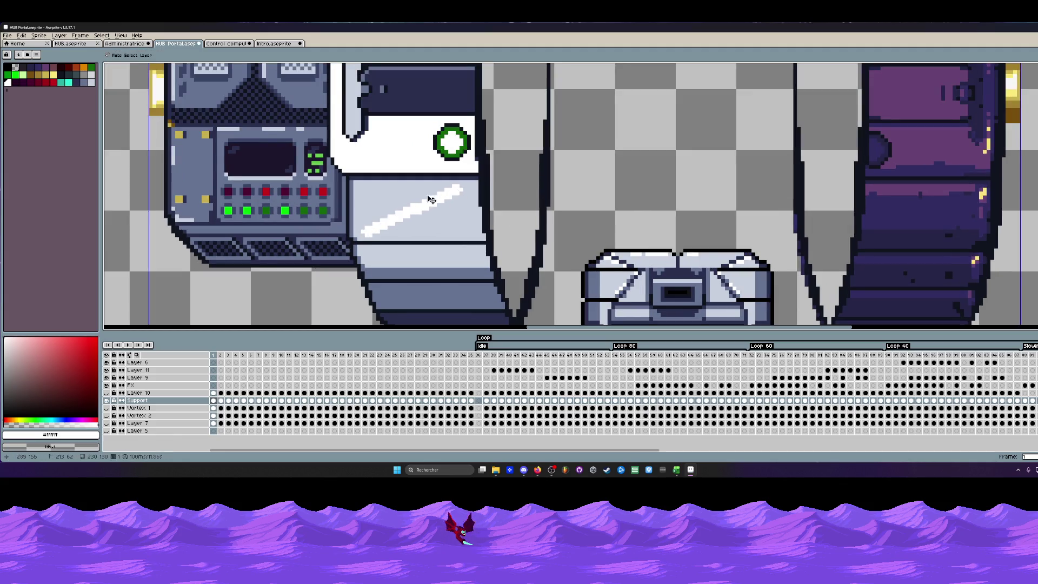
key(ctrl+z)
drag(360, 192, 448, 191)
key(ctrl+z)
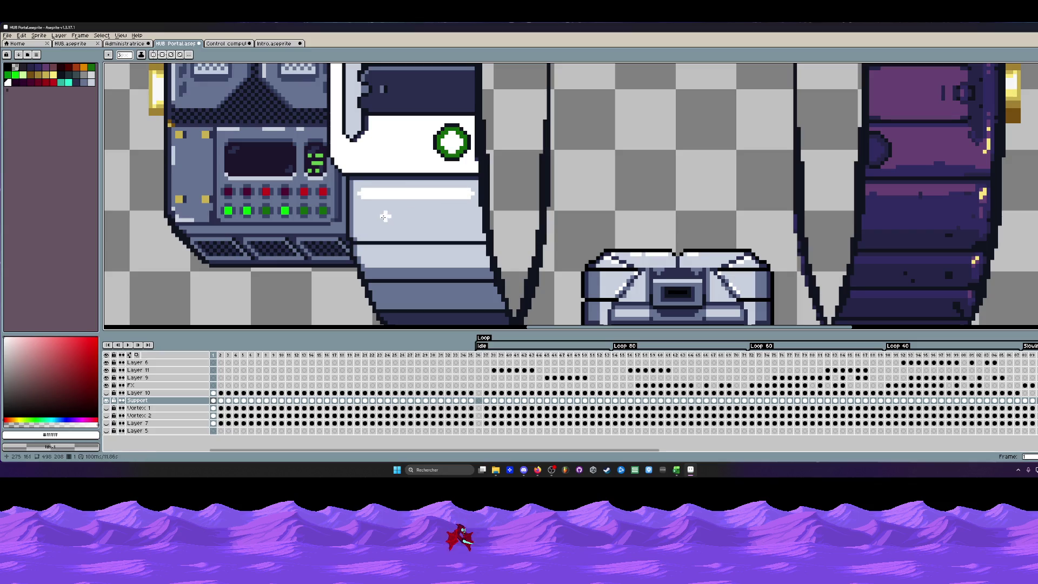
drag(381, 215, 453, 216)
scroll(451, 218, down, 3)
scroll(451, 218, down, 1)
key(ctrl+z)
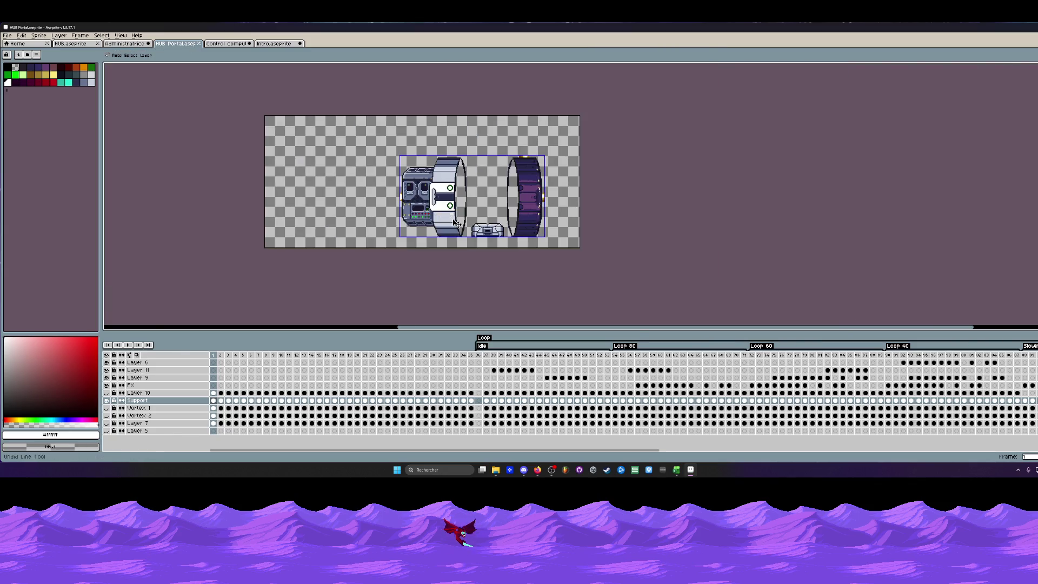
scroll(445, 228, up, 2)
scroll(440, 237, up, 1)
scroll(439, 237, up, 1)
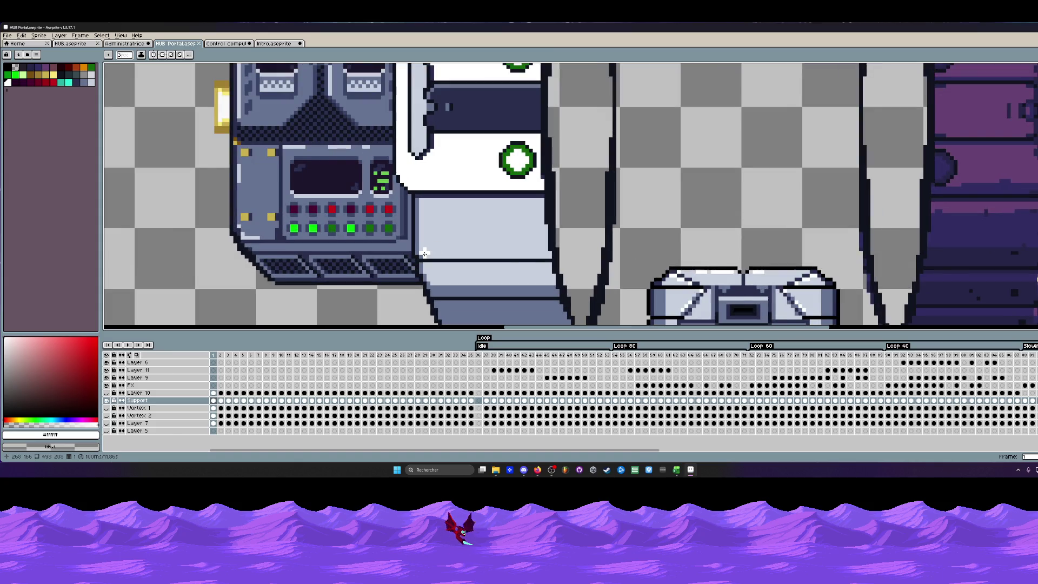
Draw white highlight lines along the top, left, vertical face and bottom edges of the drum's grey panel.
drag(423, 255, 537, 207)
scroll(540, 203, down, 2)
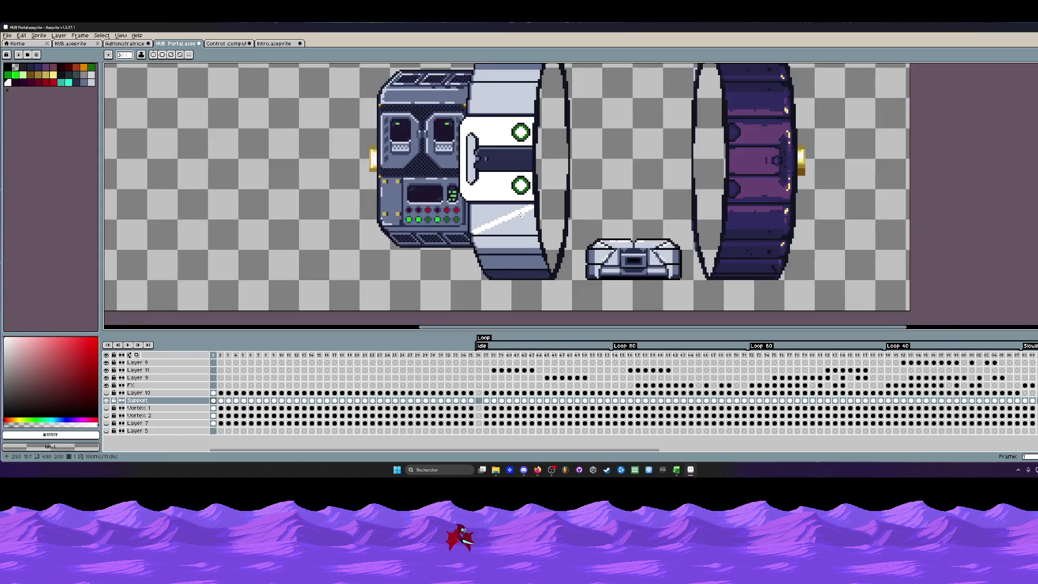
scroll(519, 211, down, 1)
scroll(503, 215, up, 2)
scroll(498, 217, up, 1)
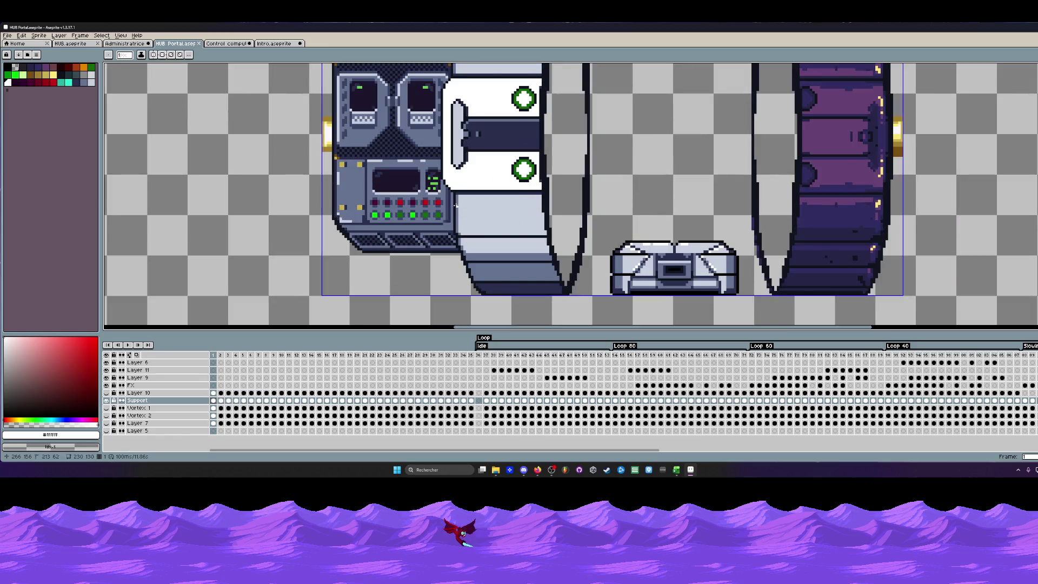
scroll(499, 218, up, 3)
drag(458, 184, 644, 182)
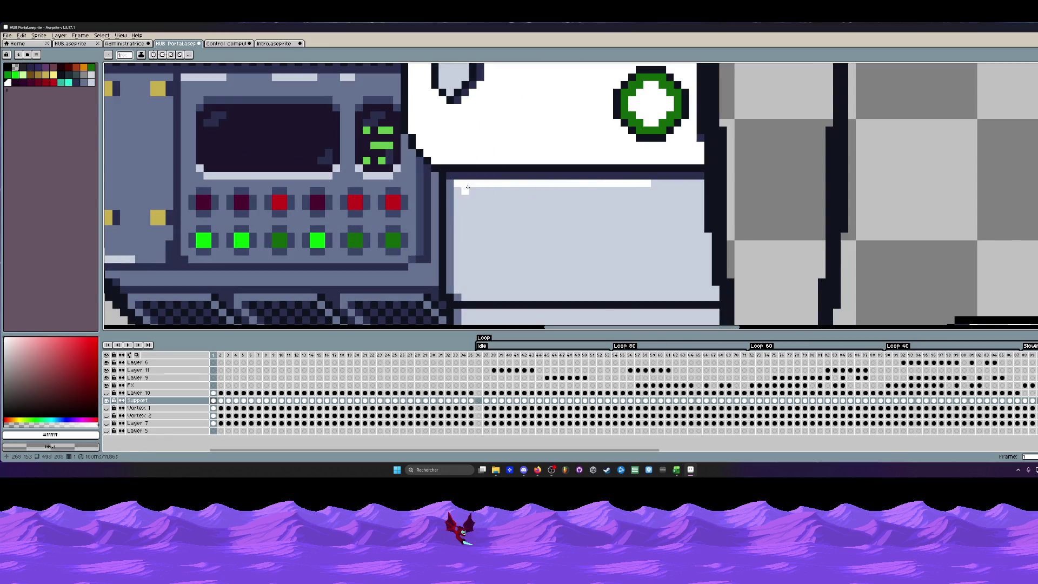
drag(460, 186, 460, 254)
scroll(473, 237, down, 4)
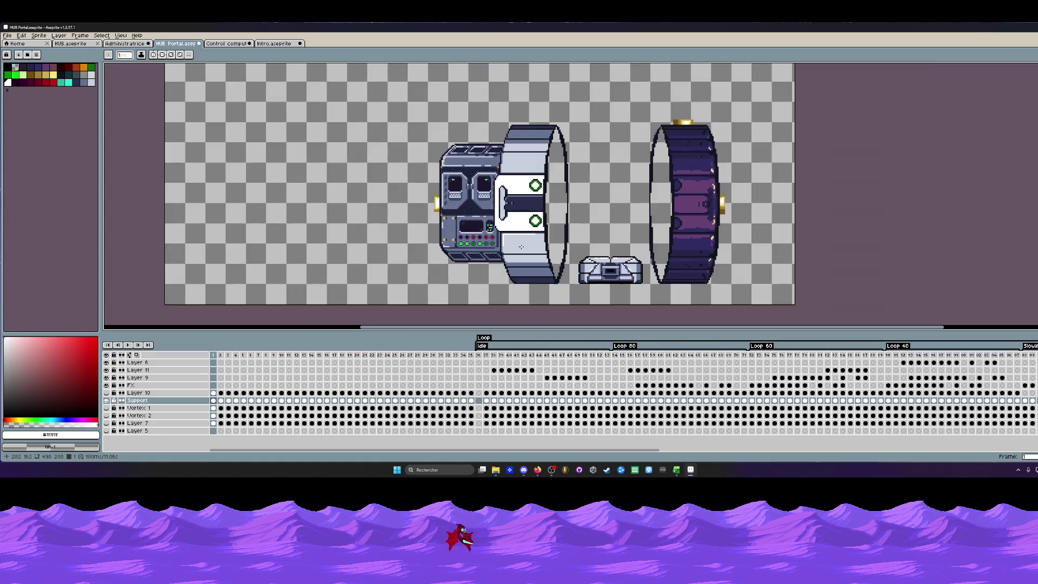
scroll(508, 185, up, 4)
mouse_move(494, 138)
mouse_down()
mouse_move(489, 201)
mouse_move(621, 208)
mouse_up()
scroll(621, 208, down, 3)
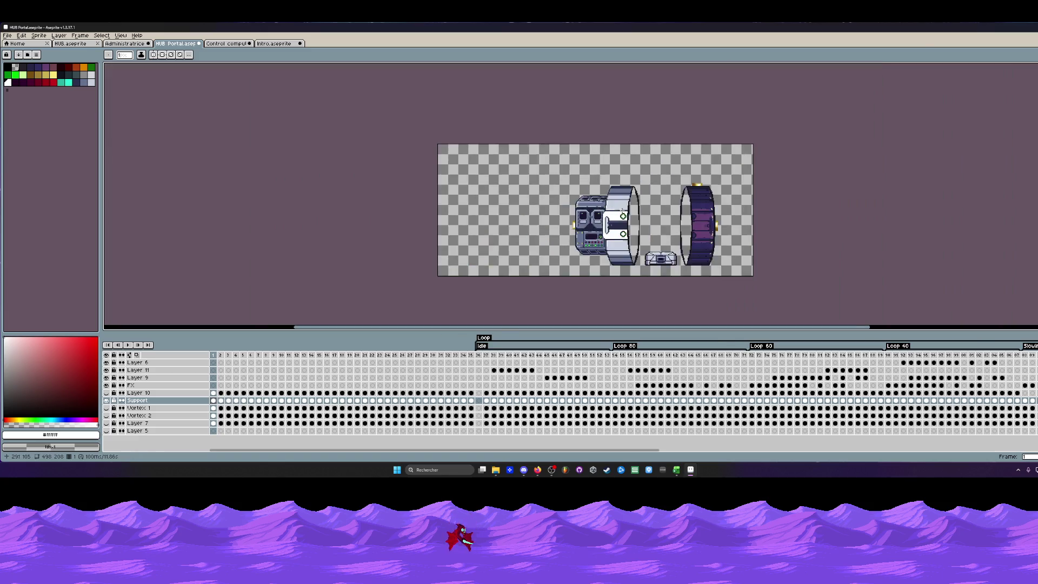
scroll(633, 206, up, 1)
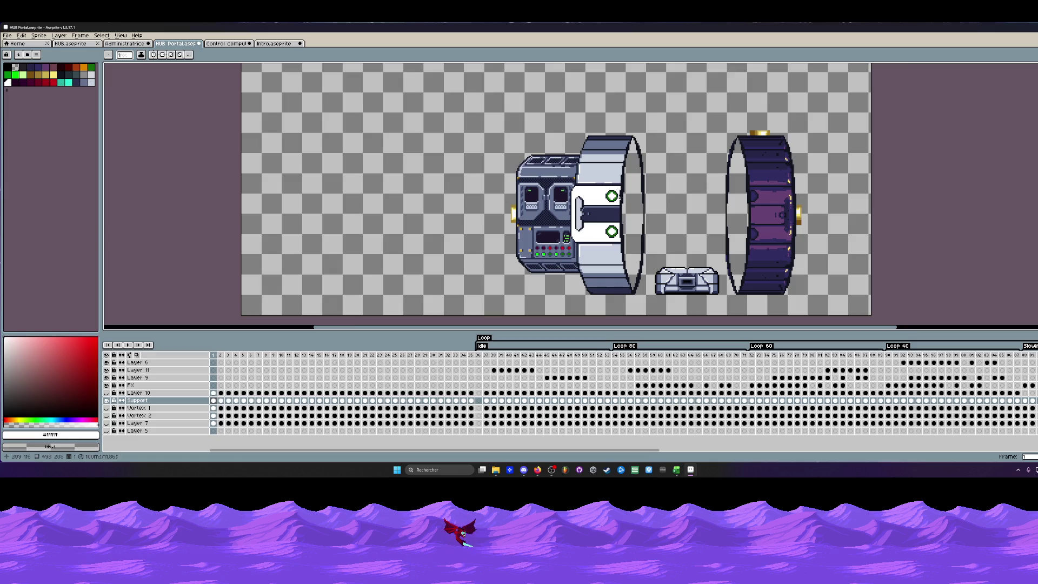
scroll(613, 217, up, 2)
scroll(614, 218, up, 1)
drag(570, 264, 634, 263)
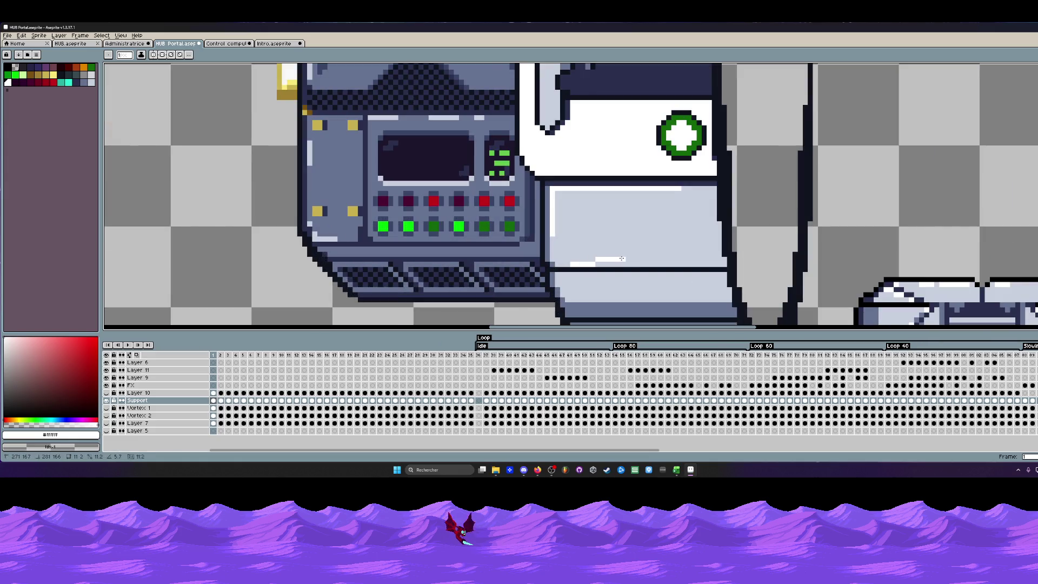
scroll(637, 265, down, 1)
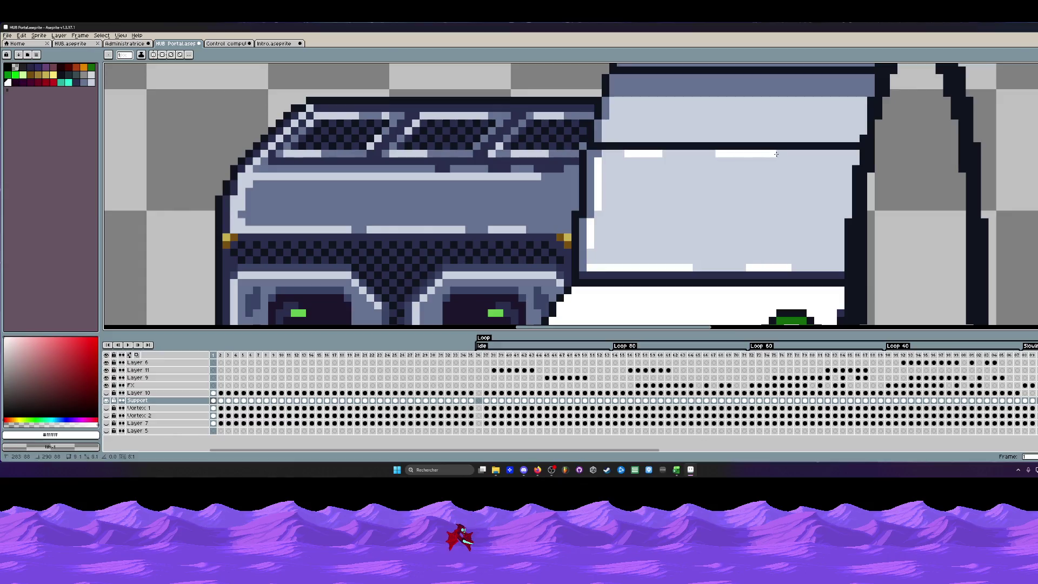
scroll(801, 171, down, 2)
scroll(802, 171, down, 2)
scroll(801, 172, down, 1)
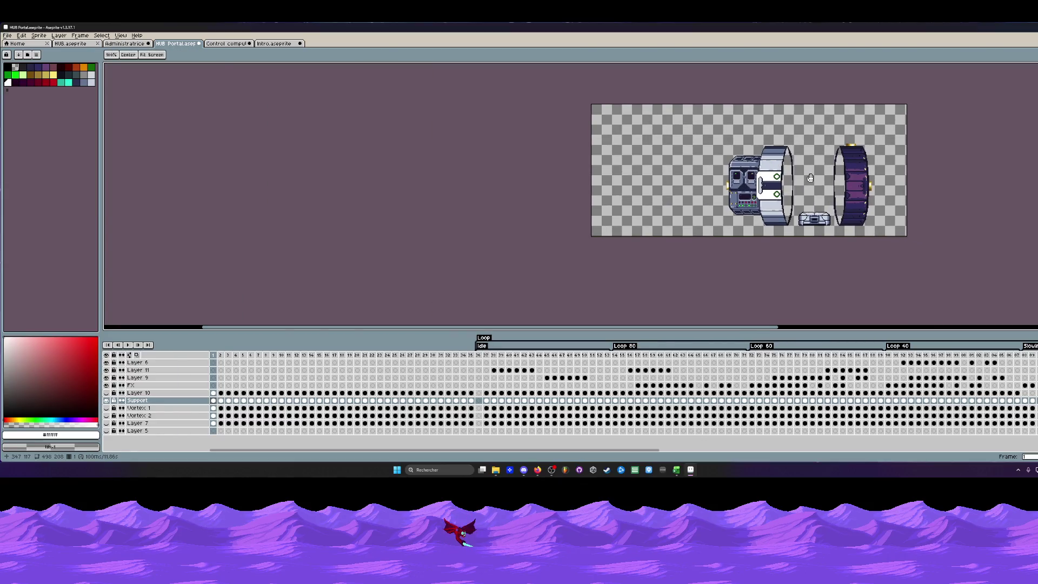
scroll(809, 178, up, 2)
scroll(693, 134, up, 3)
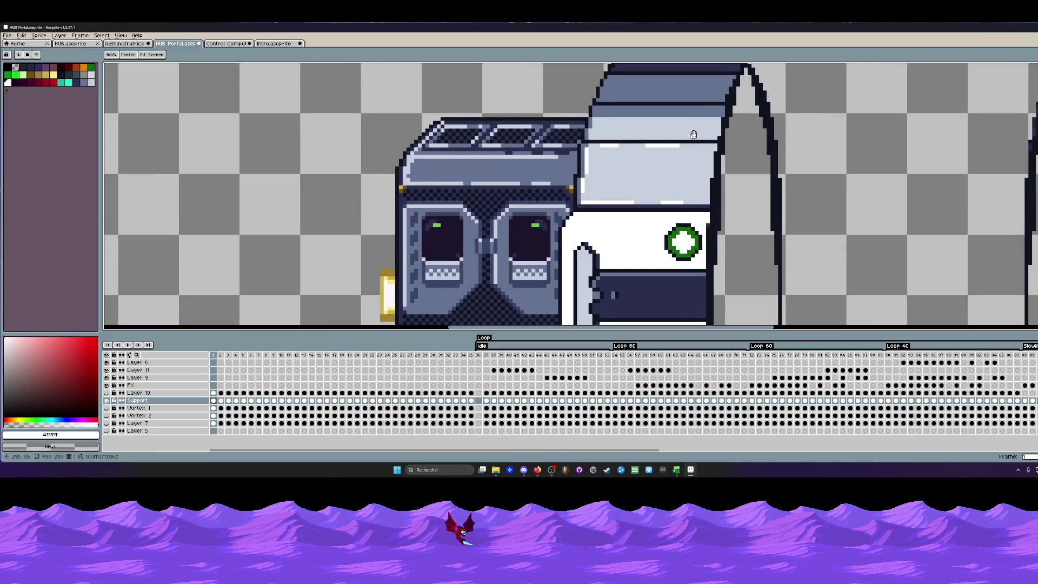
scroll(693, 134, up, 1)
scroll(553, 179, up, 1)
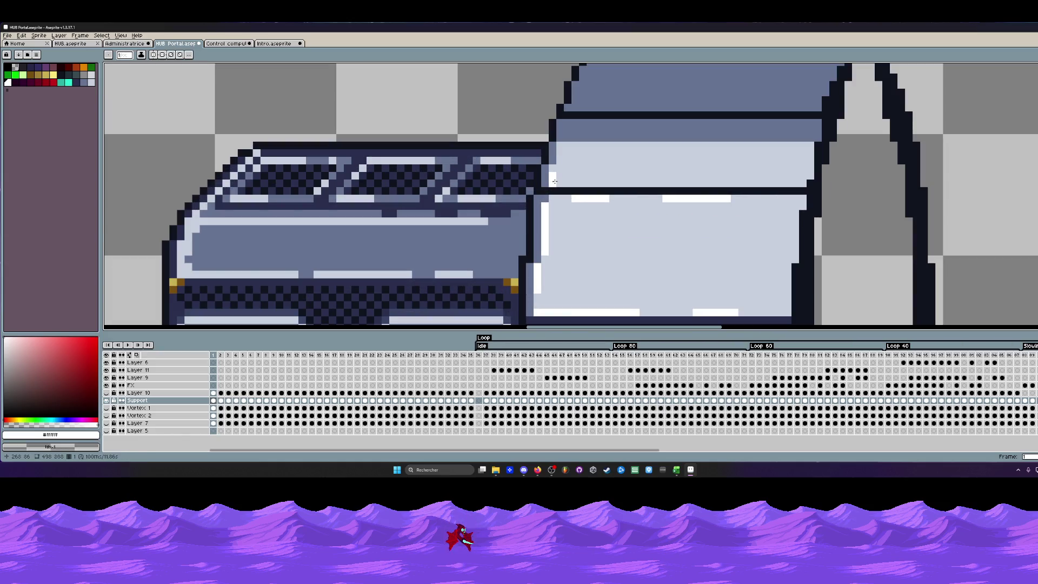
Add two short white highlights on the drum's top panel and one near the lower panel's bottom.
drag(553, 179, 639, 186)
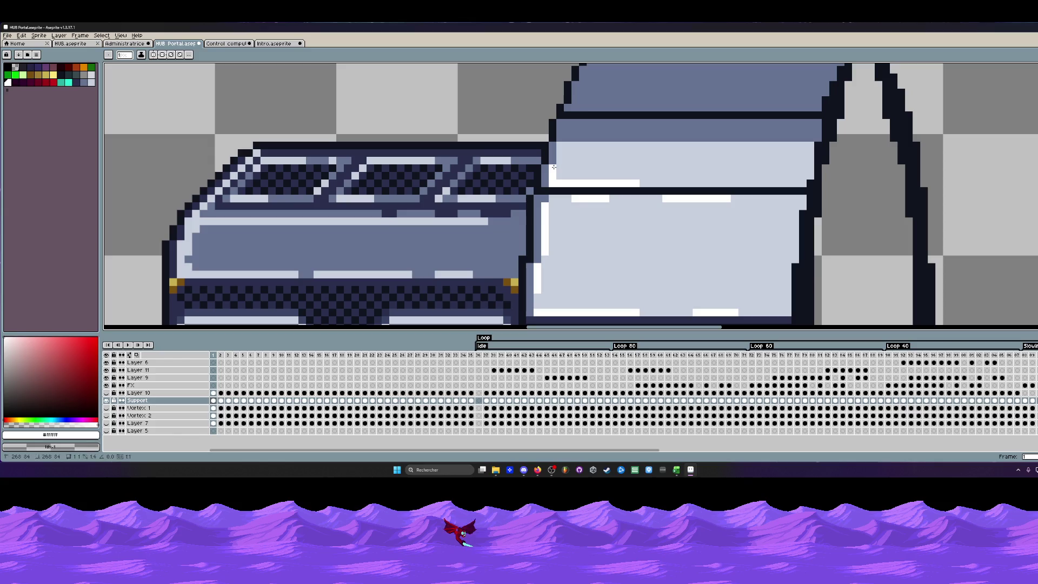
scroll(558, 151, down, 2)
scroll(559, 151, up, 2)
drag(628, 174, 684, 175)
scroll(701, 175, down, 2)
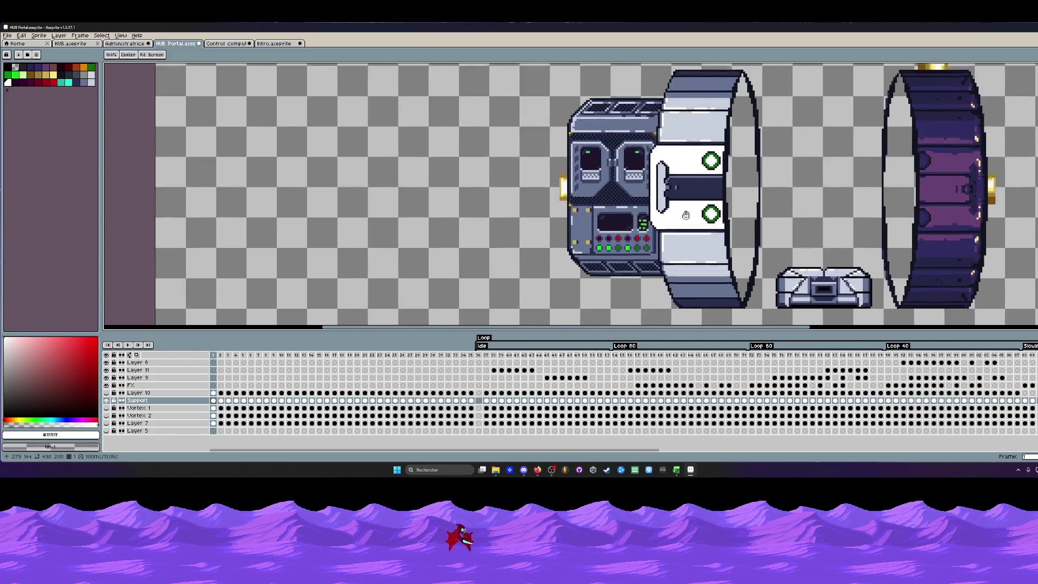
scroll(681, 253, up, 2)
scroll(681, 253, up, 2)
drag(610, 243, 762, 241)
scroll(763, 242, down, 2)
scroll(762, 242, up, 1)
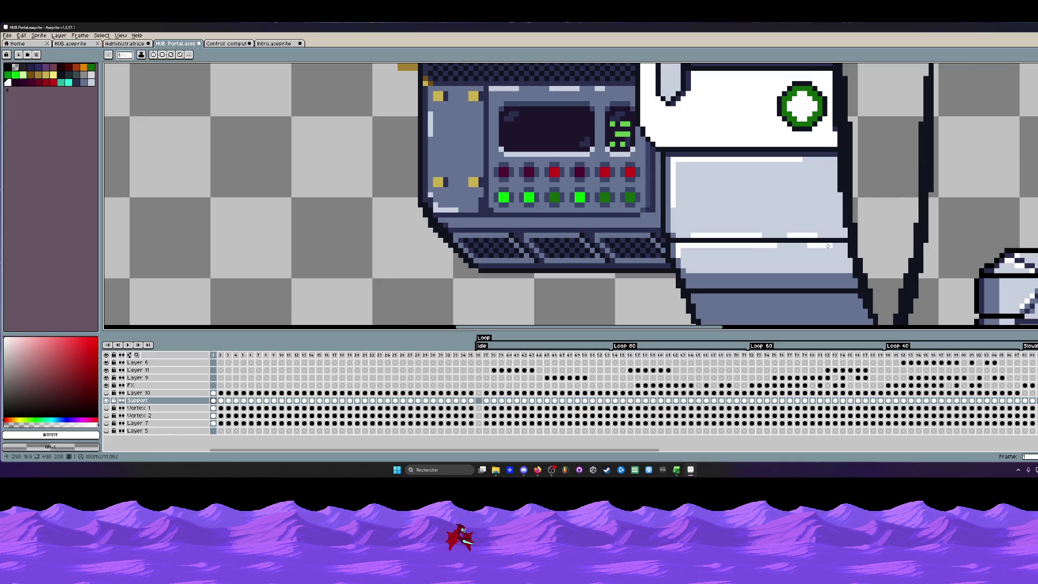
scroll(827, 245, down, 3)
scroll(795, 256, down, 1)
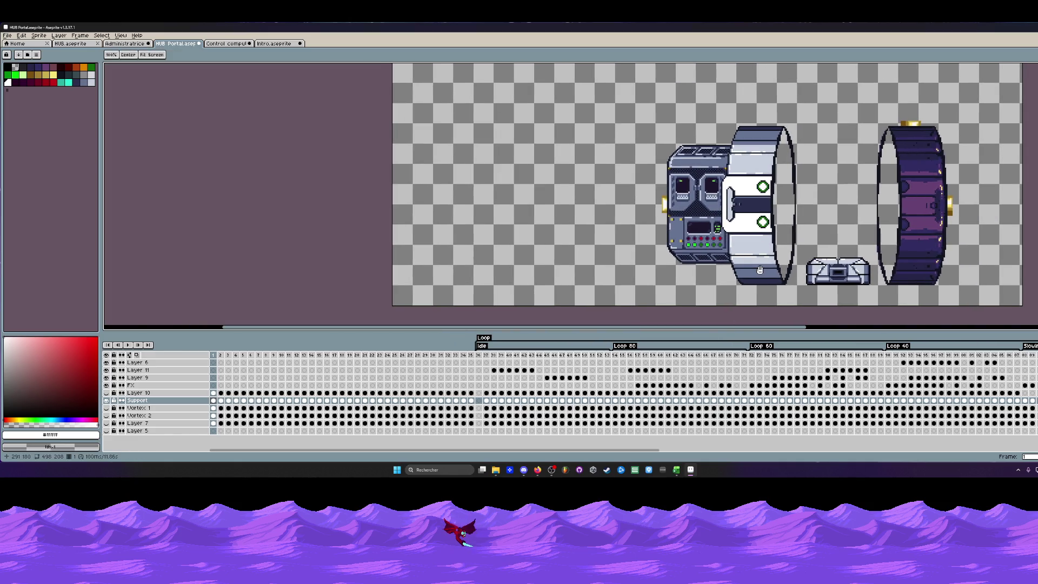
scroll(759, 270, up, 3)
scroll(760, 269, up, 1)
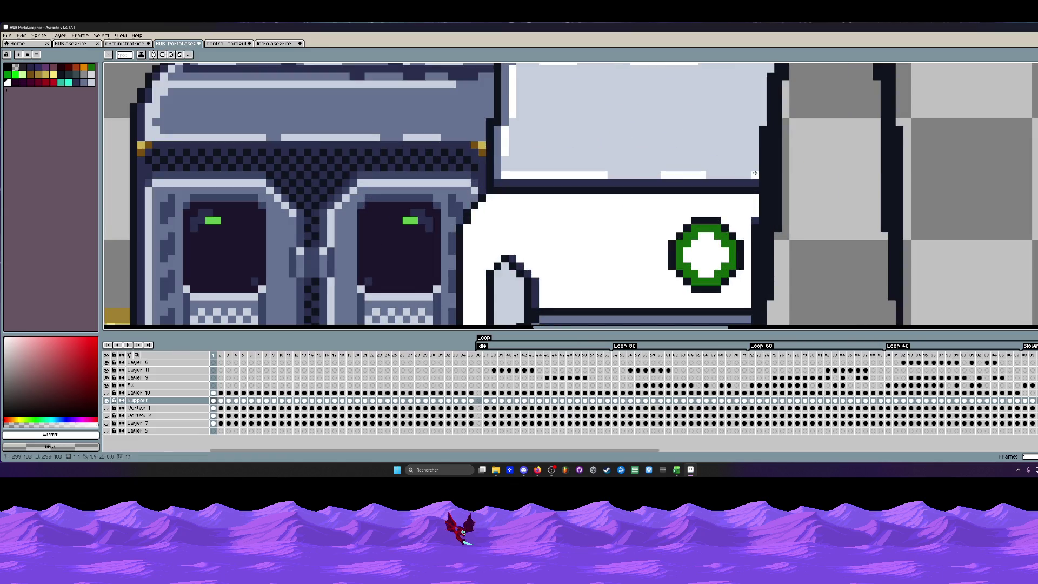
scroll(760, 120, up, 2)
scroll(755, 157, up, 1)
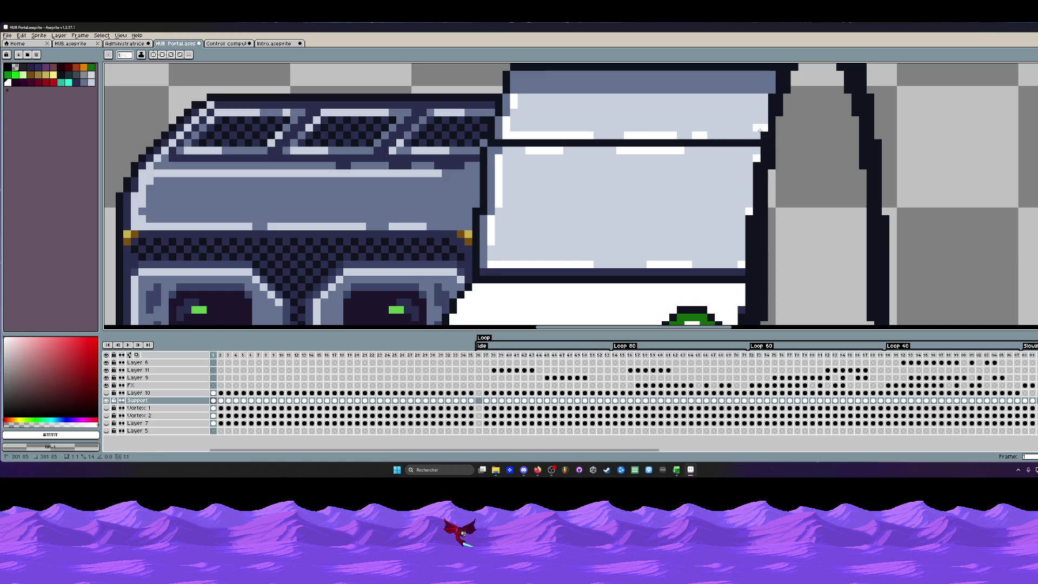
scroll(760, 128, down, 4)
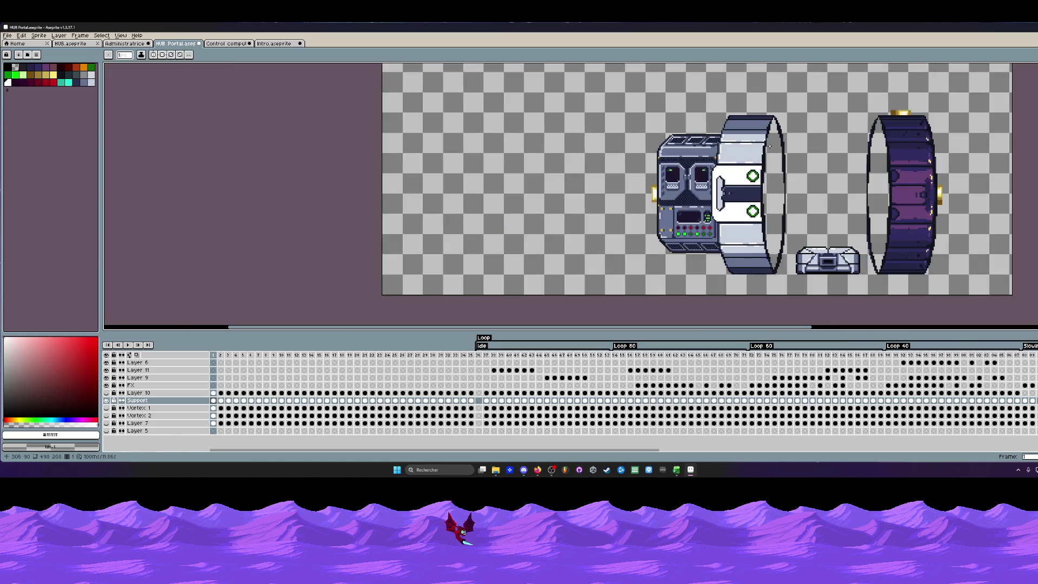
scroll(766, 144, up, 1)
scroll(763, 162, up, 2)
scroll(760, 182, up, 1)
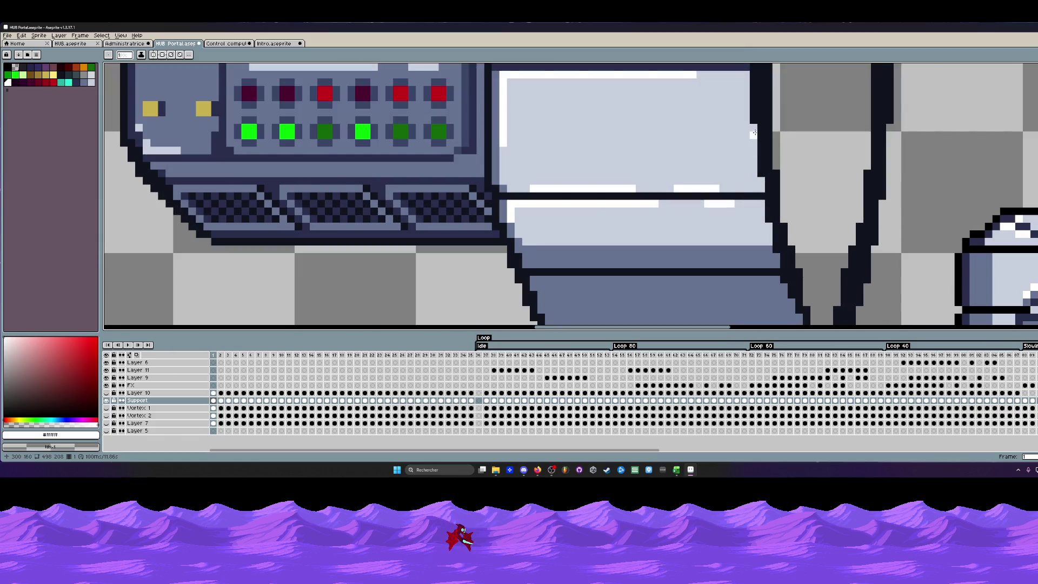
click(759, 186)
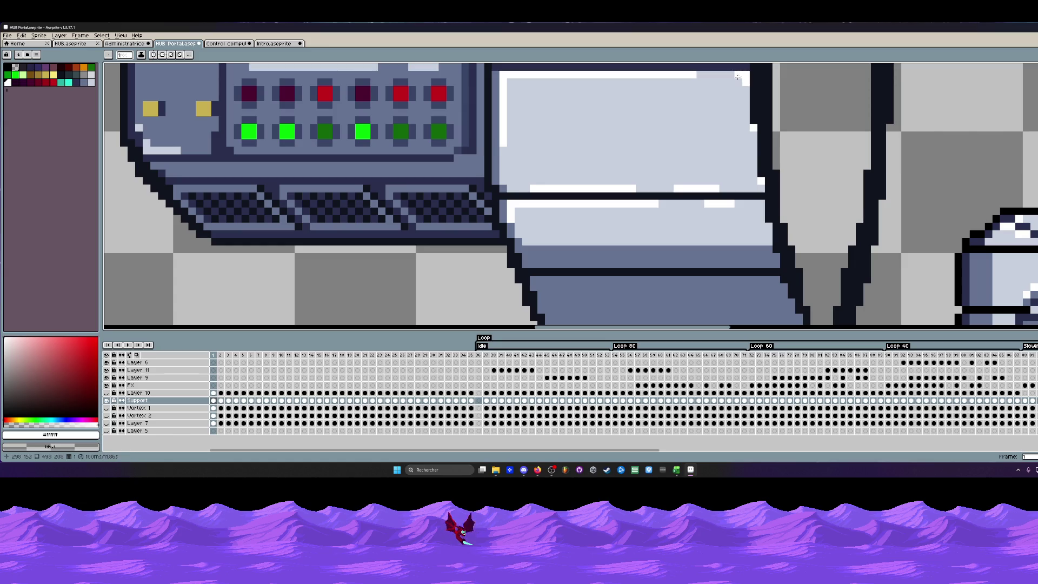
scroll(753, 131, down, 2)
scroll(690, 154, down, 1)
scroll(632, 167, up, 2)
scroll(615, 172, up, 1)
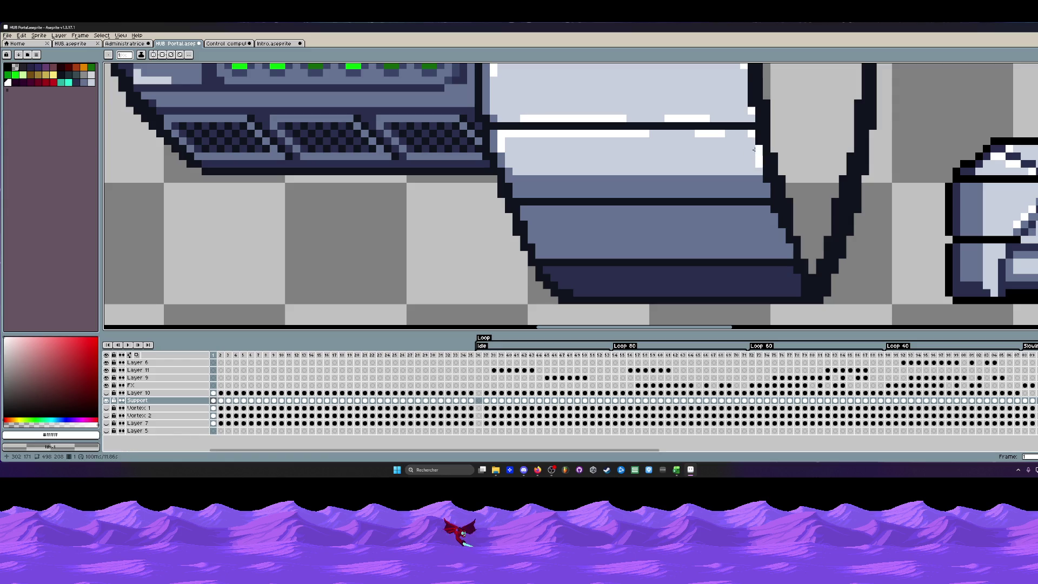
scroll(754, 151, down, 2)
scroll(743, 139, up, 1)
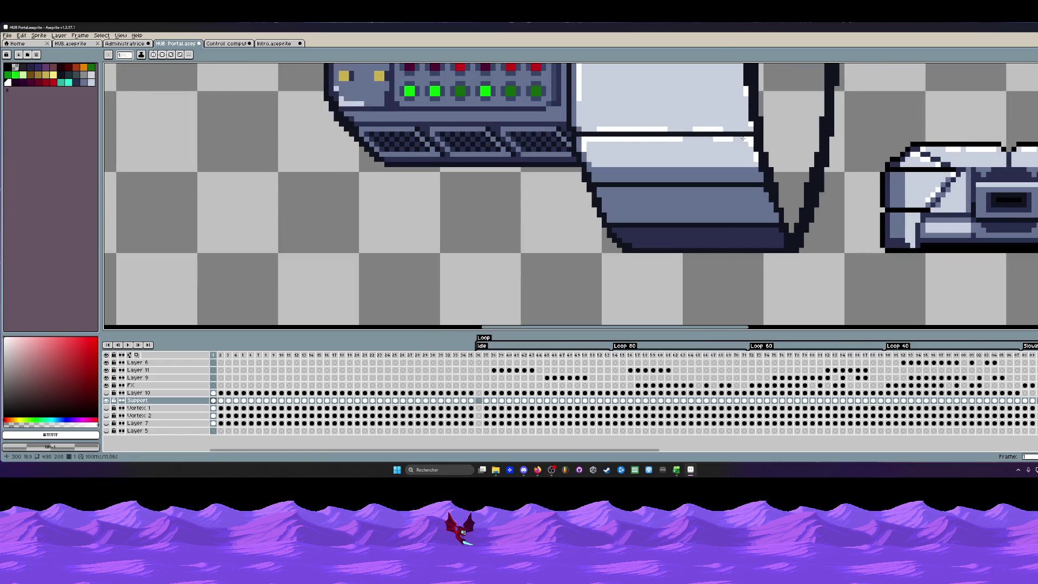
scroll(750, 139, down, 2)
scroll(738, 195, down, 1)
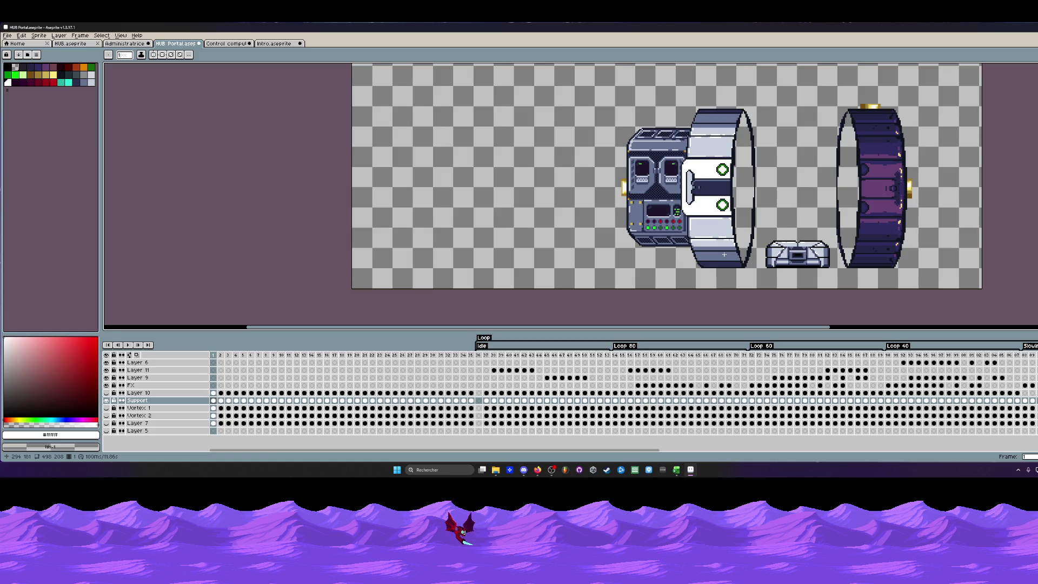
scroll(705, 232, up, 2)
scroll(705, 233, up, 2)
Draw a dark vertical outline beside the console with the Pencil, sampling the dark navy colour.
key(b)
scroll(705, 233, up, 1)
drag(702, 202, 696, 285)
scroll(696, 285, down, 3)
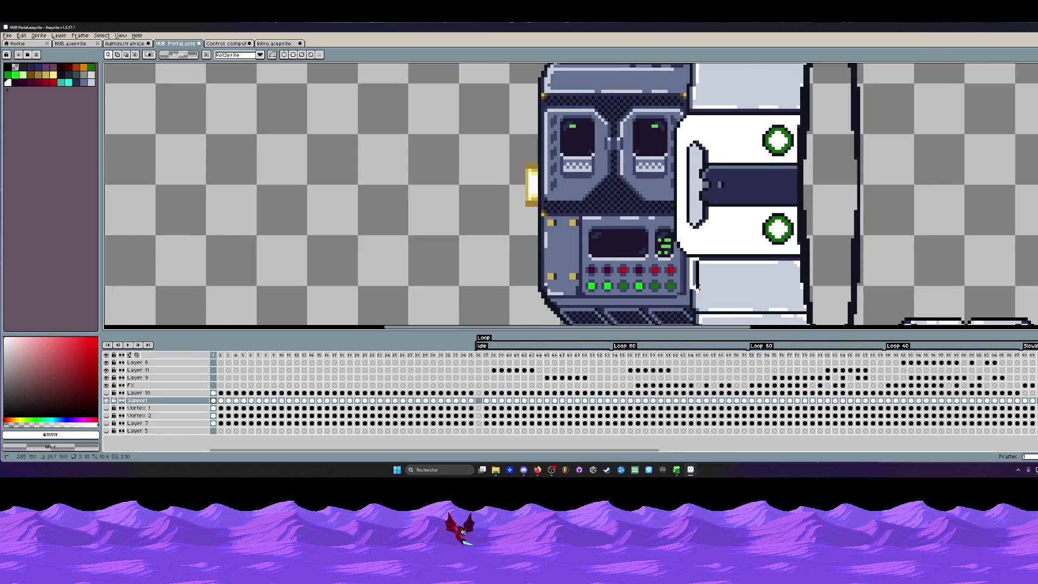
scroll(696, 276, up, 1)
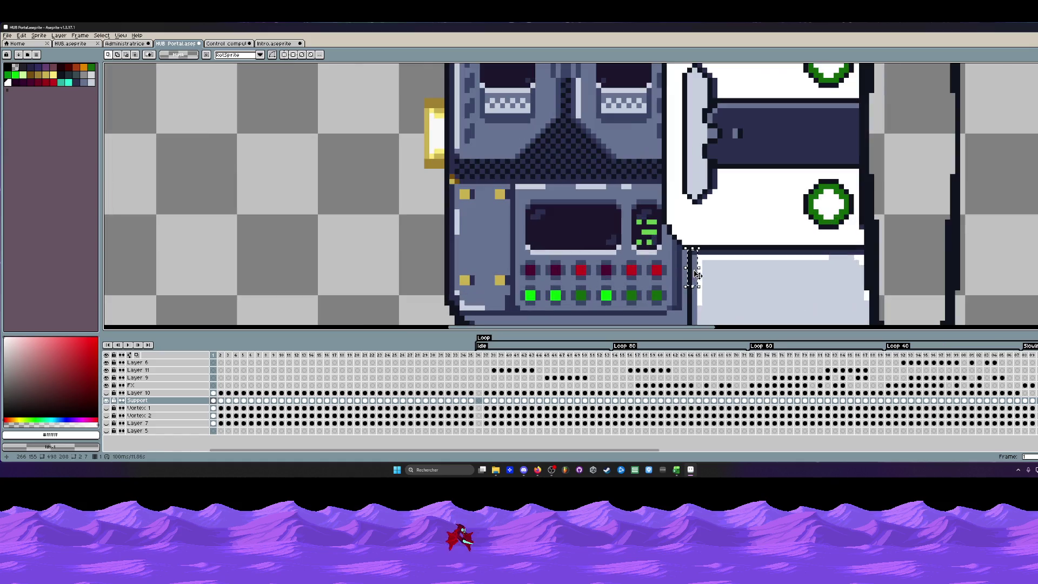
scroll(689, 259, up, 1)
key(space)
scroll(689, 243, down, 2)
scroll(696, 253, down, 1)
scroll(693, 249, up, 3)
key(i)
click(680, 161)
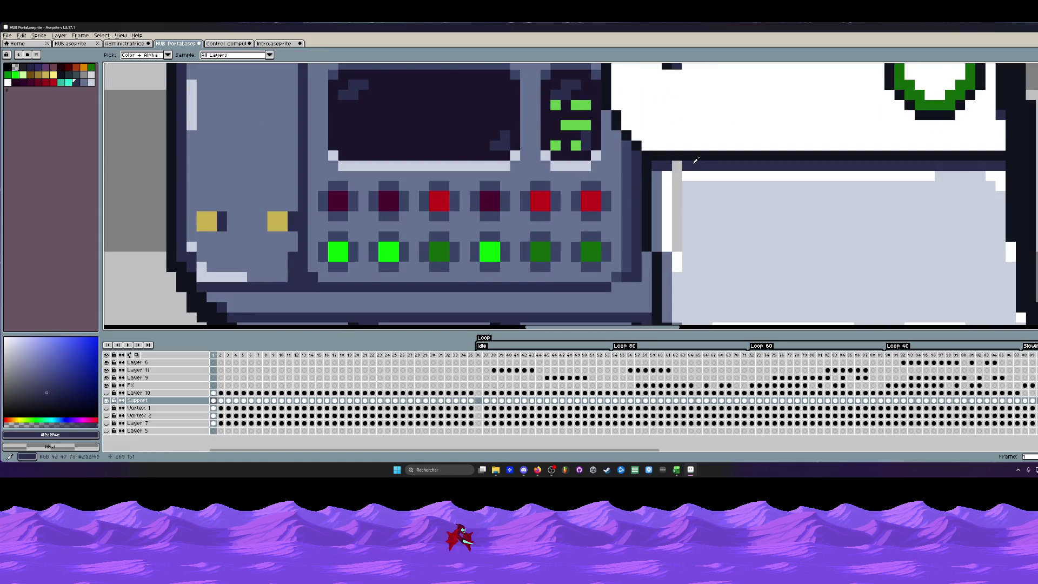
key(b)
Sample white then light grey from the panel and paint a light-grey column along the panel edge.
key(i)
click(689, 174)
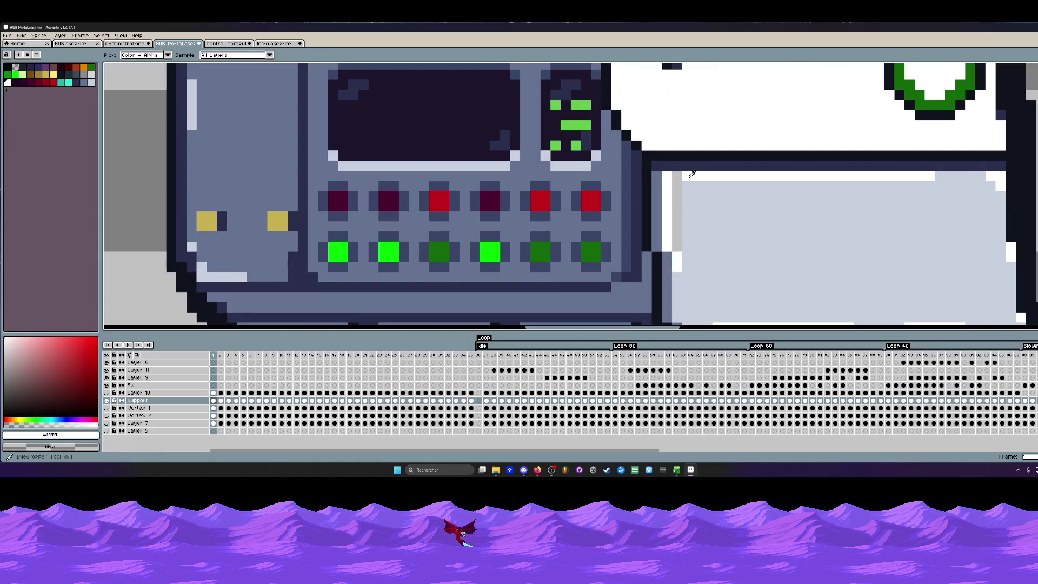
key(b)
scroll(683, 190, down, 2)
scroll(681, 189, up, 2)
key(i)
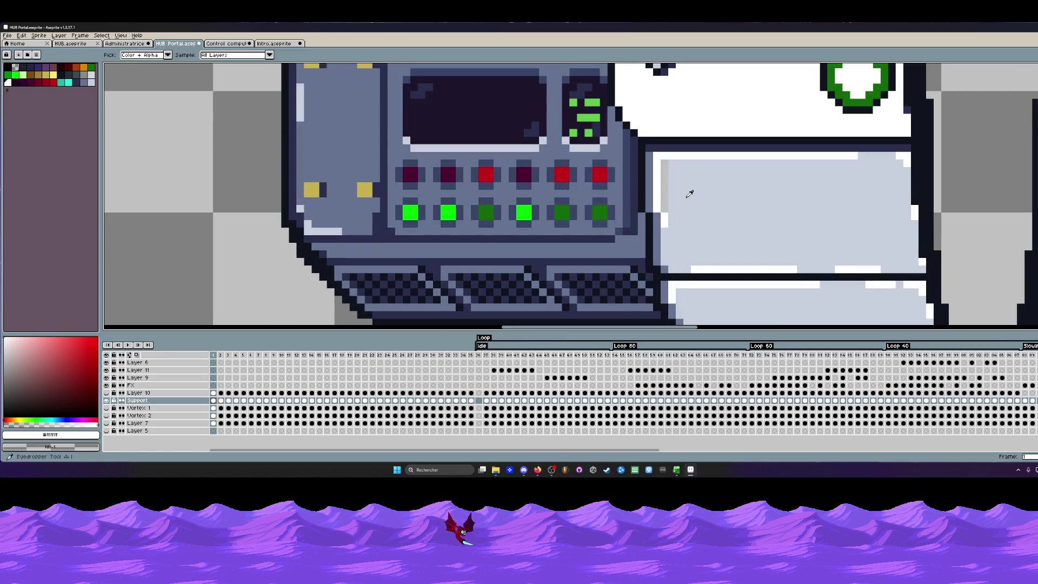
click(679, 202)
key(b)
mouse_move(665, 164)
mouse_down()
mouse_move(664, 209)
mouse_move(699, 228)
mouse_up()
scroll(703, 195, down, 1)
scroll(704, 190, down, 1)
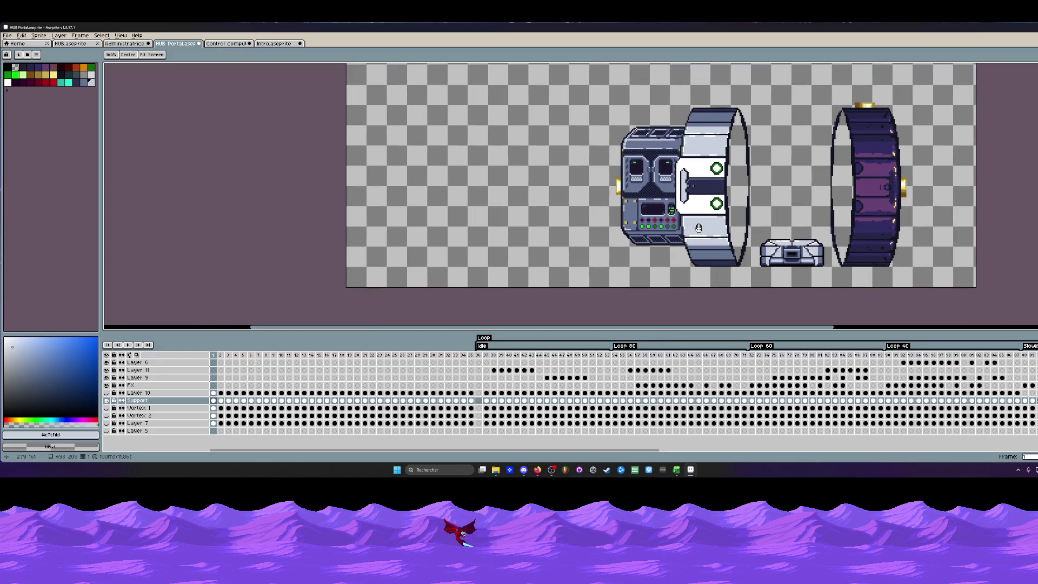
scroll(696, 229, up, 2)
Sample the dark navy outline colour and draw a short dark line at the panel's right edge.
mouse_move(694, 230)
mouse_down()
mouse_move(690, 246)
mouse_move(691, 231)
mouse_up()
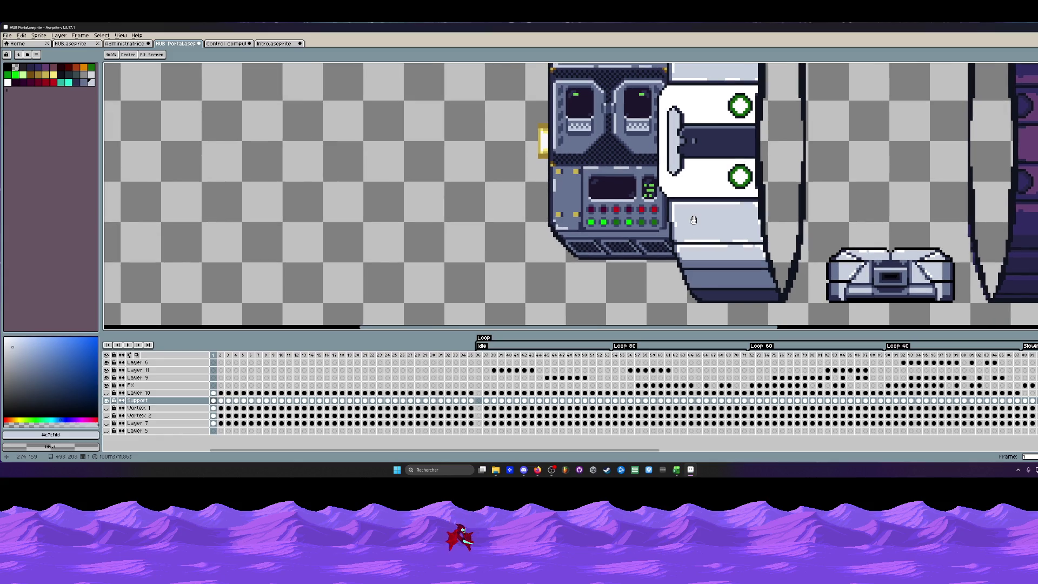
scroll(693, 220, down, 1)
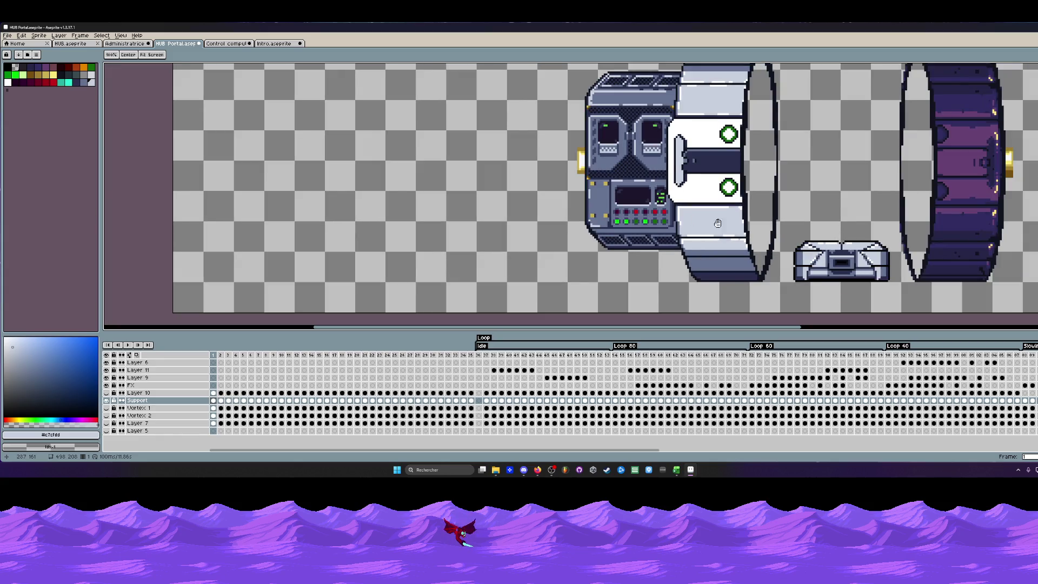
scroll(726, 223, up, 1)
scroll(739, 213, up, 1)
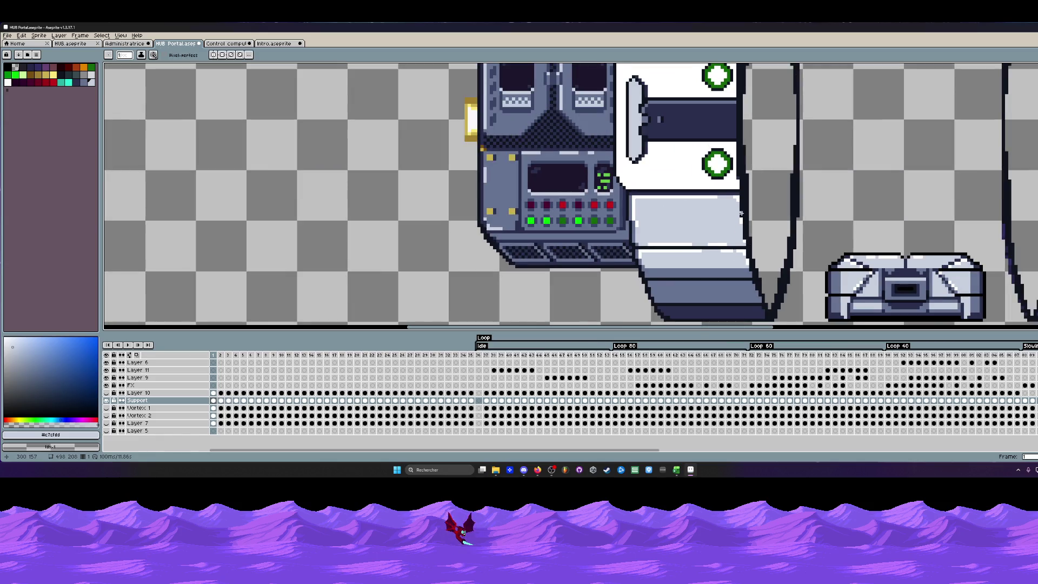
scroll(740, 214, down, 1)
scroll(740, 213, down, 1)
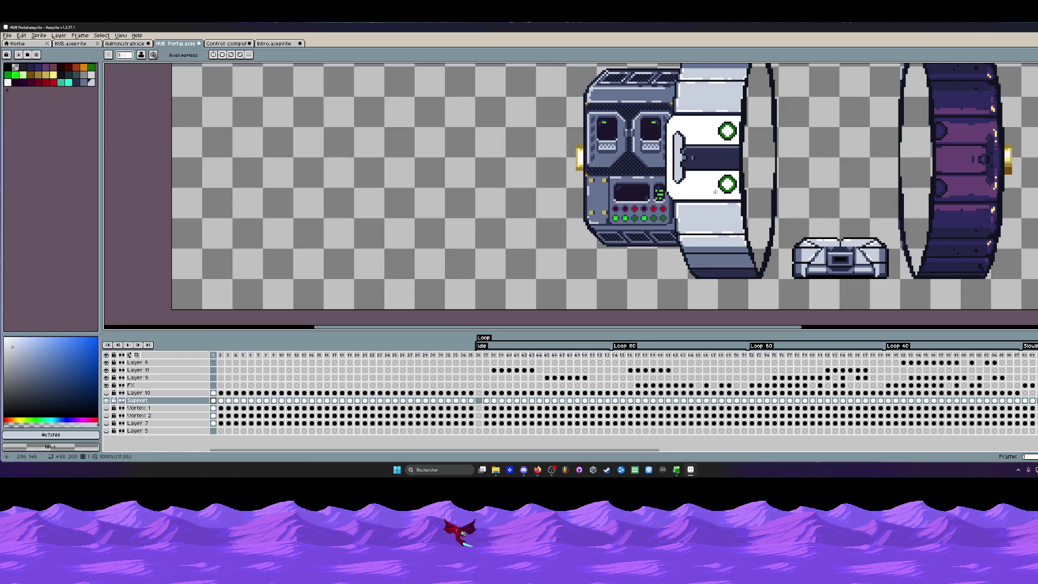
scroll(734, 120, up, 2)
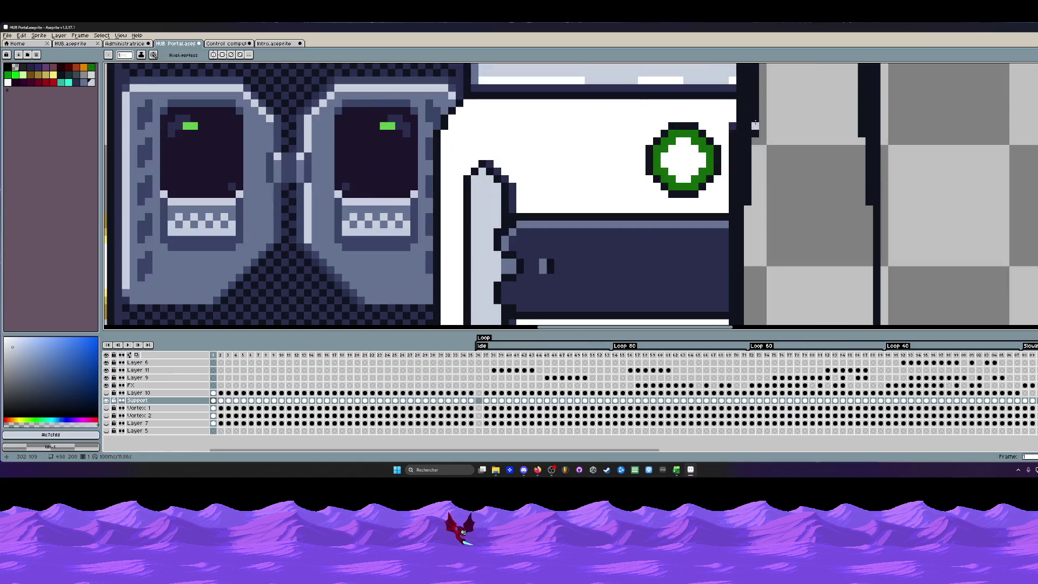
scroll(735, 123, up, 1)
scroll(736, 122, up, 1)
key(alt)
click(737, 122)
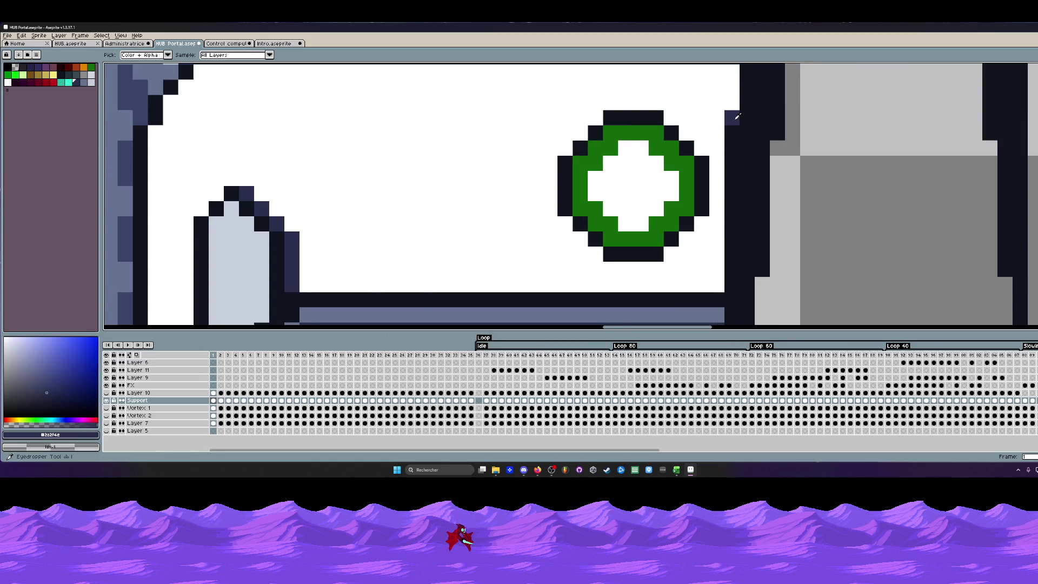
scroll(730, 122, down, 2)
scroll(717, 123, up, 2)
drag(714, 123, 723, 183)
key(l)
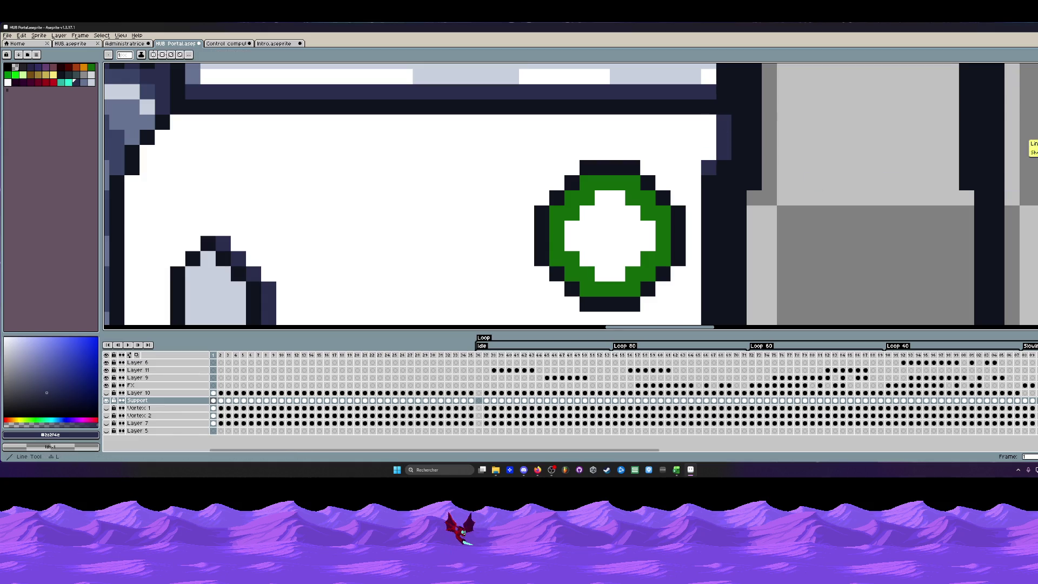
scroll(783, 197, down, 3)
scroll(730, 203, down, 1)
scroll(709, 209, down, 1)
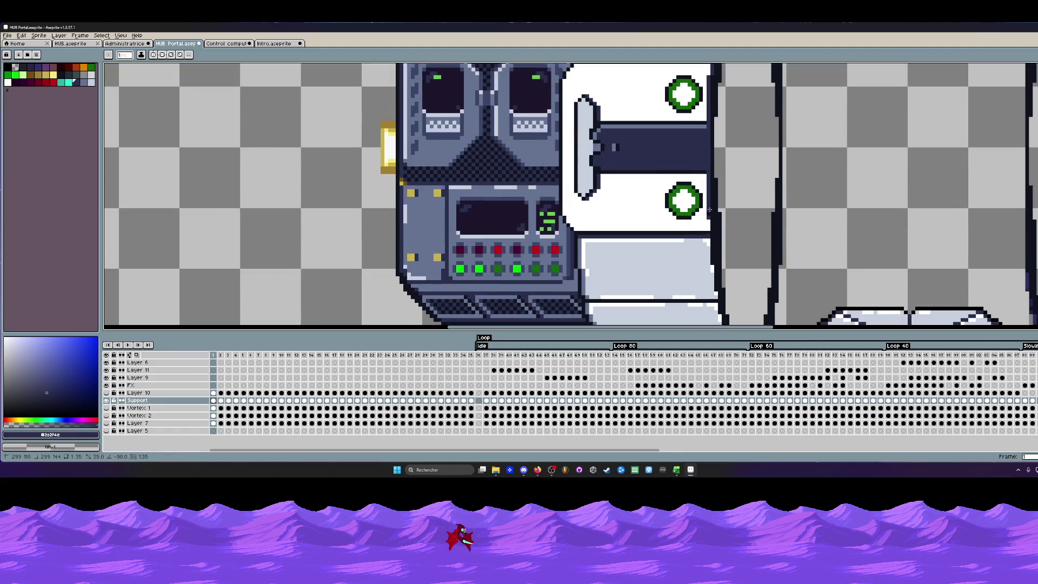
scroll(709, 209, up, 3)
scroll(718, 243, down, 4)
scroll(722, 243, down, 1)
scroll(718, 227, up, 1)
scroll(714, 211, up, 1)
scroll(702, 192, up, 1)
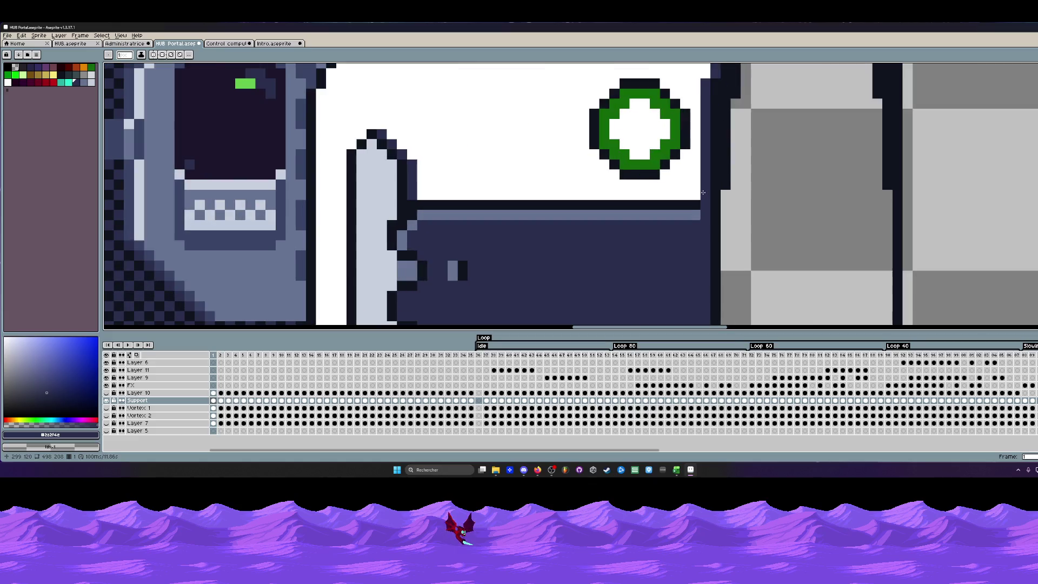
scroll(705, 179, down, 1)
scroll(714, 105, down, 1)
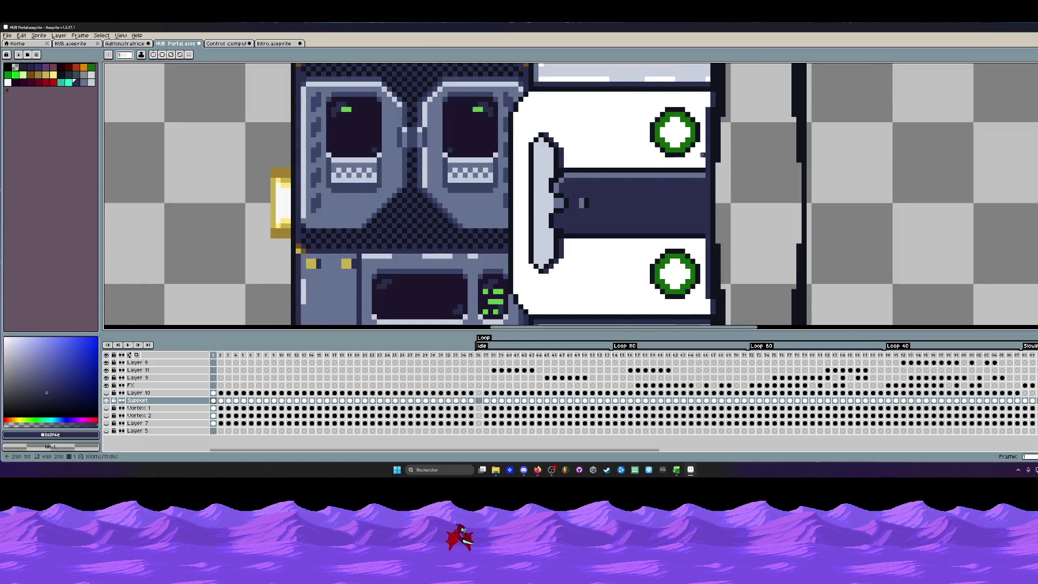
scroll(701, 152, up, 1)
scroll(701, 180, down, 1)
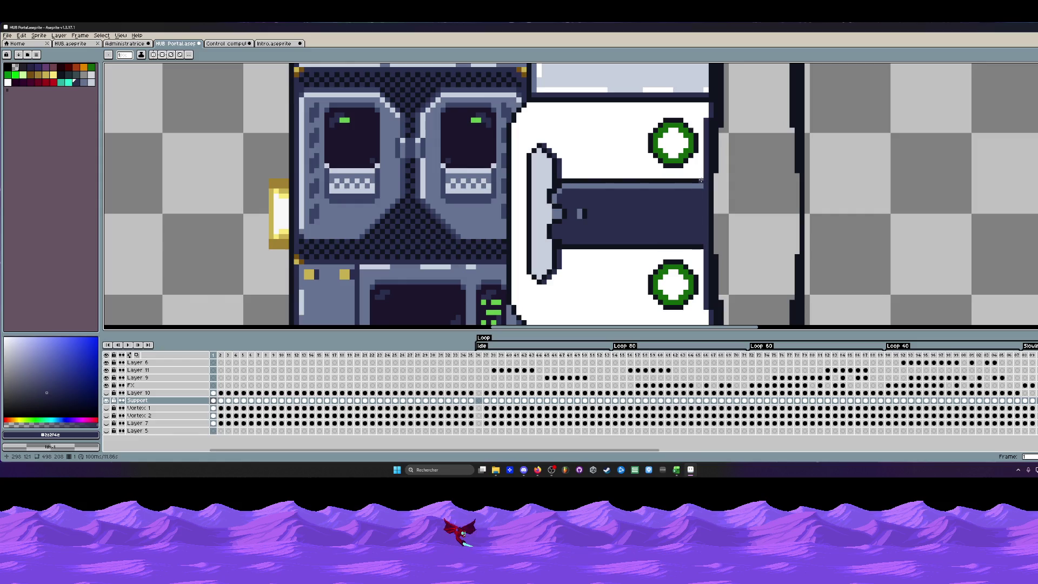
scroll(702, 234, up, 1)
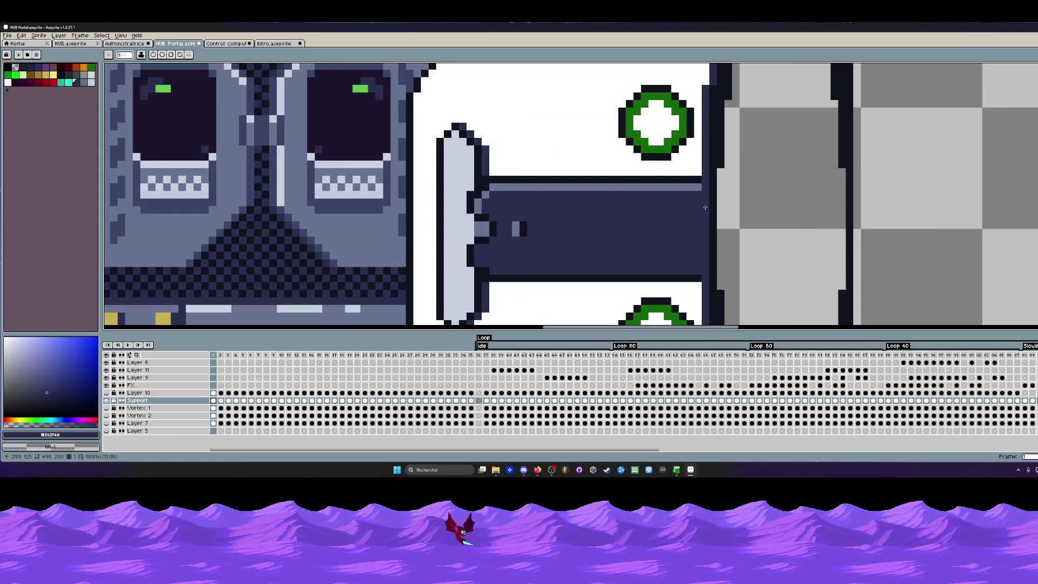
Sample the arm's dark colour, marquee its light end and repaint that end dark with the Pencil.
key(alt)
click(699, 186)
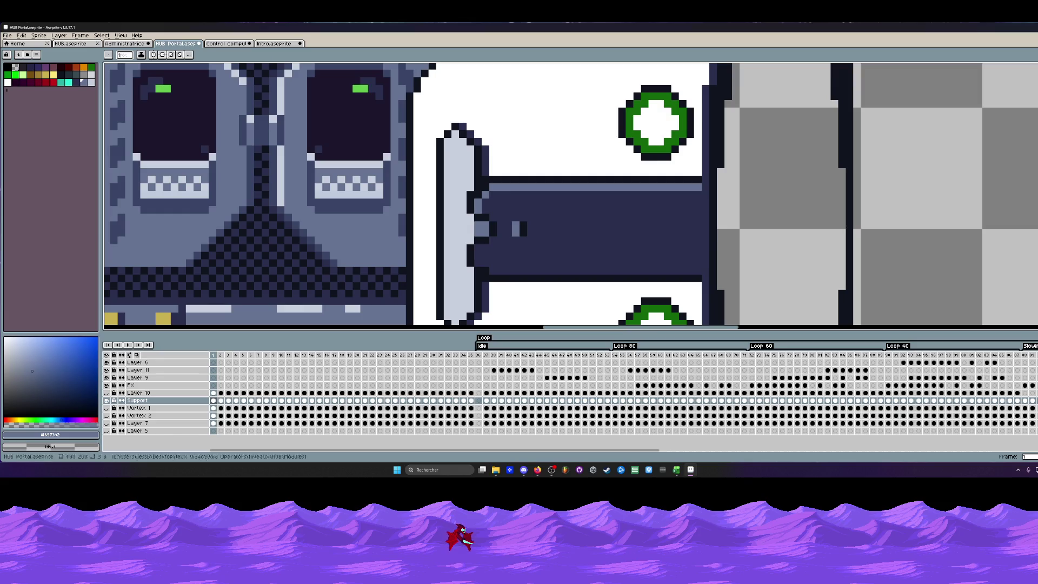
scroll(747, 172, down, 2)
scroll(733, 179, up, 1)
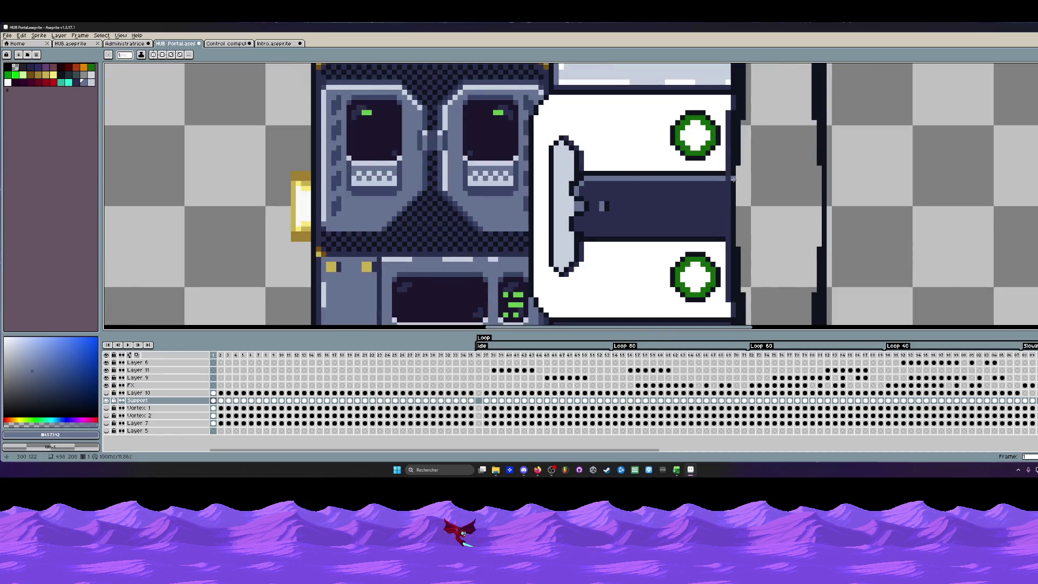
scroll(733, 179, up, 1)
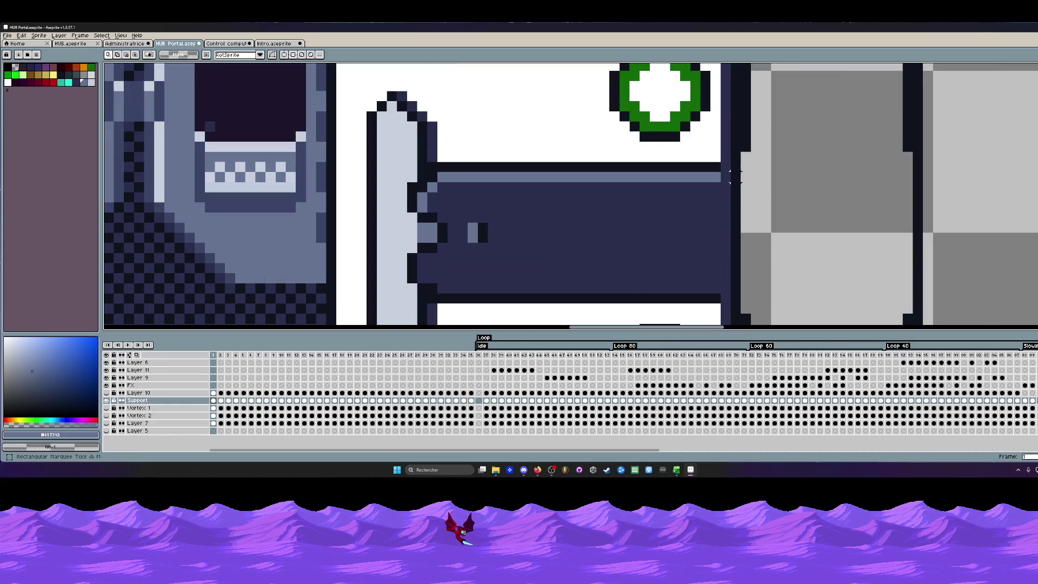
scroll(688, 199, down, 3)
scroll(687, 200, up, 1)
scroll(688, 200, up, 1)
scroll(687, 200, up, 1)
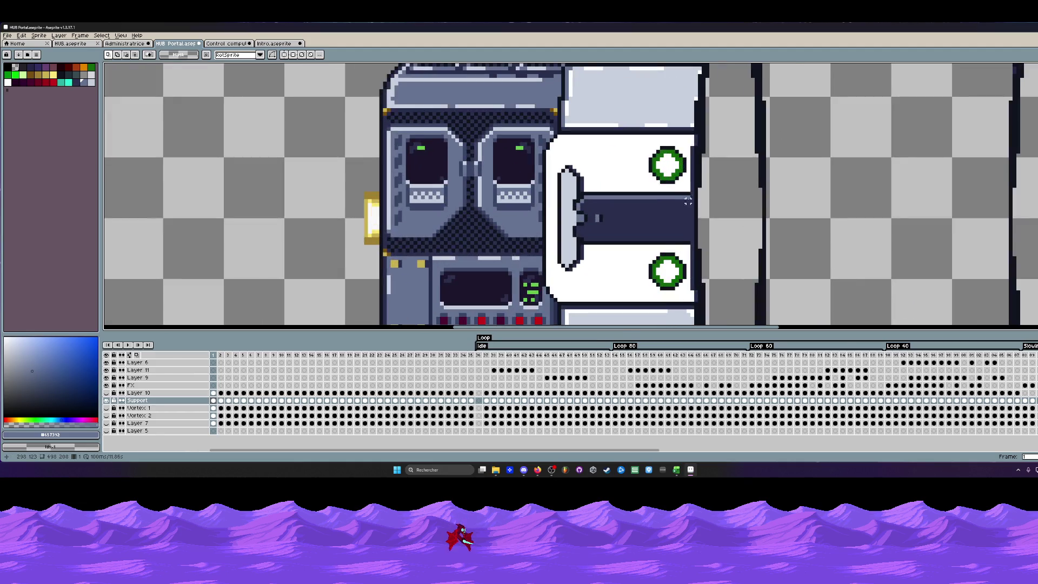
scroll(687, 200, up, 2)
key(m)
drag(694, 184, 667, 290)
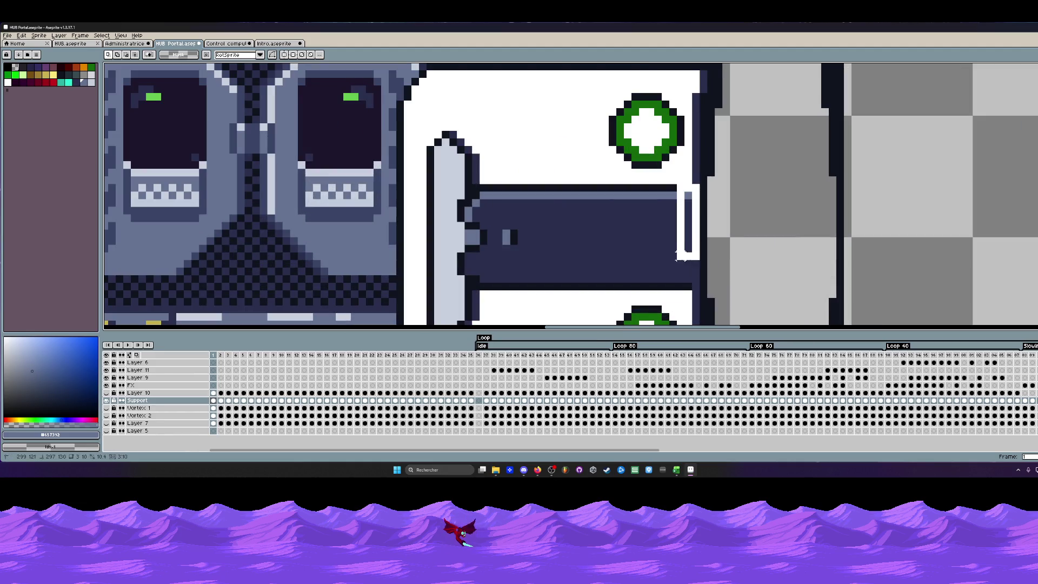
scroll(681, 251, down, 2)
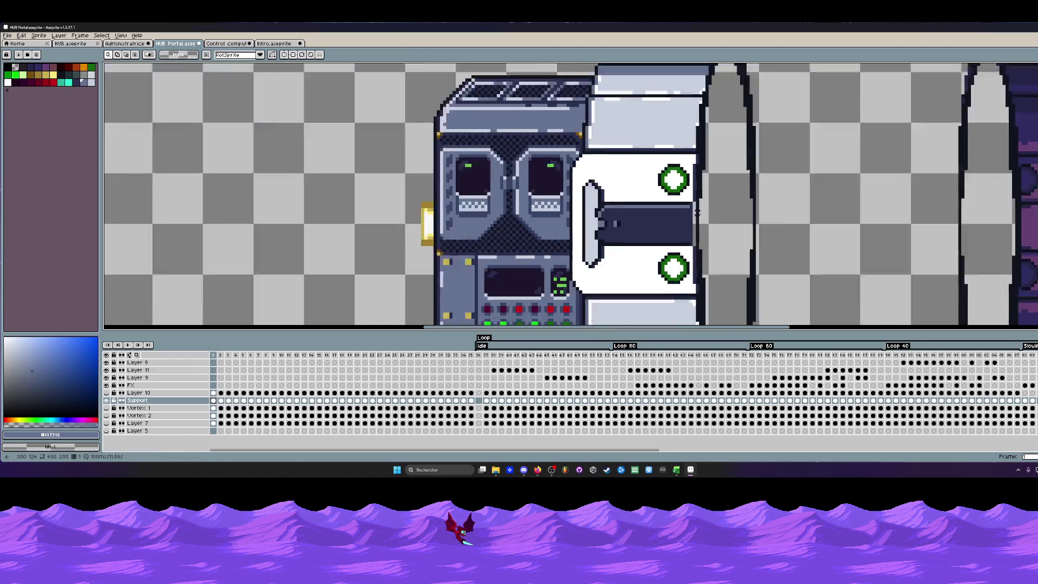
scroll(681, 252, down, 2)
scroll(706, 200, up, 2)
scroll(706, 201, up, 1)
scroll(706, 201, up, 1)
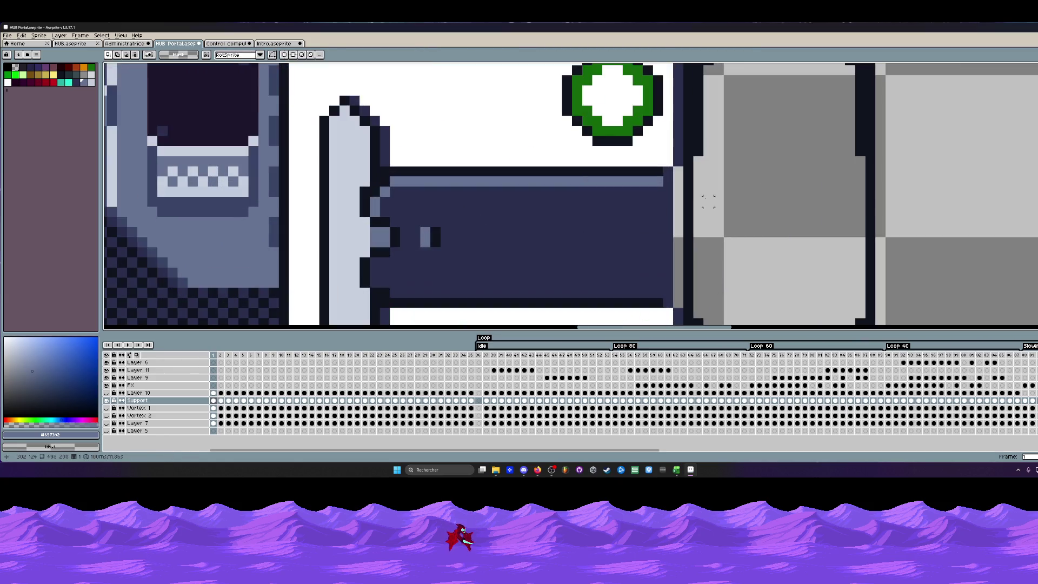
key(b)
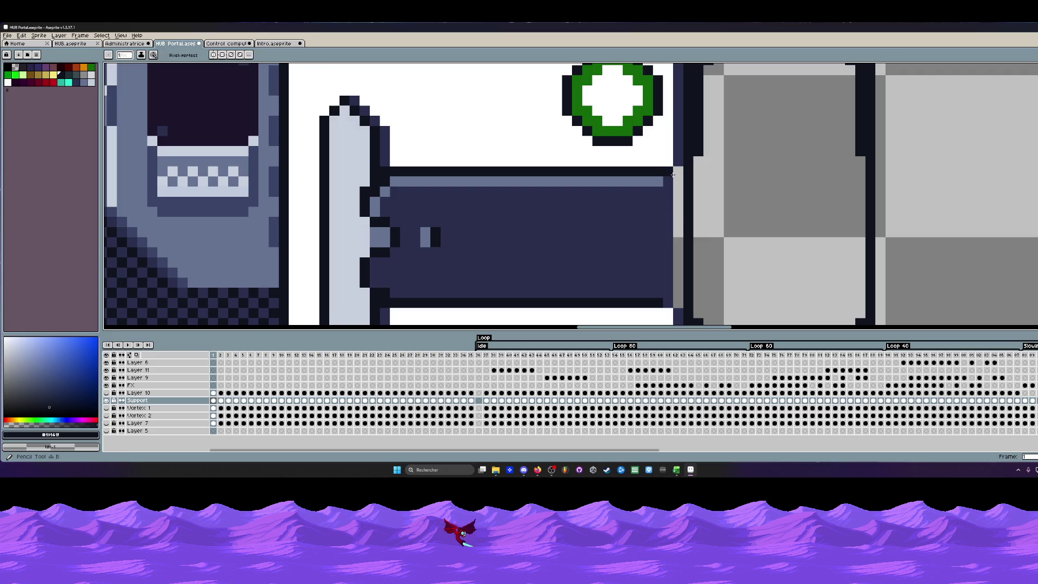
drag(672, 174, 672, 305)
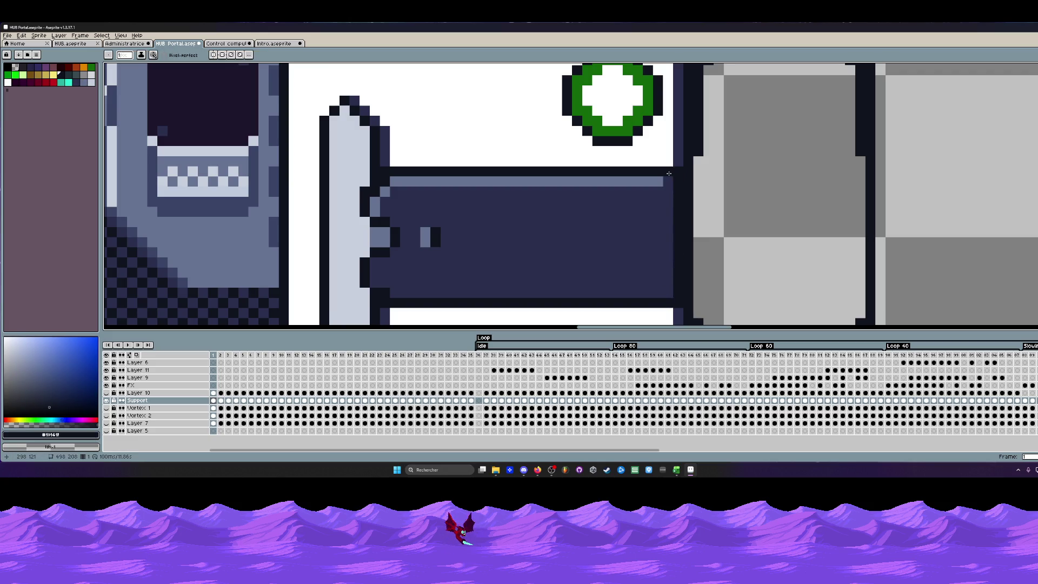
scroll(669, 173, down, 2)
scroll(693, 188, down, 1)
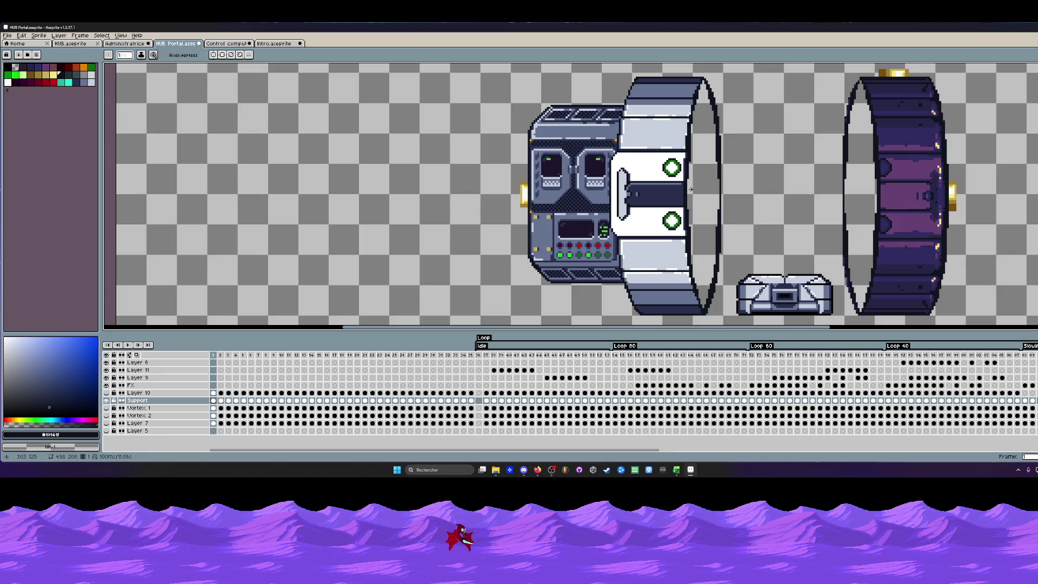
scroll(675, 201, up, 2)
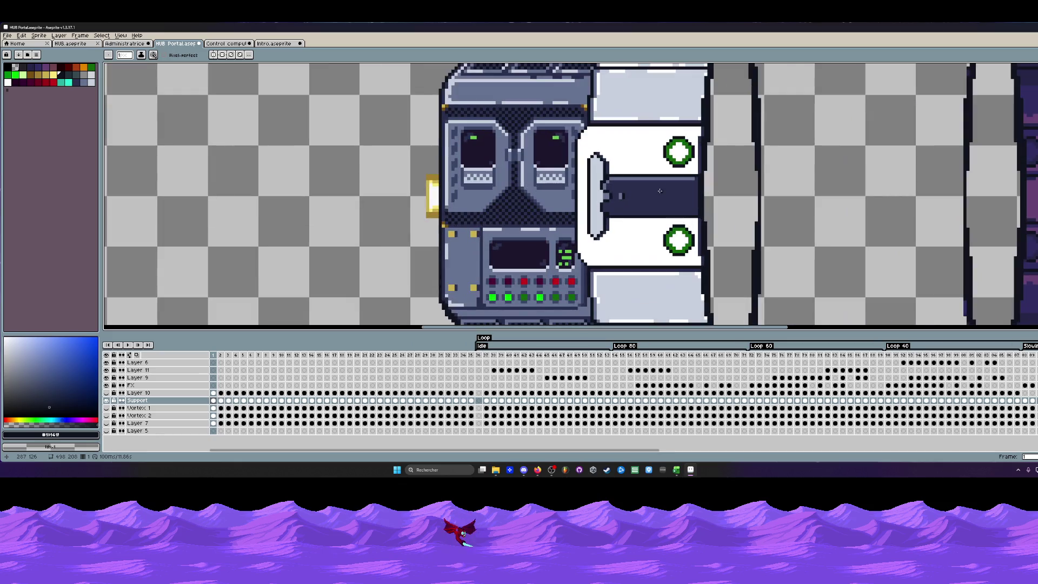
scroll(658, 191, up, 1)
scroll(599, 208, down, 1)
scroll(606, 208, down, 1)
scroll(615, 208, down, 1)
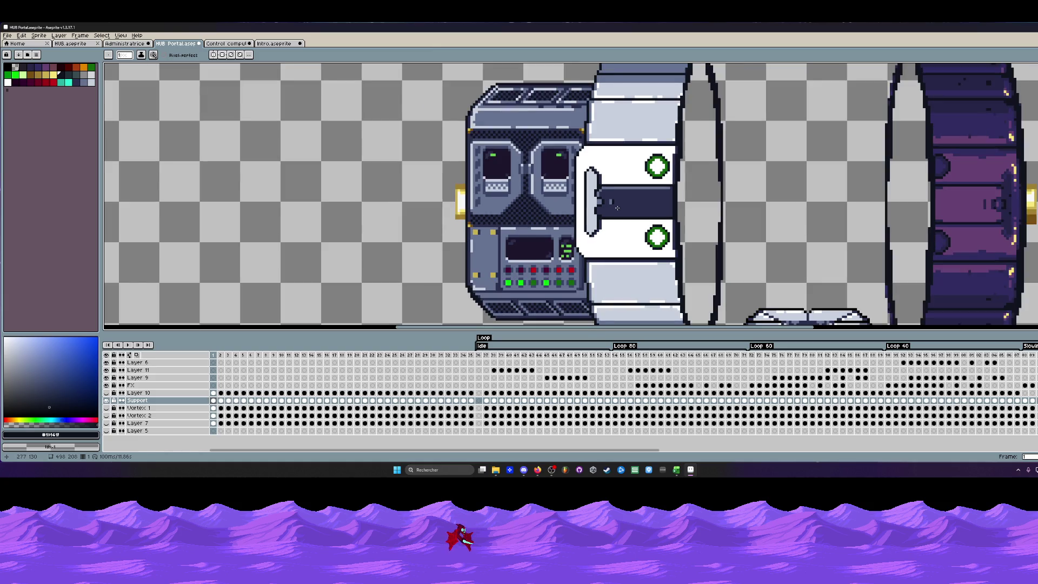
scroll(617, 208, up, 1)
scroll(616, 203, down, 1)
scroll(617, 199, down, 1)
scroll(617, 193, down, 1)
scroll(617, 193, up, 1)
scroll(617, 193, up, 1)
scroll(617, 193, down, 1)
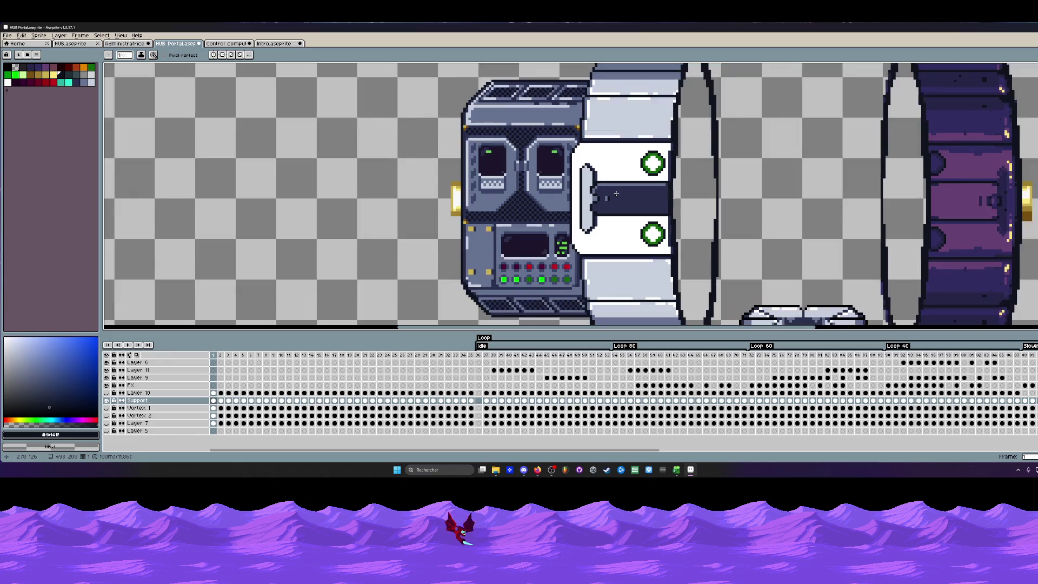
scroll(669, 207, down, 1)
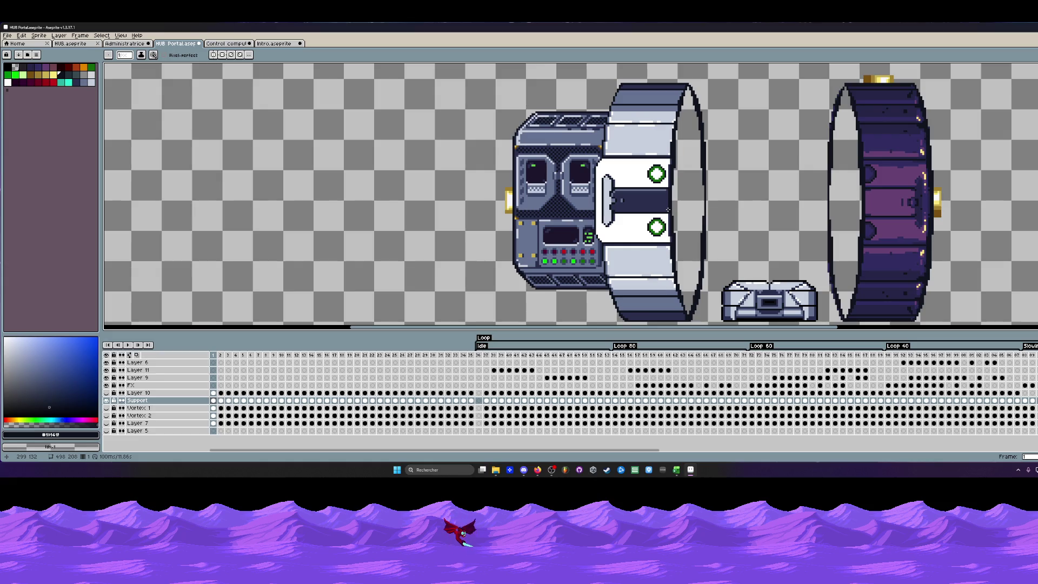
scroll(624, 152, up, 4)
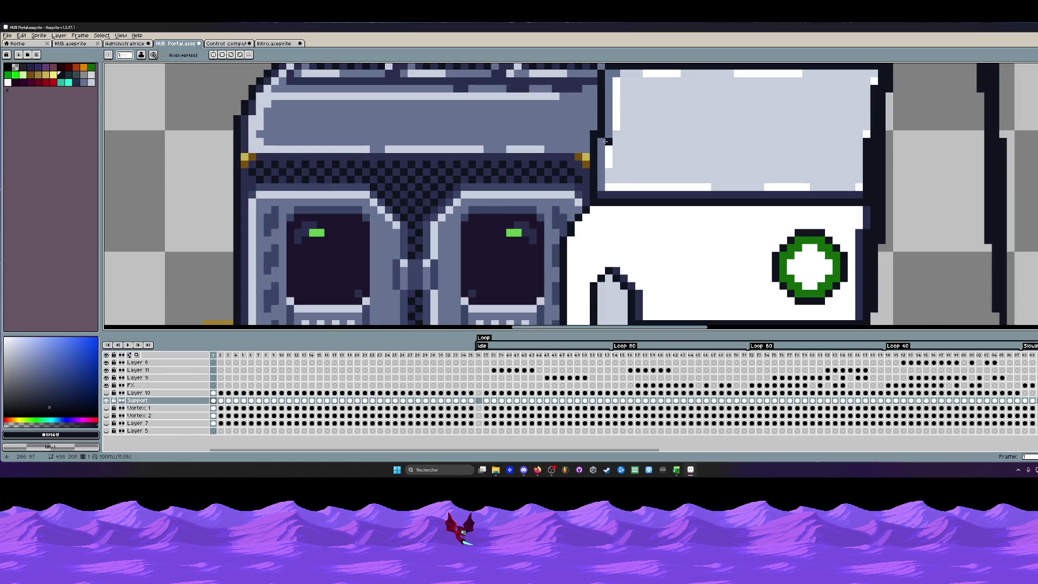
Pick a new drawing colour and save the portal sprite again.
alt+click(601, 131)
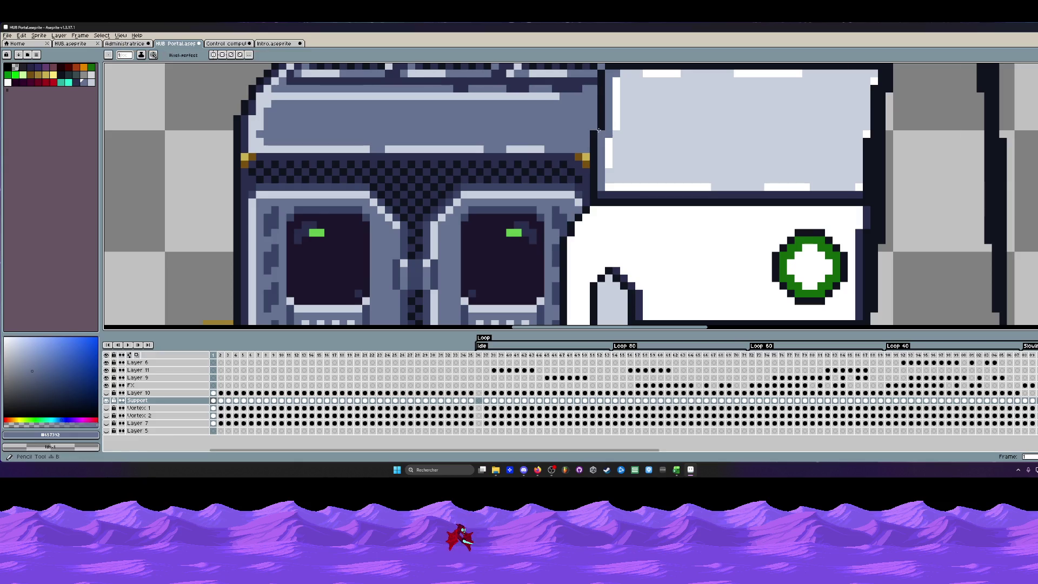
scroll(597, 130, down, 4)
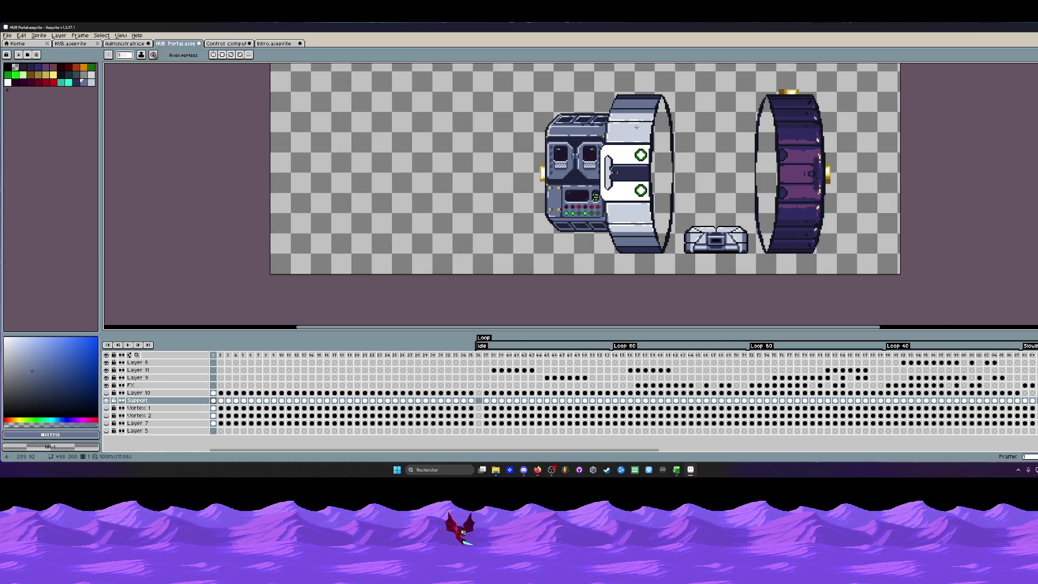
click(8, 35)
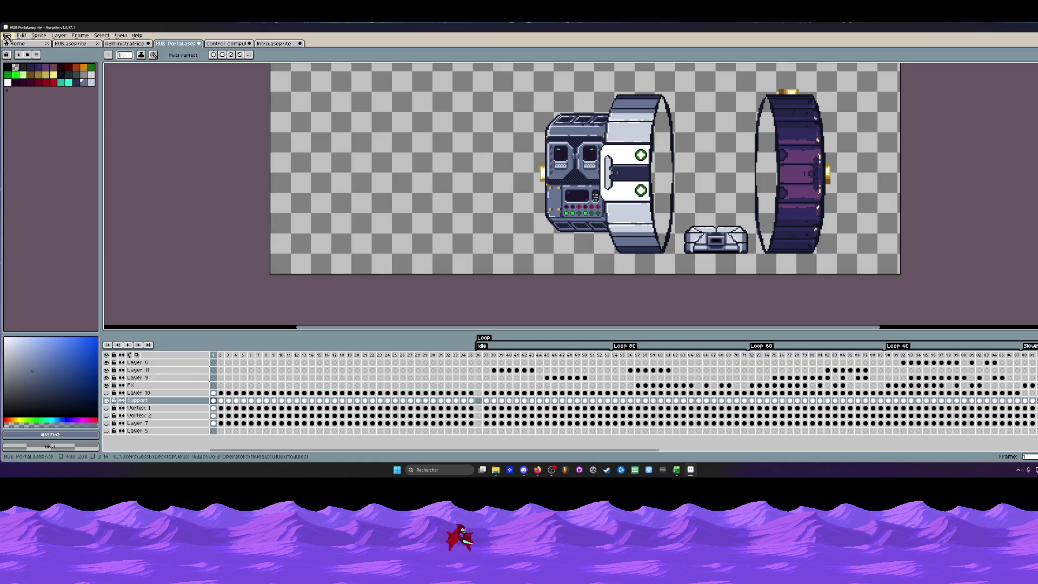
click(27, 68)
scroll(695, 176, down, 1)
scroll(694, 177, up, 1)
Marquee the white ring, clear it, and select then cancel a frame range in the timeline.
drag(694, 176, 692, 177)
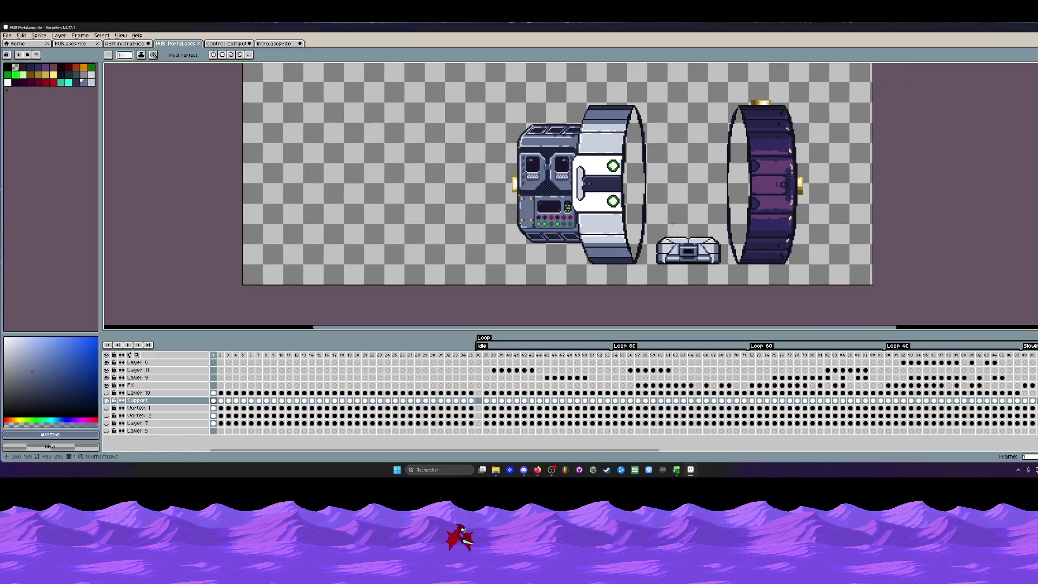
key(m)
drag(568, 90, 651, 282)
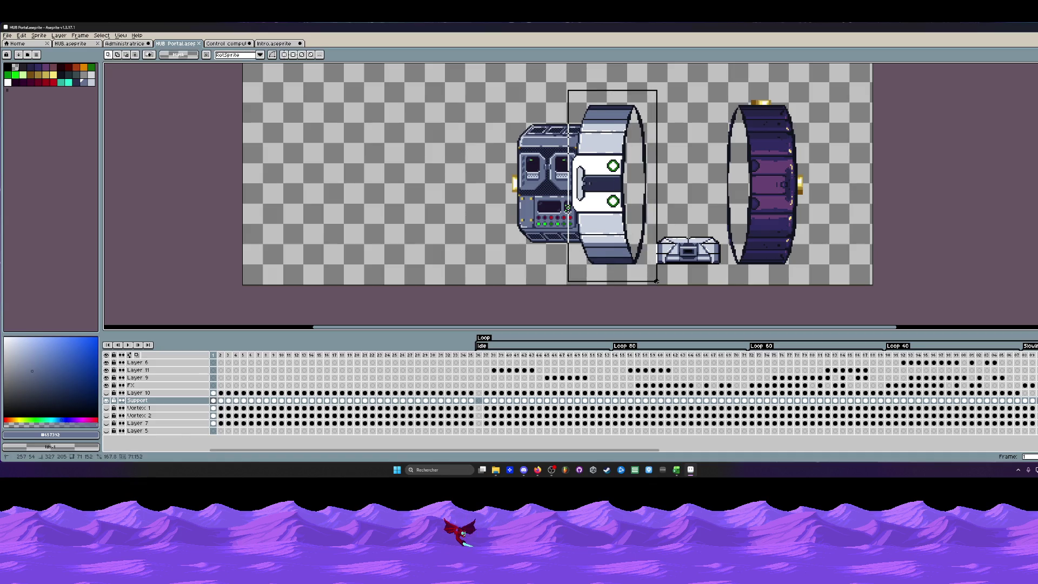
key(ctrl+d)
mouse_move(214, 355)
mouse_down()
mouse_move(321, 365)
mouse_move(213, 367)
mouse_move(233, 362)
mouse_up()
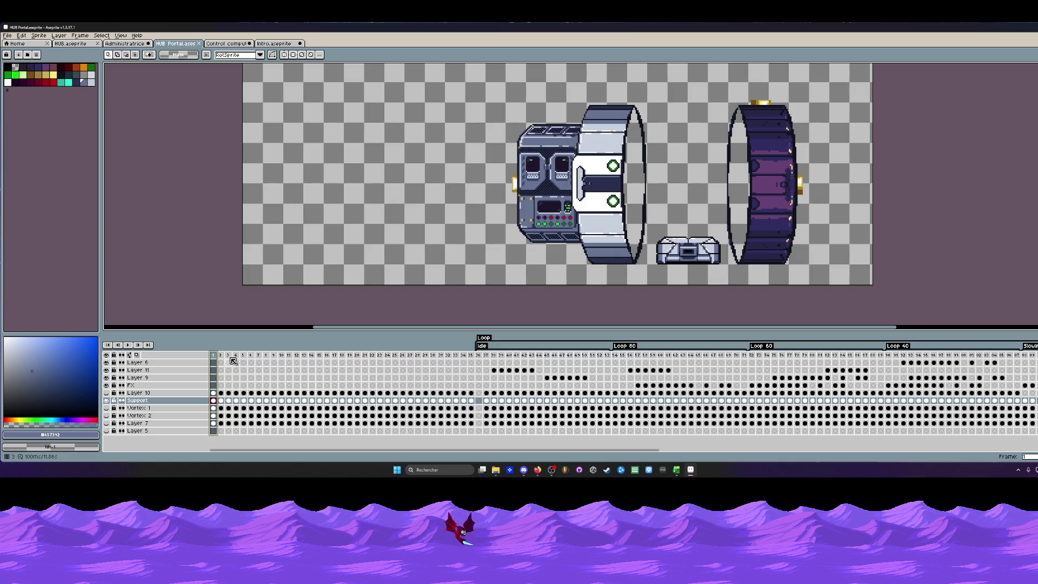
mouse_move(232, 362)
mouse_down()
mouse_move(316, 359)
mouse_move(213, 360)
mouse_up()
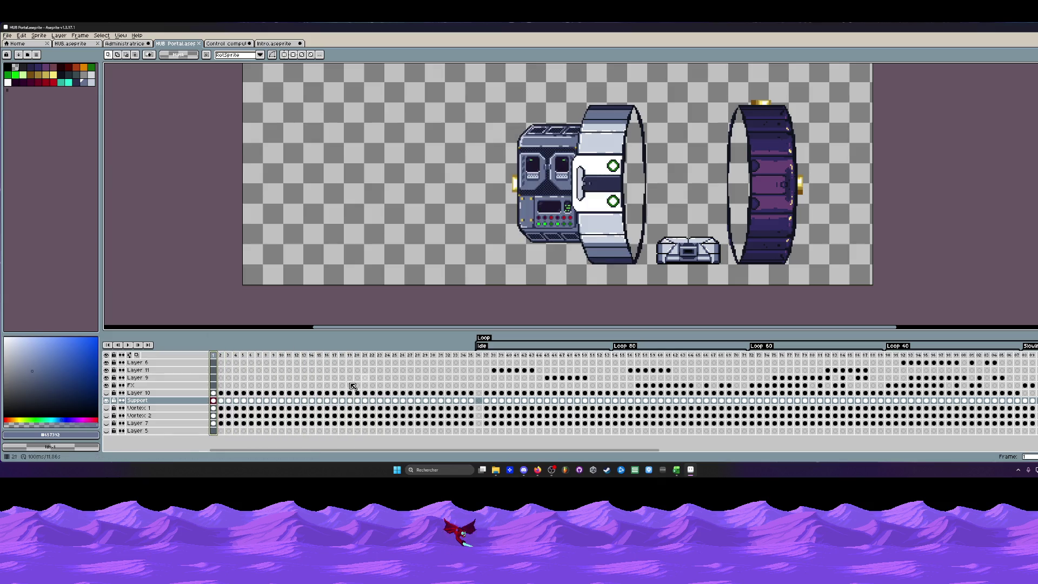
key(Escape)
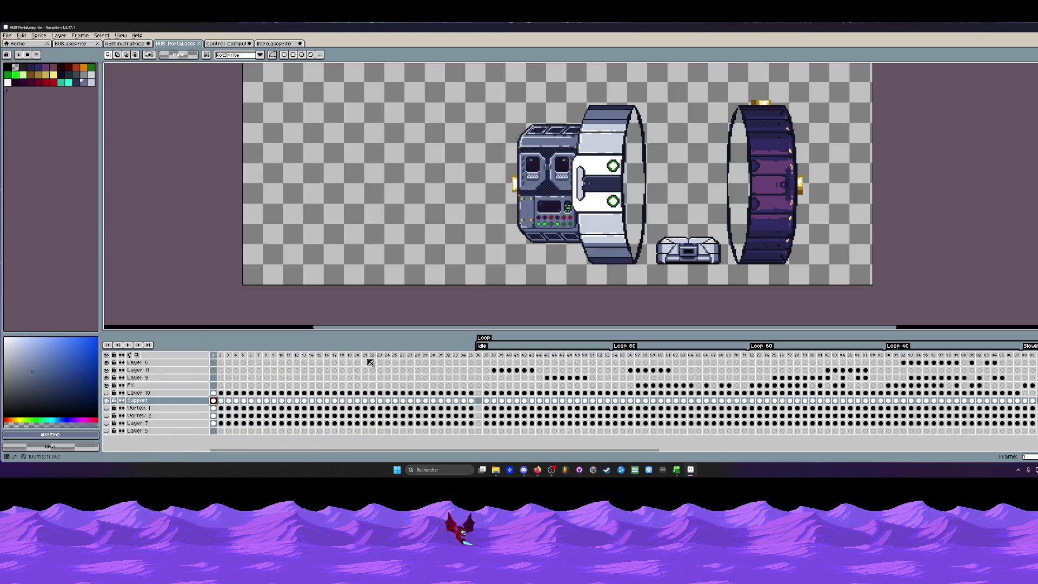
Reselect the white portal ring and Ctrl-drag a duplicate to its left, dropping it in place.
drag(573, 96, 654, 279)
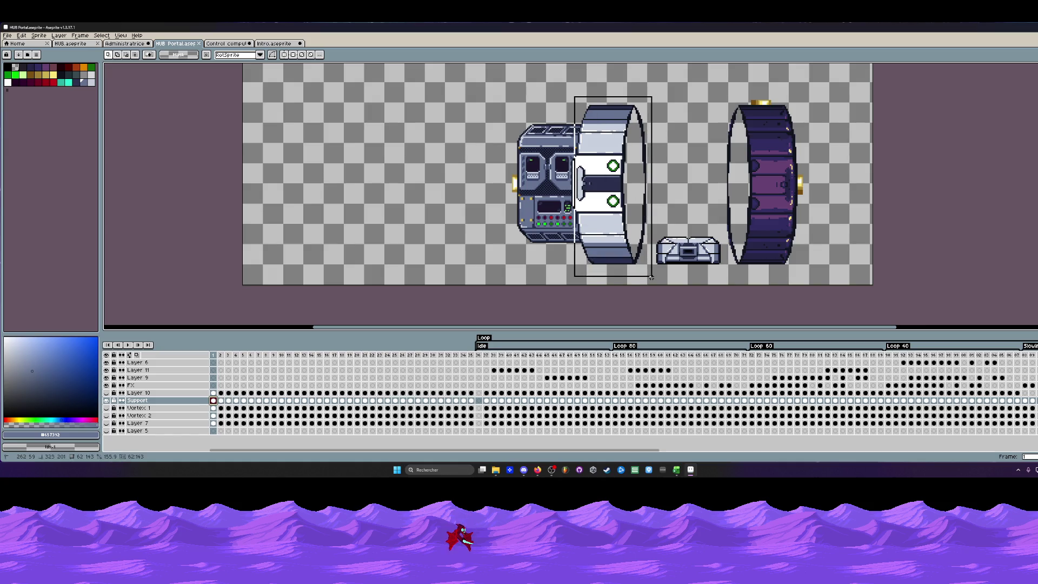
click(568, 99)
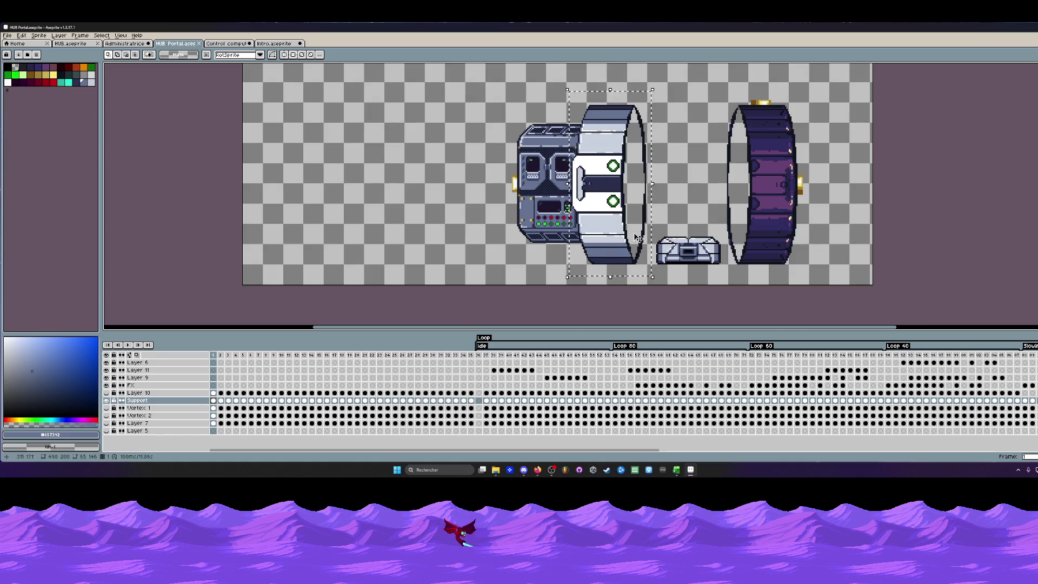
drag(568, 207, 367, 196)
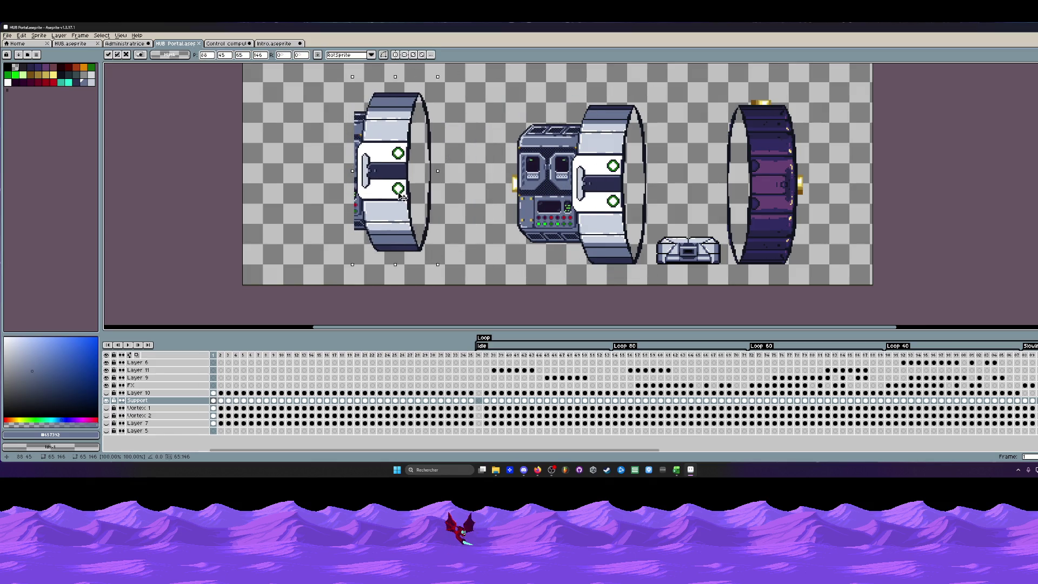
click(344, 171)
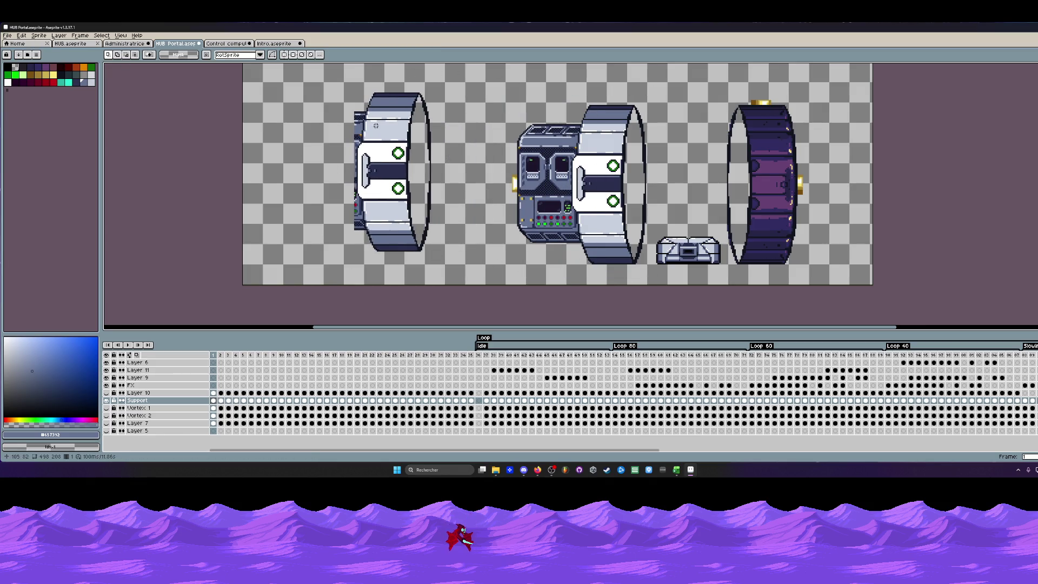
scroll(360, 106, up, 1)
scroll(361, 106, up, 1)
scroll(360, 106, up, 1)
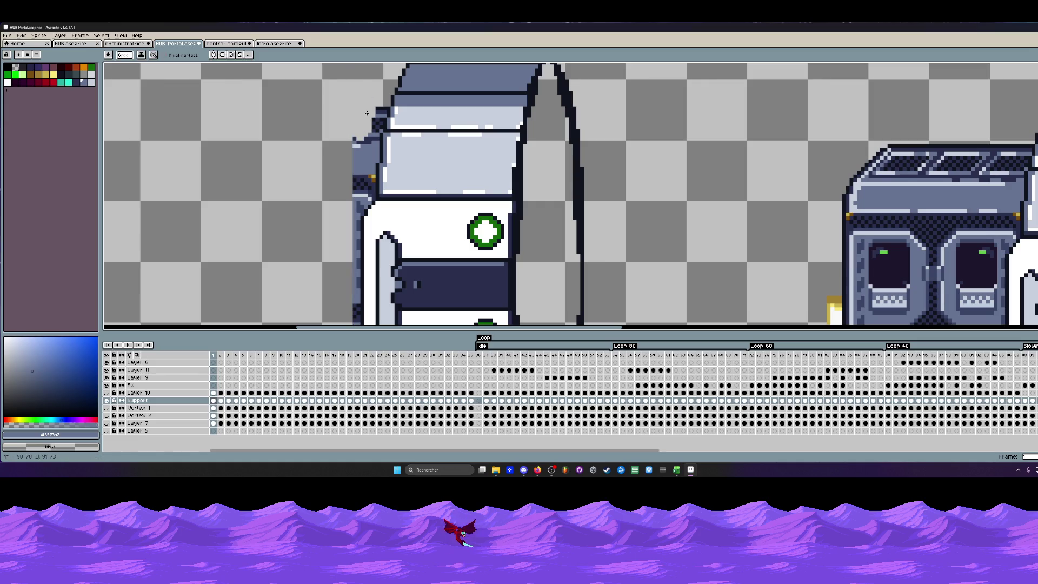
scroll(369, 109, up, 1)
scroll(374, 113, up, 2)
Erase the console fragments on the copied ring's left edge with the transparent colour, then marquee the left ring.
key(Return)
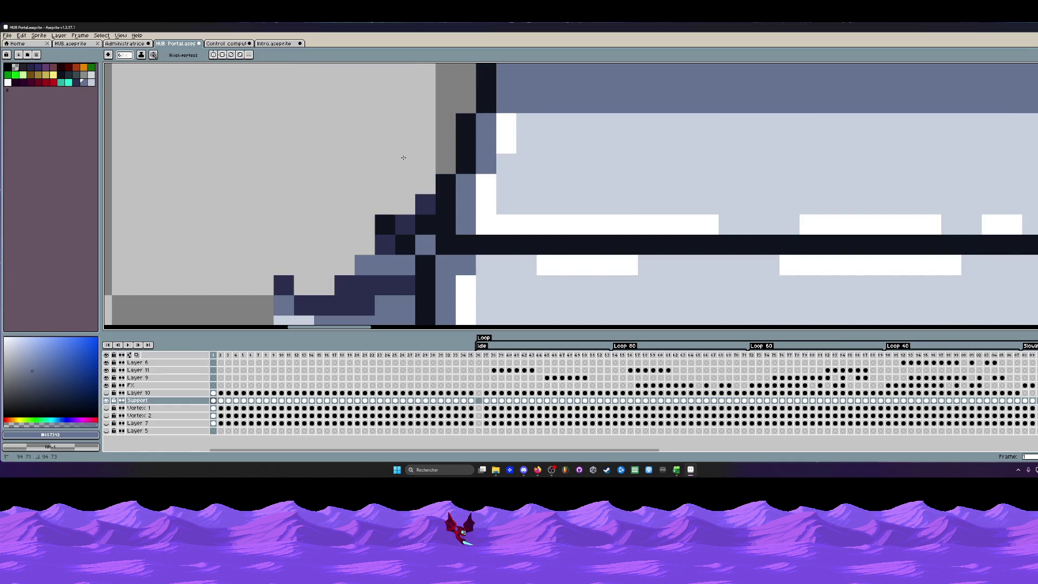
scroll(379, 242, down, 1)
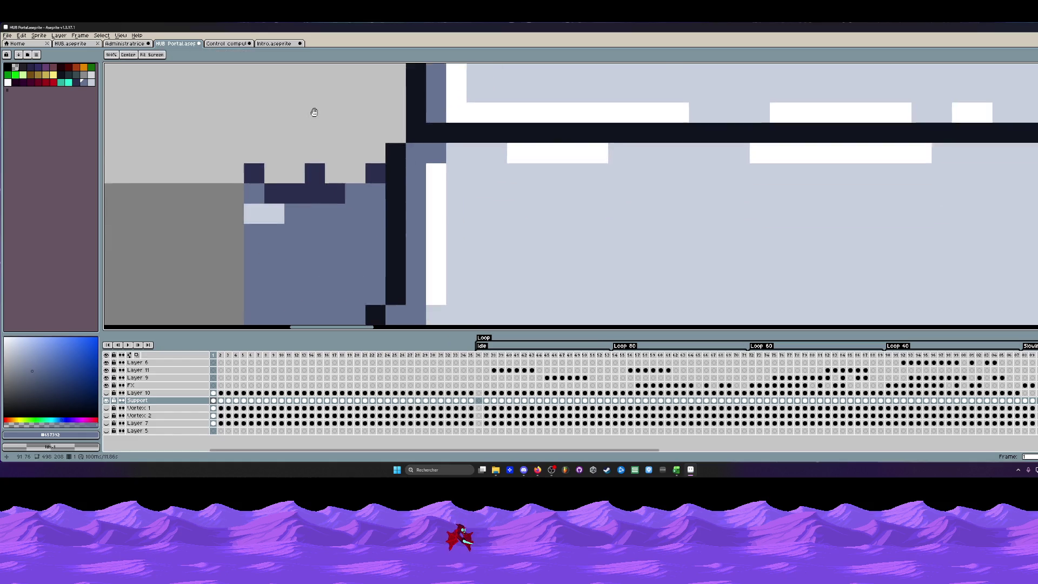
scroll(313, 109, down, 1)
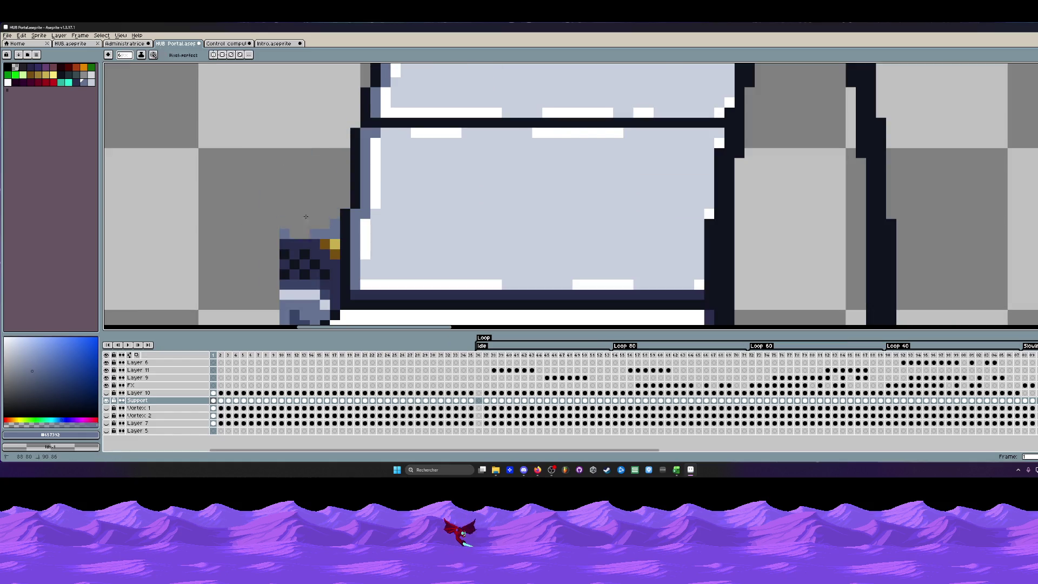
scroll(312, 187, down, 1)
scroll(292, 146, up, 1)
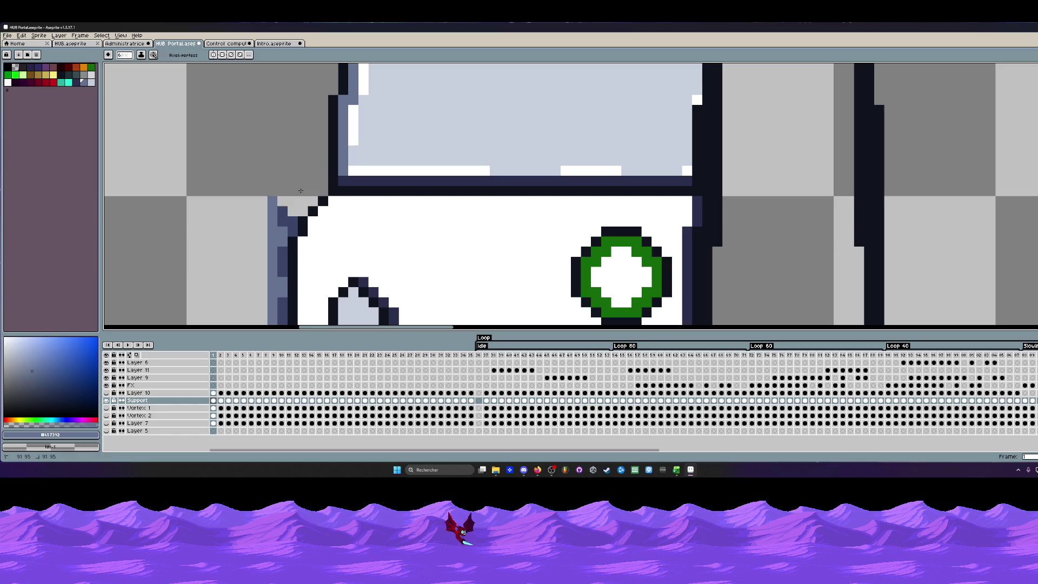
key(x)
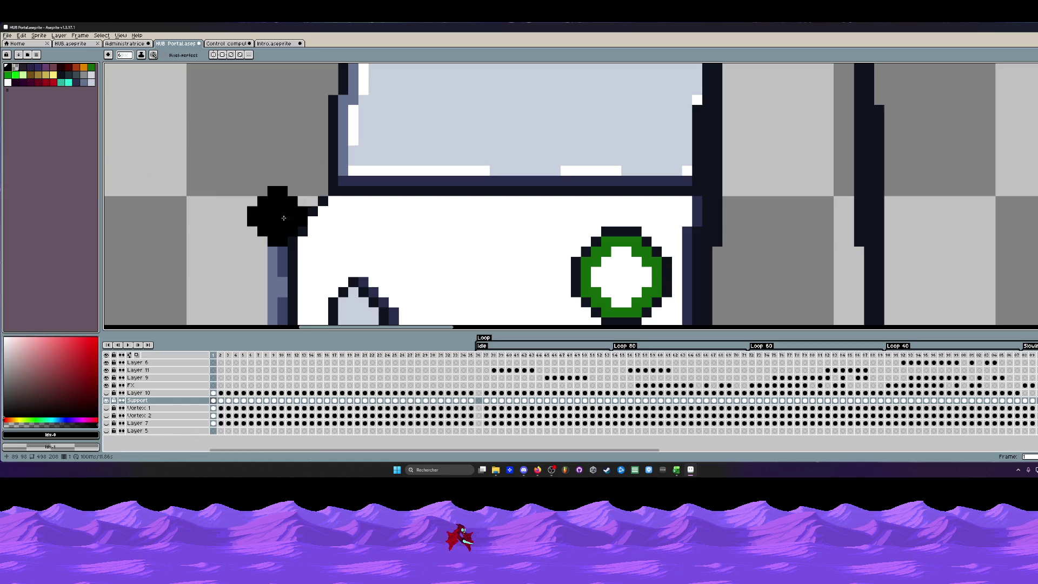
scroll(237, 213, down, 1)
scroll(280, 156, up, 1)
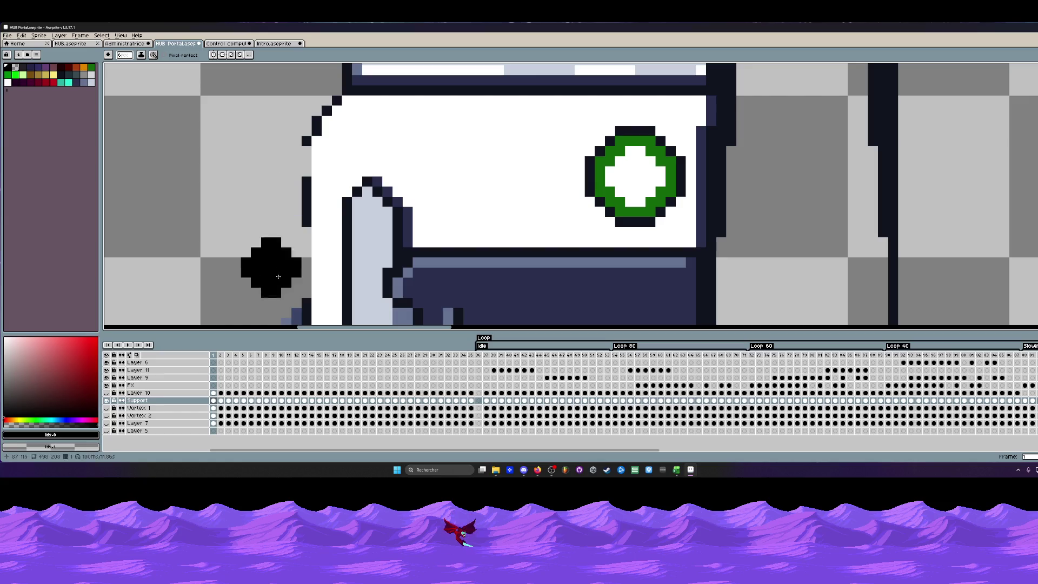
scroll(265, 125, up, 1)
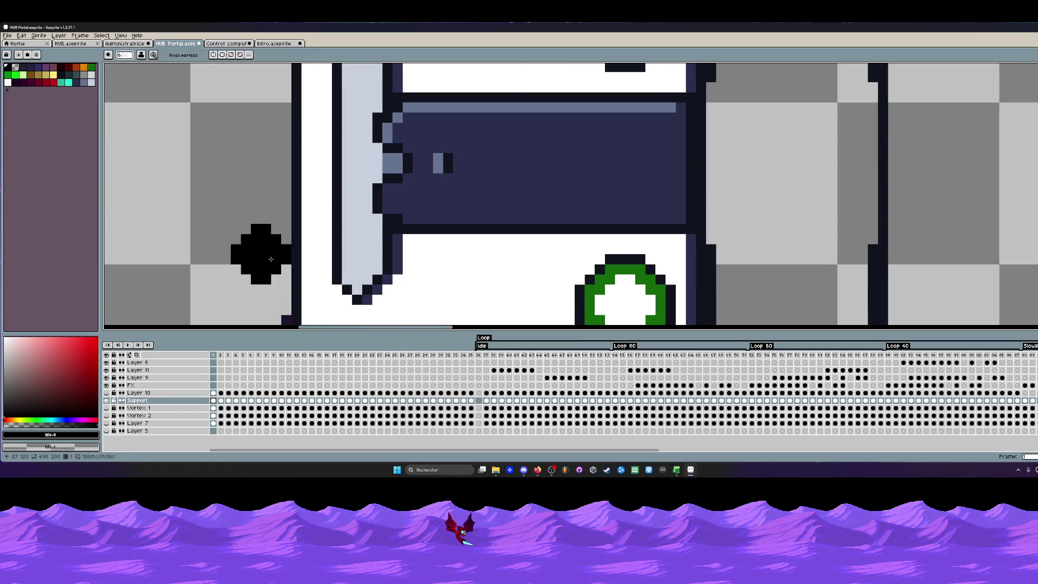
scroll(260, 273, down, 4)
scroll(259, 130, up, 3)
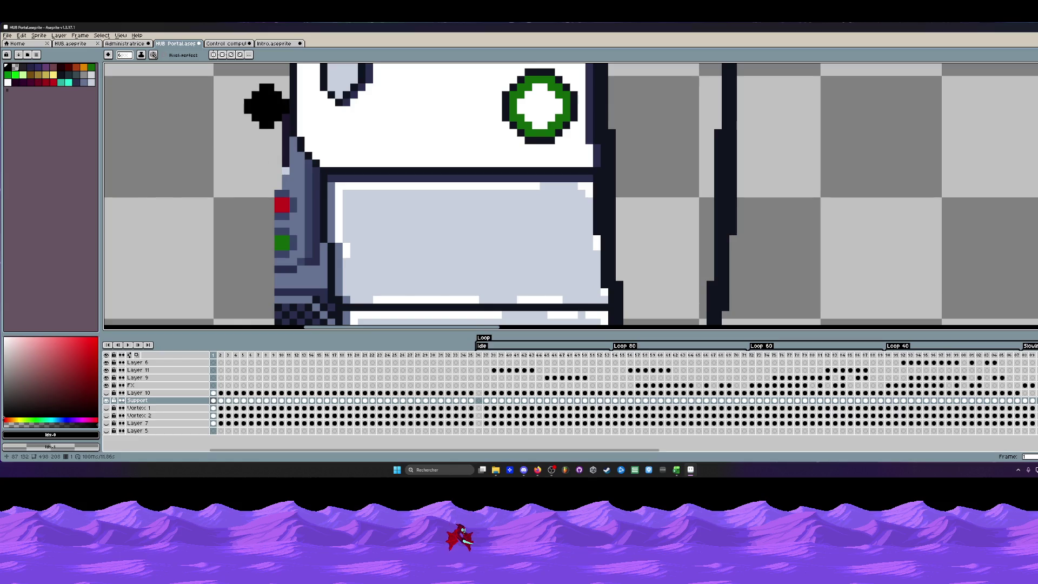
drag(276, 213, 274, 181)
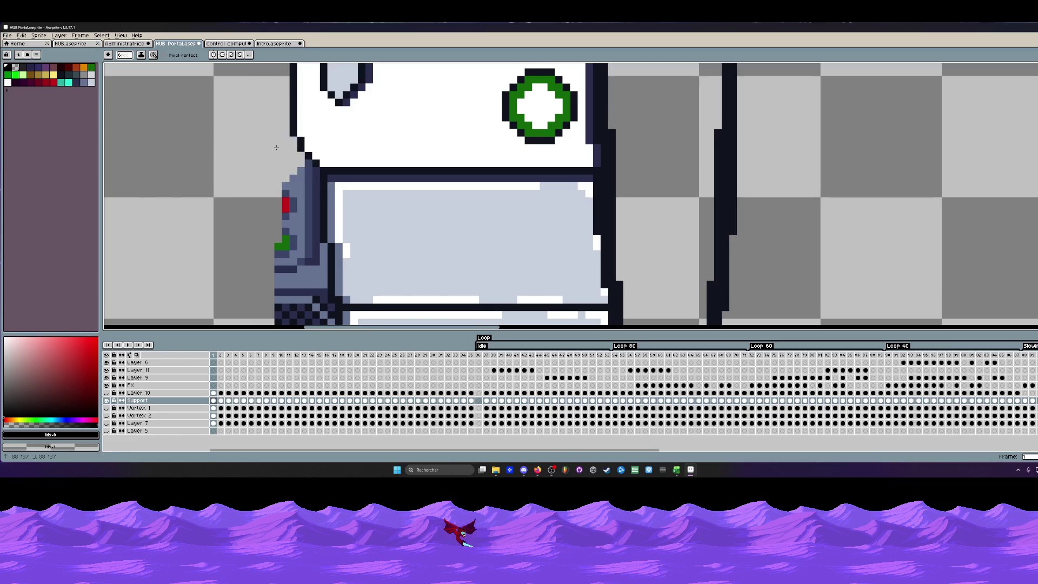
drag(299, 189, 290, 306)
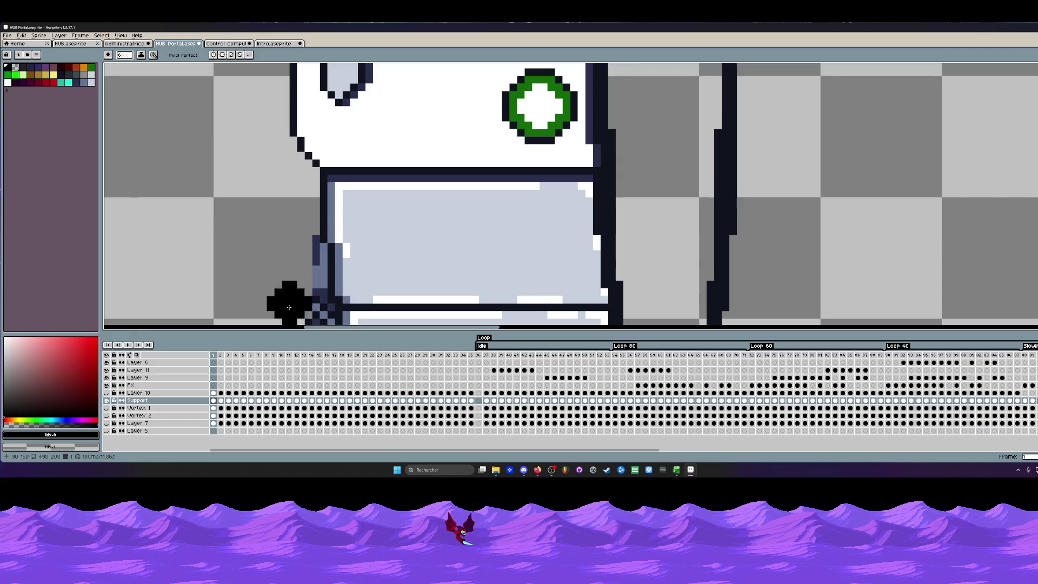
scroll(298, 138, down, 3)
drag(311, 163, 313, 258)
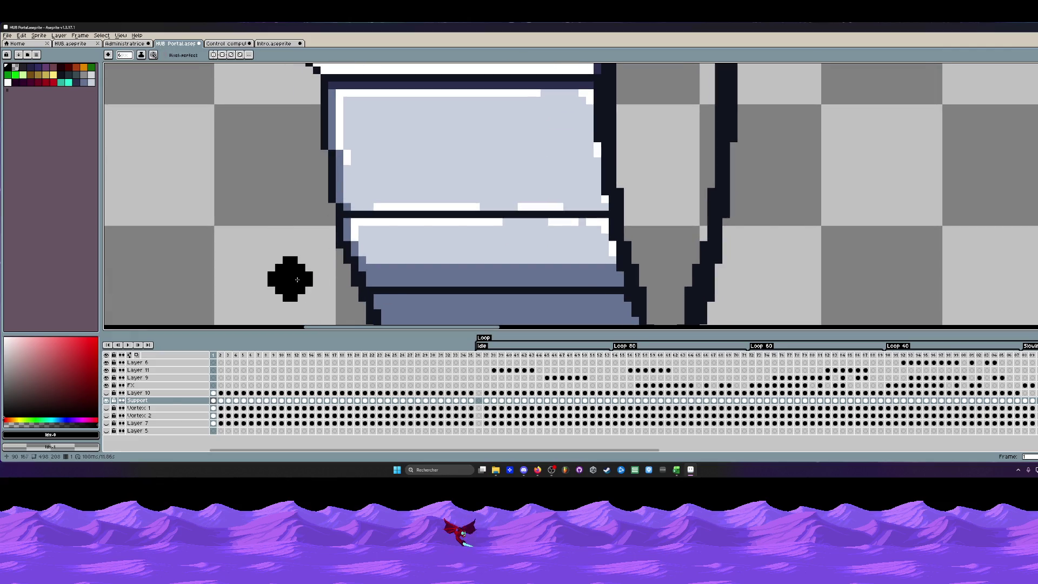
scroll(308, 260, down, 3)
scroll(308, 260, down, 2)
scroll(301, 244, up, 2)
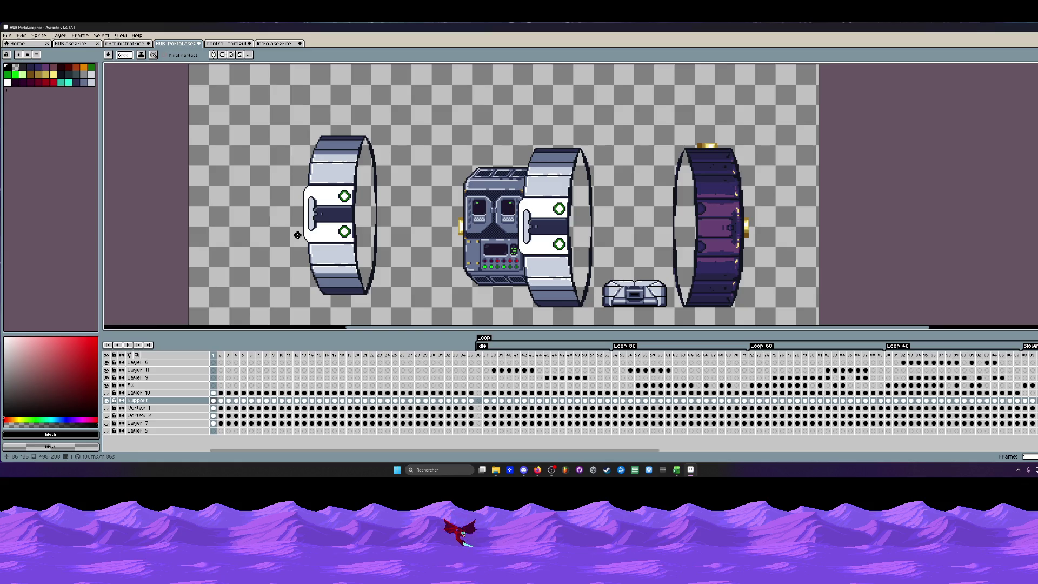
key(m)
mouse_move(297, 126)
mouse_down()
mouse_move(411, 311)
mouse_move(369, 259)
mouse_up()
Copy and paste the left white ring, move the copy over the dark ring and drop it.
click(369, 258)
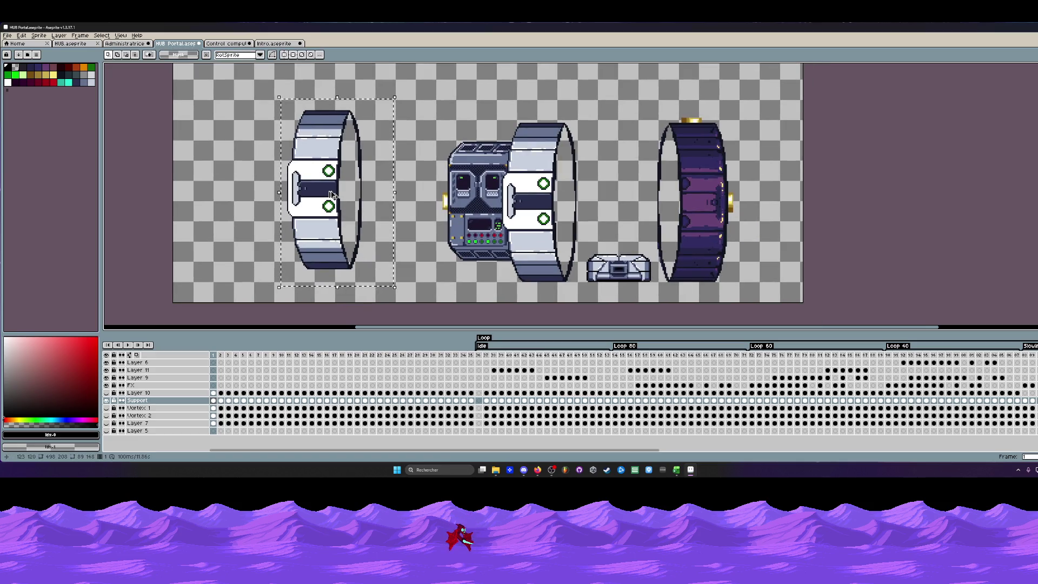
key(ctrl+c)
key(ctrl+v)
mouse_move(331, 194)
mouse_down()
mouse_move(702, 200)
mouse_move(697, 155)
mouse_move(674, 154)
mouse_up()
scroll(696, 202, up, 1)
scroll(696, 202, up, 1)
scroll(674, 153, down, 1)
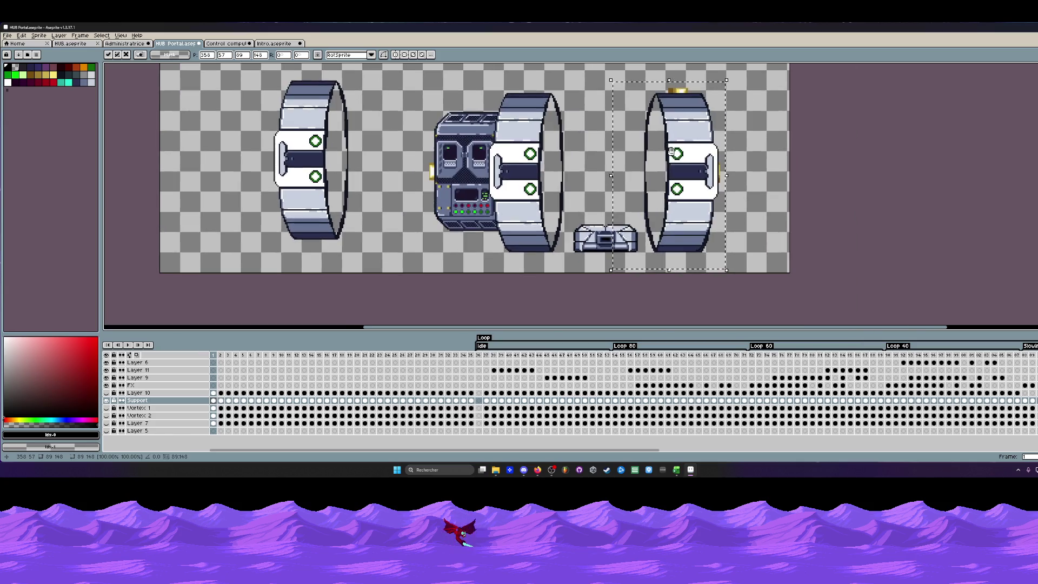
scroll(673, 154, up, 1)
scroll(698, 203, up, 1)
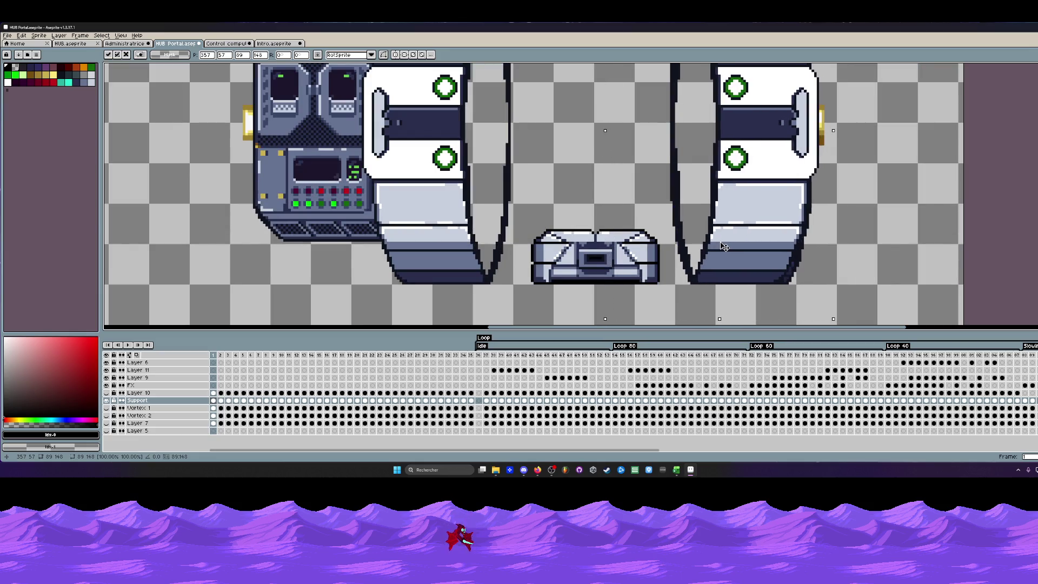
scroll(724, 245, down, 1)
scroll(724, 245, down, 1)
drag(724, 212, 521, 221)
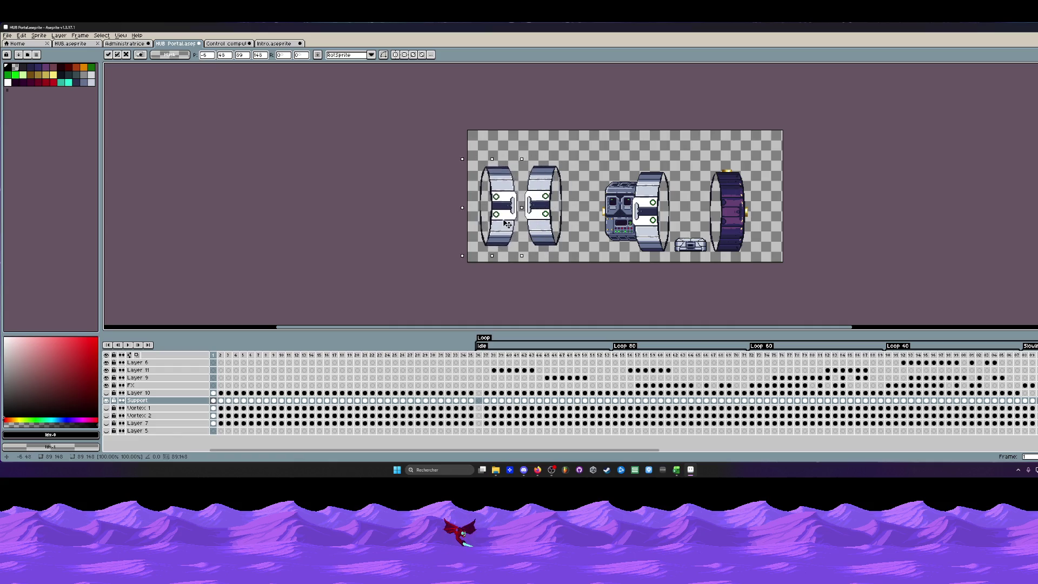
key(Return)
scroll(728, 197, up, 1)
Delete the purple ring, move the white ring to the right side, and sample the dark outline colour for the Pencil.
drag(701, 130, 793, 316)
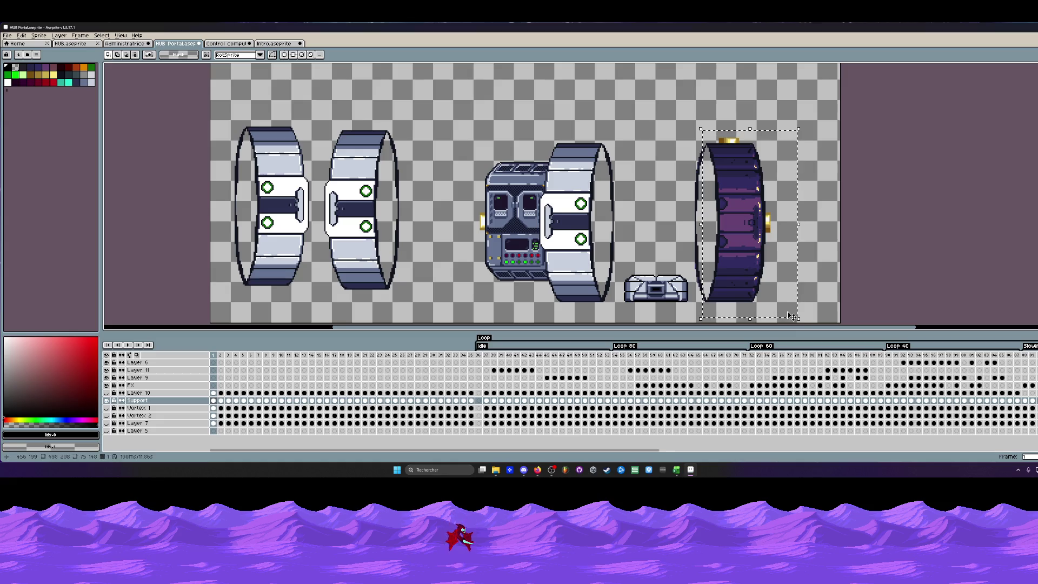
key(Delete)
drag(207, 97, 316, 319)
mouse_move(292, 215)
mouse_down()
mouse_move(747, 227)
mouse_move(716, 132)
mouse_up()
scroll(747, 227, up, 3)
scroll(717, 132, down, 1)
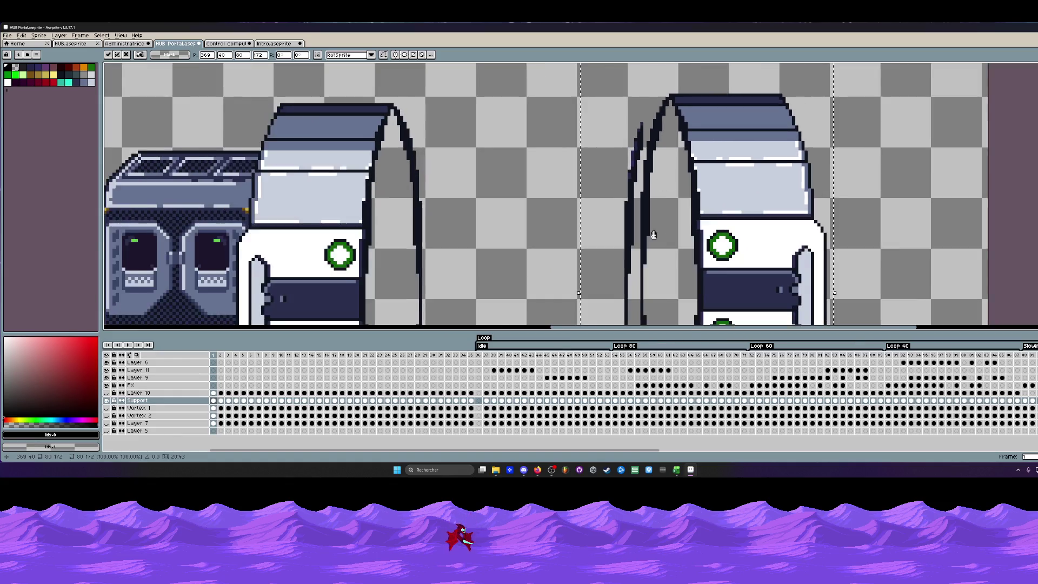
scroll(649, 227, up, 2)
scroll(608, 211, up, 1)
scroll(592, 211, down, 1)
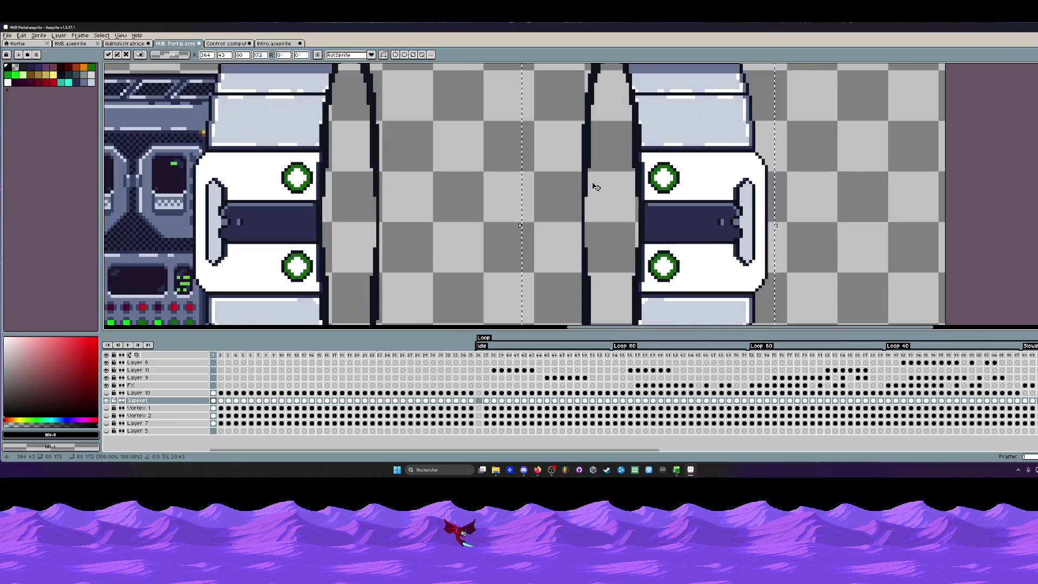
scroll(596, 162, down, 1)
scroll(600, 151, down, 2)
scroll(600, 154, up, 2)
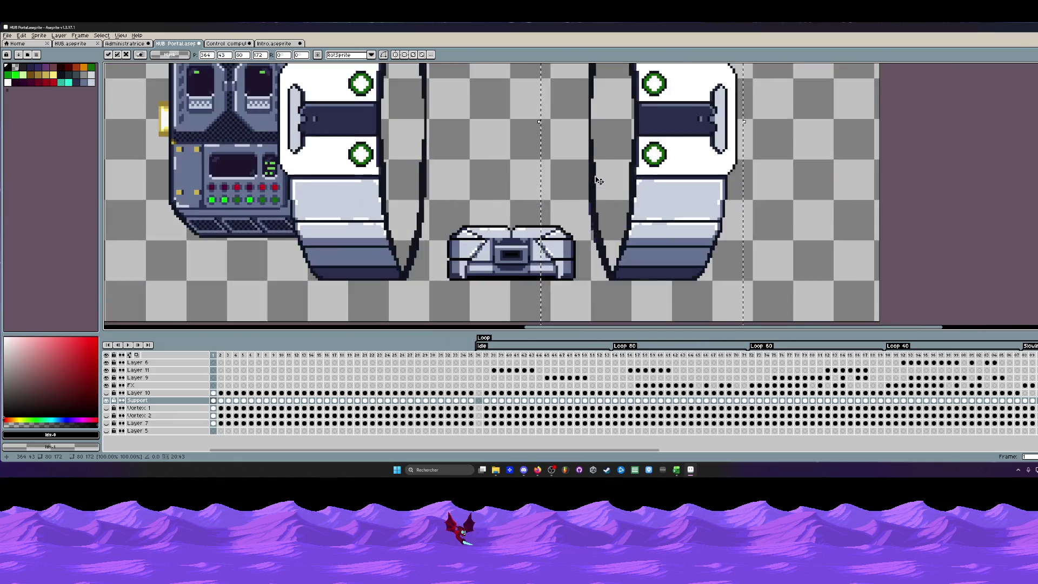
scroll(597, 173, up, 1)
scroll(592, 211, up, 3)
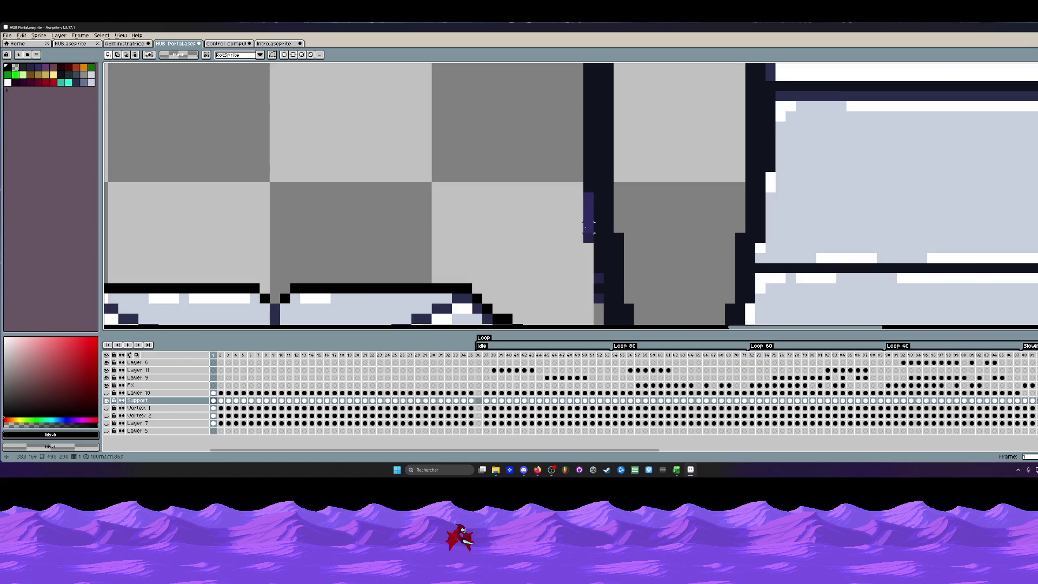
scroll(593, 210, down, 1)
alt+click(594, 197)
key(b)
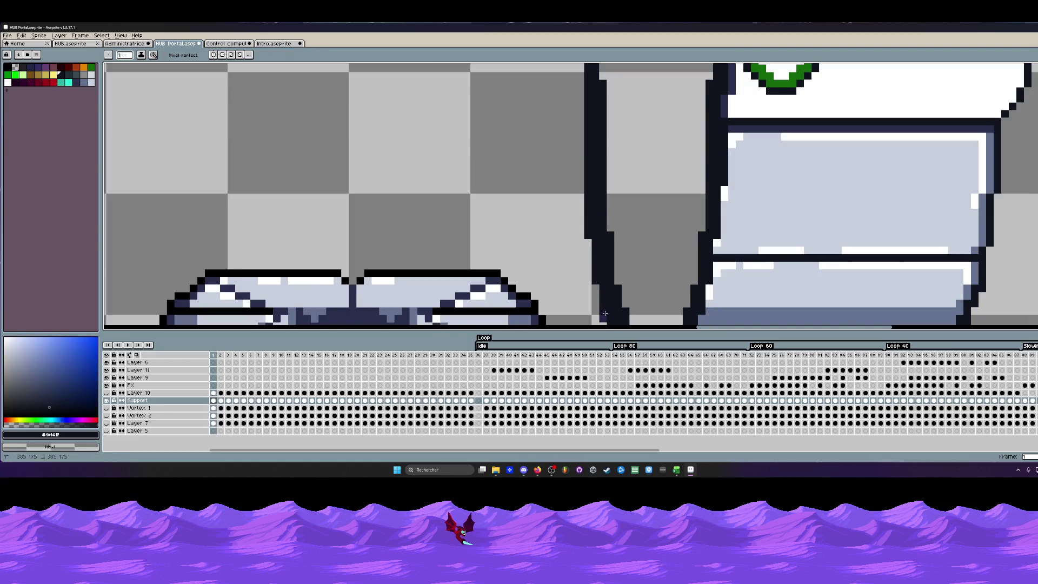
scroll(603, 313, down, 4)
scroll(601, 284, up, 2)
scroll(600, 260, down, 1)
scroll(600, 255, down, 1)
scroll(578, 318, down, 2)
scroll(578, 318, up, 2)
scroll(577, 318, down, 2)
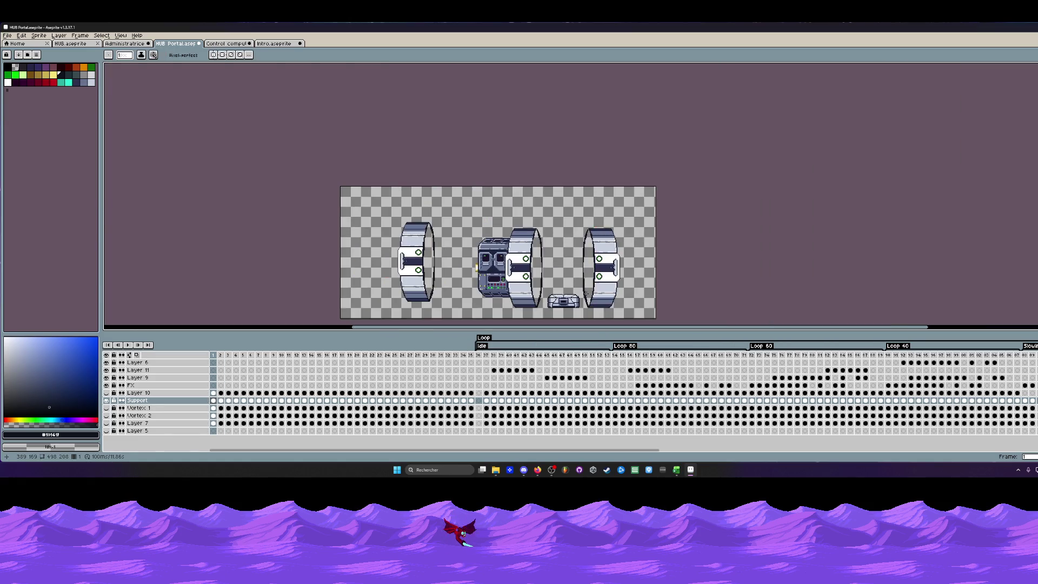
scroll(560, 284, up, 2)
scroll(560, 279, down, 2)
scroll(561, 268, up, 1)
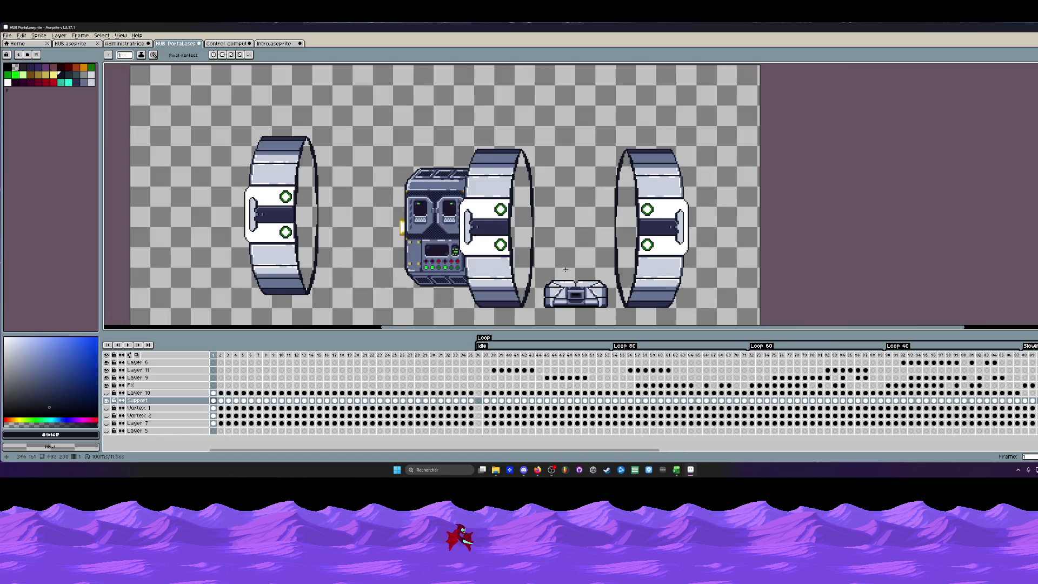
scroll(565, 270, up, 1)
Marquee the chest base, shift it about 3 px left, drop it and reselect it.
key(m)
drag(489, 239, 628, 316)
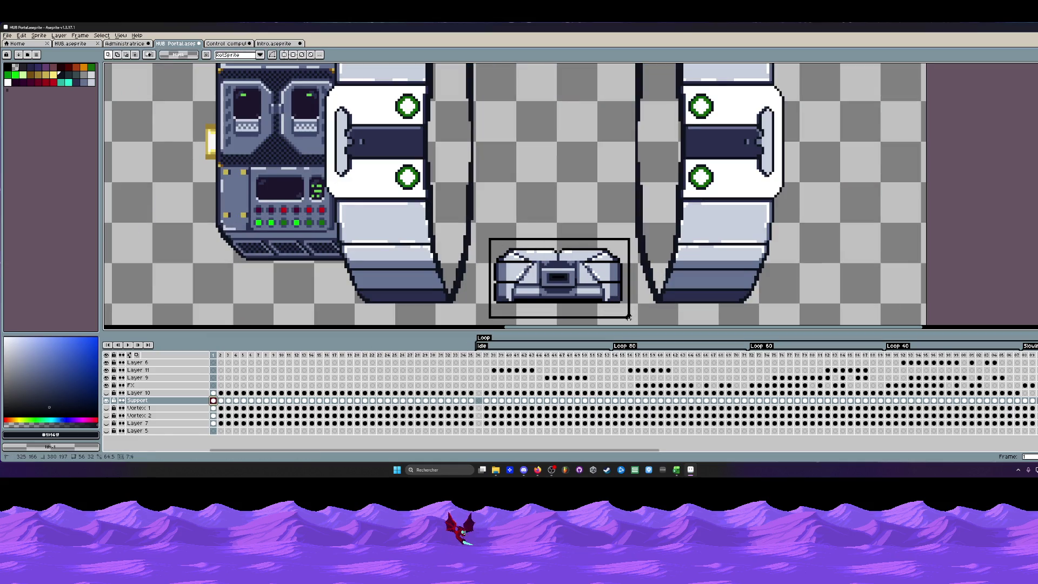
click(598, 280)
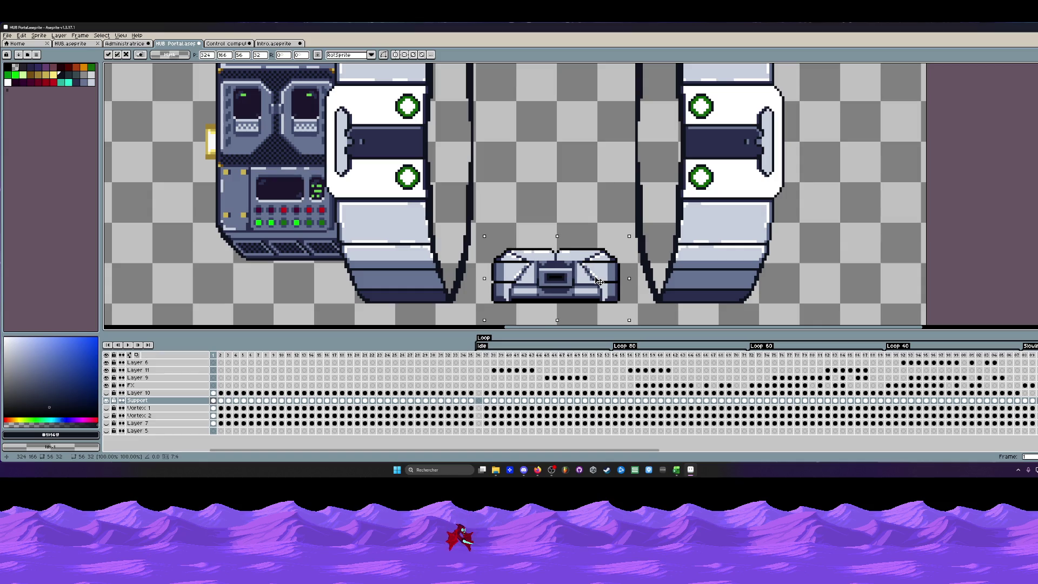
drag(598, 280, 595, 280)
scroll(527, 236, up, 1)
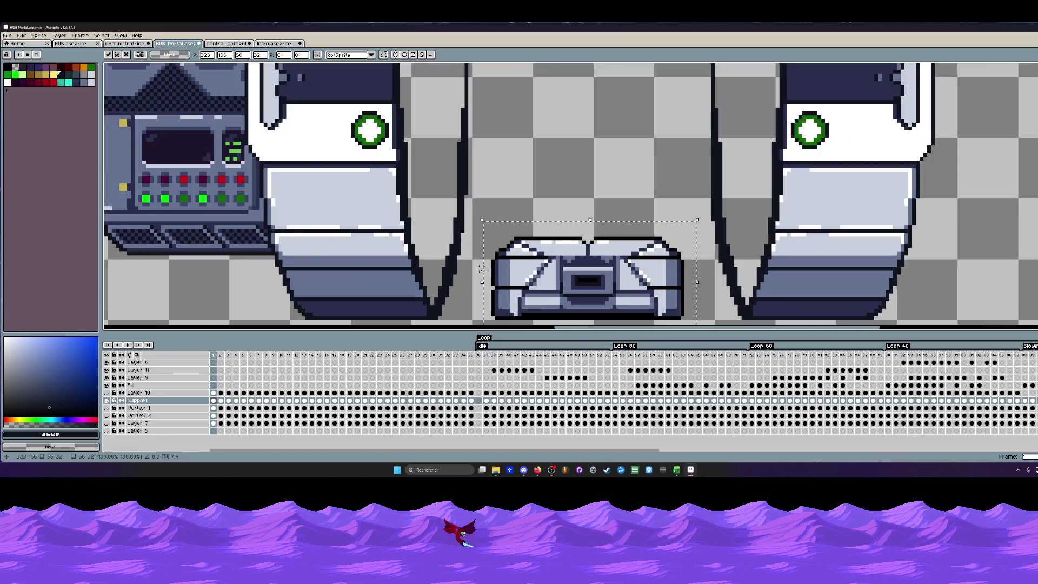
key(Return)
scroll(527, 236, down, 3)
scroll(527, 236, up, 2)
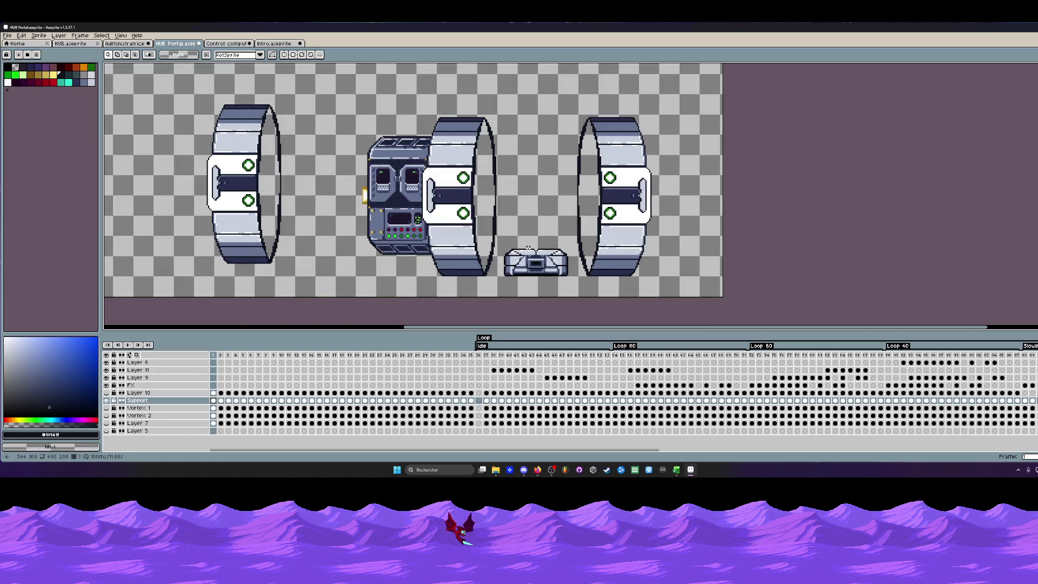
scroll(528, 249, up, 1)
mouse_move(479, 234)
mouse_down()
mouse_move(624, 321)
mouse_move(621, 311)
mouse_up()
Deselect the chest, try nudging it with the move and marquee tools, undo, and return to the green pencil.
key(ctrl+d)
key(b)
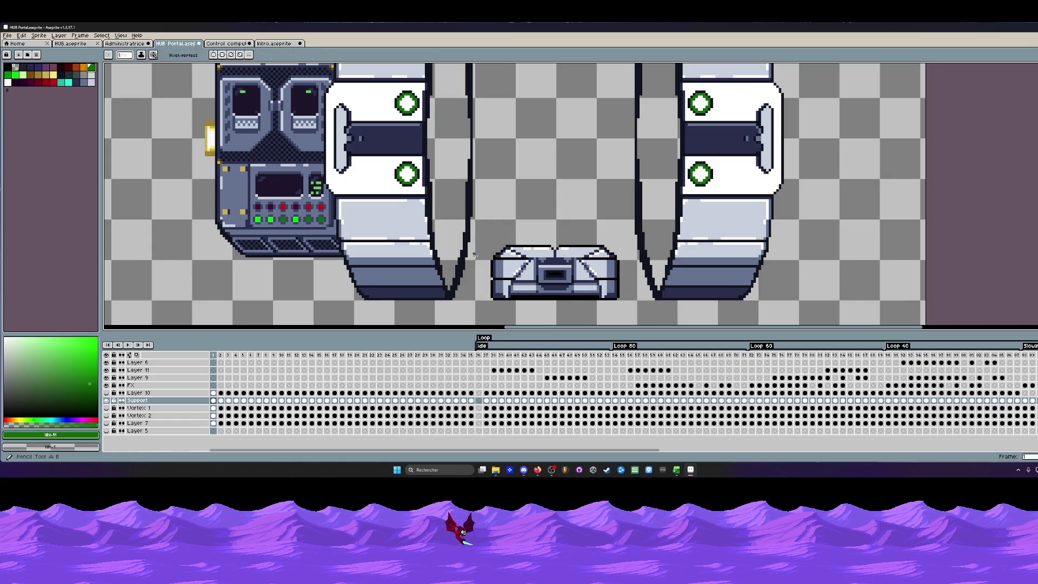
scroll(478, 273, up, 1)
scroll(477, 263, up, 1)
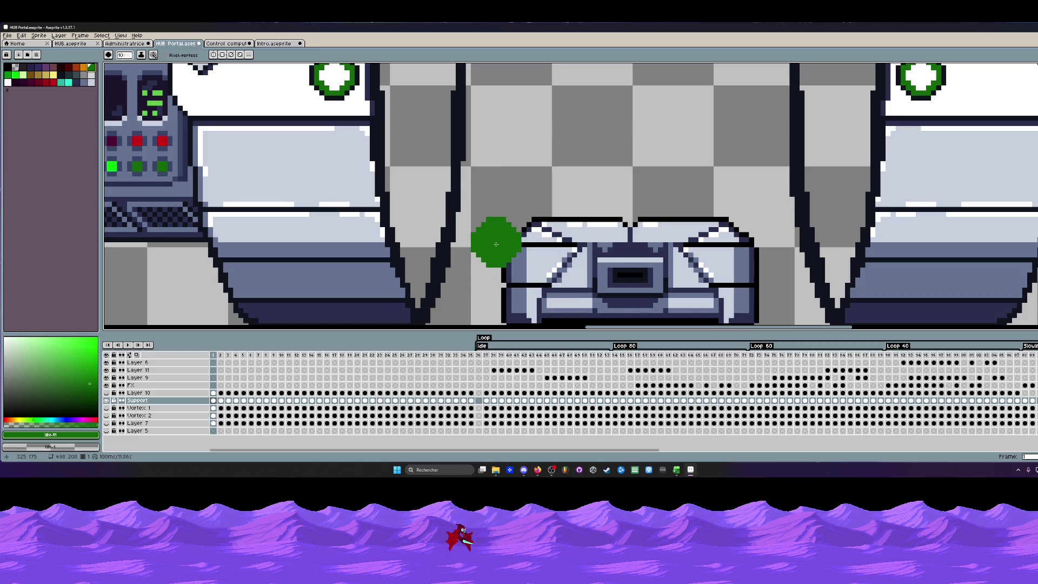
key(v)
key(b)
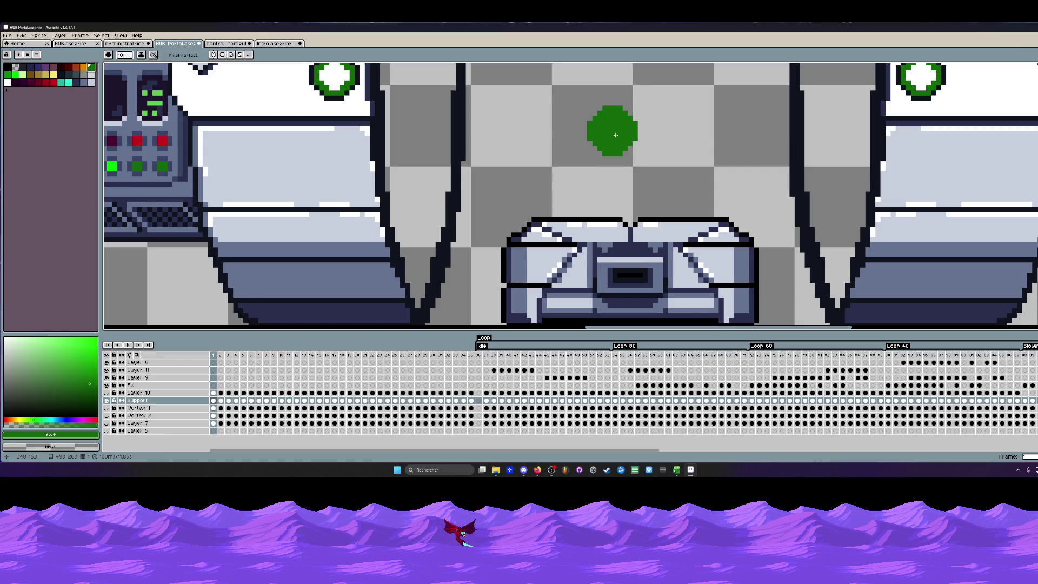
key(m)
drag(482, 208, 769, 324)
key(ctrl+z)
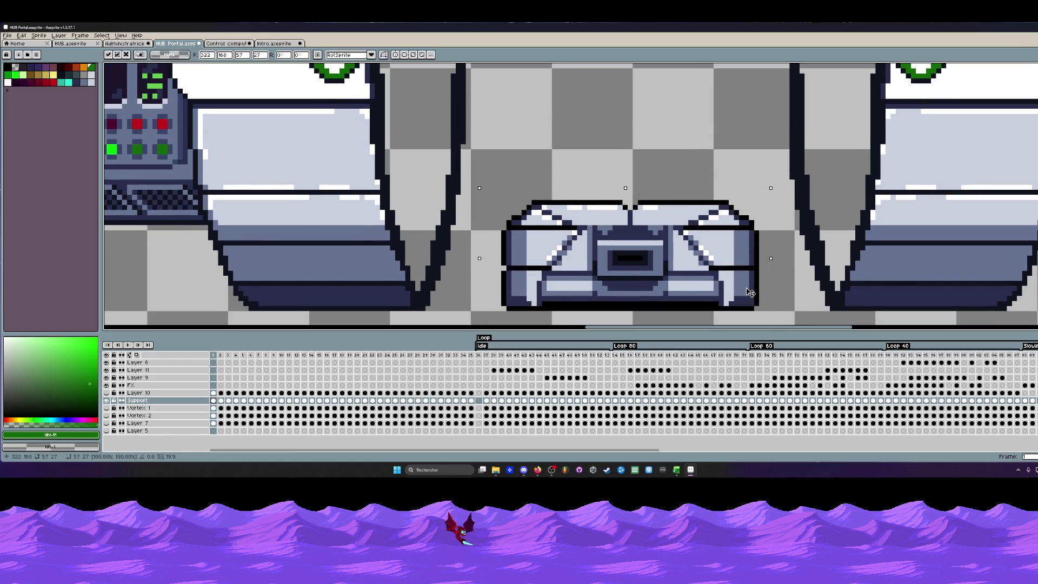
key(ctrl+z)
key(b)
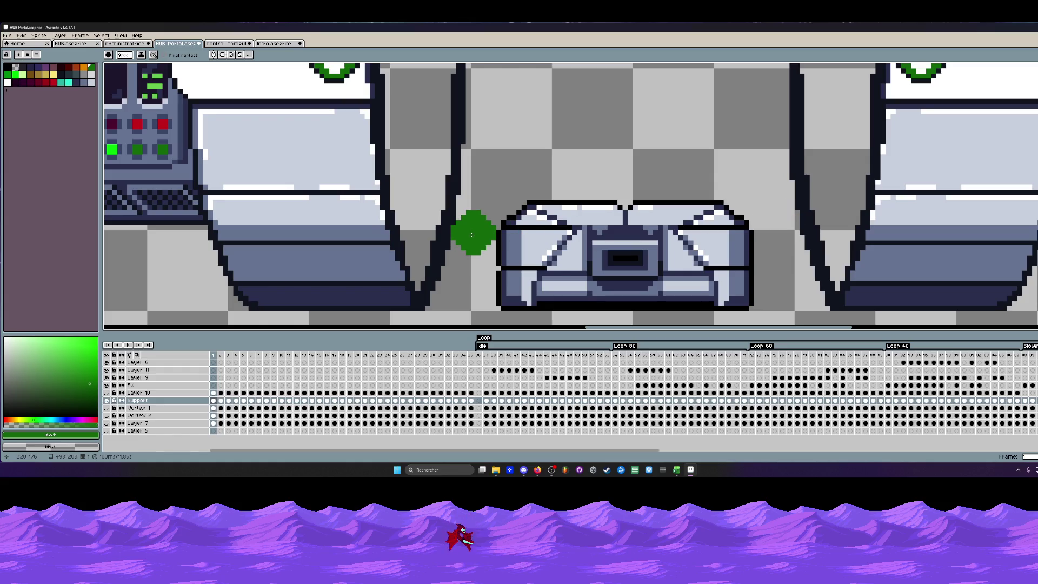
scroll(470, 235, down, 2)
scroll(510, 223, down, 1)
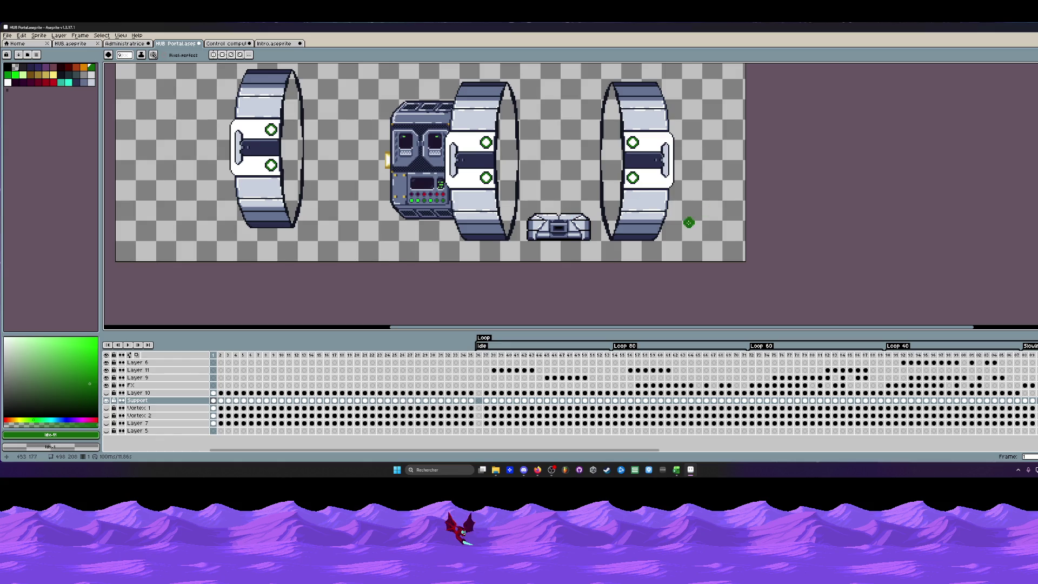
scroll(652, 138, up, 1)
key(m)
scroll(638, 142, up, 1)
scroll(579, 132, up, 1)
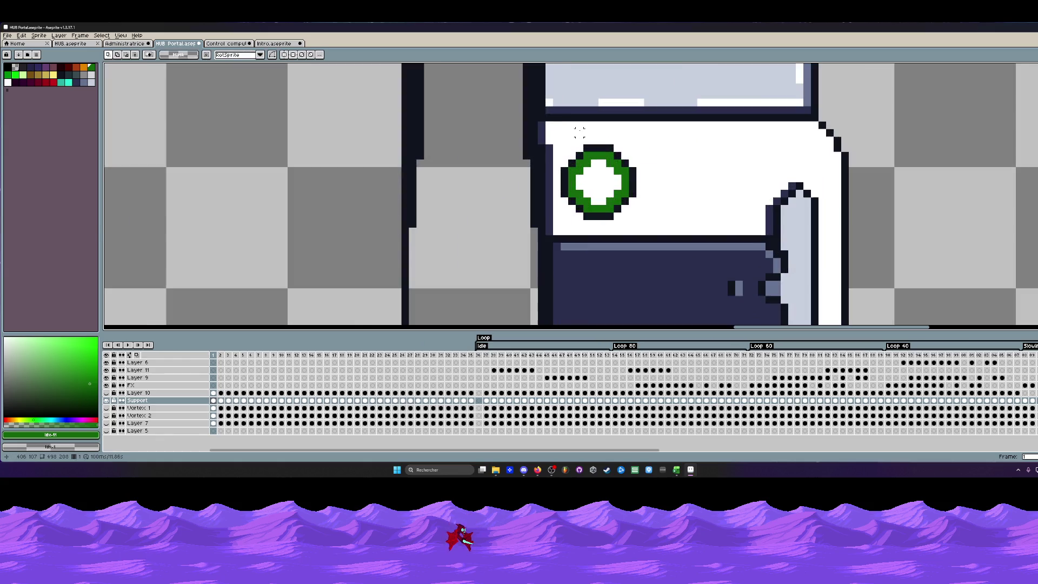
scroll(556, 117, down, 1)
drag(553, 117, 702, 289)
scroll(671, 253, down, 1)
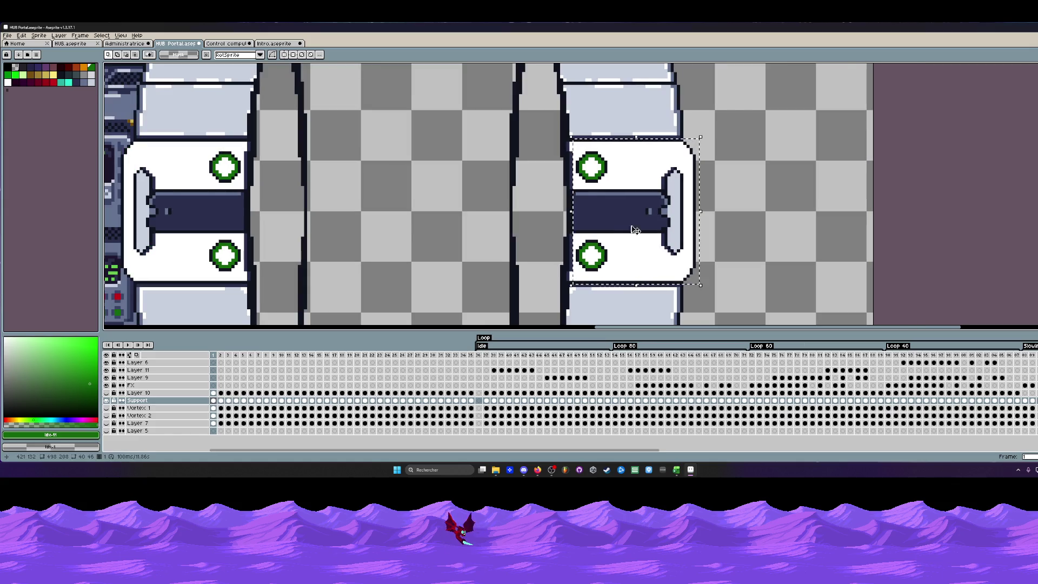
key(shift+h)
mouse_move(698, 222)
mouse_down()
mouse_move(572, 226)
mouse_move(646, 225)
mouse_move(635, 223)
mouse_up()
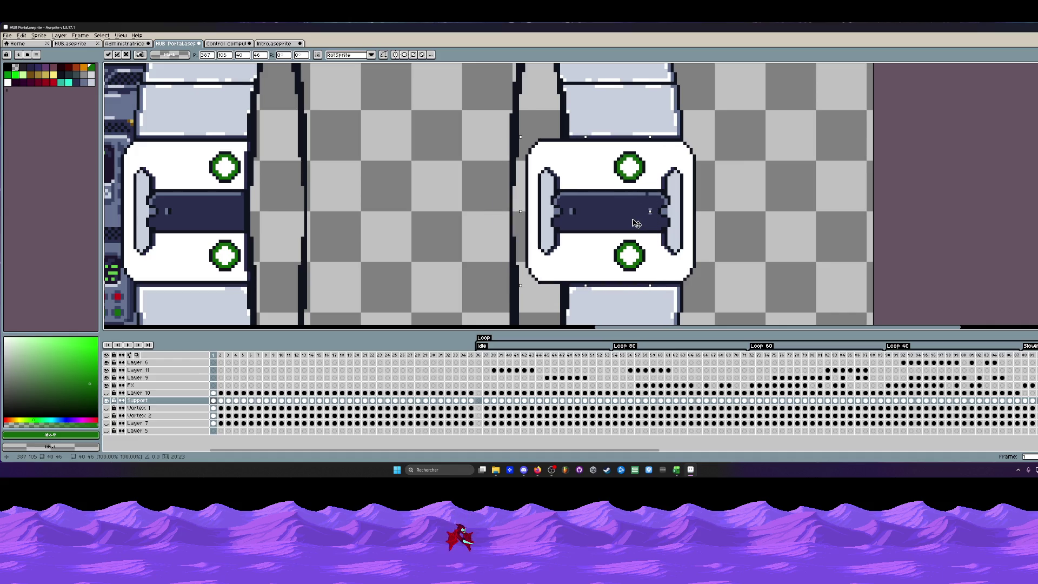
scroll(633, 223, down, 1)
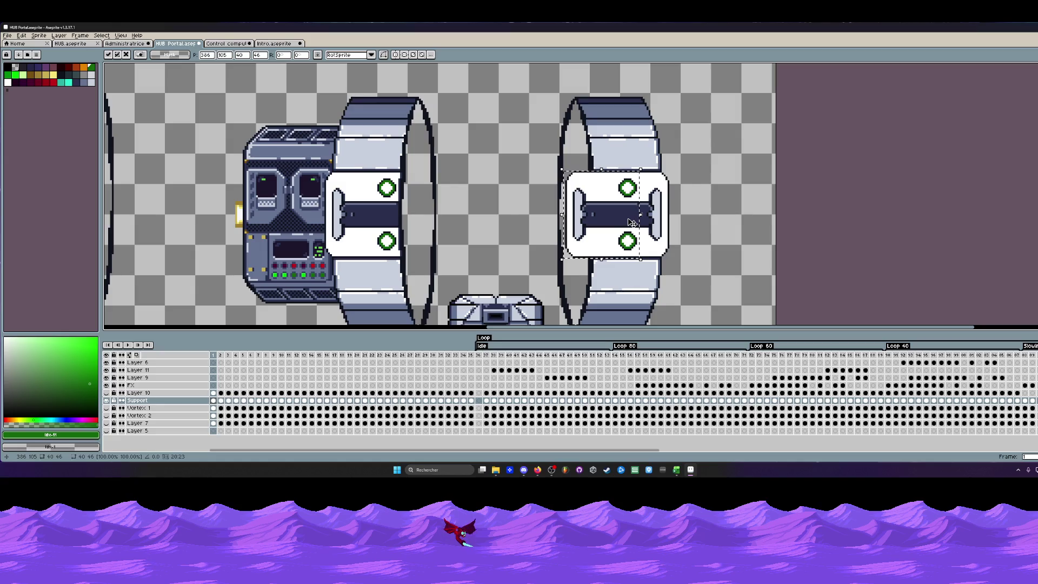
scroll(632, 223, down, 1)
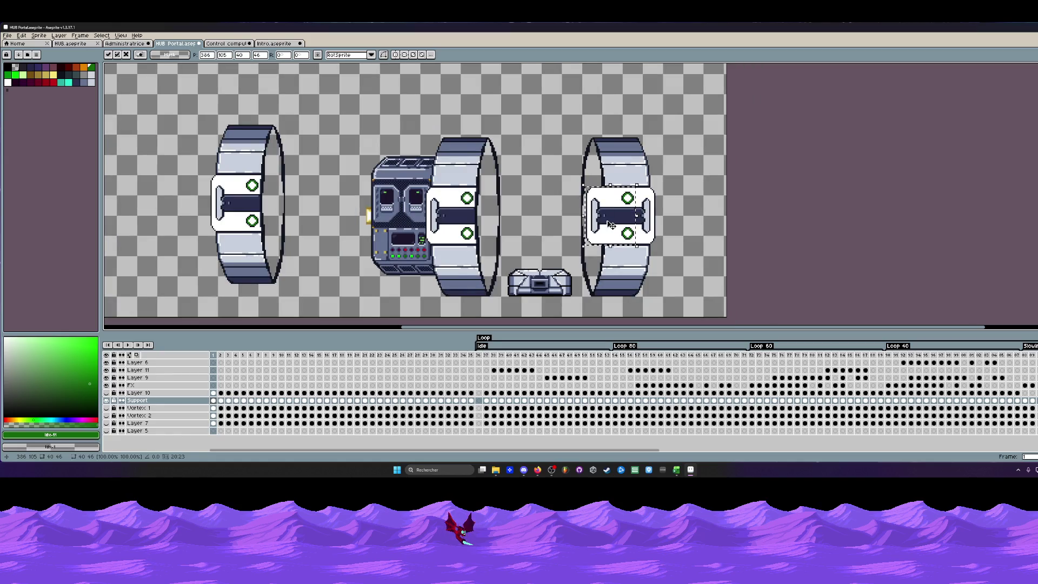
key(Return)
scroll(604, 217, up, 2)
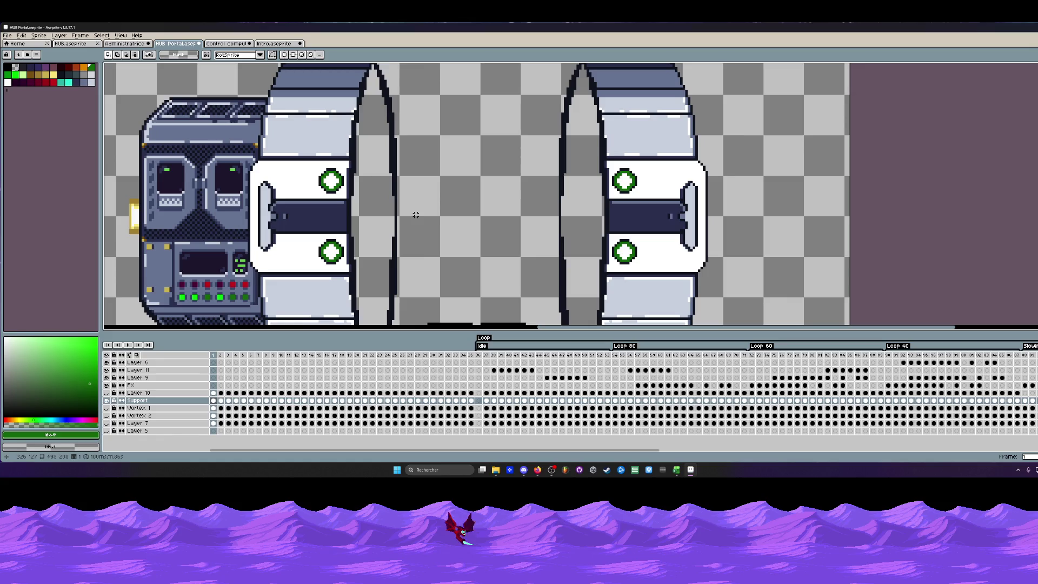
scroll(418, 193, down, 2)
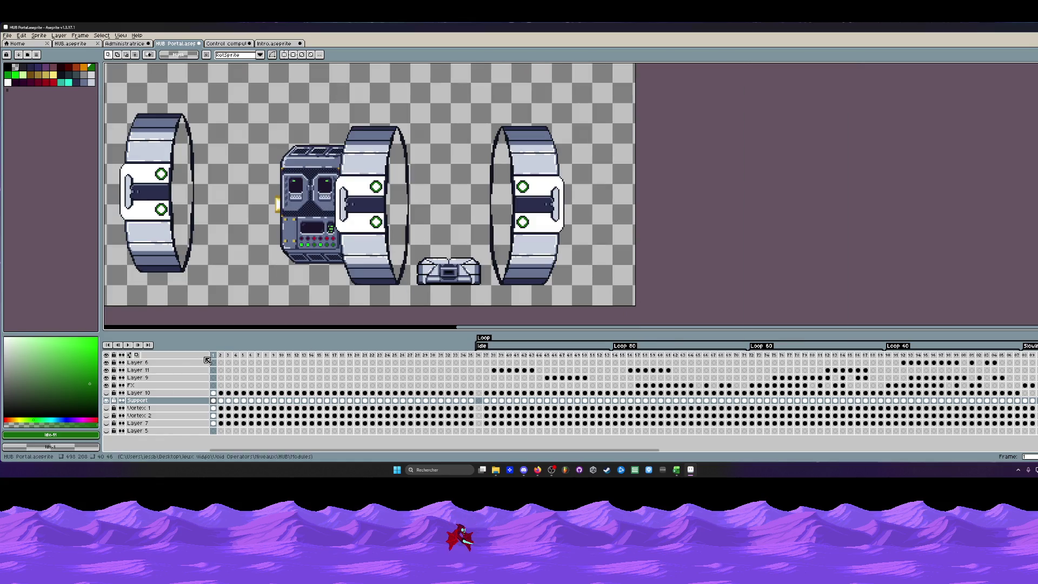
drag(230, 360, 216, 359)
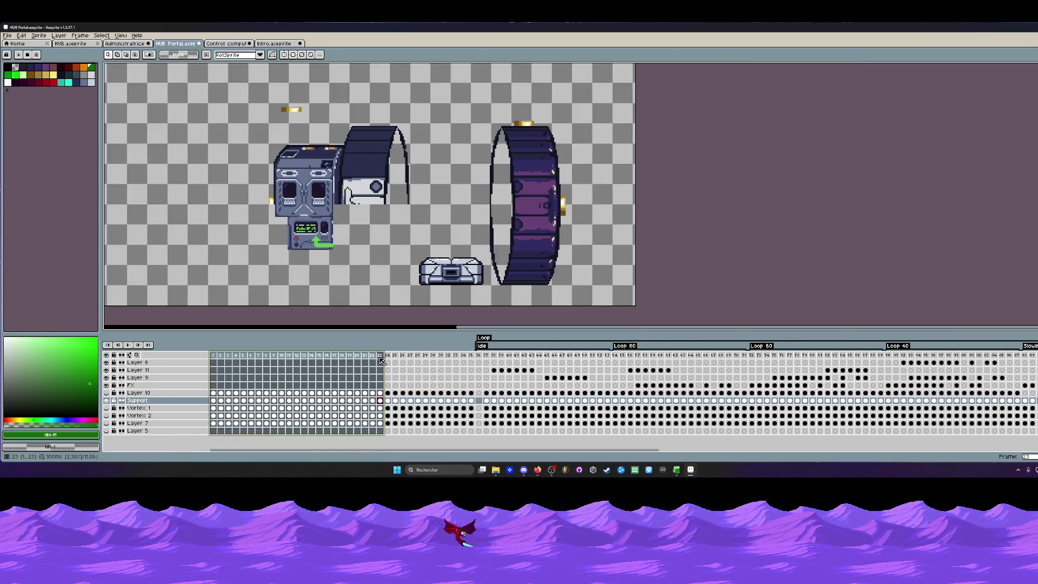
scroll(311, 269, down, 1)
scroll(398, 217, up, 1)
scroll(408, 219, up, 1)
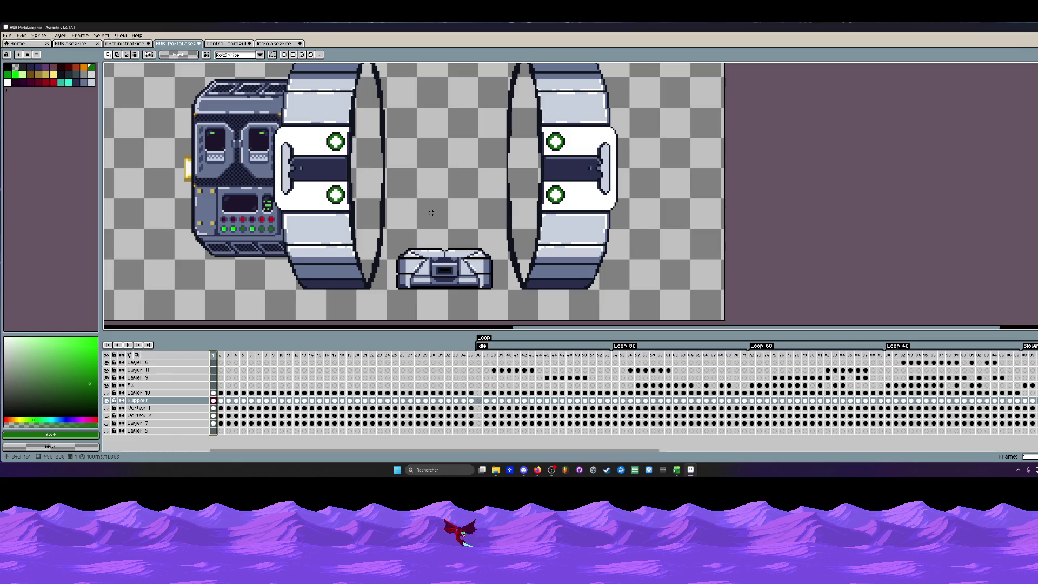
scroll(460, 250, down, 1)
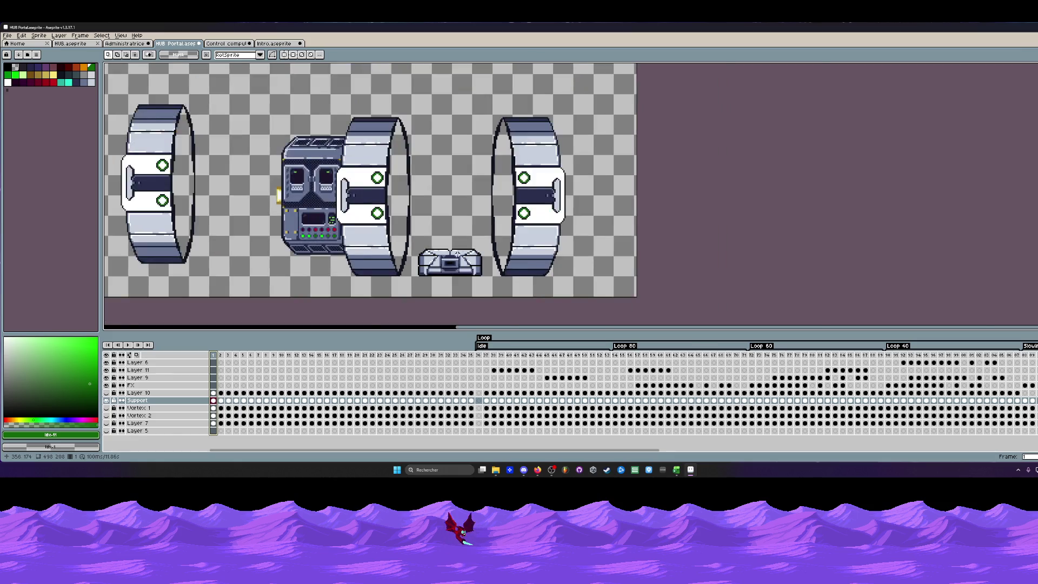
scroll(395, 256, up, 2)
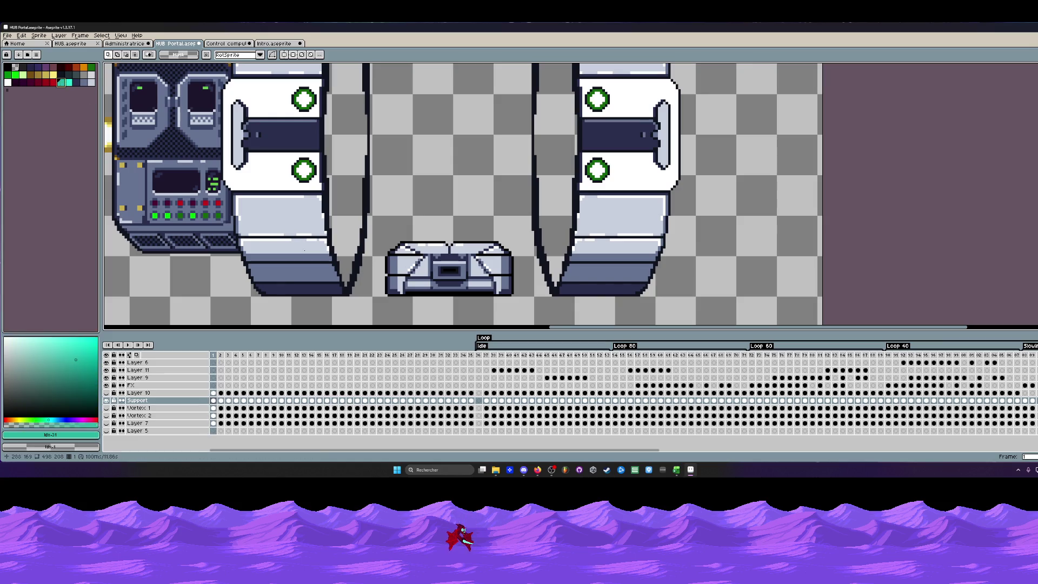
scroll(369, 298, up, 1)
key(b)
key(plus)
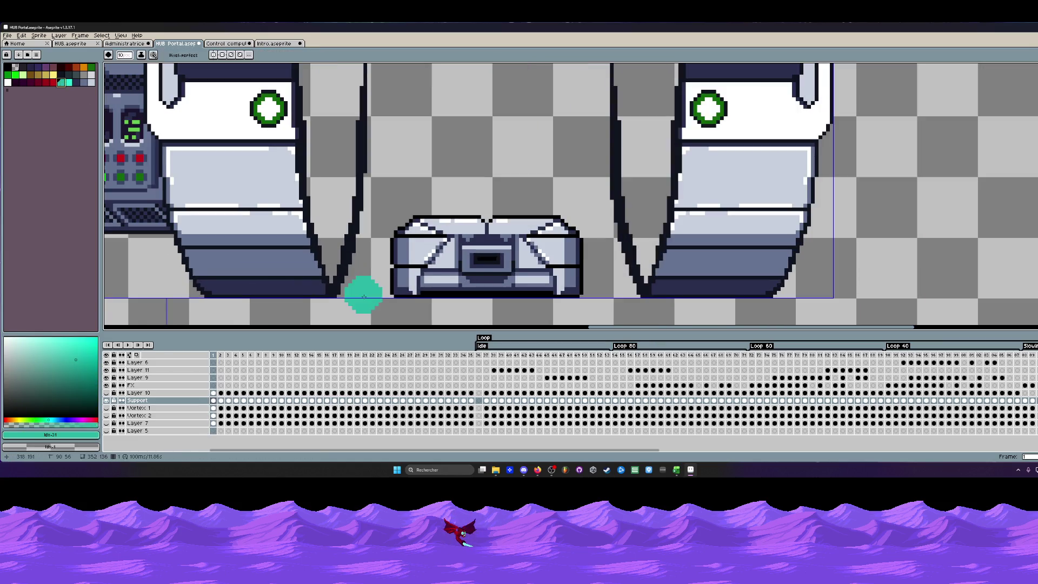
key(plus)
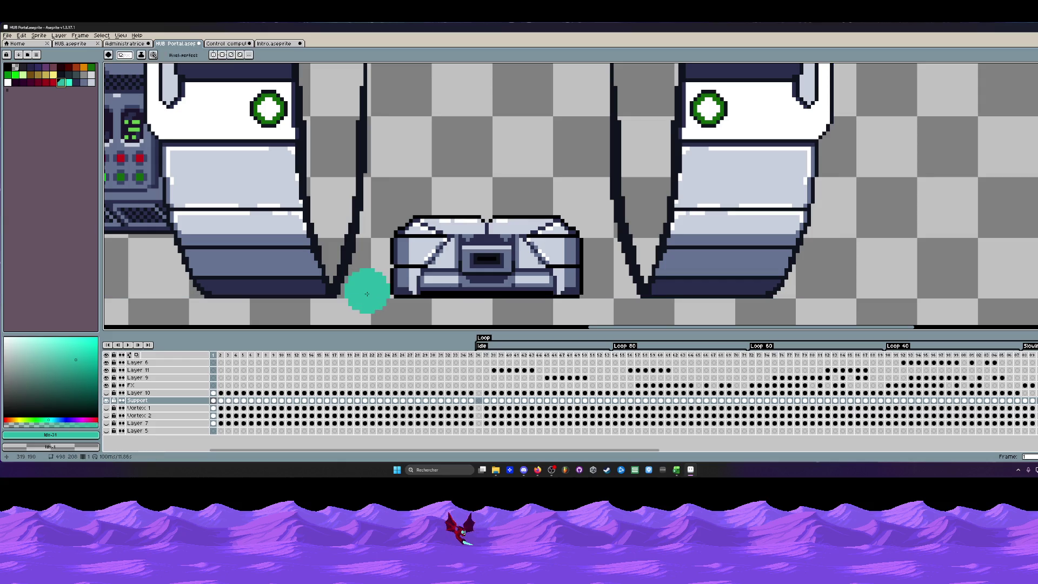
key(plus)
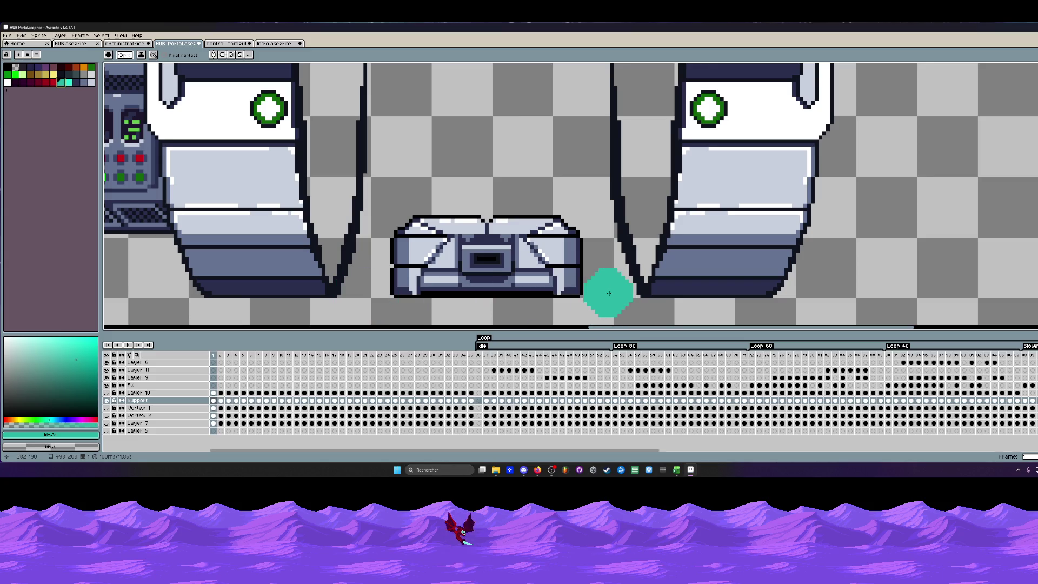
key(minus)
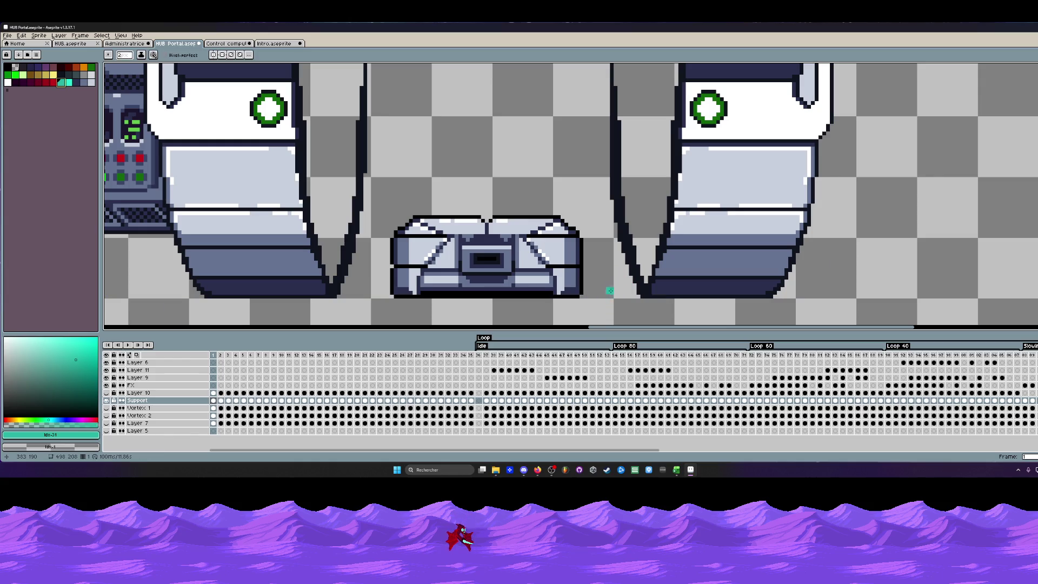
scroll(608, 292, down, 3)
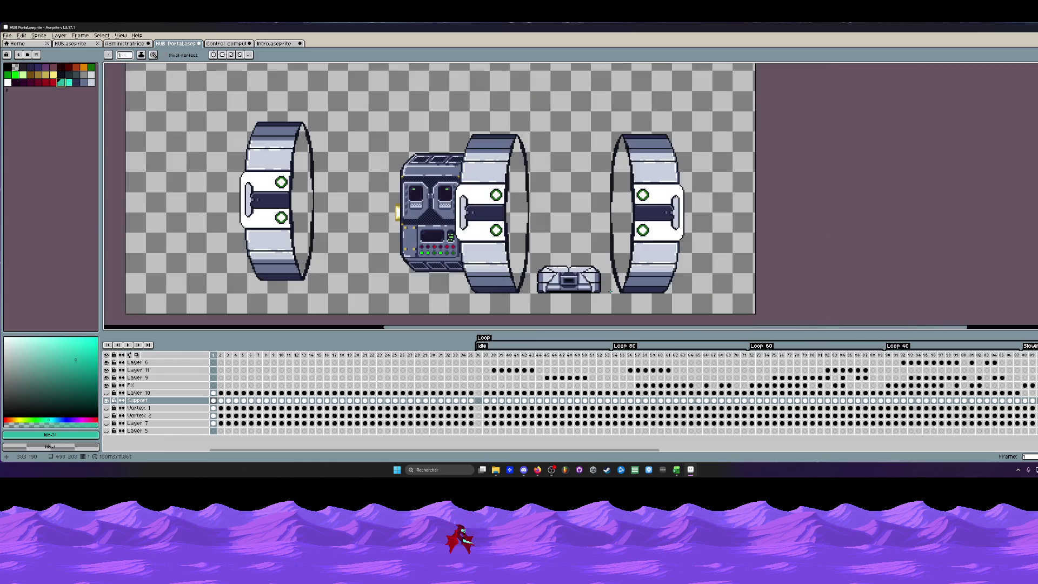
click(220, 358)
drag(220, 357, 215, 357)
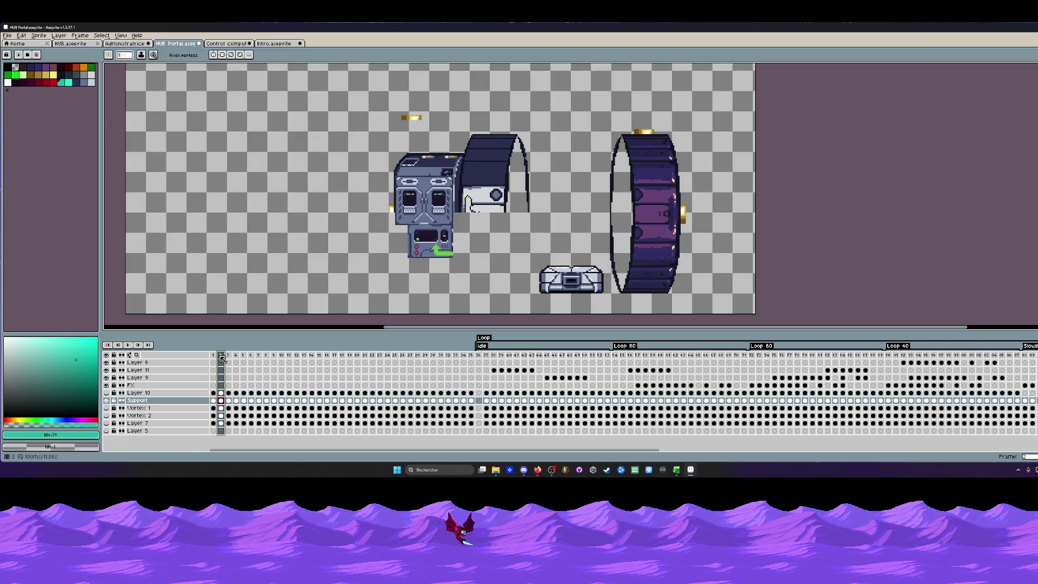
click(219, 357)
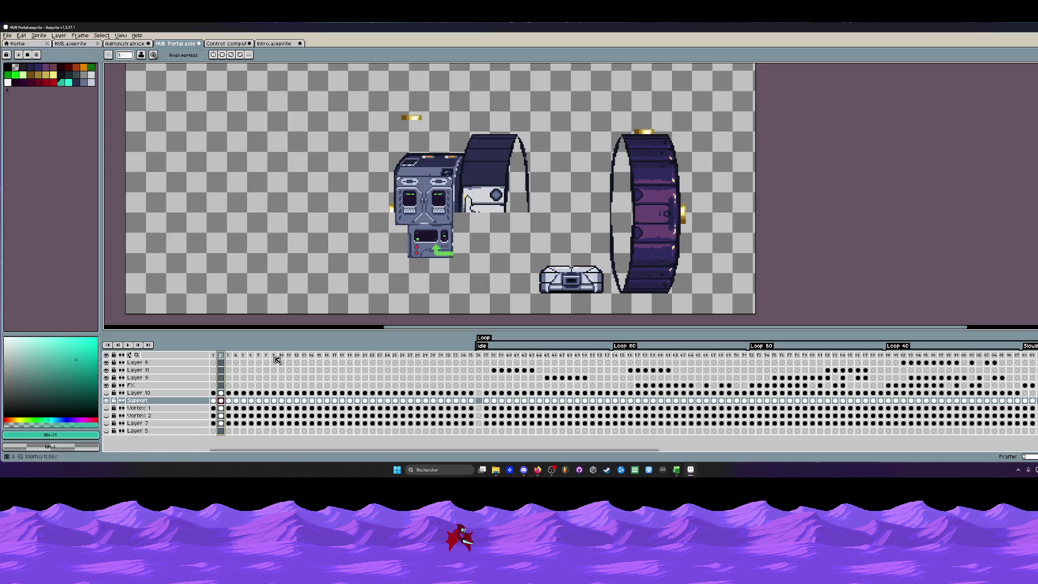
click(213, 358)
scroll(520, 296, up, 3)
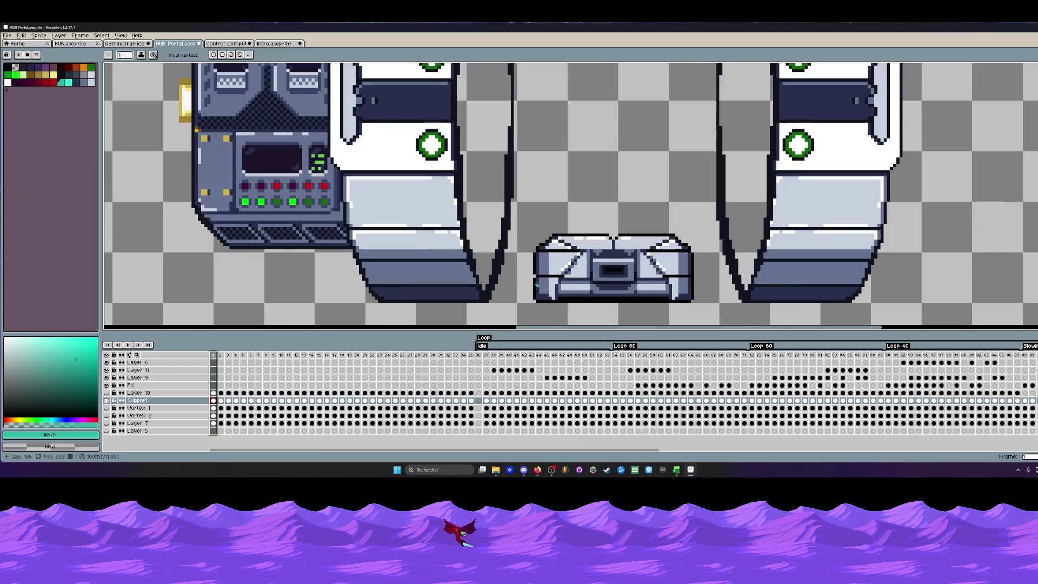
scroll(521, 295, up, 1)
scroll(521, 295, up, 1)
click(213, 401)
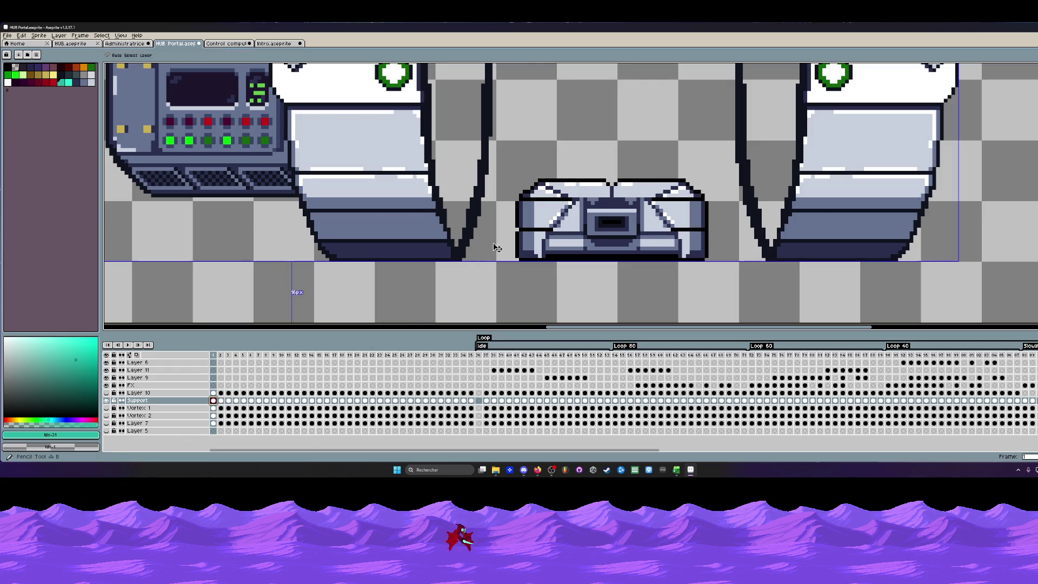
key(b)
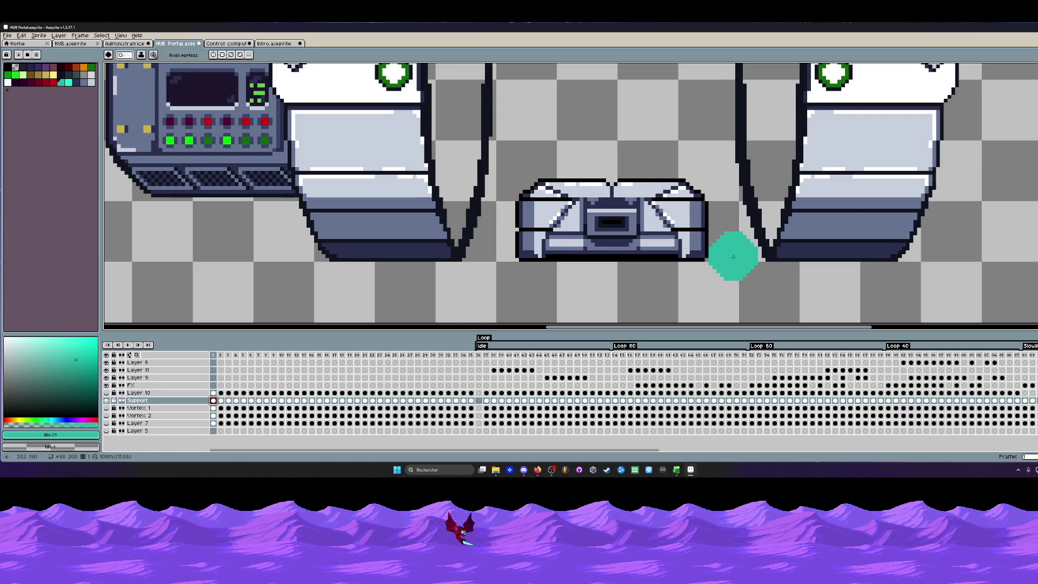
scroll(733, 257, down, 1)
key(m)
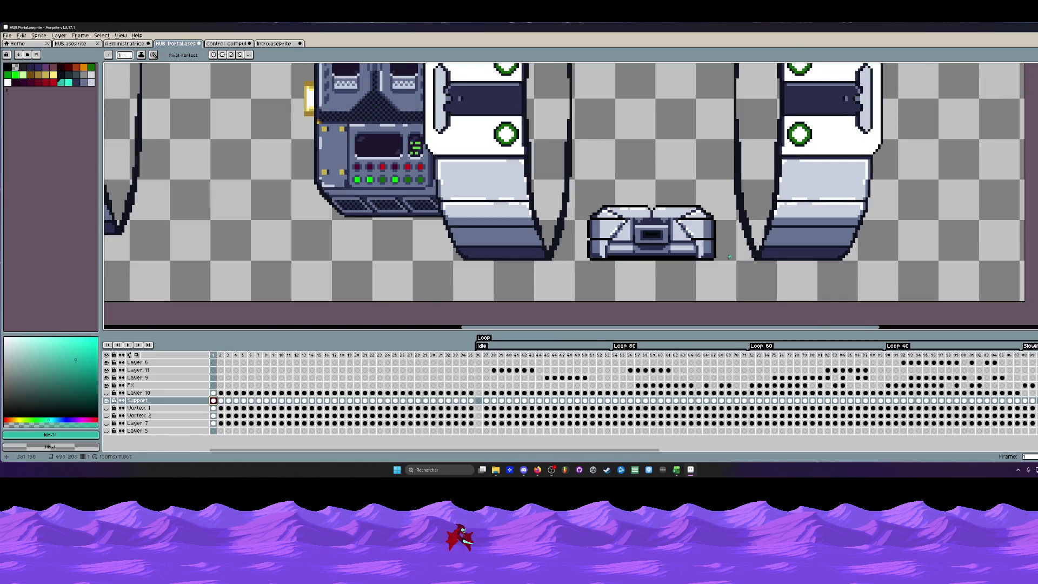
scroll(727, 258, down, 1)
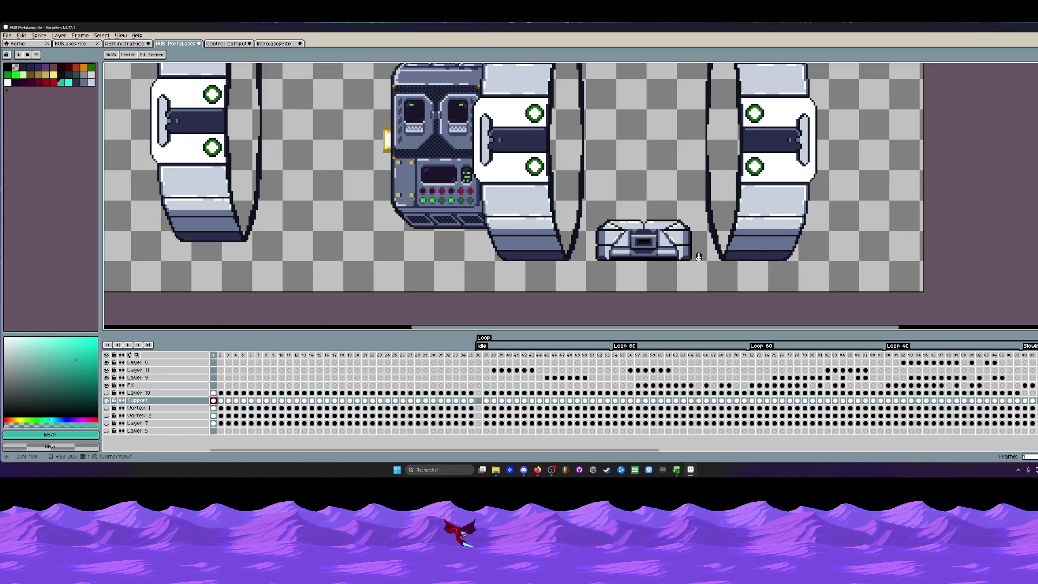
scroll(698, 256, up, 1)
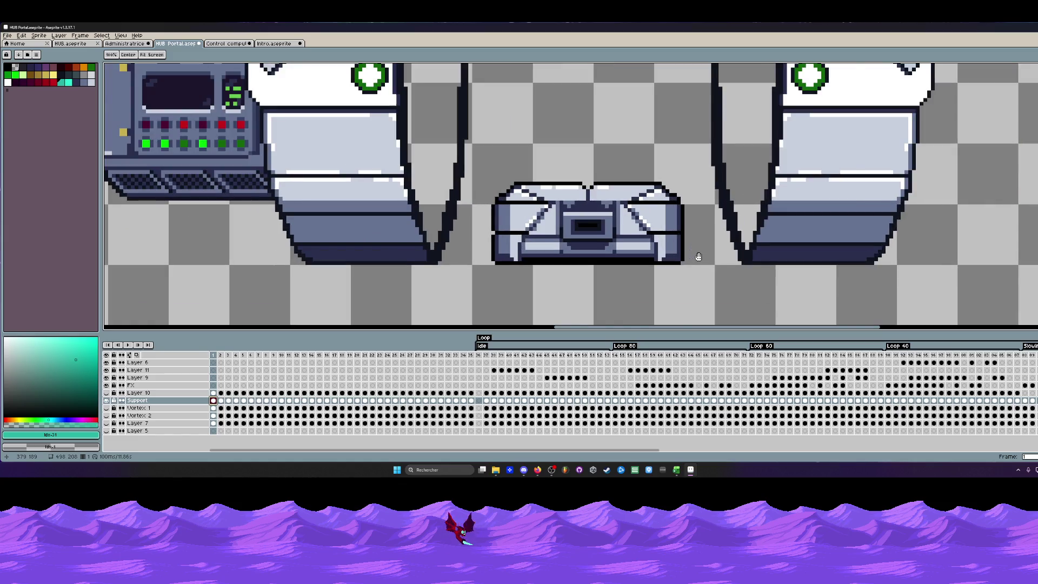
scroll(698, 256, down, 1)
scroll(605, 236, up, 1)
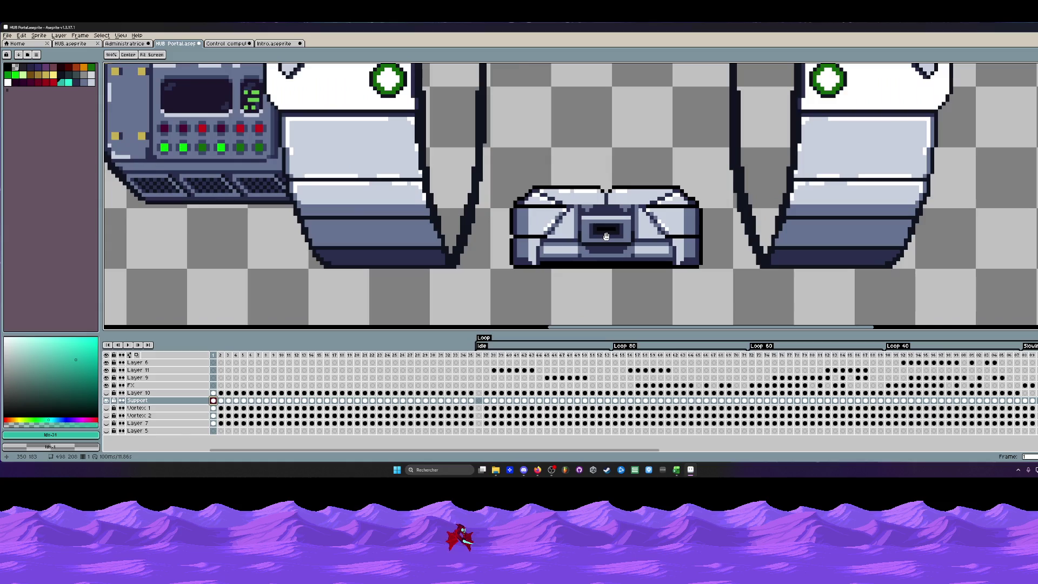
scroll(605, 236, up, 1)
Shift the base block's right half one pixel right and copy a one-pixel column into the gap.
key(m)
scroll(606, 236, up, 1)
mouse_move(600, 162)
mouse_down()
mouse_move(744, 252)
mouse_move(822, 320)
mouse_up()
drag(689, 218, 698, 219)
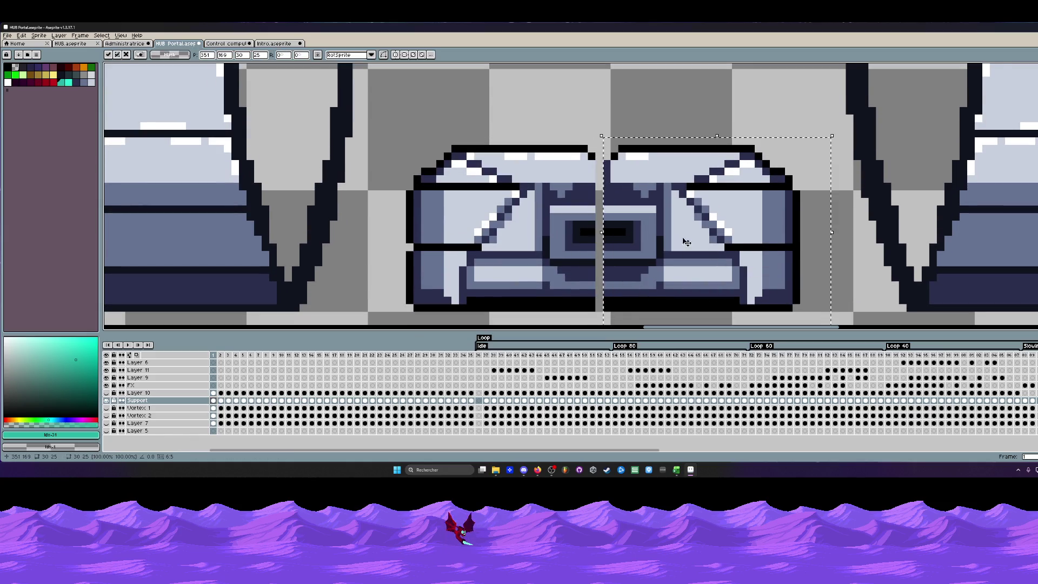
key(ctrl+d)
drag(591, 156, 598, 322)
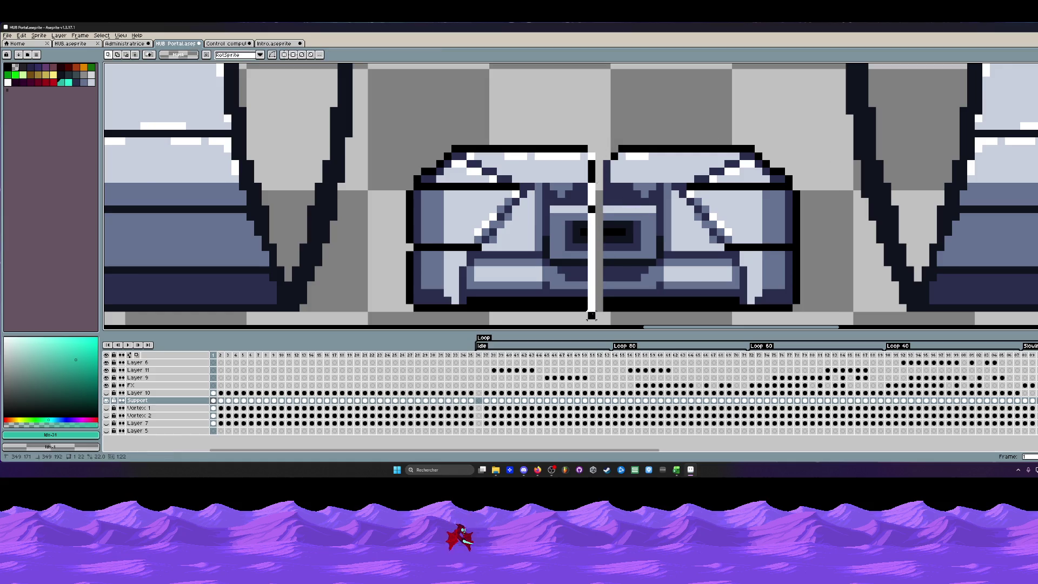
mouse_move(592, 235)
mouse_down()
mouse_move(604, 193)
mouse_move(594, 170)
mouse_up()
key(Return)
scroll(595, 154, up, 1)
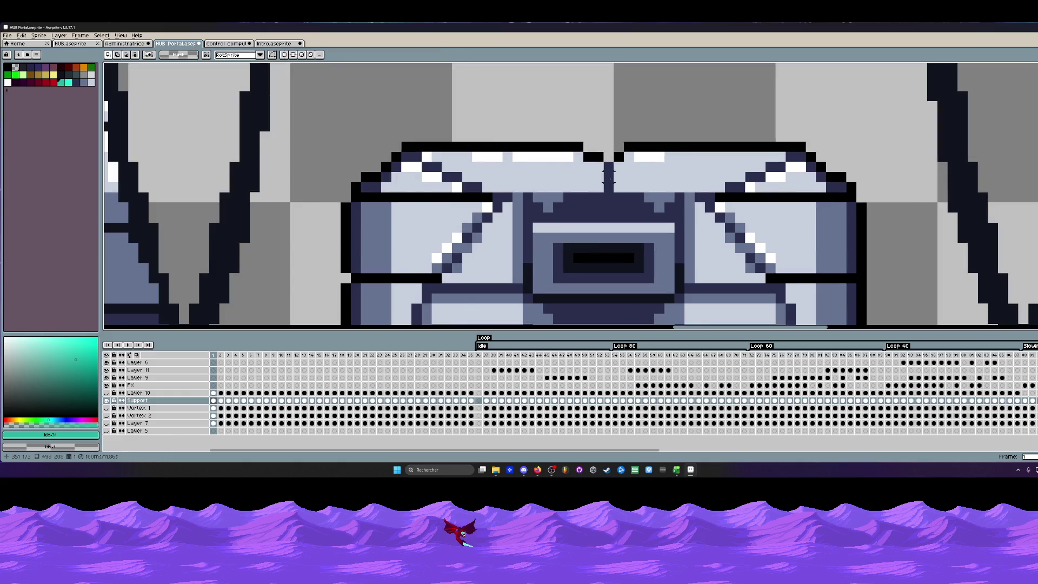
Fill the light gap in the central seam with the eyedropped dark blue, then pick black.
key(b)
alt+click(607, 171)
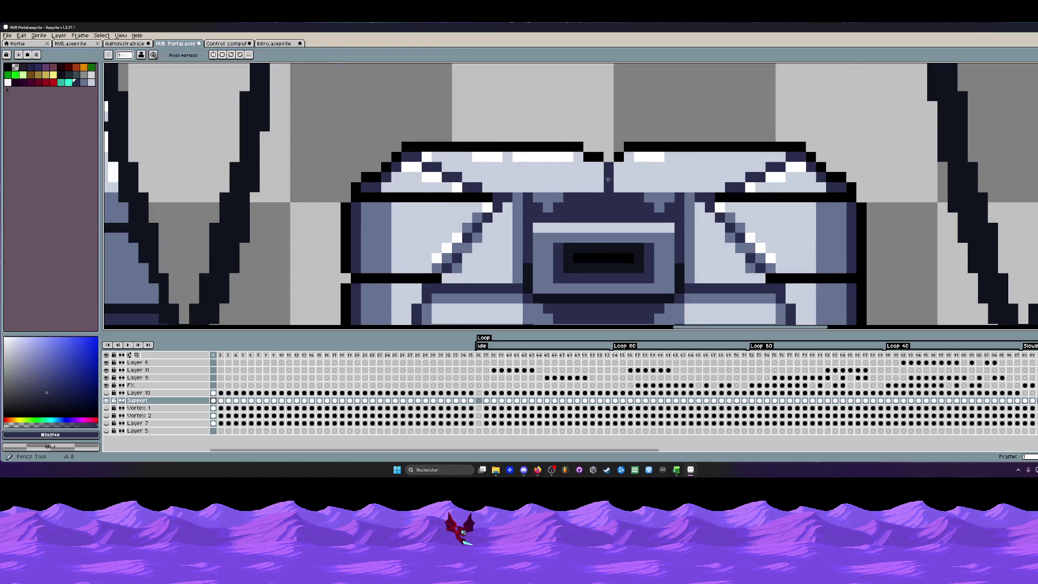
scroll(593, 159, up, 1)
drag(592, 158, 592, 191)
alt+click(598, 146)
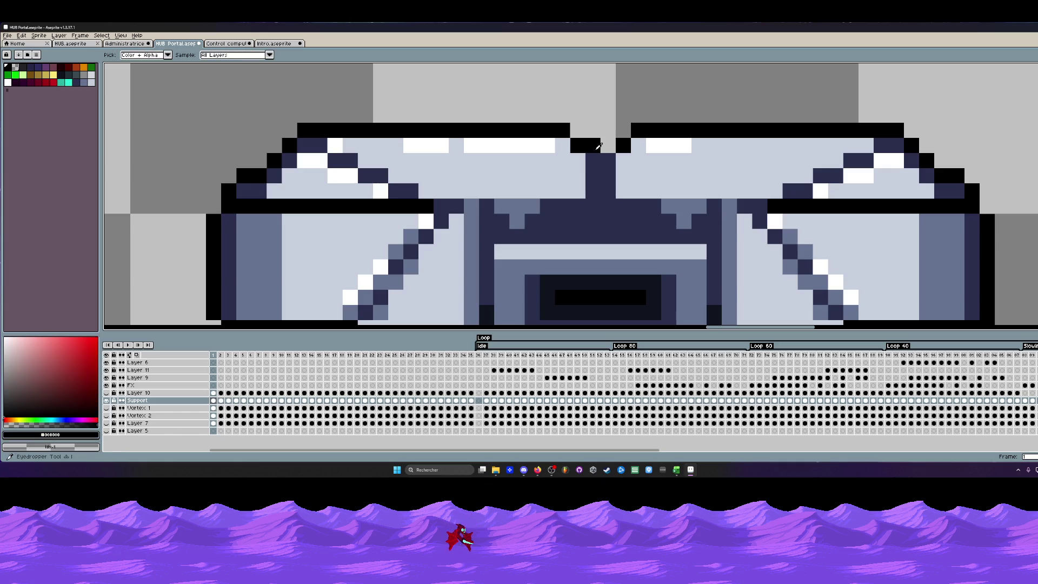
scroll(615, 165, down, 5)
scroll(616, 165, down, 1)
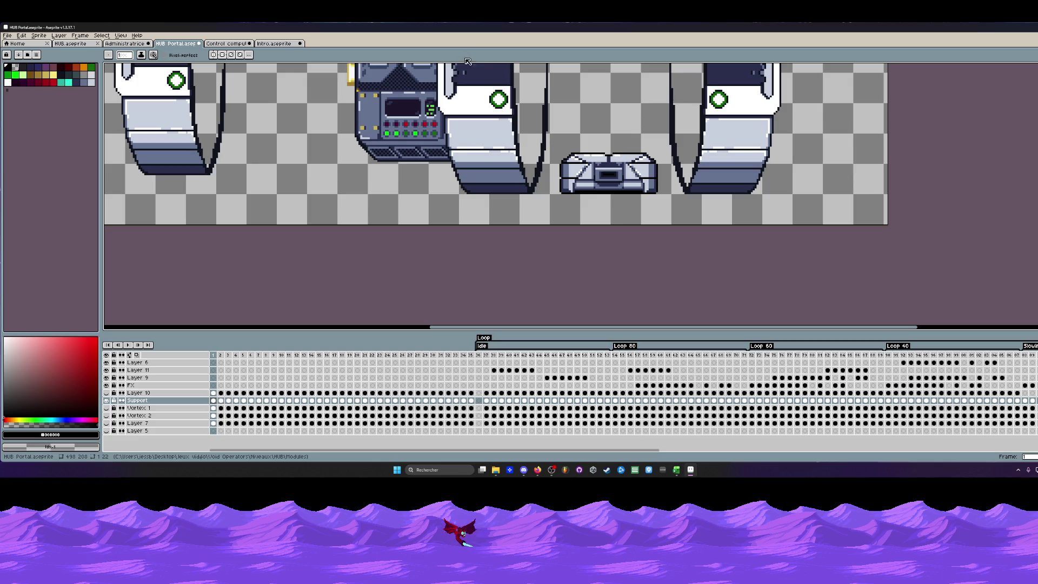
scroll(430, 163, down, 1)
scroll(443, 178, down, 1)
Save the portal sprite from the File menu.
click(10, 36)
click(29, 71)
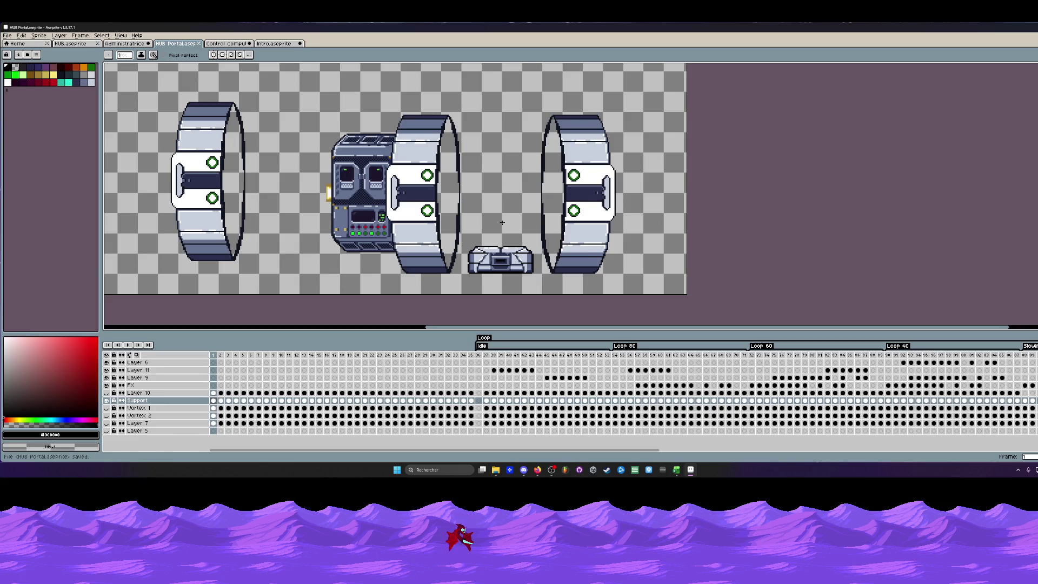
scroll(510, 226, up, 1)
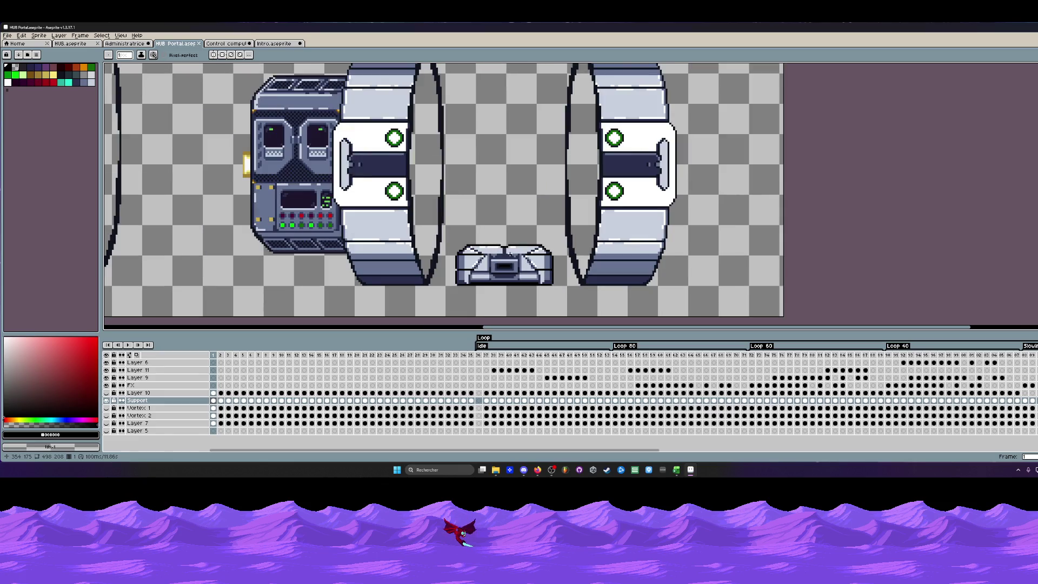
scroll(509, 253, up, 2)
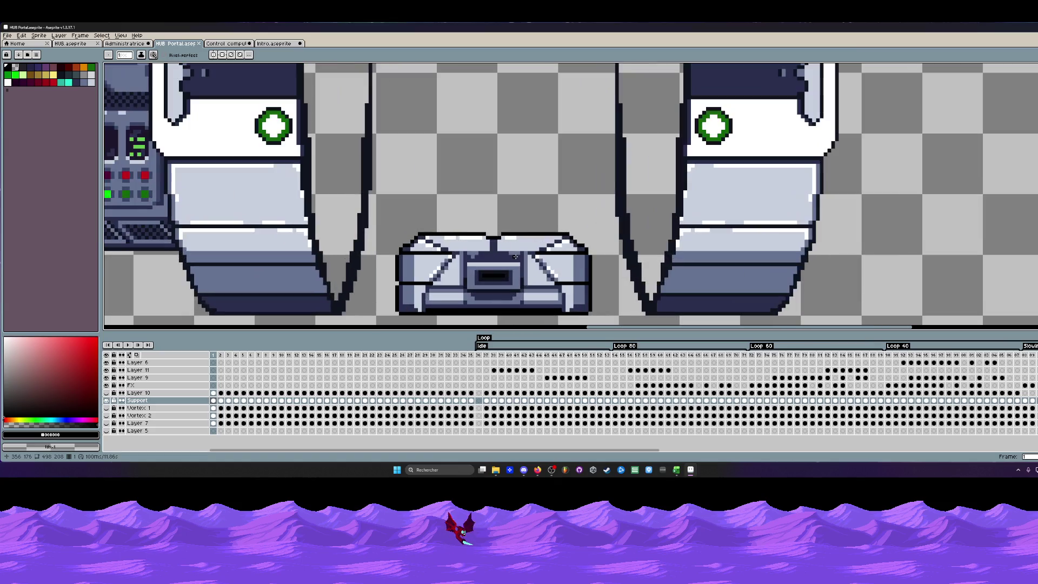
scroll(513, 256, down, 1)
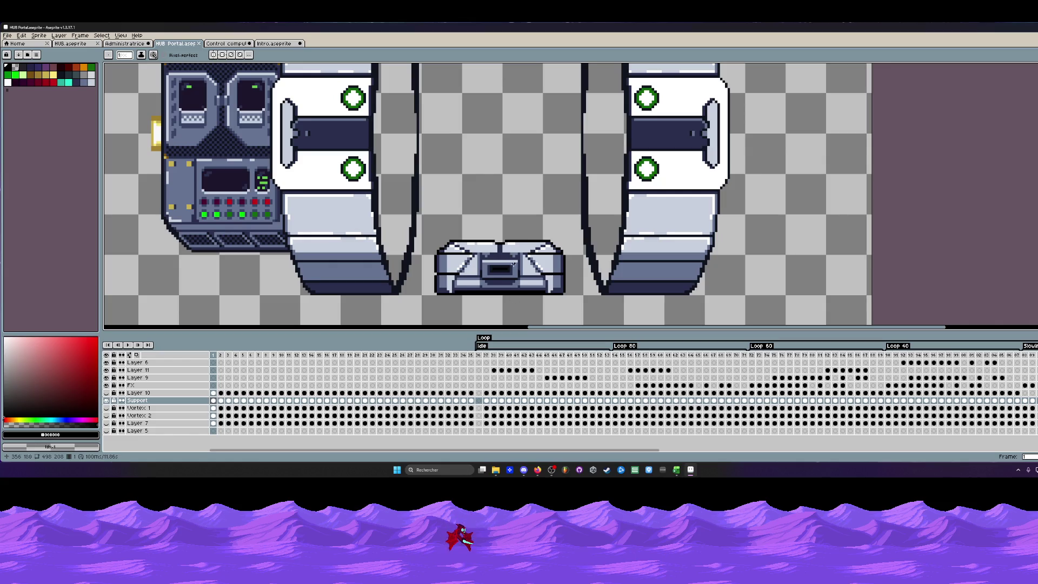
scroll(513, 265, up, 2)
scroll(513, 266, up, 1)
Paint a diagonal of black pixels near the central box's nose, undoing the last stroke.
click(471, 238)
click(456, 253)
click(501, 222)
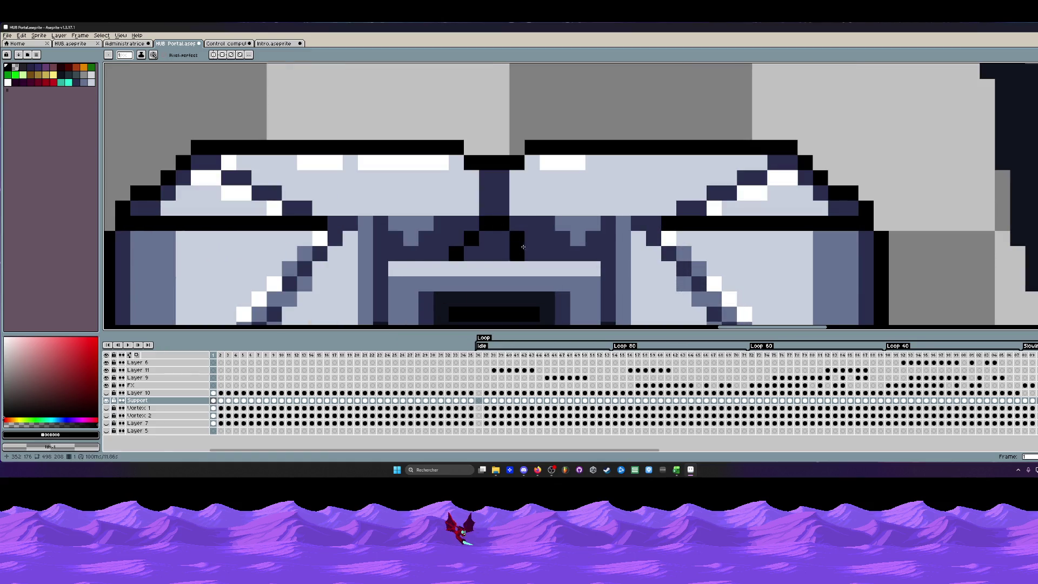
scroll(521, 245, down, 3)
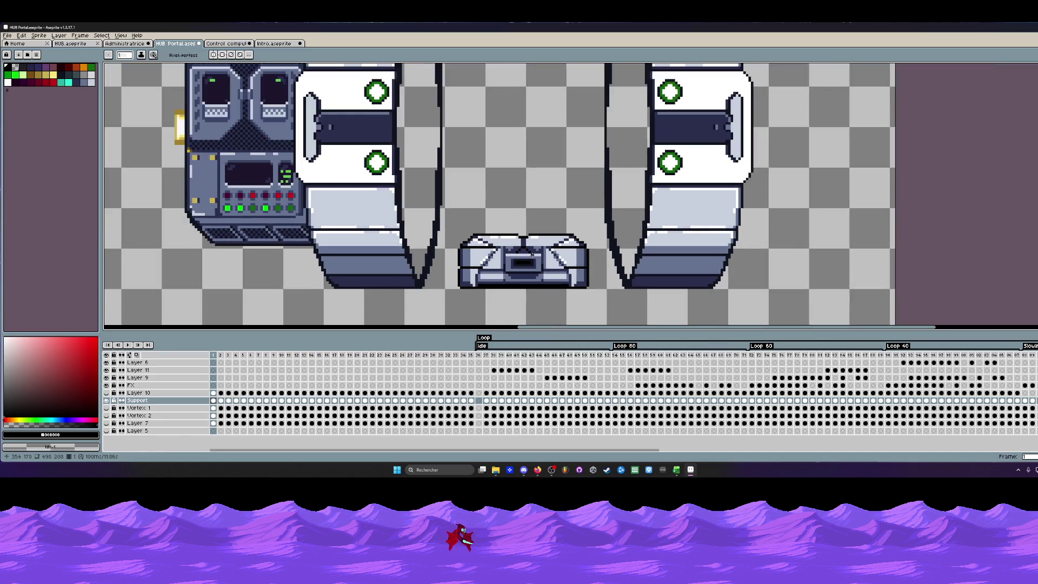
scroll(531, 255, up, 2)
scroll(530, 256, up, 1)
click(445, 244)
mouse_move(466, 244)
mouse_down()
mouse_move(507, 244)
mouse_move(470, 229)
mouse_up()
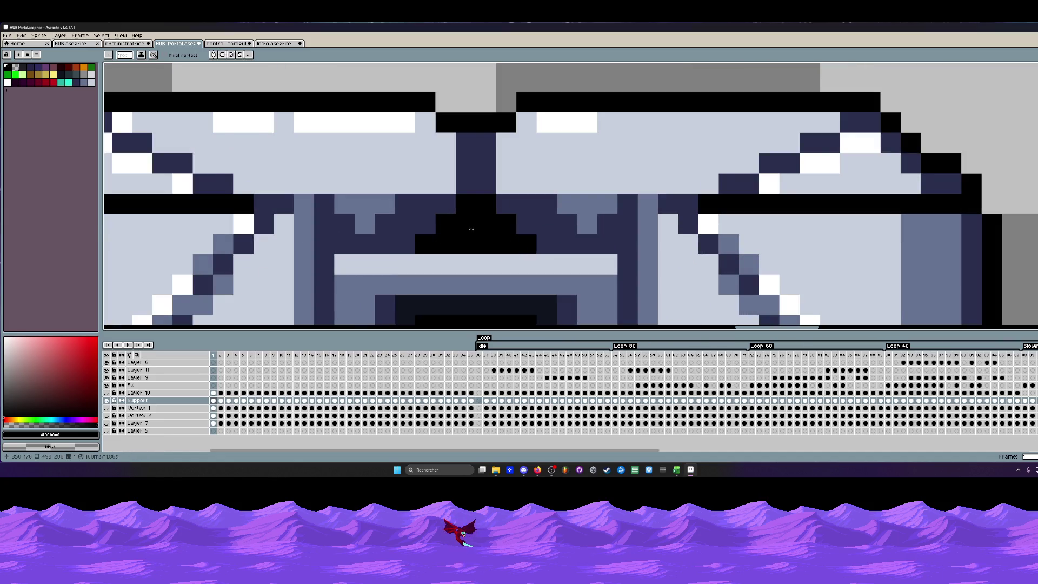
scroll(470, 229, down, 2)
scroll(491, 235, down, 1)
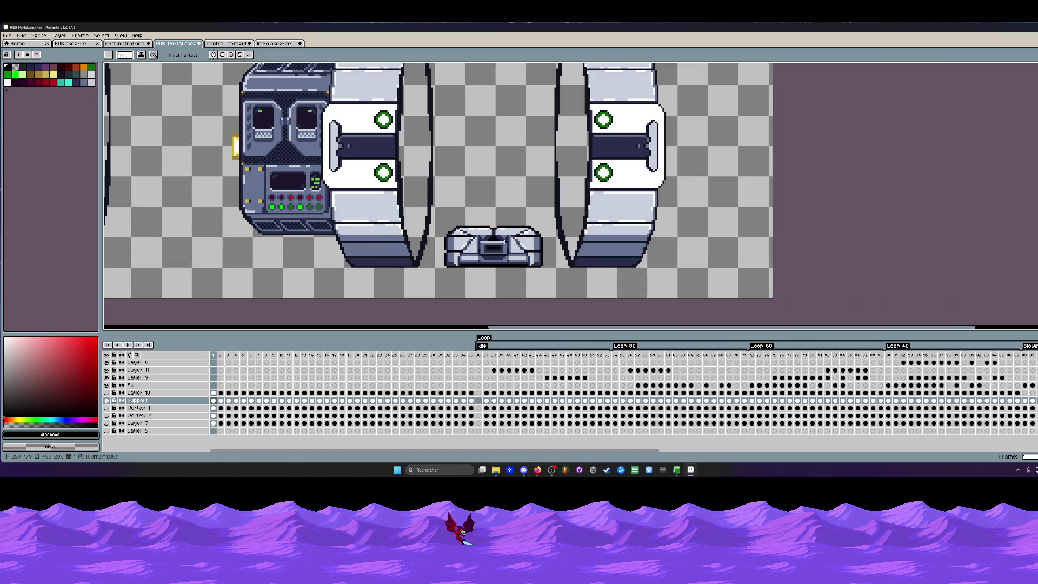
scroll(491, 235, up, 3)
scroll(522, 261, down, 2)
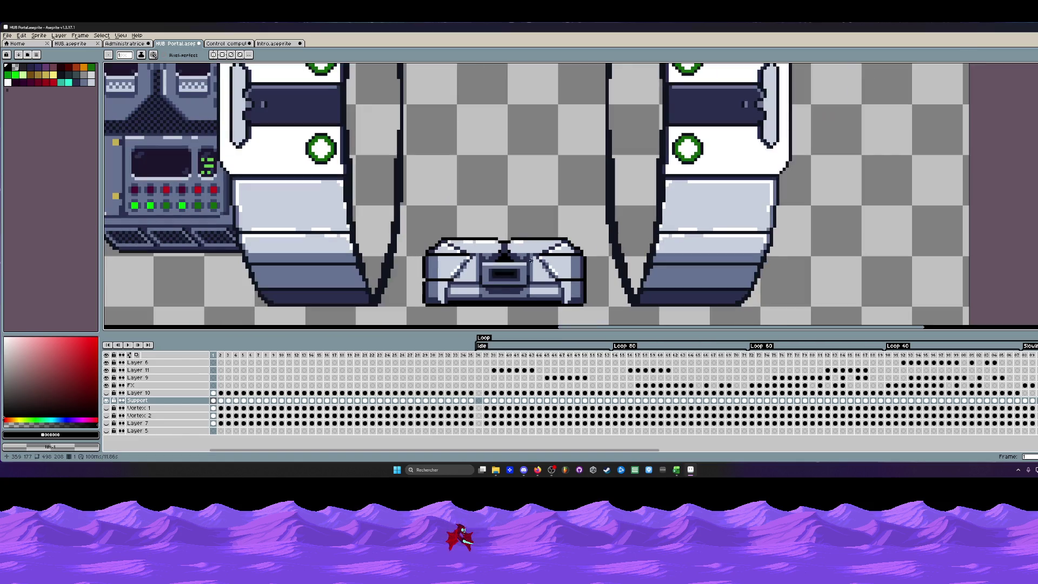
scroll(529, 261, down, 2)
scroll(535, 264, up, 1)
key(ctrl+z)
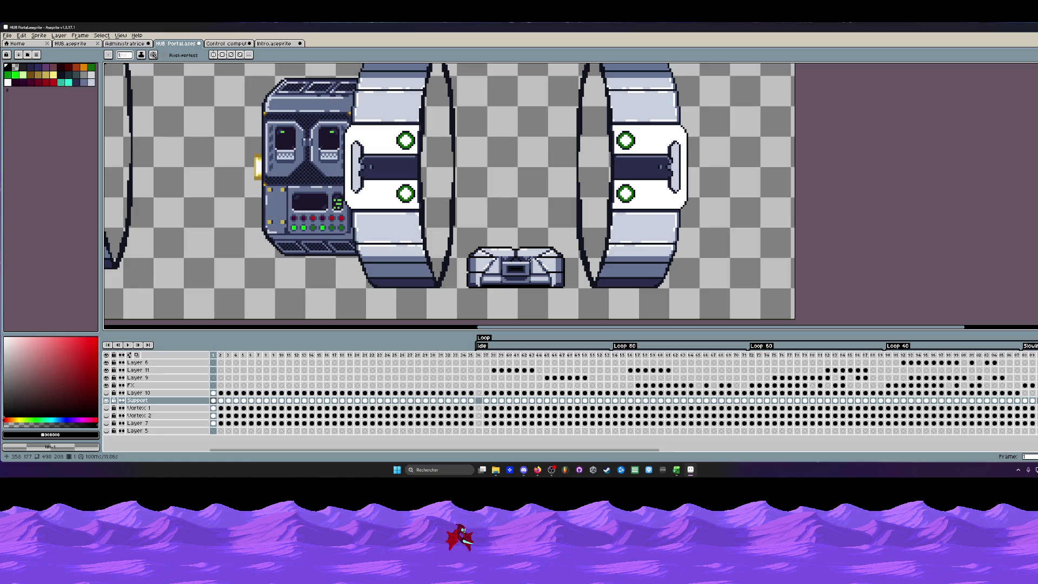
scroll(524, 283, up, 1)
scroll(515, 272, down, 1)
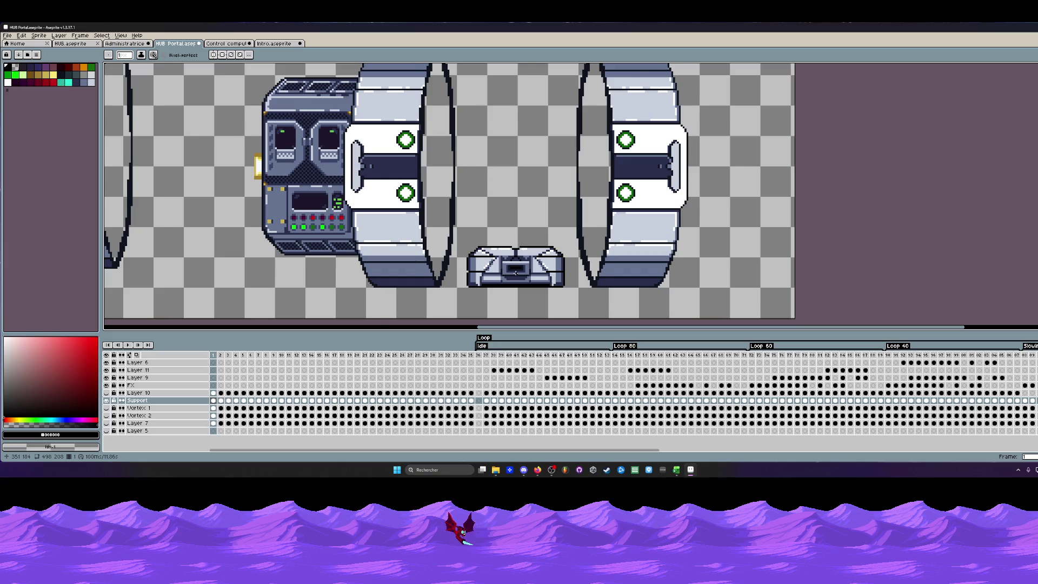
scroll(515, 271, down, 1)
scroll(516, 271, up, 1)
scroll(516, 271, down, 1)
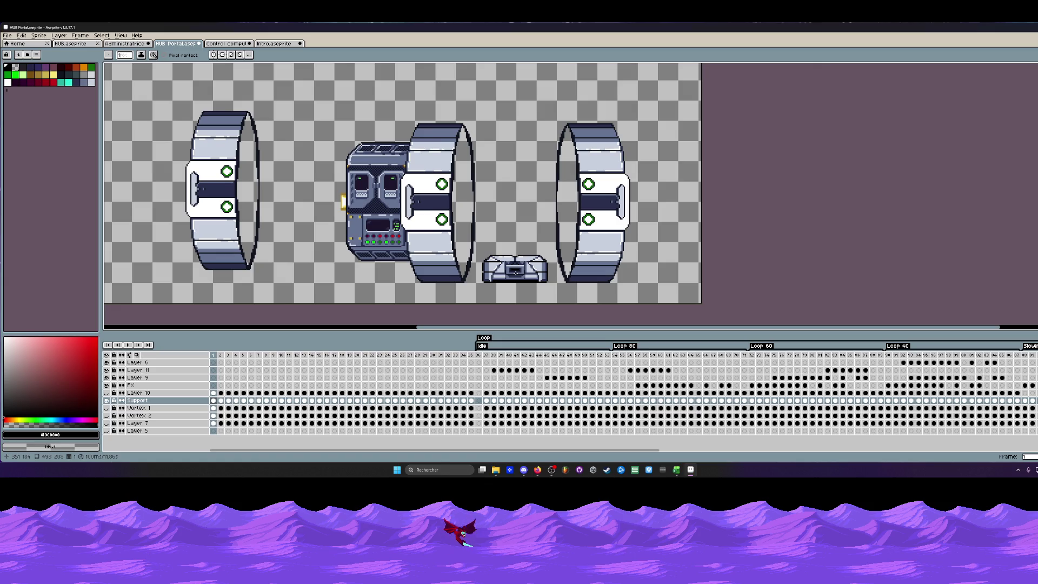
scroll(502, 228, down, 1)
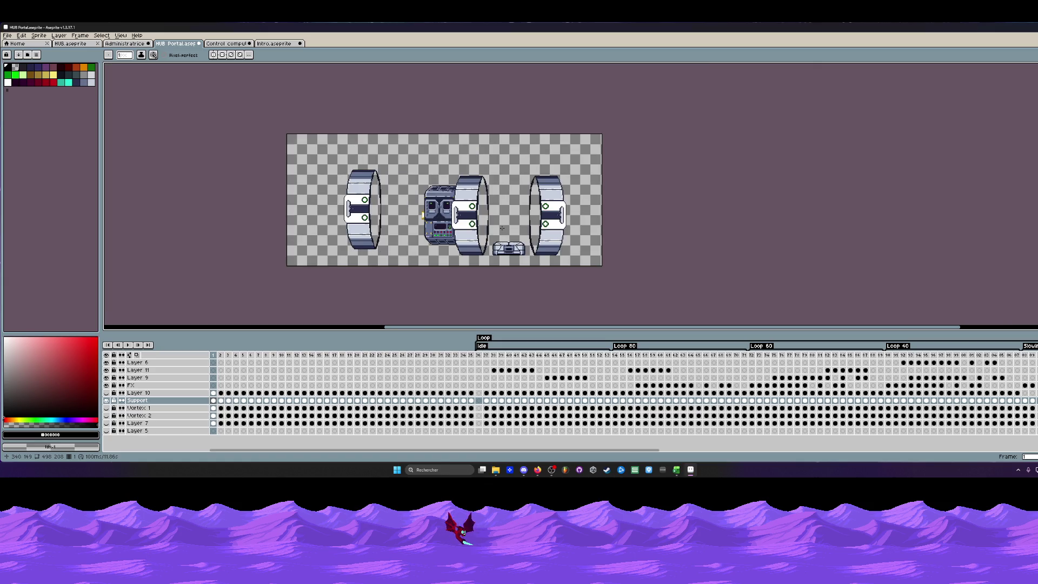
scroll(506, 200, up, 1)
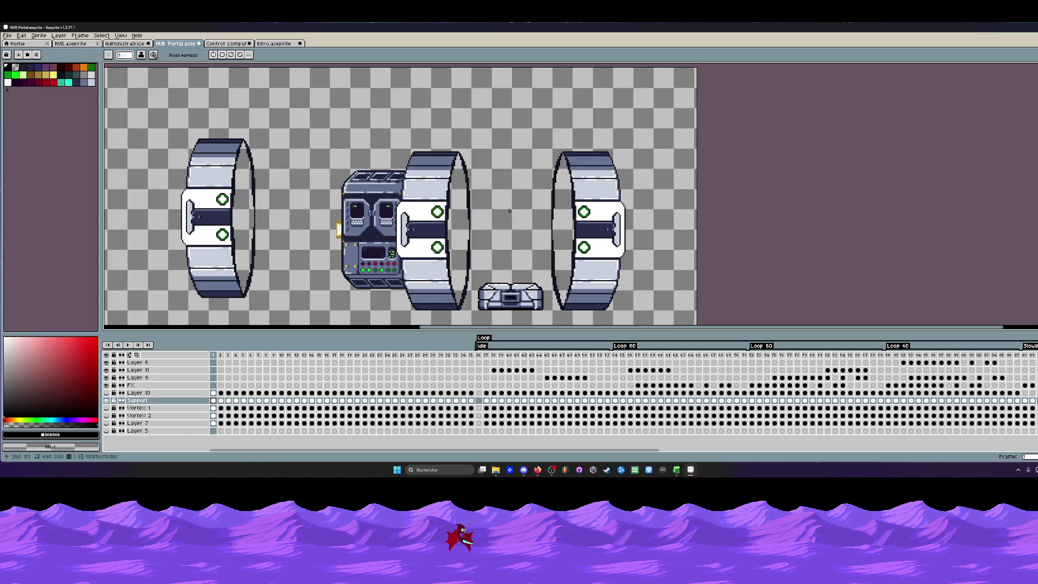
scroll(509, 210, down, 1)
scroll(510, 211, up, 1)
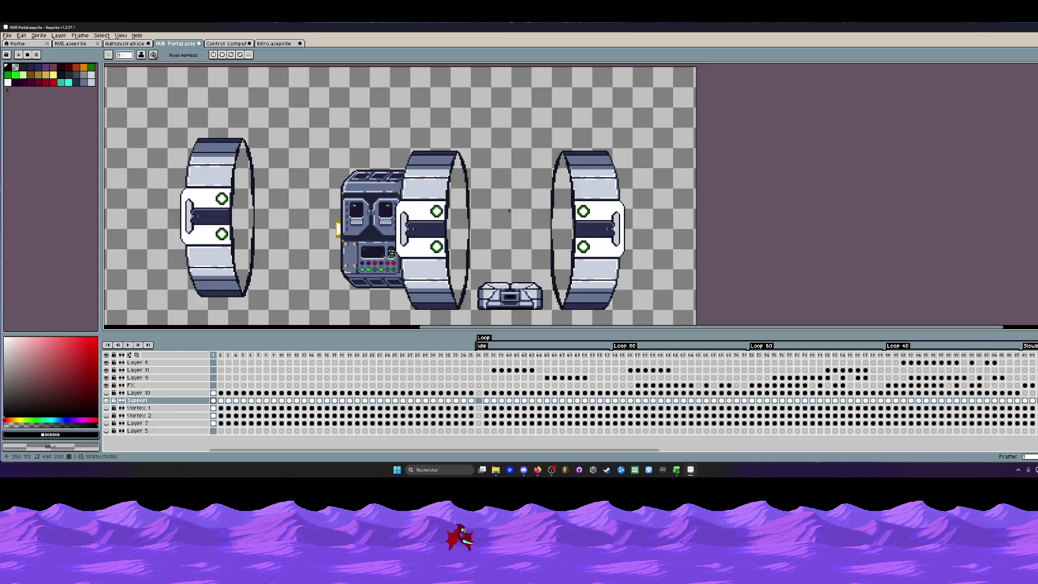
scroll(483, 224, down, 1)
scroll(456, 234, up, 1)
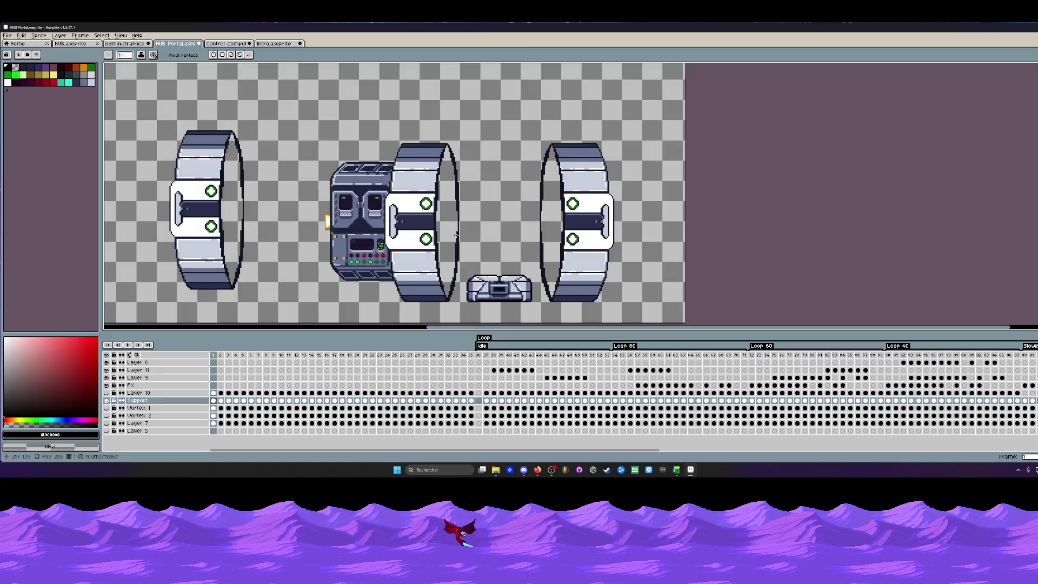
scroll(455, 234, down, 2)
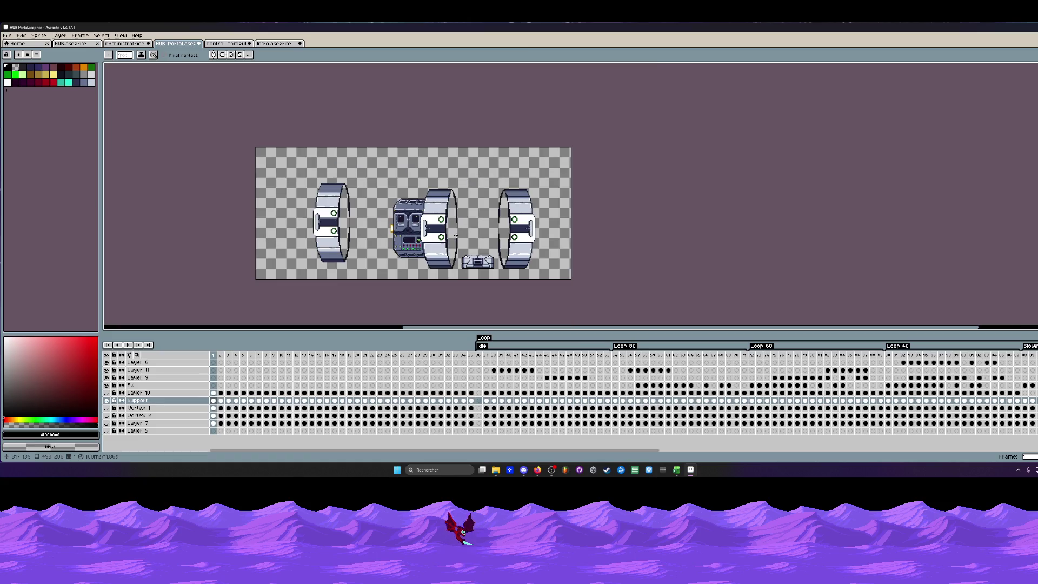
scroll(489, 242, up, 1)
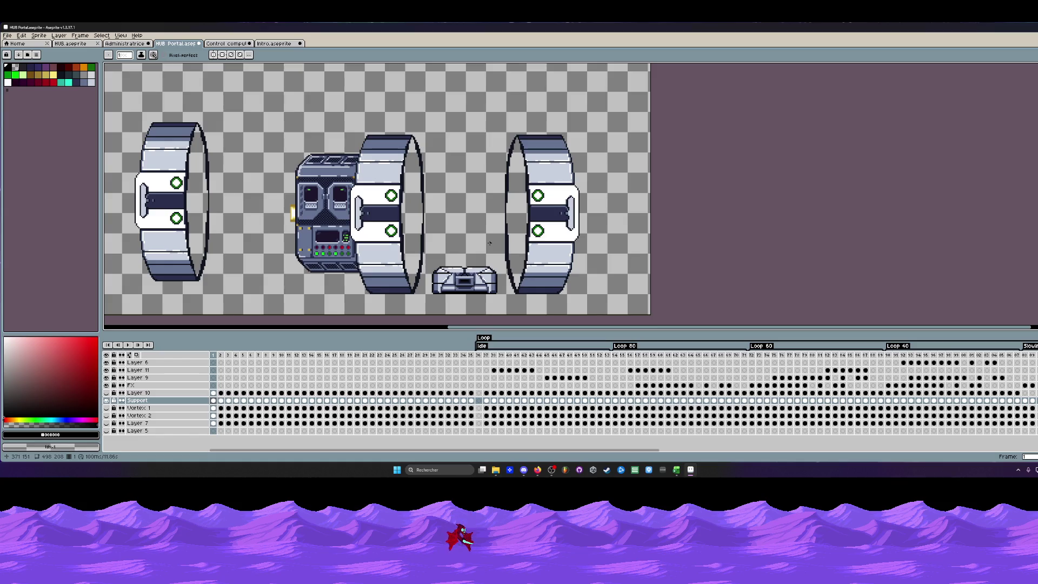
scroll(489, 242, down, 1)
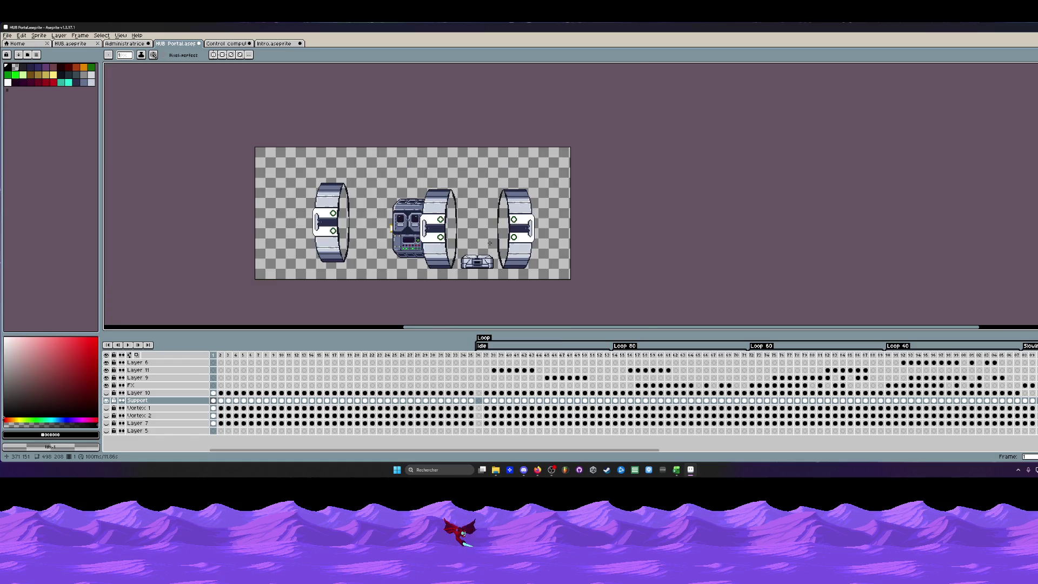
Marquee-select the left white ring of the portal.
key(m)
drag(294, 166, 361, 279)
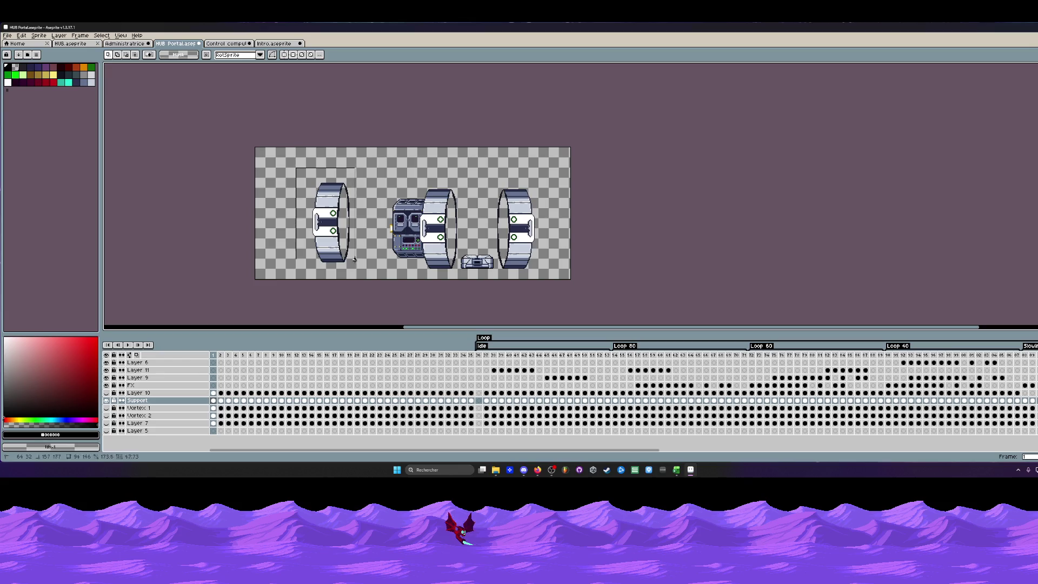
Delete the selected left ring, select the first frames, and switch to the Intro sprite.
key(Delete)
mouse_move(215, 357)
mouse_down()
mouse_move(653, 364)
mouse_move(214, 361)
mouse_up()
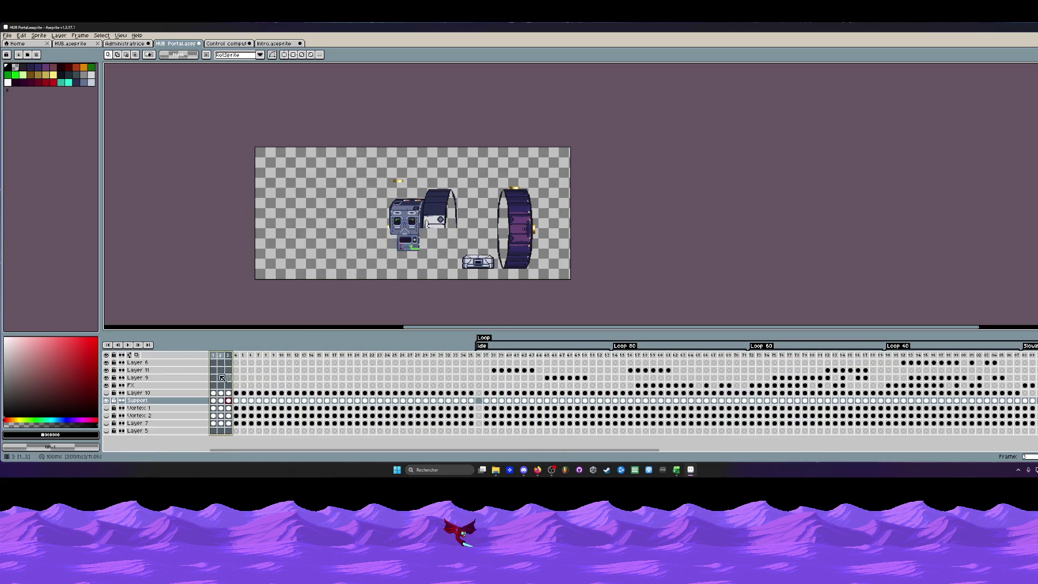
scroll(516, 218, up, 1)
scroll(436, 237, down, 1)
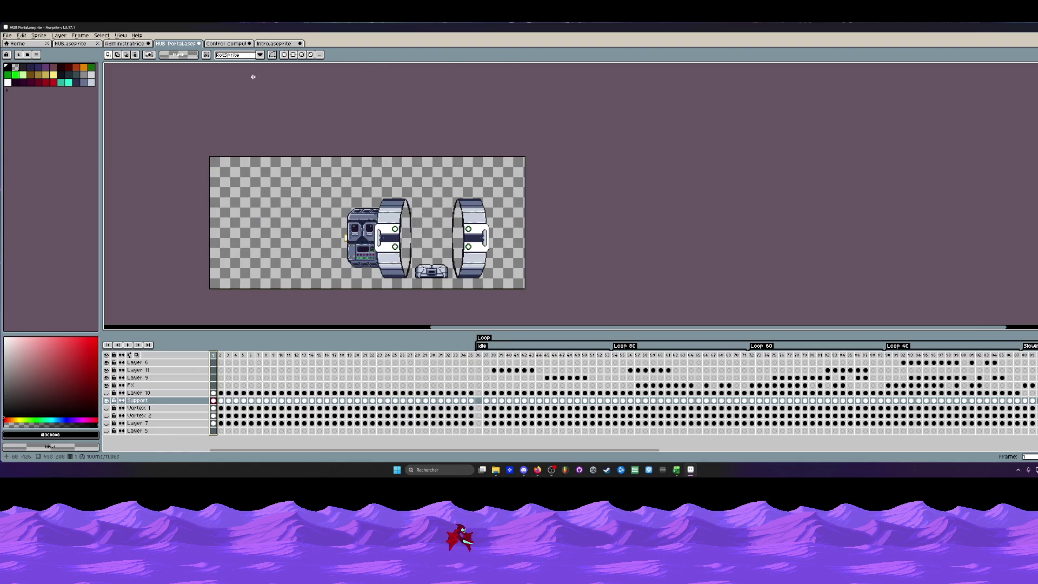
click(227, 43)
click(276, 42)
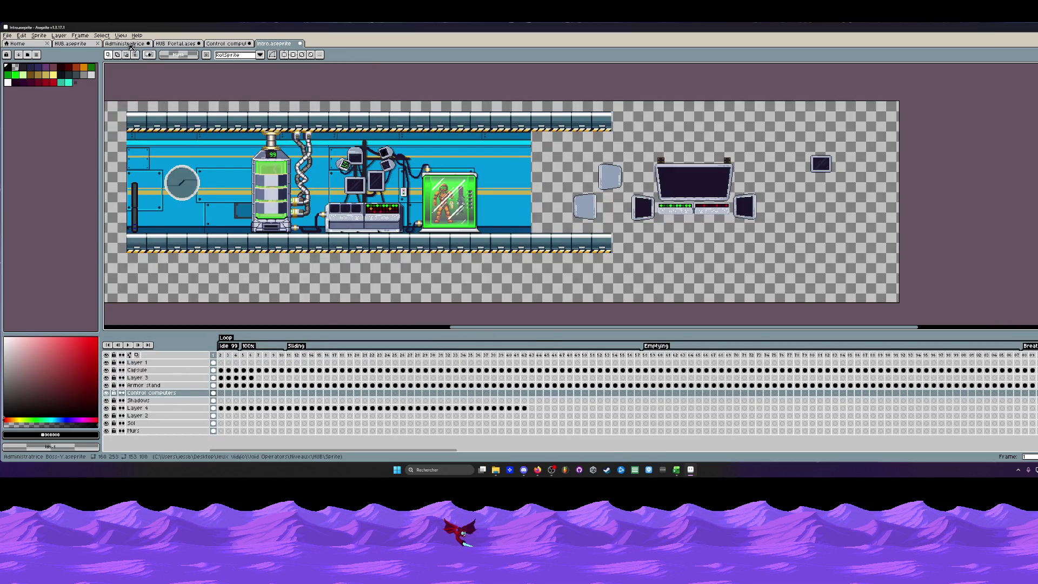
View the Administratrice boss sprite, then bring the Ressources board browser forward.
click(126, 43)
scroll(437, 221, down, 1)
scroll(437, 220, up, 1)
scroll(442, 215, up, 1)
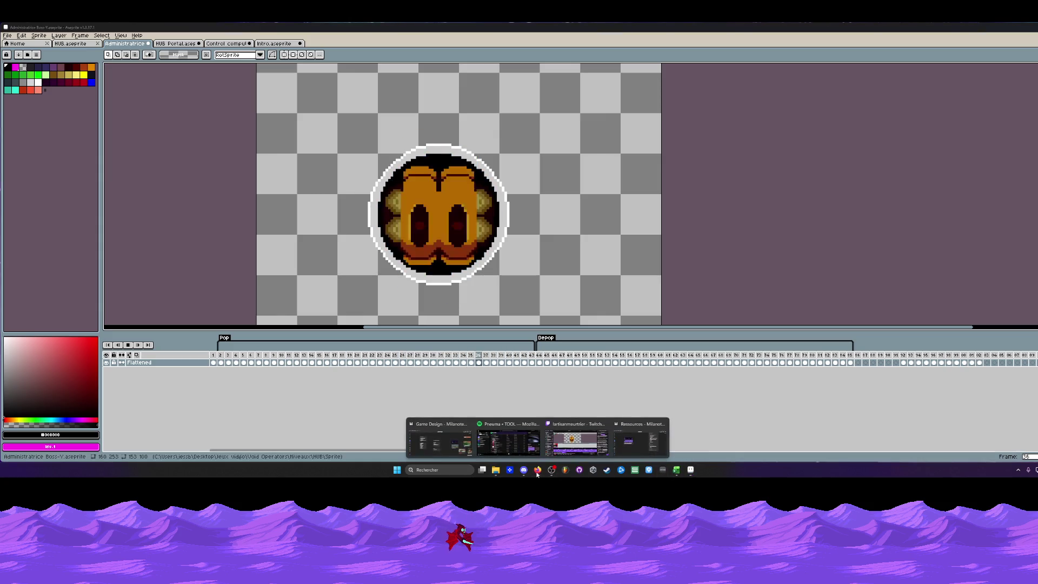
mouse_move(537, 470)
click(640, 445)
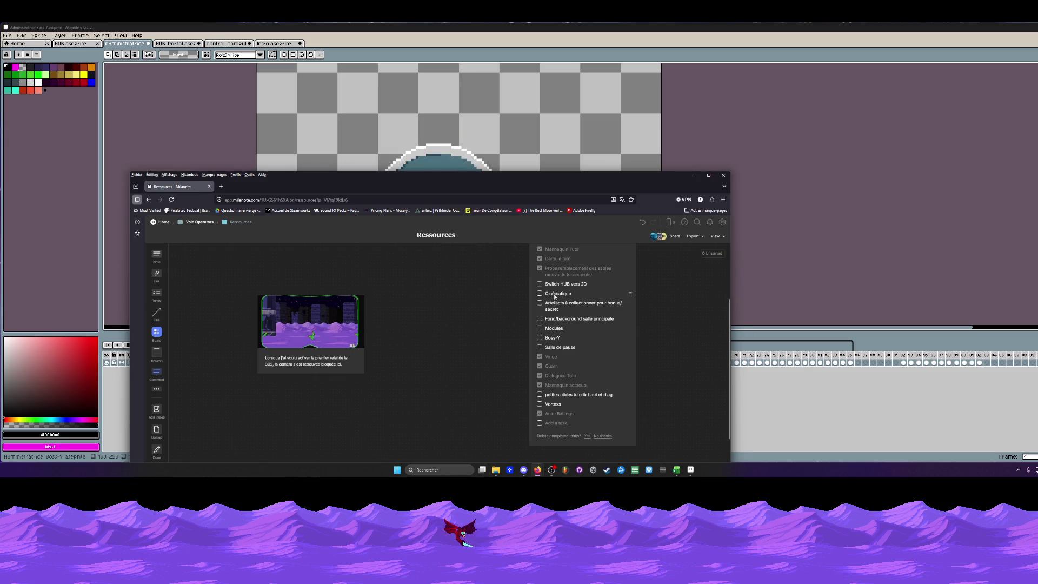
scroll(561, 268, down, 1)
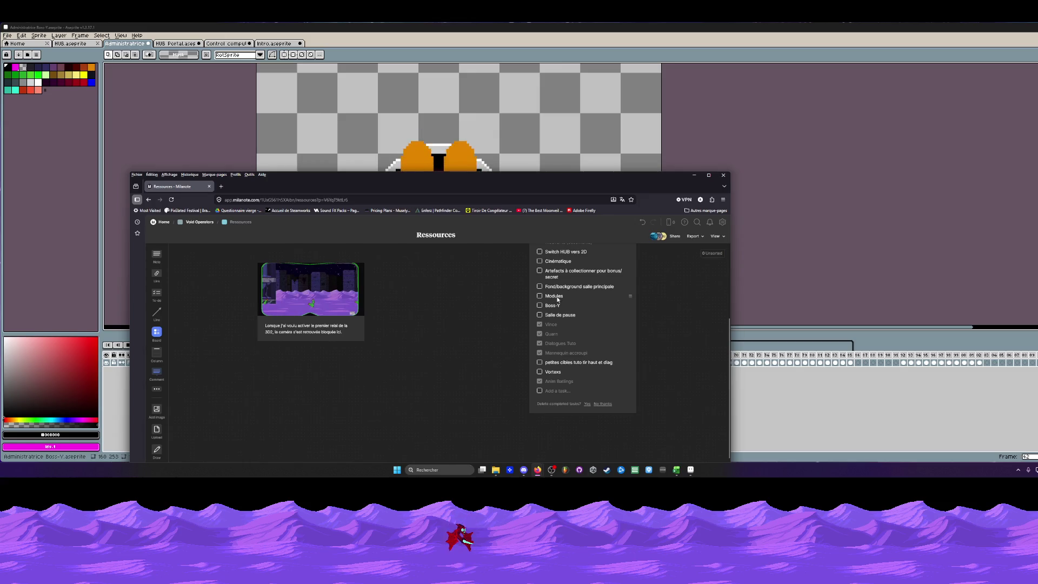
scroll(545, 300, up, 1)
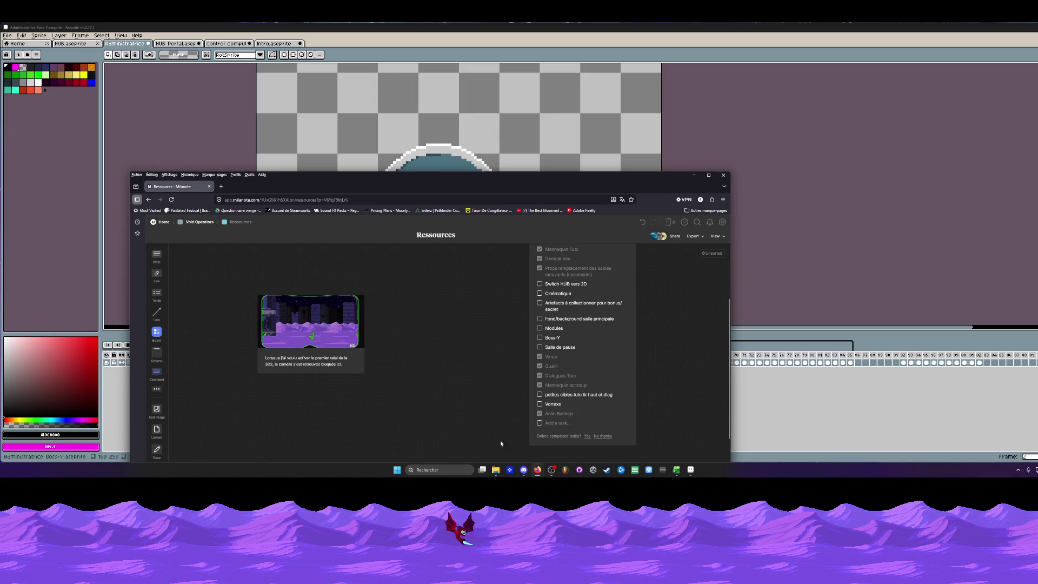
Maximize the Milanote board window to review tasks, then return to Aseprite.
click(708, 175)
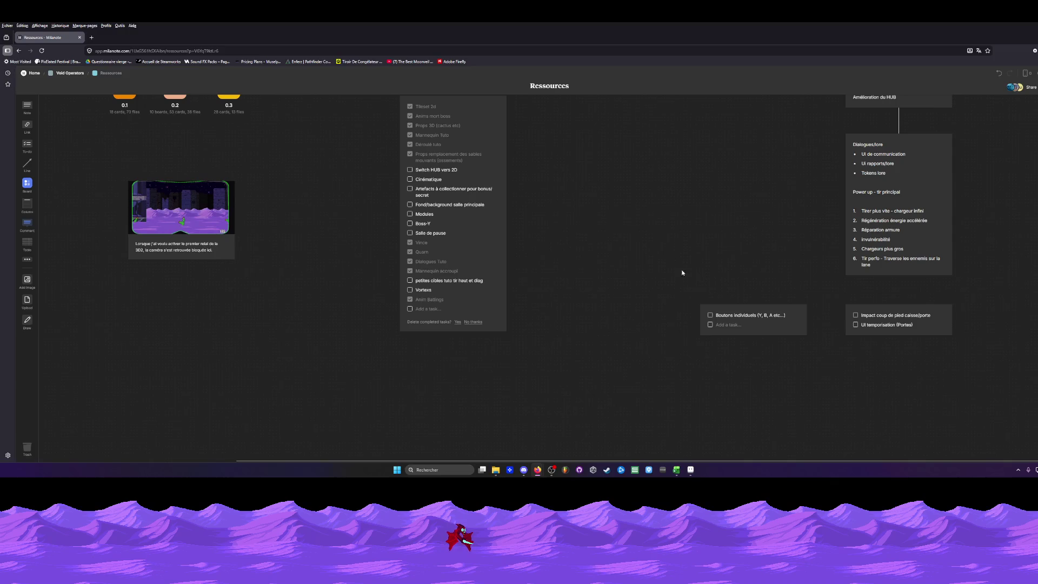
scroll(659, 328, up, 2)
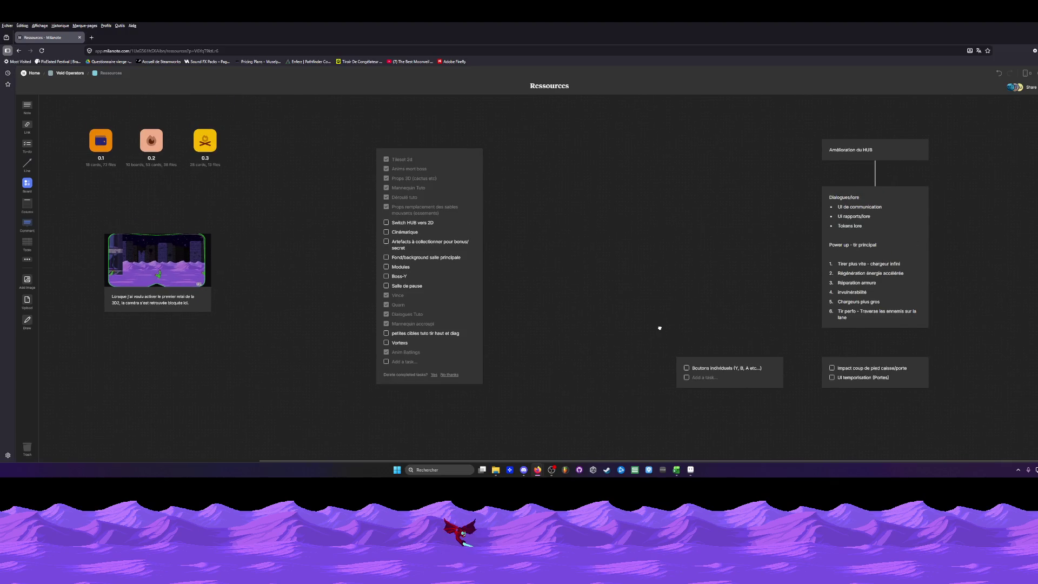
scroll(650, 319, left, 3)
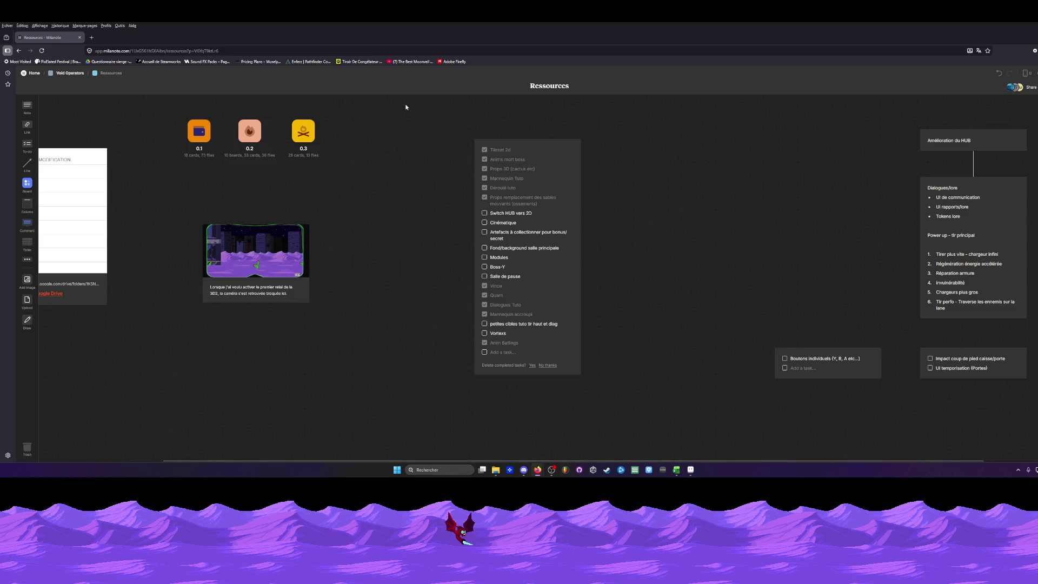
scroll(454, 174, down, 1)
scroll(371, 158, up, 1)
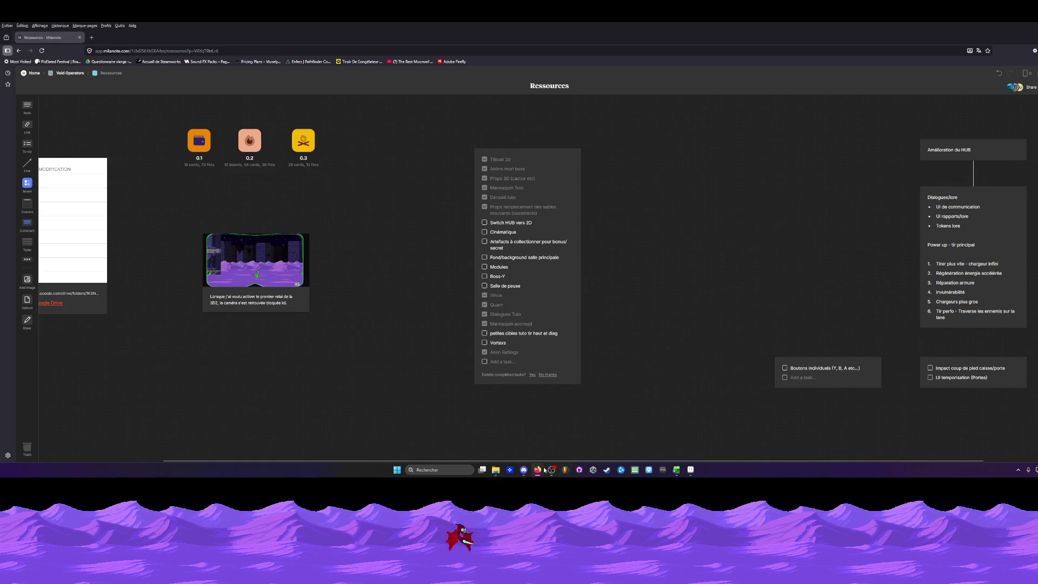
mouse_move(538, 469)
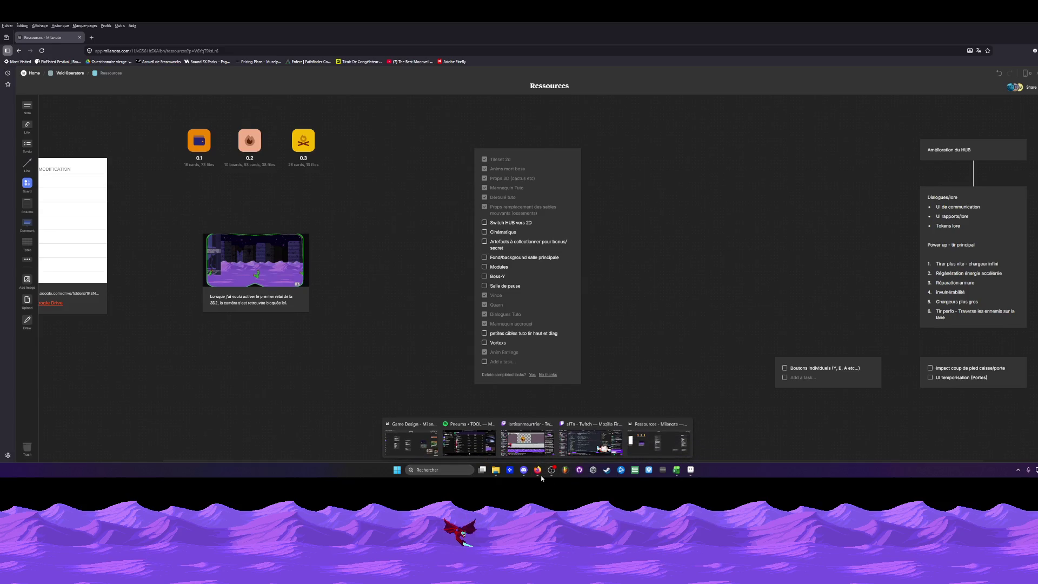
click(690, 469)
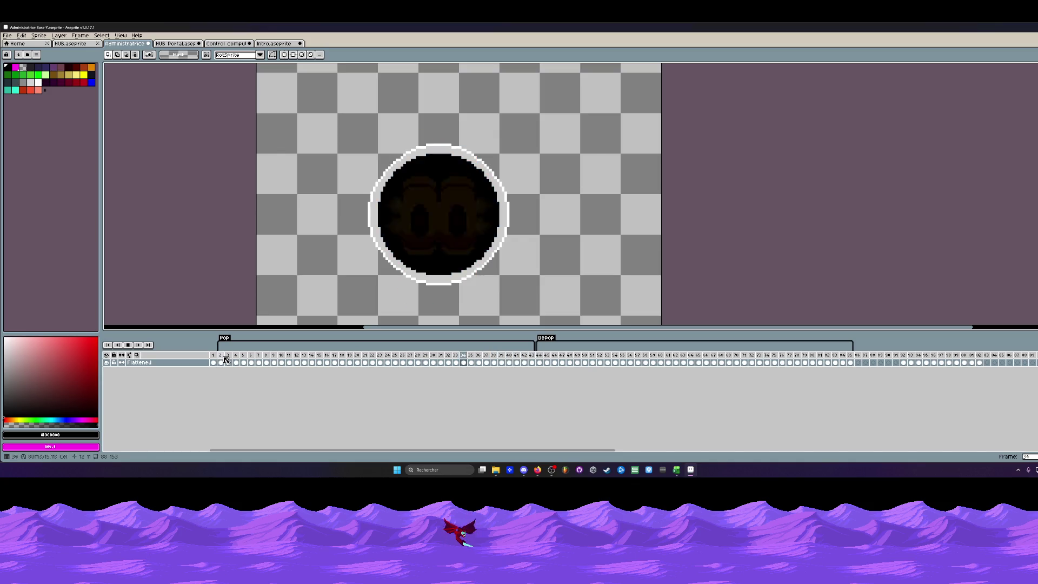
Glance through the Edit and File menus, then switch back to the HUB Portal sprite.
click(23, 38)
key(Escape)
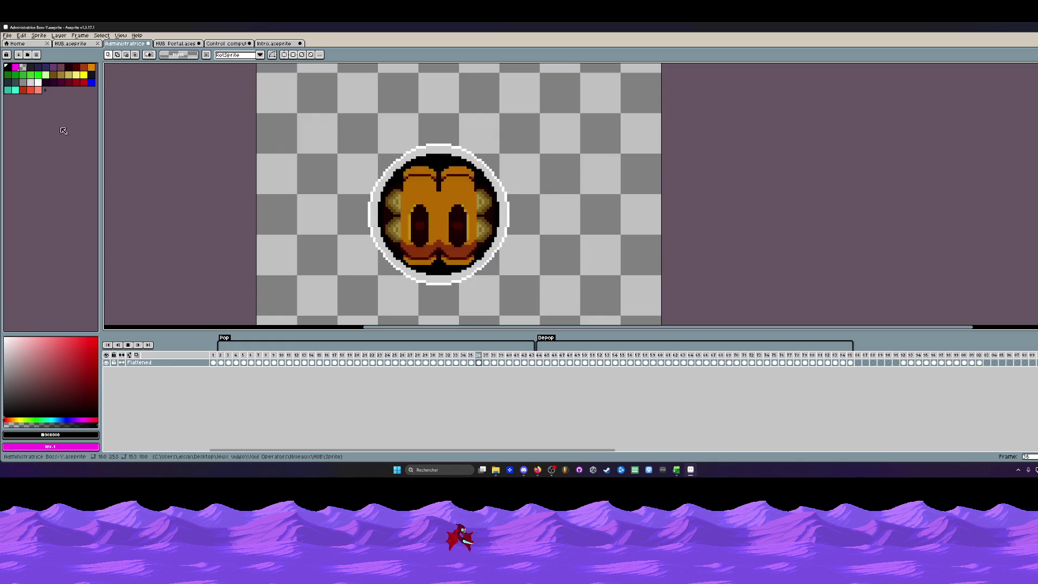
click(8, 36)
key(Escape)
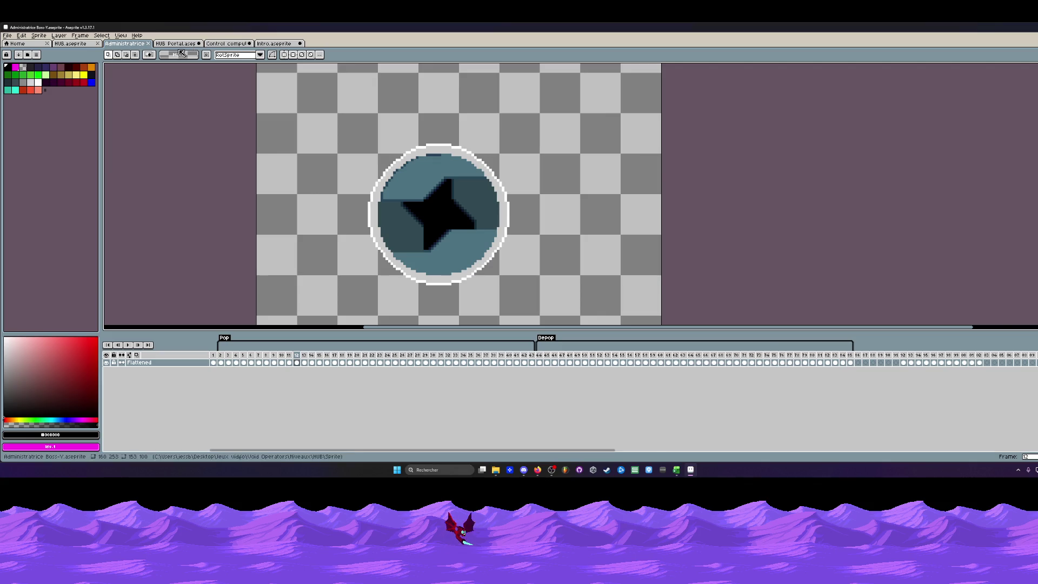
click(235, 44)
click(177, 43)
scroll(347, 198, down, 1)
scroll(348, 199, up, 1)
scroll(347, 198, up, 1)
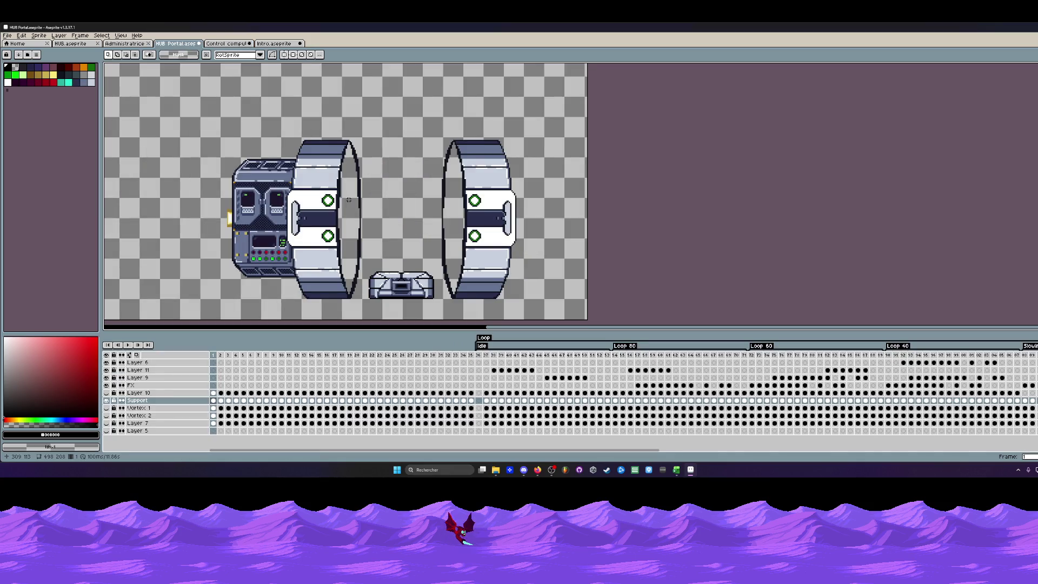
Select the Loop-tagged frame columns across every layer in the timeline.
mouse_move(483, 355)
mouse_down()
mouse_move(732, 383)
mouse_move(679, 383)
mouse_up()
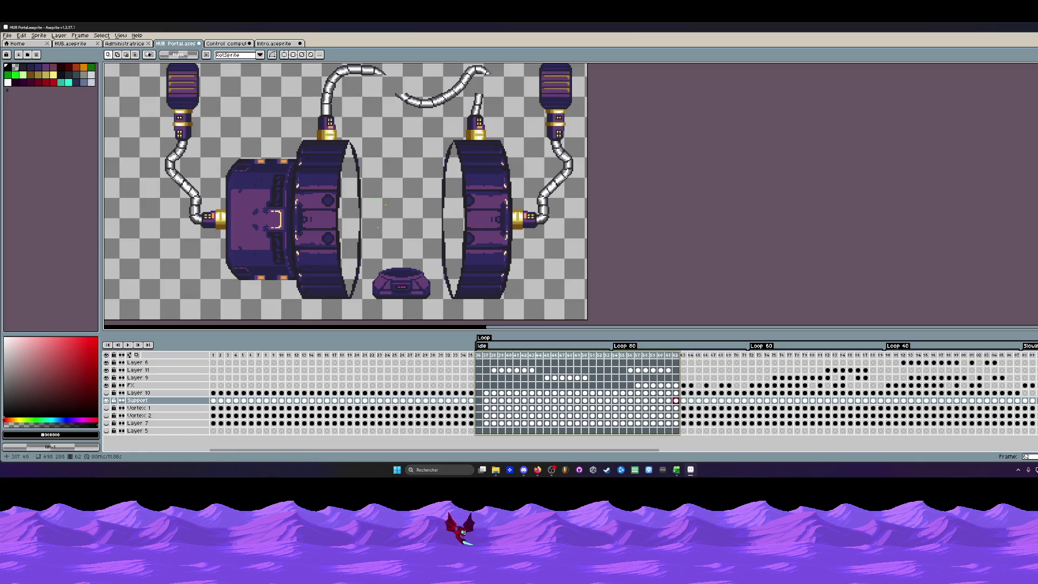